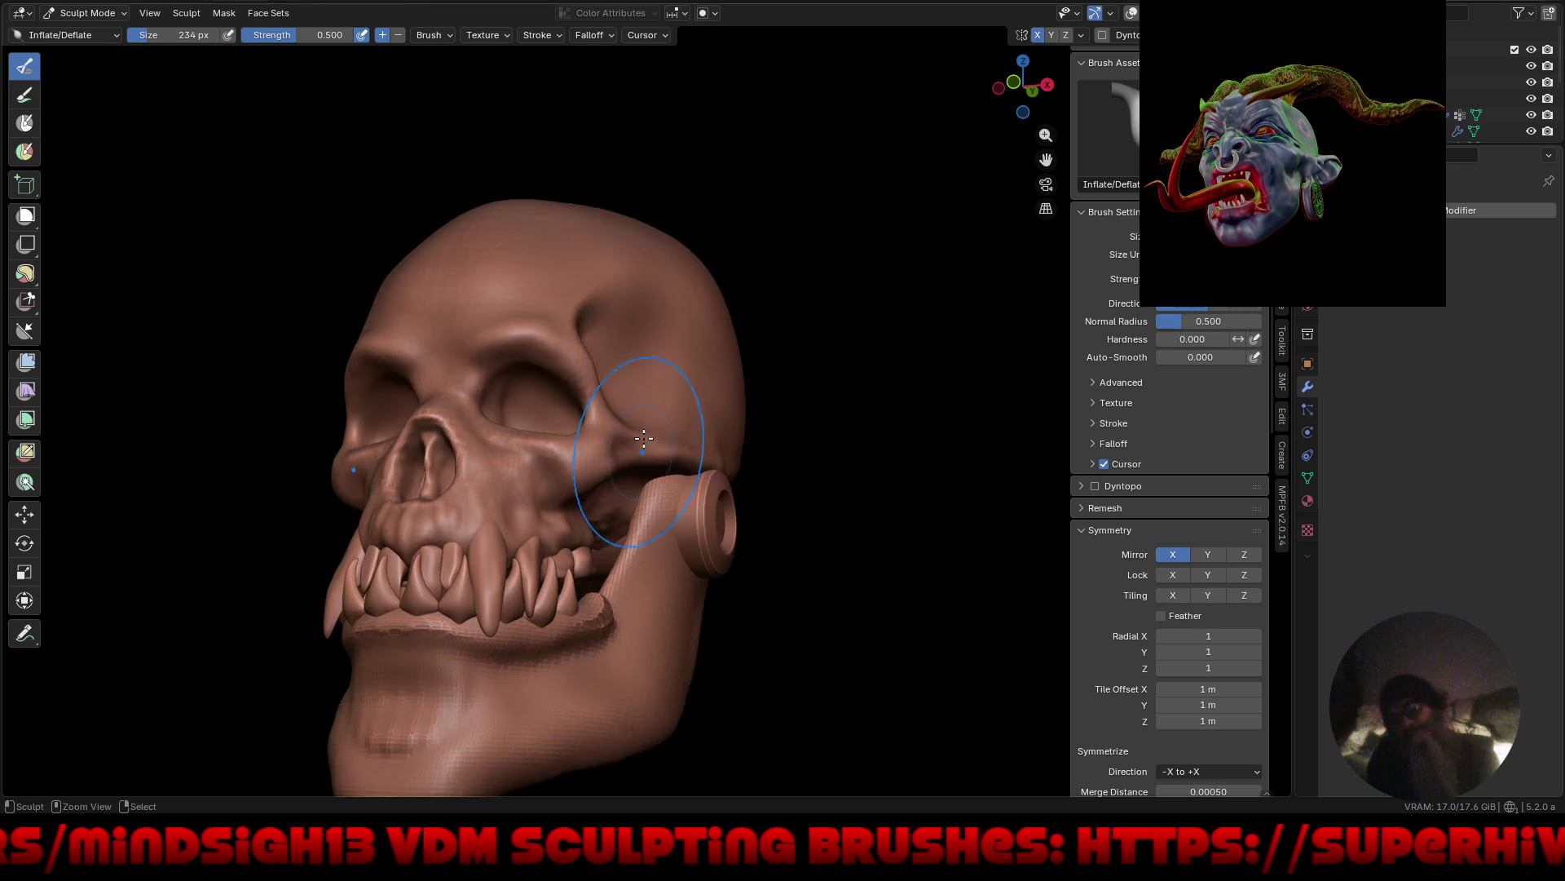
Inflate the skull's cheek beside the nose with the Inflate/Deflate brush.
scroll(629, 454, up, 3)
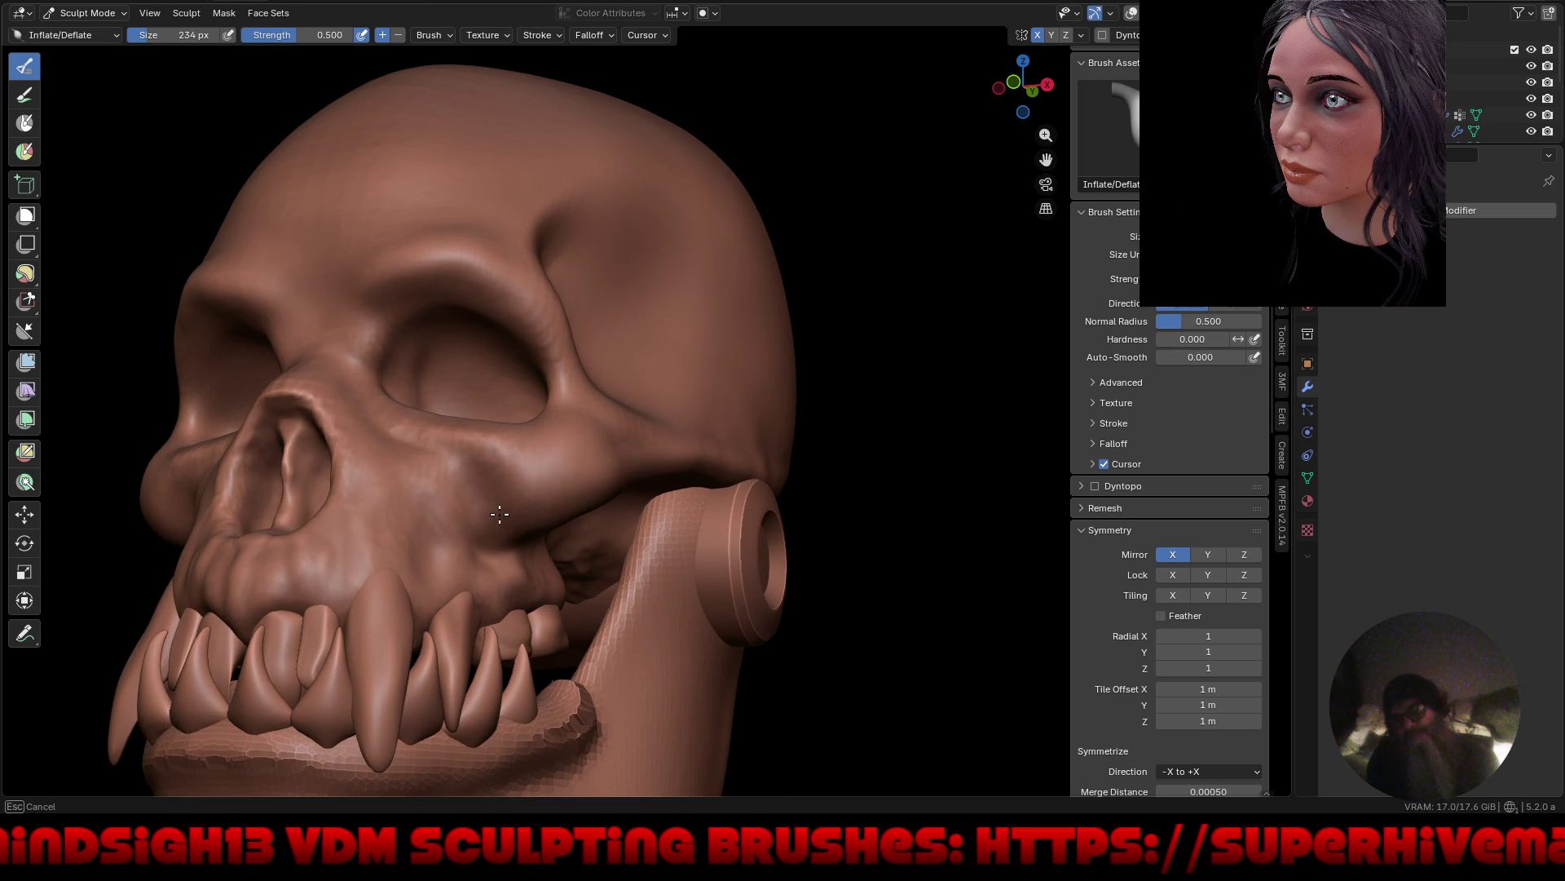
mouse_move(449, 432)
middle_down()
mouse_move(460, 444)
mouse_move(412, 471)
middle_up()
scroll(413, 471, up, 4)
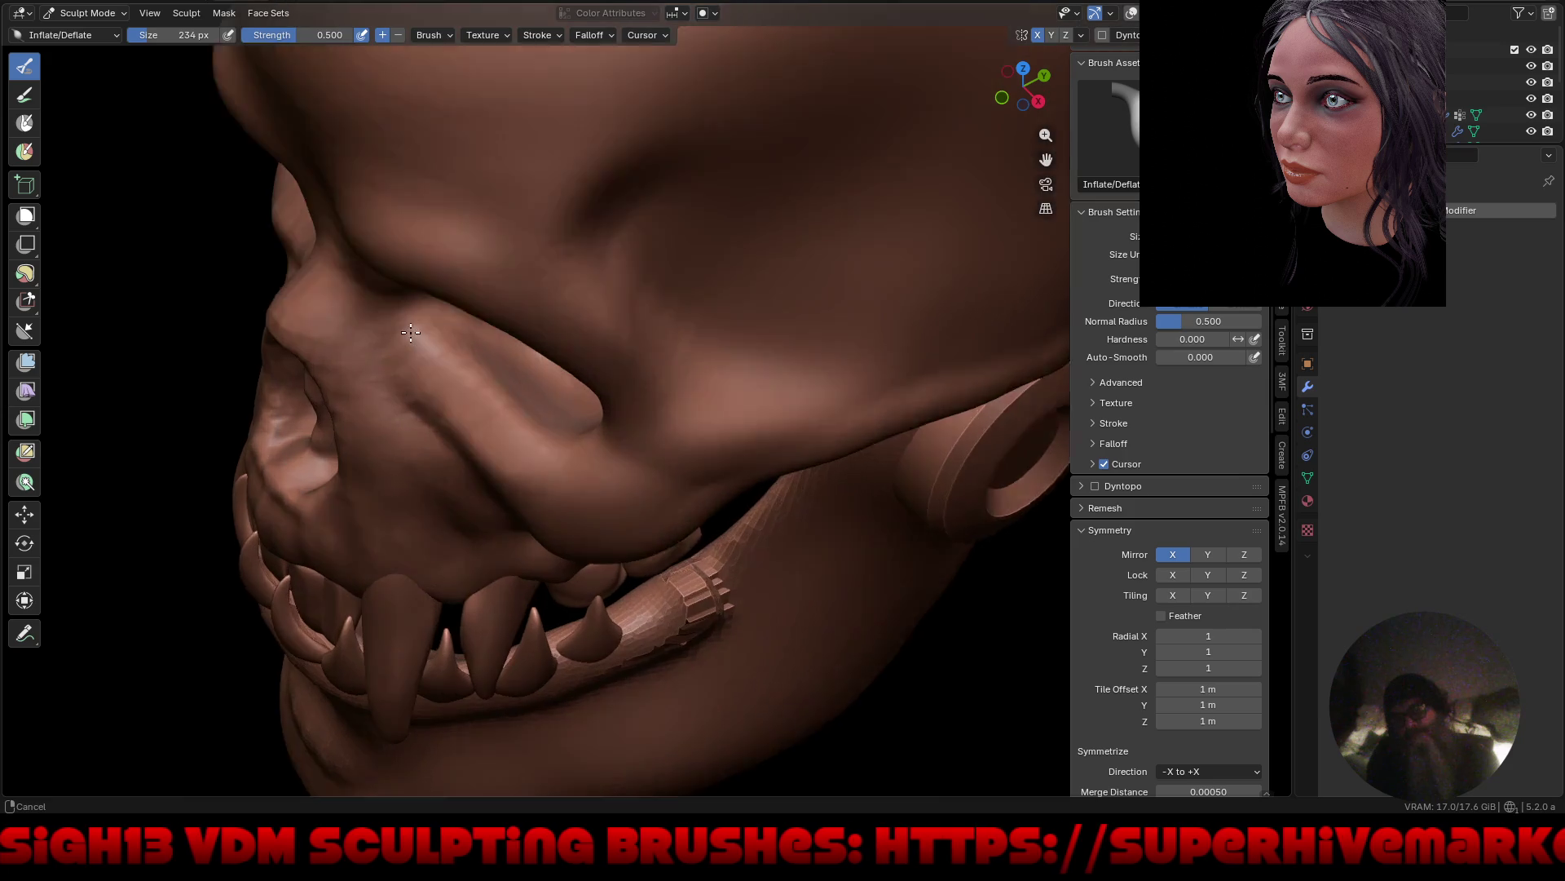
middle_drag(443, 406, 450, 418)
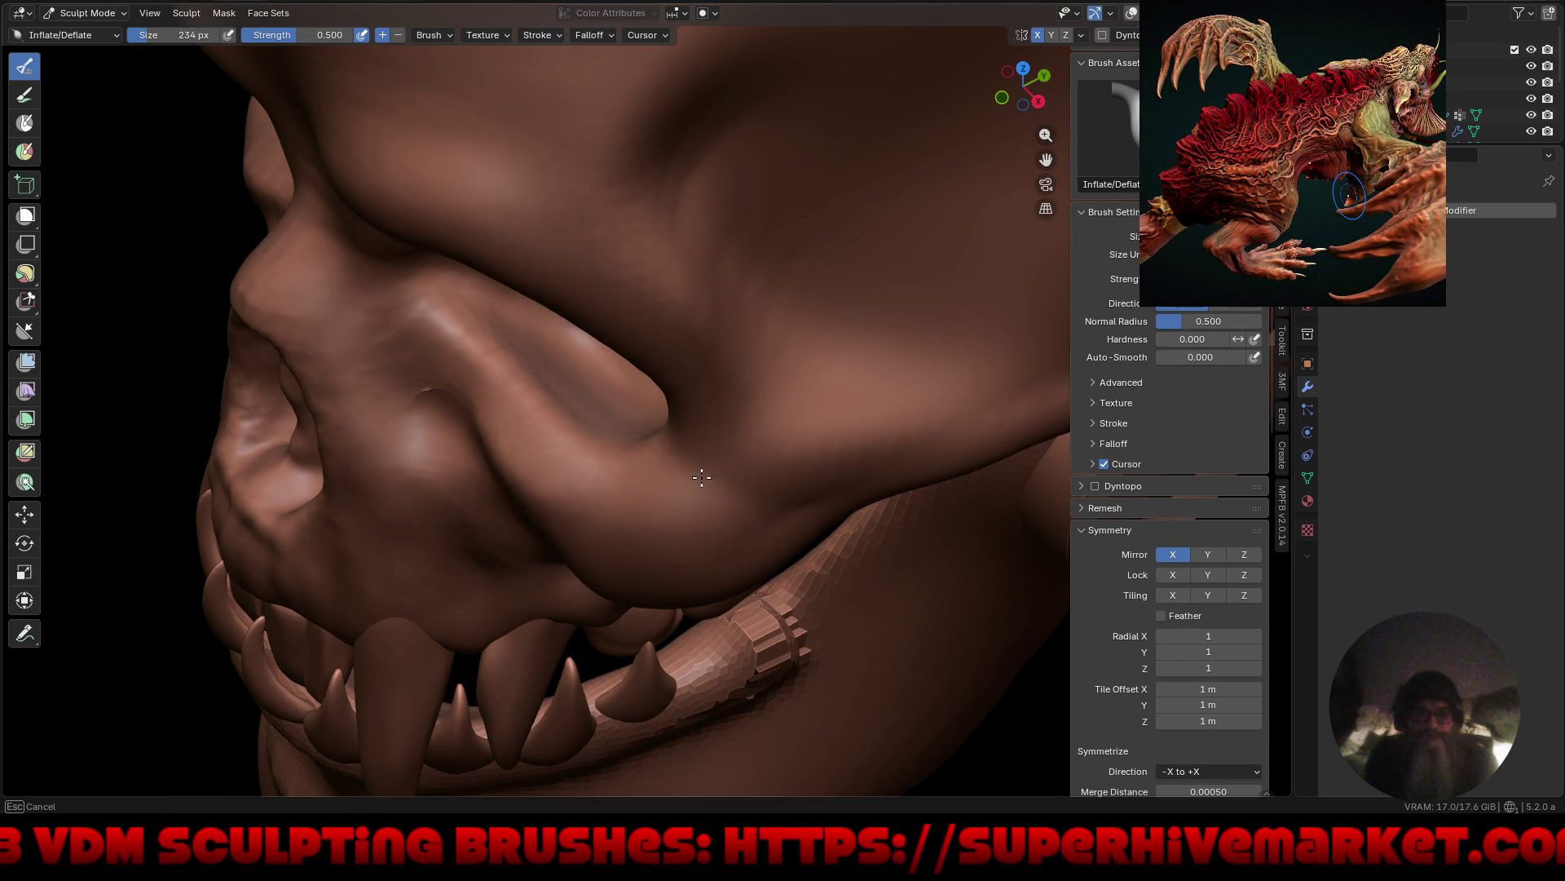
scroll(703, 457, down, 6)
mouse_move(652, 481)
middle_down()
mouse_move(615, 499)
mouse_move(636, 485)
middle_up()
scroll(652, 488, up, 3)
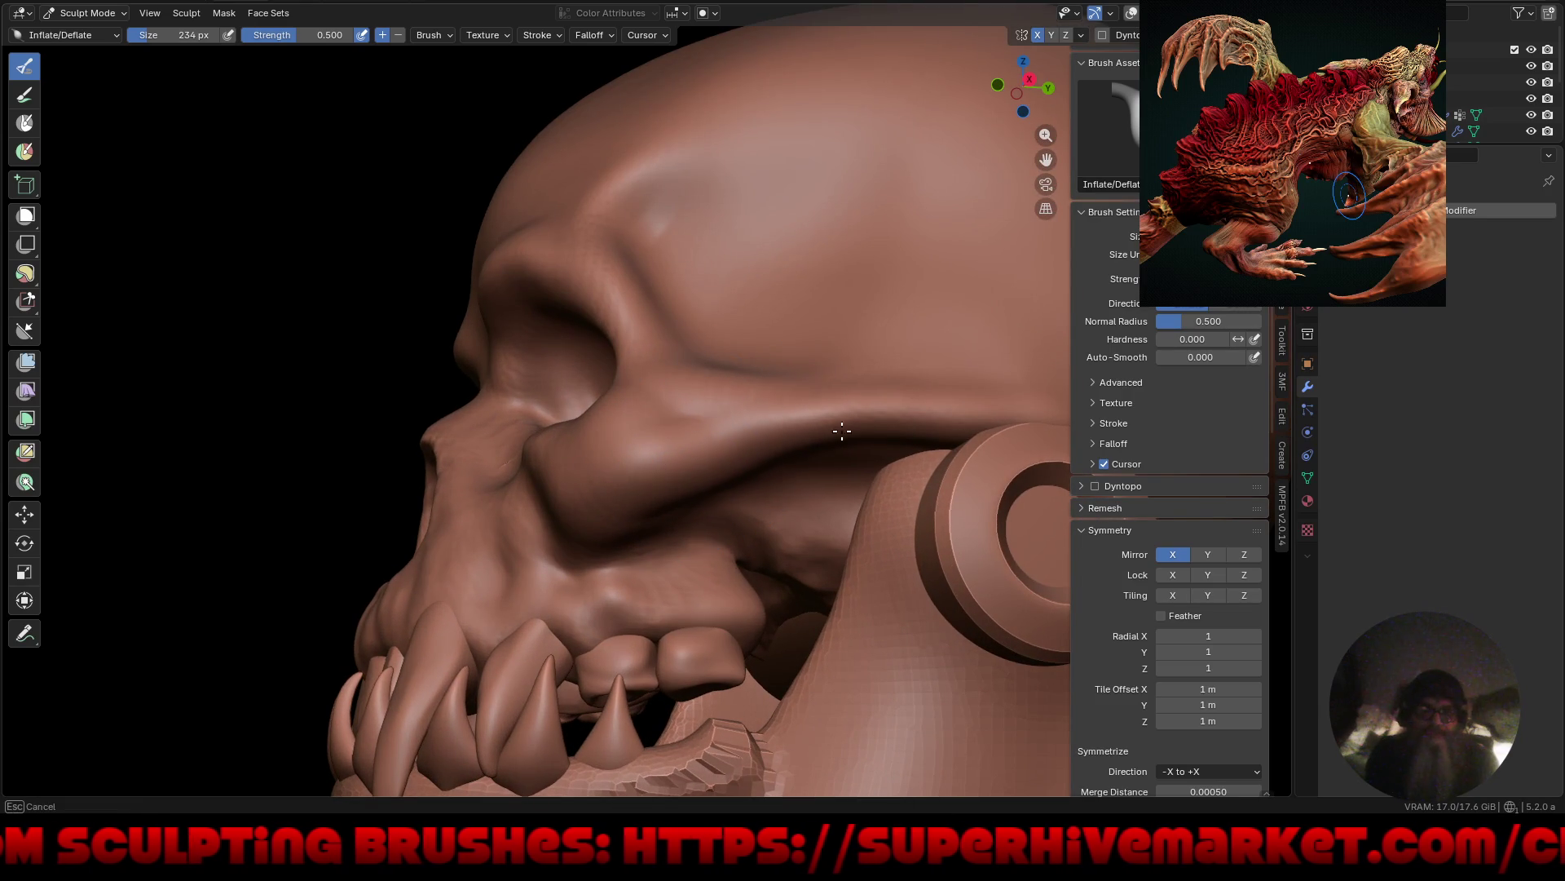
mouse_move(803, 442)
mouse_down()
mouse_move(706, 489)
mouse_move(561, 509)
mouse_up()
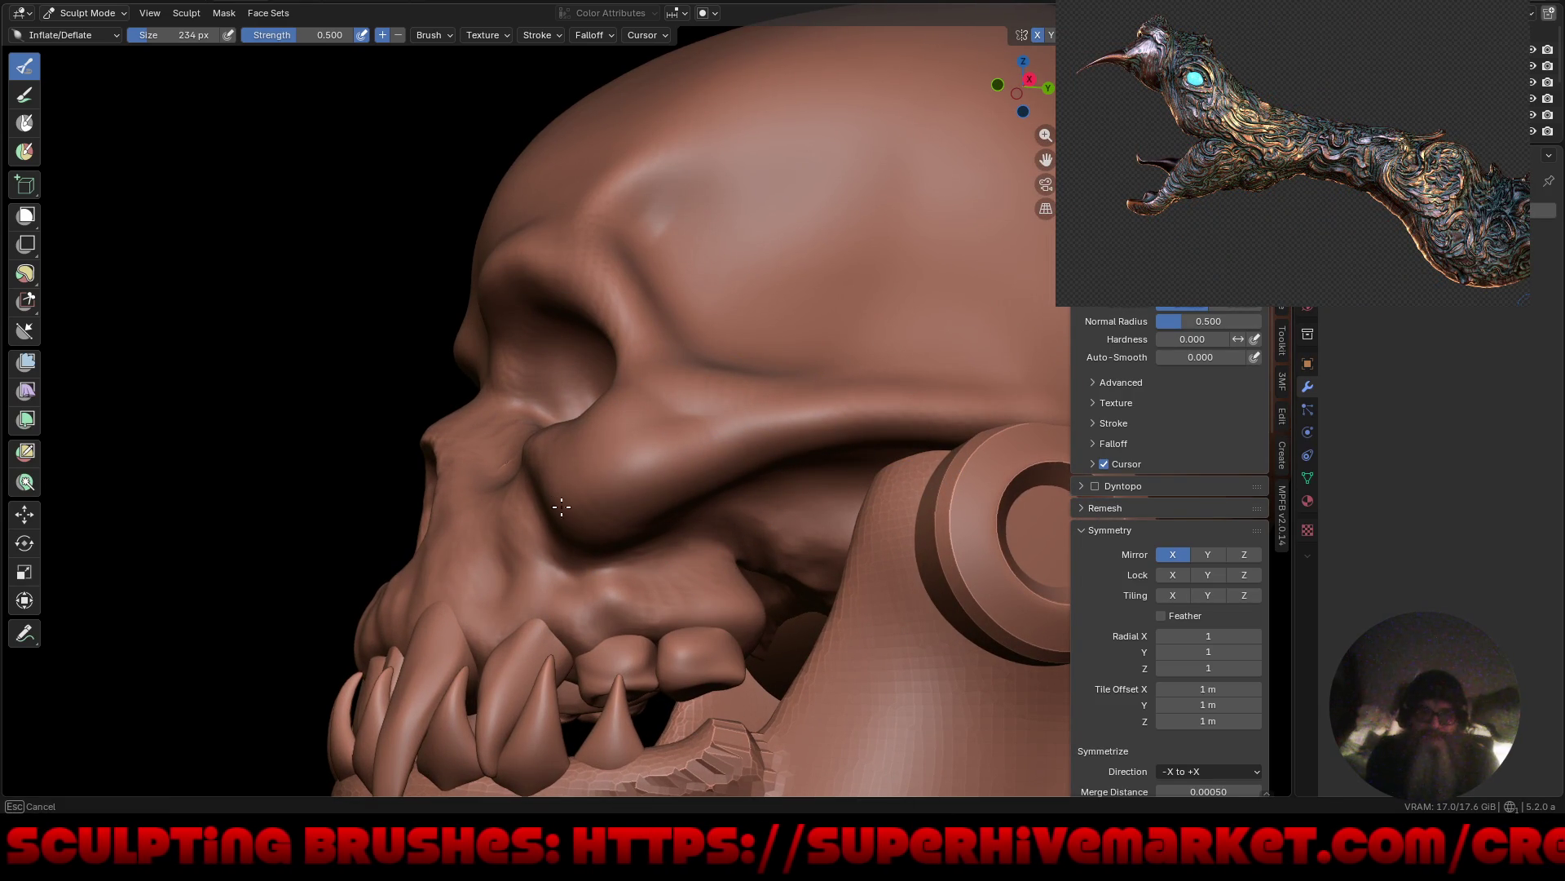
Bulge the top of the cranium slightly upward.
scroll(522, 509, down, 5)
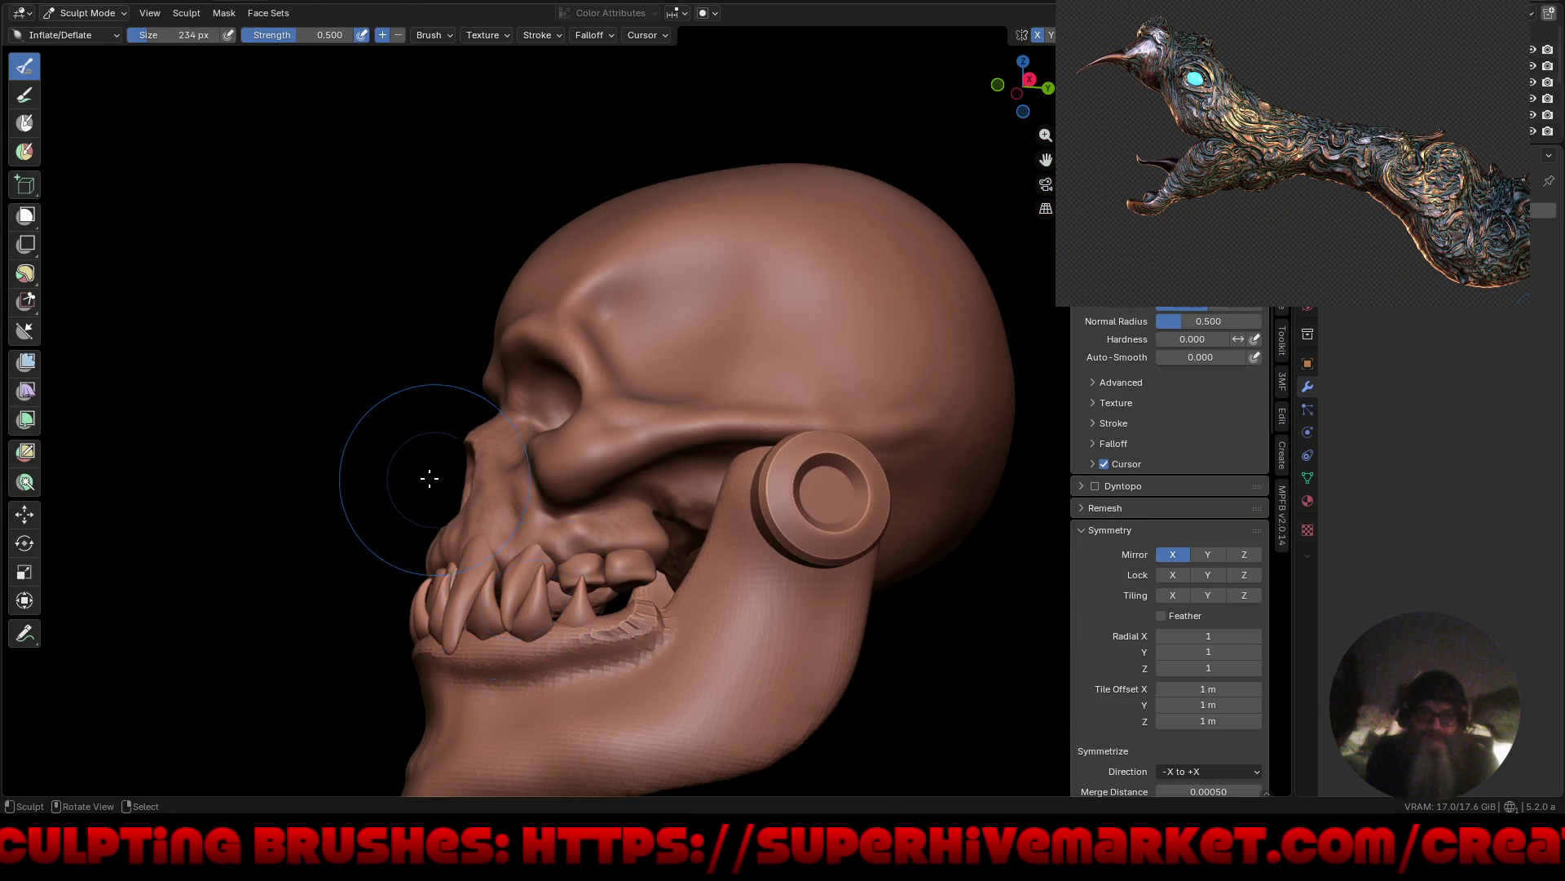
middle_drag(419, 472, 573, 509)
mouse_move(530, 424)
middle_down()
mouse_move(647, 448)
mouse_move(648, 488)
mouse_move(766, 497)
mouse_move(657, 517)
mouse_move(739, 503)
mouse_move(744, 479)
mouse_move(541, 158)
mouse_move(517, 169)
middle_up()
drag(493, 168, 533, 209)
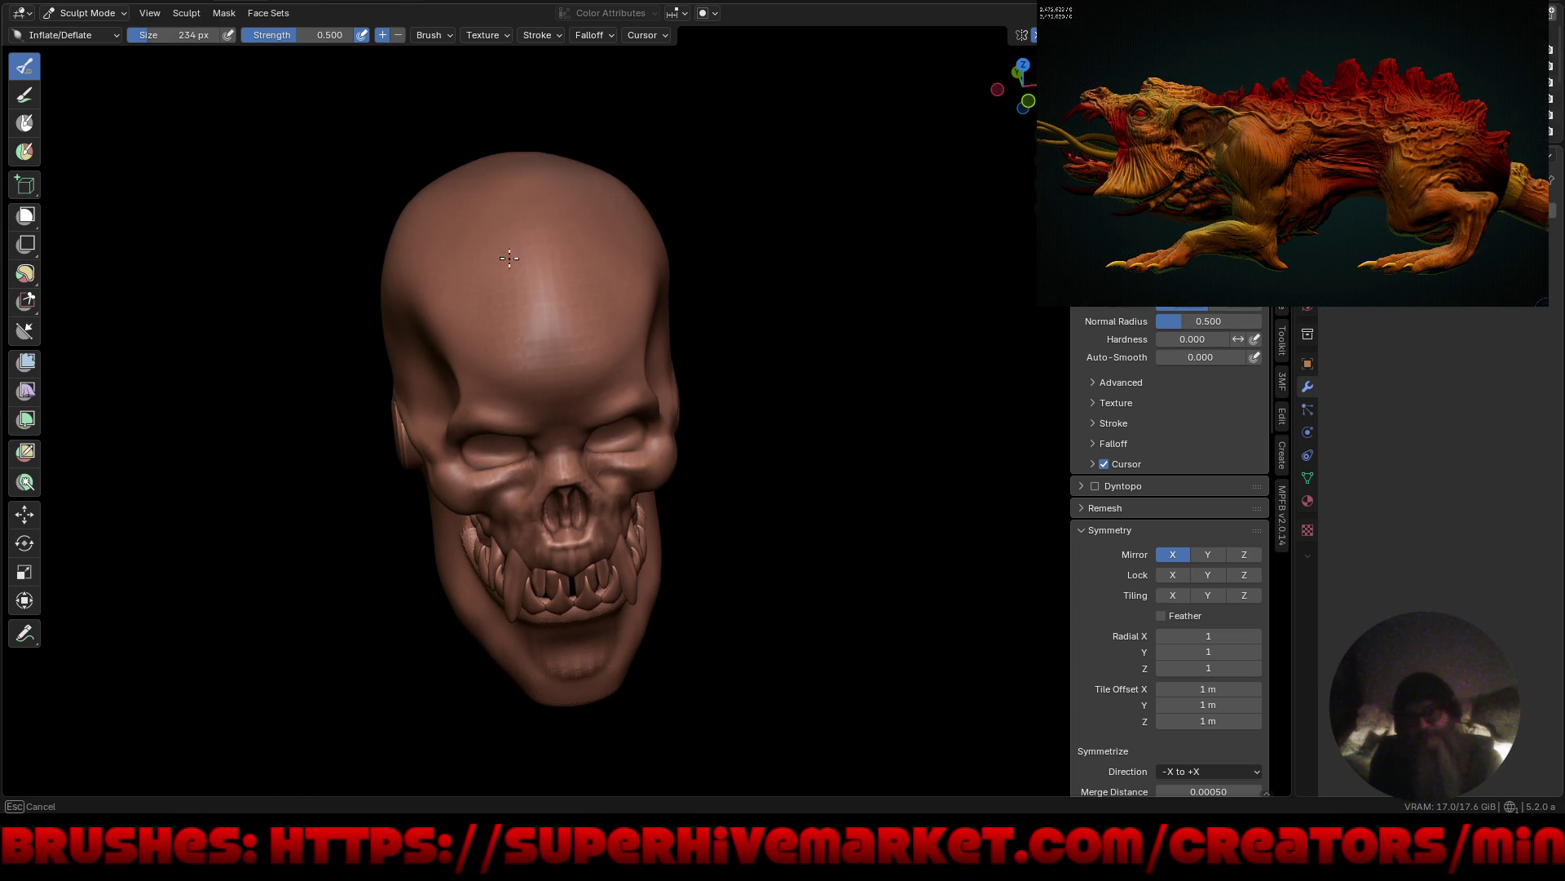
mouse_move(516, 286)
middle_down()
mouse_move(622, 321)
mouse_move(644, 248)
middle_up()
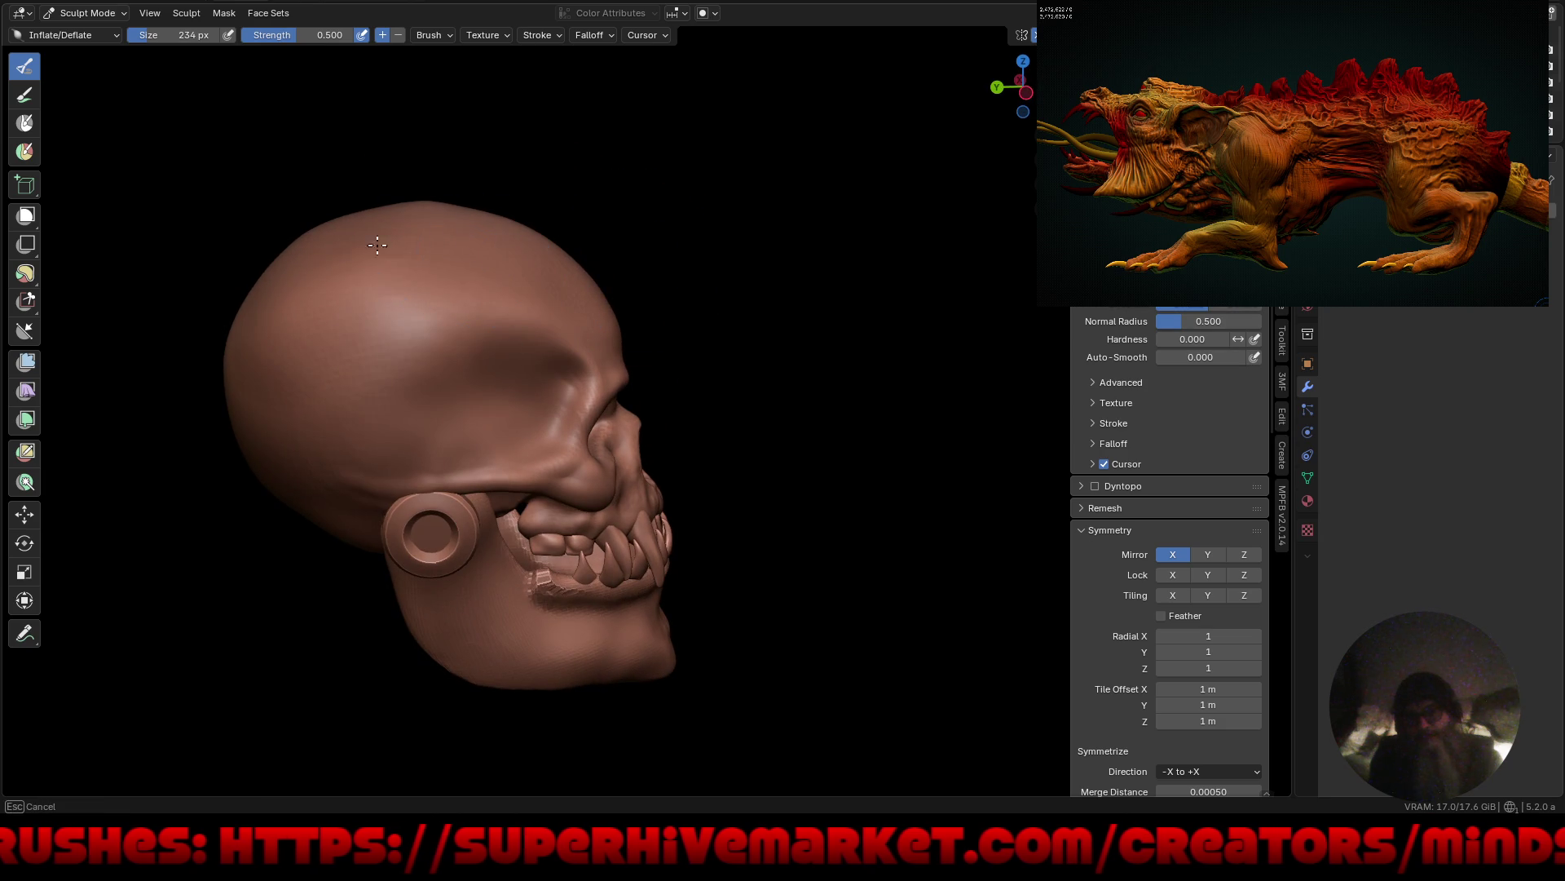
mouse_move(331, 241)
middle_down()
mouse_move(308, 402)
mouse_move(379, 388)
mouse_move(503, 409)
middle_up()
In Object Mode, snap the 3D cursor to the skull and add a UV sphere there.
key(ctrl+Tab)
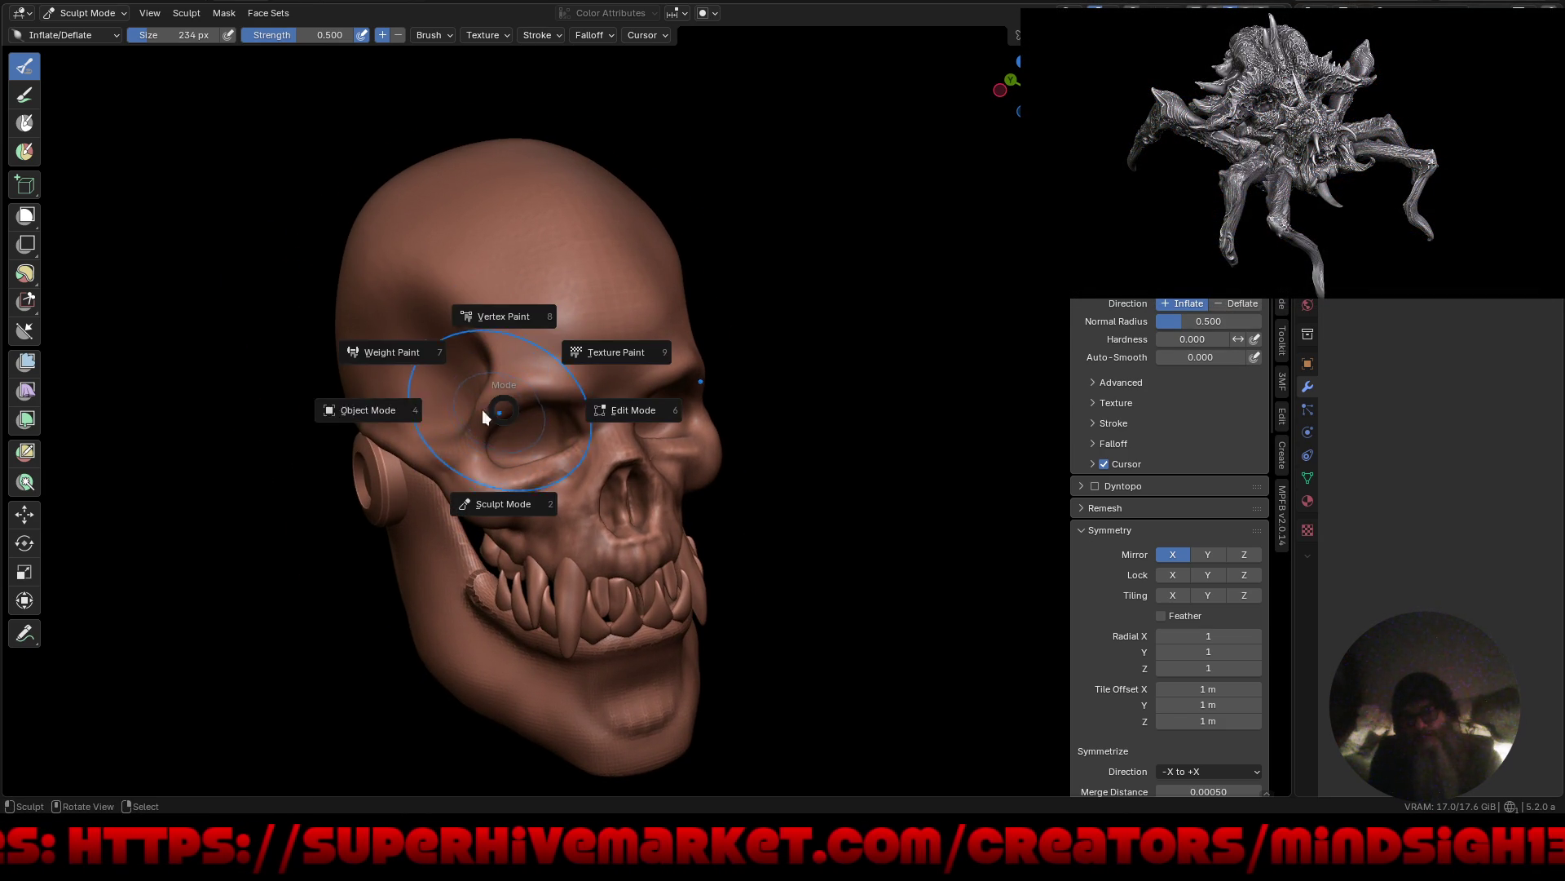
click(383, 410)
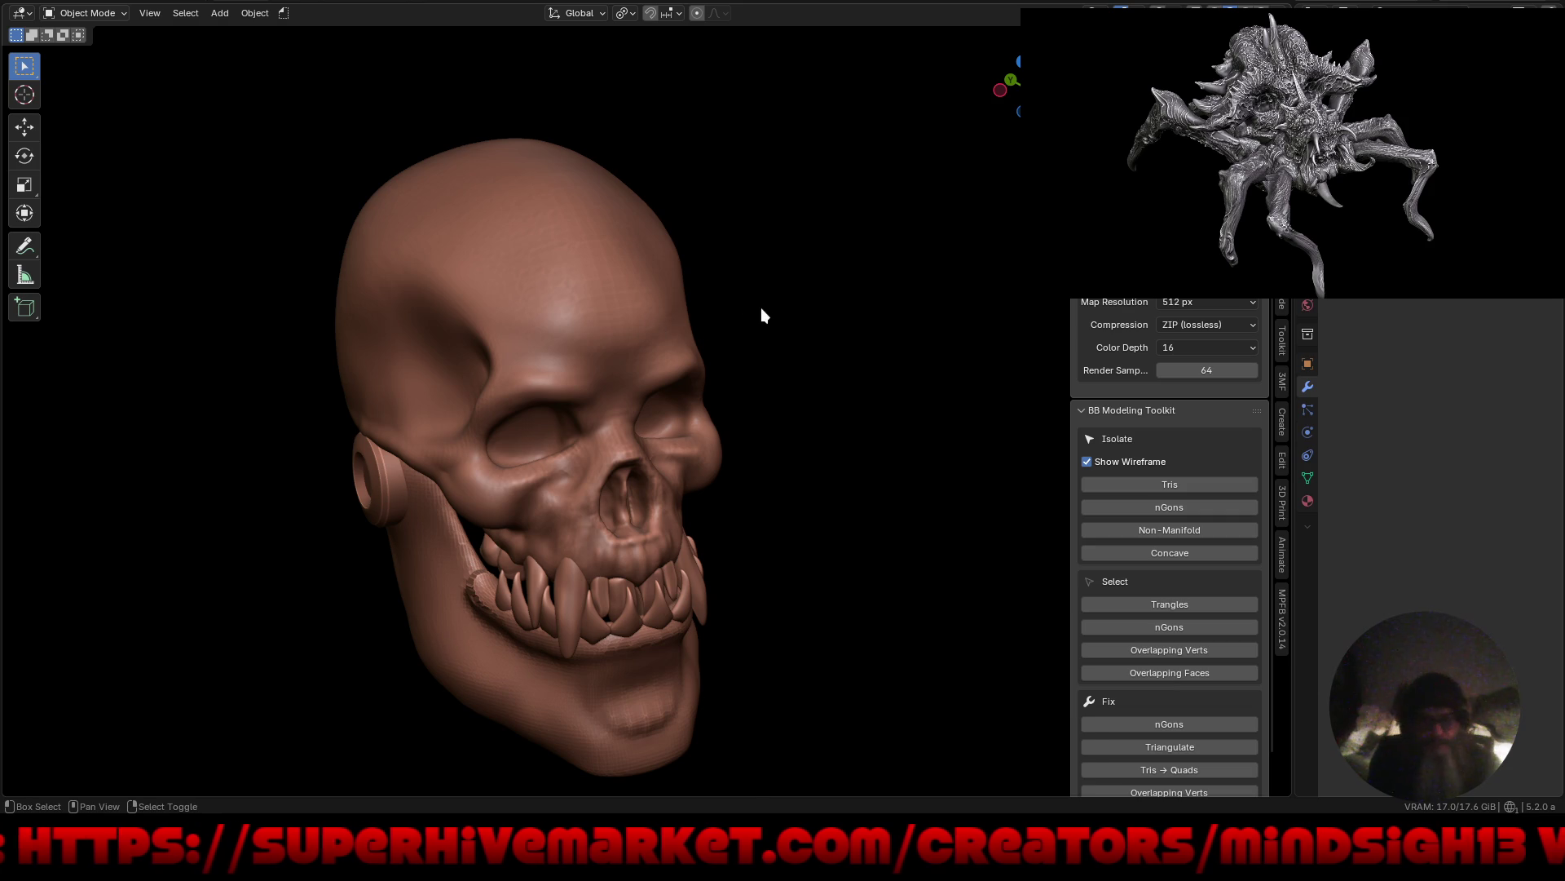
key(shift+s)
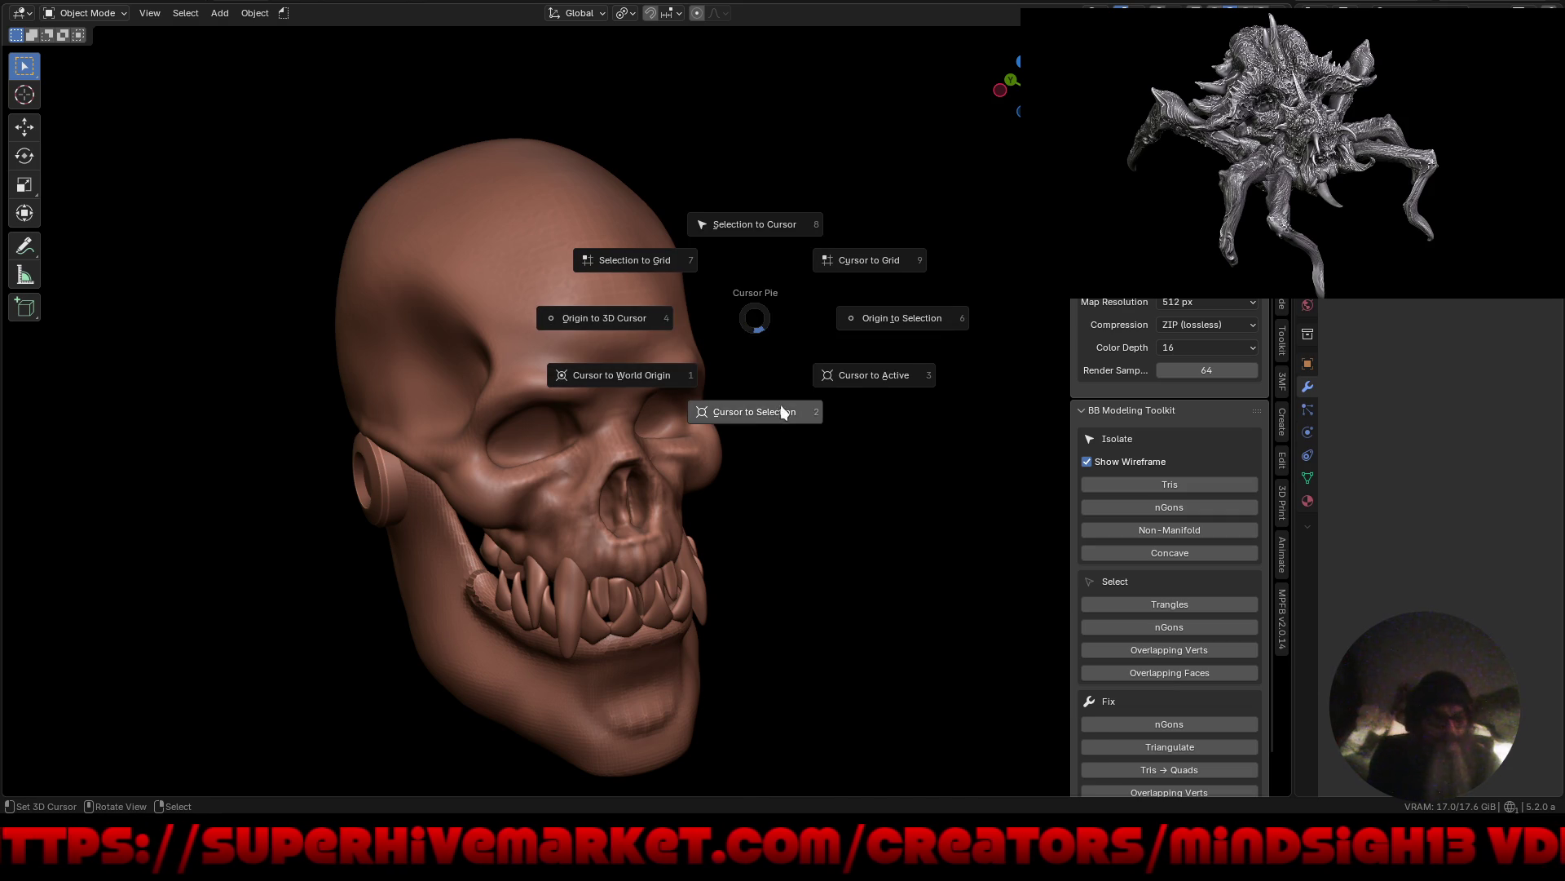
click(770, 411)
key(shift+a)
mouse_move(747, 334)
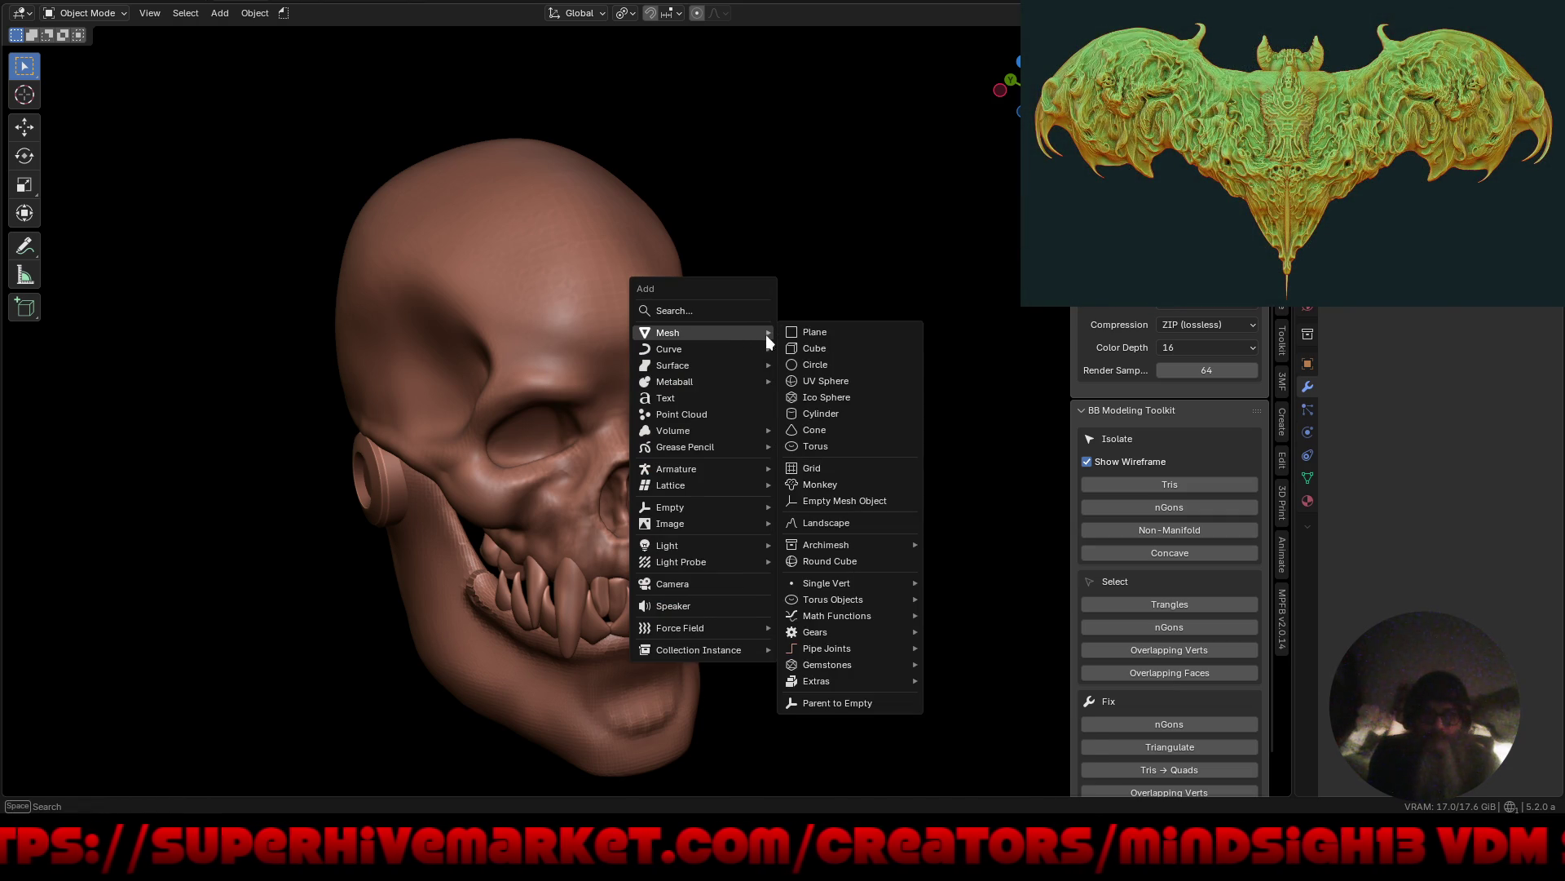
click(844, 386)
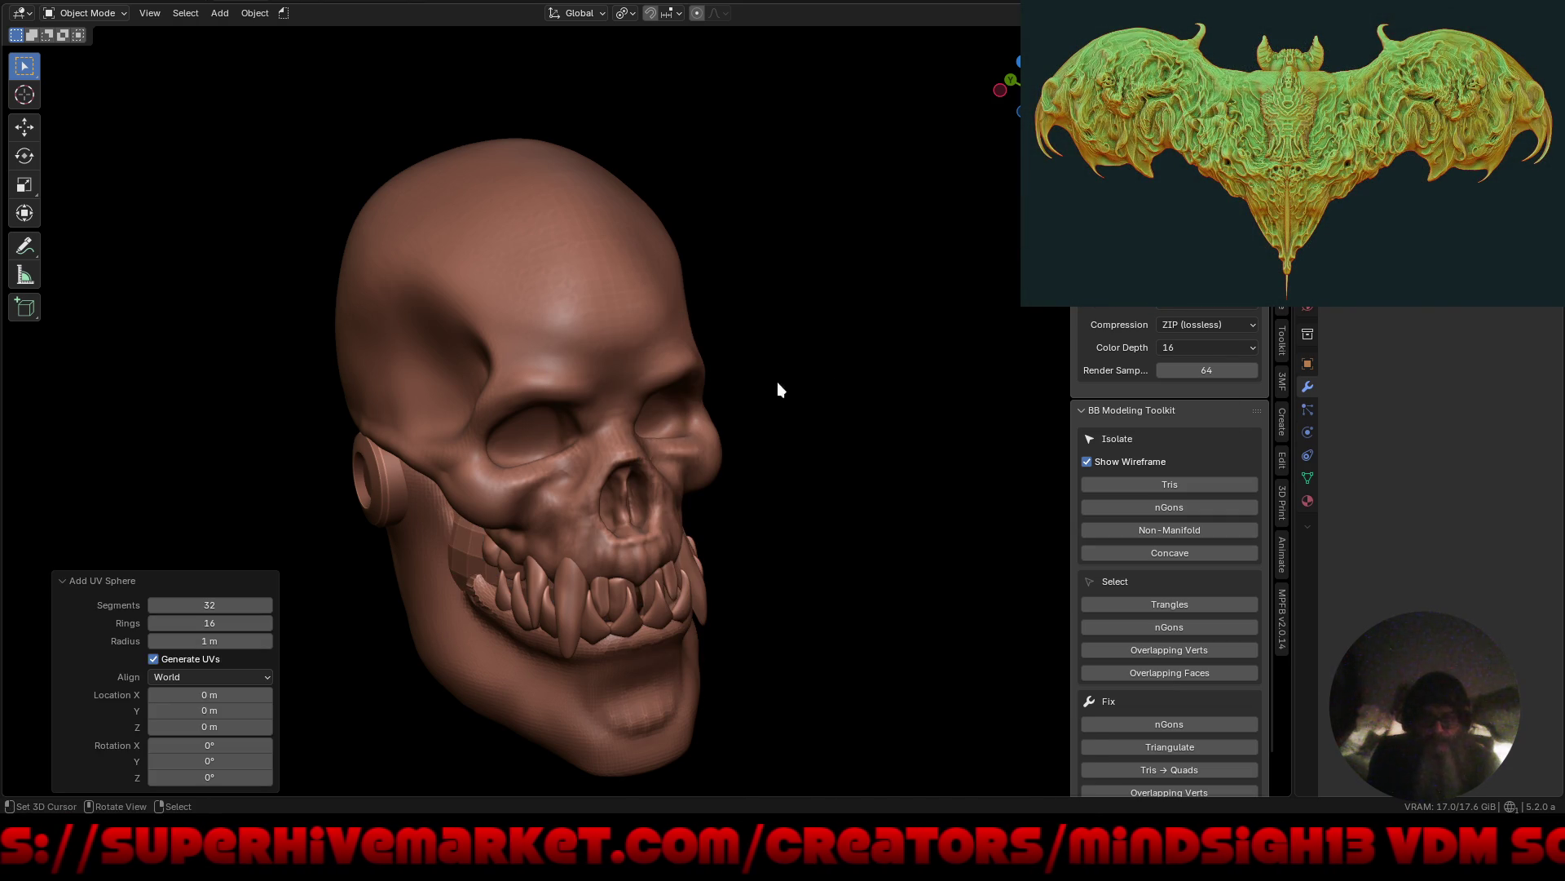
Raise the sphere to the skull top, enlarge it over the cranium and shade it smooth.
key(g)
key(z)
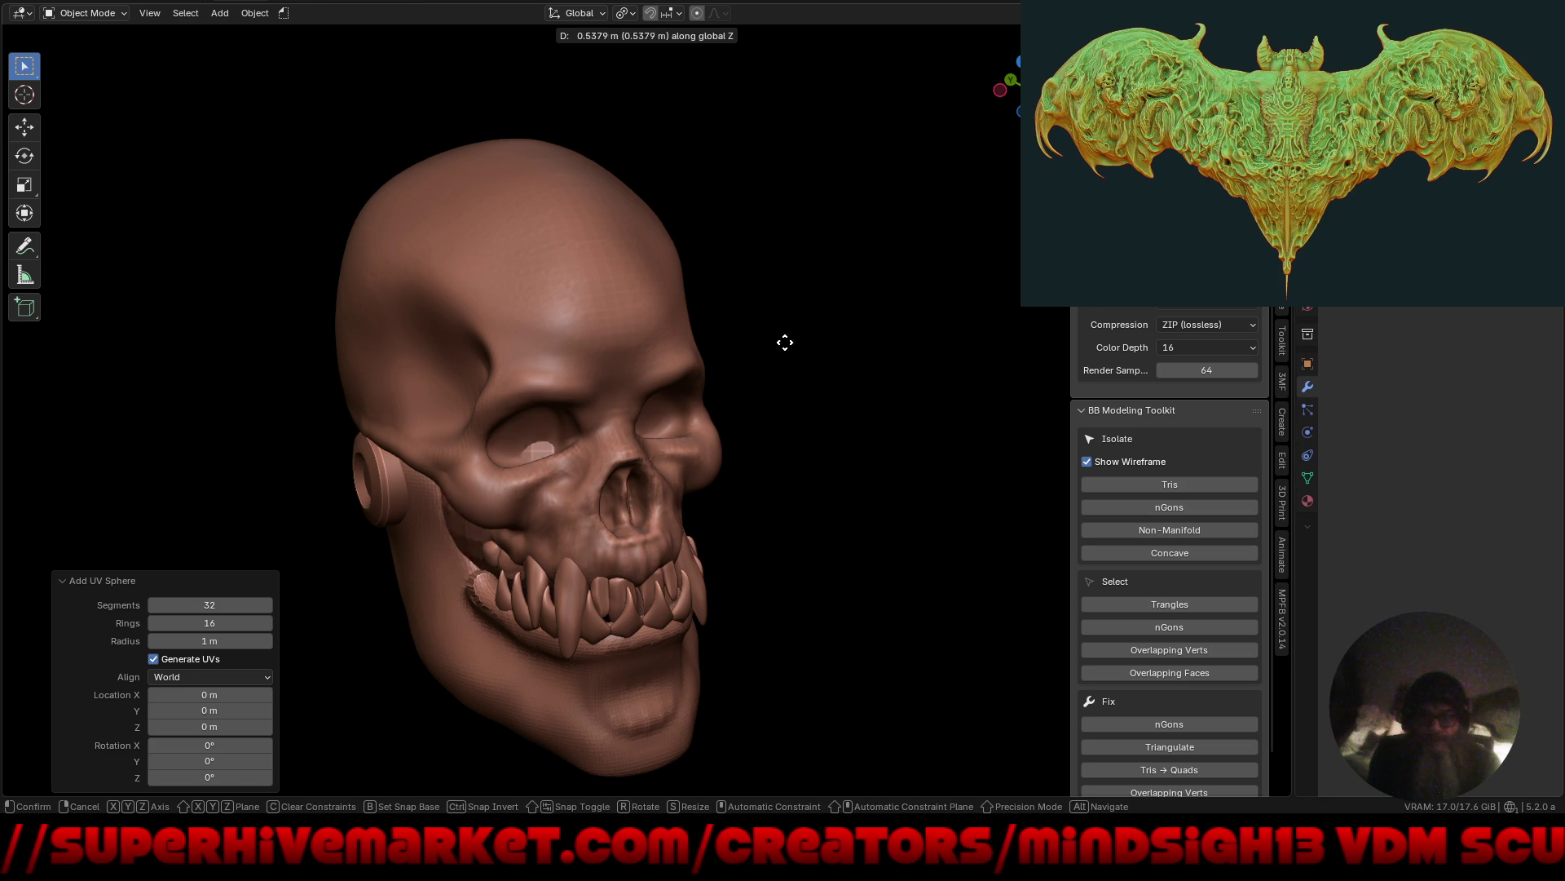
click(765, 124)
key(s)
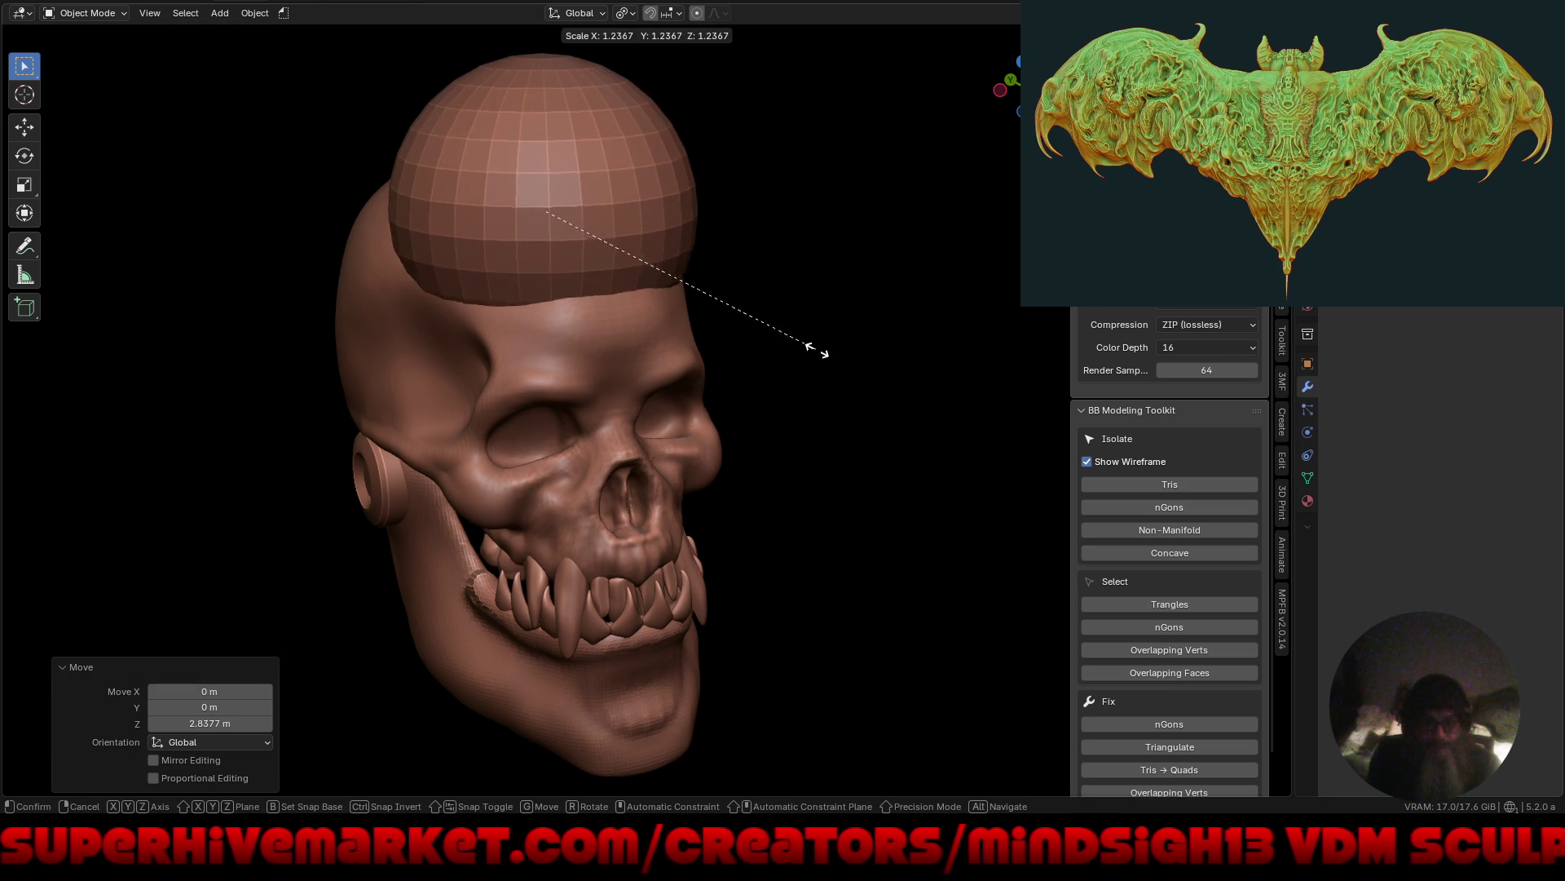
click(908, 359)
right_click(883, 357)
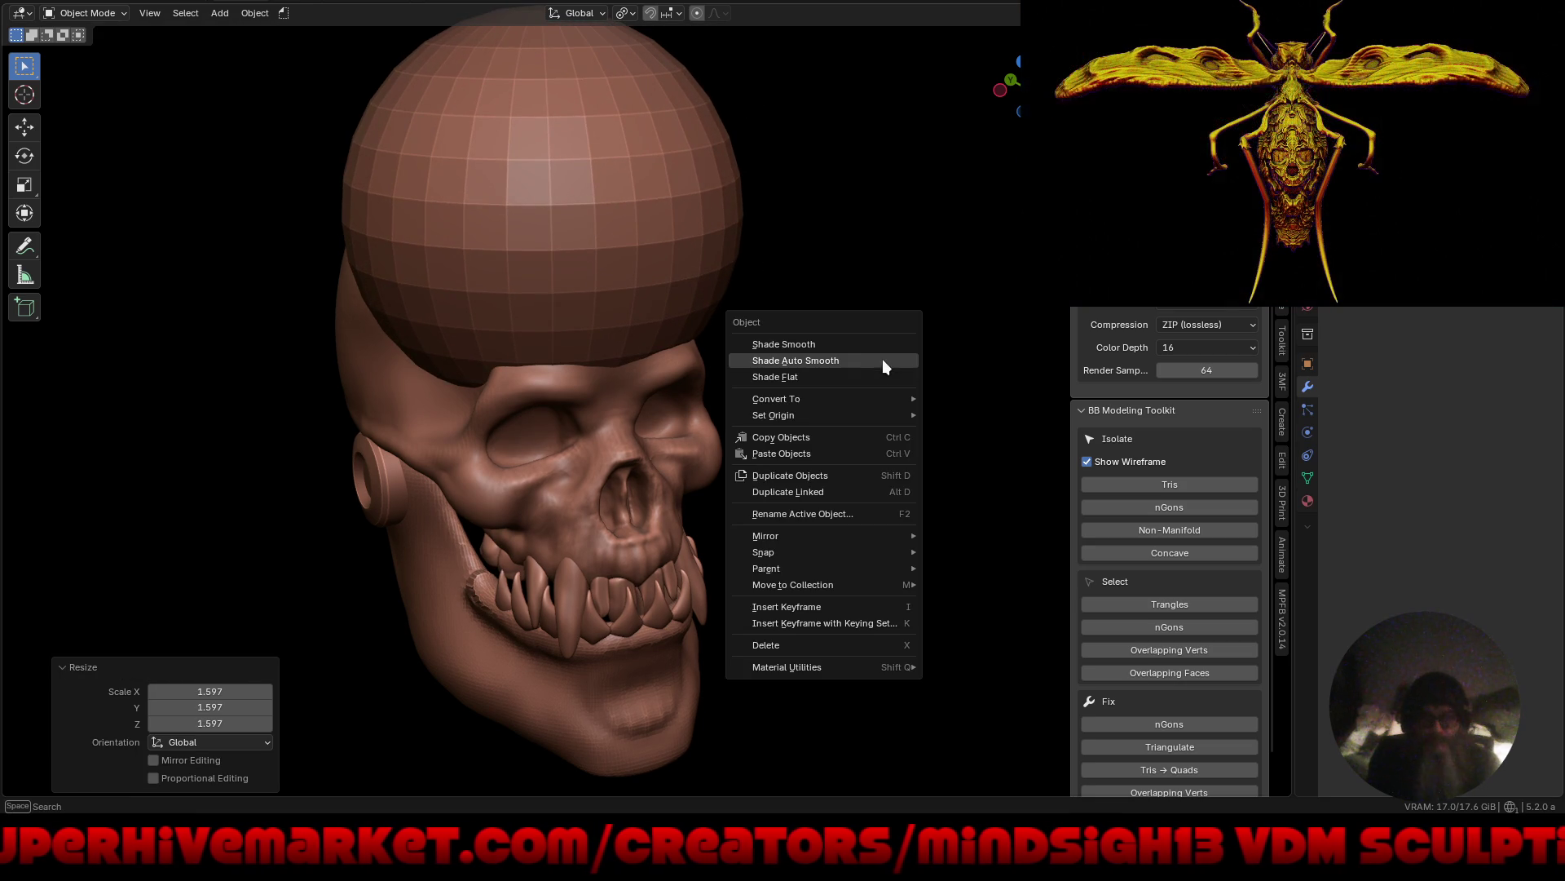
click(877, 343)
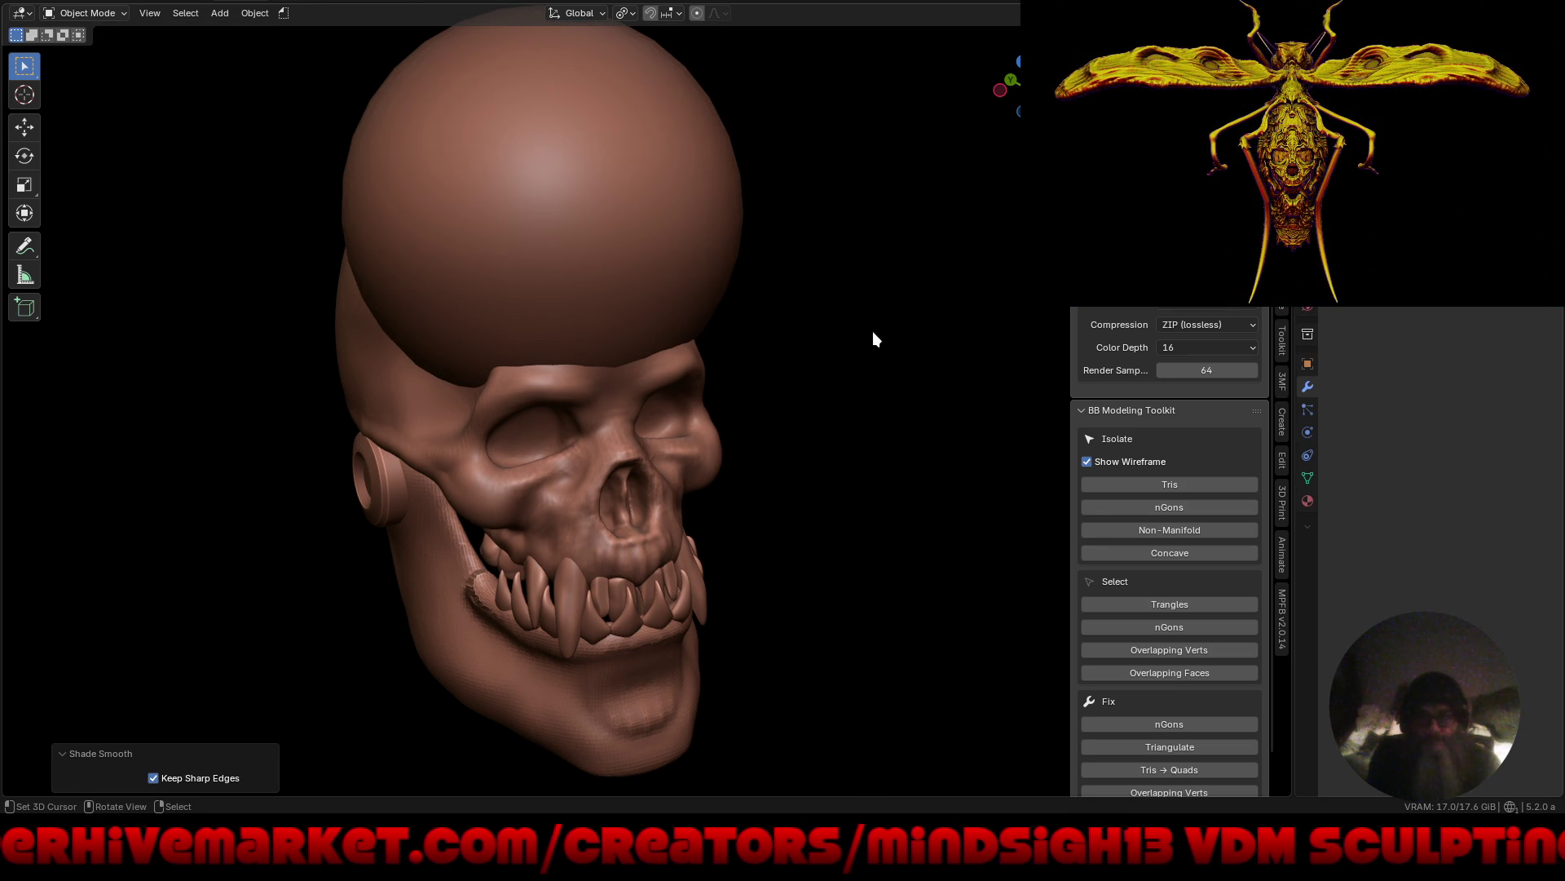
Rotate the sphere 90° about X and shift it 0.82753 m along Y over the cranium.
text(rx90)
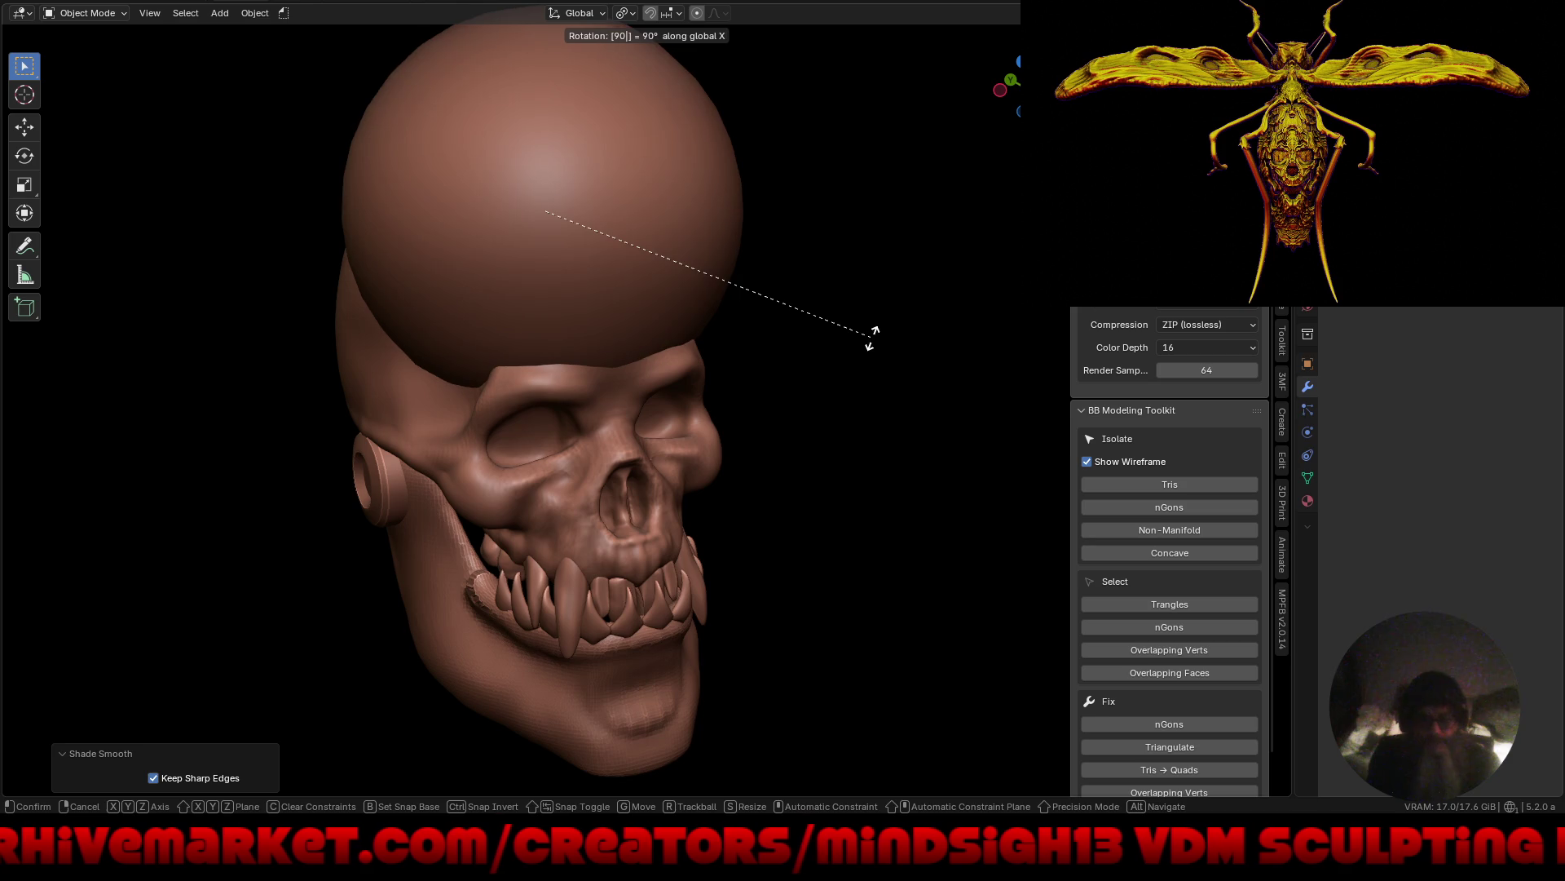
key(Return)
key(g)
key(y)
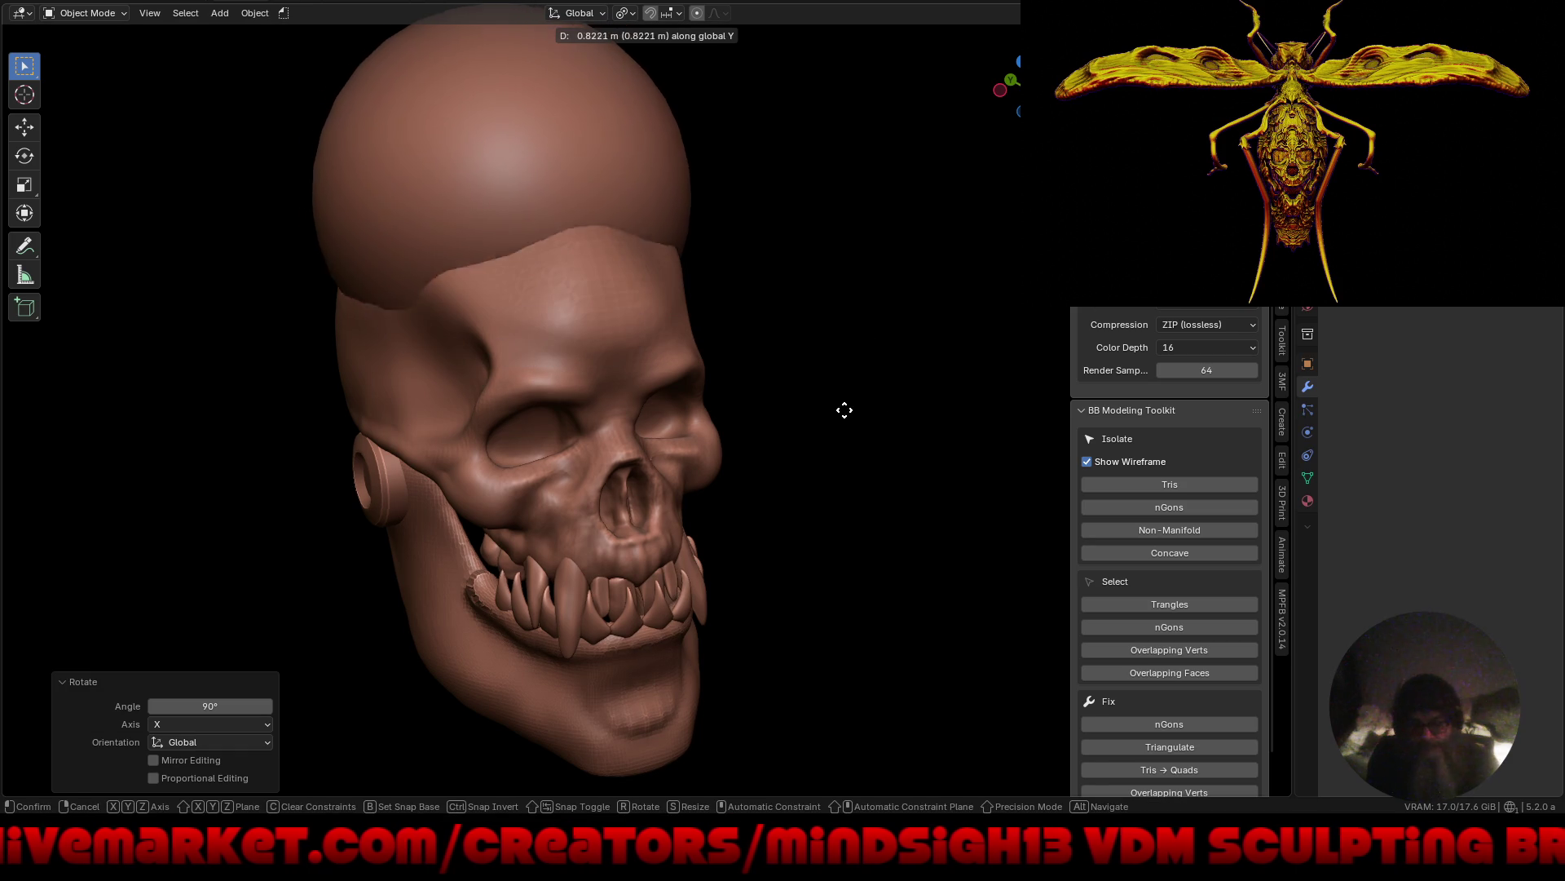
click(852, 414)
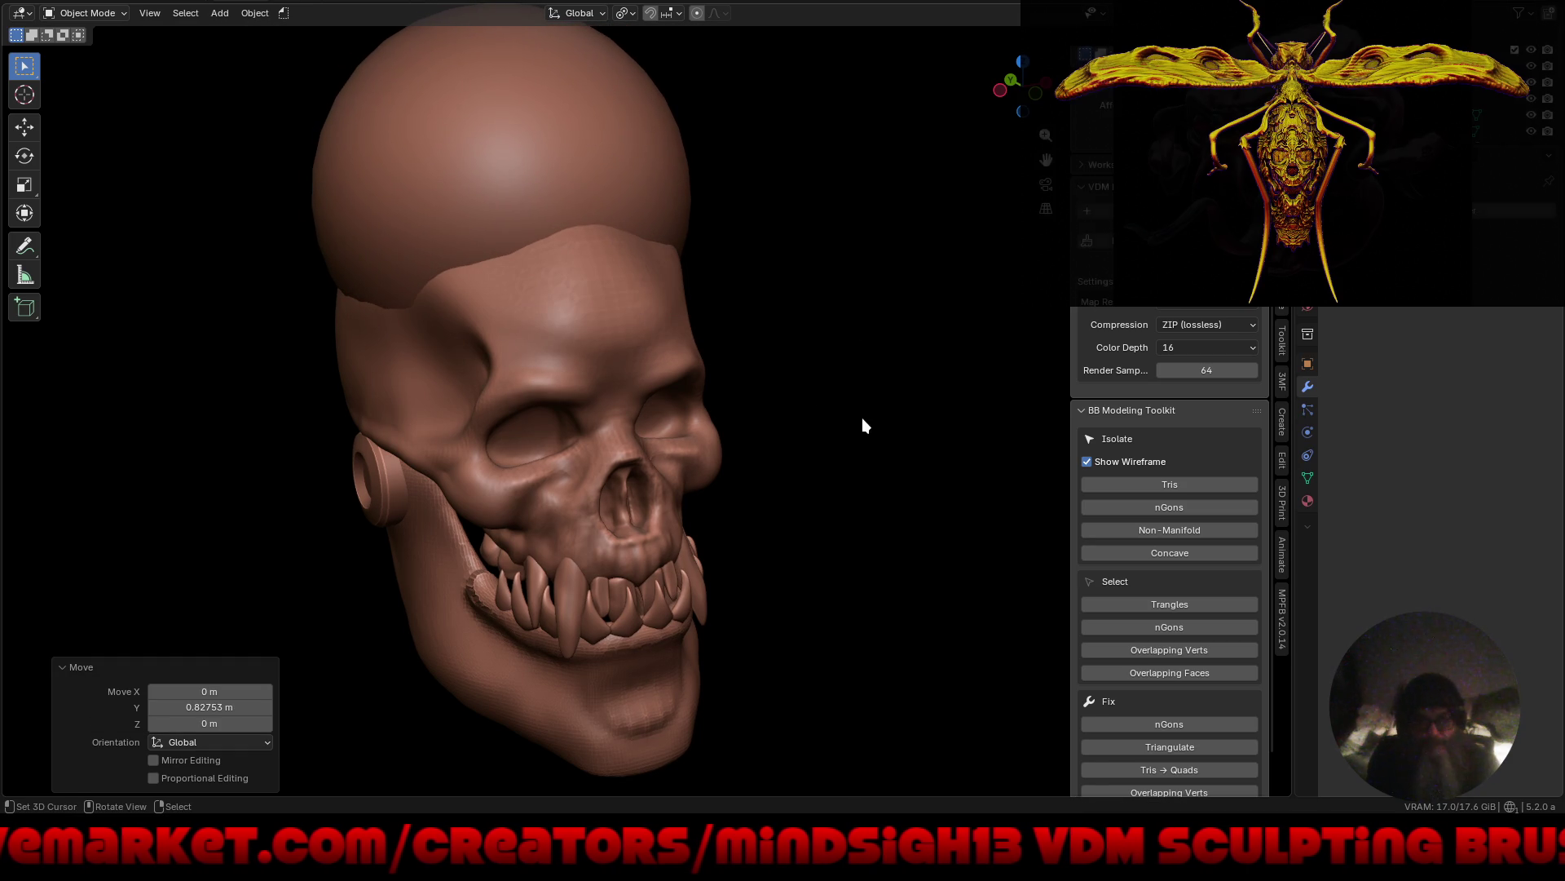
key(KP_1)
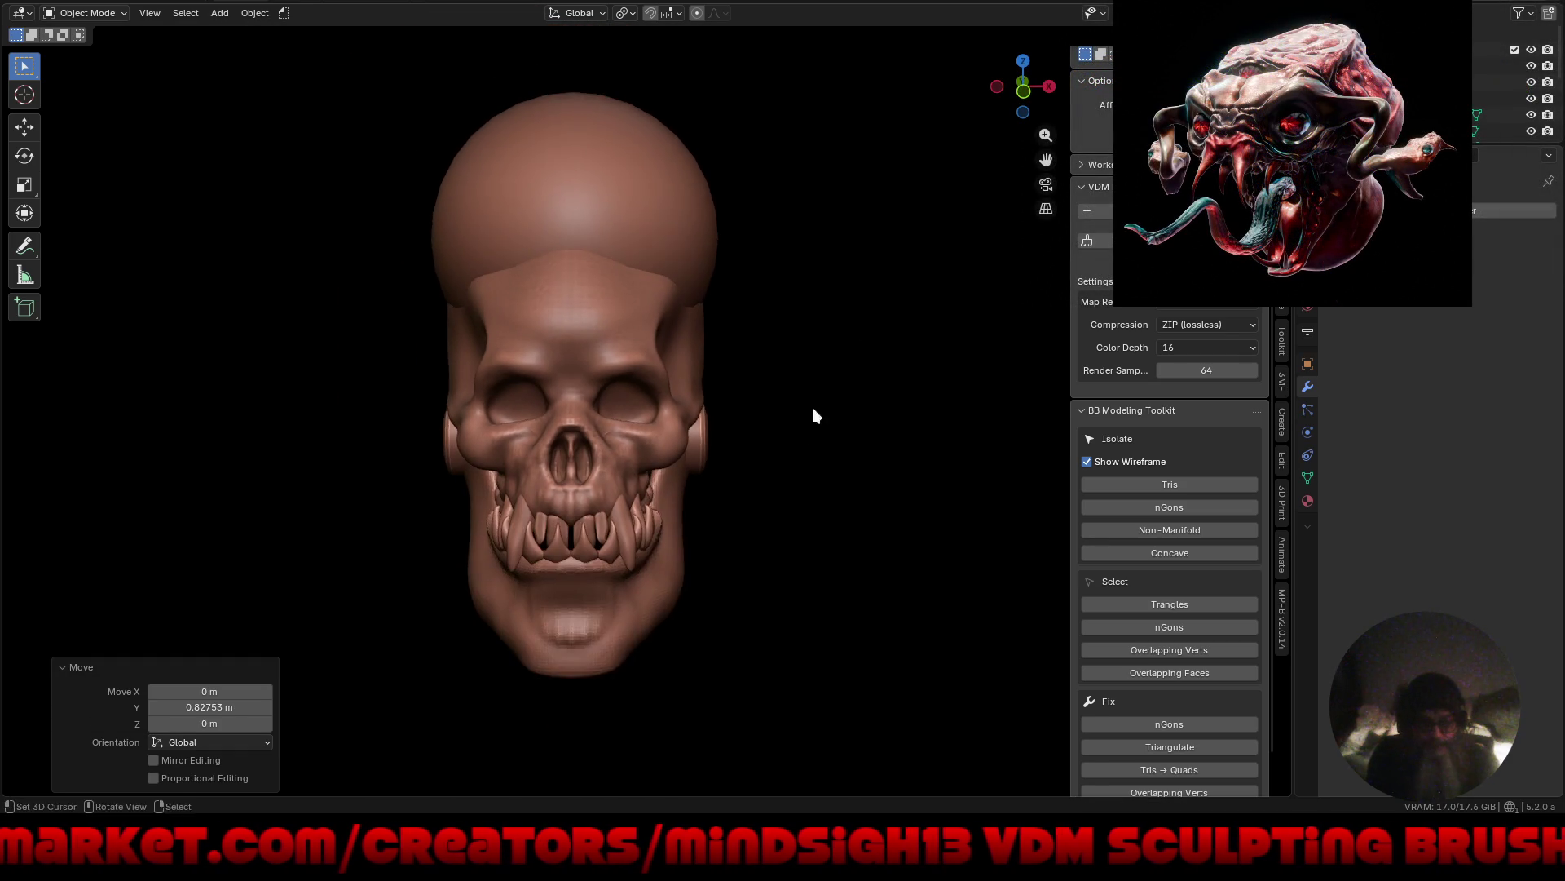
shift+middle_drag(814, 407, 863, 468)
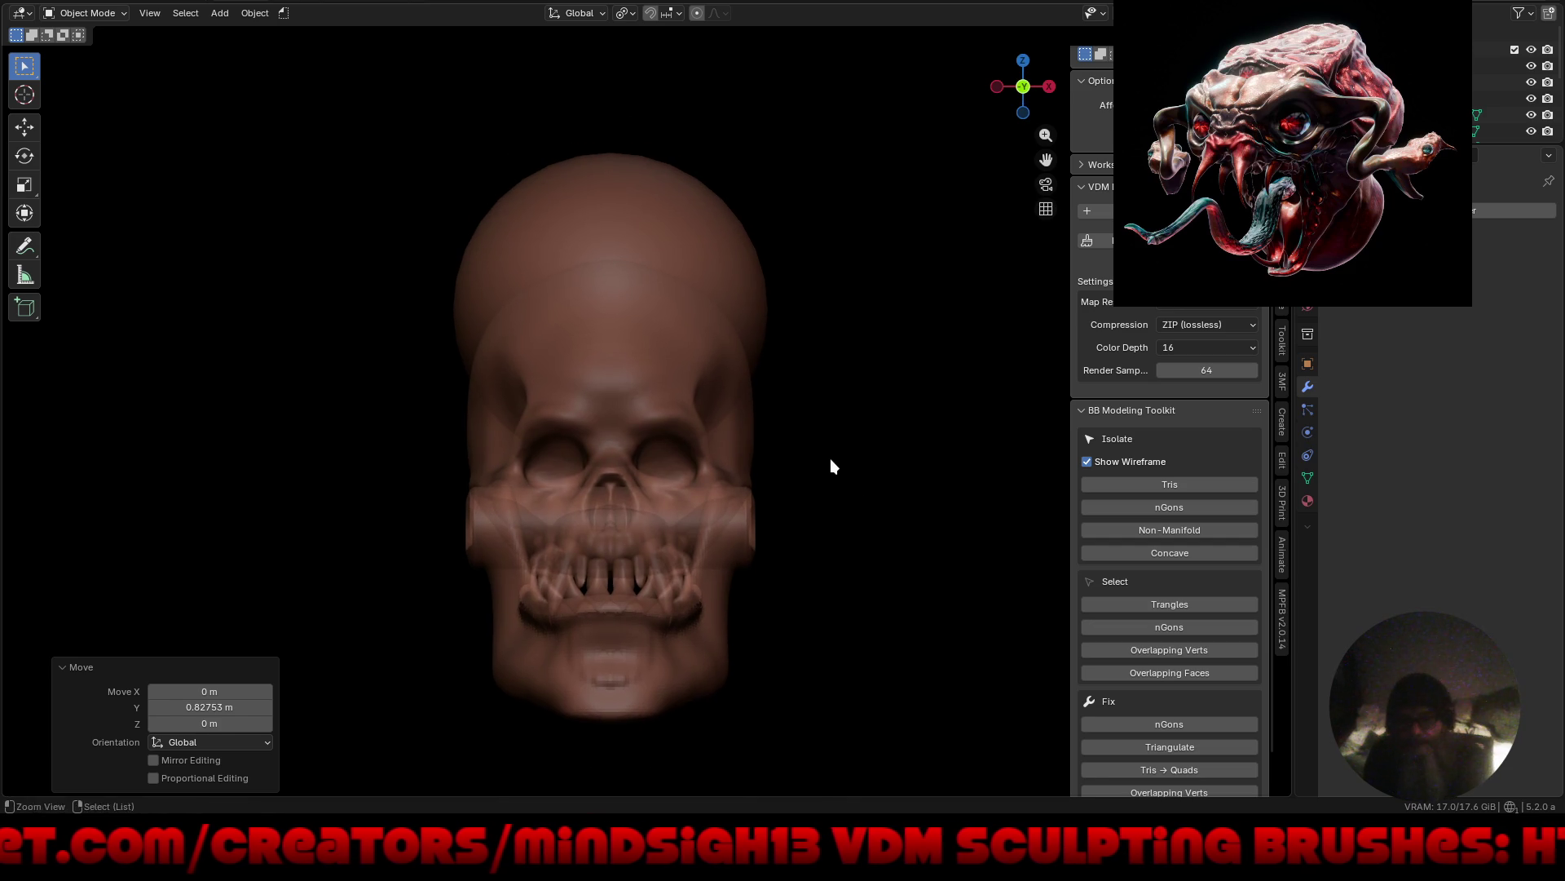
Enlarge the cranium sphere, flatten it vertically and lower it 0.75218 m onto the skull.
key(ctrl+alt+space)
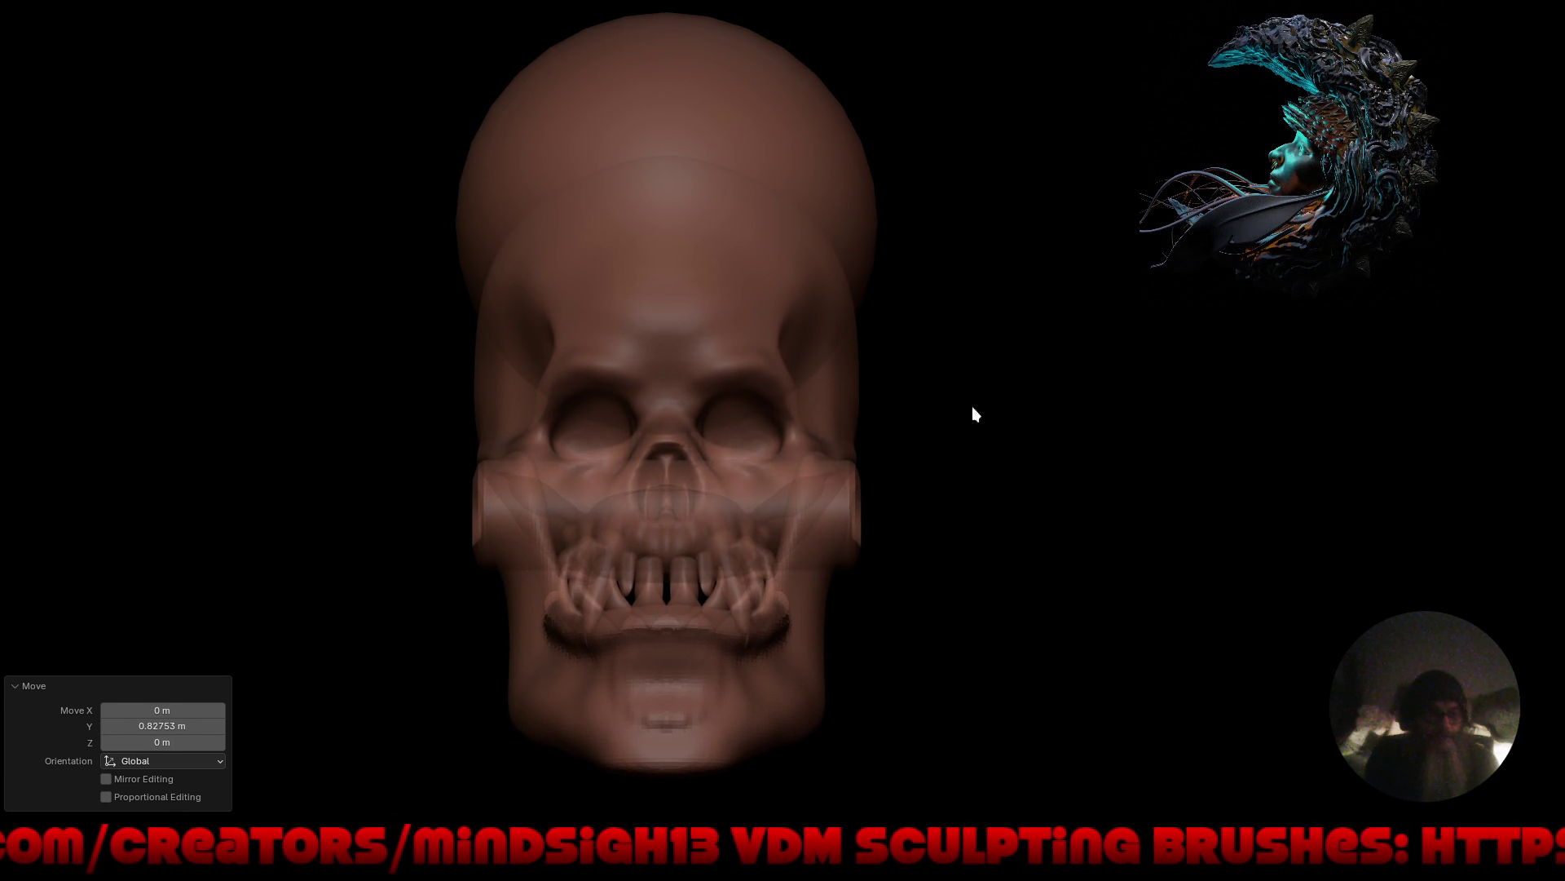
key(s)
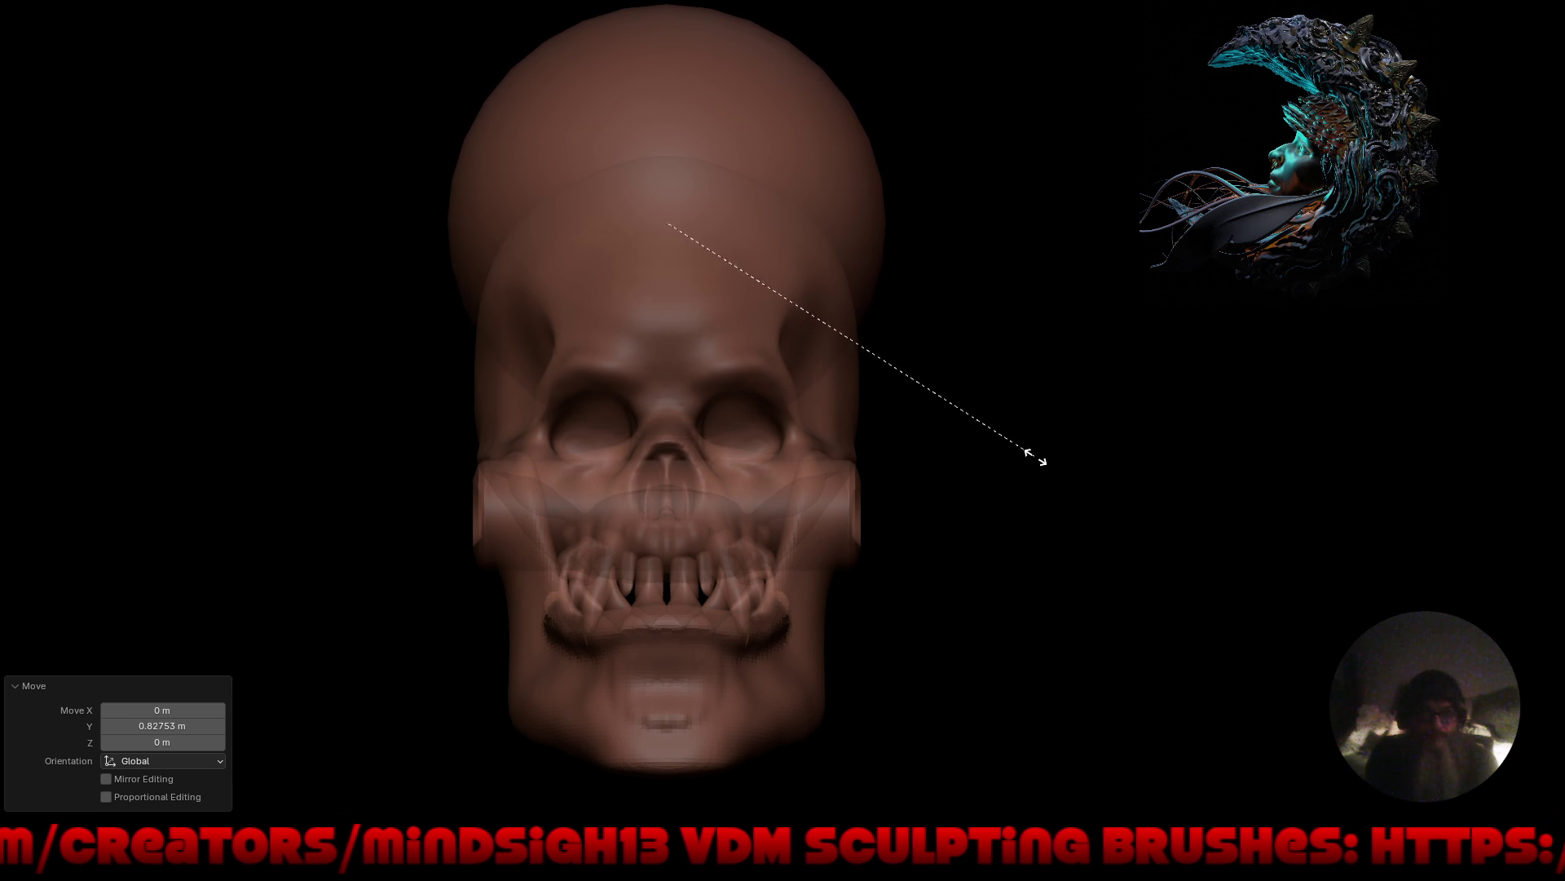
click(1048, 470)
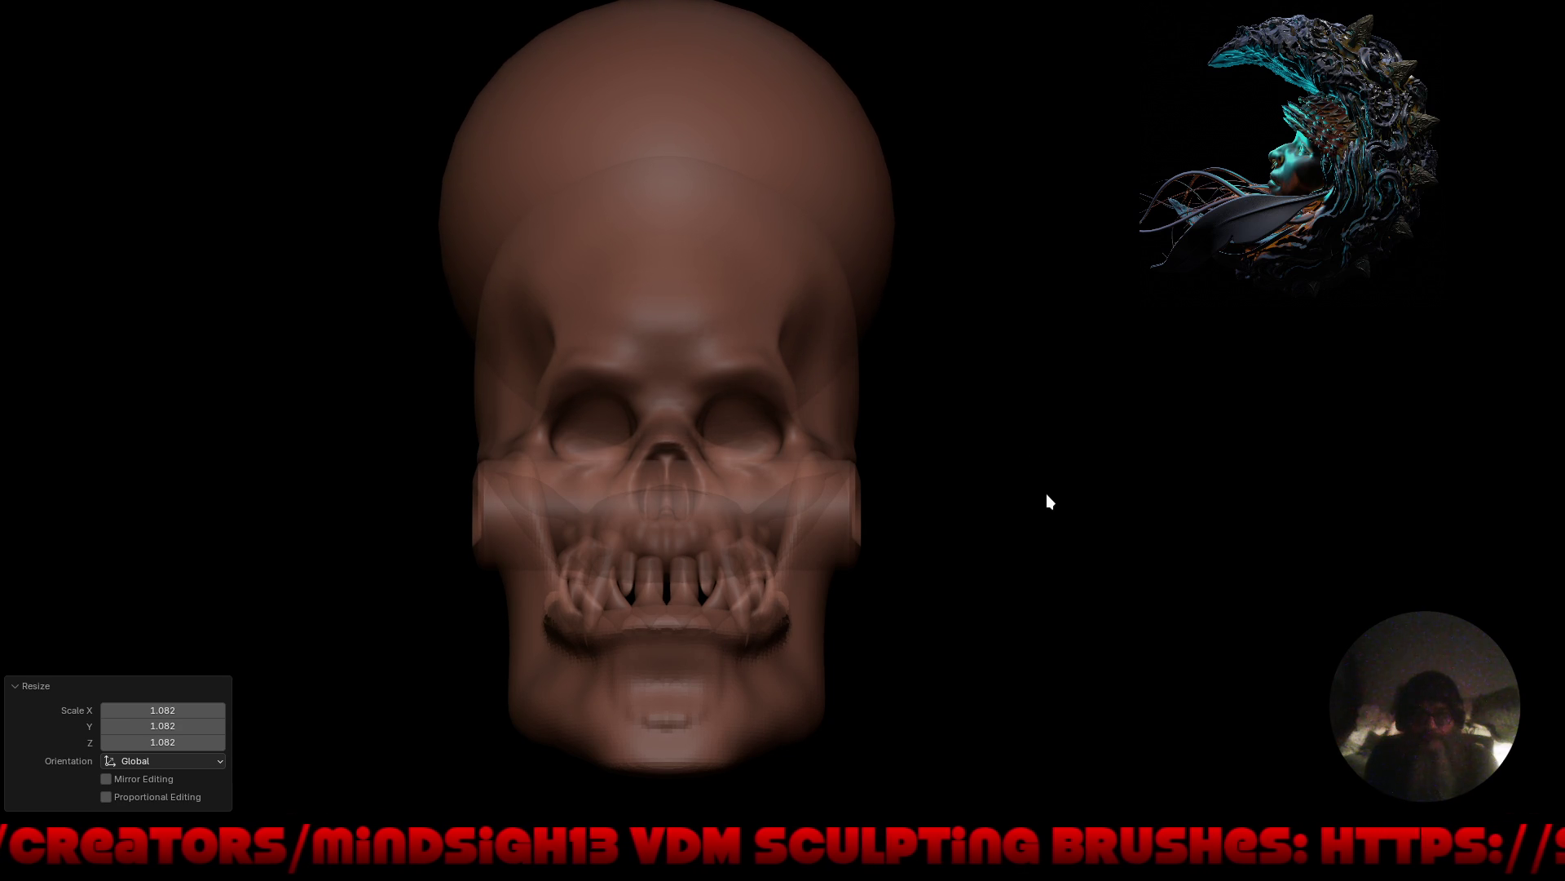
key(s)
key(z)
click(983, 460)
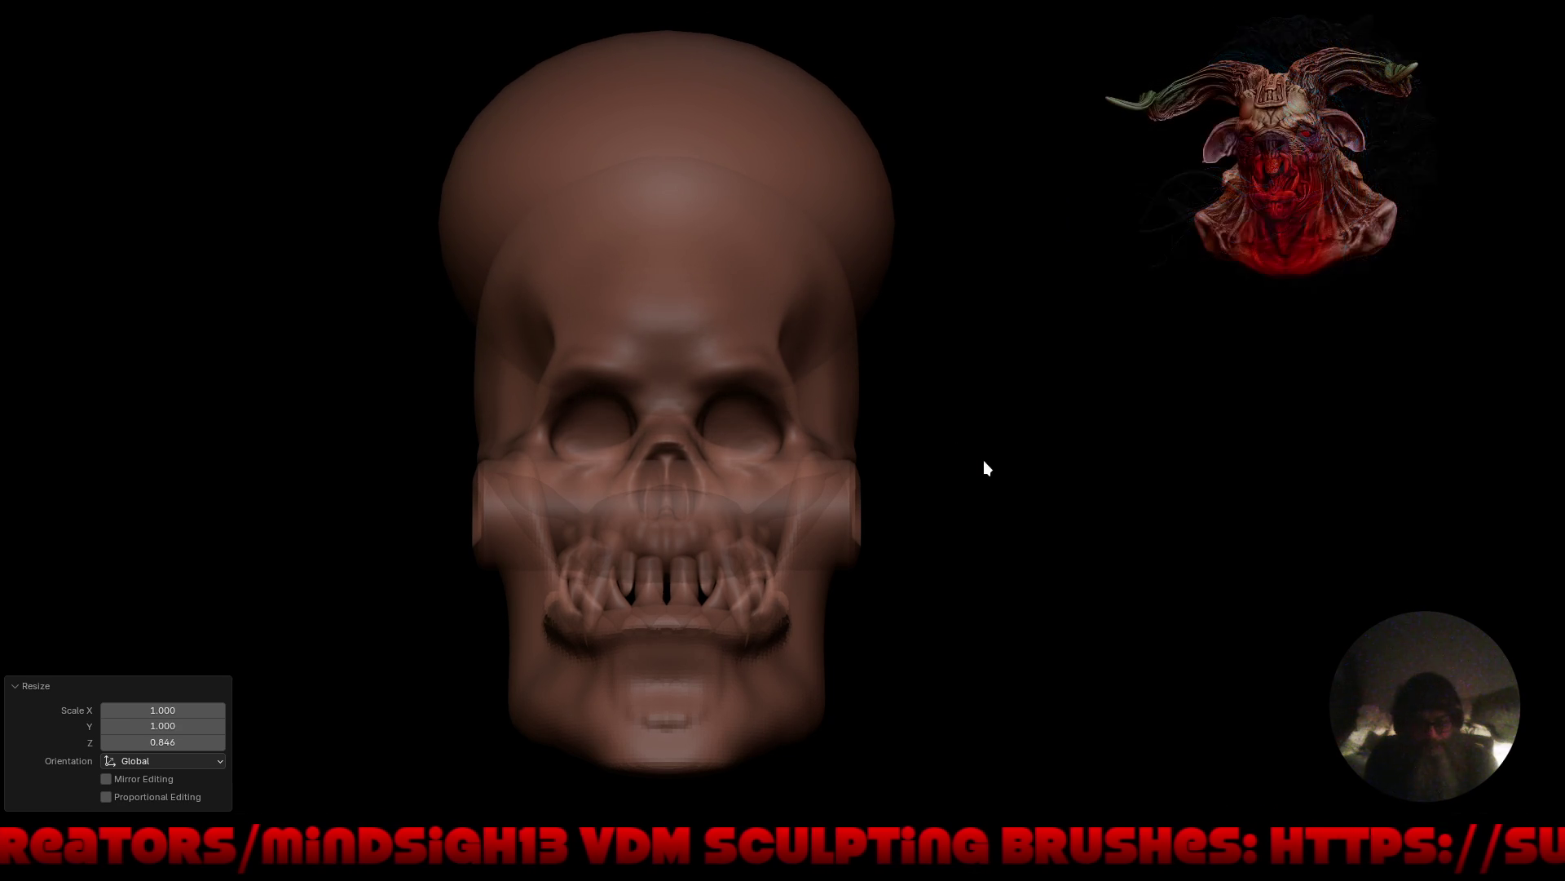
key(g)
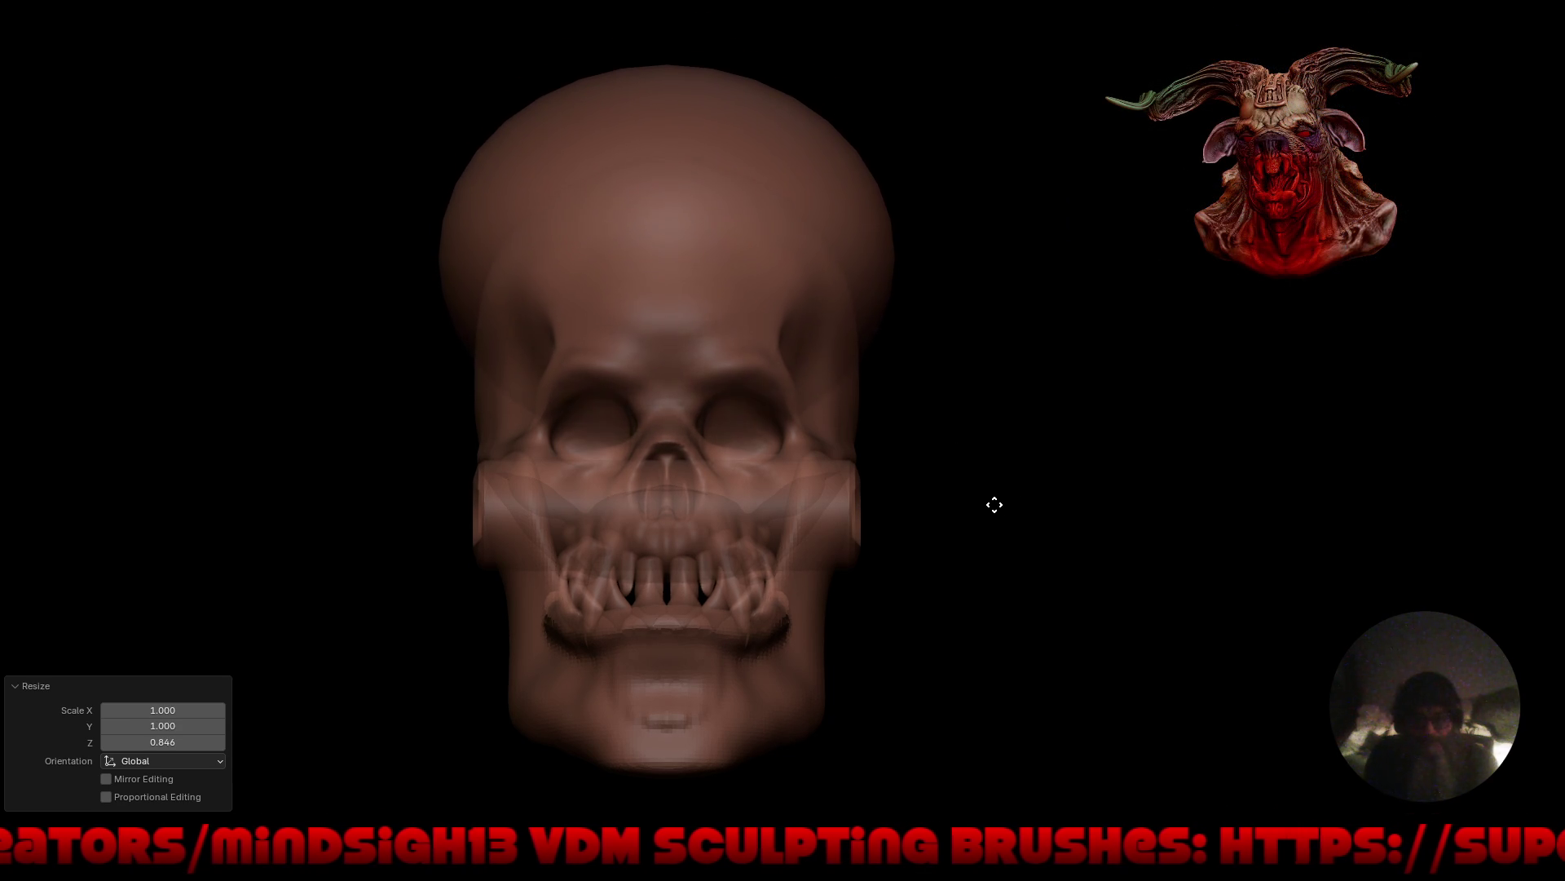
key(z)
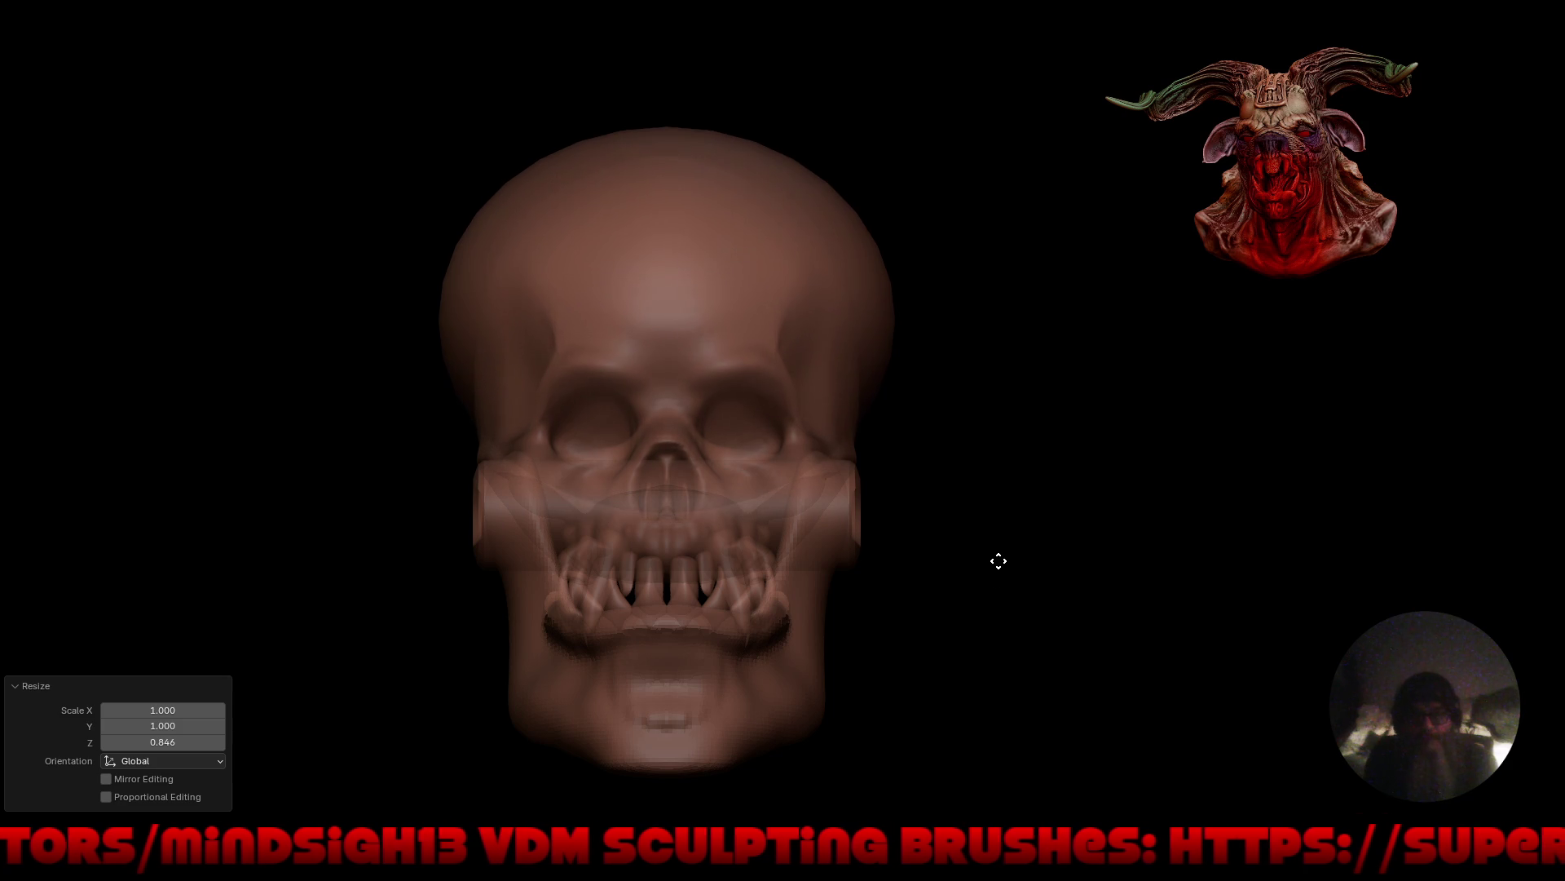
click(998, 560)
mouse_move(957, 558)
middle_down()
mouse_move(1020, 548)
mouse_move(832, 511)
mouse_move(857, 552)
mouse_move(863, 493)
mouse_move(829, 448)
mouse_move(1020, 457)
mouse_move(969, 487)
mouse_move(1002, 542)
mouse_move(1093, 531)
mouse_move(1081, 493)
mouse_move(1128, 528)
mouse_move(1001, 481)
middle_up()
Apply all transforms to the cranium sphere.
key(ctrl+a)
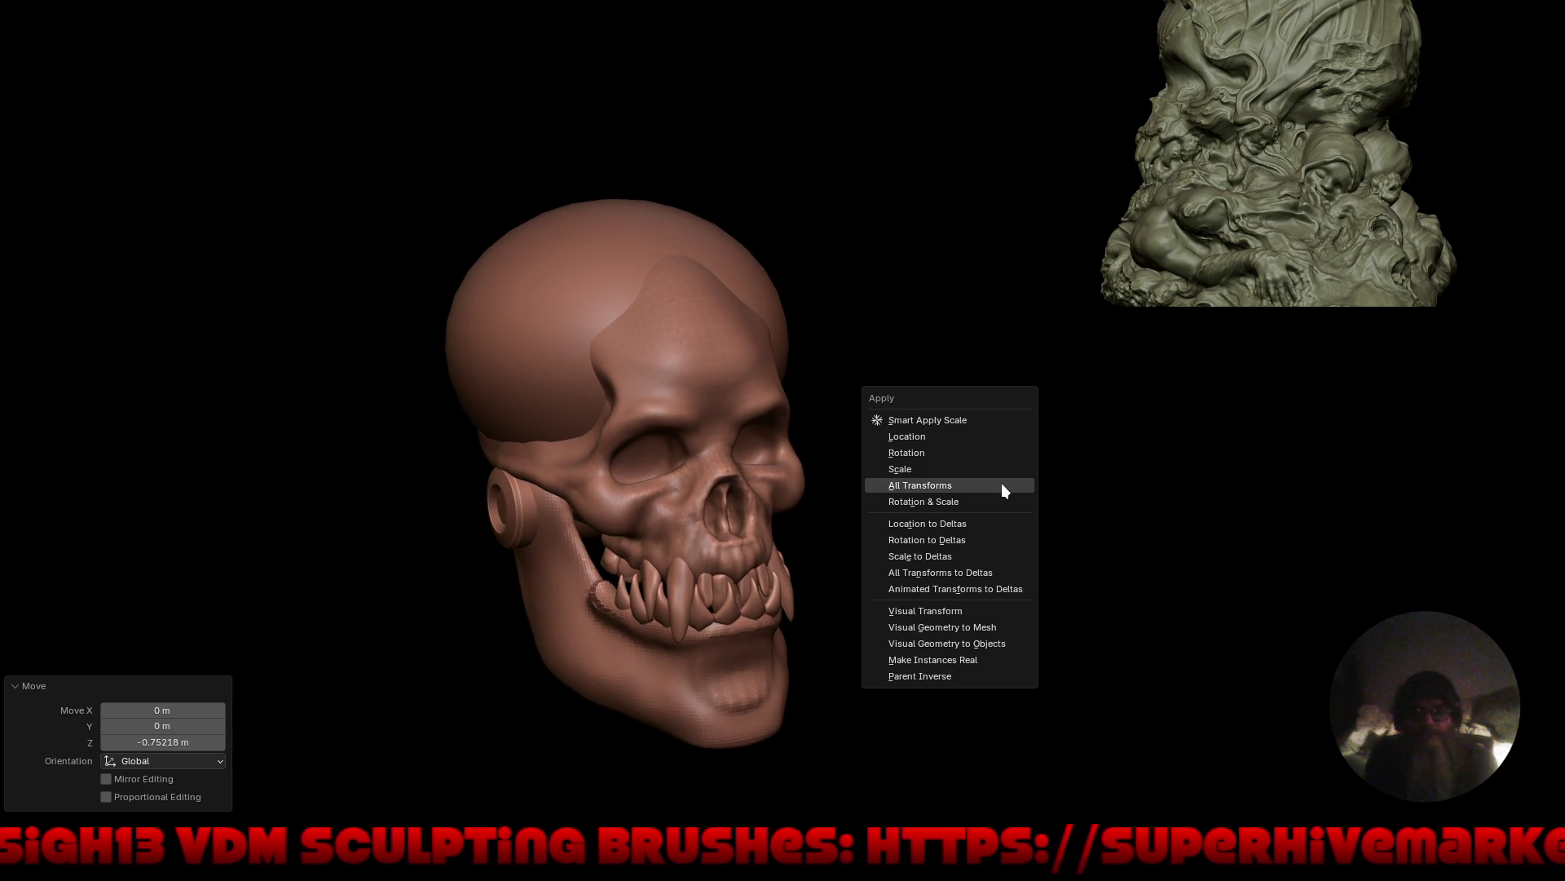
click(1002, 486)
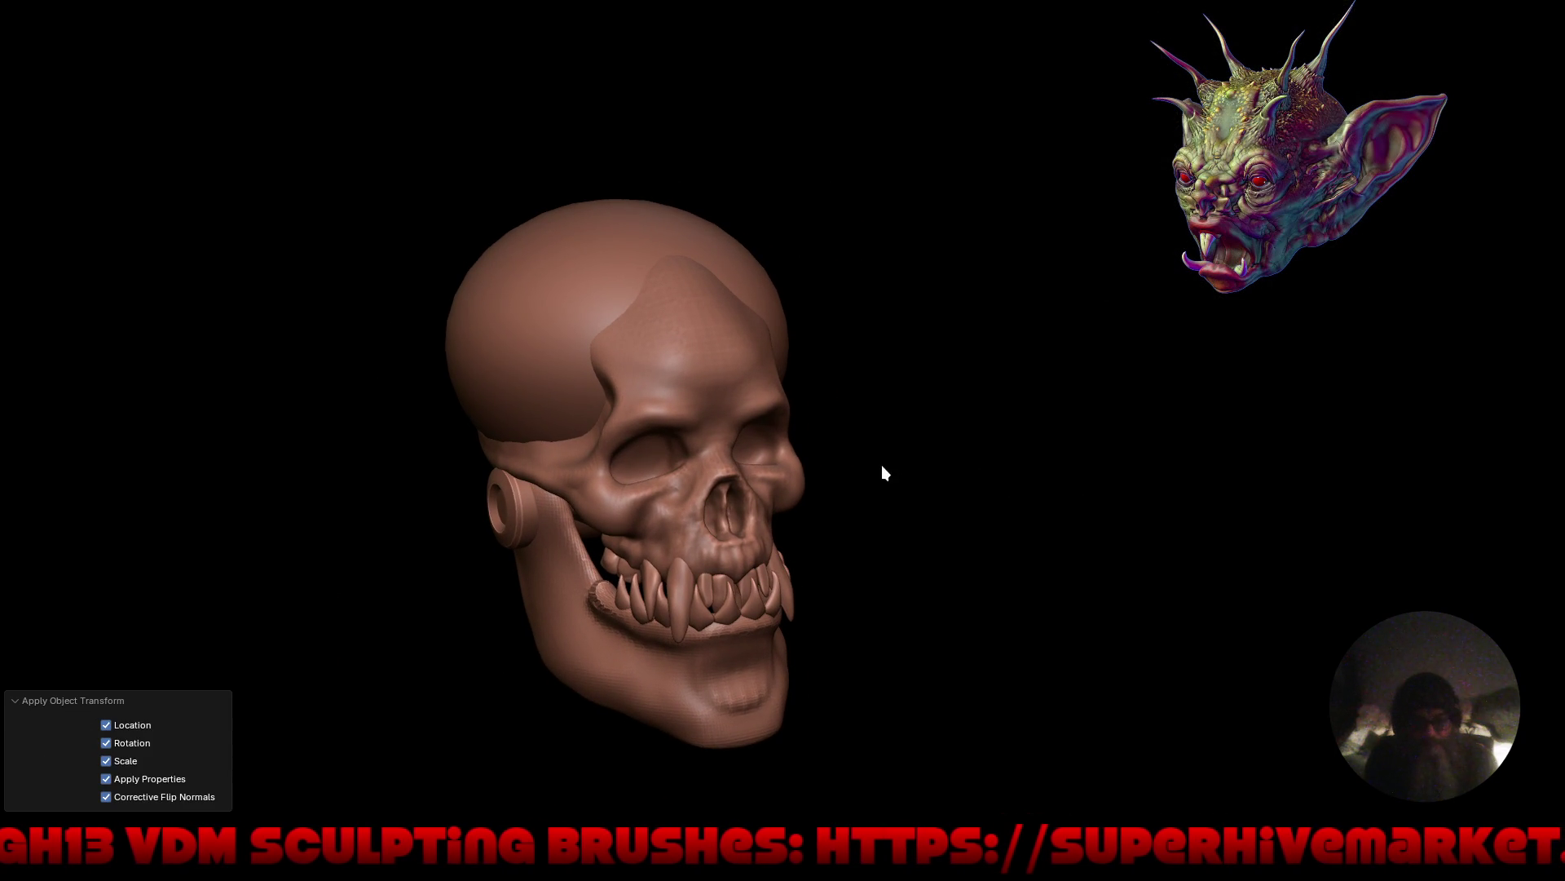
scroll(869, 482, up, 1)
scroll(913, 510, up, 1)
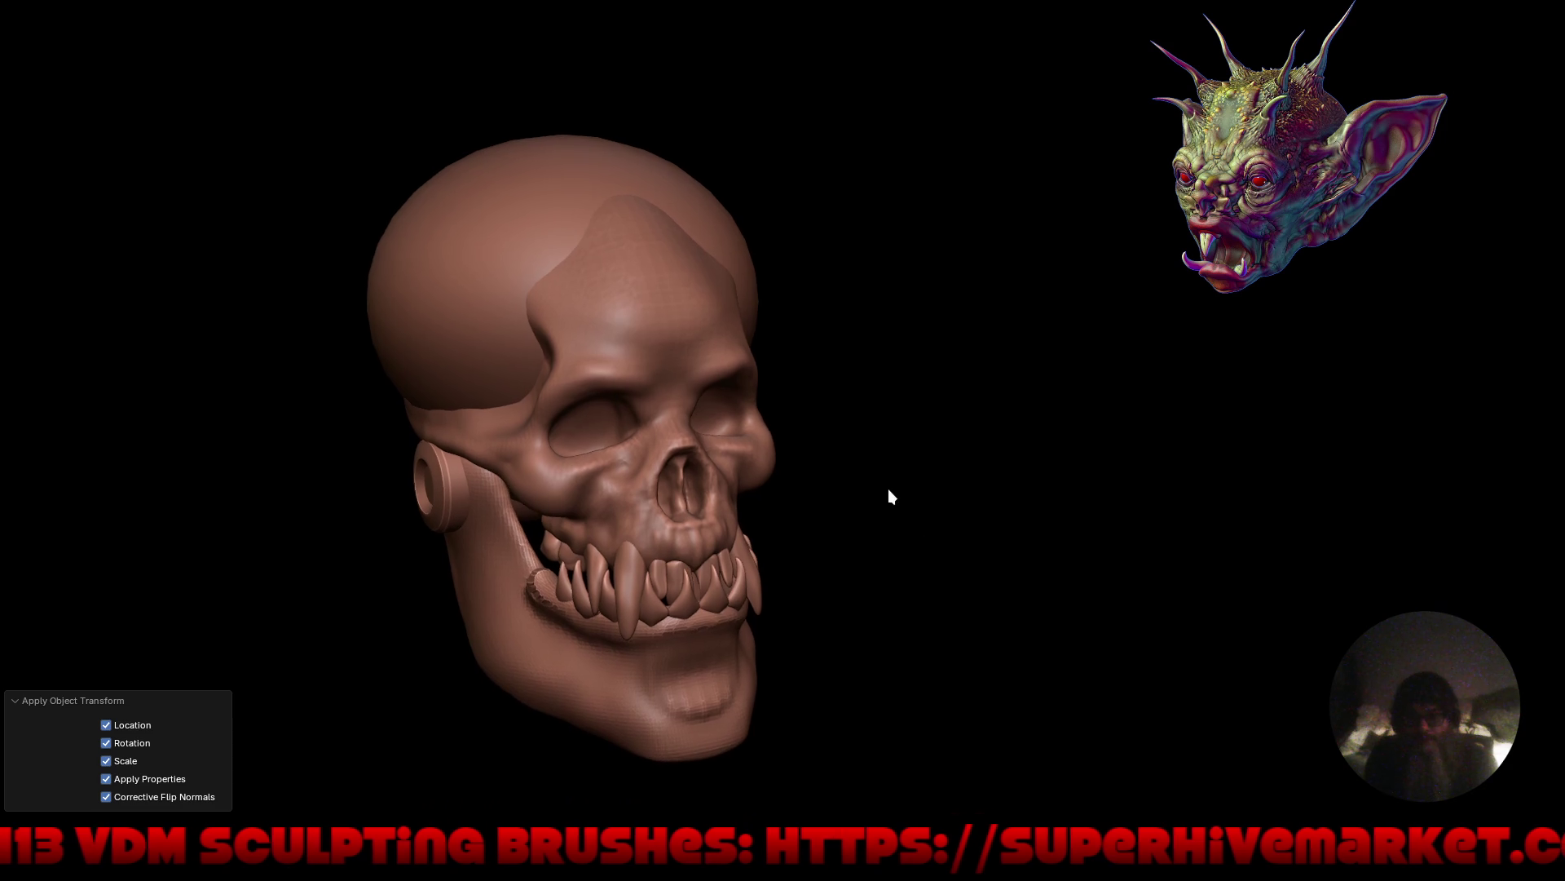
key(ctrl+Tab)
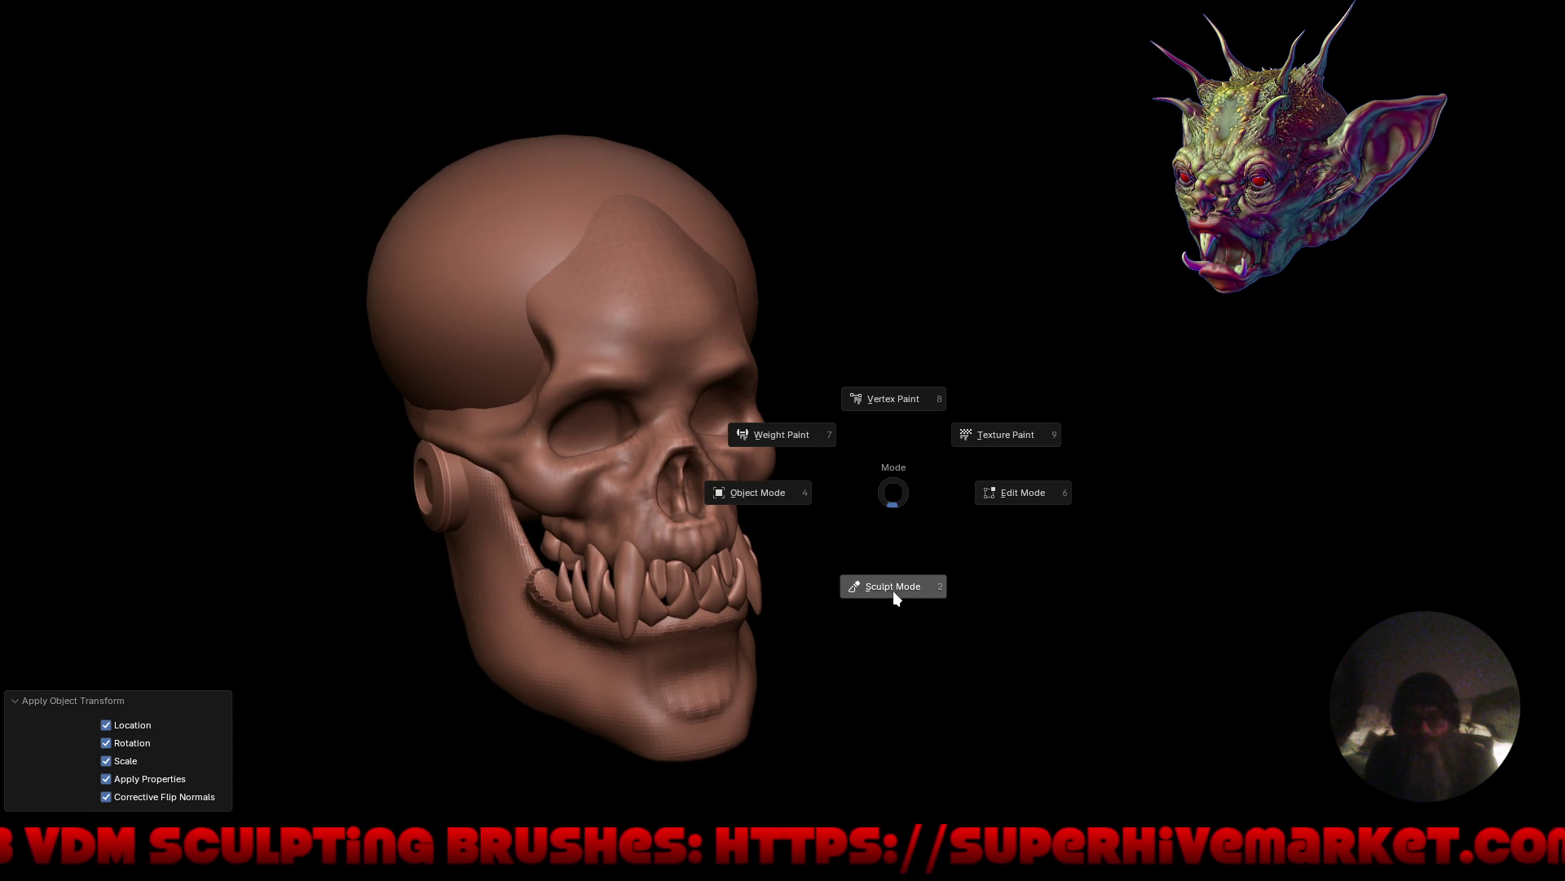
Back in Sculpt Mode with Mirror X on, drag the forehead crest down into a squarer brow.
click(891, 588)
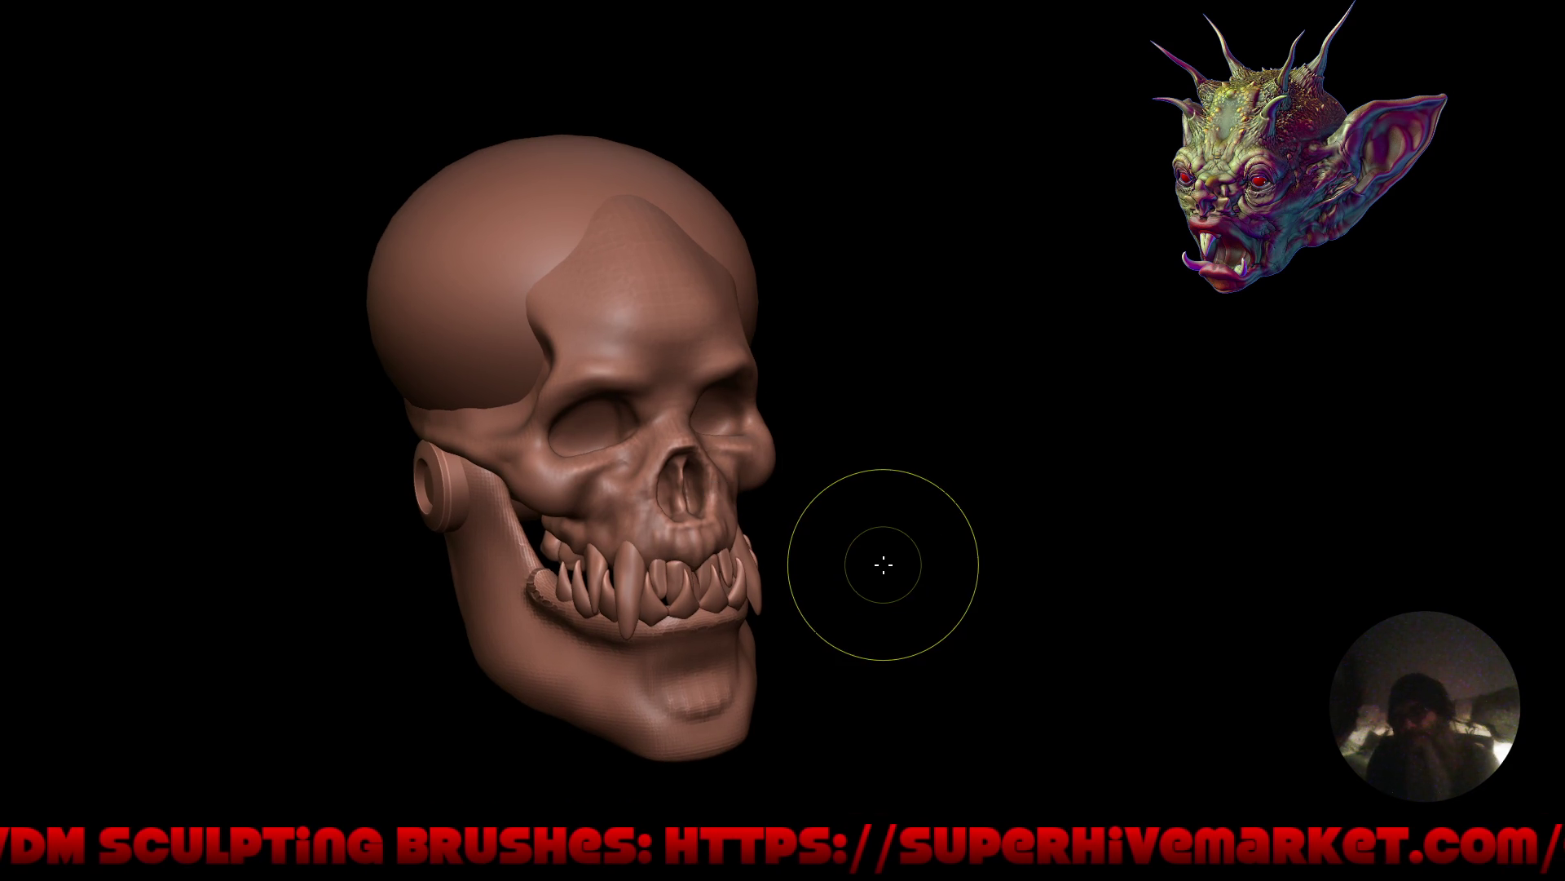
key(ctrl+alt+space)
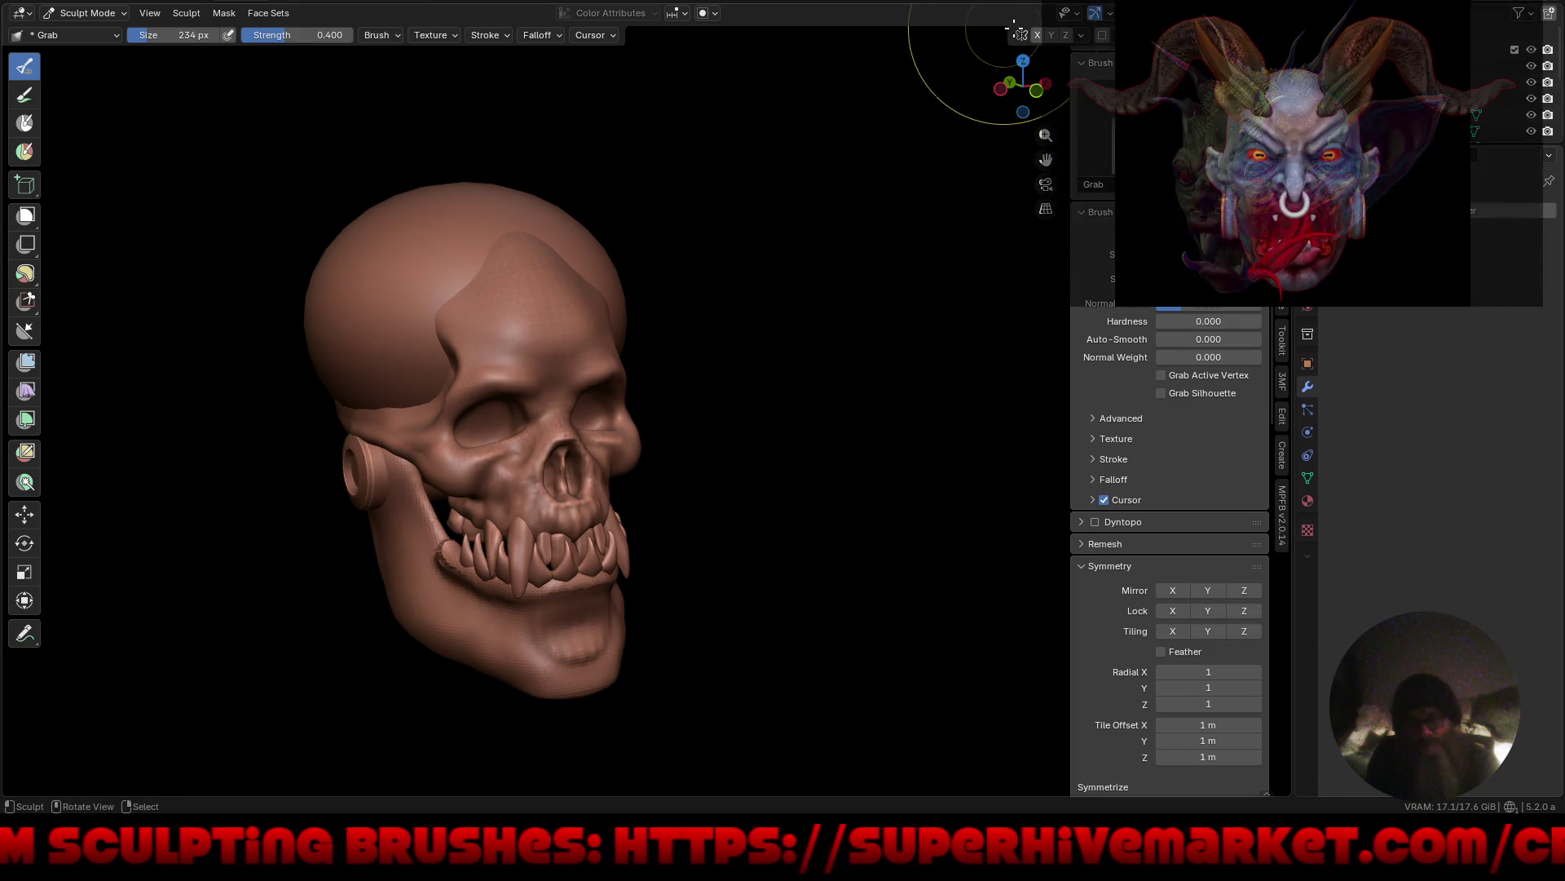
click(1037, 35)
drag(518, 246, 523, 309)
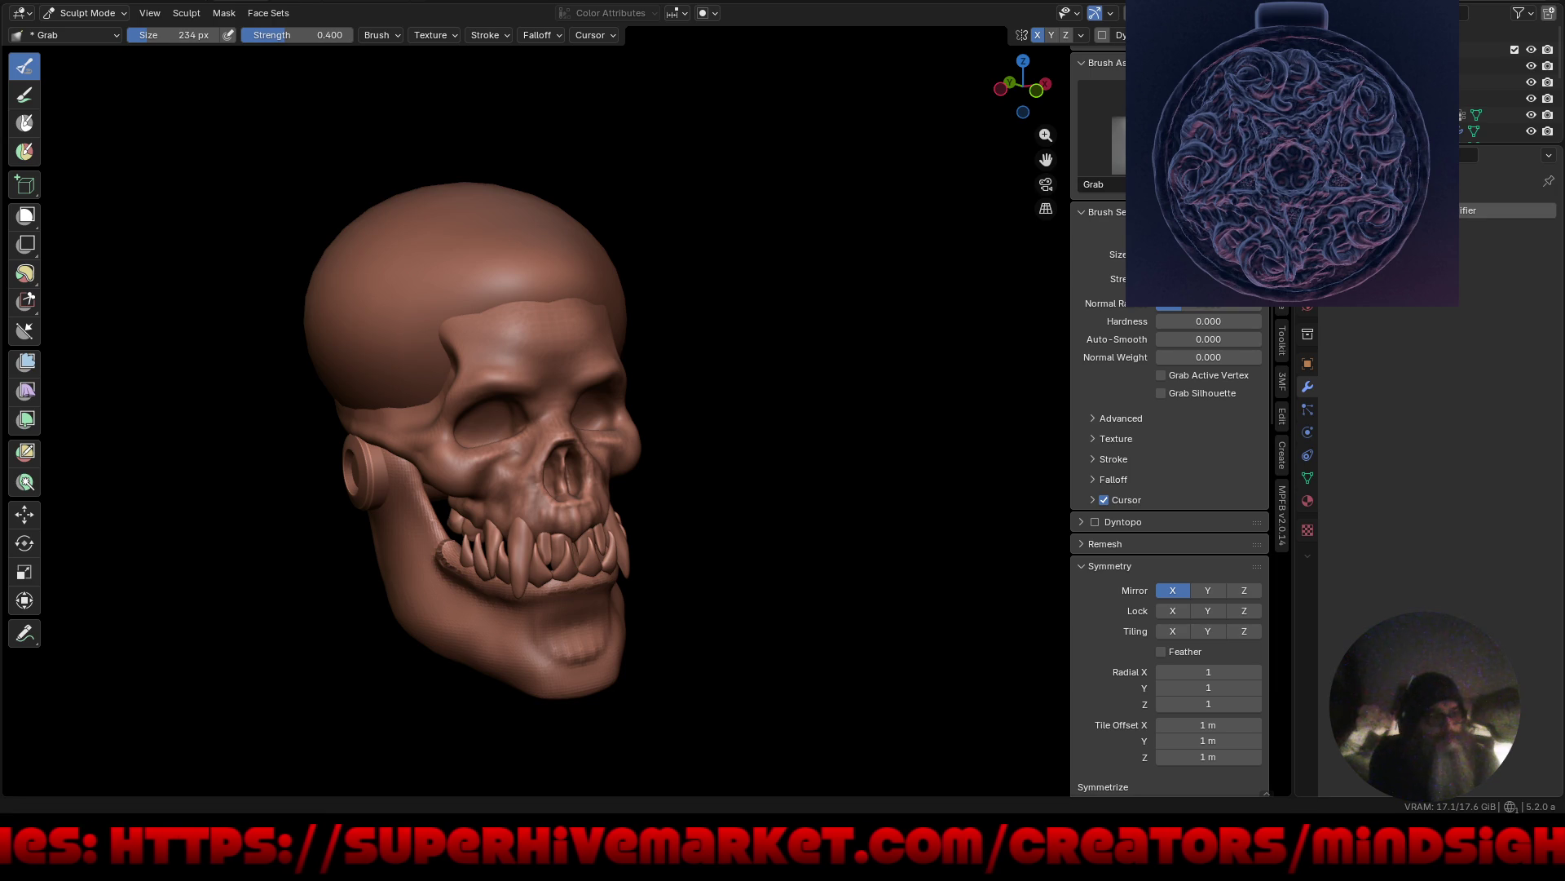
key(alt+Tab)
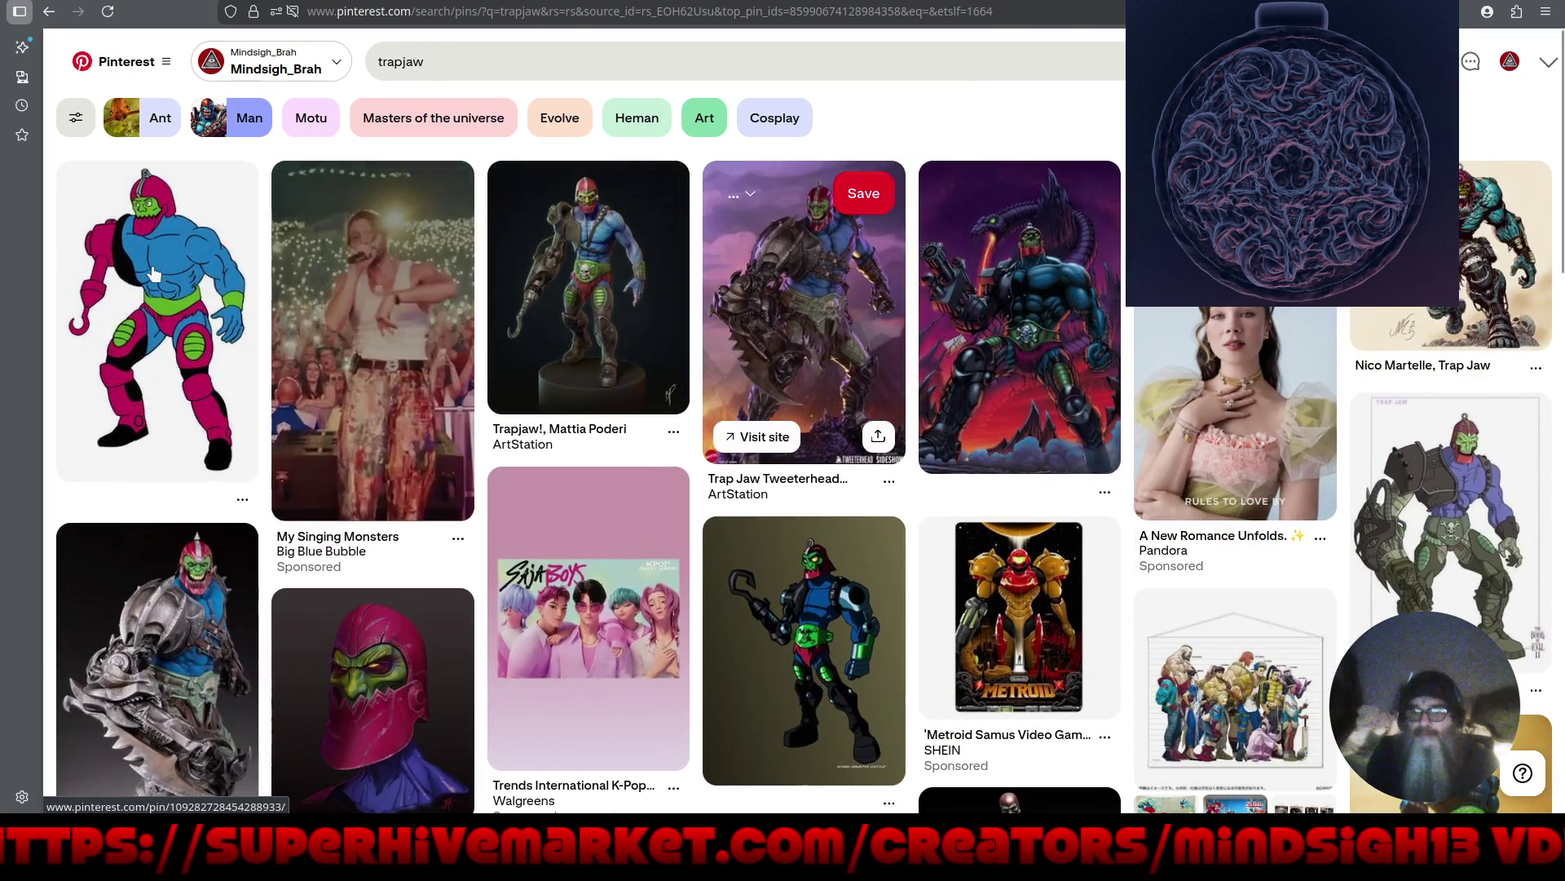
click(154, 273)
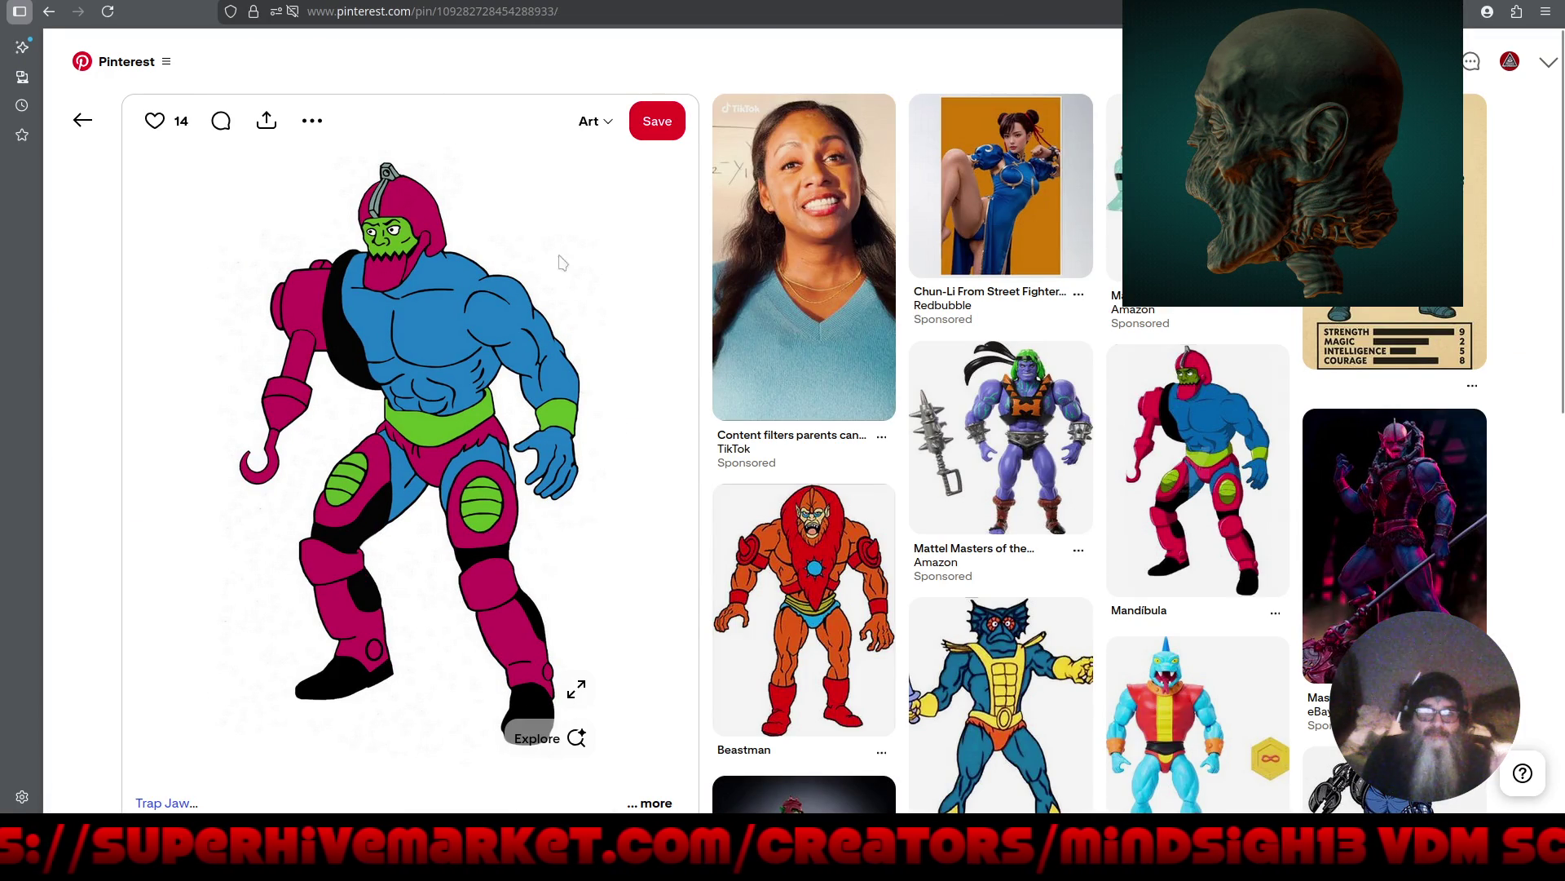
click(1386, 244)
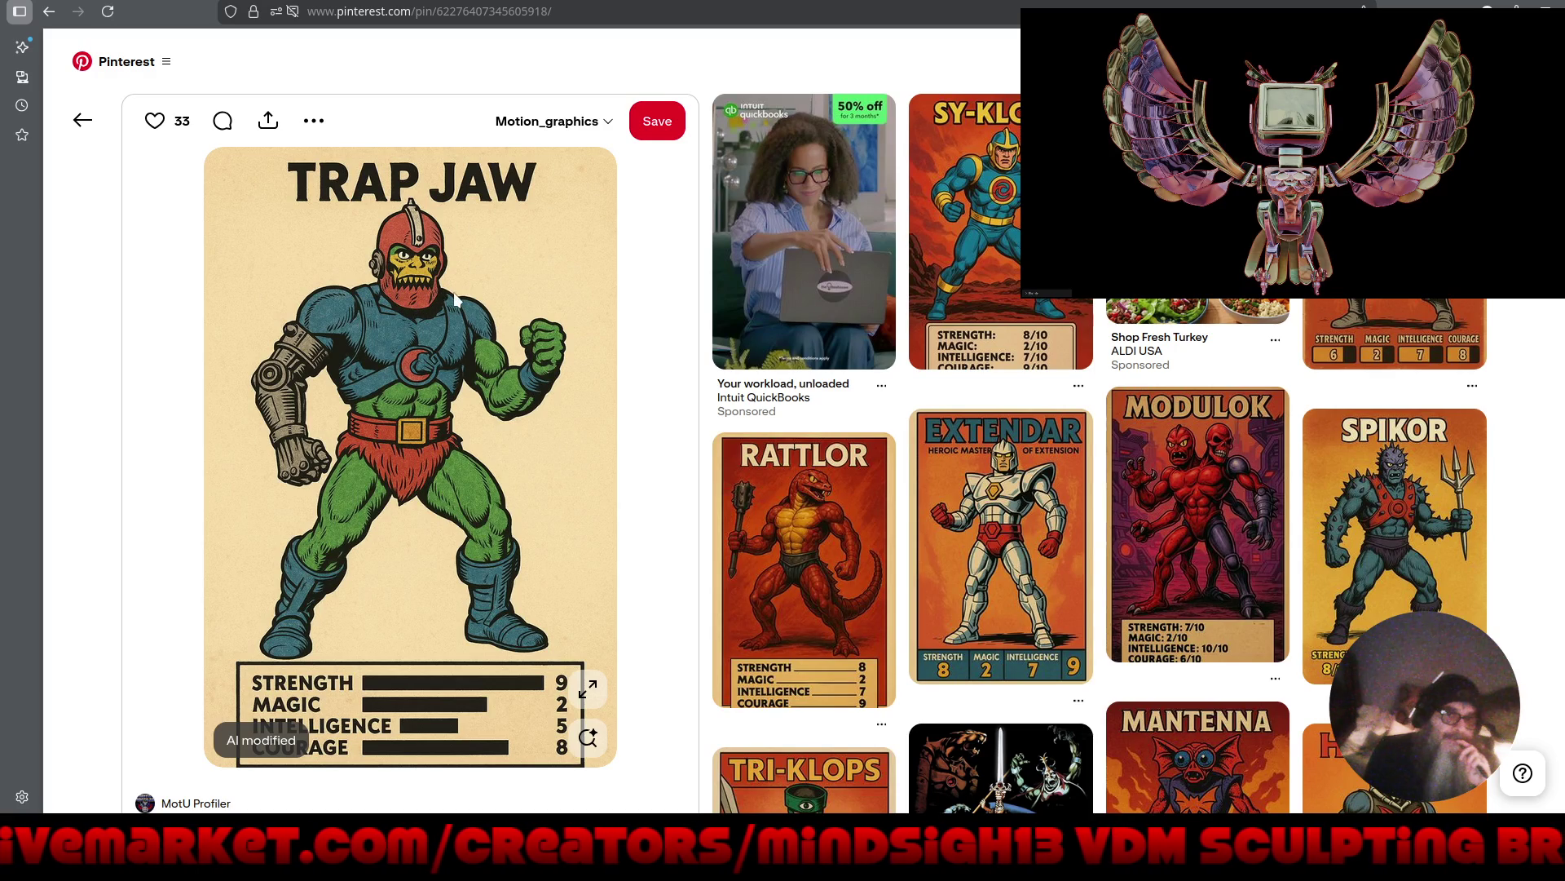
click(72, 126)
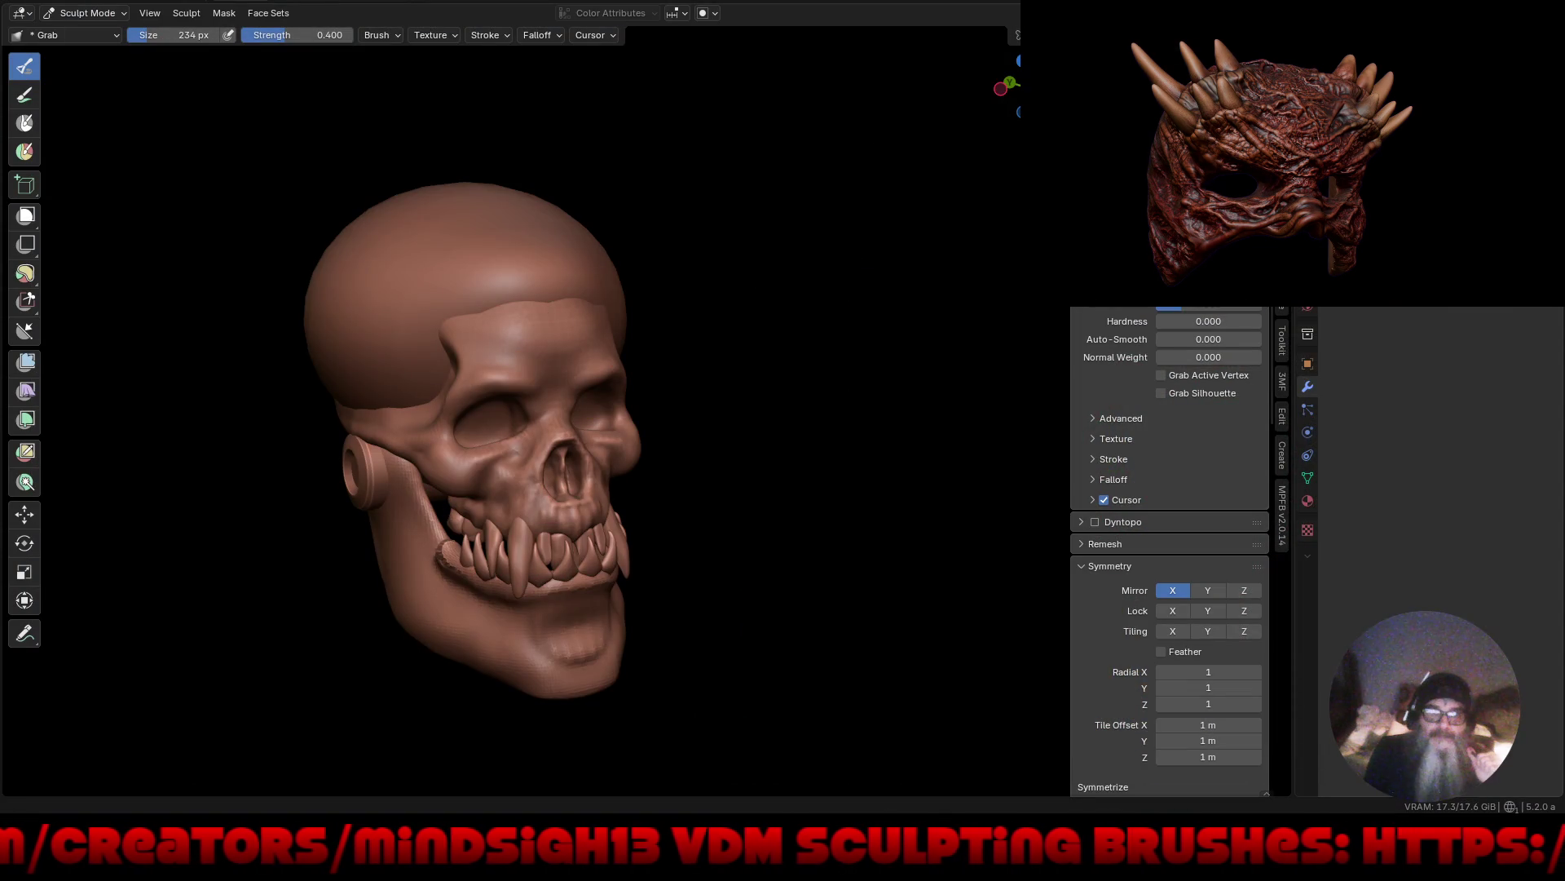
Pull the brow above the right eye socket with the Grab brush.
mouse_move(768, 479)
middle_down()
mouse_move(723, 497)
mouse_move(748, 430)
middle_up()
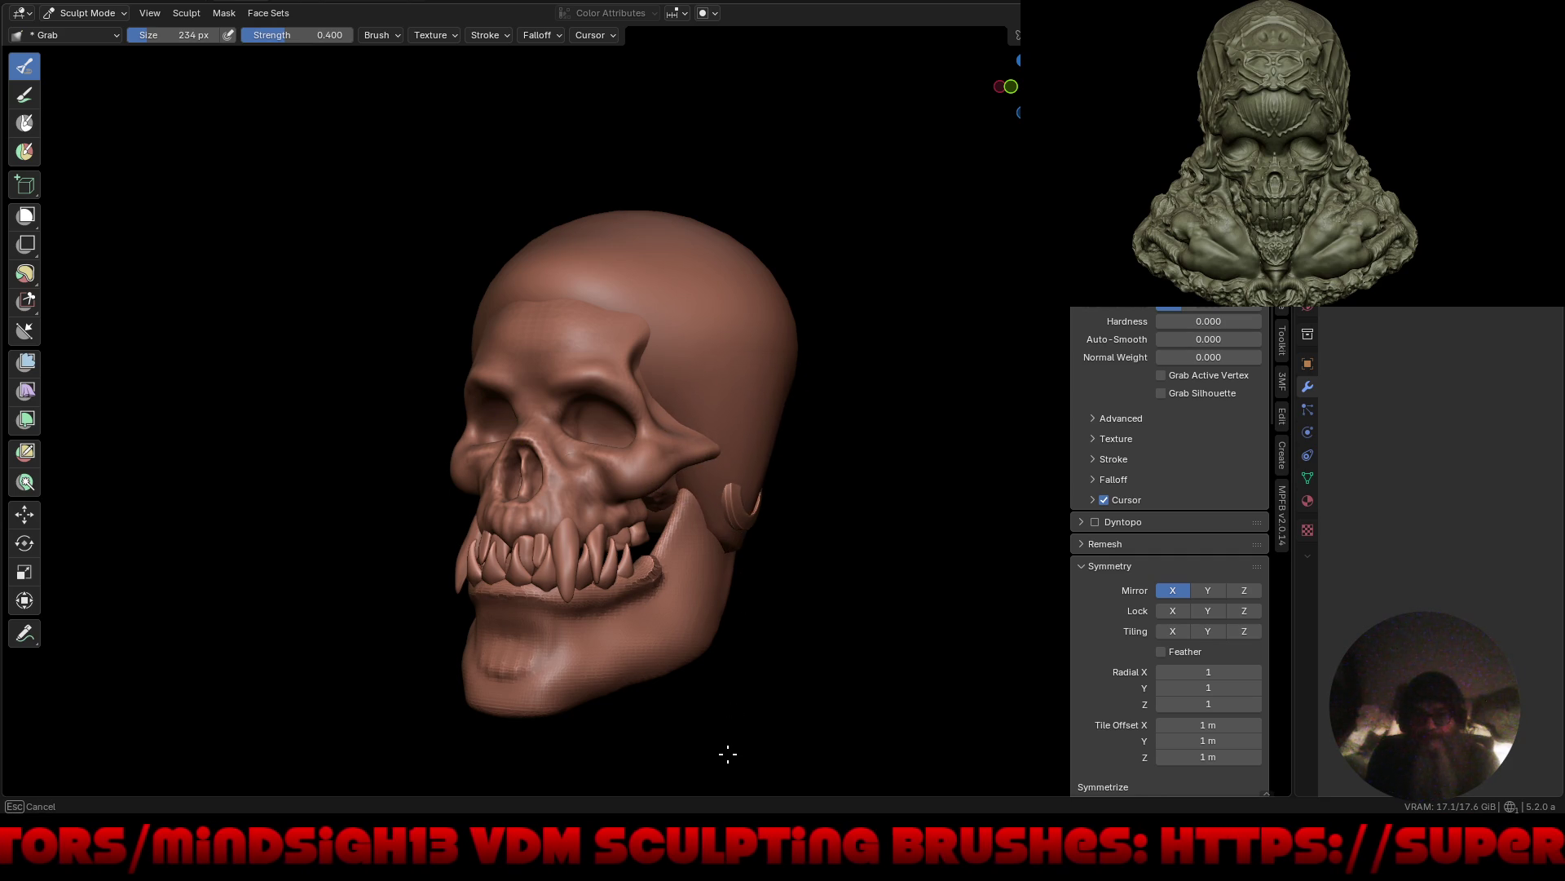
drag(728, 754, 734, 734)
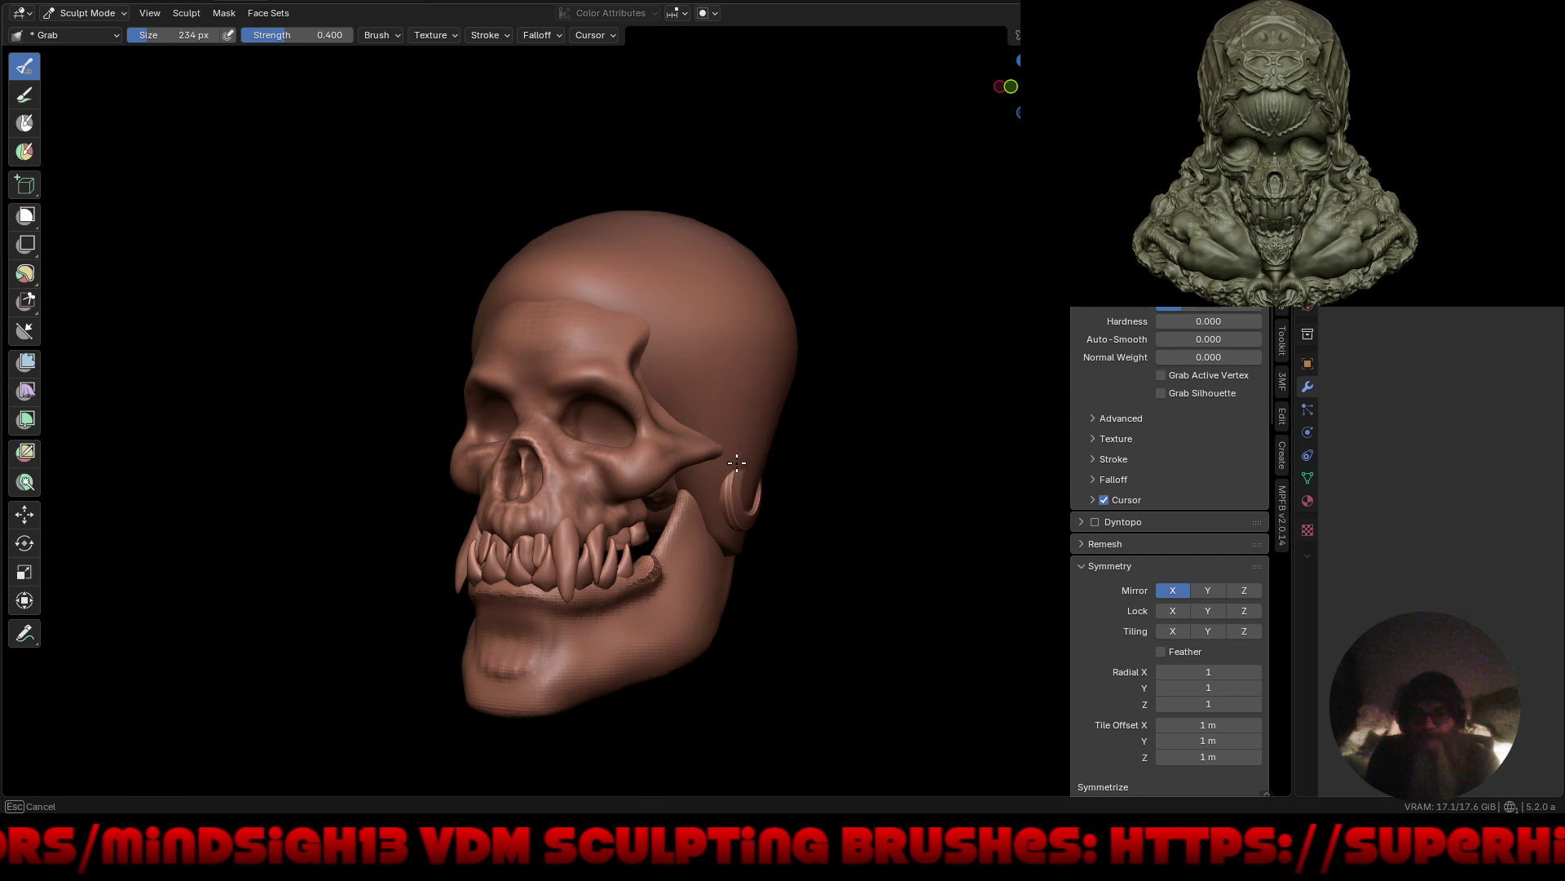
drag(705, 454, 697, 454)
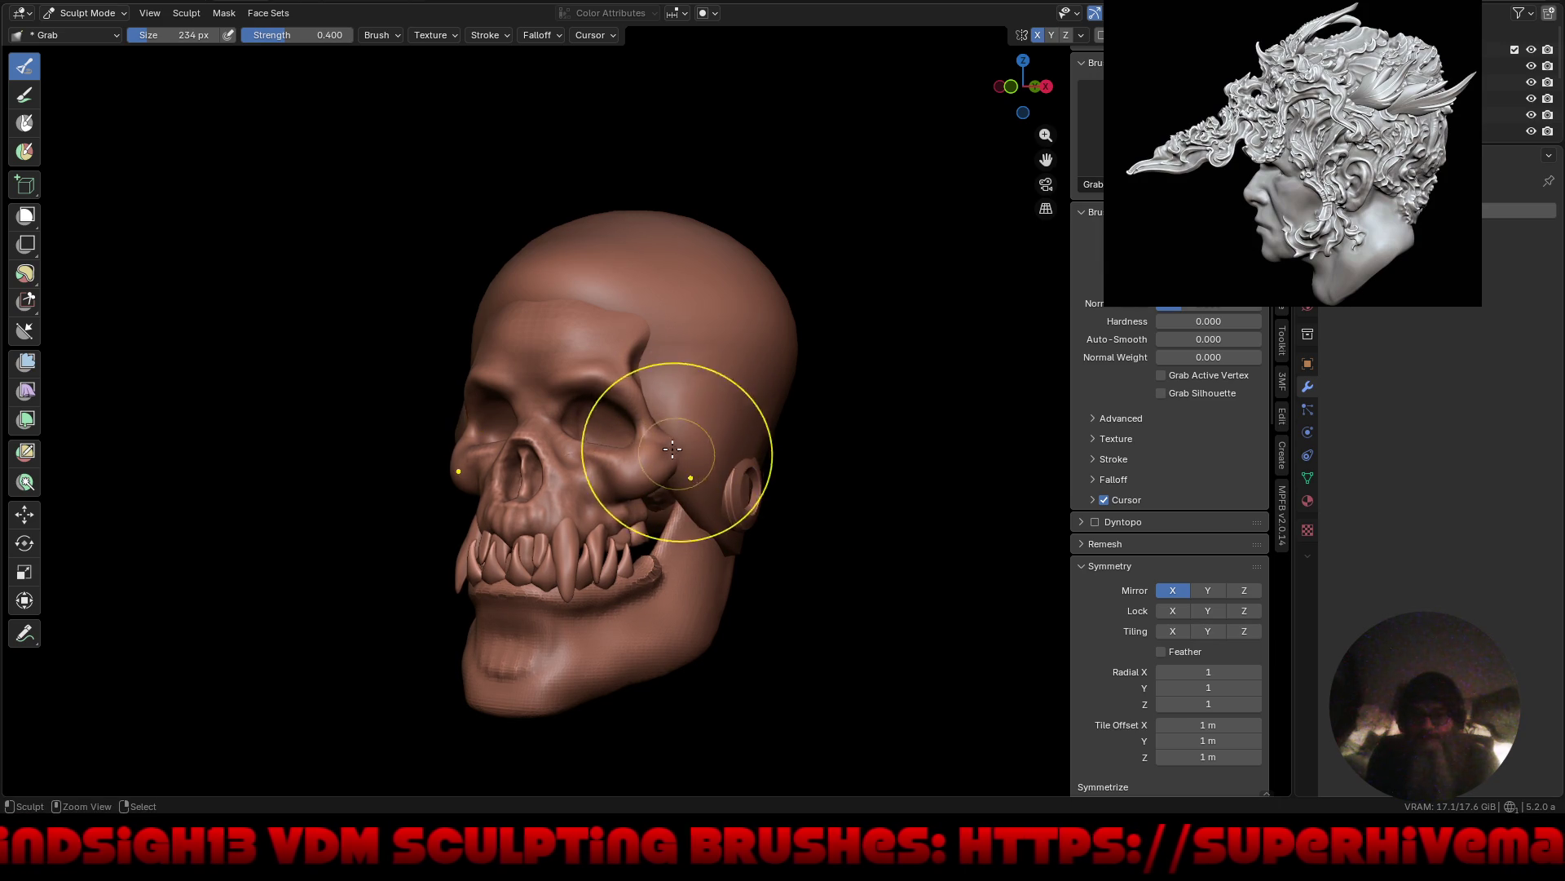
mouse_move(685, 473)
middle_down()
mouse_move(735, 466)
mouse_move(717, 455)
mouse_move(683, 476)
middle_up()
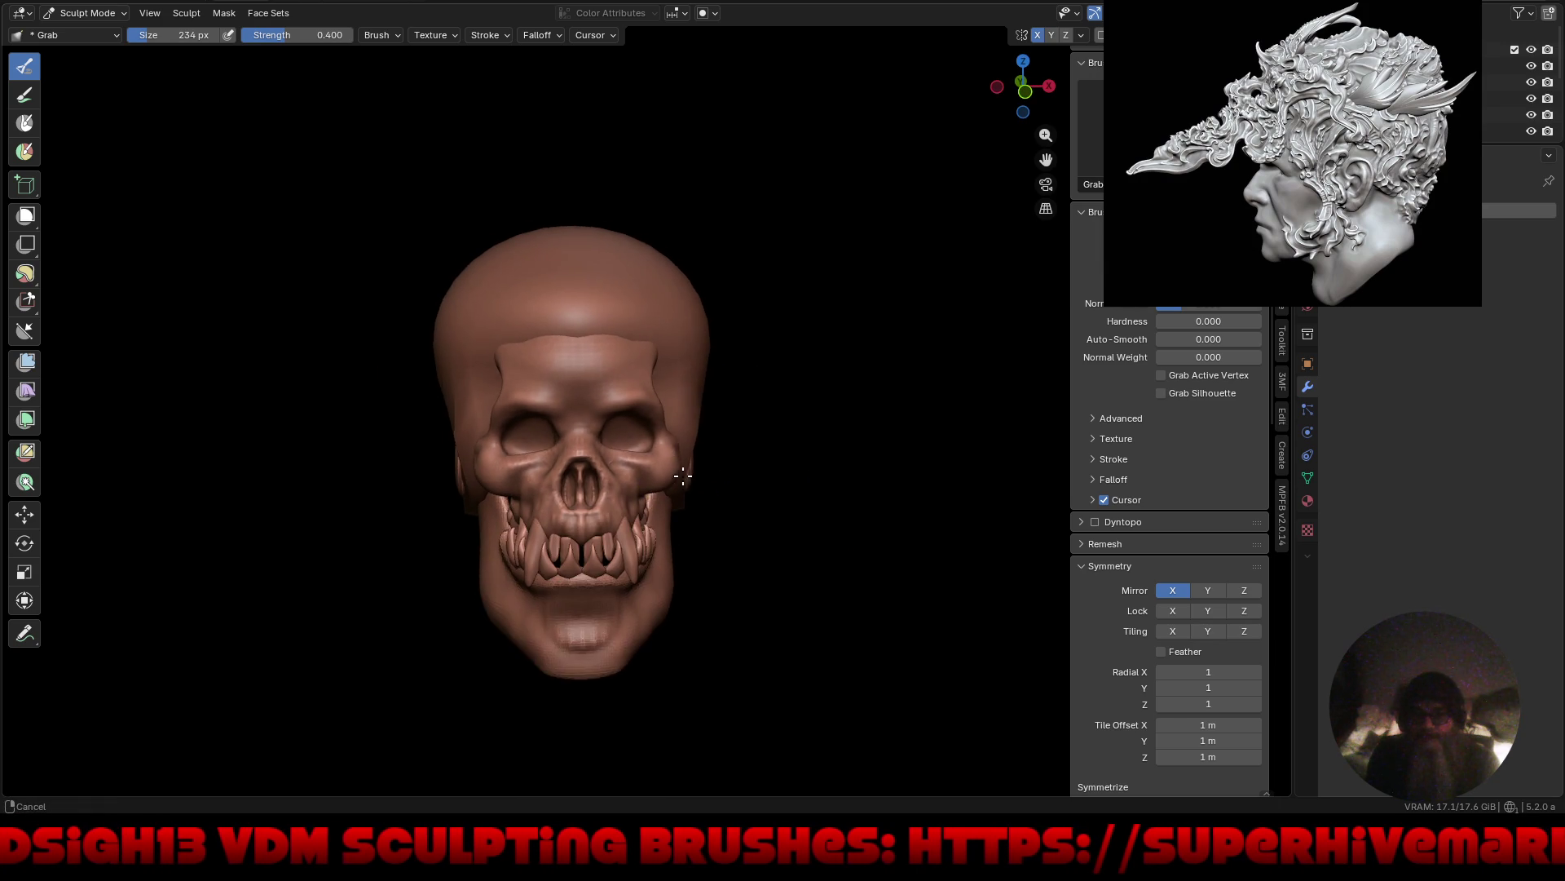
scroll(688, 367, up, 3)
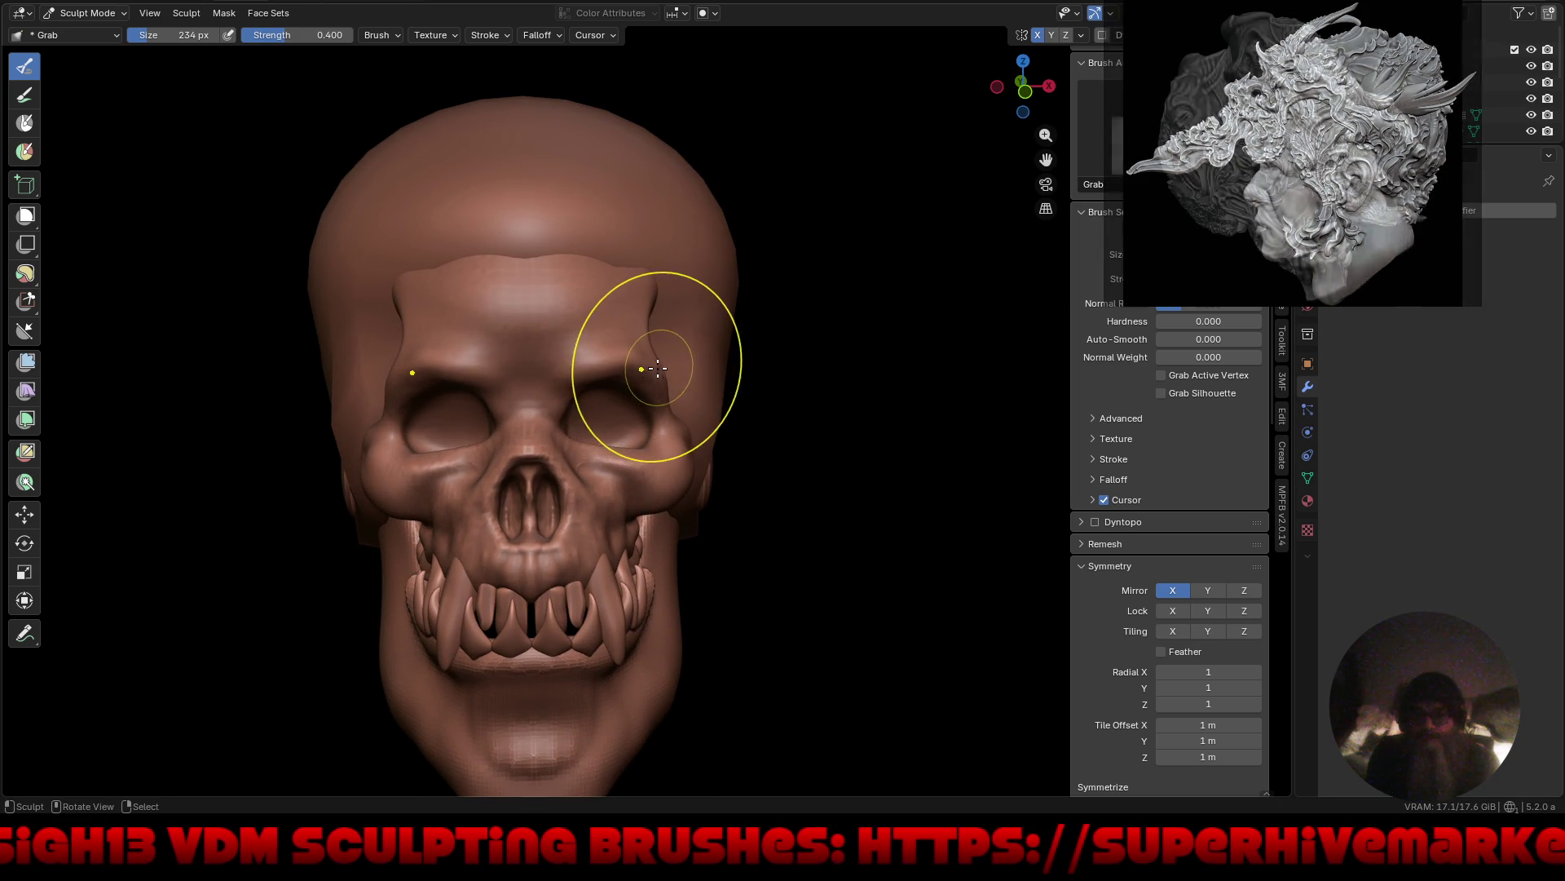
mouse_move(658, 368)
mouse_down()
mouse_move(686, 367)
mouse_move(648, 401)
mouse_up()
scroll(587, 456, down, 2)
mouse_move(619, 490)
middle_down()
mouse_move(662, 536)
mouse_move(790, 511)
mouse_move(612, 472)
middle_up()
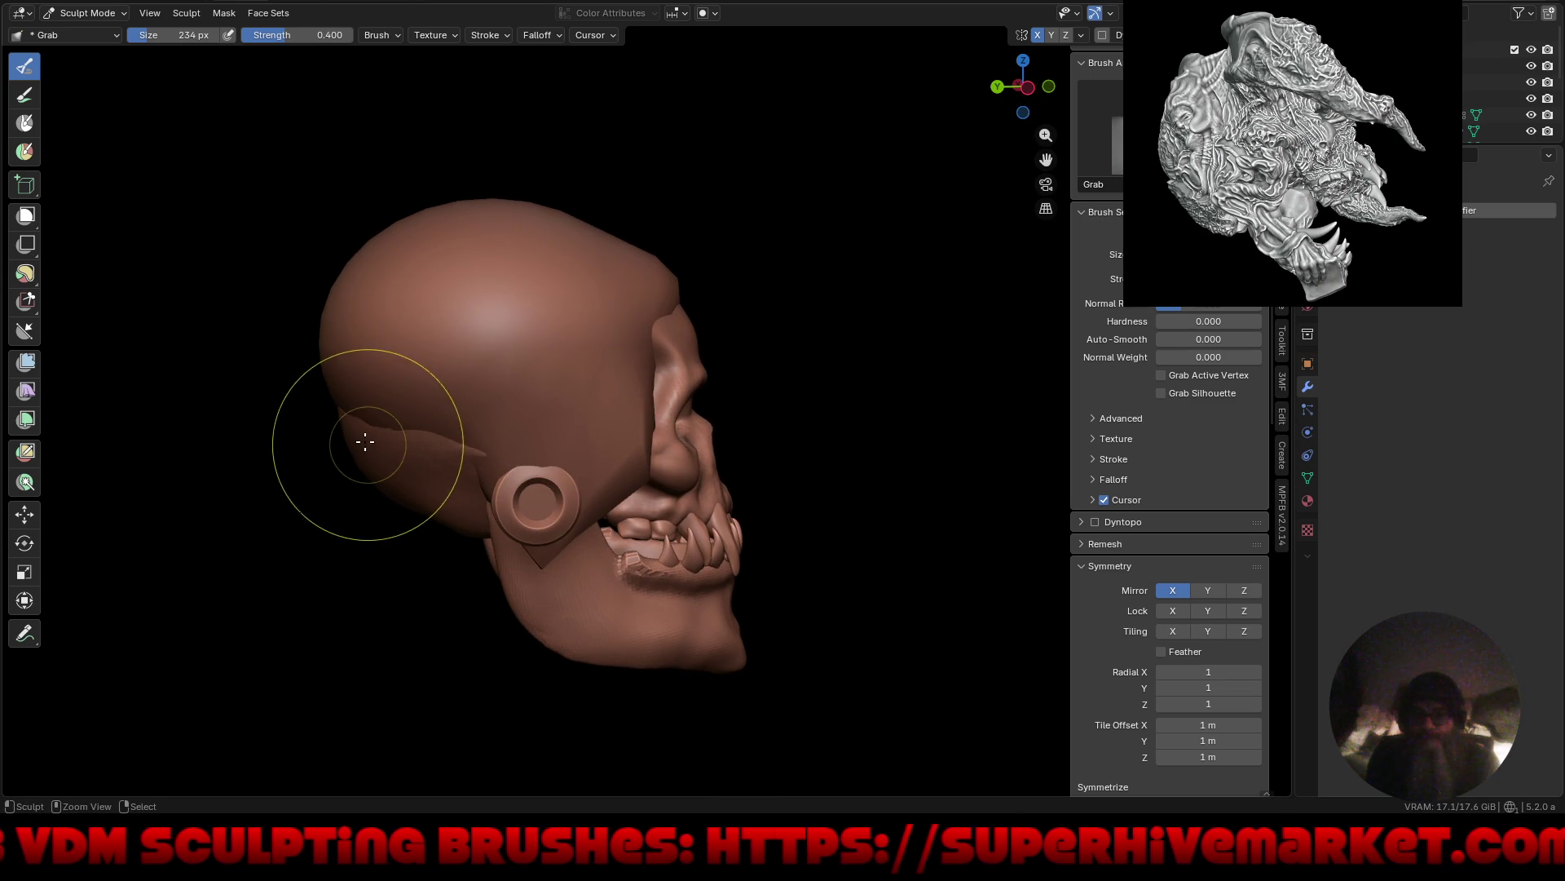
Reshape the back of the cranium with Grab strokes.
mouse_move(365, 442)
mouse_down()
mouse_move(346, 481)
mouse_move(349, 454)
mouse_move(361, 485)
mouse_move(420, 448)
mouse_move(401, 473)
mouse_move(451, 500)
mouse_move(419, 517)
mouse_up()
scroll(402, 444, down, 2)
scroll(489, 461, up, 3)
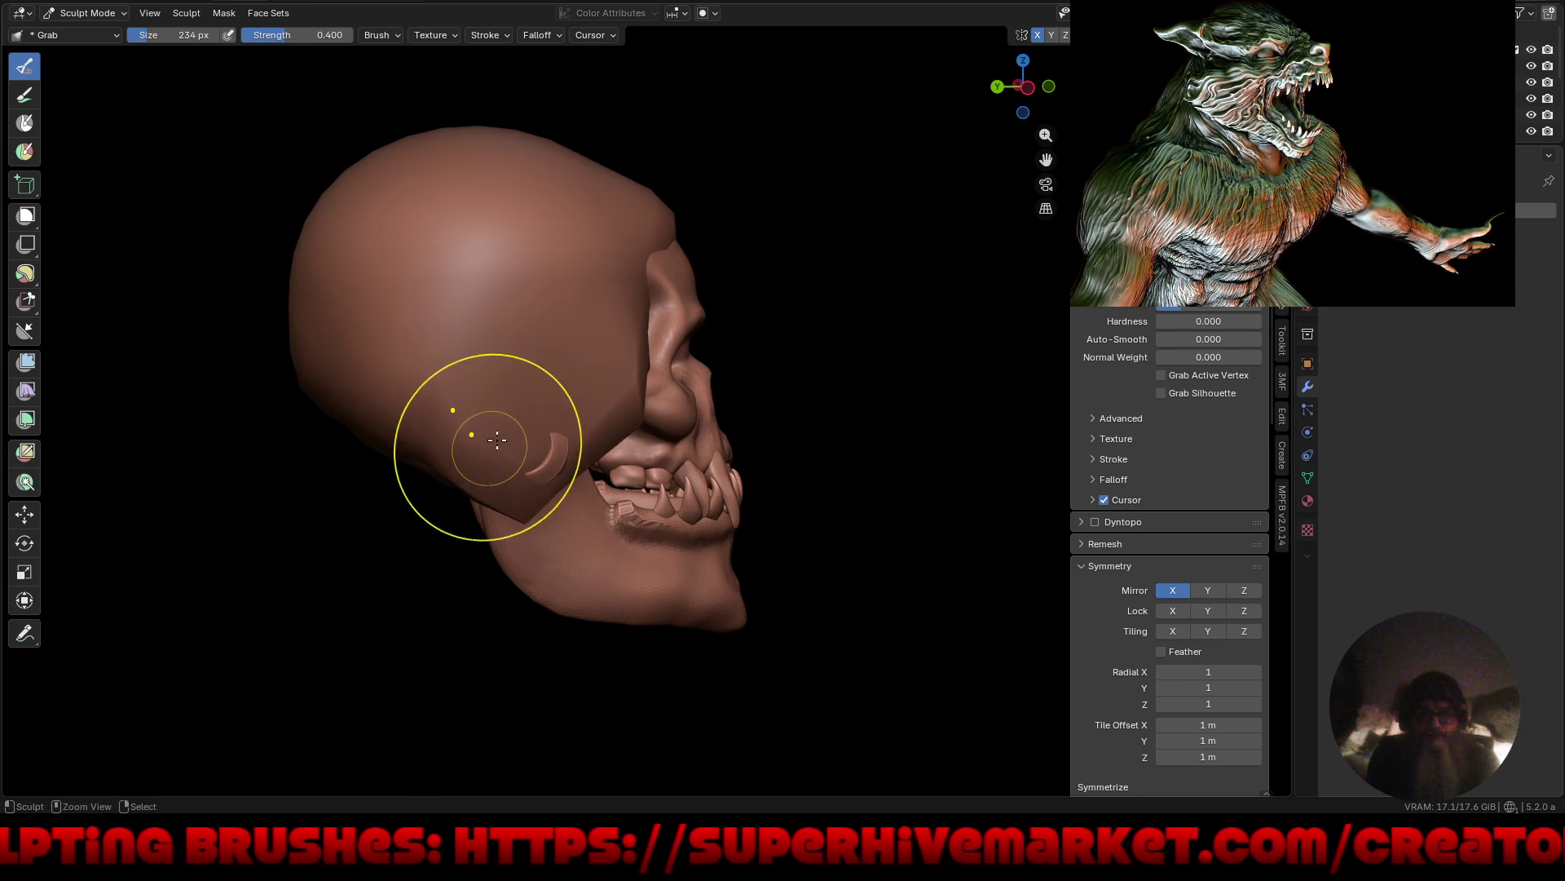
mouse_move(432, 442)
mouse_down()
mouse_move(416, 445)
mouse_move(437, 453)
mouse_up()
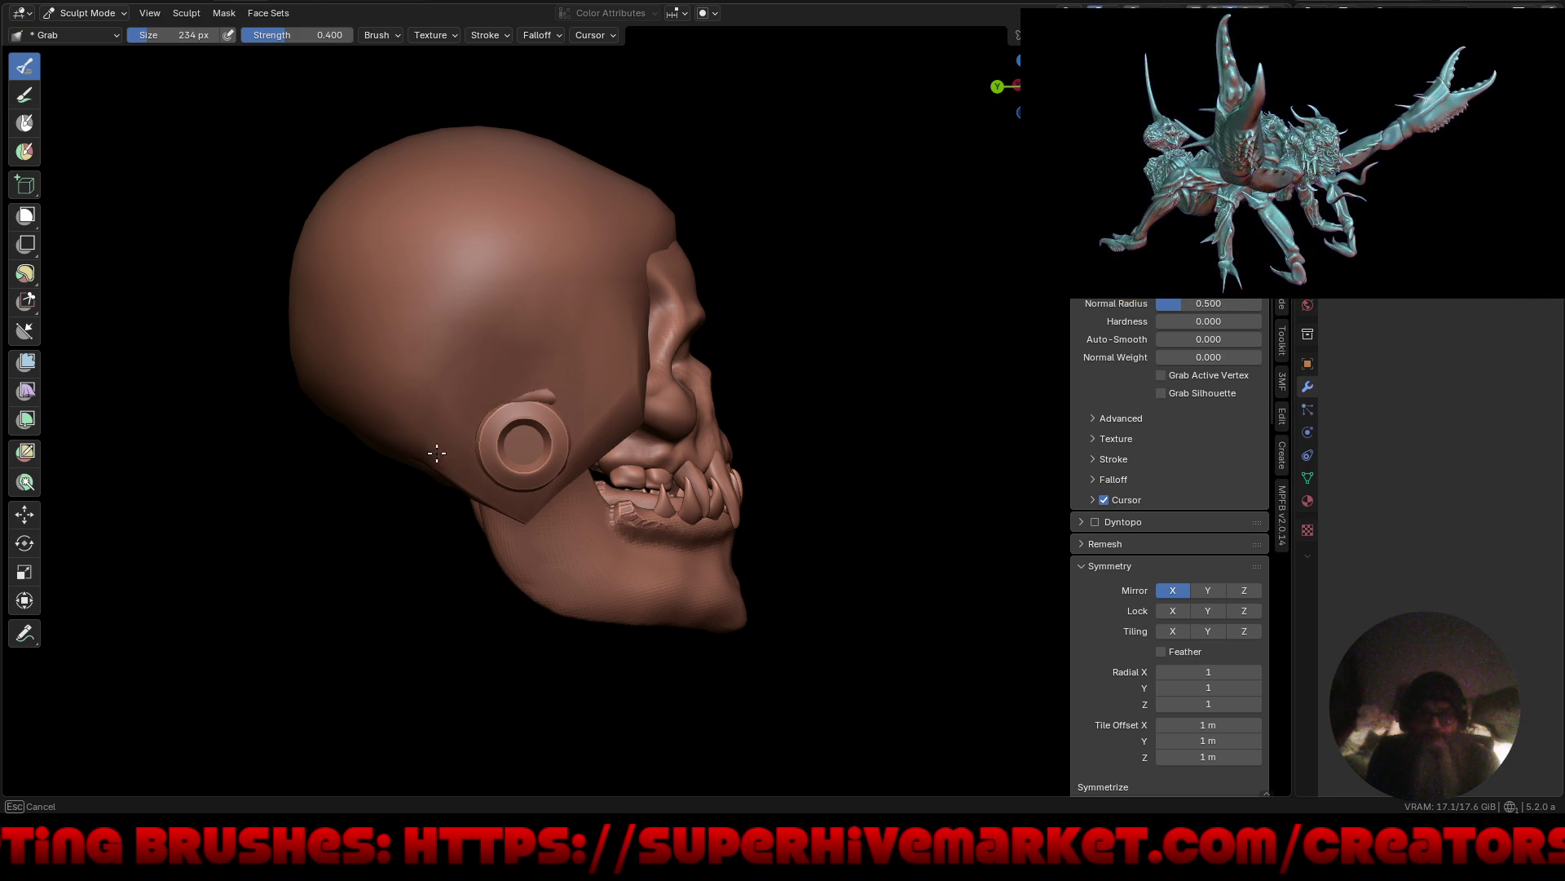
scroll(529, 395, up, 3)
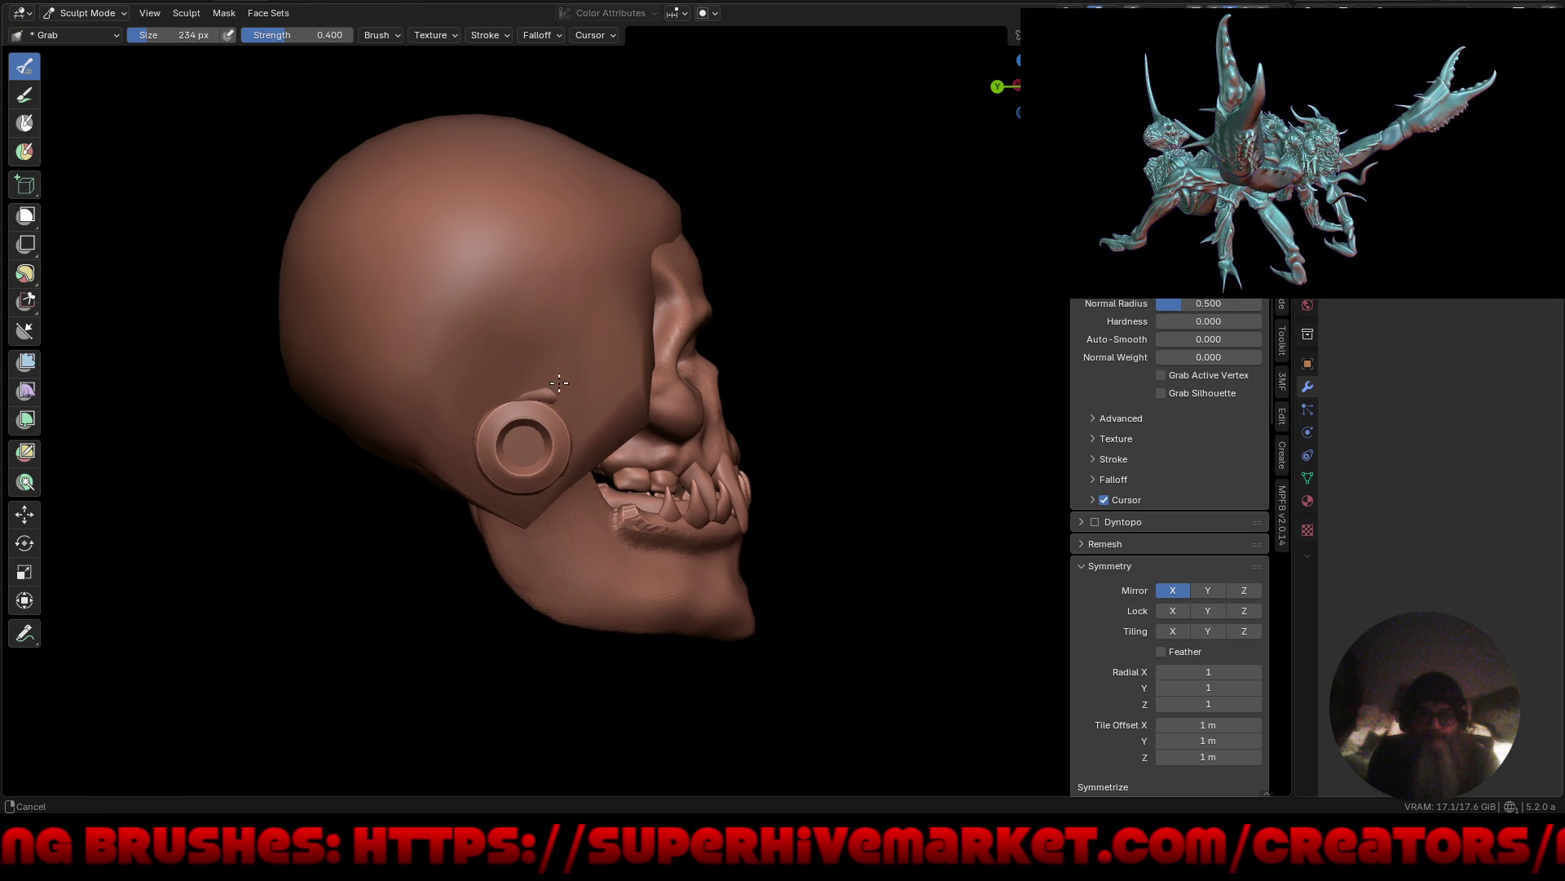
Reshape the skin around the ear plugs with several Grab strokes.
mouse_move(554, 387)
mouse_down()
mouse_move(546, 341)
mouse_move(558, 358)
mouse_move(535, 369)
mouse_move(581, 341)
mouse_move(540, 394)
mouse_move(571, 393)
mouse_up()
mouse_move(570, 393)
middle_down()
mouse_move(462, 419)
mouse_move(544, 385)
middle_up()
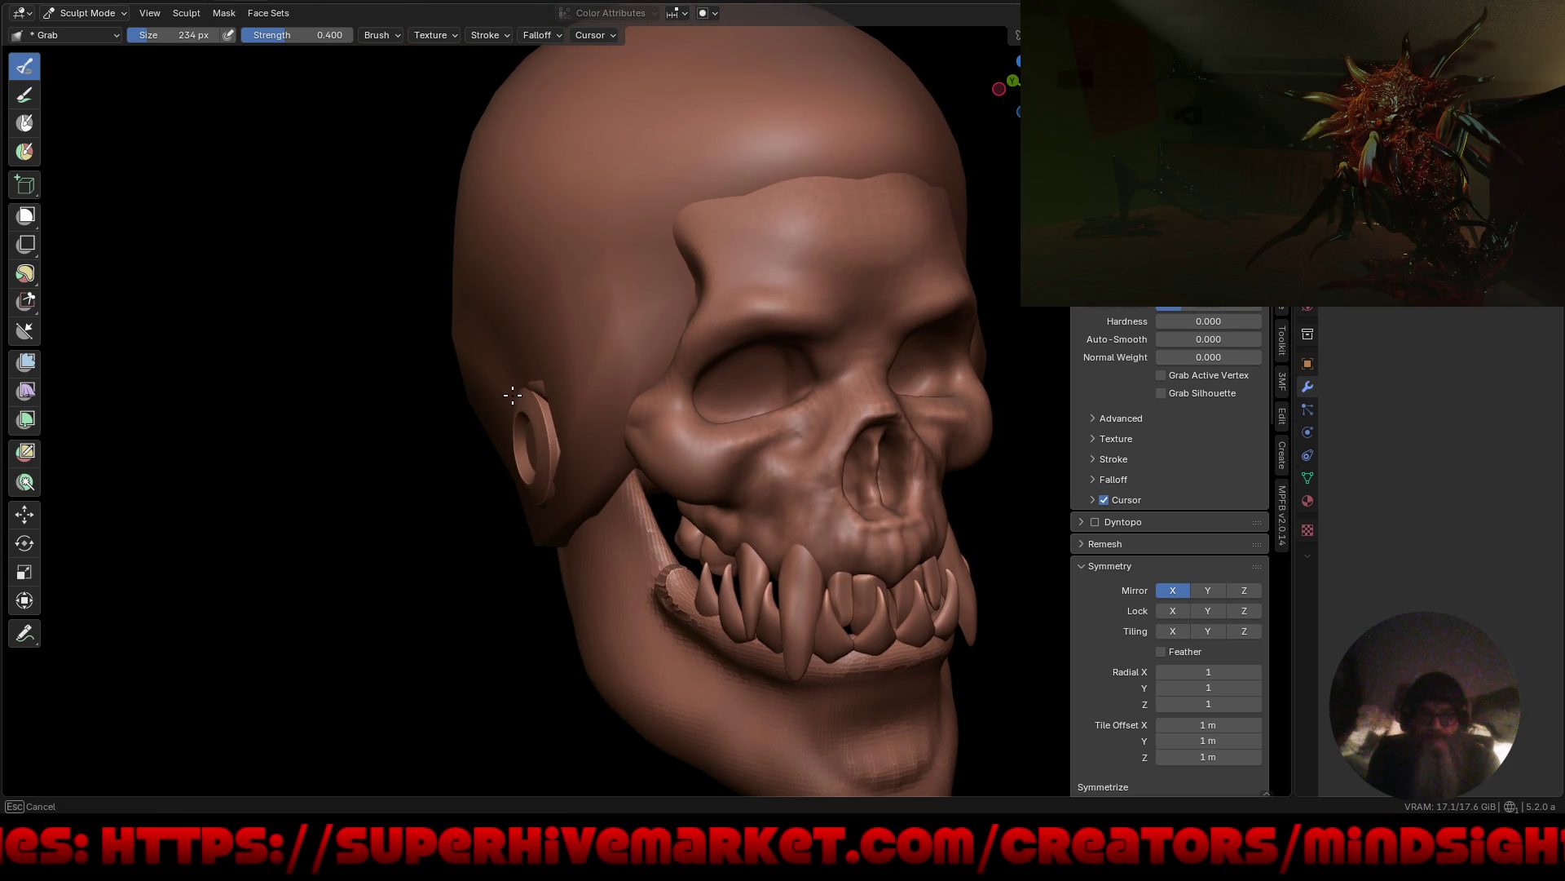
scroll(512, 396, down, 5)
middle_drag(512, 395, 732, 422)
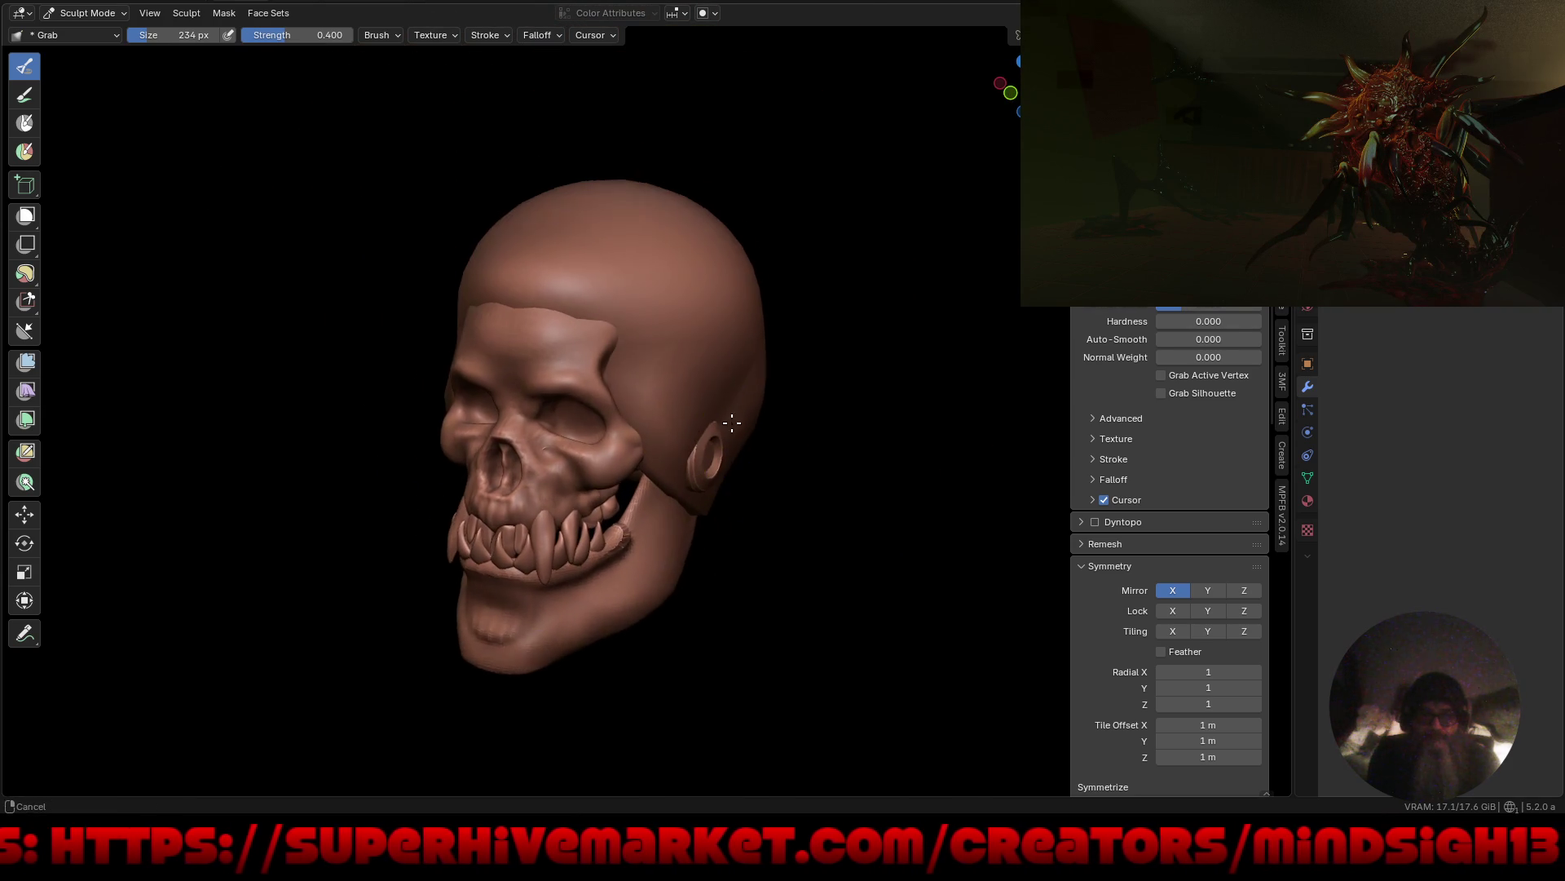
scroll(732, 422, up, 3)
drag(726, 421, 722, 420)
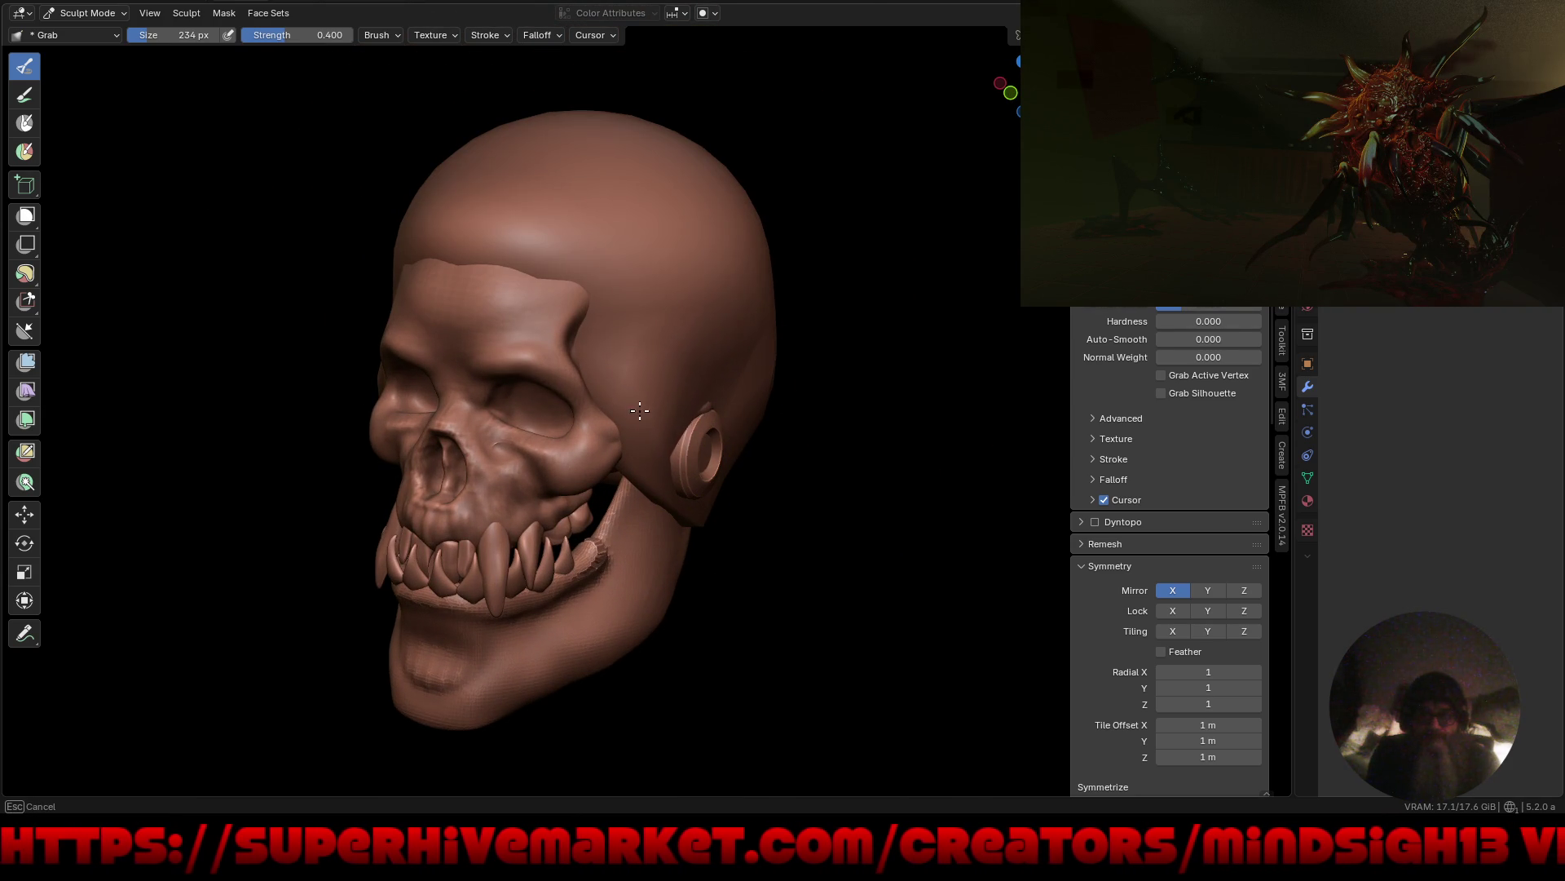
scroll(740, 409, up, 3)
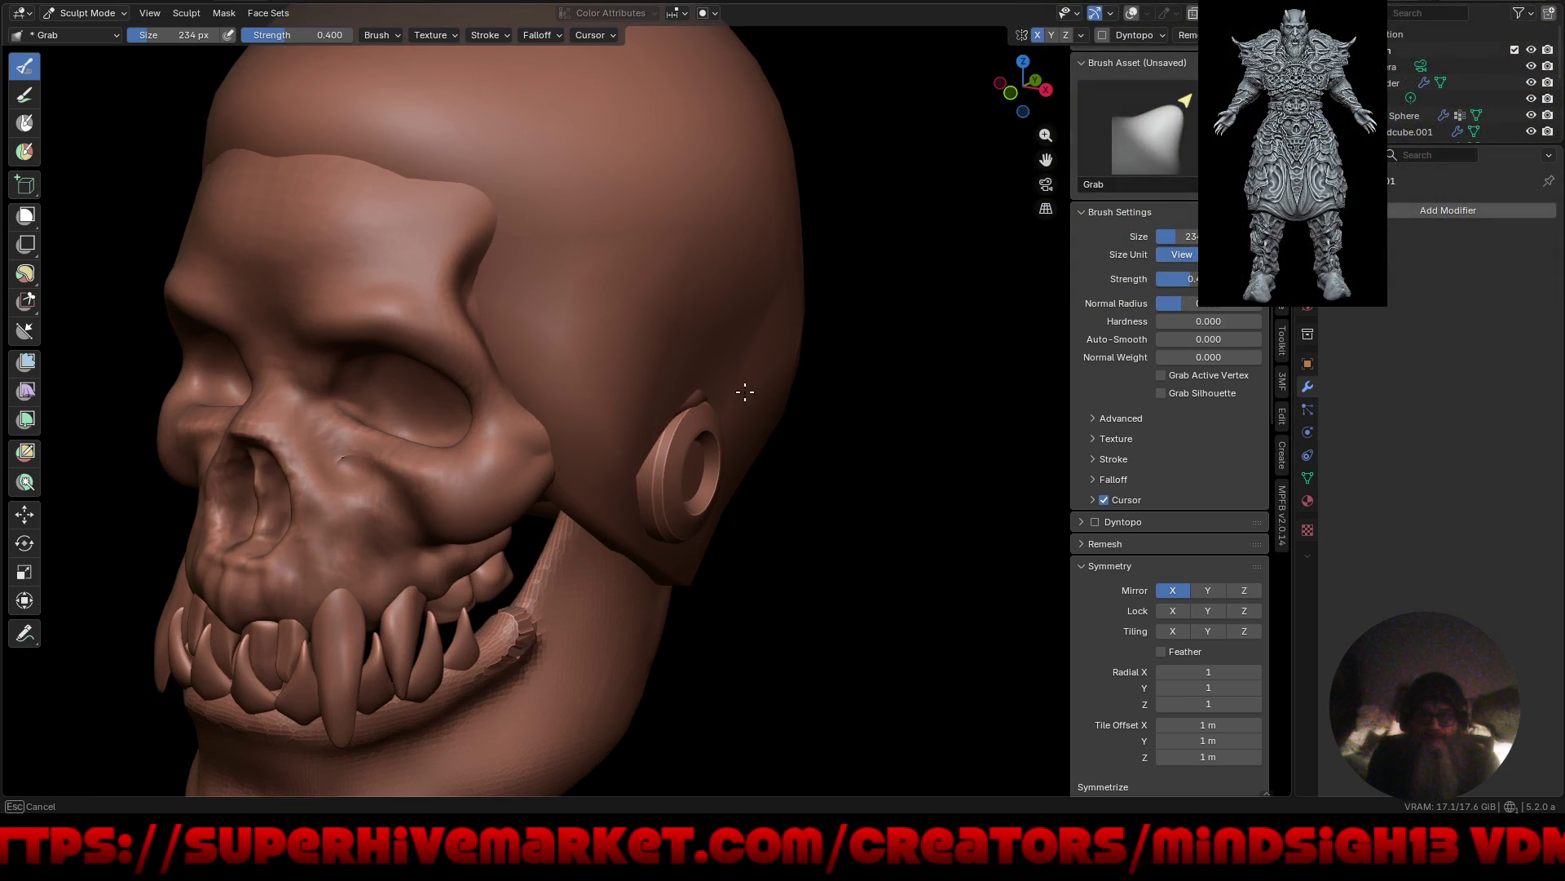
mouse_move(744, 393)
mouse_down()
mouse_move(708, 403)
mouse_move(731, 417)
mouse_up()
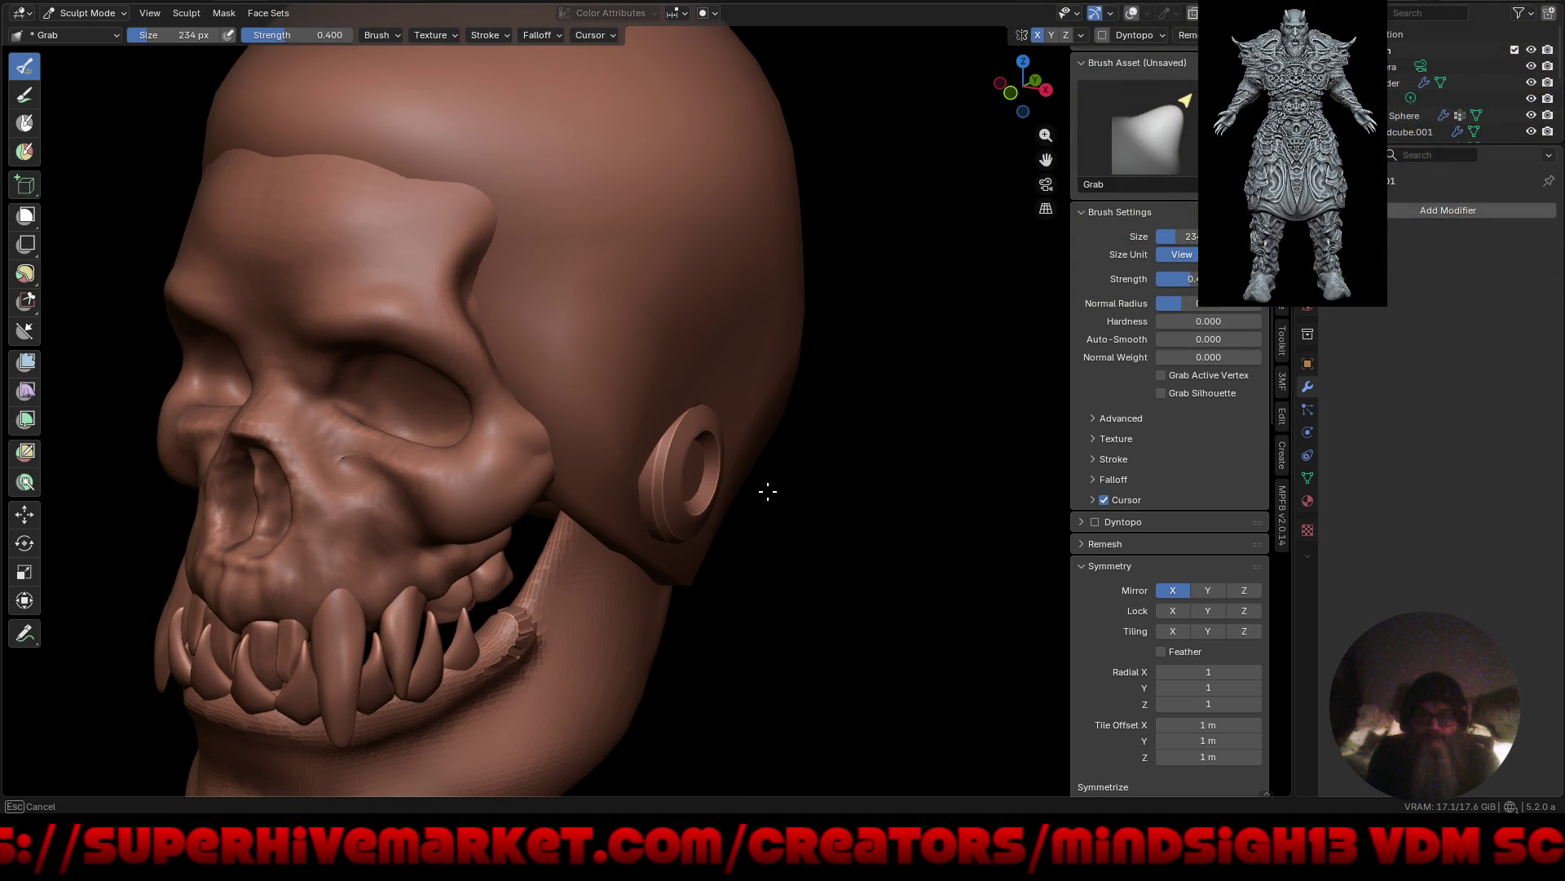
scroll(727, 481, down, 3)
mouse_move(727, 481)
middle_down()
mouse_move(766, 485)
mouse_move(731, 517)
mouse_move(762, 535)
mouse_move(723, 535)
mouse_move(685, 584)
mouse_move(726, 601)
mouse_move(759, 557)
mouse_move(667, 519)
middle_up()
scroll(731, 517, down, 2)
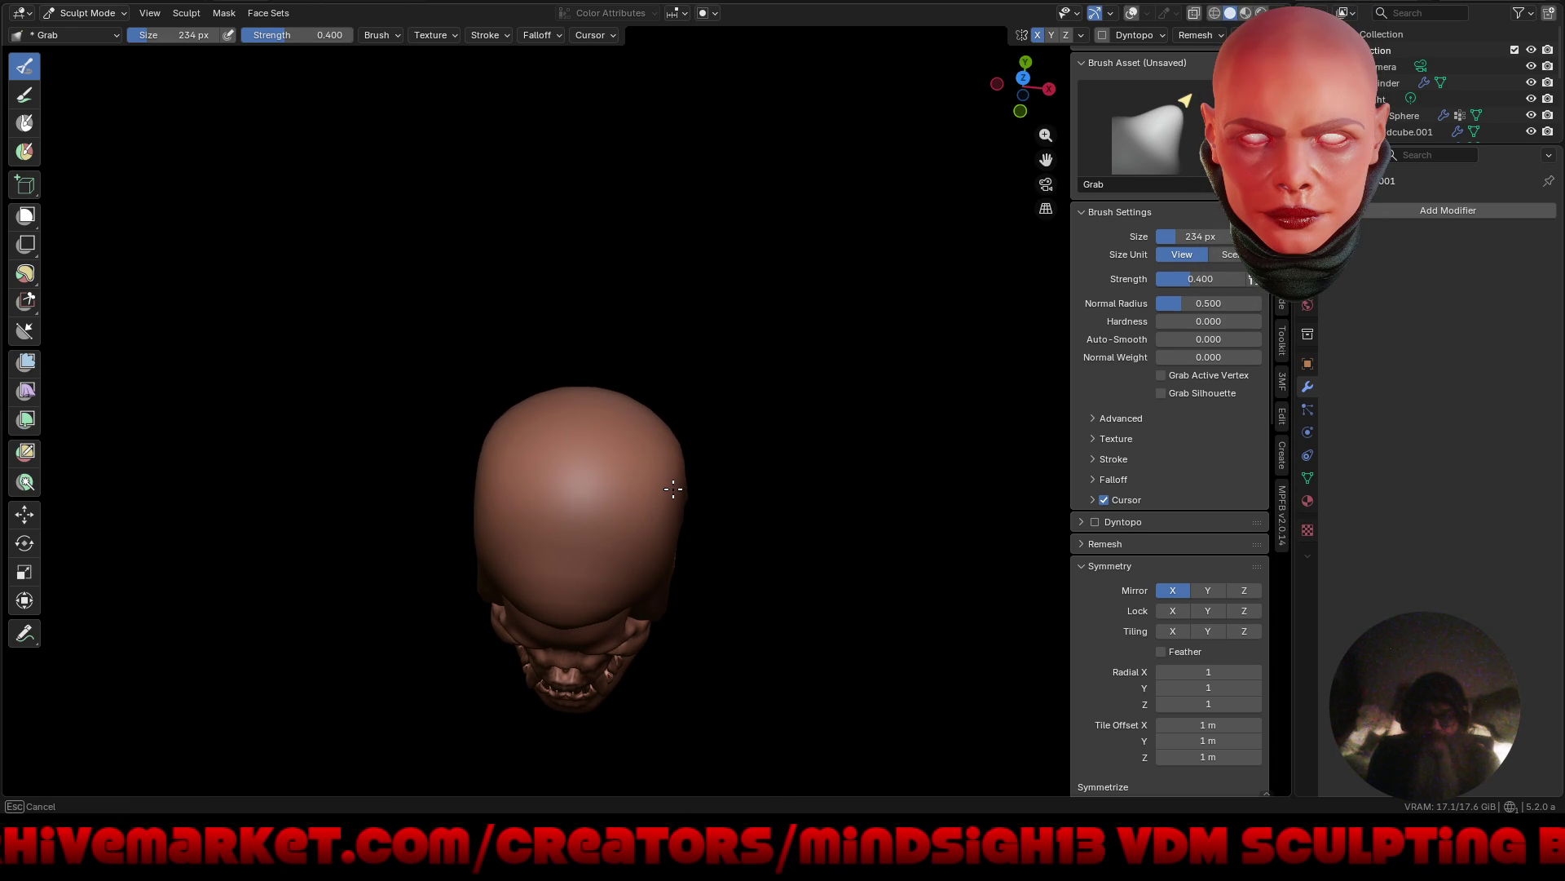
mouse_move(684, 566)
middle_down()
mouse_move(730, 559)
mouse_move(730, 394)
mouse_move(734, 419)
mouse_move(644, 454)
mouse_move(691, 452)
middle_up()
scroll(691, 451, up, 3)
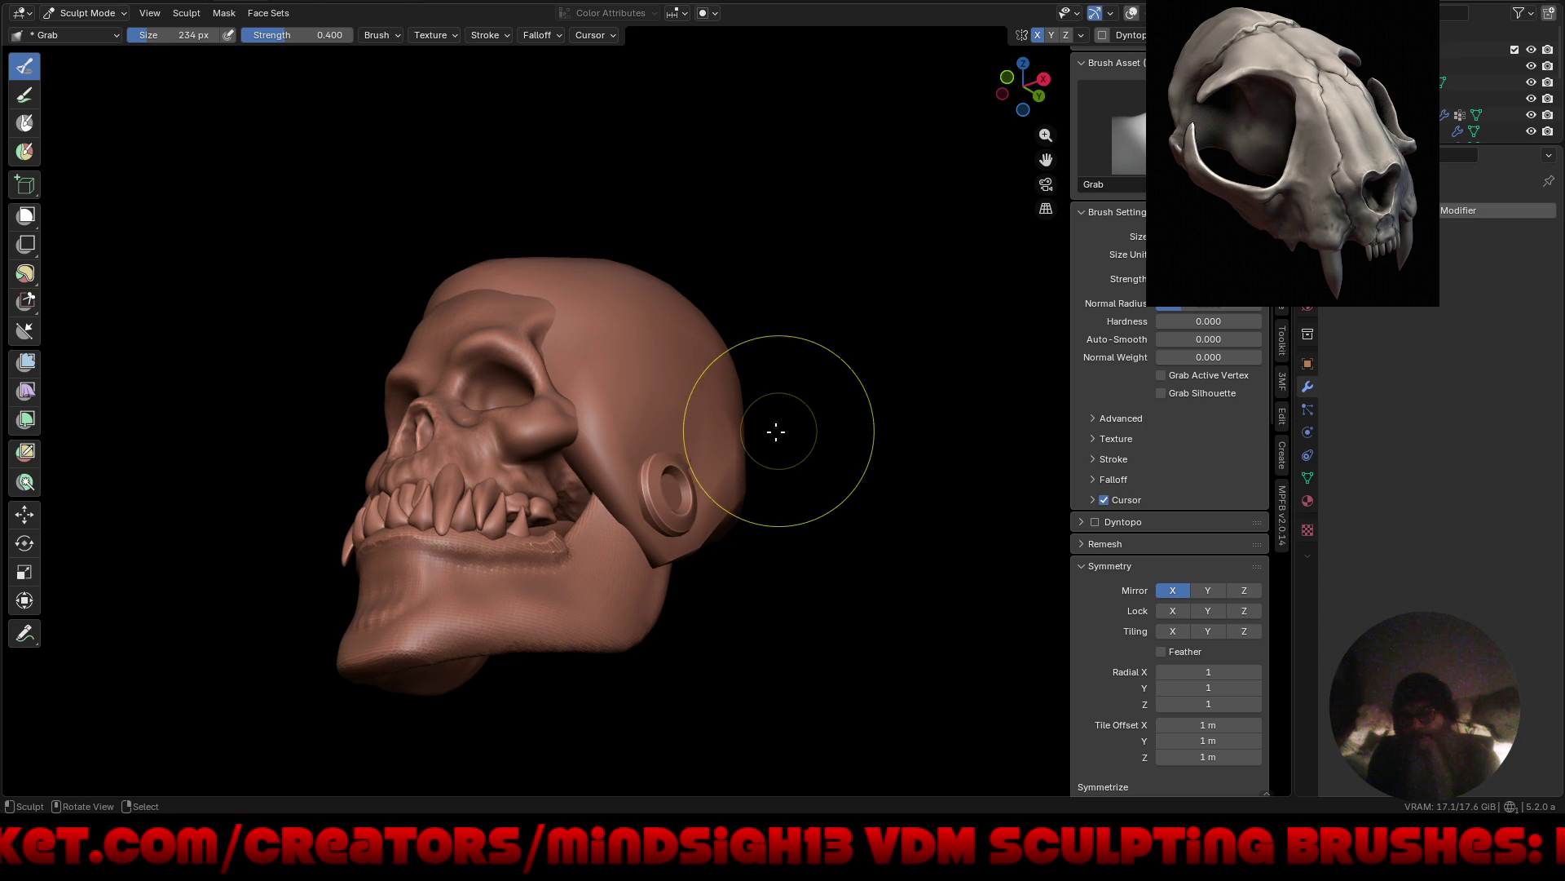
Set the voxel remesh resolution to 0.052 m and reshape the back of the skull.
key(r)
click(819, 420)
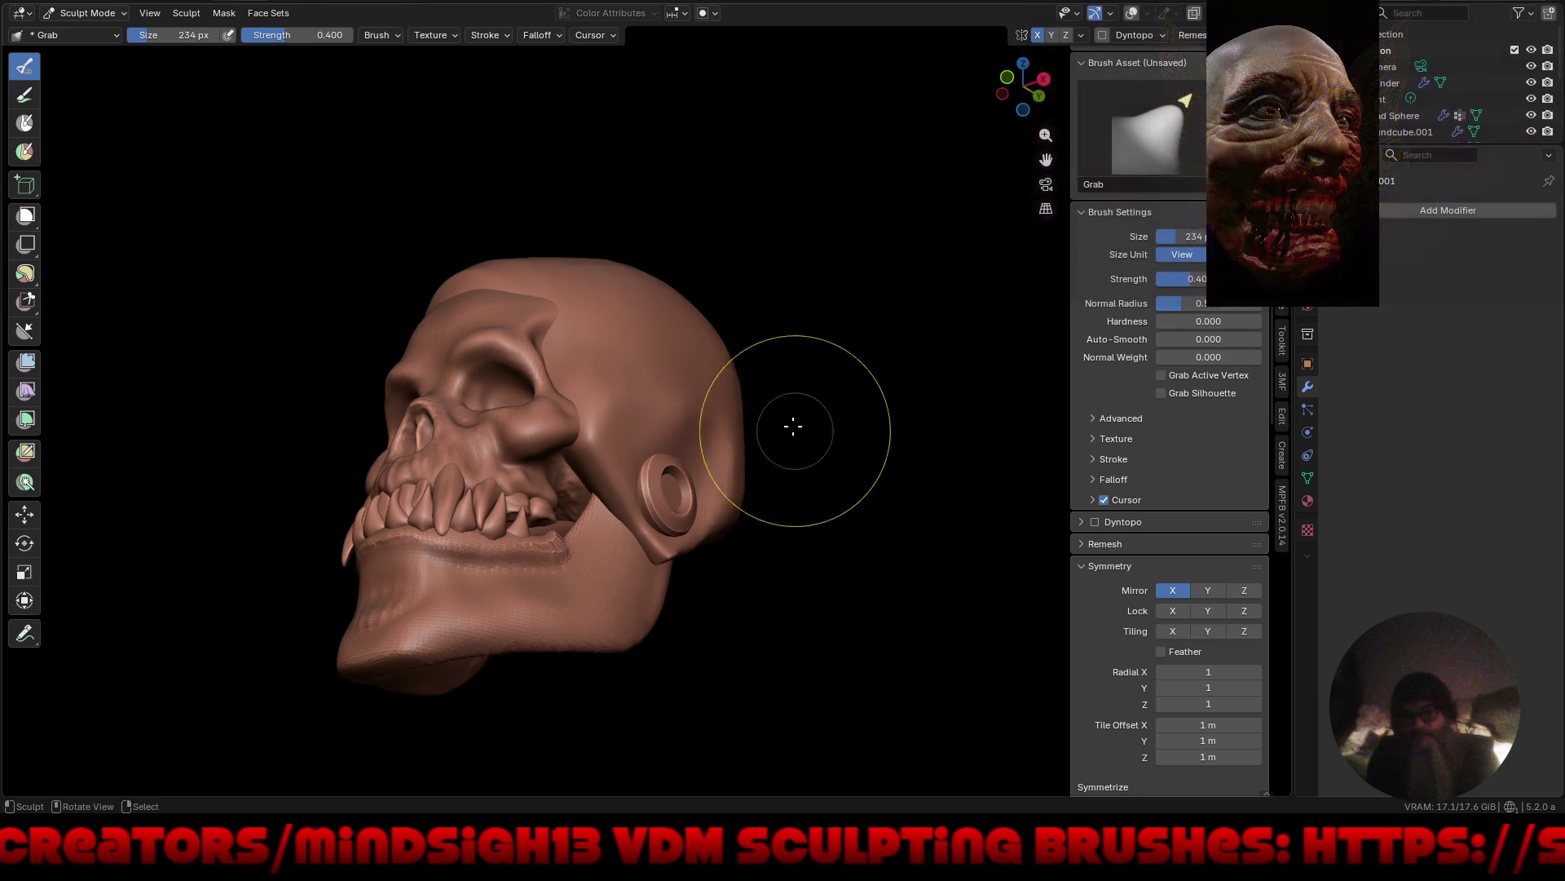
middle_drag(798, 430, 761, 449)
drag(847, 342, 856, 336)
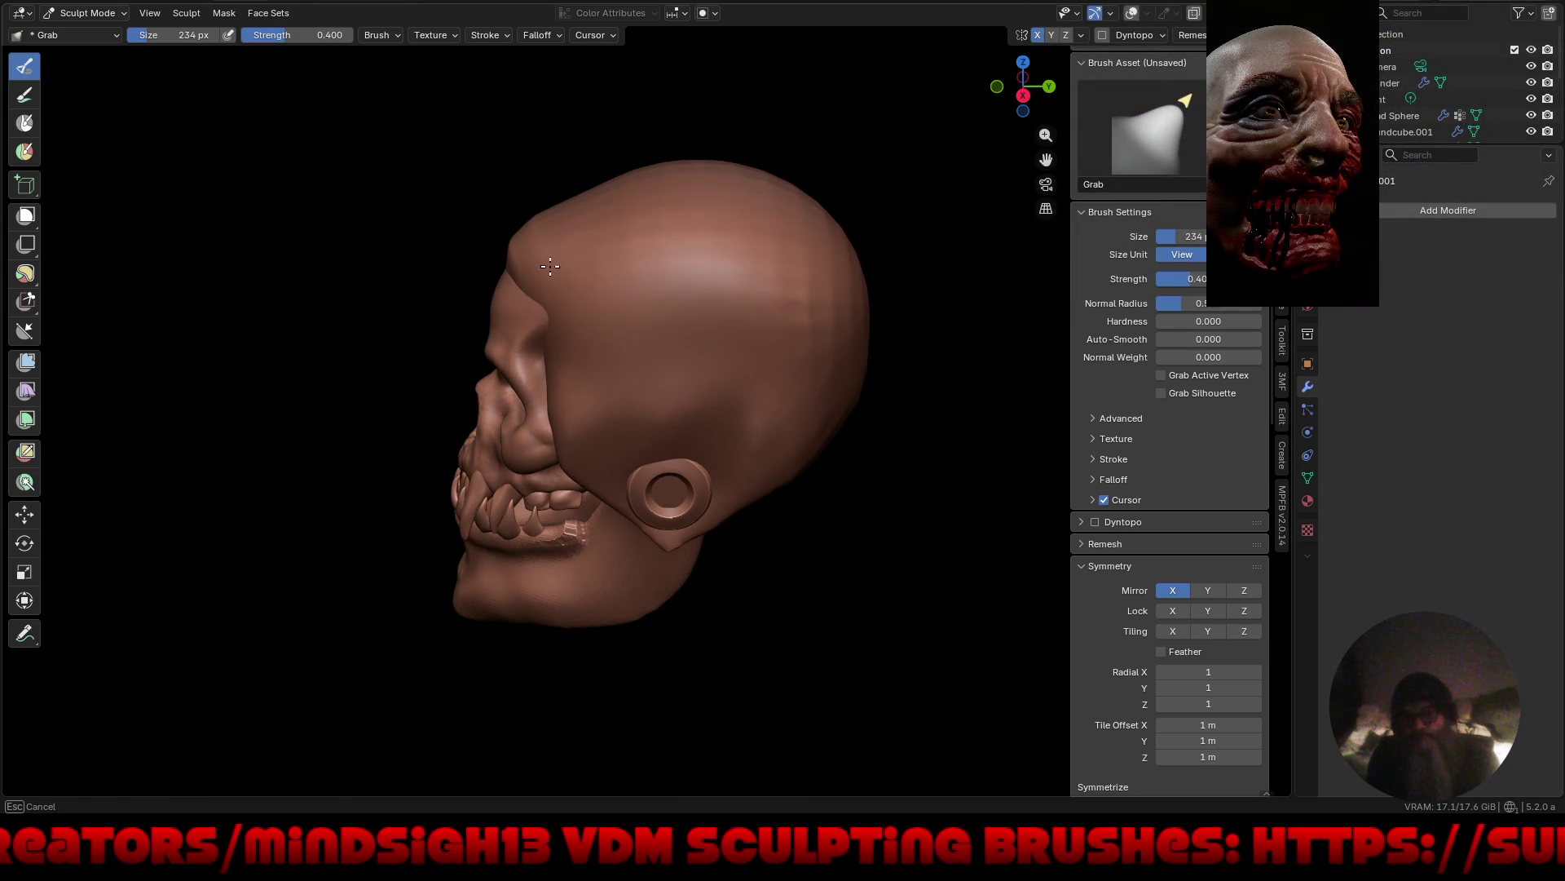
drag(789, 425, 830, 391)
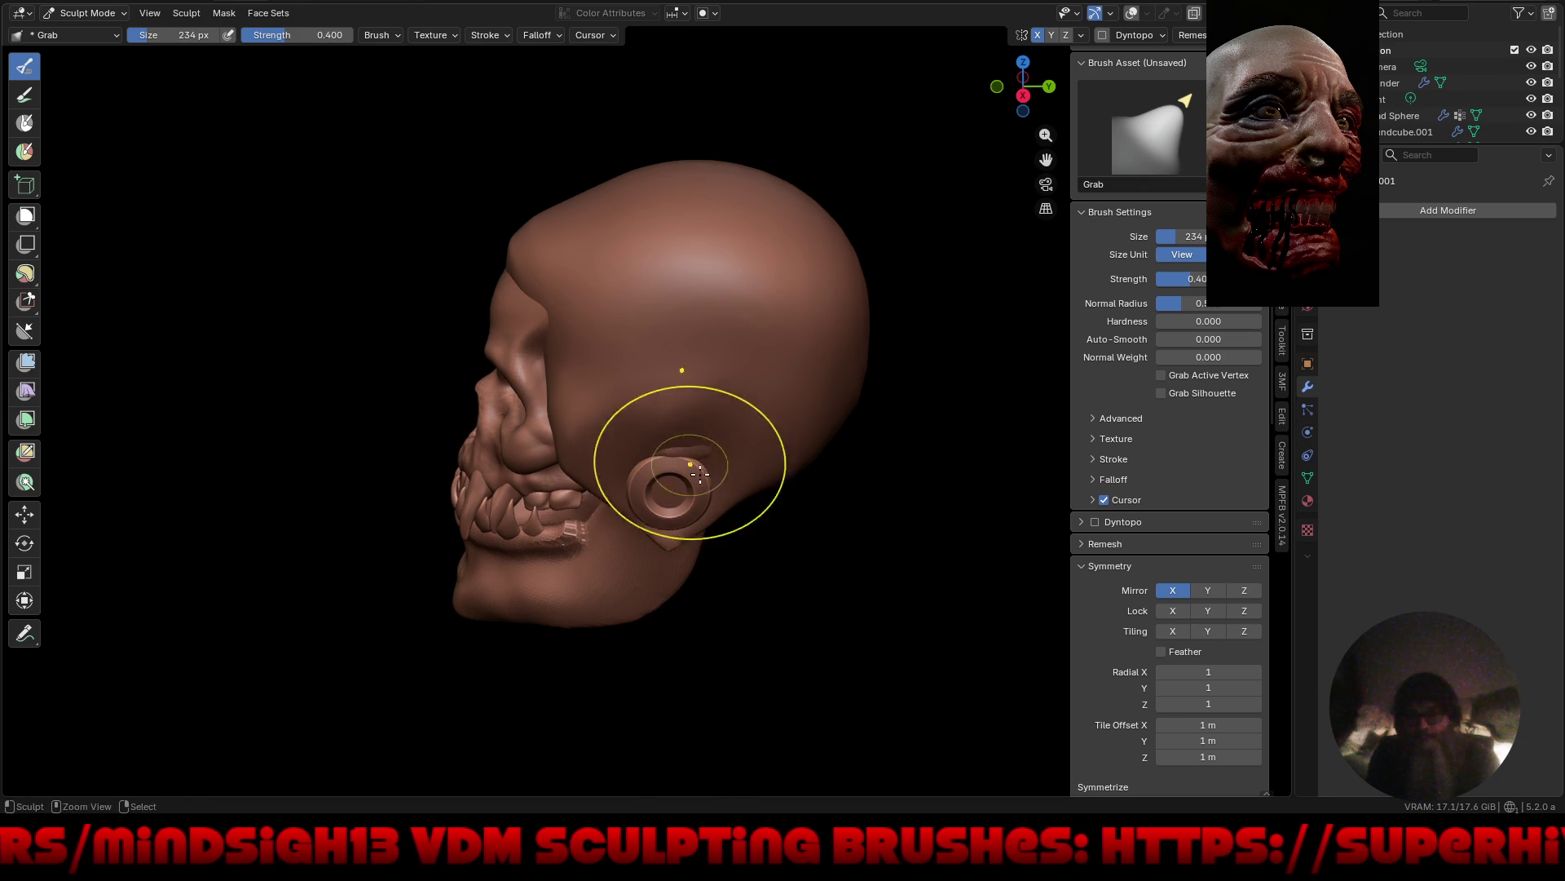
Undo the stray bump above the ear plug.
mouse_move(699, 474)
ctrl+middle_down()
mouse_move(698, 436)
mouse_move(723, 448)
mouse_move(674, 450)
ctrl+middle_up()
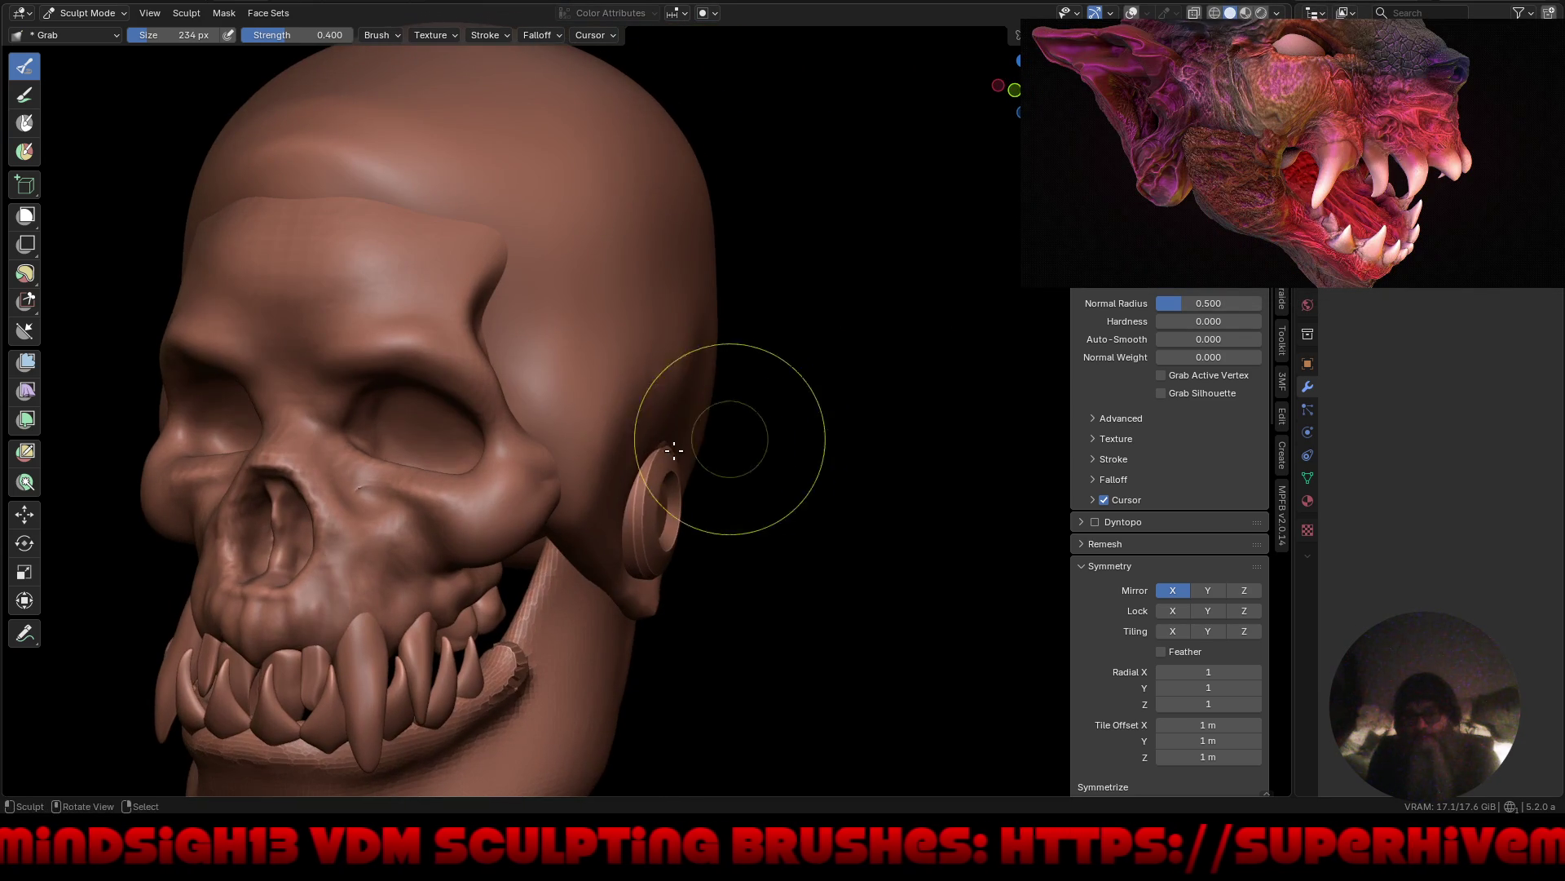
ctrl+middle_drag(803, 441, 747, 511)
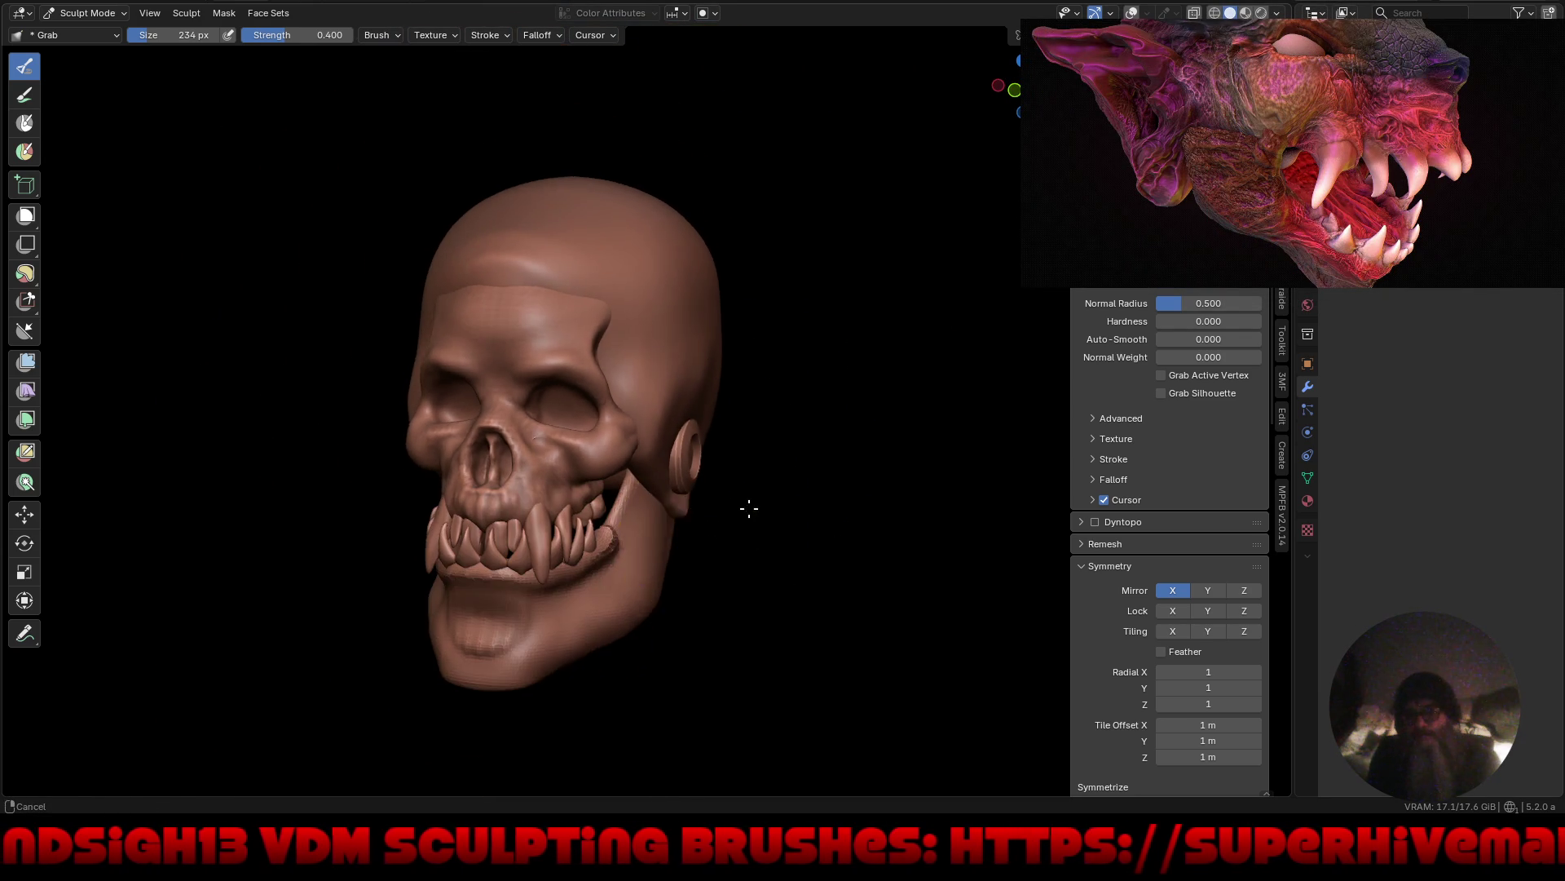
mouse_move(716, 454)
middle_down()
mouse_move(807, 457)
mouse_move(670, 500)
mouse_move(741, 465)
mouse_move(762, 426)
middle_up()
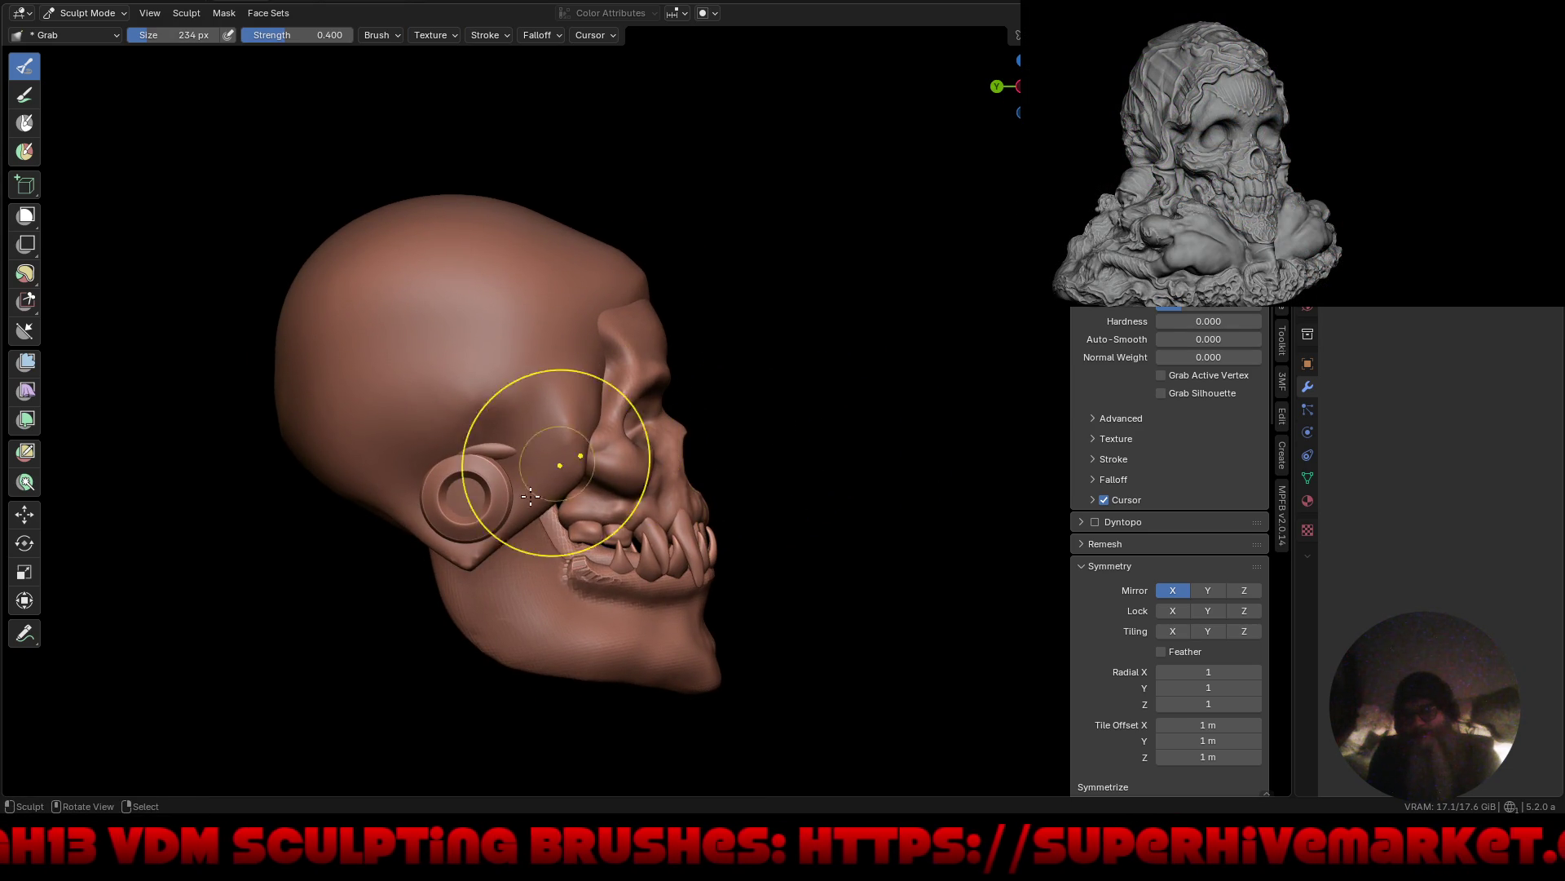
ctrl+middle_drag(563, 437, 486, 425)
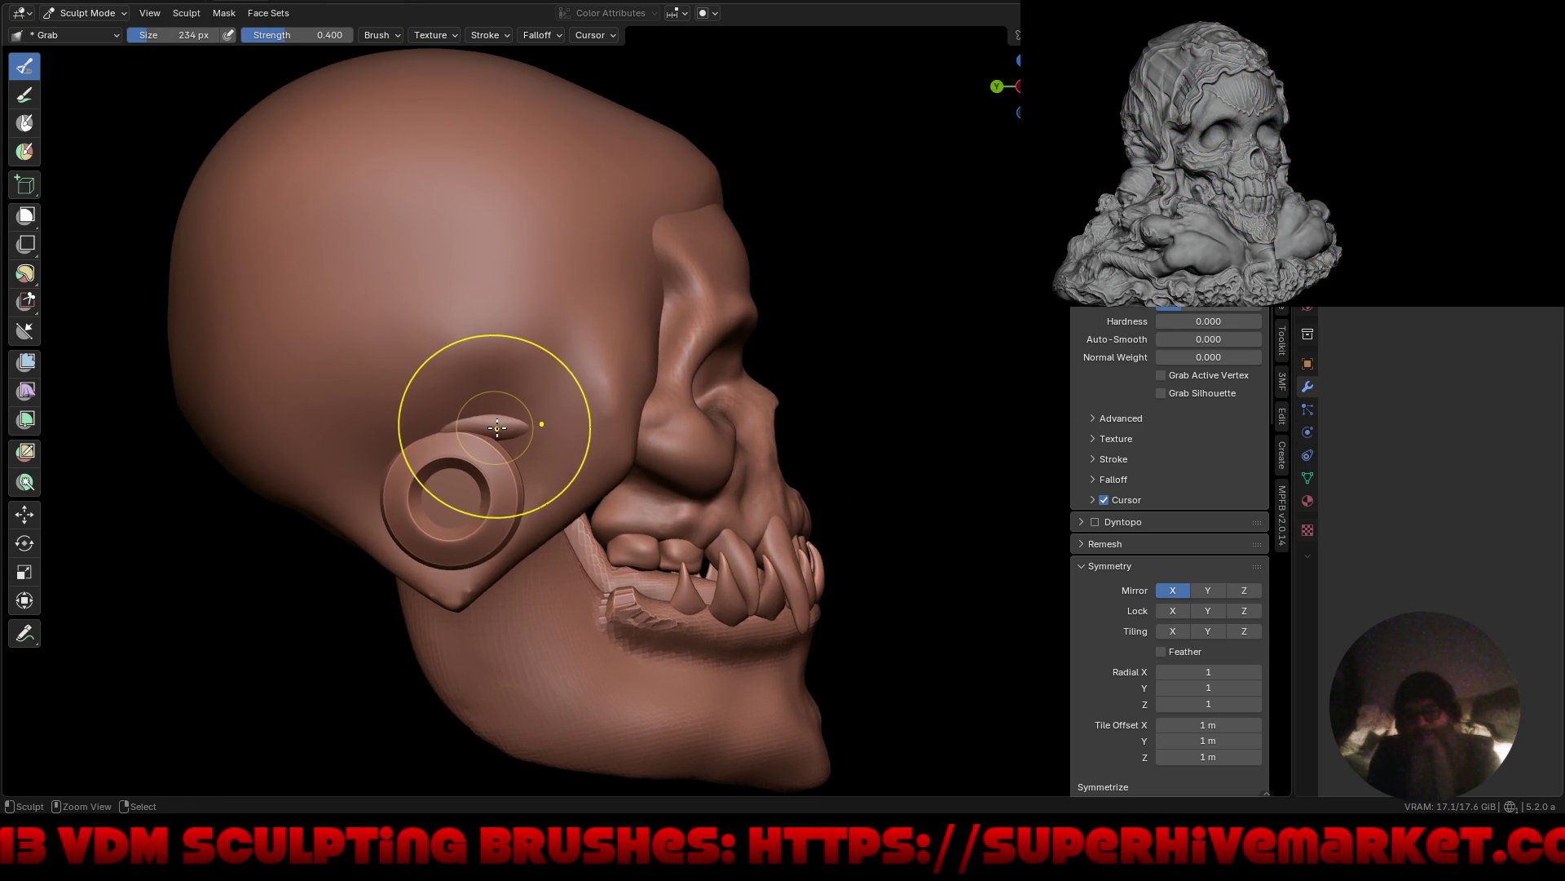
key(ctrl+z)
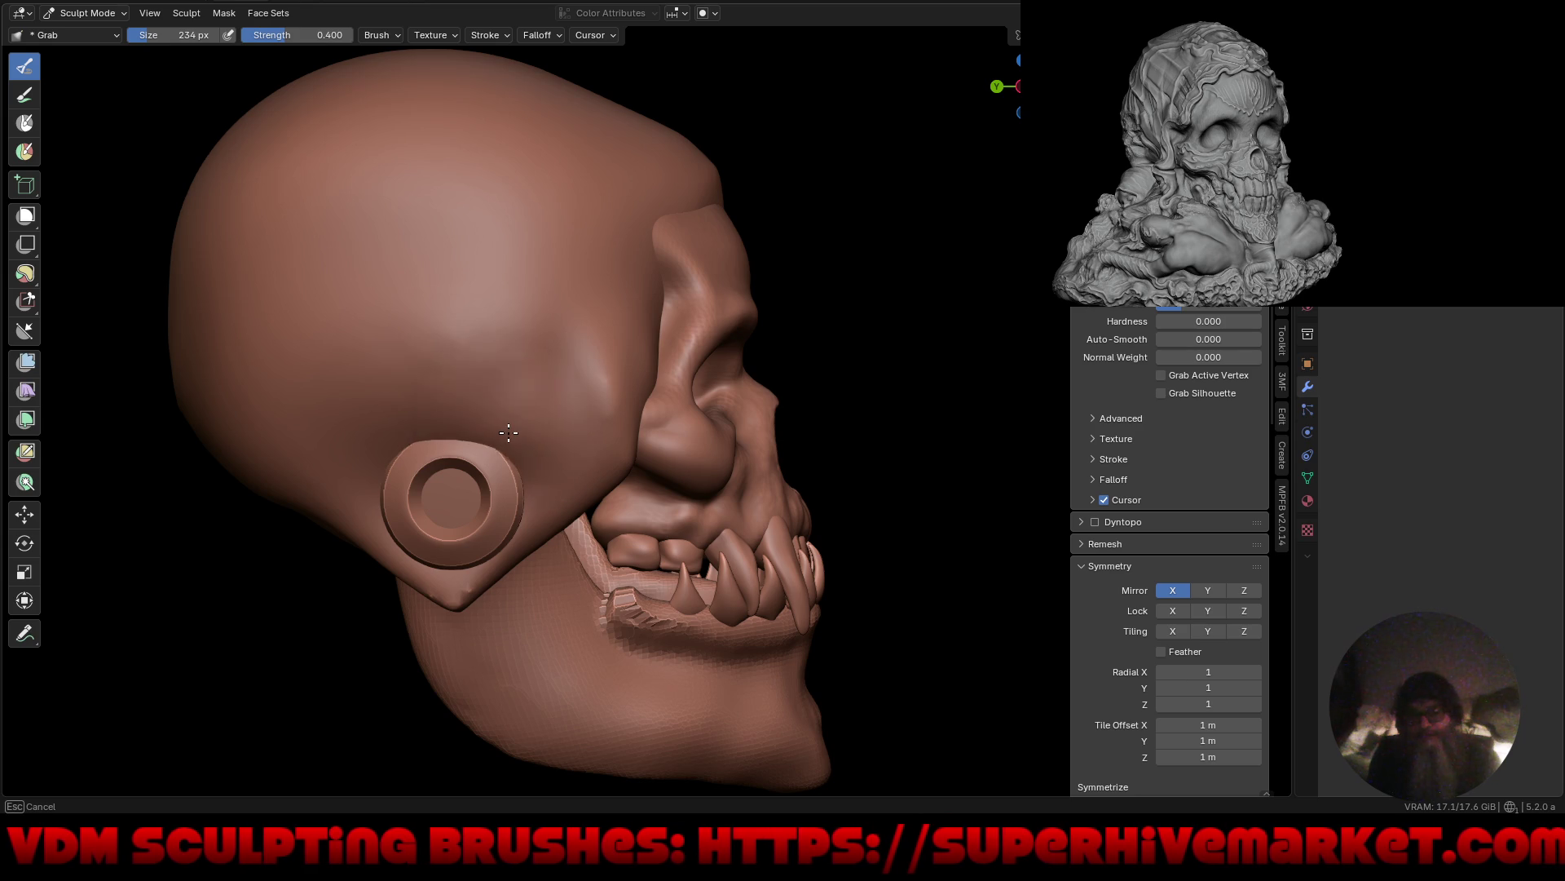
Pull the surface just above the ear plug outward with the Grab brush.
middle_drag(507, 423, 448, 451)
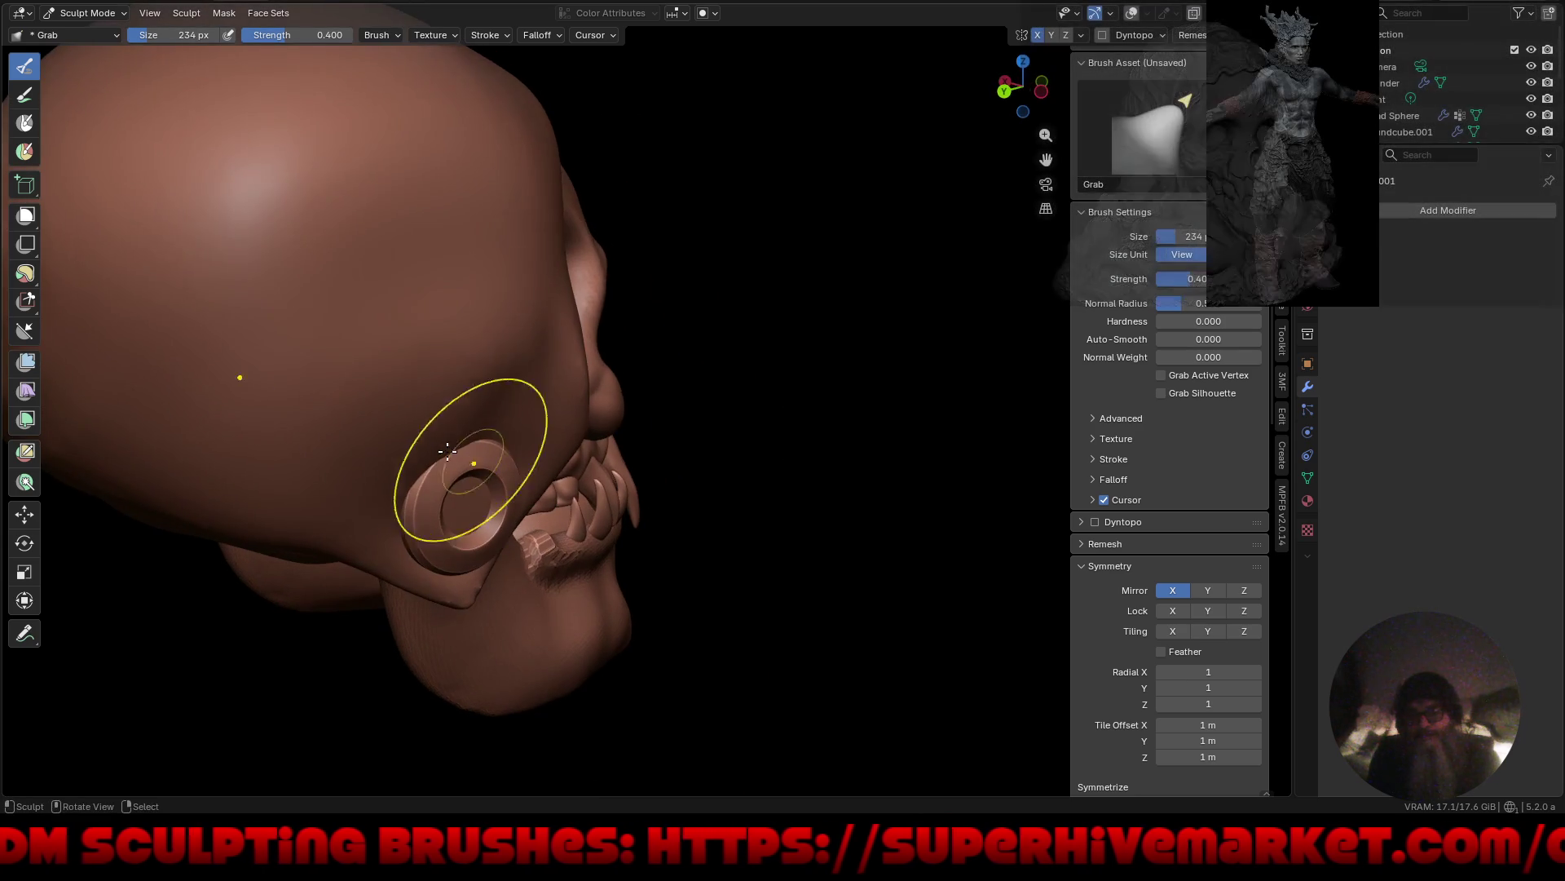
drag(438, 446, 490, 424)
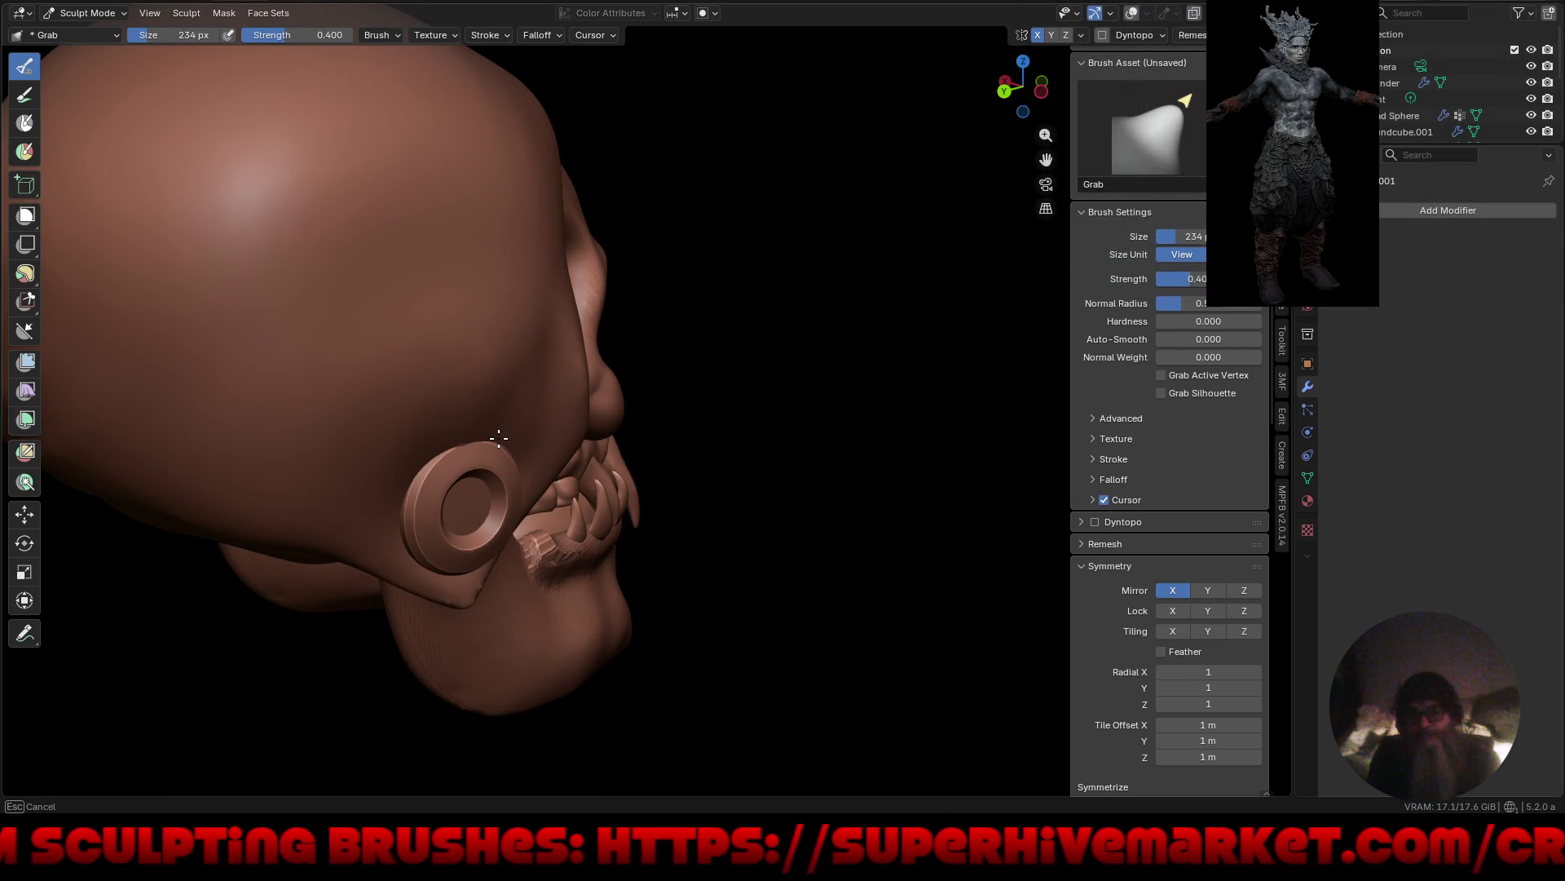
scroll(252, 367, down, 3)
mouse_move(252, 367)
middle_down()
mouse_move(480, 595)
mouse_move(454, 507)
mouse_move(568, 531)
mouse_move(786, 507)
middle_up()
drag(350, 321, 259, 453)
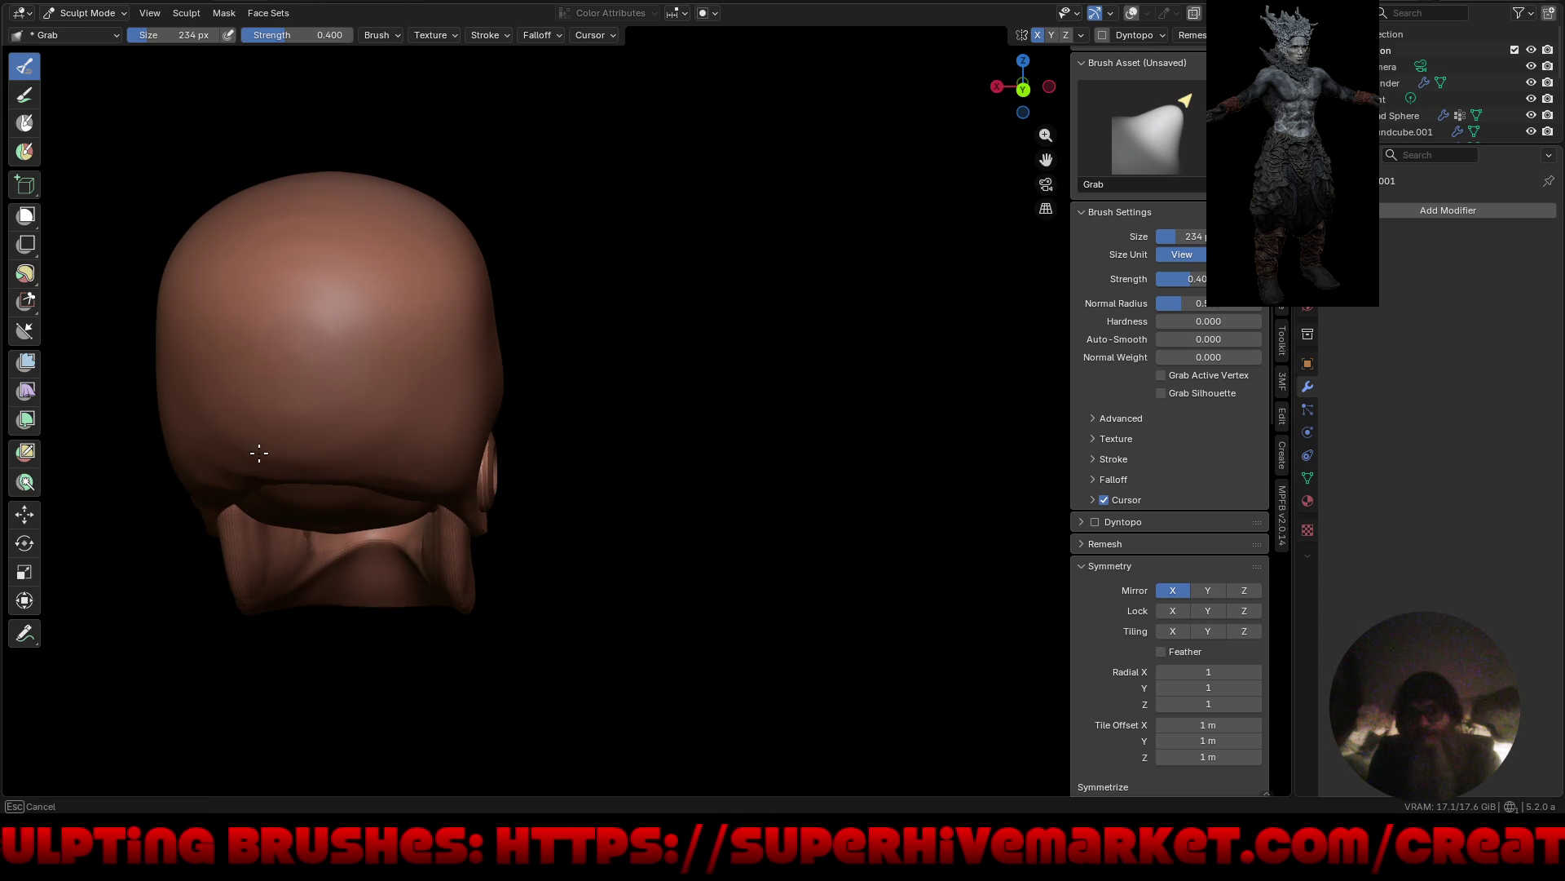
mouse_move(716, 525)
middle_down()
mouse_move(447, 454)
mouse_move(626, 553)
mouse_move(744, 507)
mouse_move(717, 514)
middle_up()
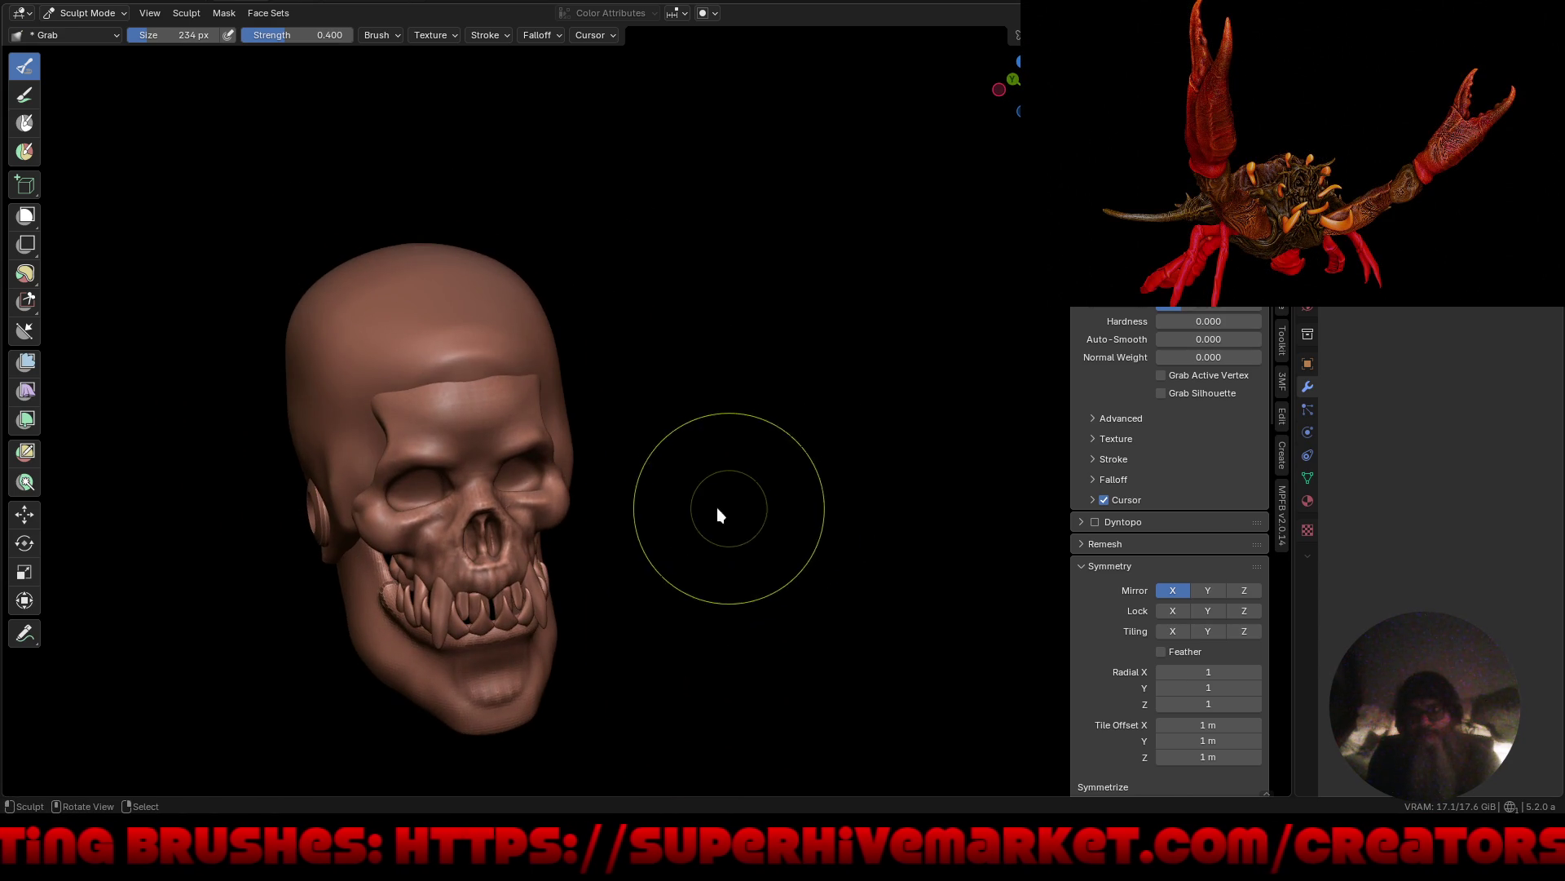
key(ctrl+Tab)
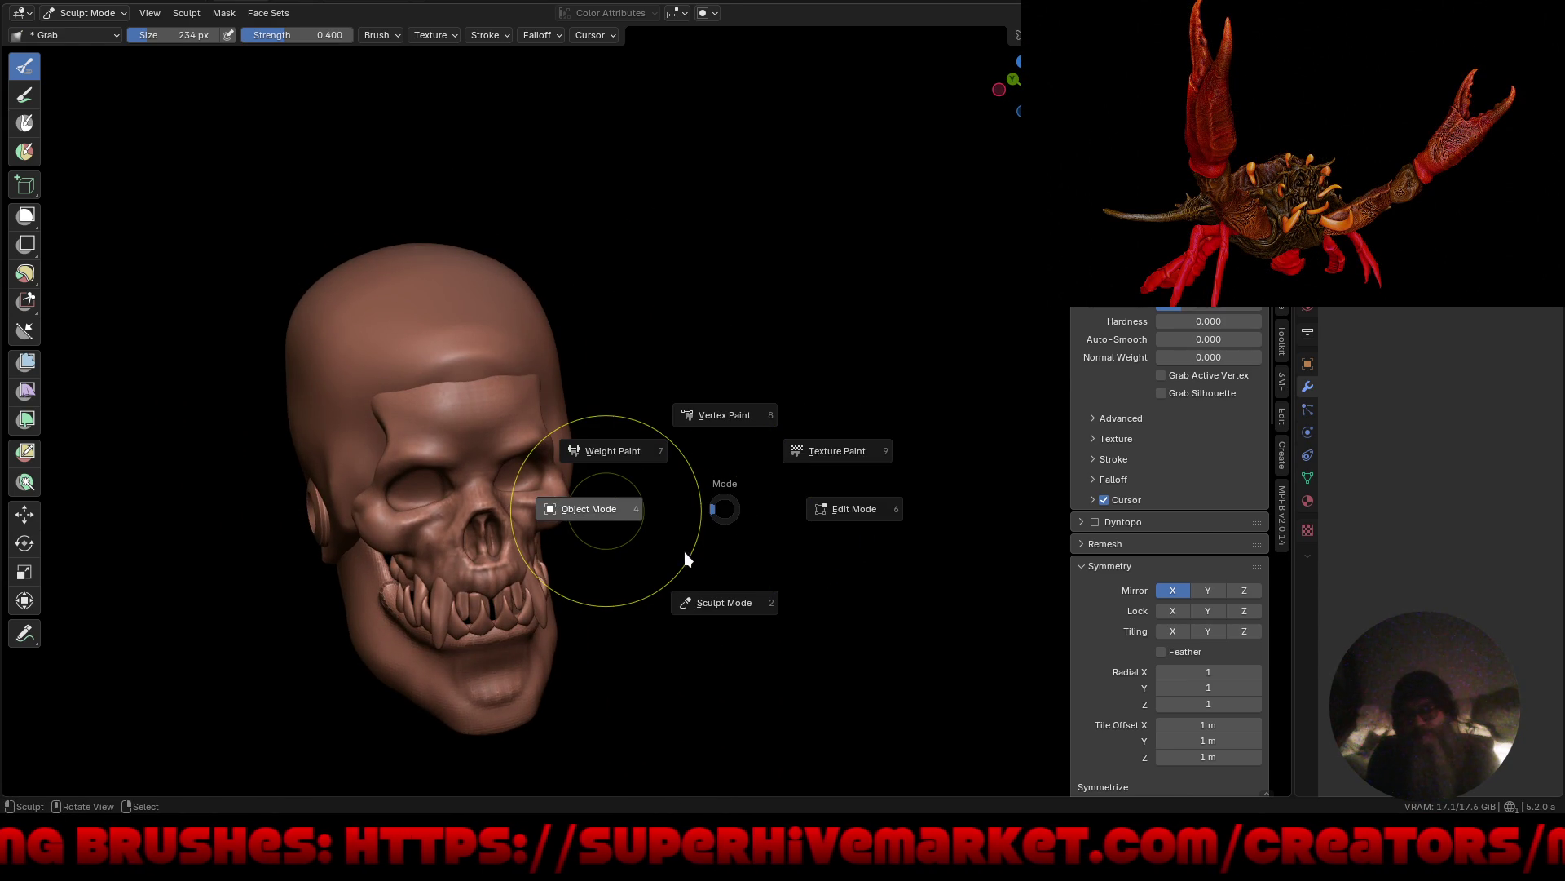
In Object Mode, give the skull a Boolean difference modifier with Sphere.001 as cutter.
click(683, 551)
mouse_move(698, 545)
middle_down()
mouse_move(595, 528)
mouse_move(751, 540)
mouse_move(522, 441)
middle_up()
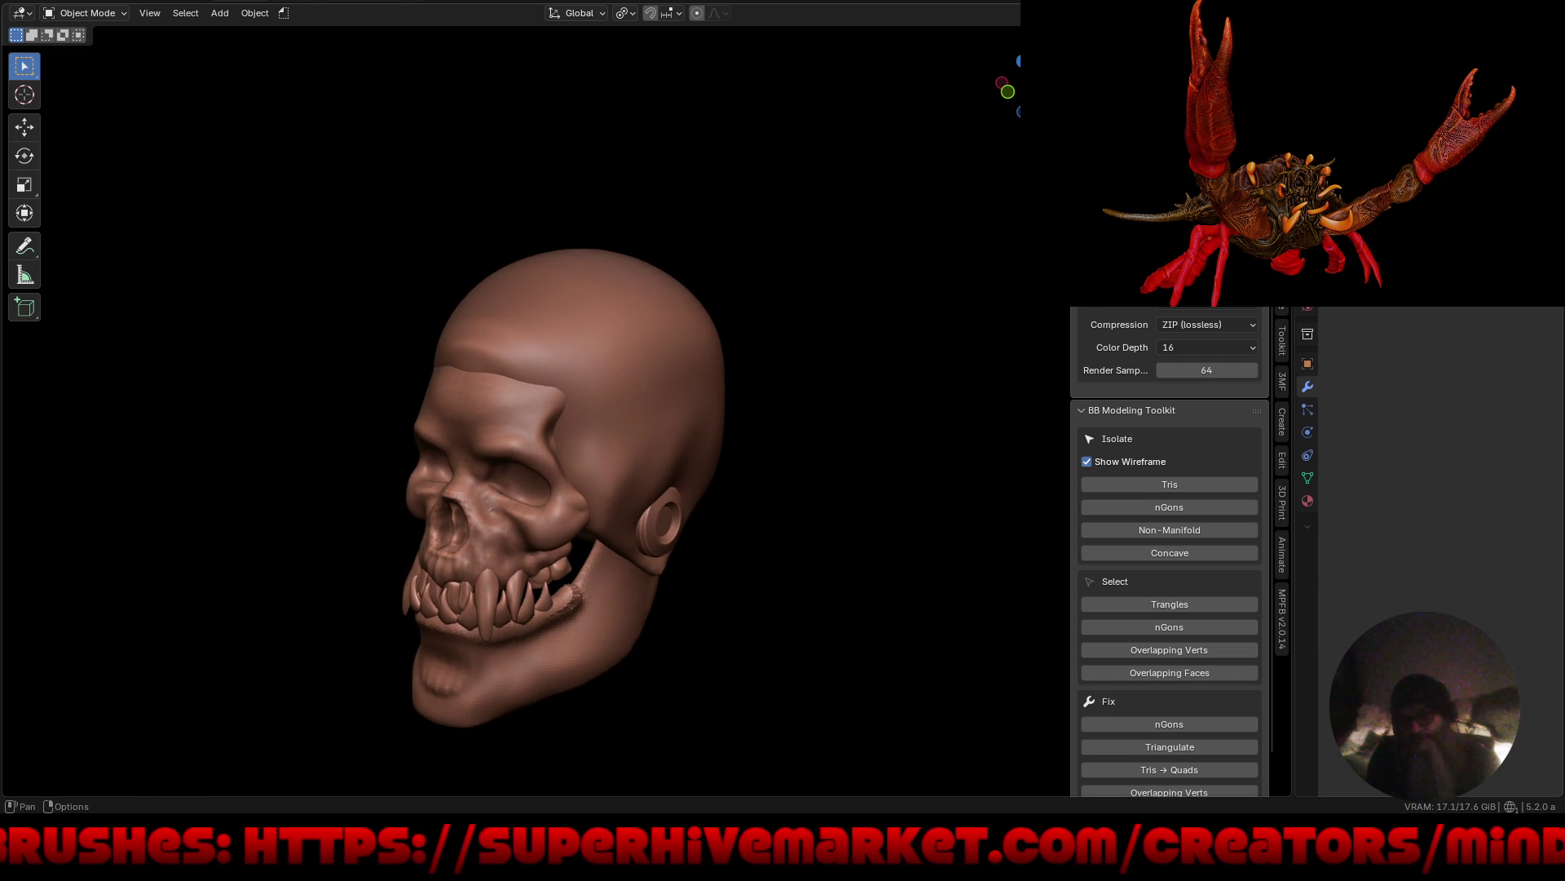
click(495, 431)
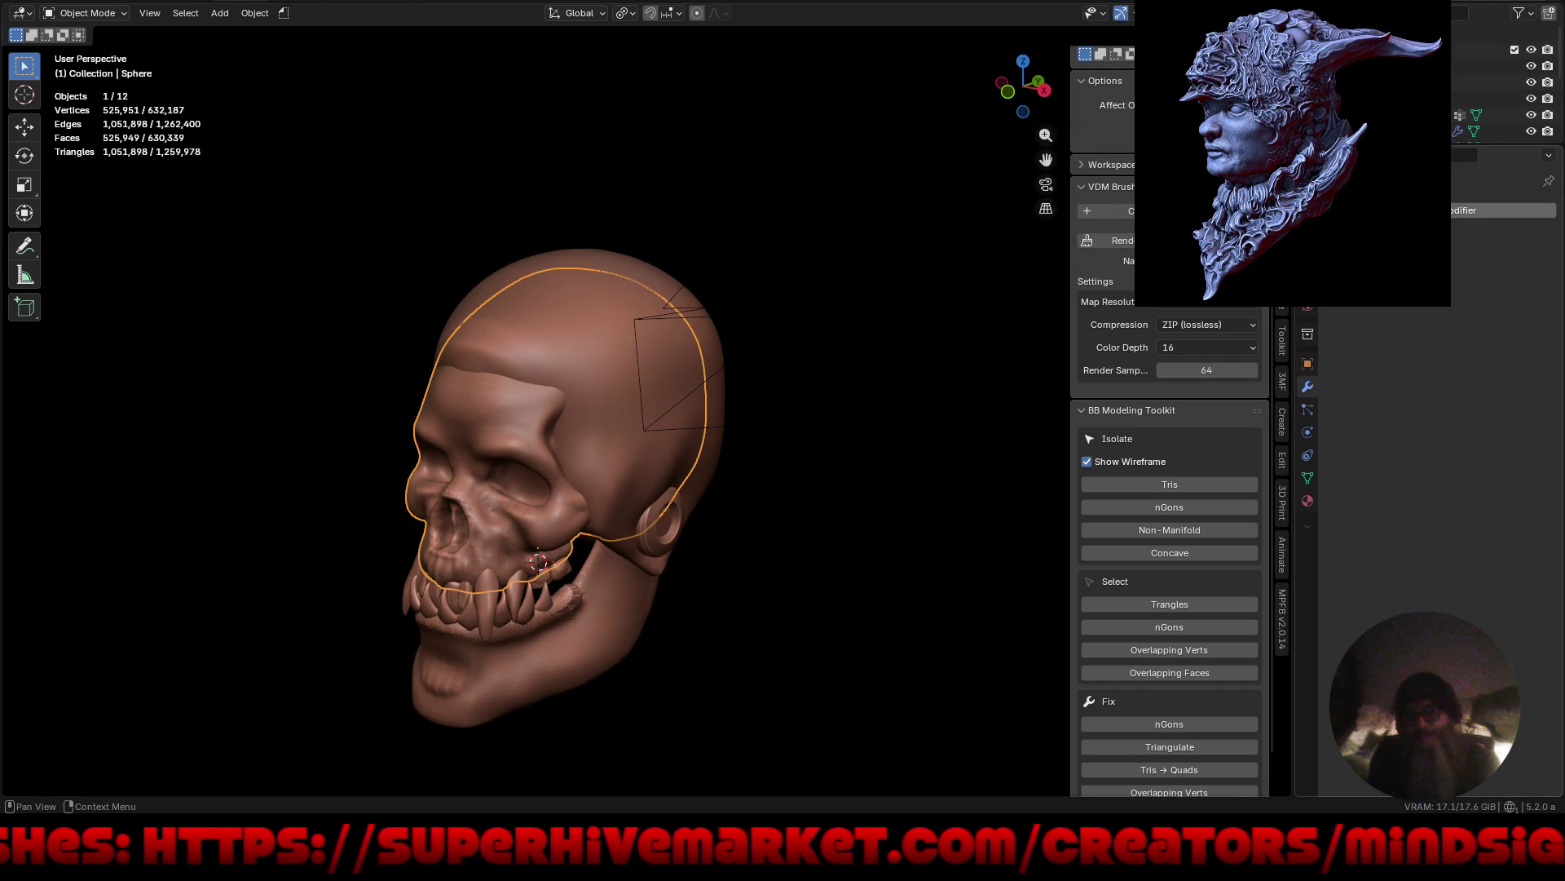
click(1500, 210)
mouse_move(1378, 245)
click(1203, 277)
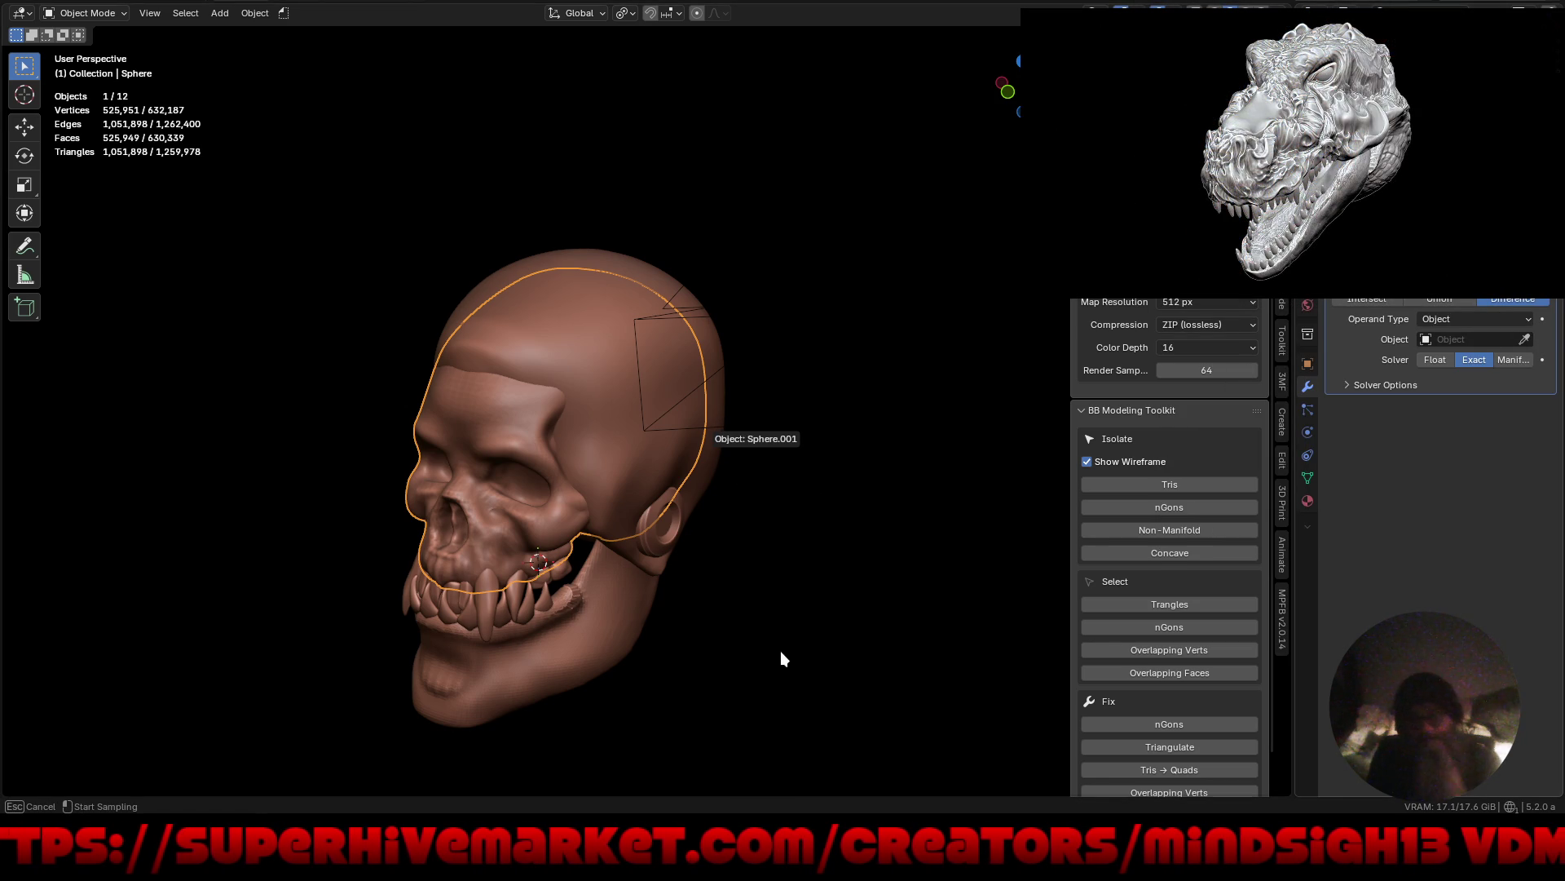
click(780, 651)
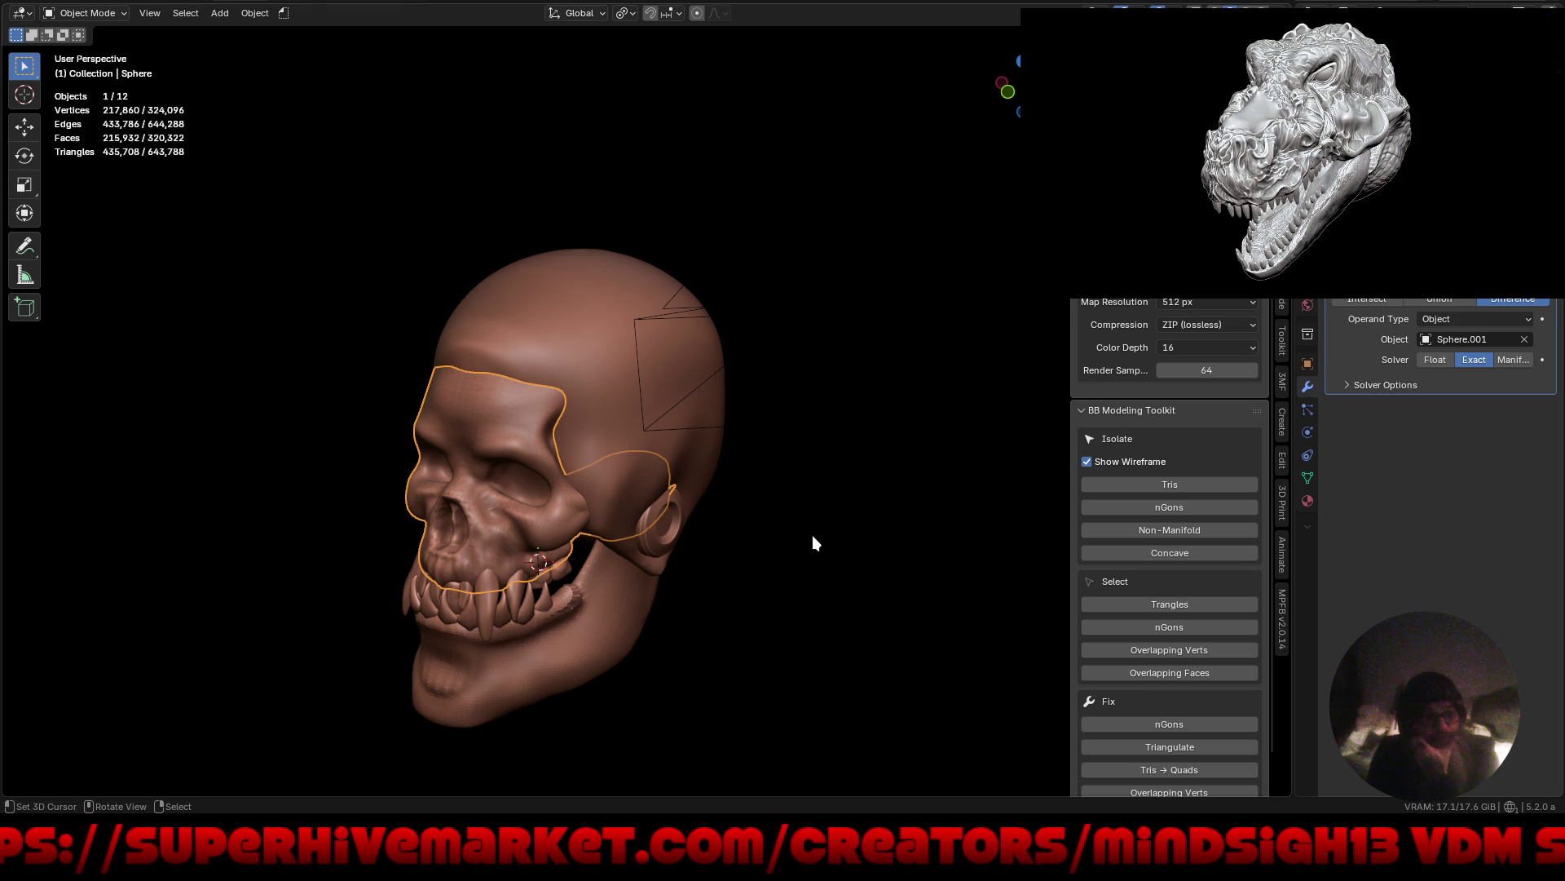
mouse_move(819, 597)
middle_down()
mouse_move(649, 541)
mouse_move(603, 502)
mouse_move(792, 576)
middle_up()
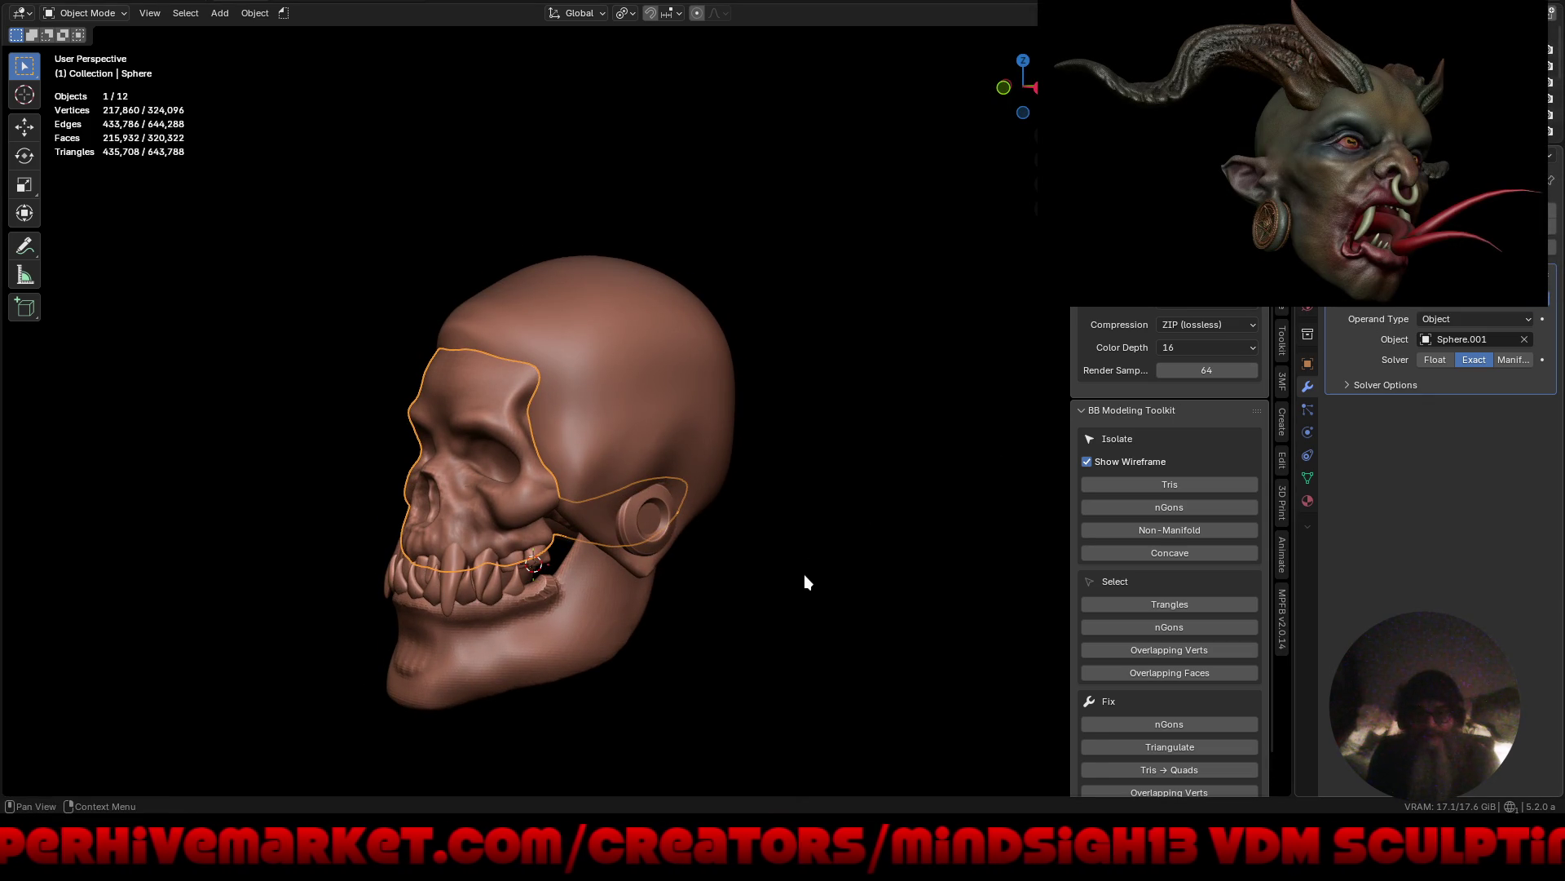
Undo the skull's Boolean modifier and select the cranium cap Sphere.001 instead.
key(ctrl+z)
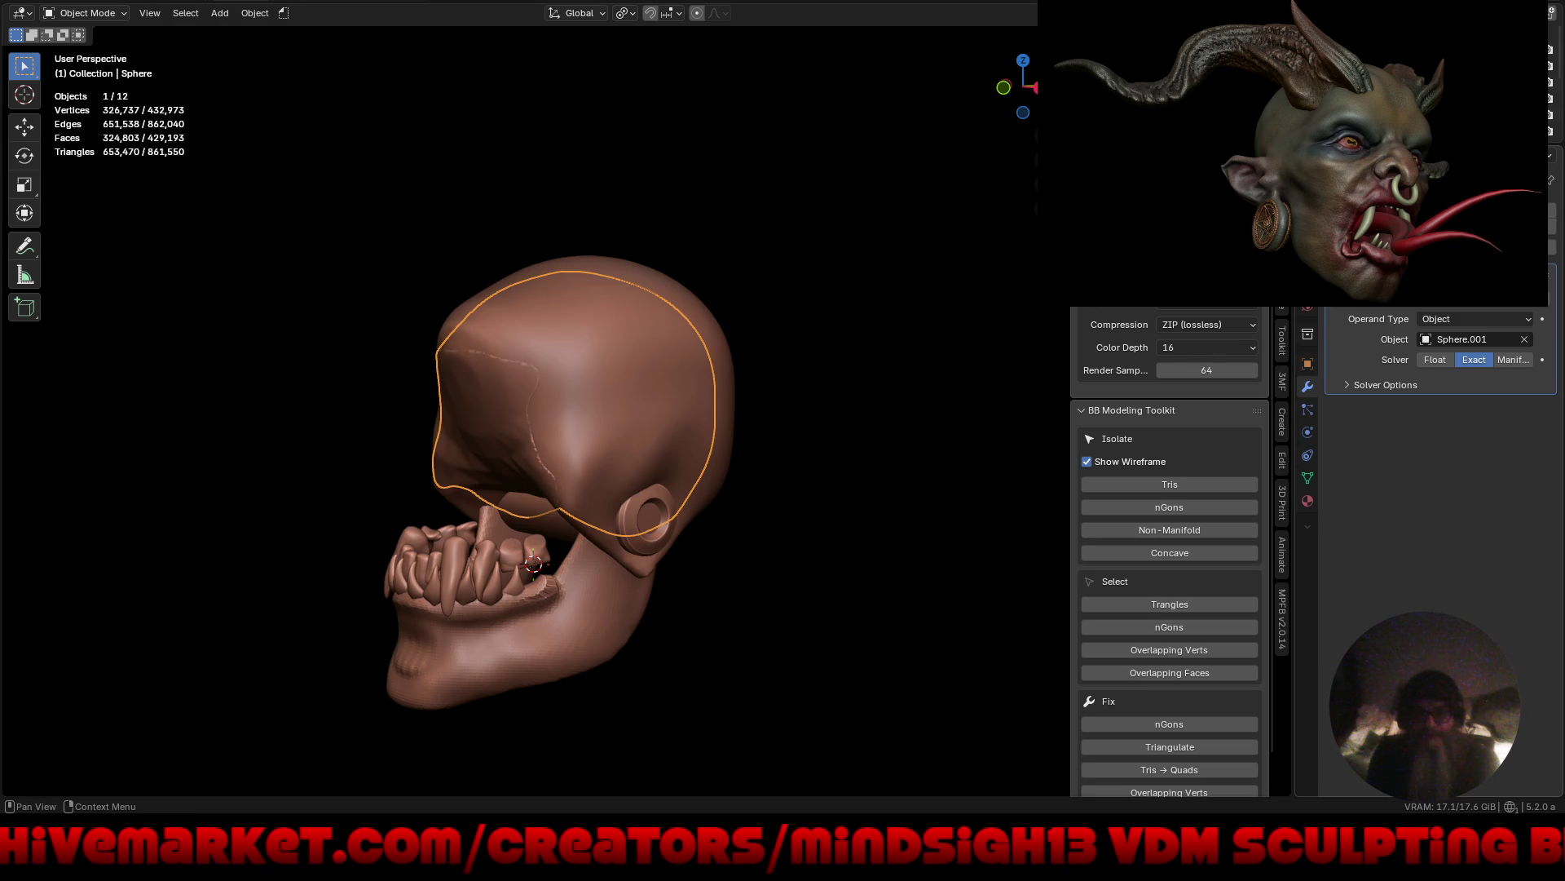
key(ctrl+z)
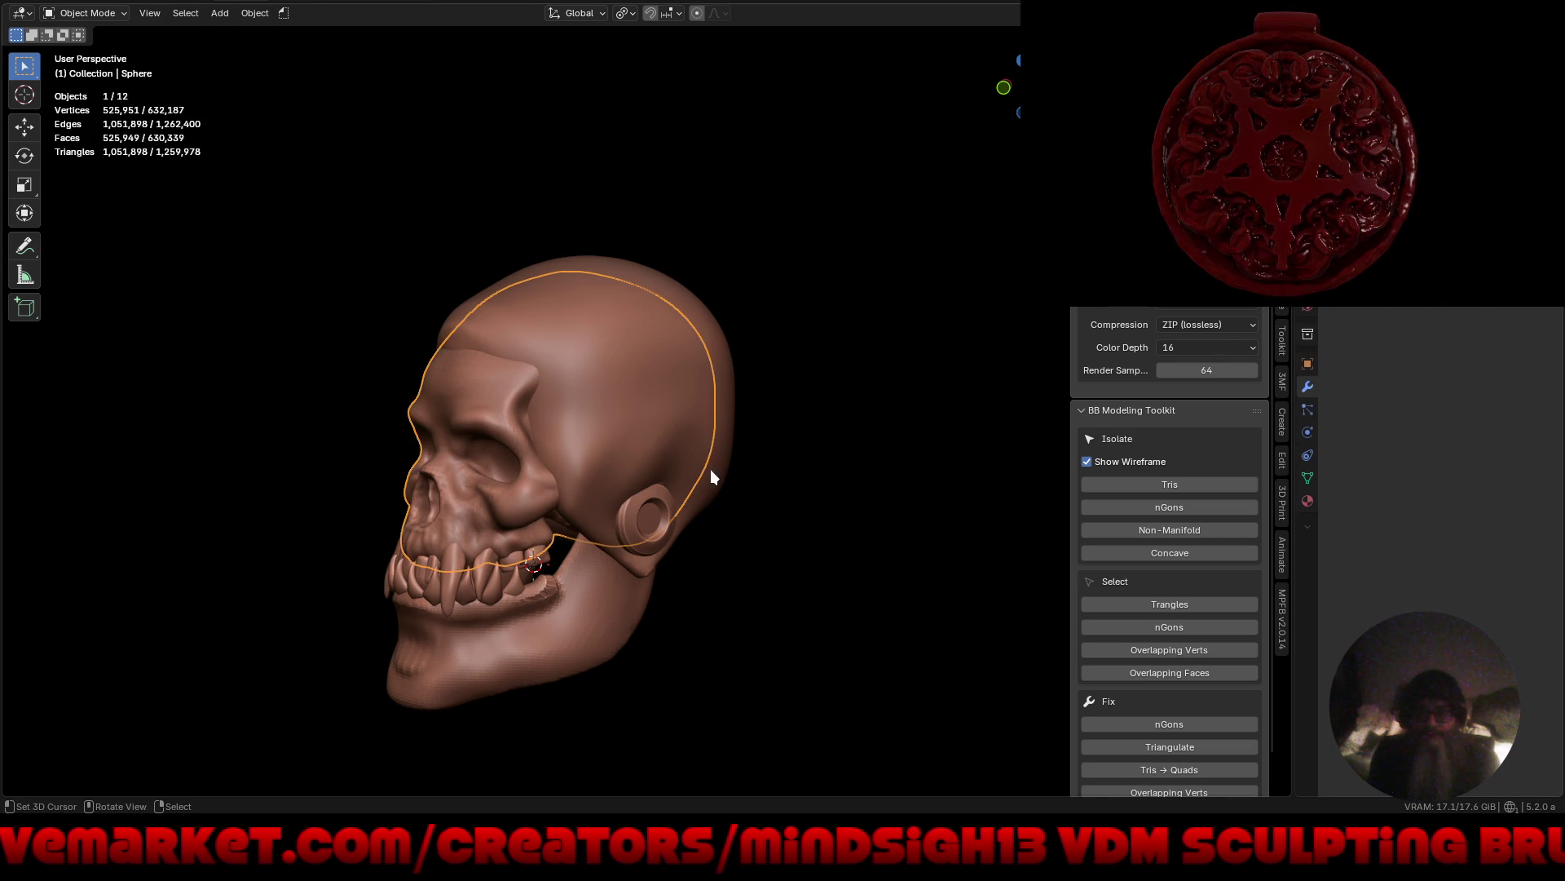
click(711, 471)
key(shift+a)
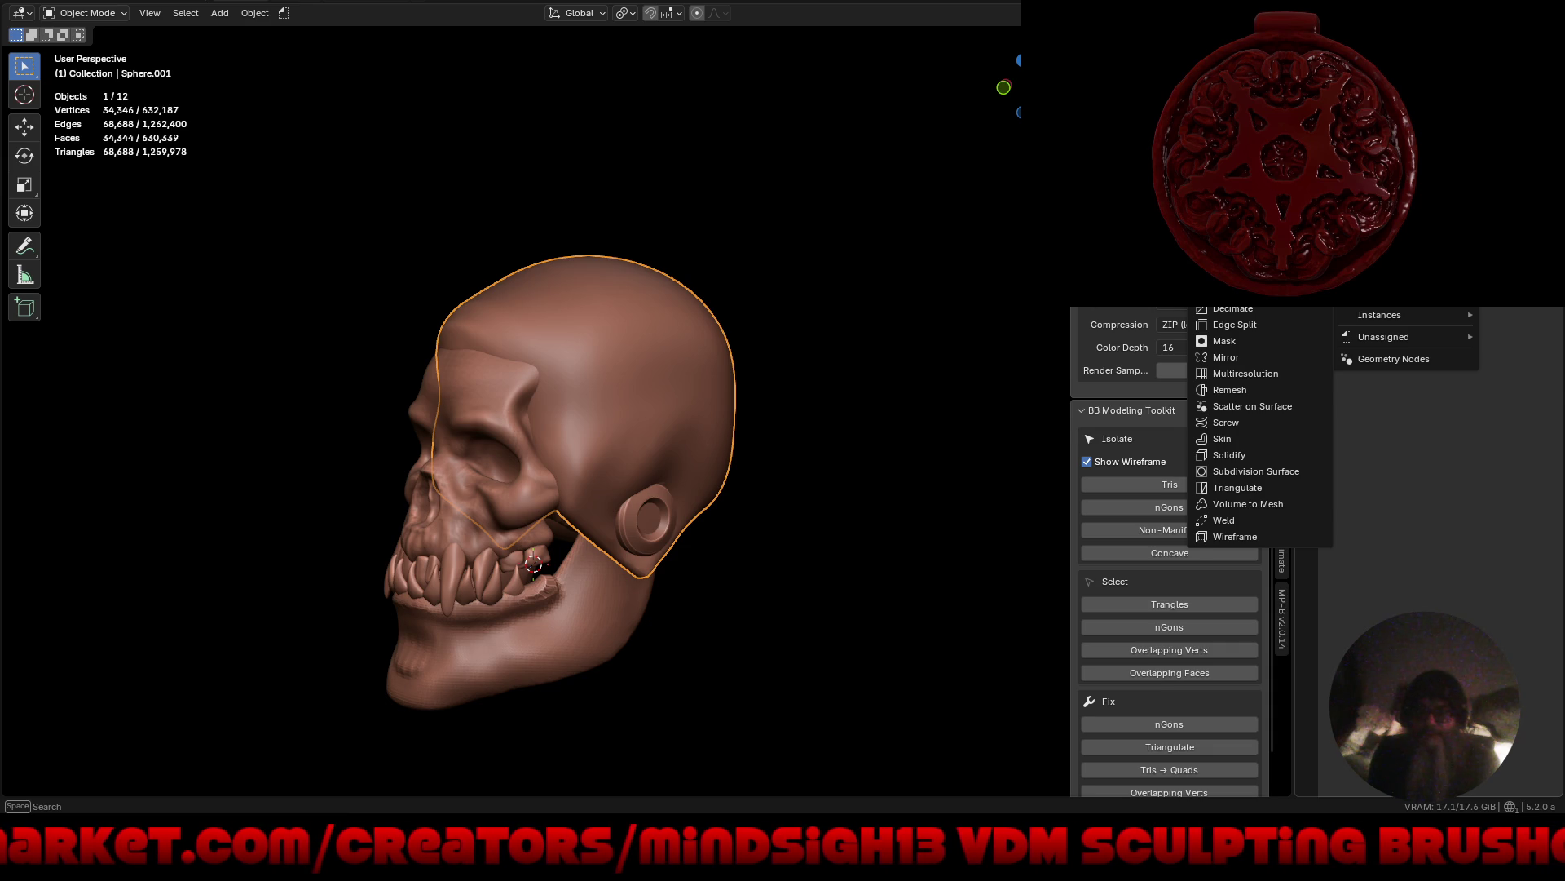
Add a Boolean modifier to the cranium cap with the skull Sphere as cutter, then isolate the cap.
click(1235, 275)
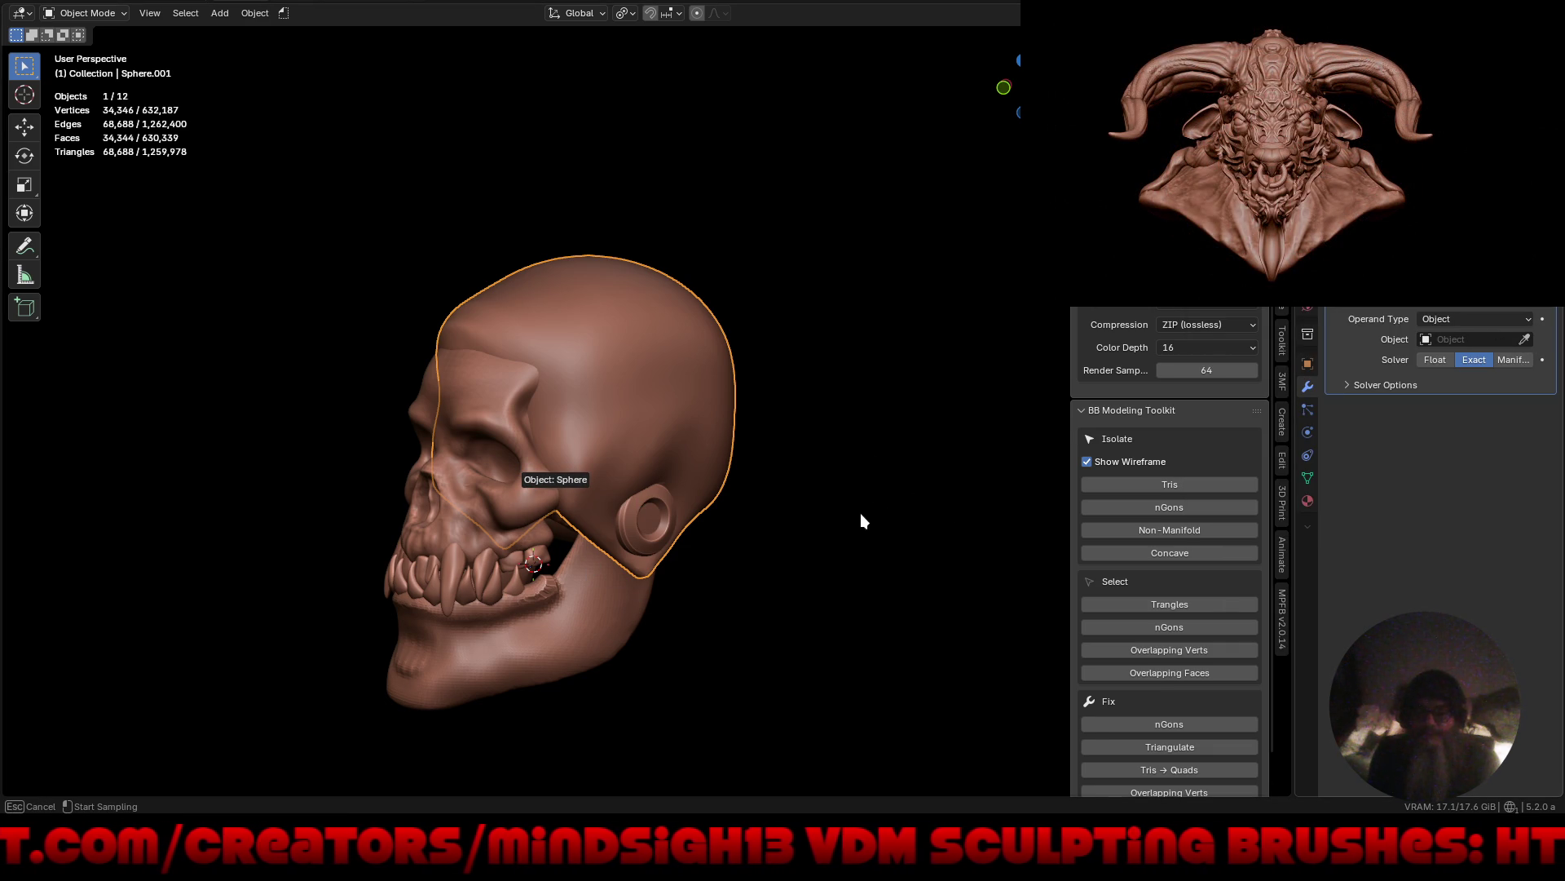
click(545, 472)
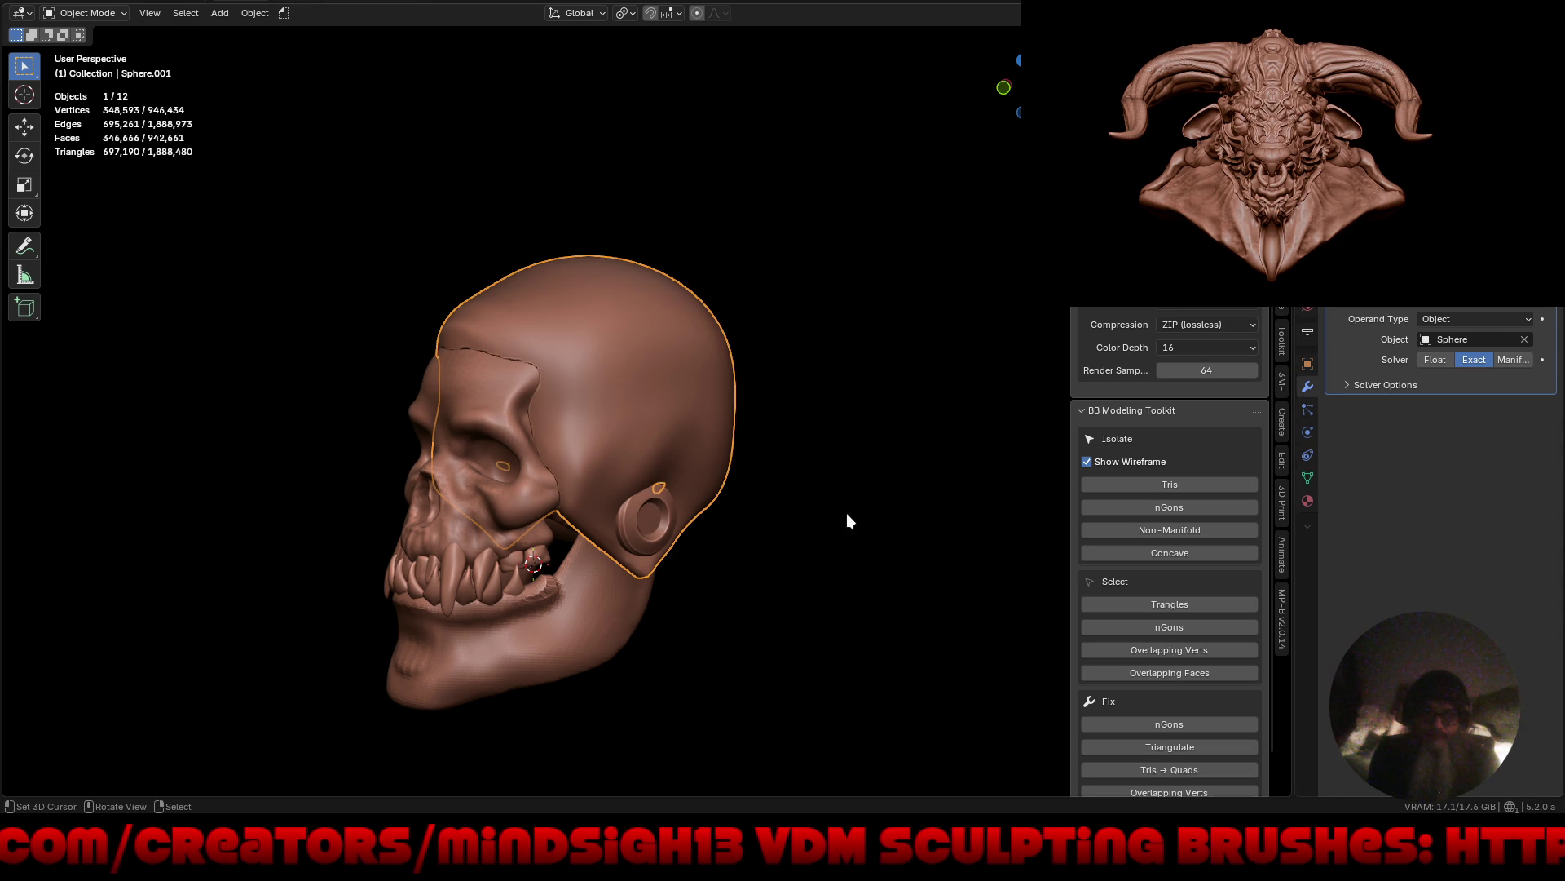
mouse_move(820, 518)
middle_down()
mouse_move(1050, 481)
mouse_move(963, 409)
mouse_move(926, 325)
mouse_move(827, 478)
mouse_move(937, 531)
mouse_move(1017, 527)
mouse_move(825, 532)
mouse_move(779, 462)
mouse_move(815, 583)
mouse_move(967, 570)
mouse_move(824, 530)
middle_up()
key(KP_Divide)
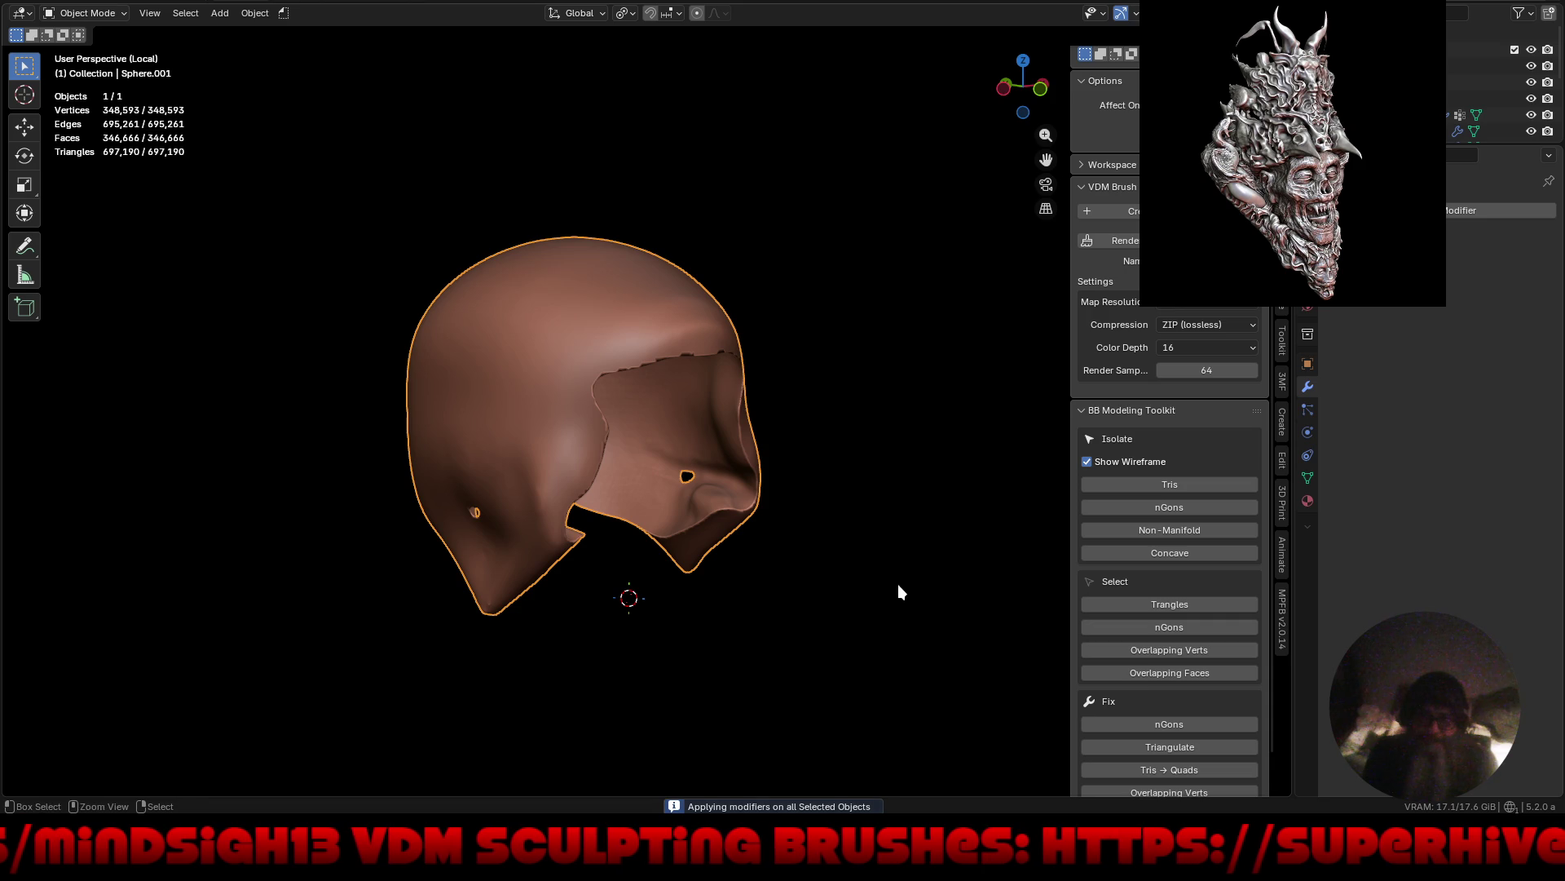
Apply all of the cap's transforms and set its origin to geometry.
key(ctrl+a)
click(895, 589)
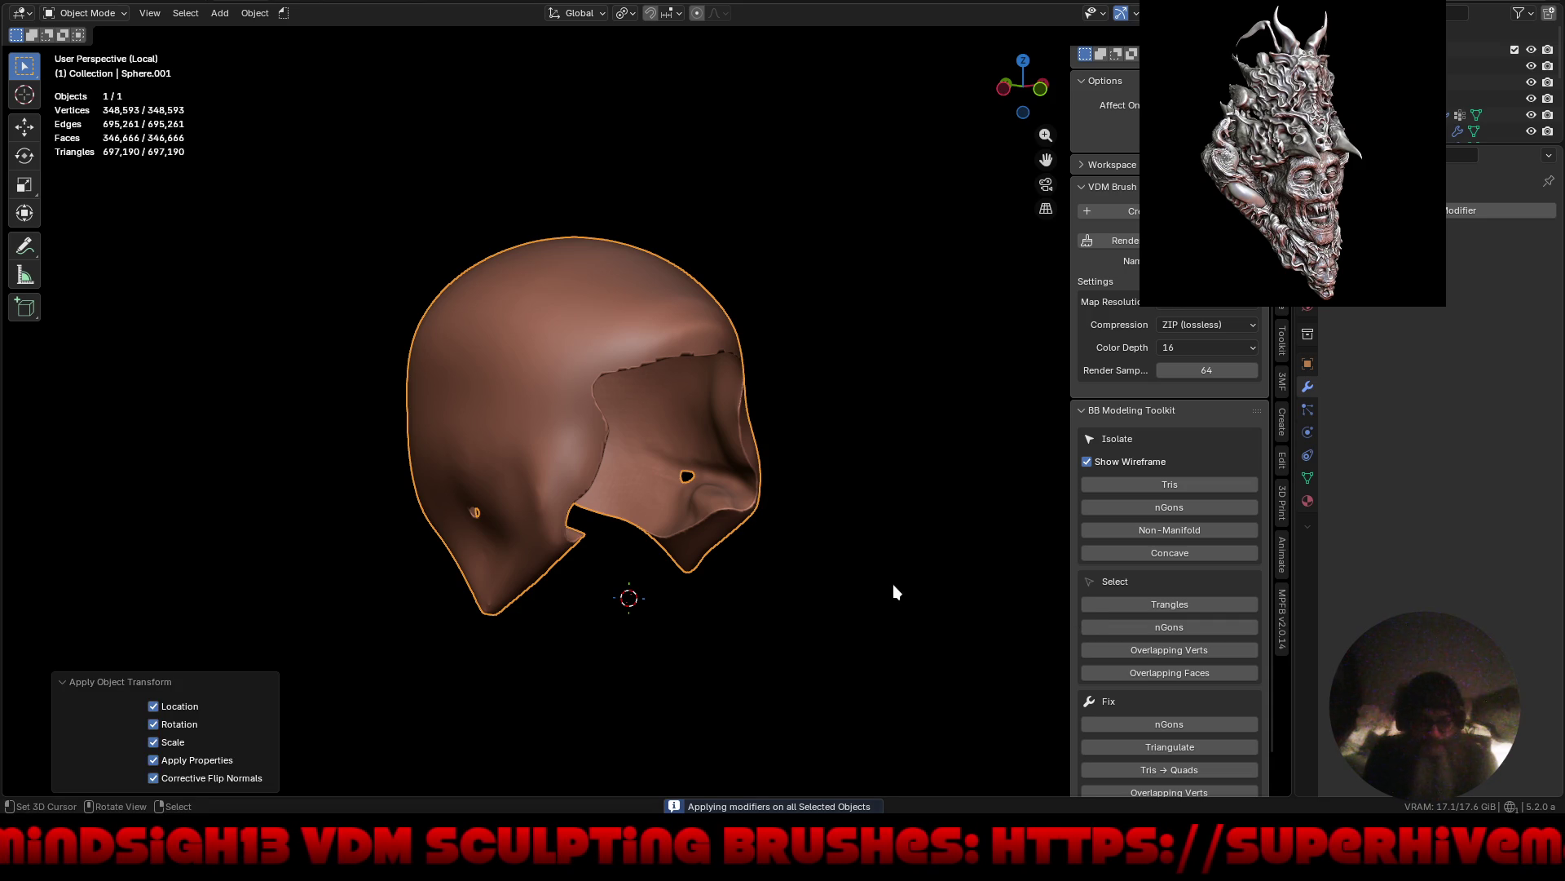
right_click(883, 566)
mouse_move(882, 547)
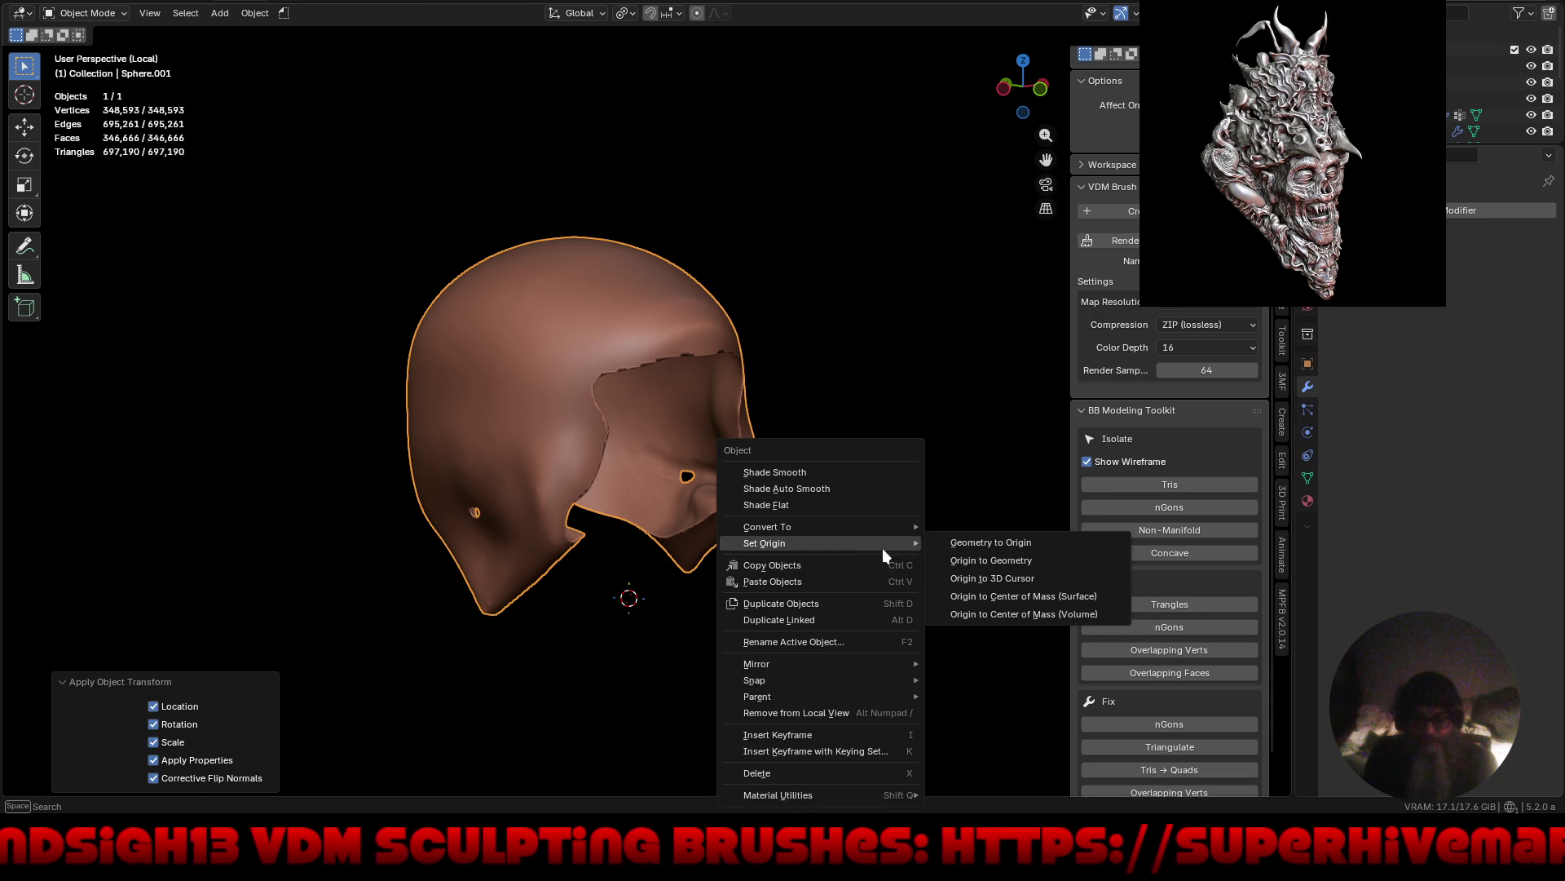
click(951, 563)
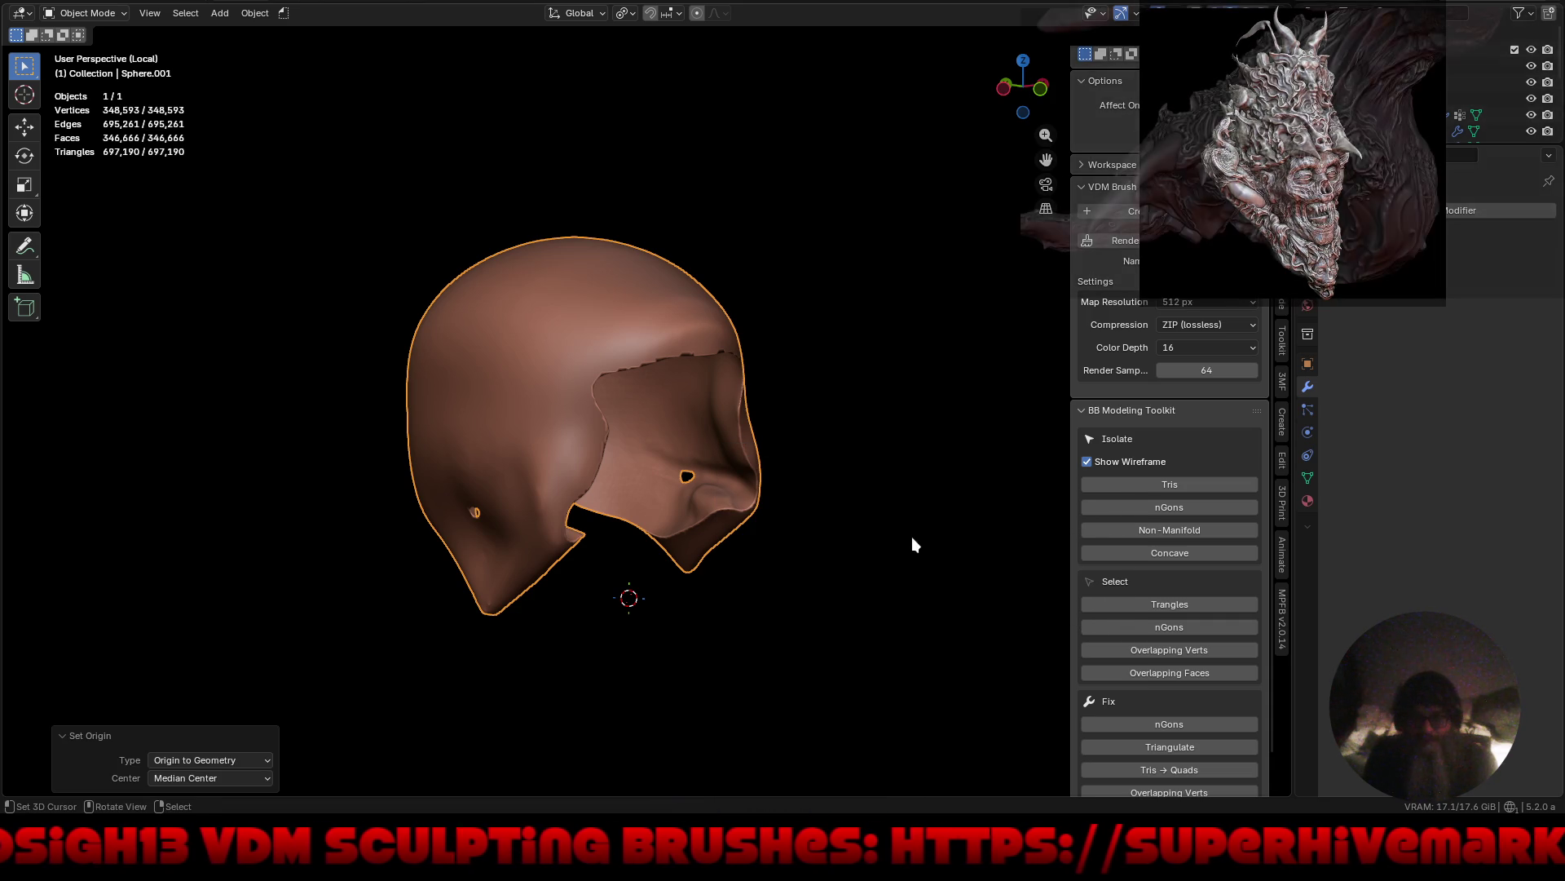
key(ctrl+Tab)
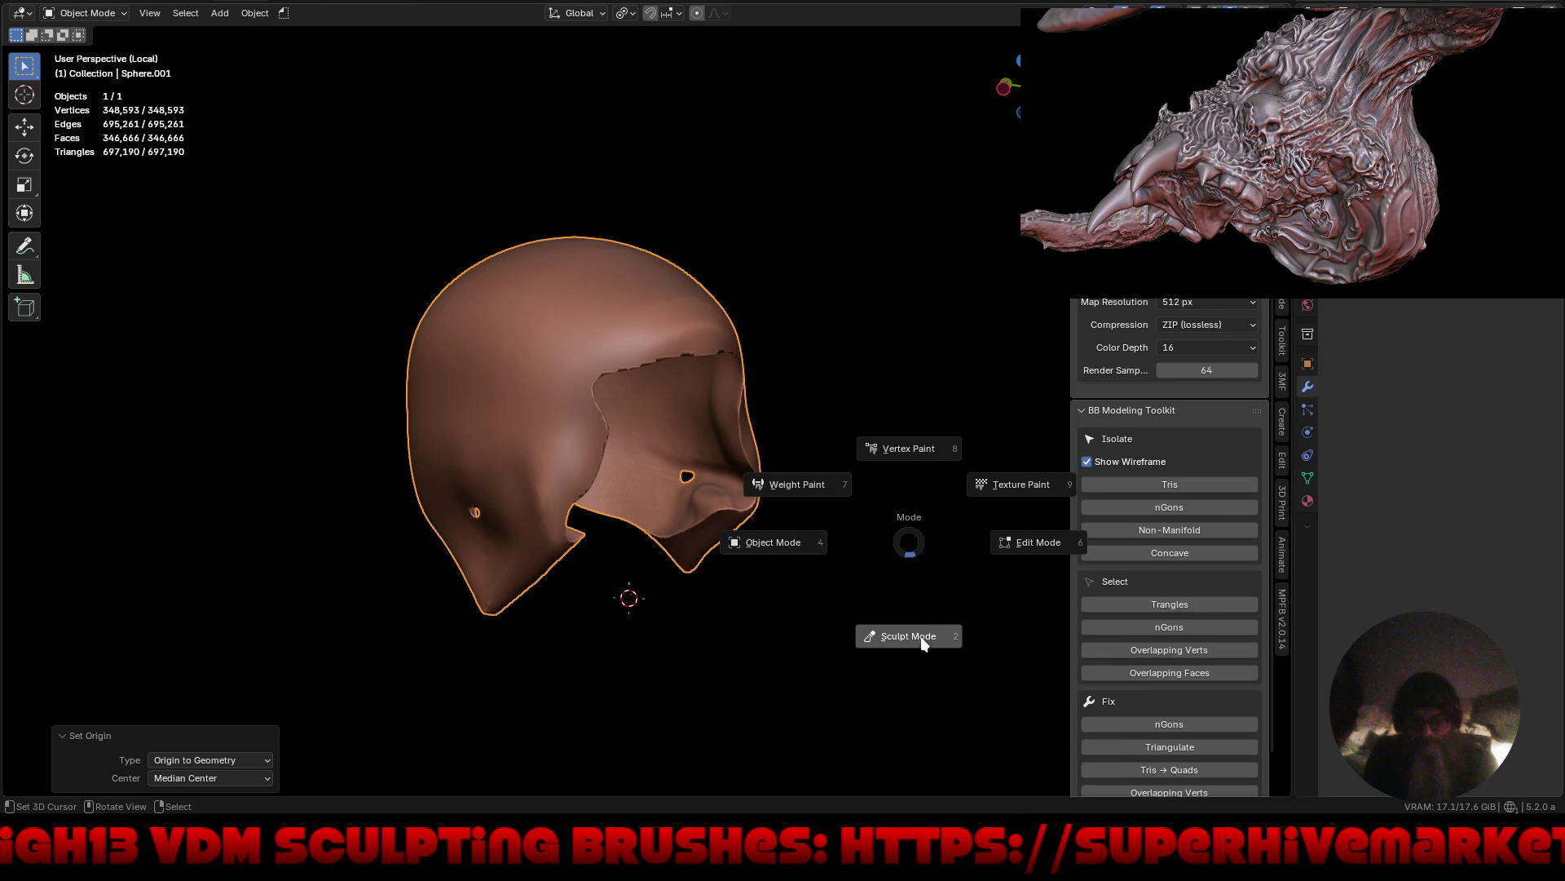
In Sculpt Mode, voxel-remesh the cranium cap with Ctrl+R to smooth its cut edges.
click(914, 638)
key(r)
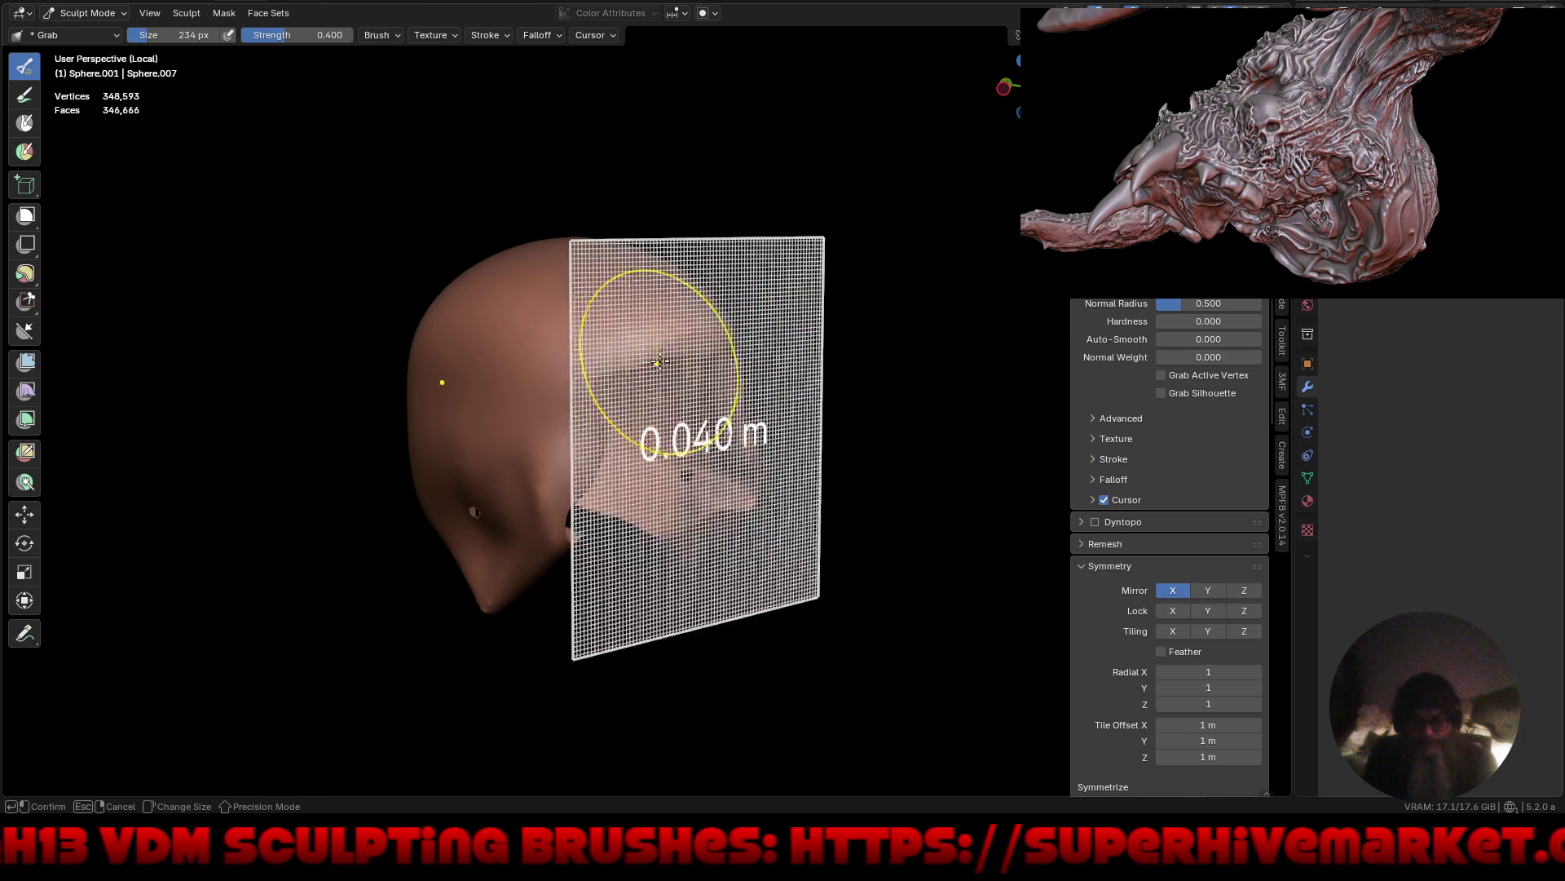
key(Escape)
mouse_move(671, 359)
middle_down()
mouse_move(699, 349)
mouse_move(835, 419)
mouse_move(804, 413)
mouse_move(796, 435)
mouse_move(772, 375)
middle_up()
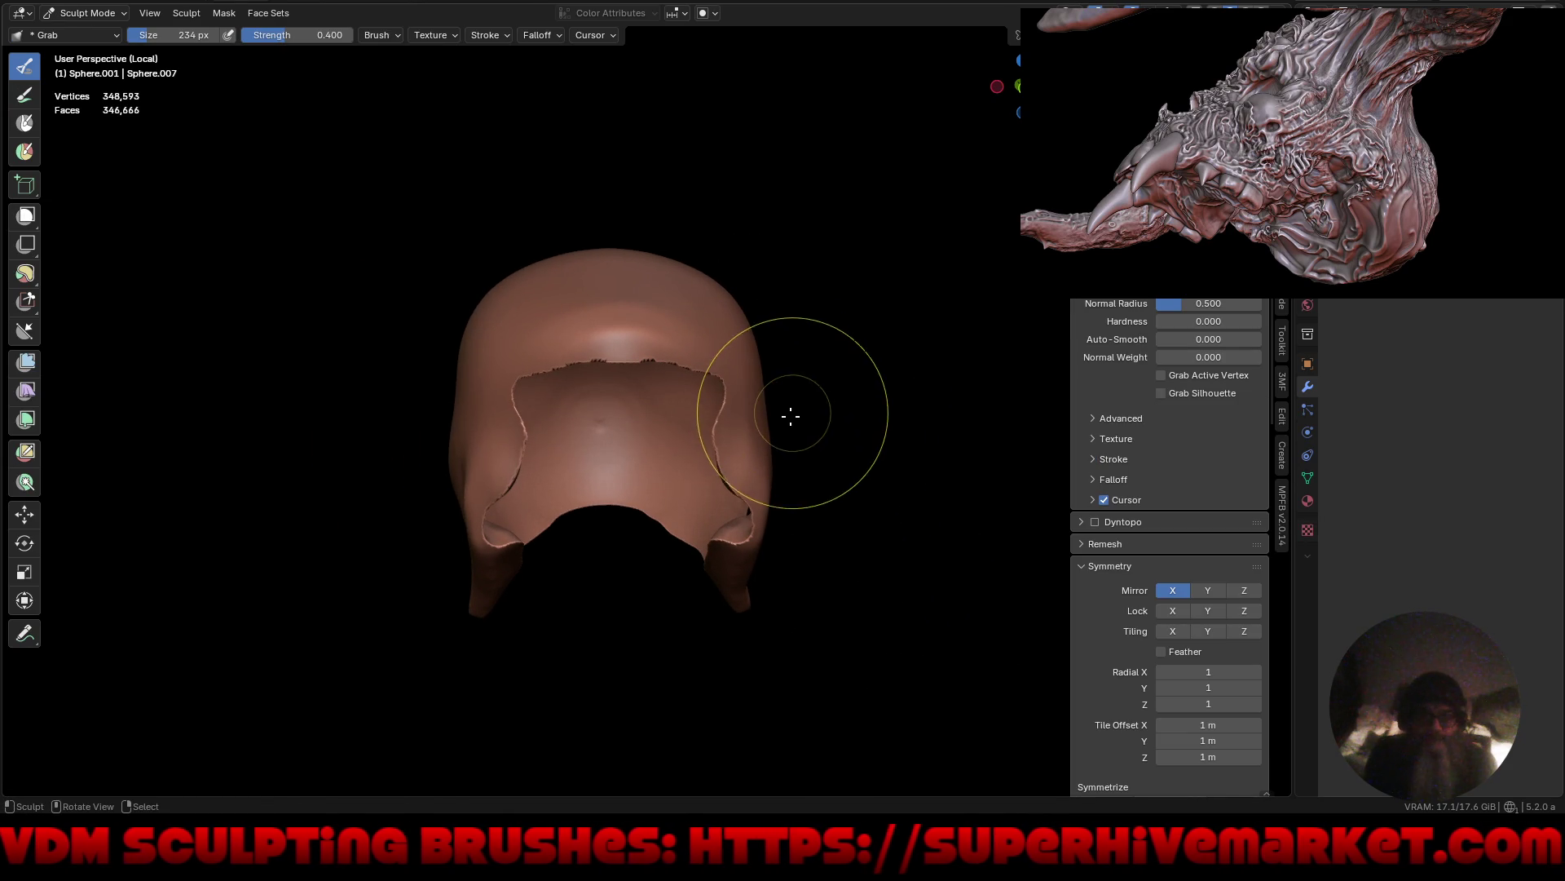
key(ctrl+r)
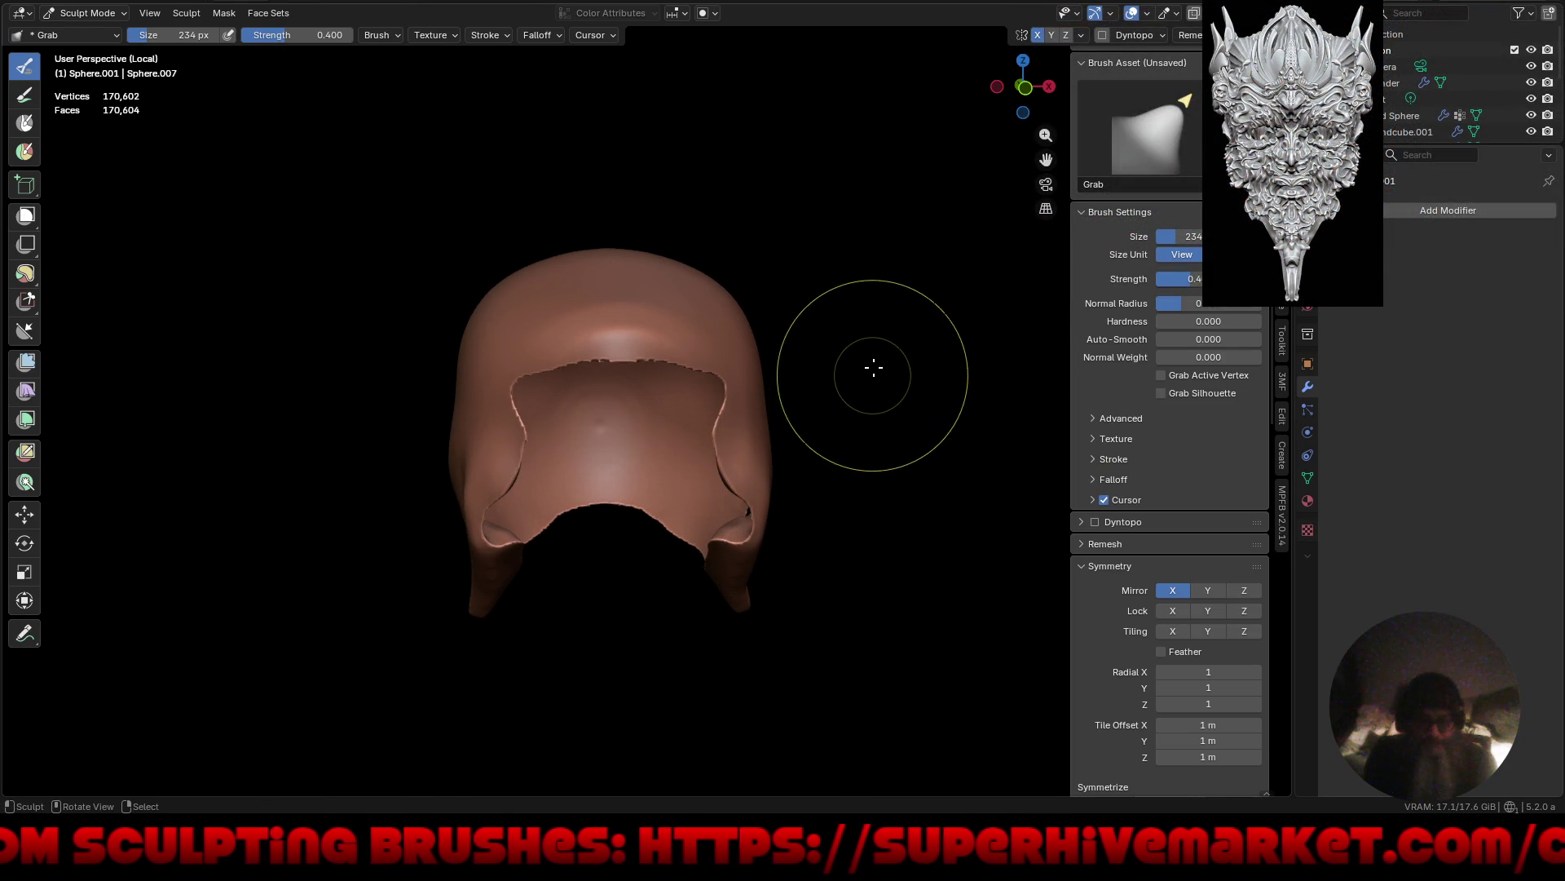
drag(639, 332, 653, 356)
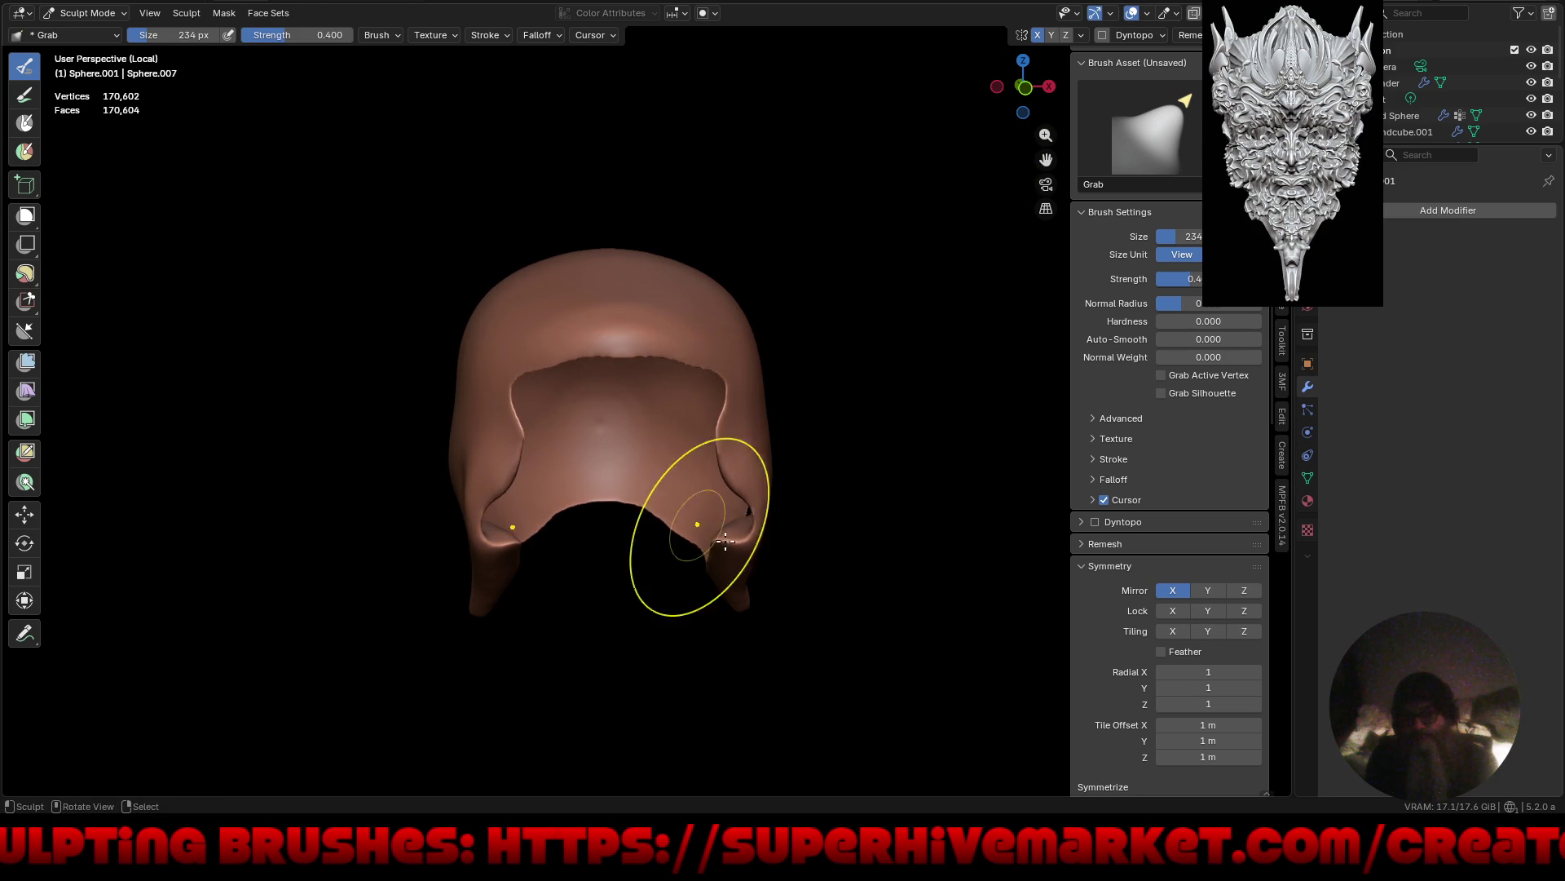
Shrink and smooth away the small flap with the Inflate/Deflate brush.
mouse_move(725, 541)
middle_down()
mouse_move(576, 513)
mouse_move(814, 559)
mouse_move(852, 444)
mouse_move(687, 466)
middle_up()
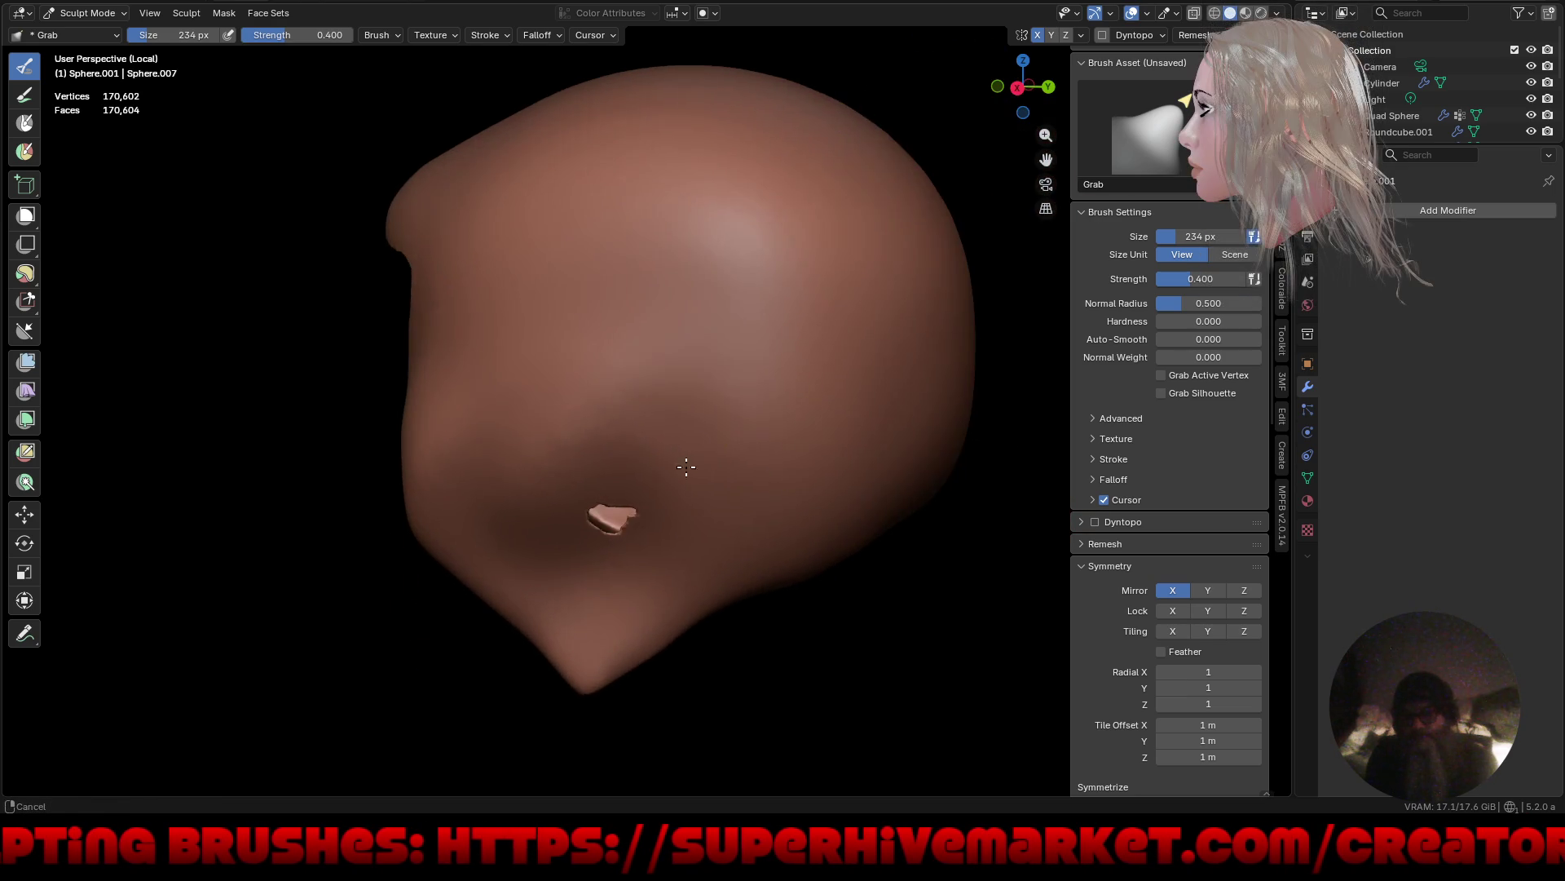
key(i)
mouse_move(667, 515)
mouse_down()
mouse_move(584, 527)
mouse_move(620, 520)
mouse_move(635, 555)
mouse_up()
key(ctrl+z)
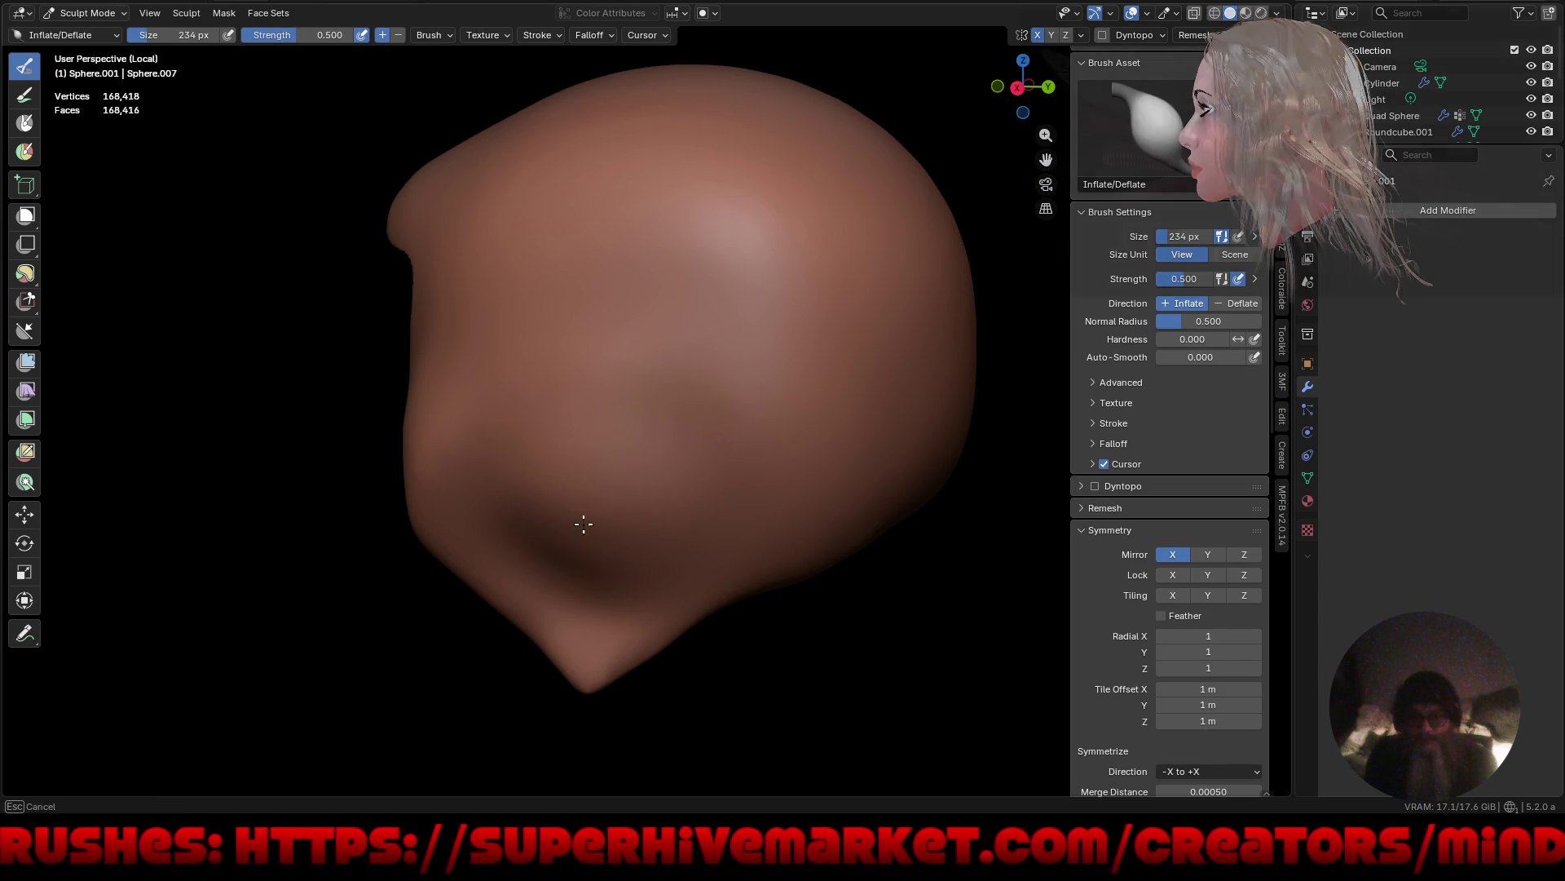
In a full-screen side view, resize the brush and sculpt the brow crease edge lower.
mouse_move(584, 527)
middle_down()
mouse_move(632, 562)
mouse_move(797, 570)
mouse_move(644, 442)
middle_up()
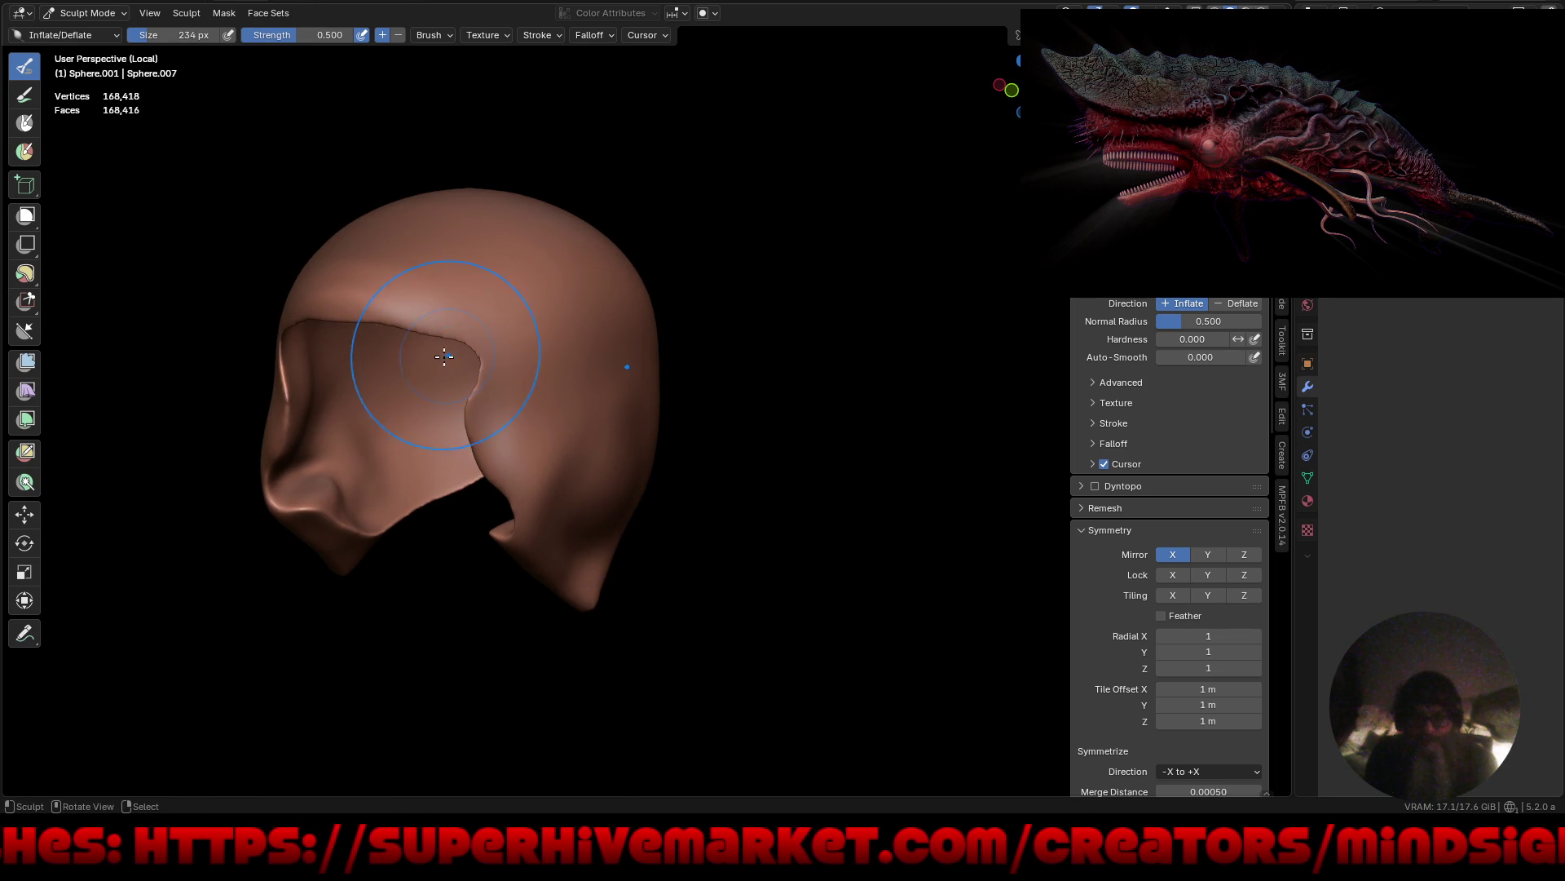
middle_drag(445, 371, 653, 457)
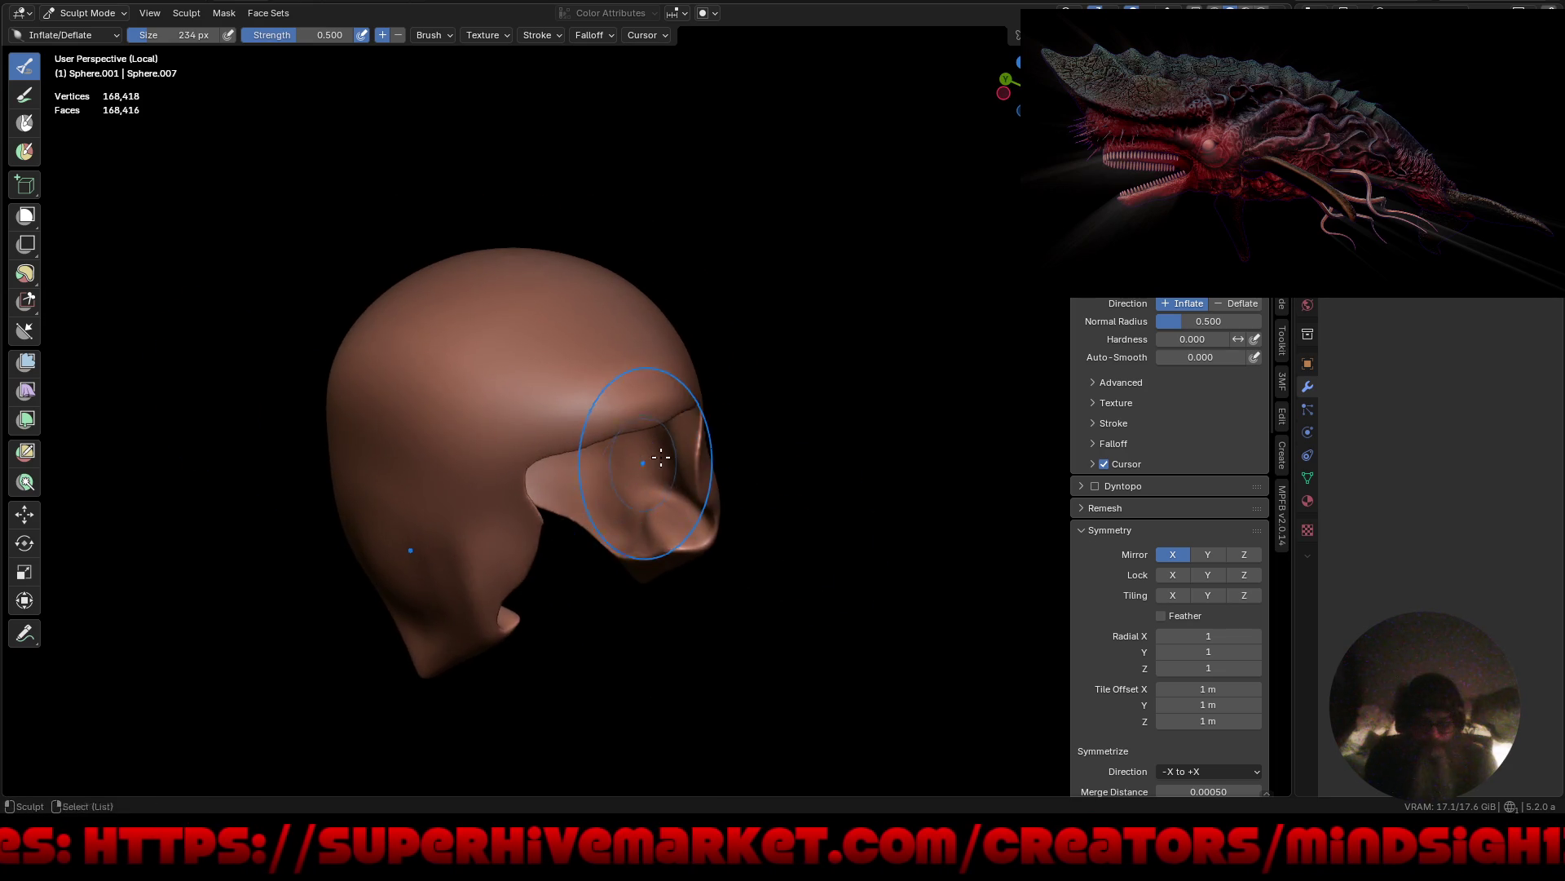
key(ctrl+alt+space)
scroll(763, 432, up, 5)
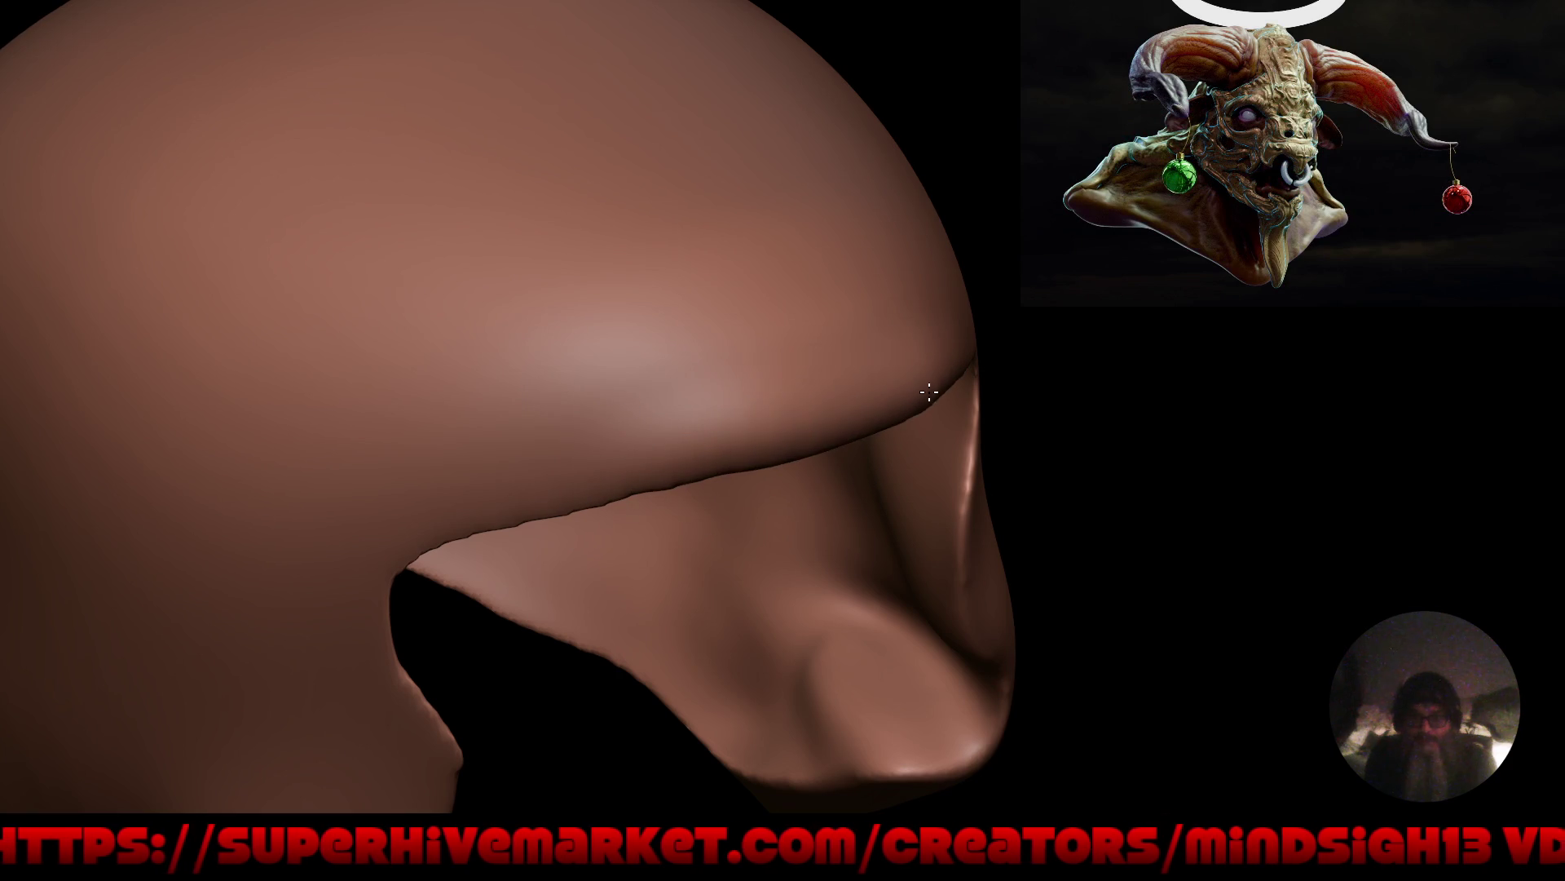
key(f)
click(634, 494)
mouse_move(514, 524)
mouse_down()
mouse_move(609, 522)
mouse_move(657, 481)
mouse_move(489, 555)
mouse_move(400, 661)
mouse_move(412, 656)
mouse_move(440, 746)
mouse_up()
Re-sculpt the brow crease along its length and reshape the cavity's right edge.
key(f)
click(384, 646)
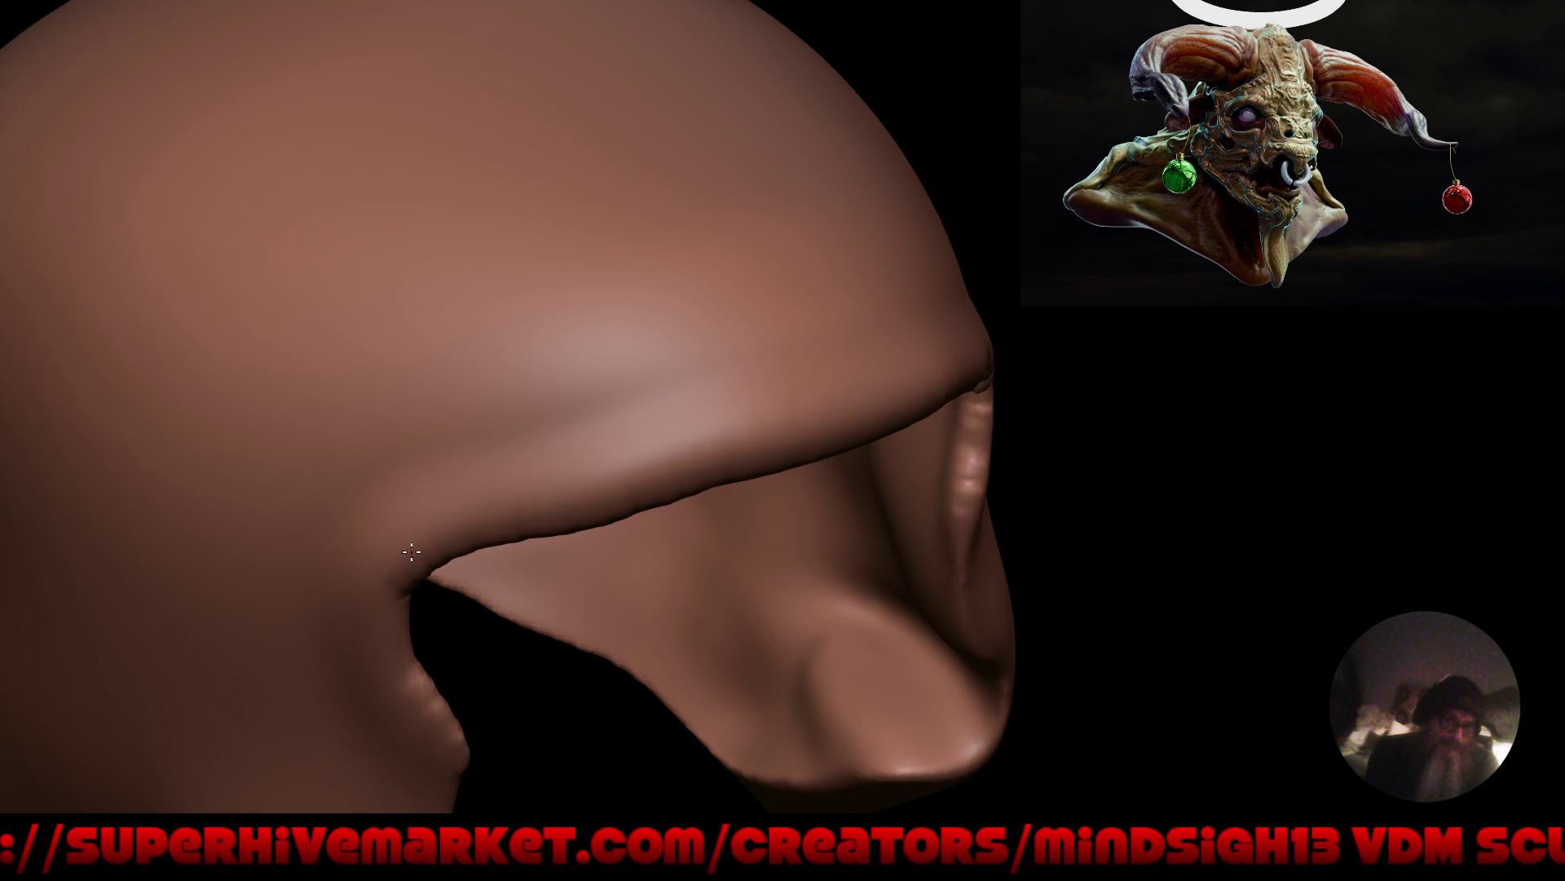
key(f)
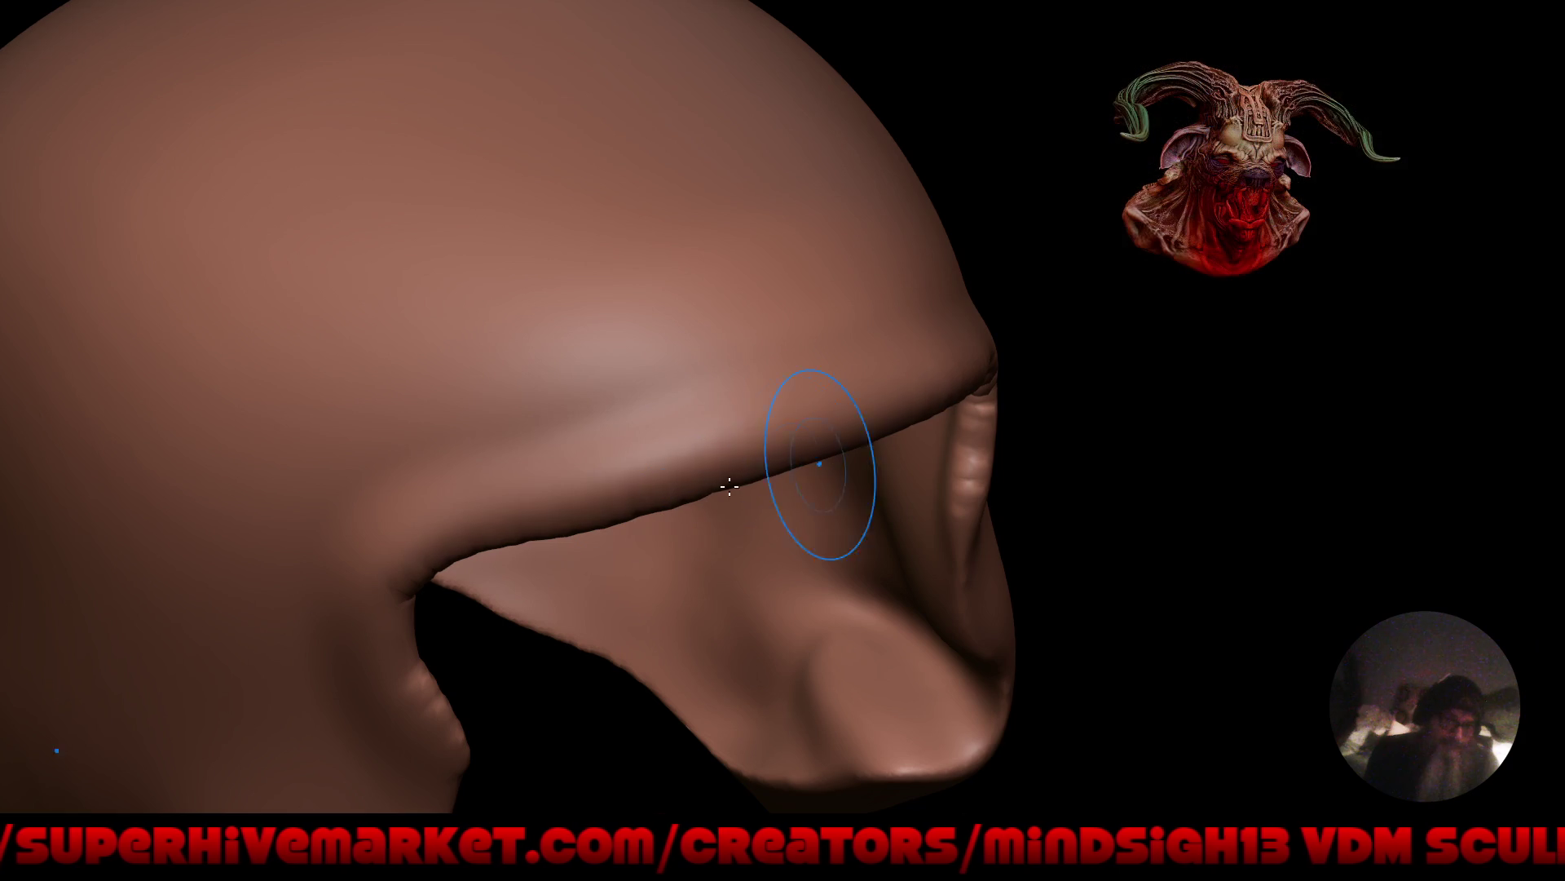
drag(810, 462, 587, 516)
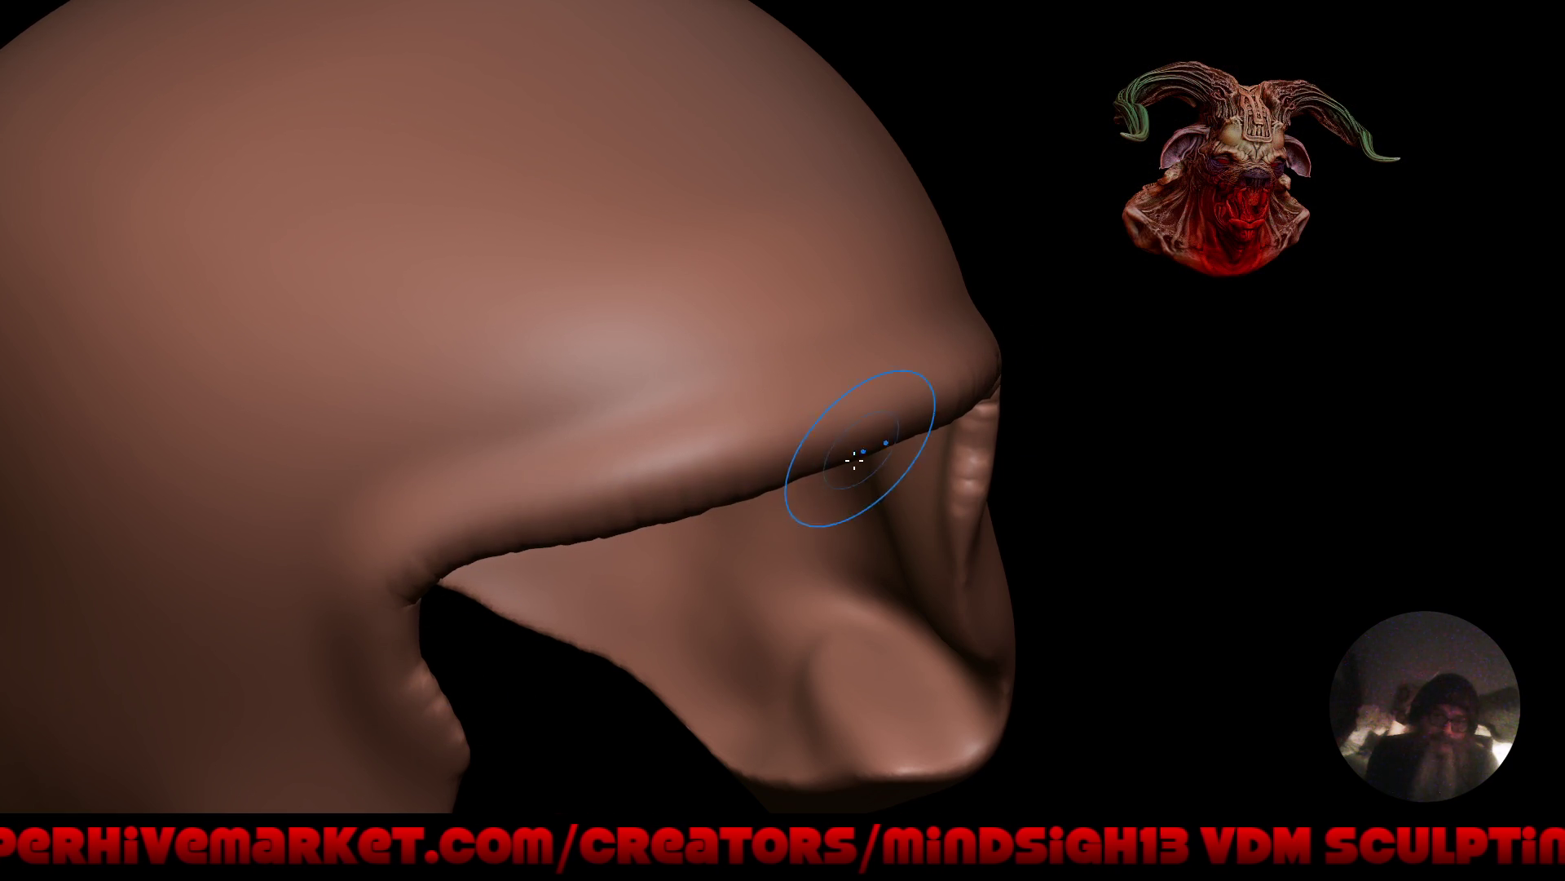
mouse_move(746, 440)
right_down()
mouse_move(657, 622)
mouse_move(737, 552)
mouse_move(674, 552)
mouse_move(650, 514)
mouse_move(623, 355)
right_up()
mouse_move(563, 578)
mouse_down()
mouse_move(664, 408)
mouse_move(576, 622)
mouse_move(510, 657)
mouse_up()
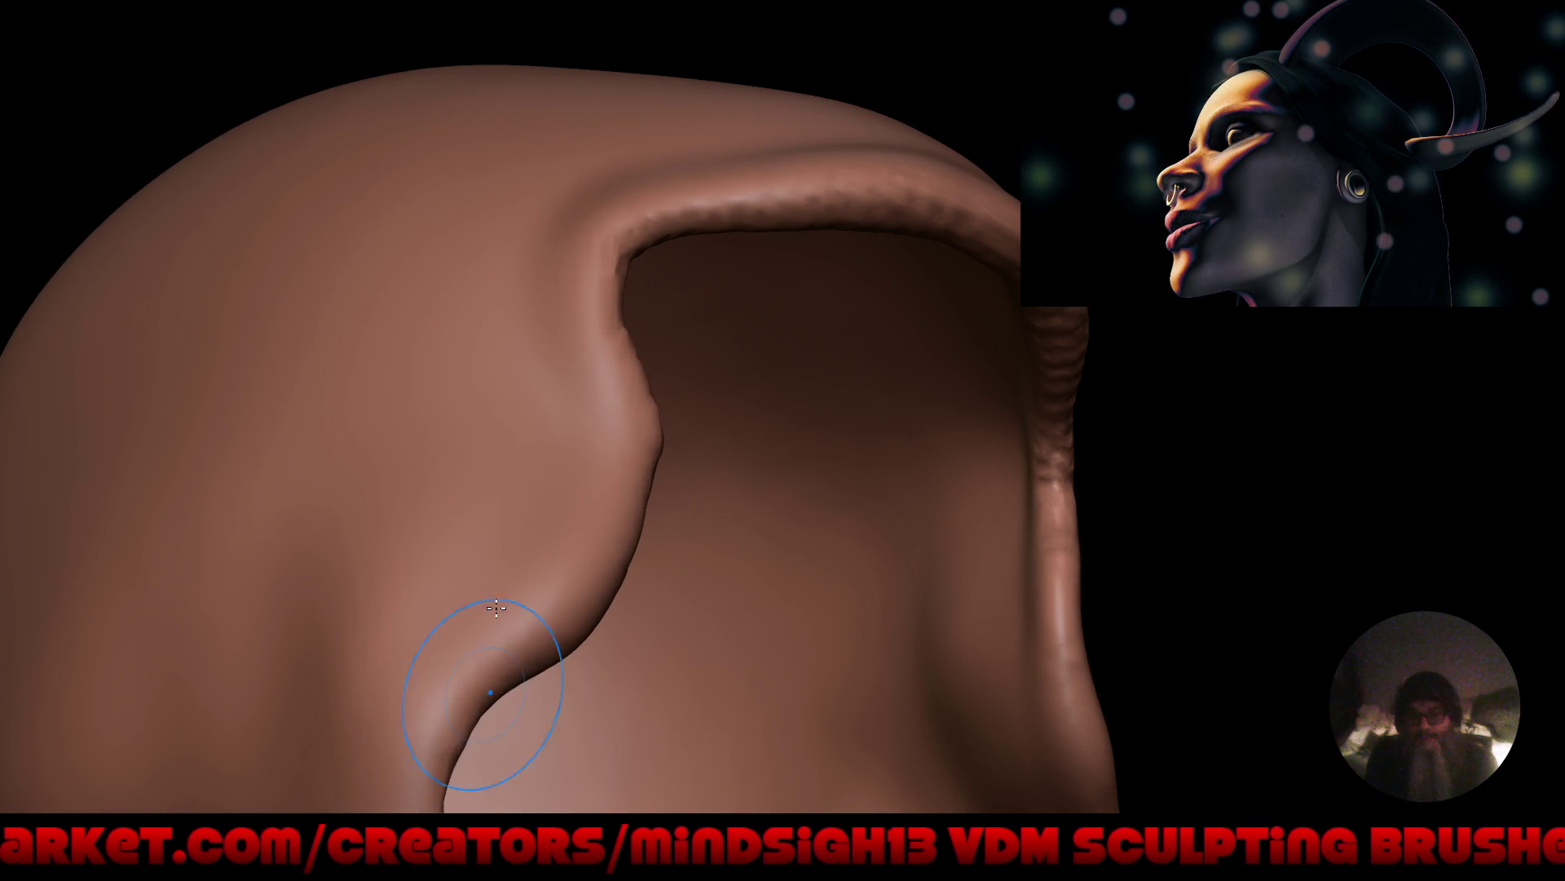
Roll the opening's rim edge into a thicker, sharpened lip.
mouse_move(495, 607)
right_down()
mouse_move(530, 627)
mouse_move(499, 608)
mouse_move(538, 562)
mouse_move(527, 444)
right_up()
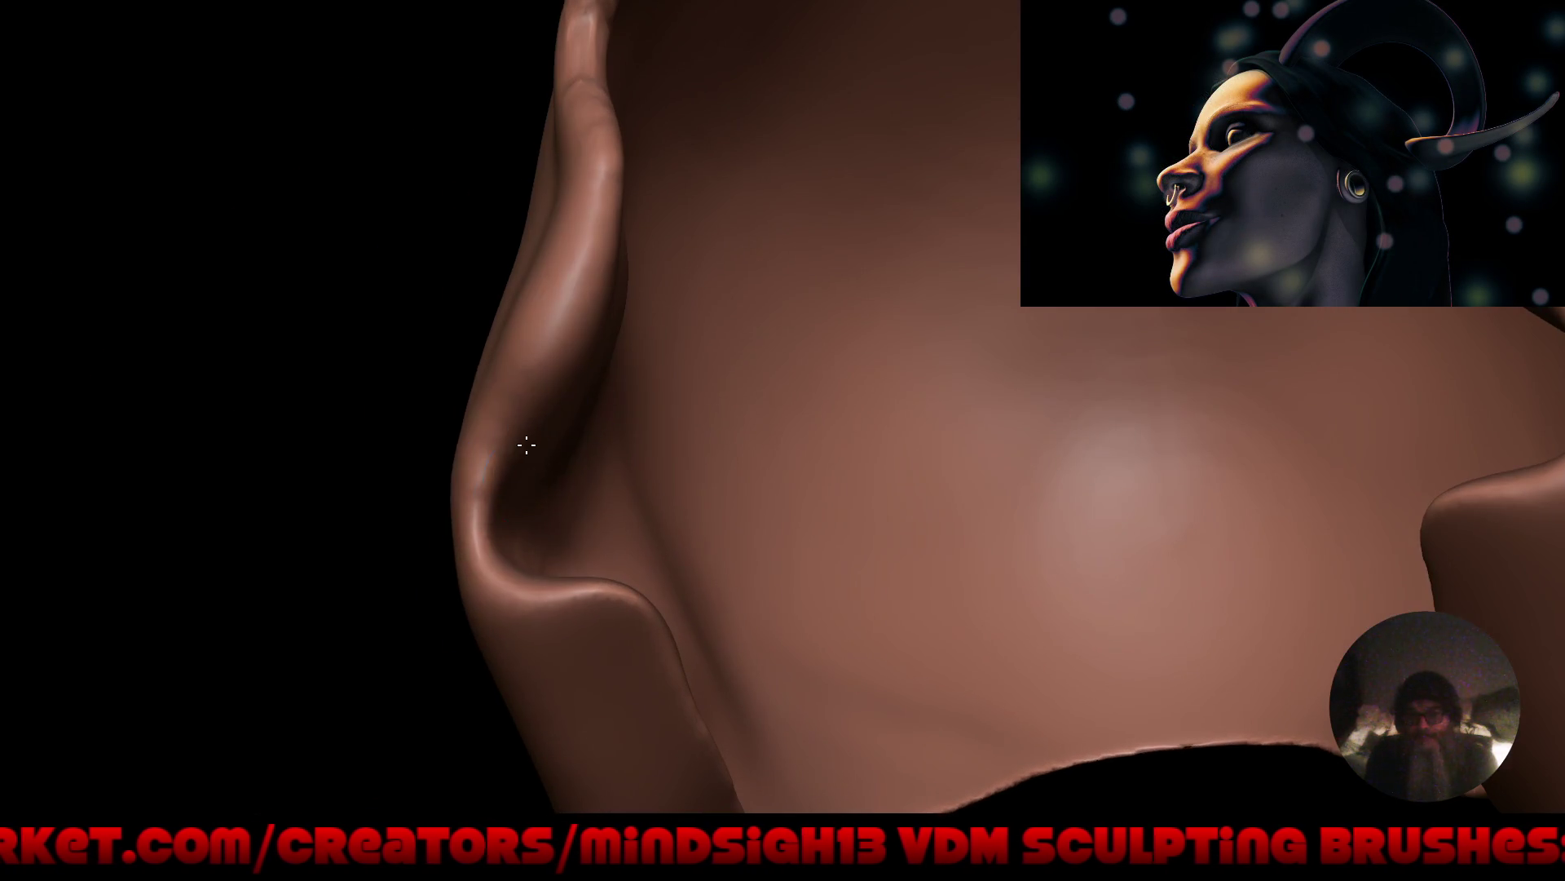
mouse_move(464, 559)
alt+right_down()
mouse_move(517, 658)
mouse_move(530, 640)
alt+right_up()
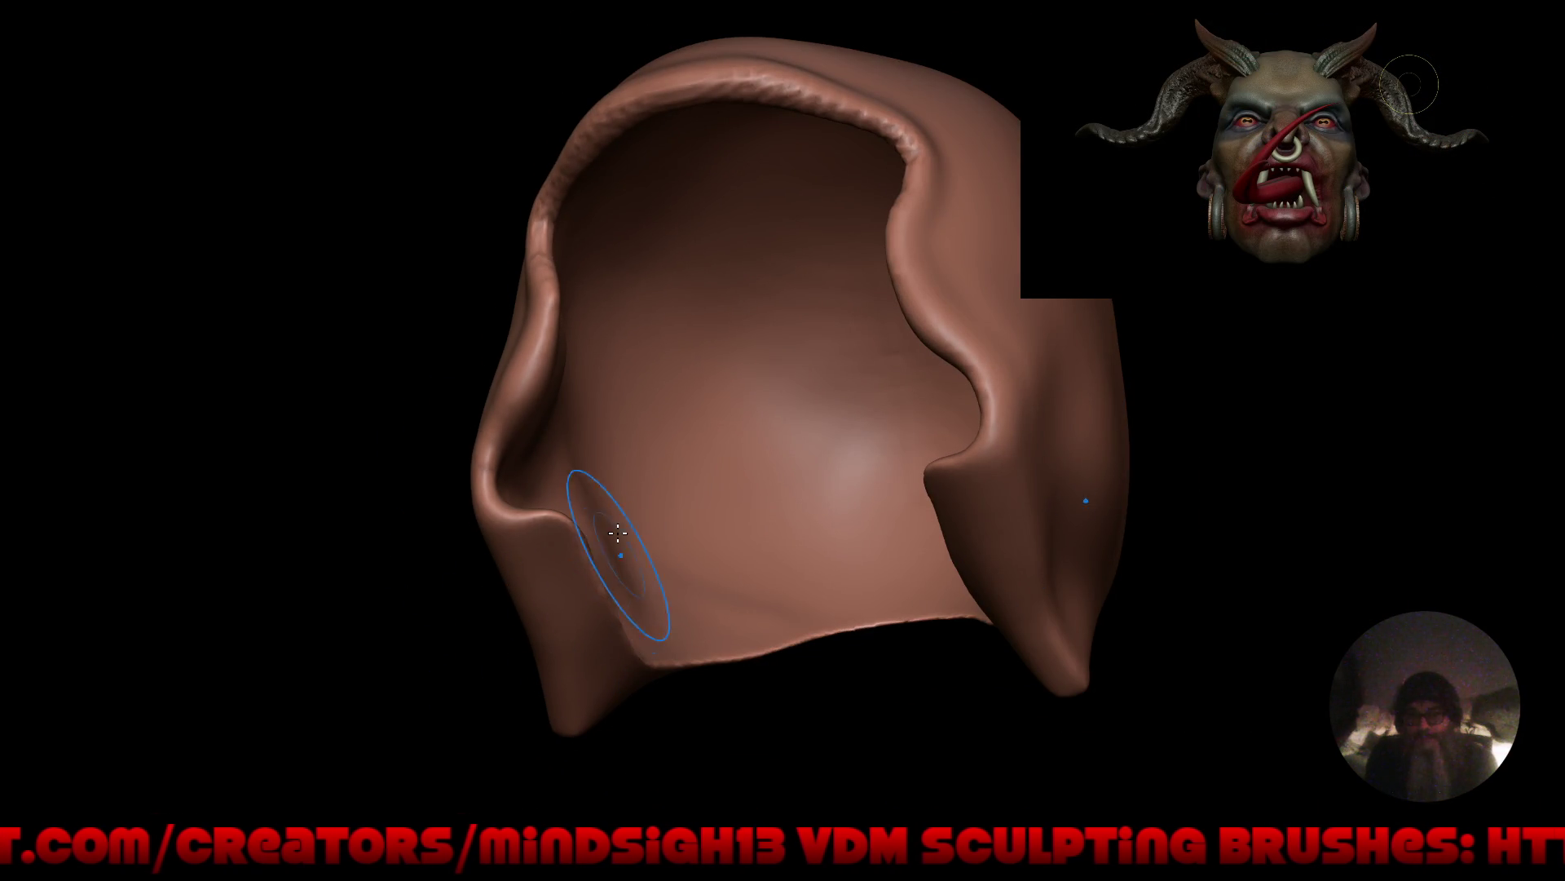
mouse_move(594, 524)
right_down()
mouse_move(685, 552)
mouse_move(661, 570)
mouse_move(673, 506)
right_up()
mouse_move(673, 626)
right_down()
mouse_move(702, 489)
mouse_move(1221, 563)
mouse_move(741, 433)
mouse_move(944, 455)
right_up()
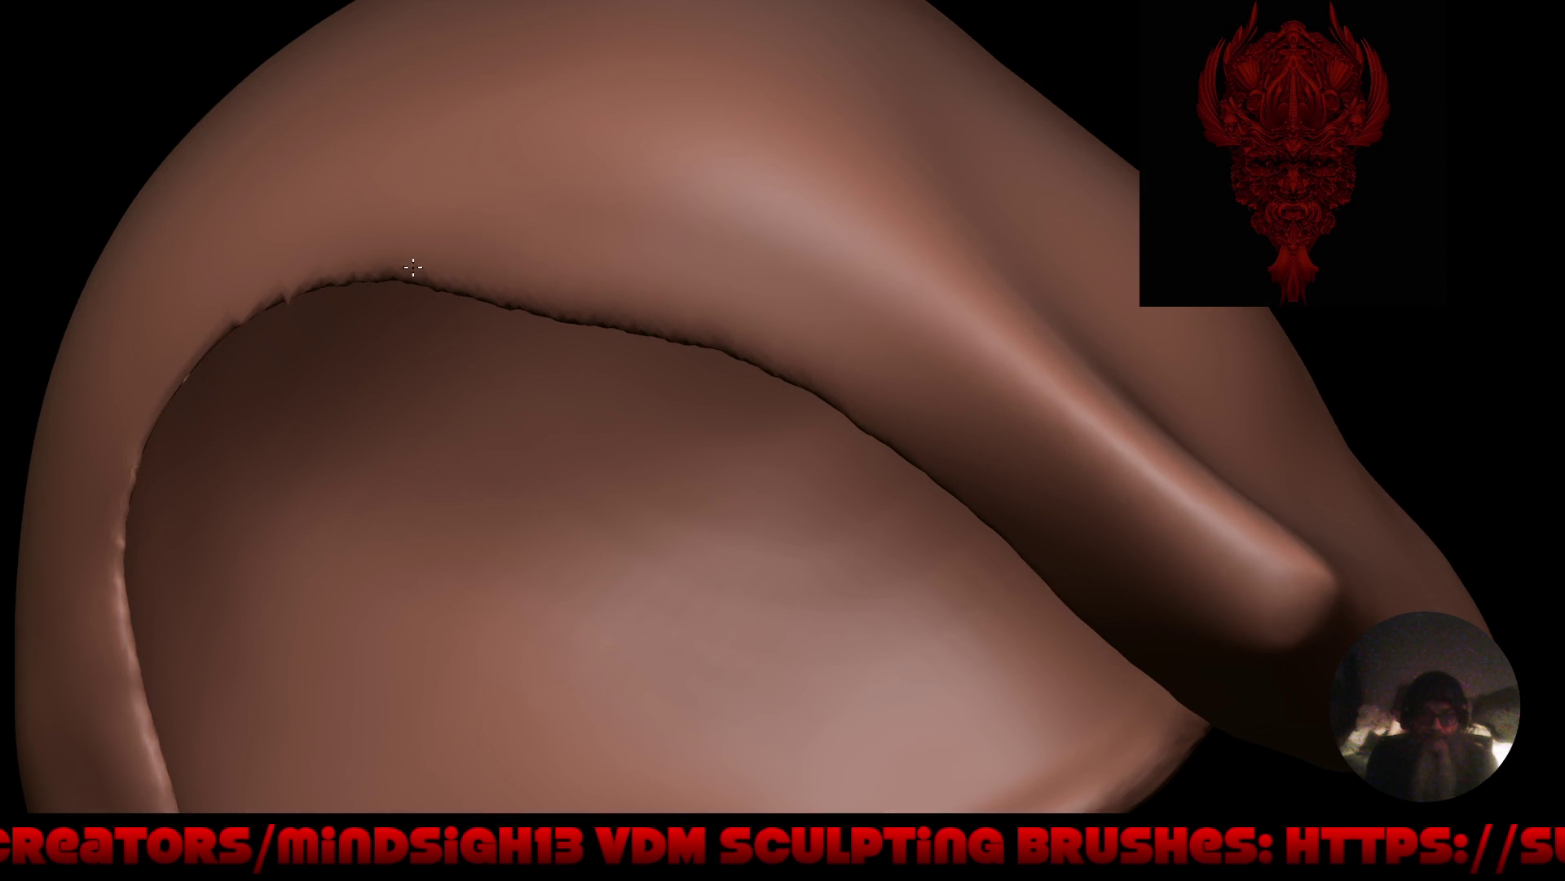
mouse_move(323, 270)
mouse_down()
mouse_move(146, 424)
mouse_move(244, 326)
mouse_move(517, 281)
mouse_move(807, 366)
mouse_move(762, 353)
mouse_move(891, 439)
mouse_up()
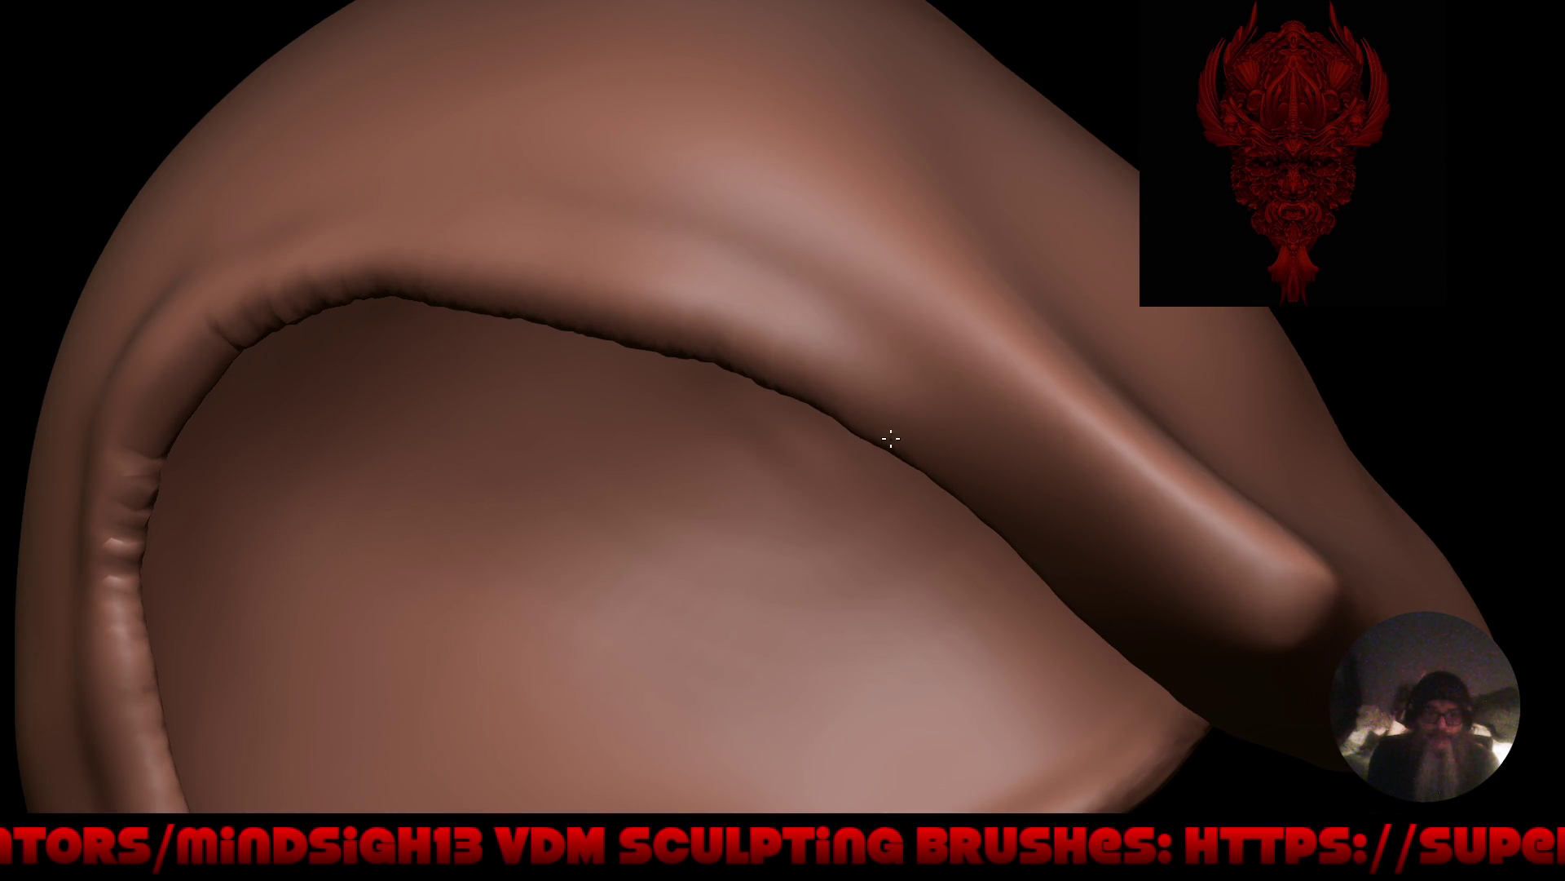
drag(1112, 590, 797, 354)
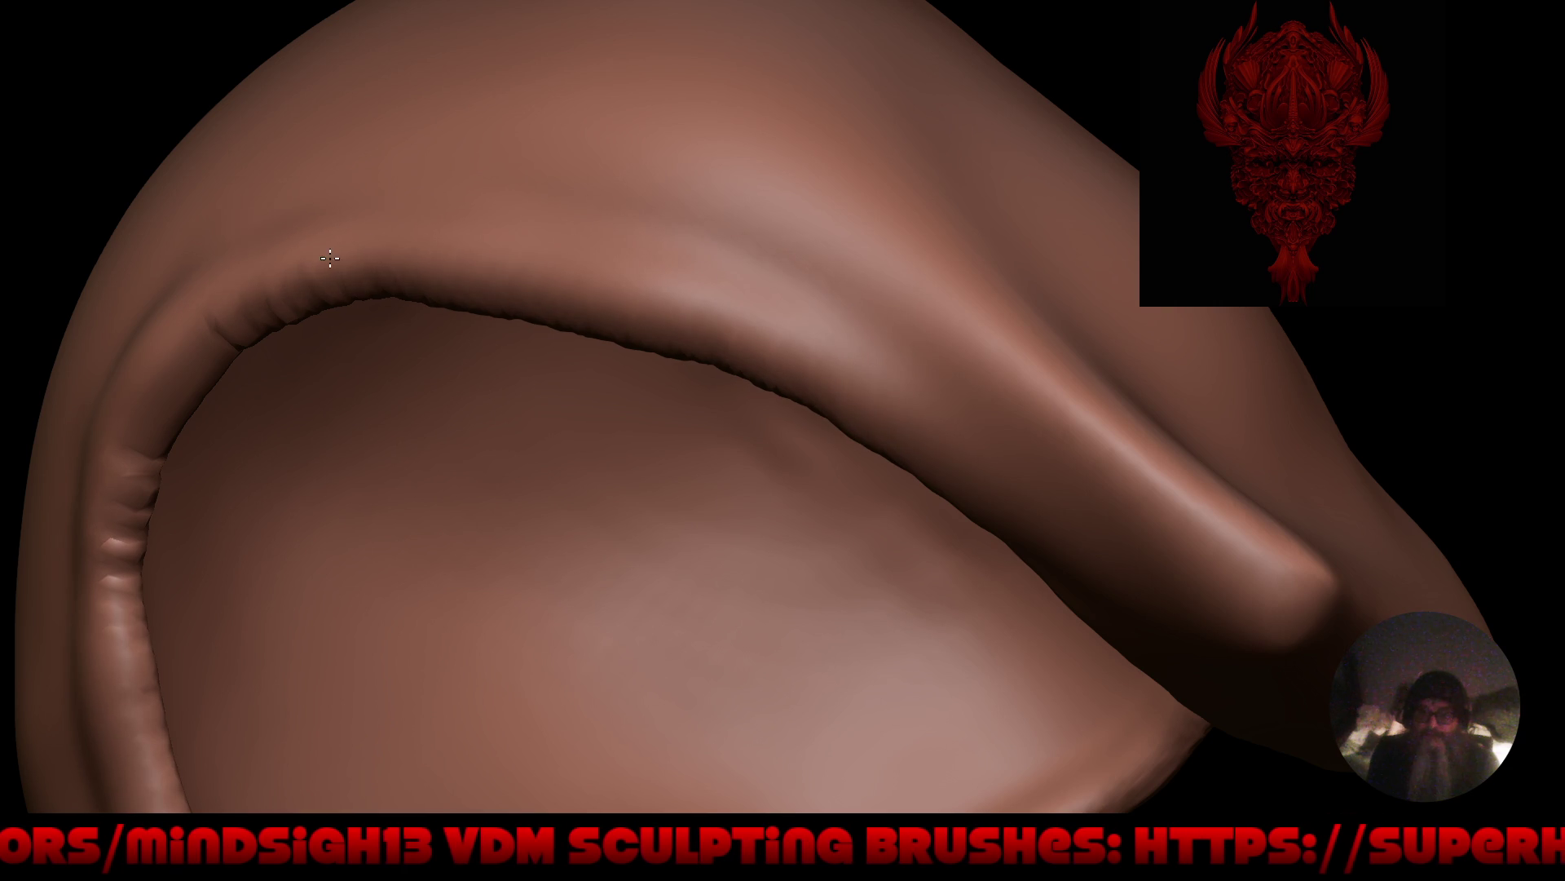
mouse_move(425, 259)
mouse_down()
mouse_move(856, 402)
mouse_move(1152, 589)
mouse_move(1214, 667)
mouse_up()
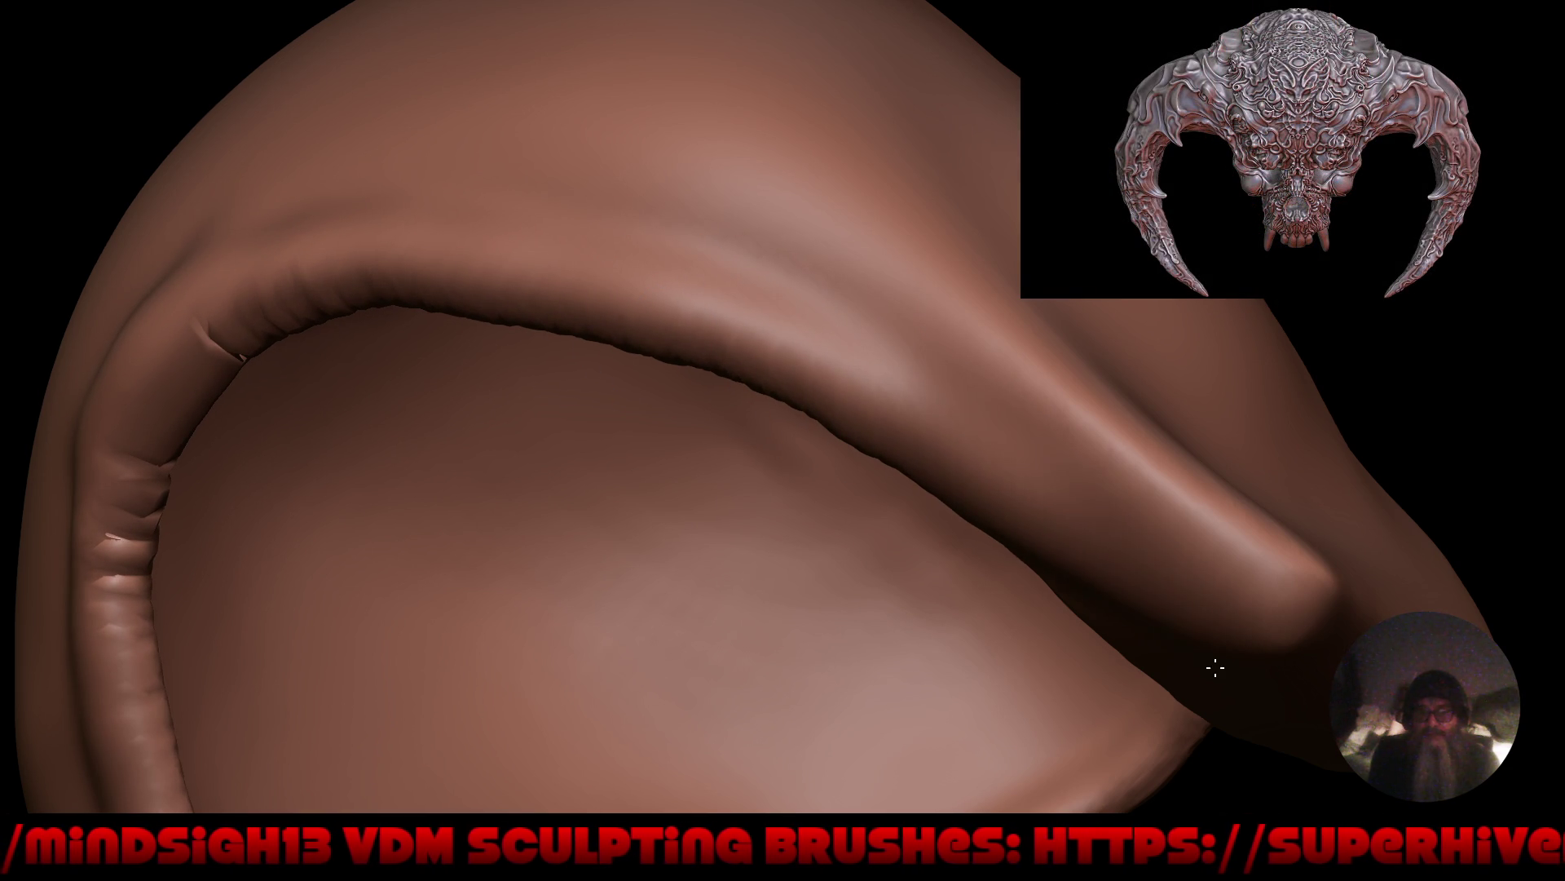
mouse_move(532, 290)
right_down()
mouse_move(825, 489)
mouse_move(643, 552)
mouse_move(762, 531)
right_up()
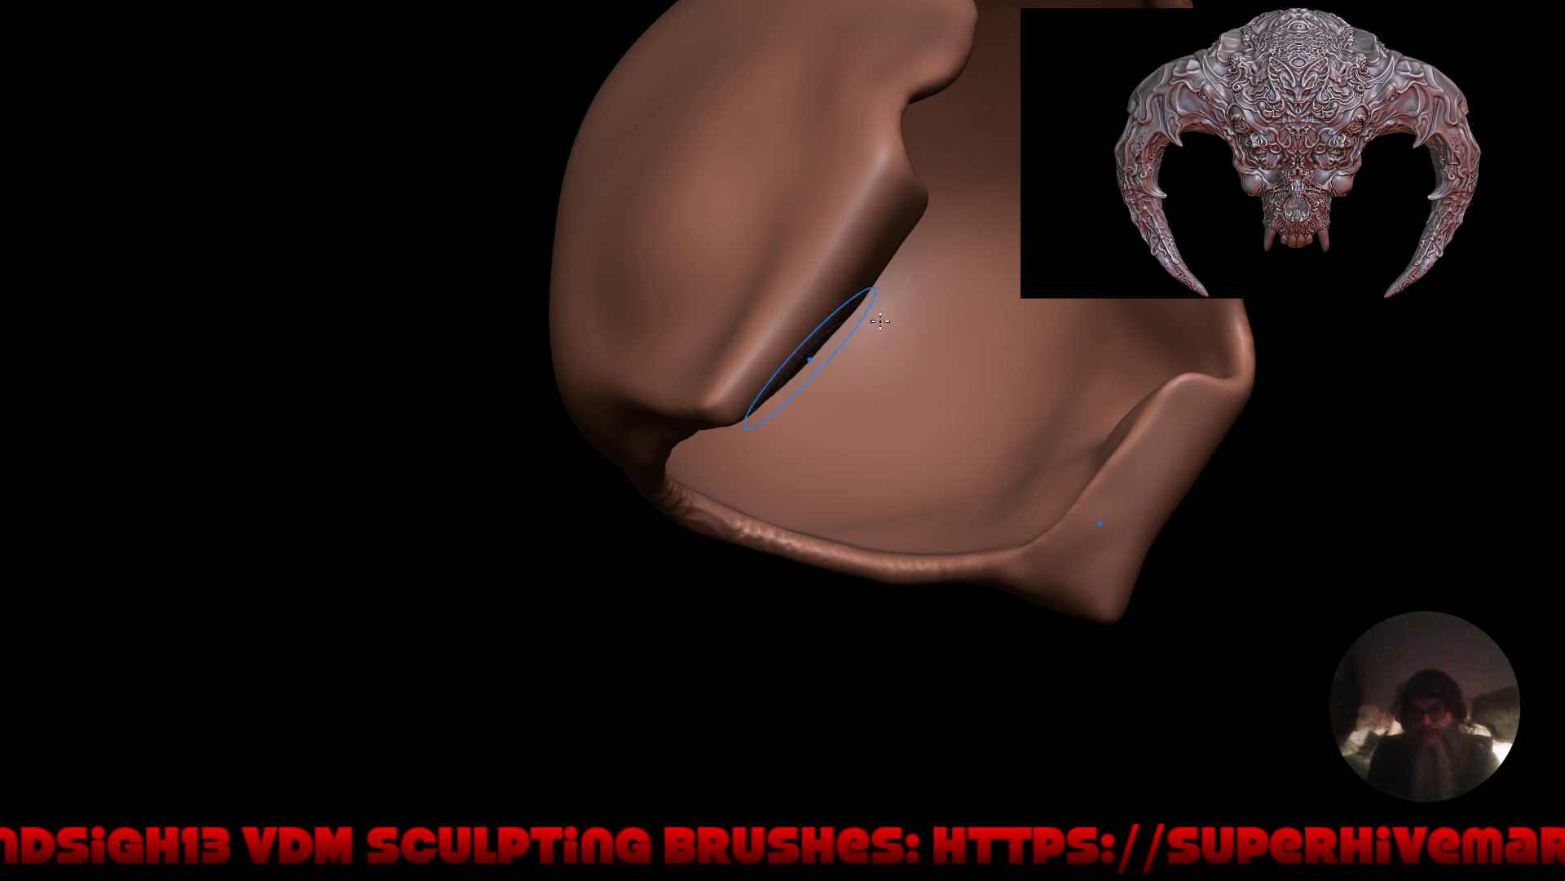
mouse_move(815, 418)
right_down()
mouse_move(716, 521)
mouse_move(740, 457)
mouse_move(805, 602)
right_up()
mouse_move(805, 602)
middle_down()
mouse_move(951, 597)
mouse_move(848, 567)
middle_up()
Switch to the Scrape/Fill brush and smooth the folds on the lower hood rim.
key(q)
click(850, 563)
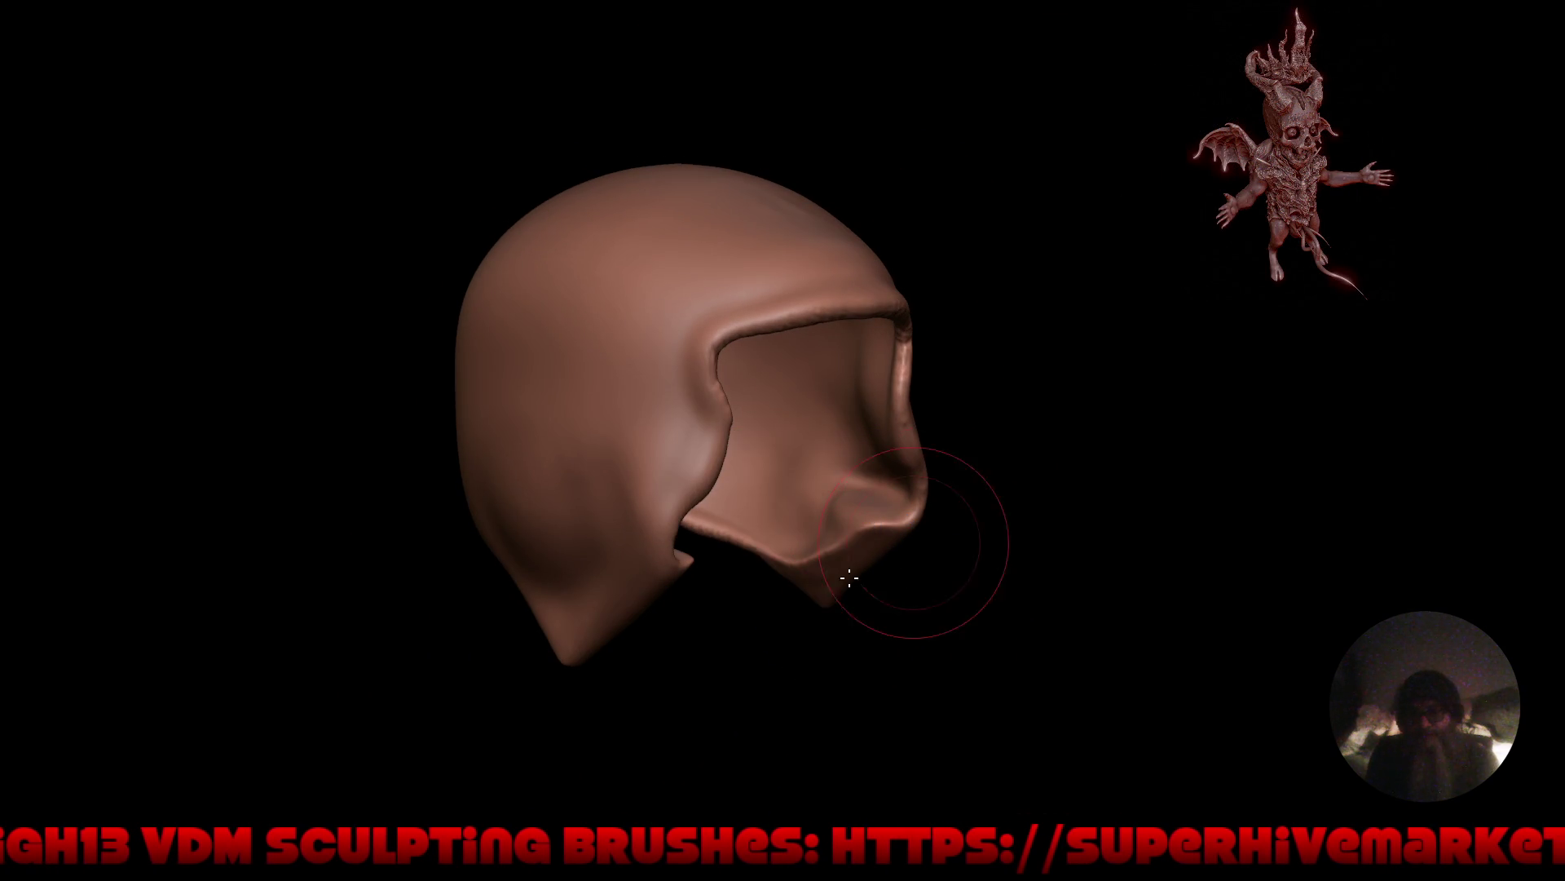
scroll(926, 524, up, 5)
mouse_move(963, 447)
mouse_down()
mouse_move(918, 440)
mouse_move(933, 450)
mouse_move(880, 503)
mouse_up()
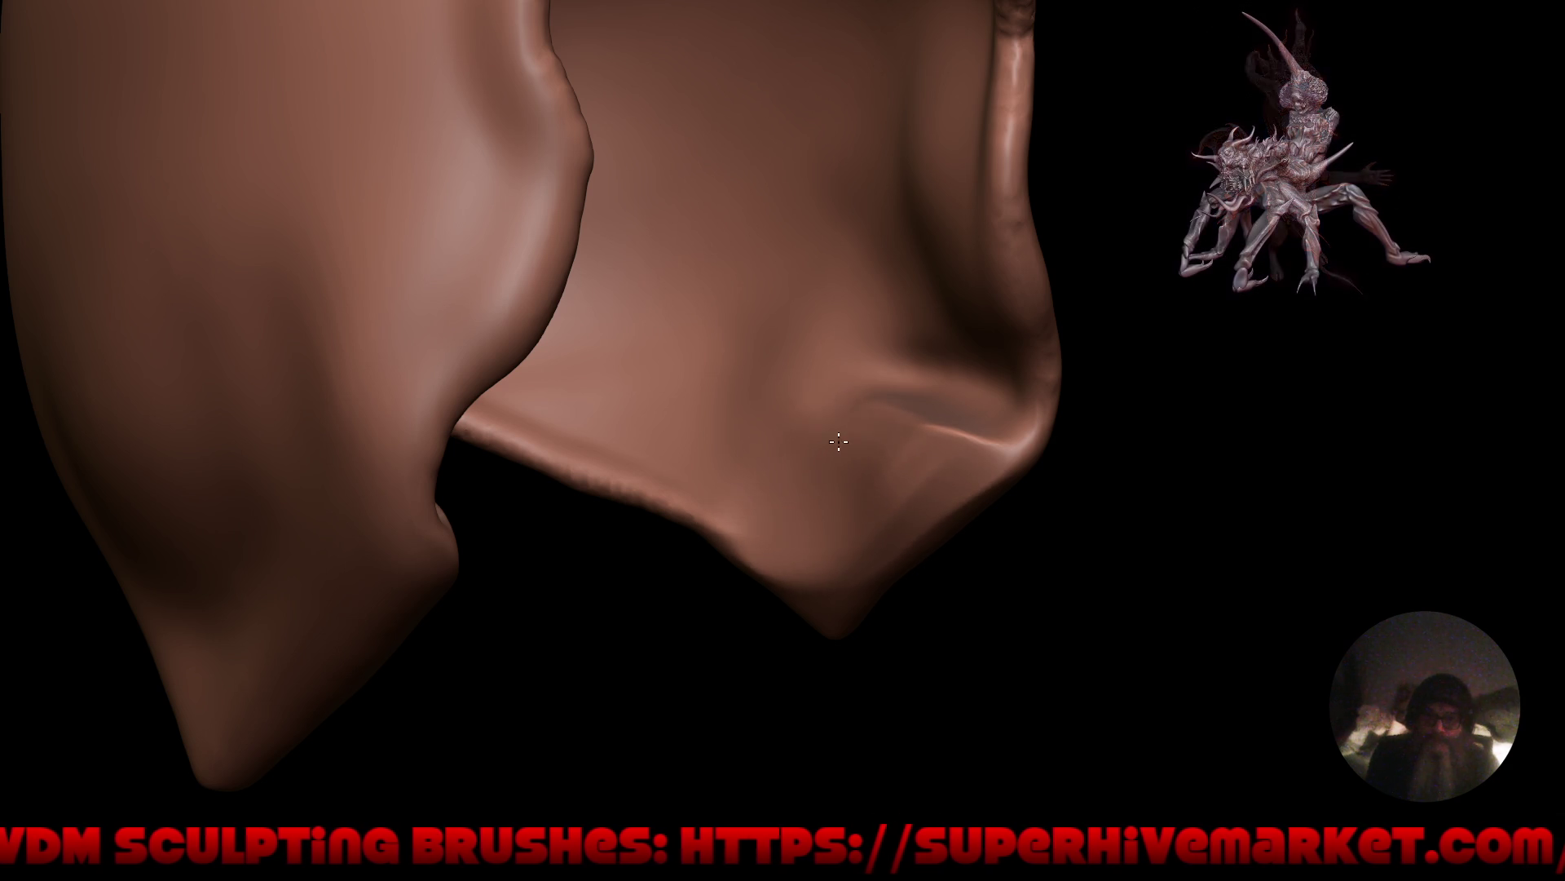
mouse_move(845, 448)
mouse_down()
mouse_move(946, 444)
mouse_move(930, 457)
mouse_move(950, 493)
mouse_move(962, 413)
mouse_move(891, 489)
mouse_up()
mouse_move(891, 489)
middle_down()
mouse_move(880, 454)
mouse_move(949, 442)
middle_up()
drag(948, 442, 916, 404)
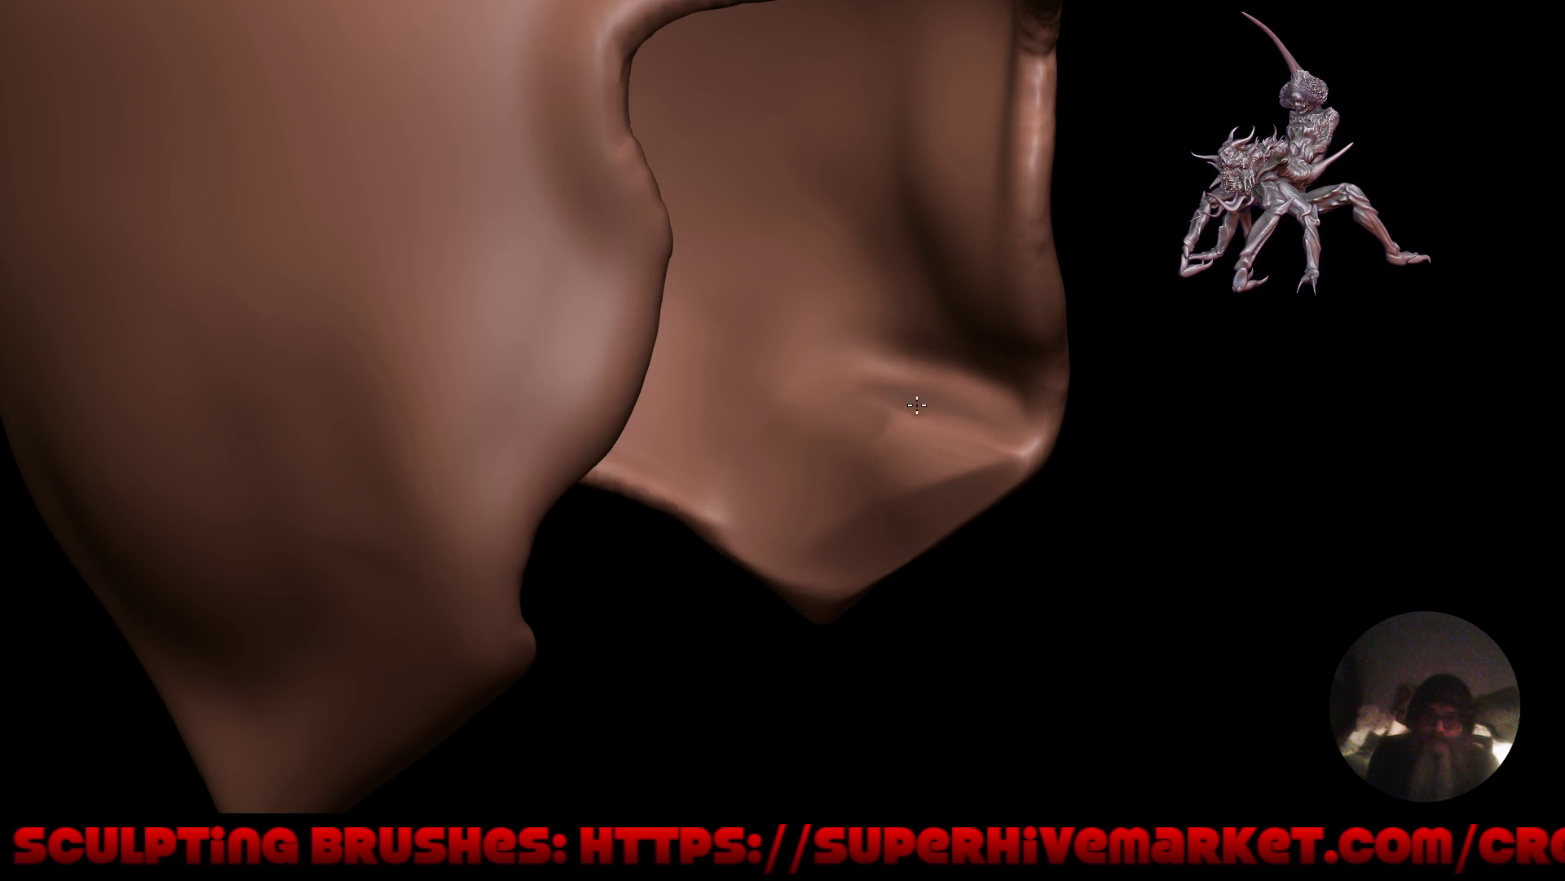
Soften the rim's lower-right corner, the fold crease, and the inner left surface.
drag(1004, 442, 917, 470)
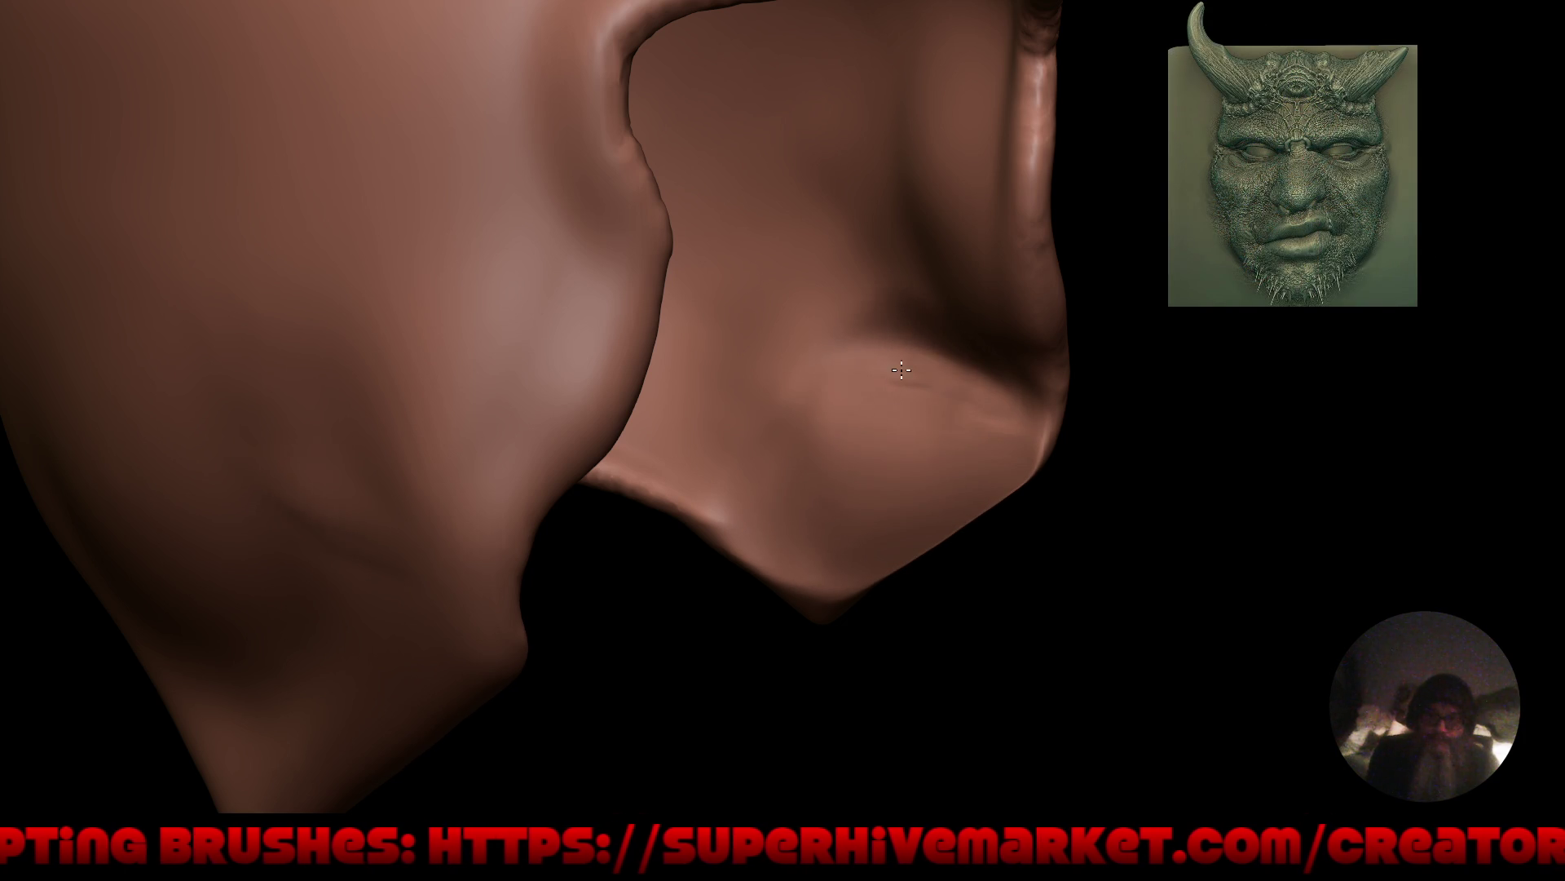
drag(902, 370, 829, 424)
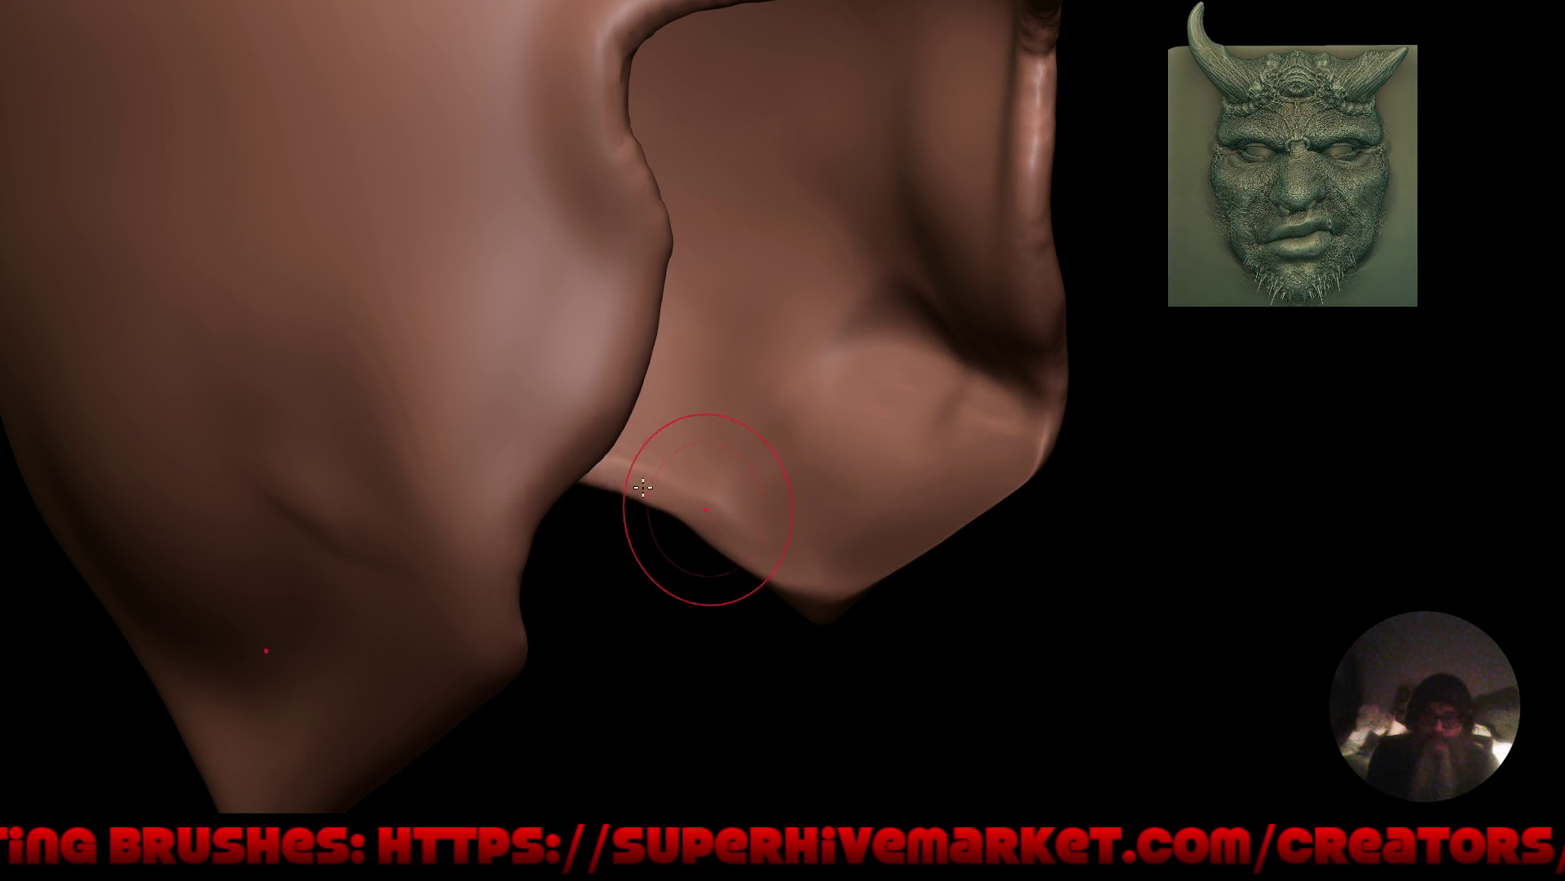
drag(643, 487, 821, 579)
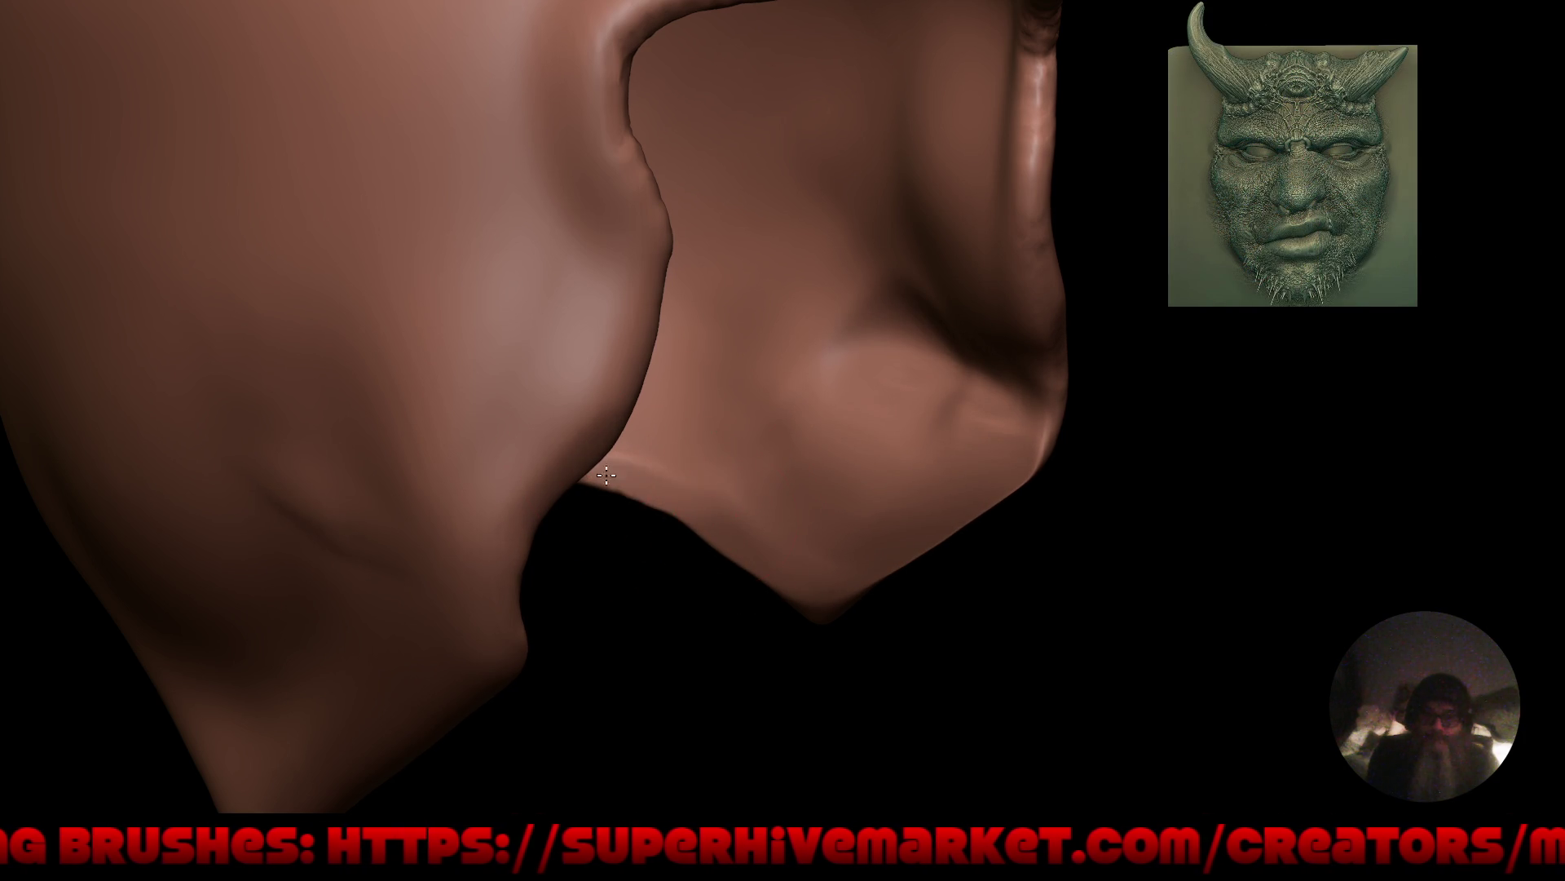
scroll(828, 608, down, 8)
mouse_move(828, 608)
middle_down()
mouse_move(726, 535)
mouse_move(709, 555)
mouse_move(654, 558)
middle_up()
mouse_move(654, 558)
mouse_down()
mouse_move(632, 465)
mouse_move(615, 524)
mouse_move(648, 568)
mouse_up()
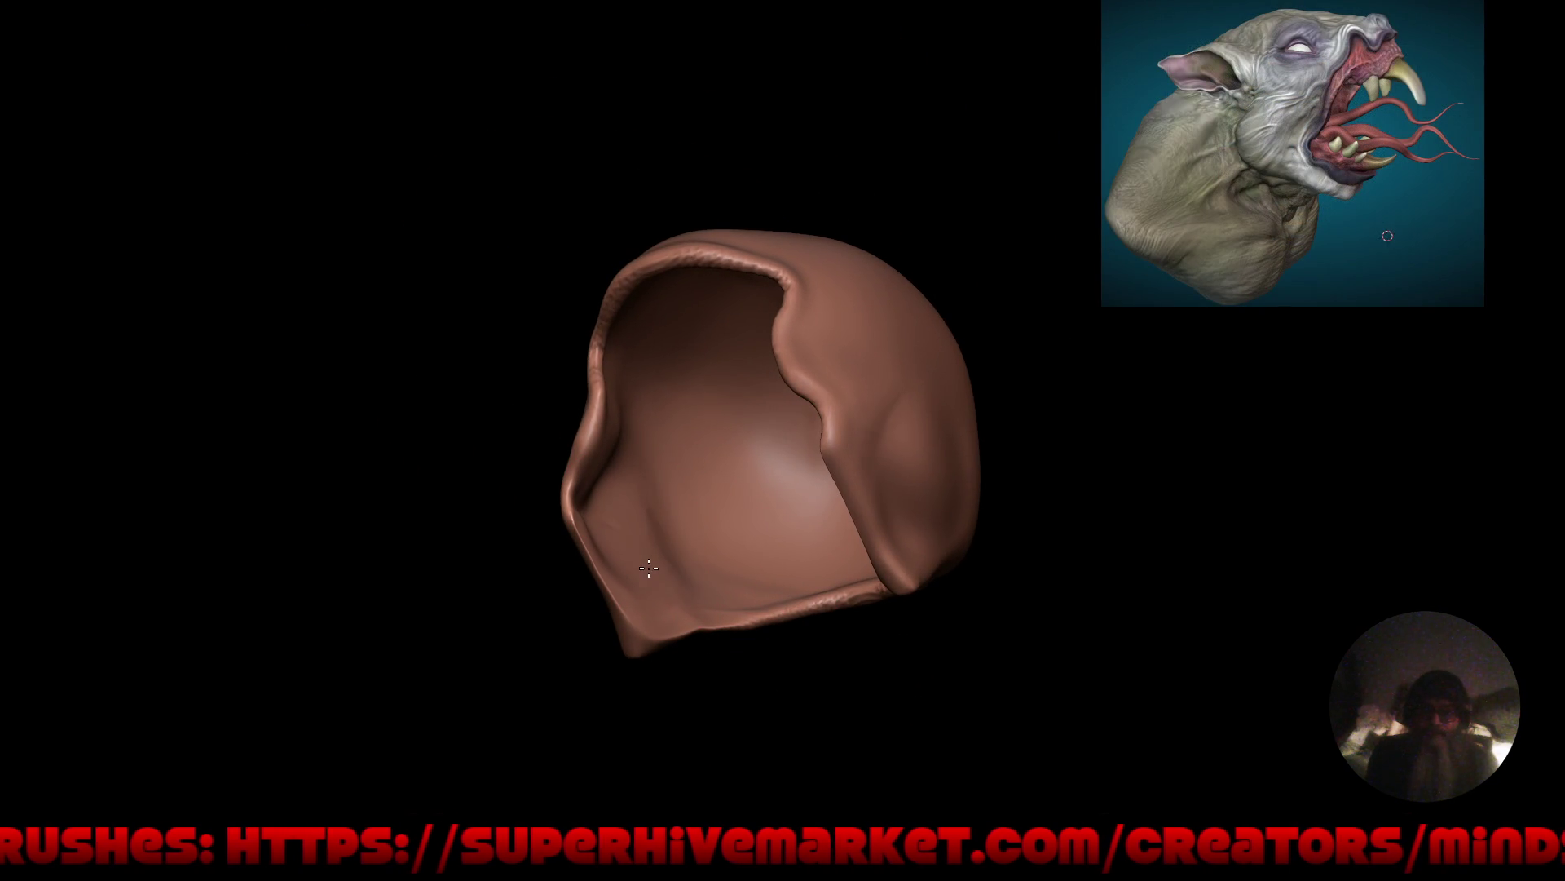
Smooth the jagged upper edge of the opening on both mirrored sides.
drag(974, 475, 1117, 535)
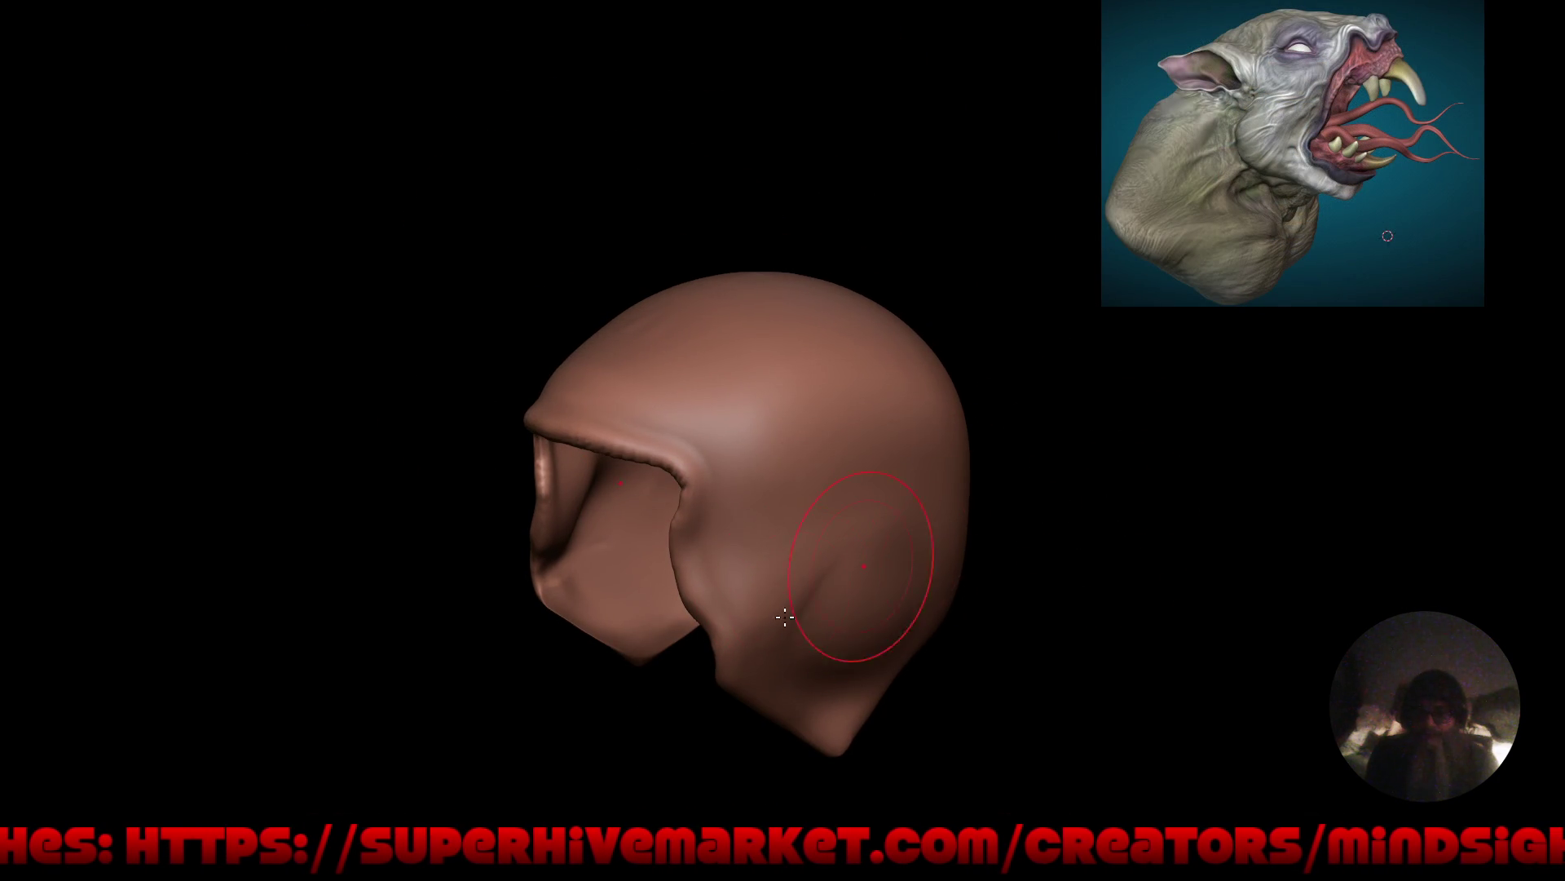
mouse_move(659, 585)
middle_down()
mouse_move(825, 530)
mouse_move(951, 552)
middle_up()
scroll(937, 571, up, 5)
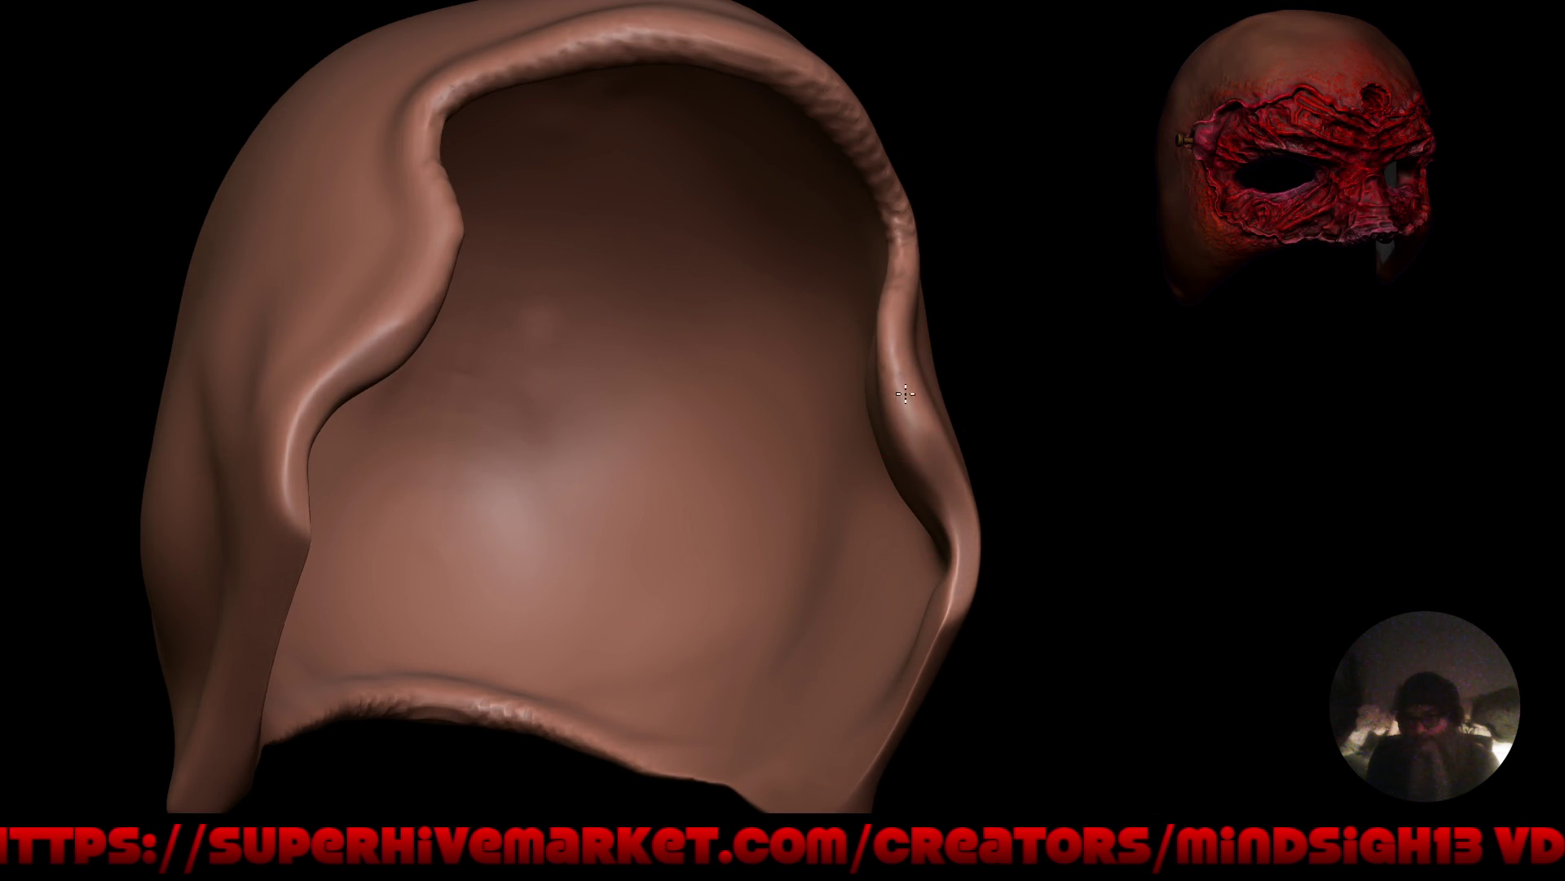
mouse_move(905, 394)
mouse_down()
mouse_move(880, 168)
mouse_move(864, 137)
mouse_move(743, 62)
mouse_up()
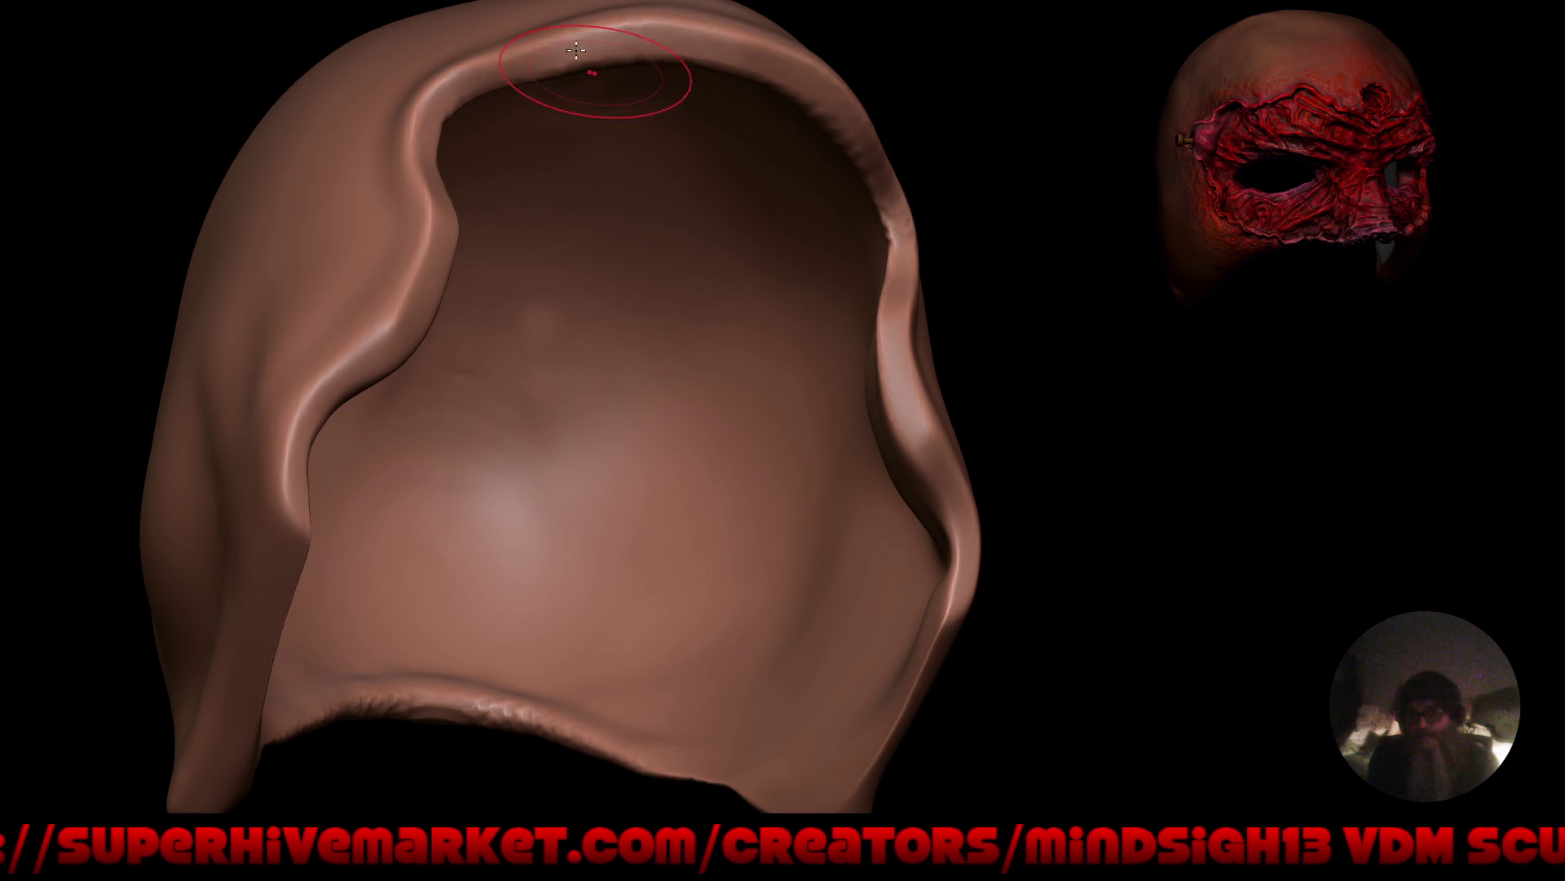
mouse_move(575, 51)
ctrl+right_down()
mouse_move(549, 210)
mouse_move(664, 458)
mouse_move(818, 426)
mouse_move(907, 578)
mouse_move(1128, 497)
mouse_move(1210, 429)
mouse_move(1142, 353)
mouse_move(587, 310)
mouse_move(666, 223)
ctrl+right_up()
shift+drag(658, 380, 791, 367)
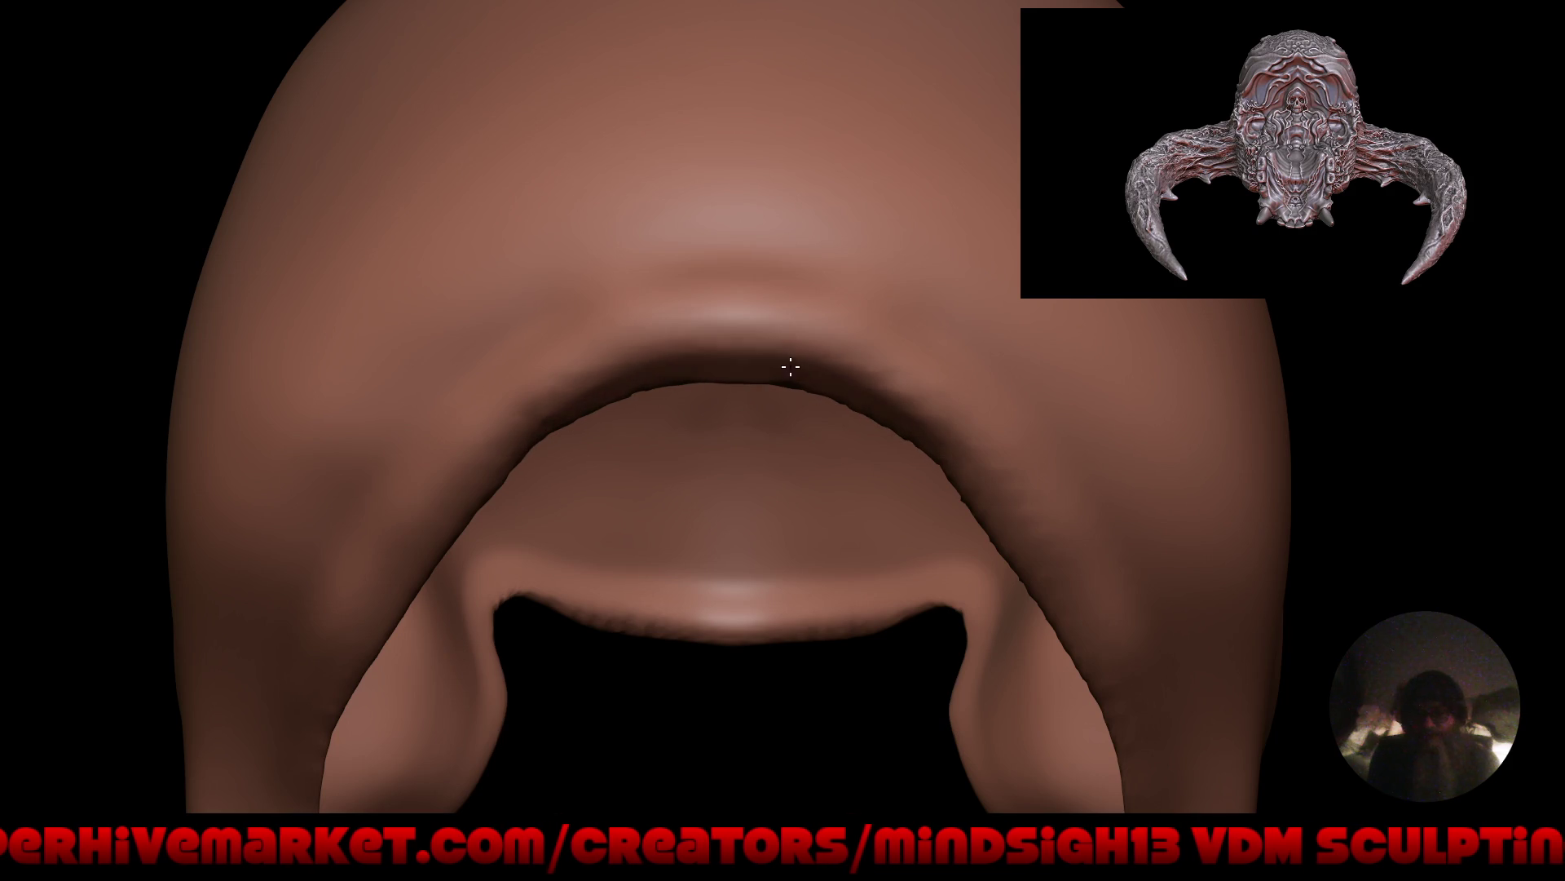
mouse_move(642, 379)
shift+mouse_down()
mouse_move(706, 364)
mouse_move(440, 530)
mouse_move(357, 653)
shift+mouse_up()
shift+drag(458, 492, 491, 432)
Smooth the hood rim along its edge, viewed from below.
key(f)
mouse_move(622, 577)
mouse_down()
mouse_move(566, 622)
mouse_move(335, 538)
mouse_move(392, 564)
mouse_move(775, 391)
mouse_move(1027, 310)
mouse_move(576, 338)
mouse_move(629, 307)
mouse_move(456, 277)
mouse_move(636, 314)
mouse_move(913, 314)
mouse_move(715, 324)
mouse_up()
shift+drag(880, 324, 717, 335)
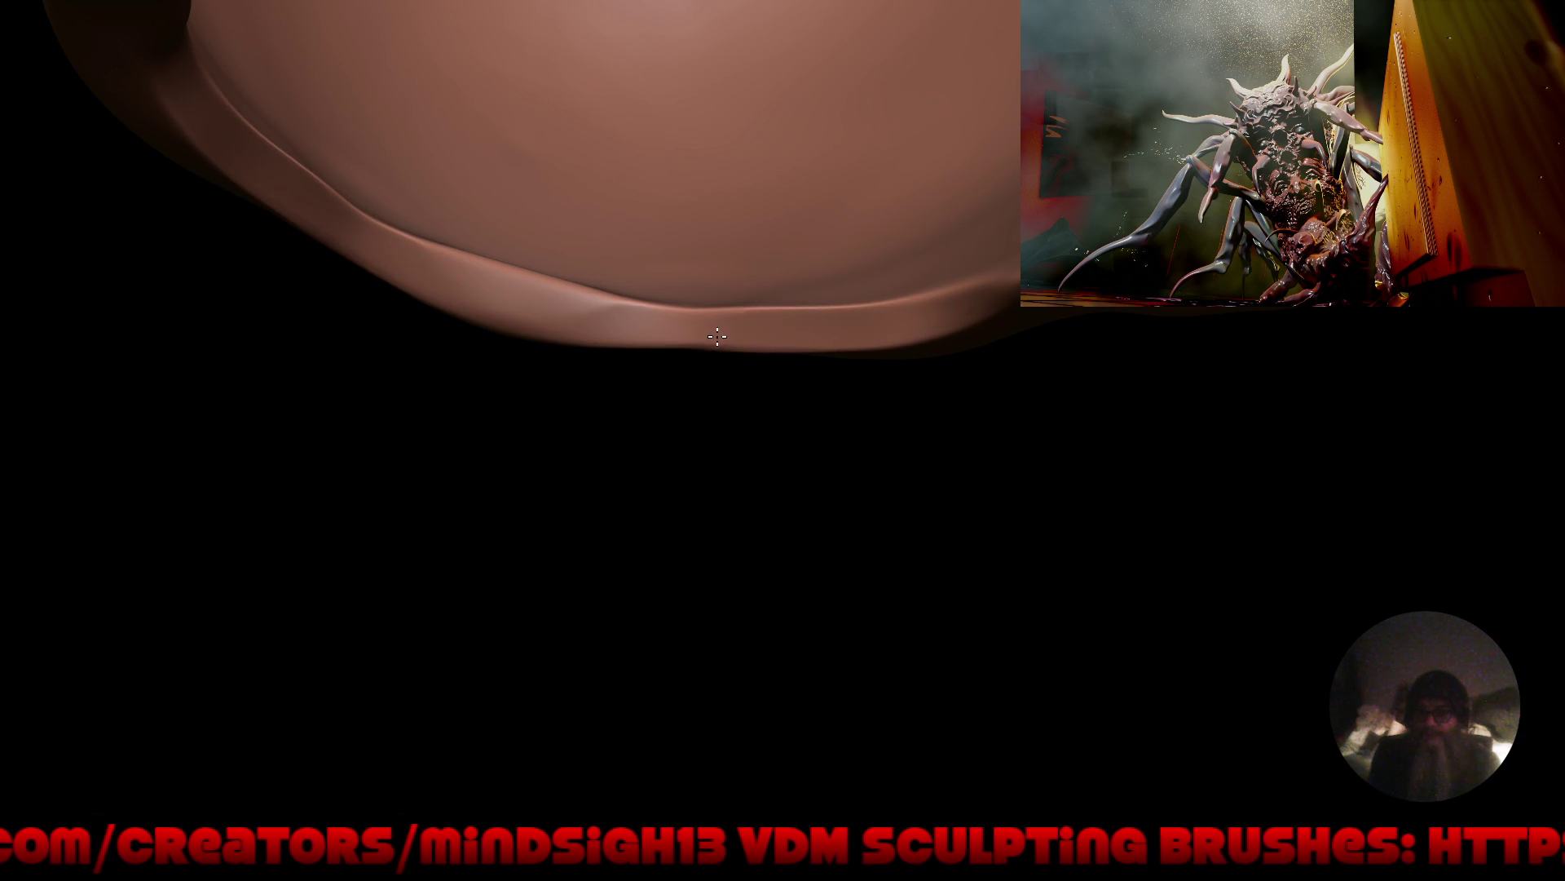
mouse_move(867, 353)
mouse_down()
mouse_move(949, 340)
mouse_move(1282, 409)
mouse_up()
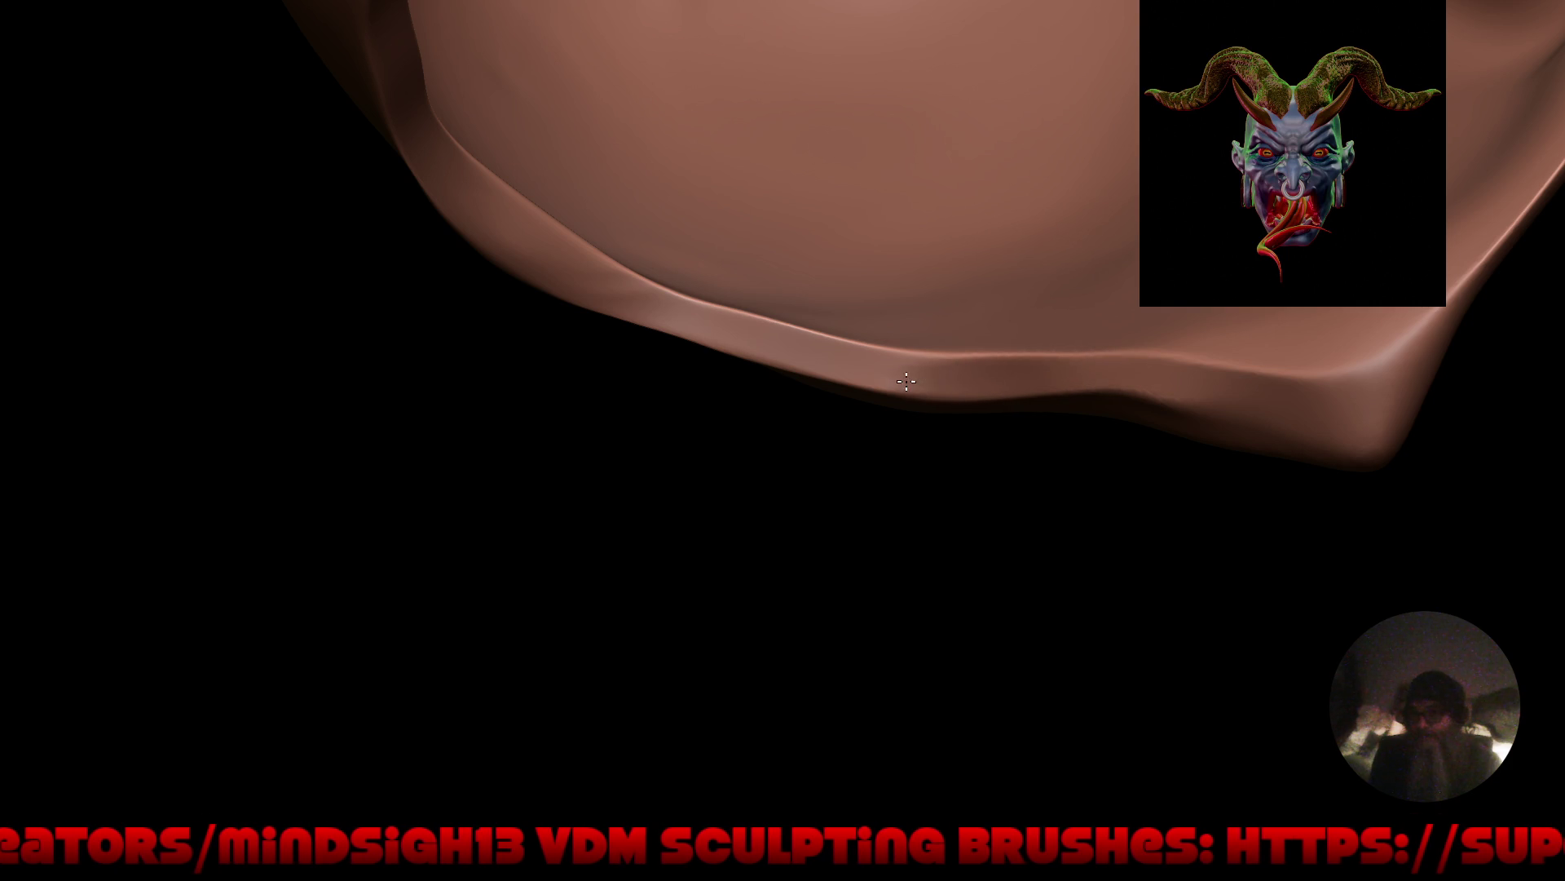
shift+drag(906, 381, 688, 339)
Reshape the left rim's inner edge and smooth the ridge along the cap's edge.
mouse_move(248, 444)
mouse_down()
mouse_move(646, 527)
mouse_move(758, 572)
mouse_move(643, 584)
mouse_move(716, 576)
mouse_move(794, 629)
mouse_move(709, 339)
mouse_move(742, 237)
mouse_move(674, 174)
mouse_move(734, 163)
mouse_move(587, 175)
mouse_move(502, 215)
mouse_up()
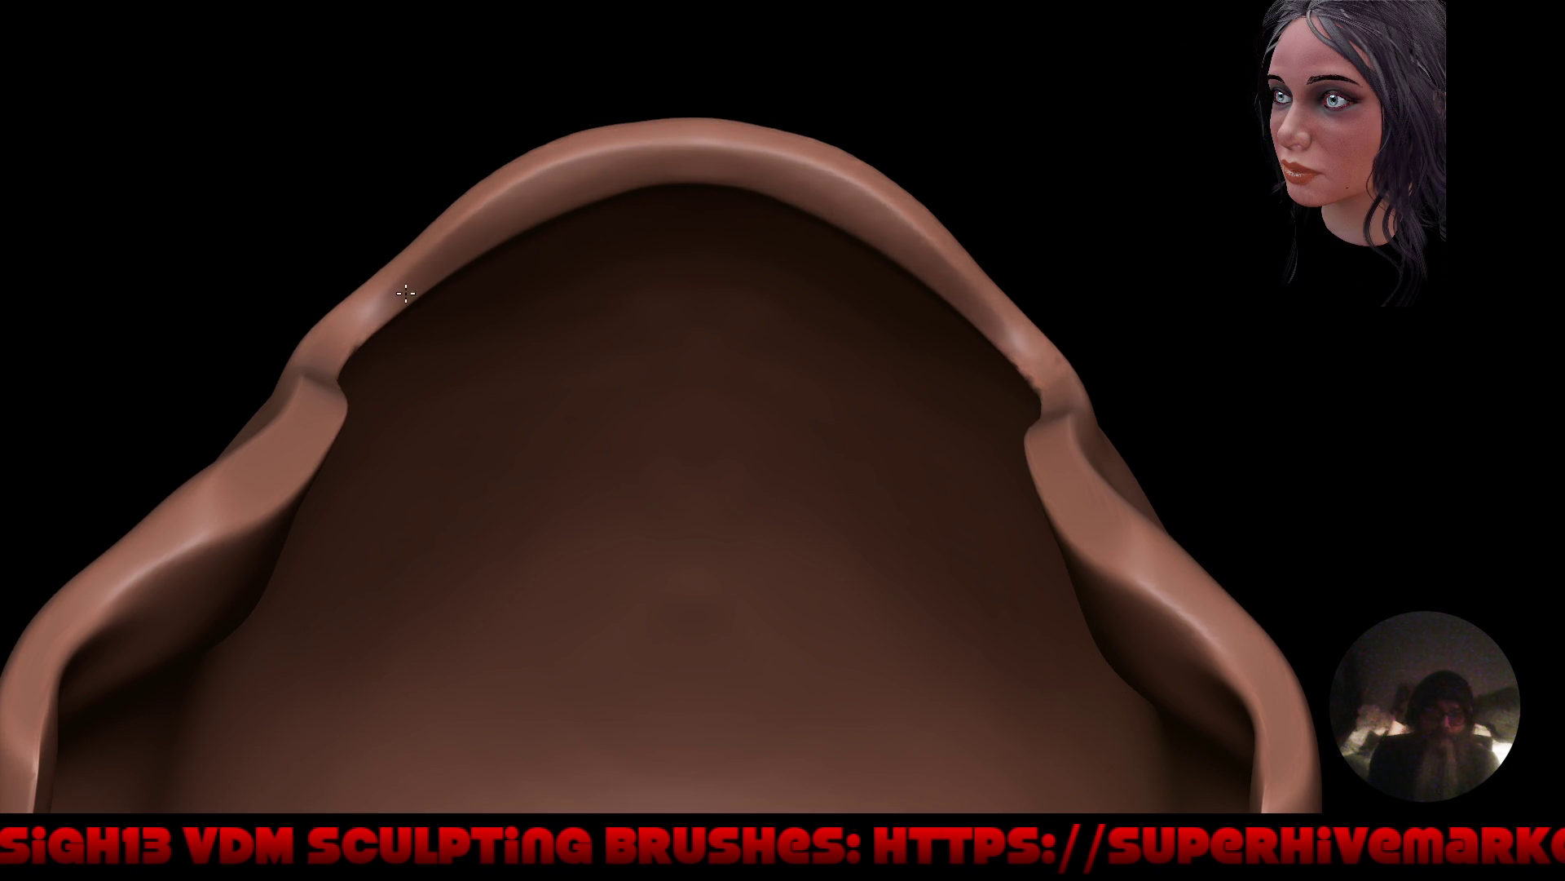
mouse_move(335, 394)
middle_down()
mouse_move(448, 395)
mouse_move(405, 378)
mouse_move(361, 288)
middle_up()
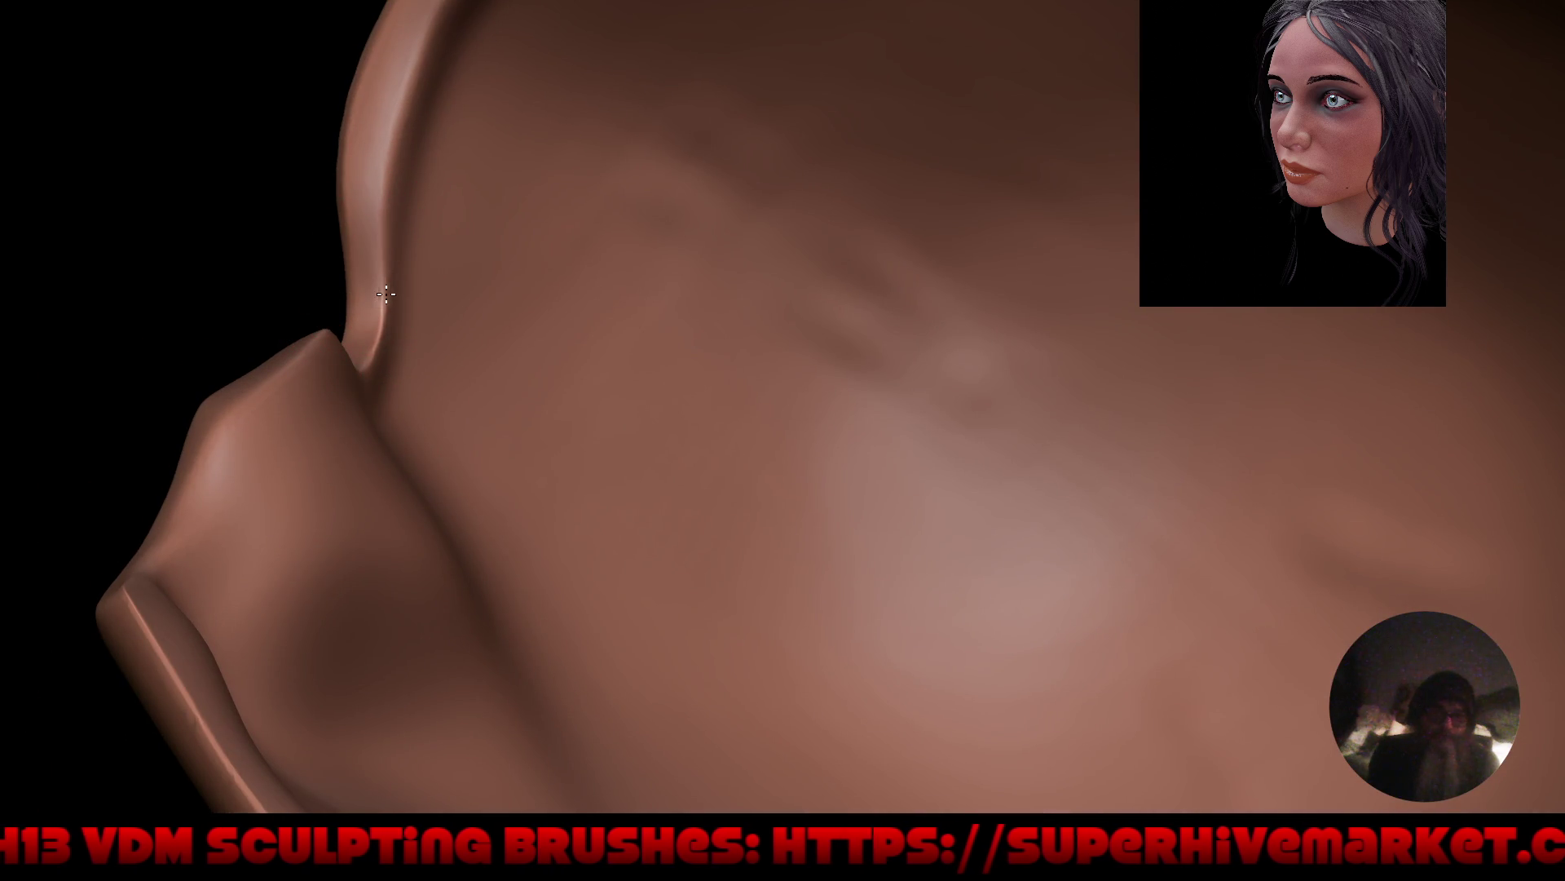
drag(386, 293, 380, 339)
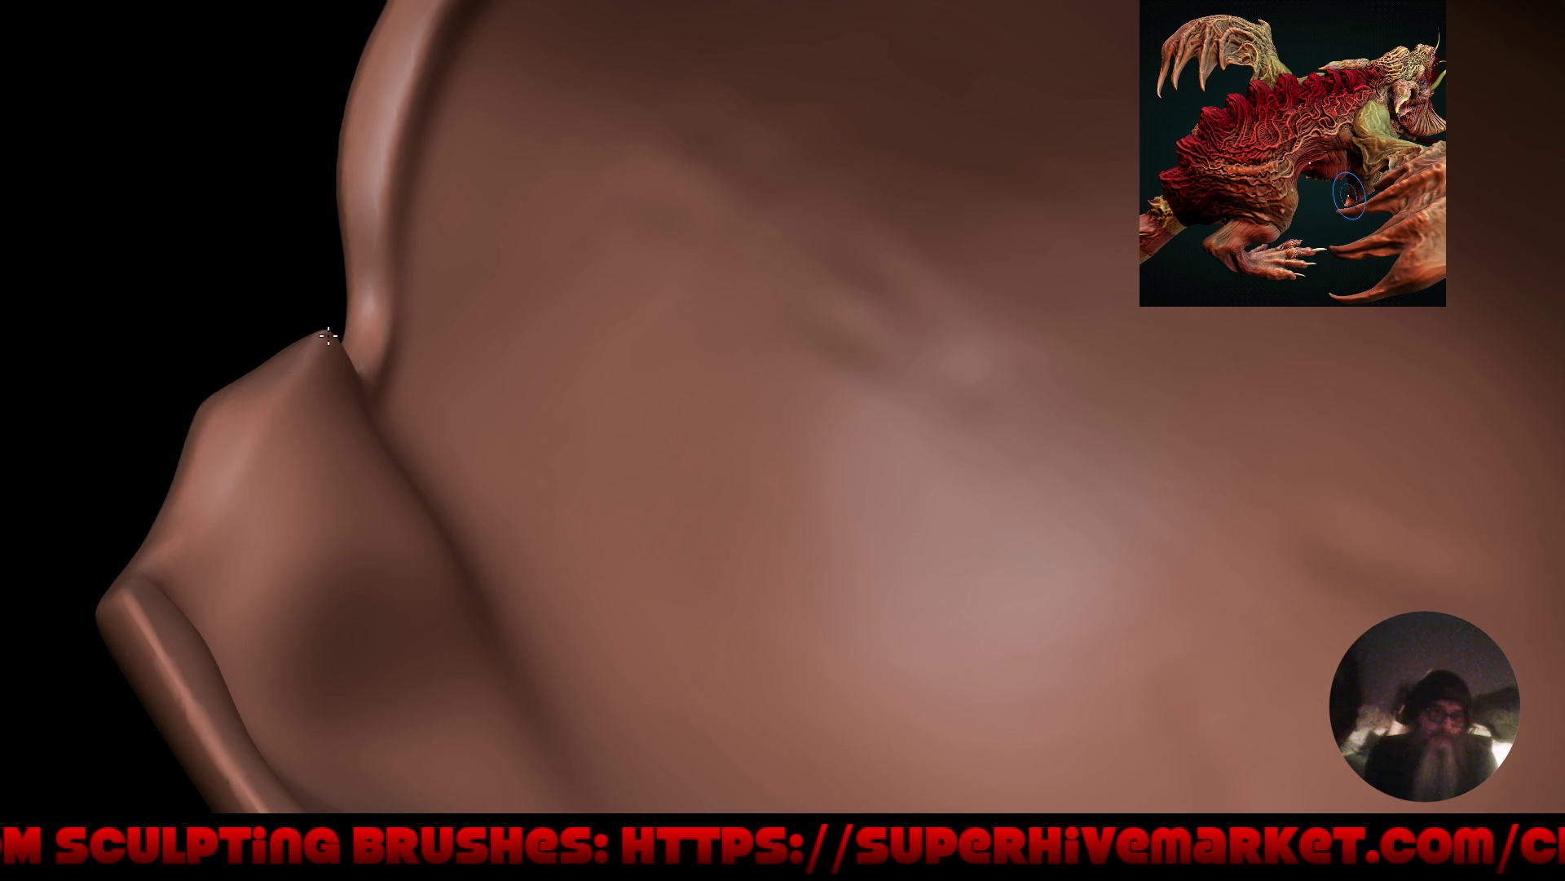
mouse_move(307, 351)
middle_down()
mouse_move(409, 342)
mouse_move(430, 412)
mouse_move(333, 305)
middle_up()
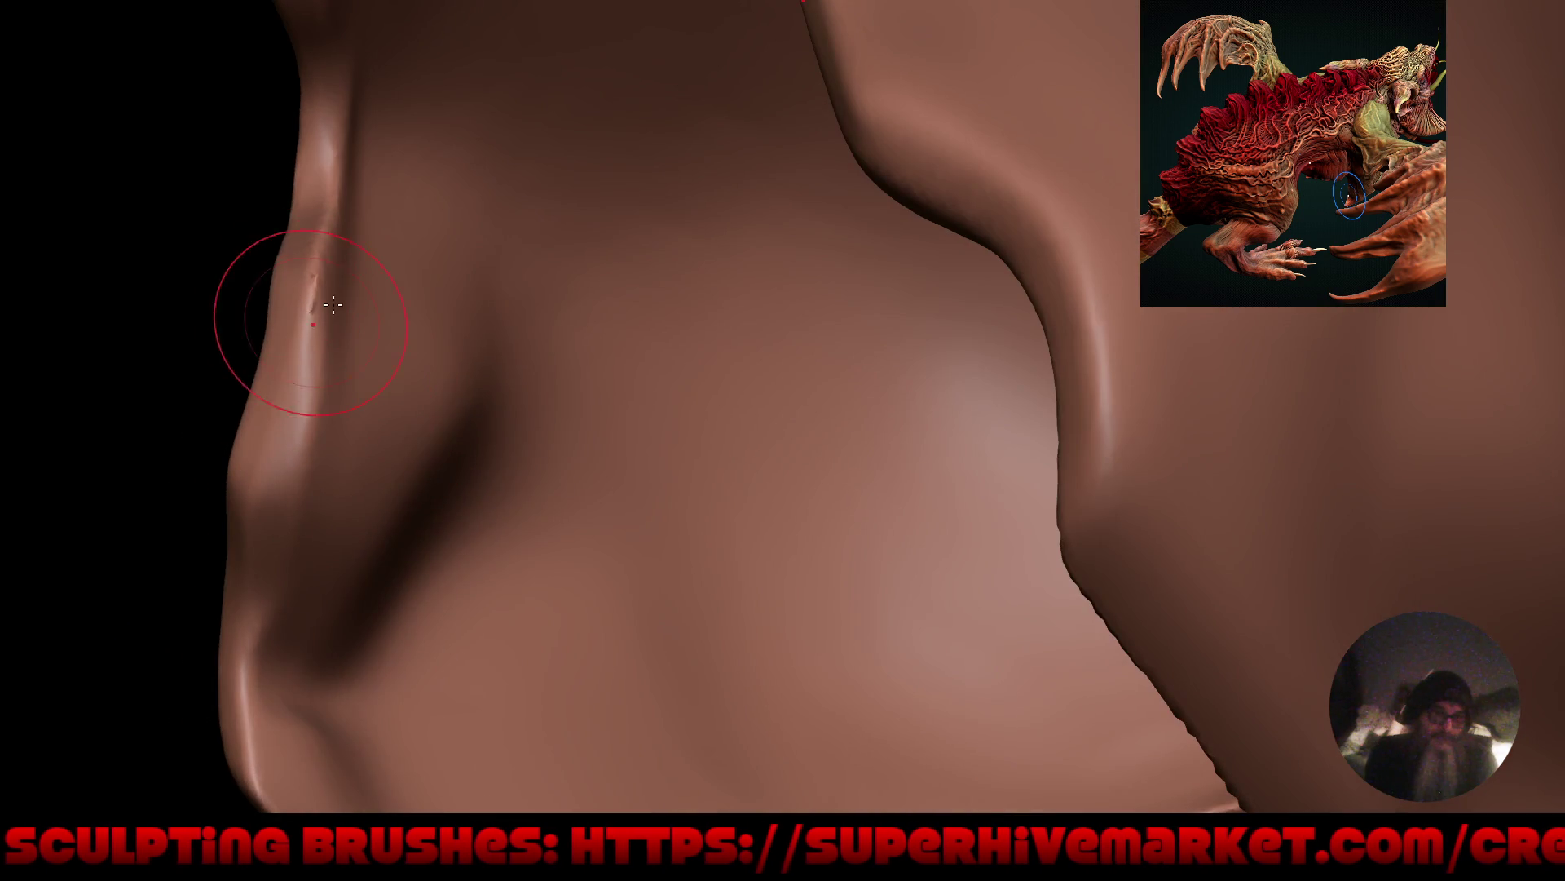
drag(320, 245, 315, 406)
drag(324, 272, 359, 188)
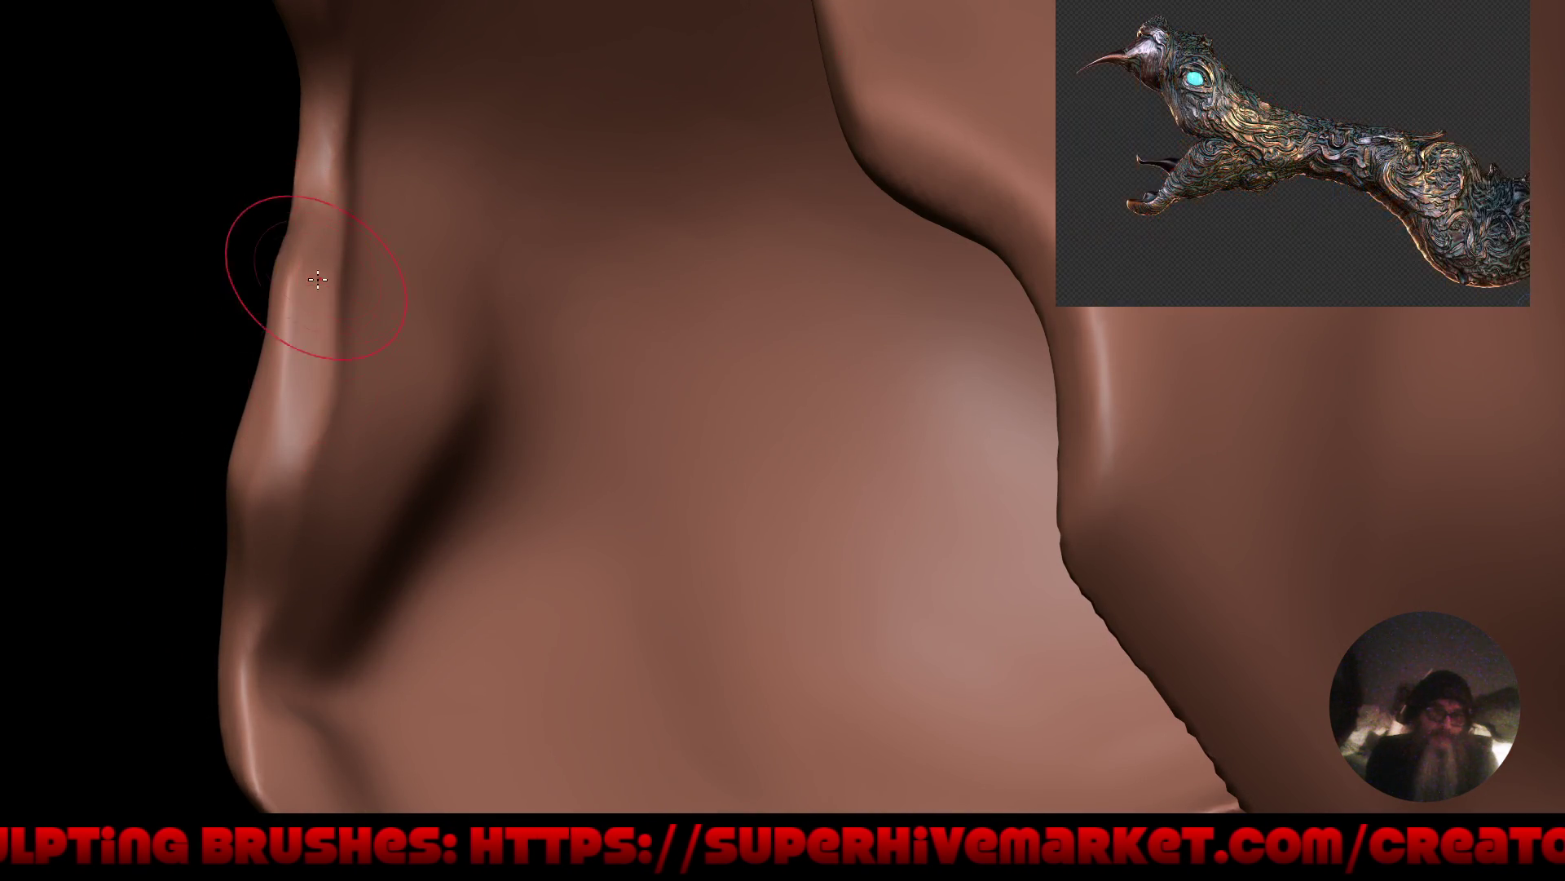
drag(266, 452, 299, 282)
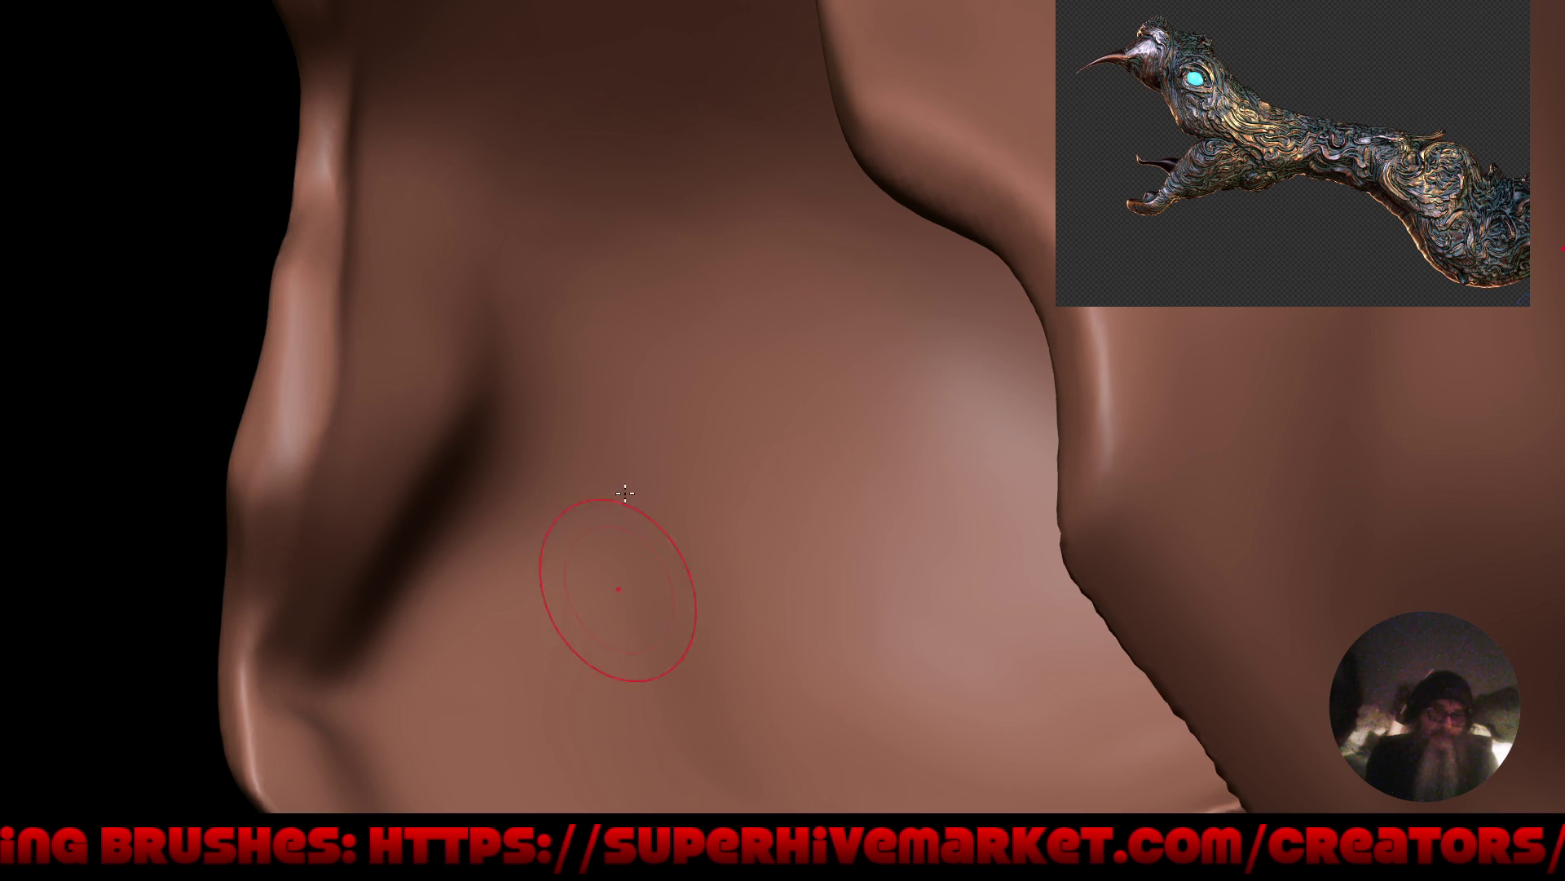
Refine the tip of the cap rim and check the cap's back and interior.
ctrl+middle_drag(513, 257, 582, 569)
mouse_move(732, 427)
mouse_down()
mouse_move(797, 539)
mouse_move(905, 552)
mouse_move(823, 562)
mouse_move(741, 465)
mouse_up()
scroll(449, 428, up, 3)
scroll(839, 552, down, 3)
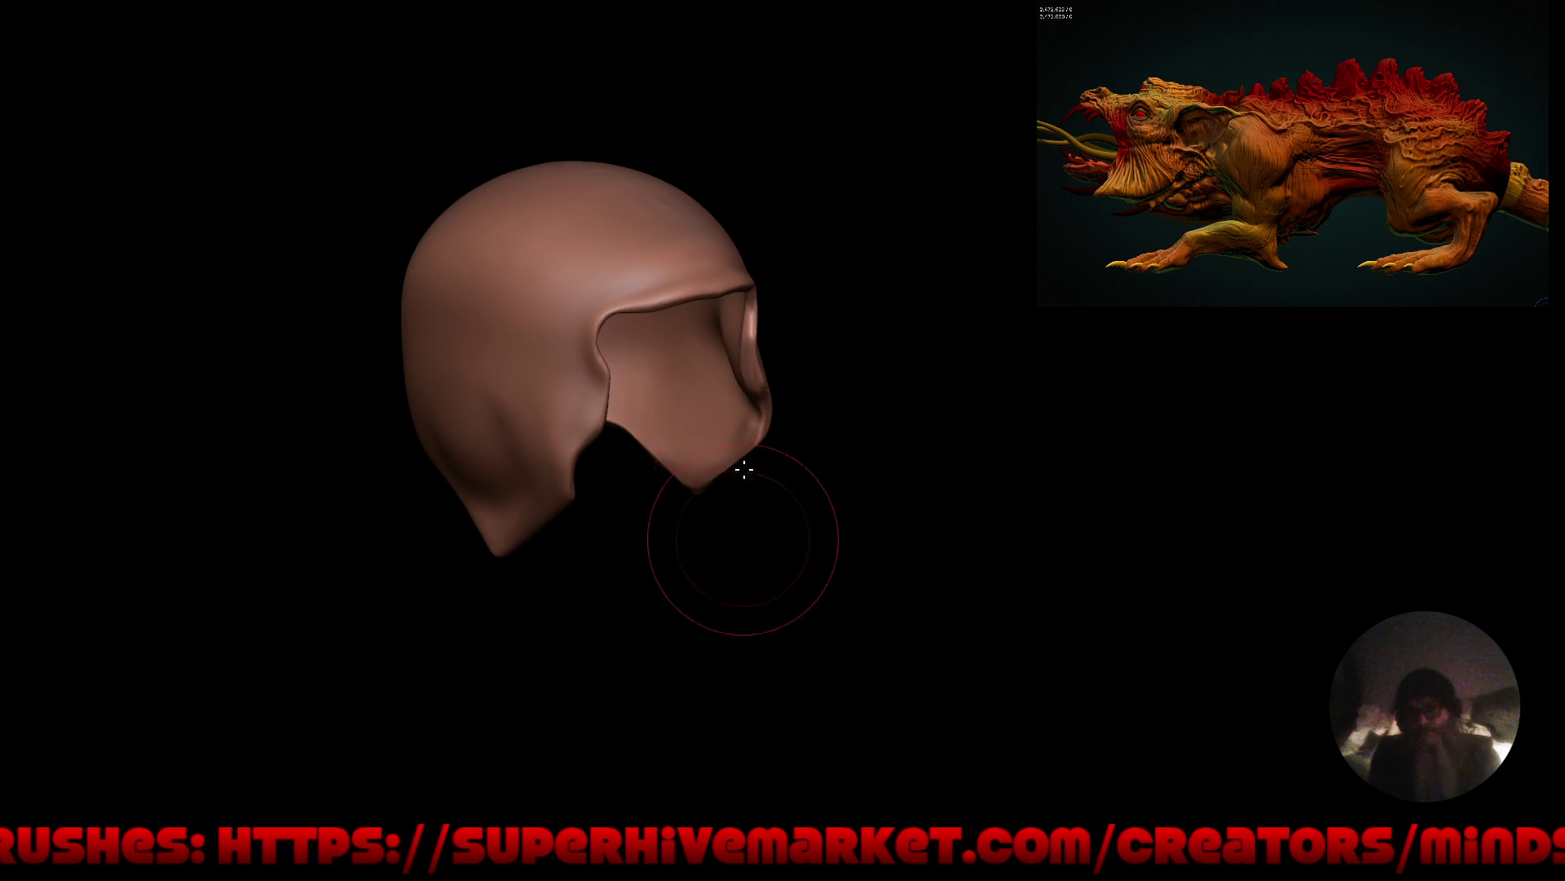
scroll(741, 465, up, 5)
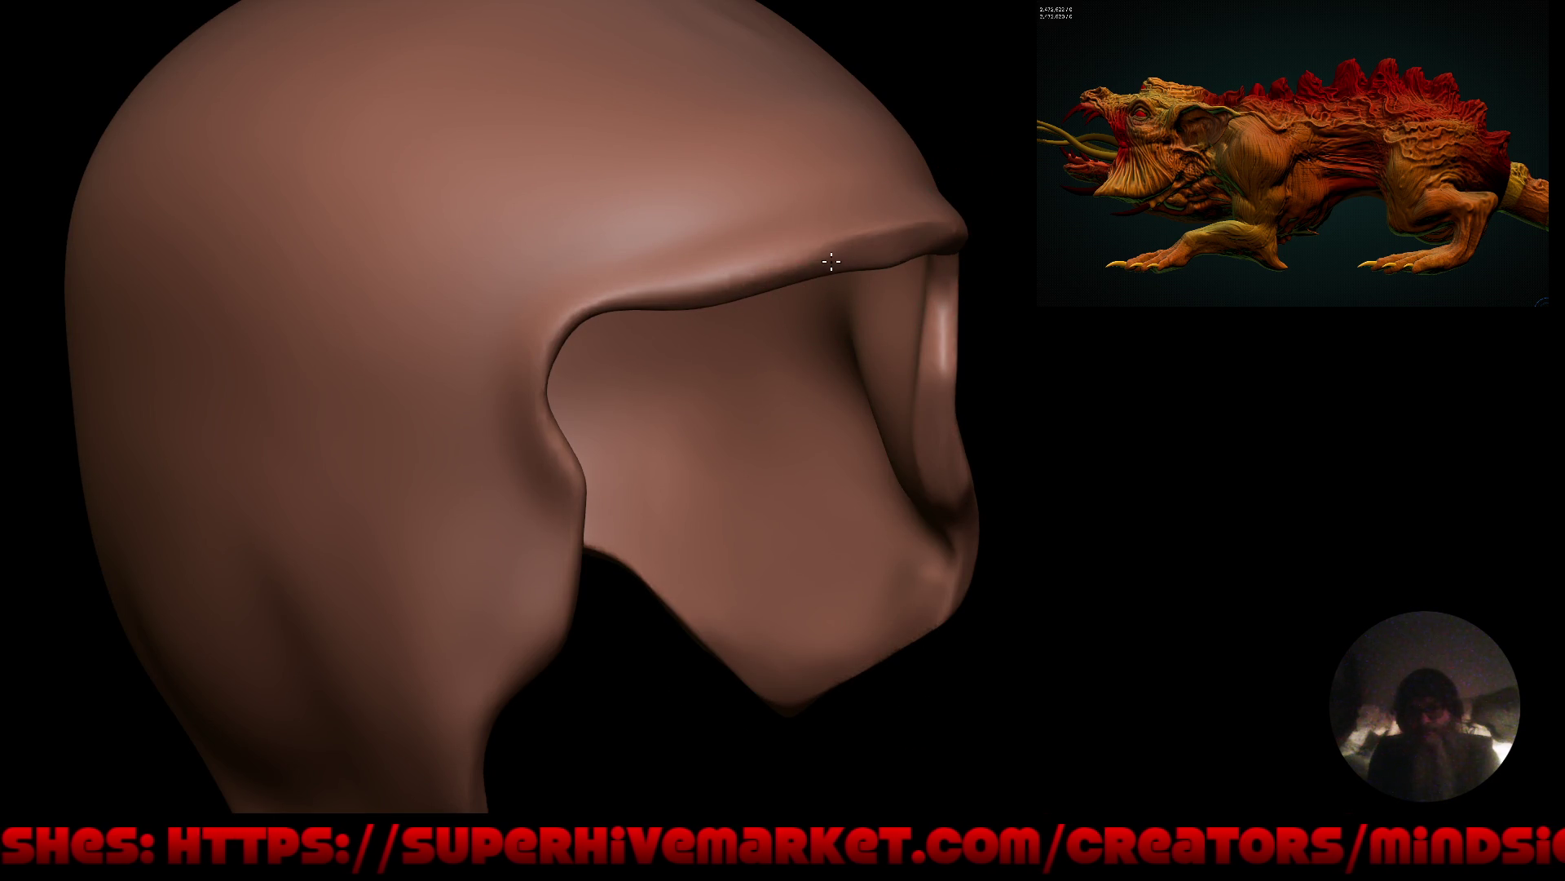
drag(759, 274, 688, 282)
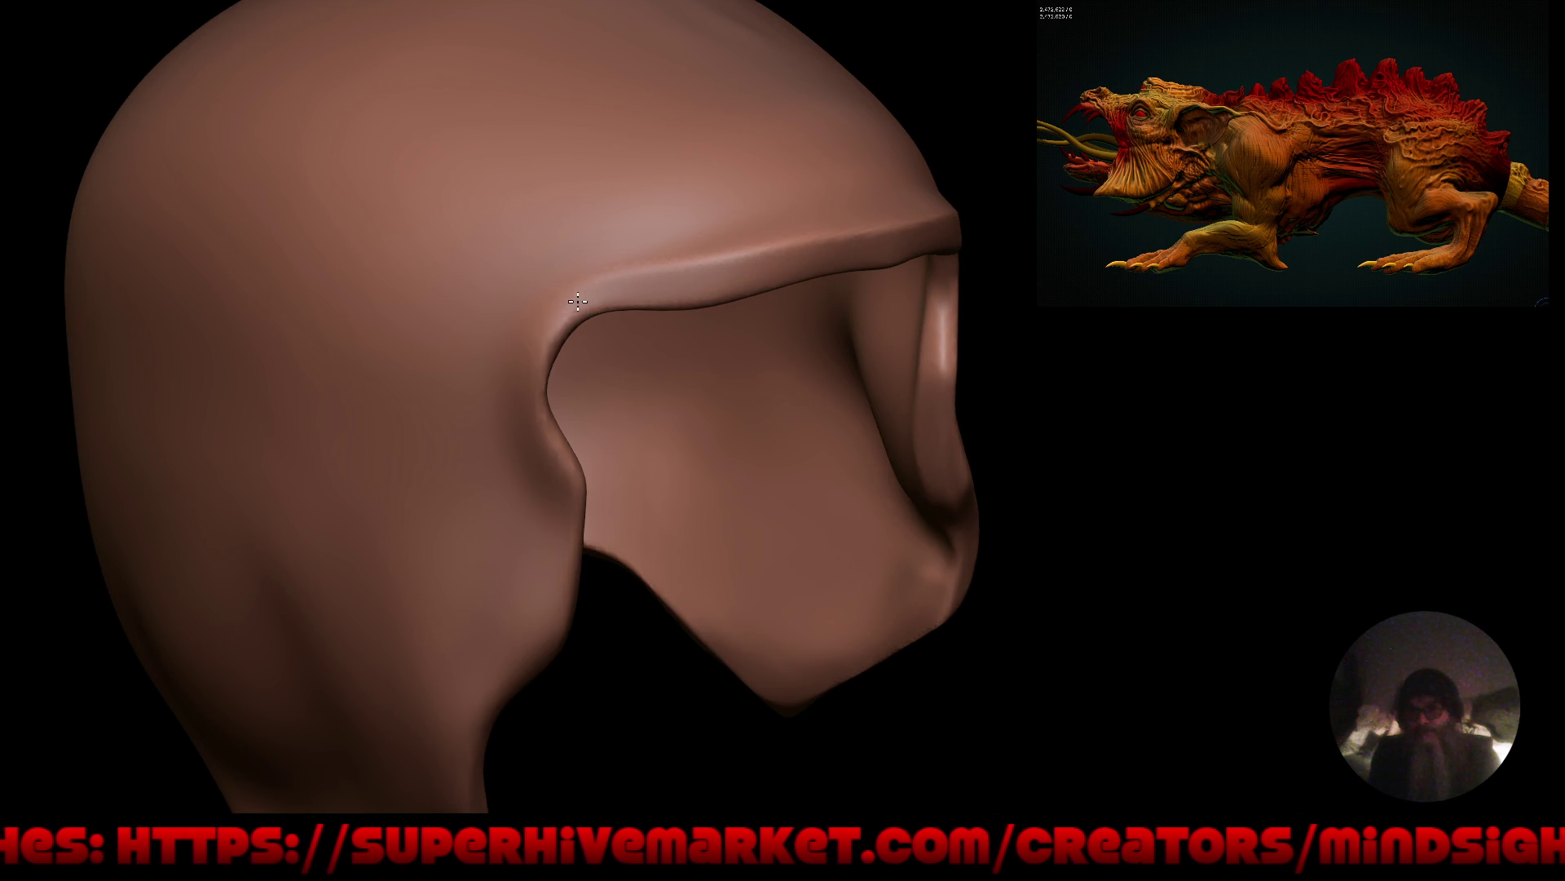
scroll(704, 451, down, 3)
mouse_move(715, 549)
mouse_down()
mouse_move(706, 364)
mouse_move(715, 487)
mouse_move(751, 466)
mouse_up()
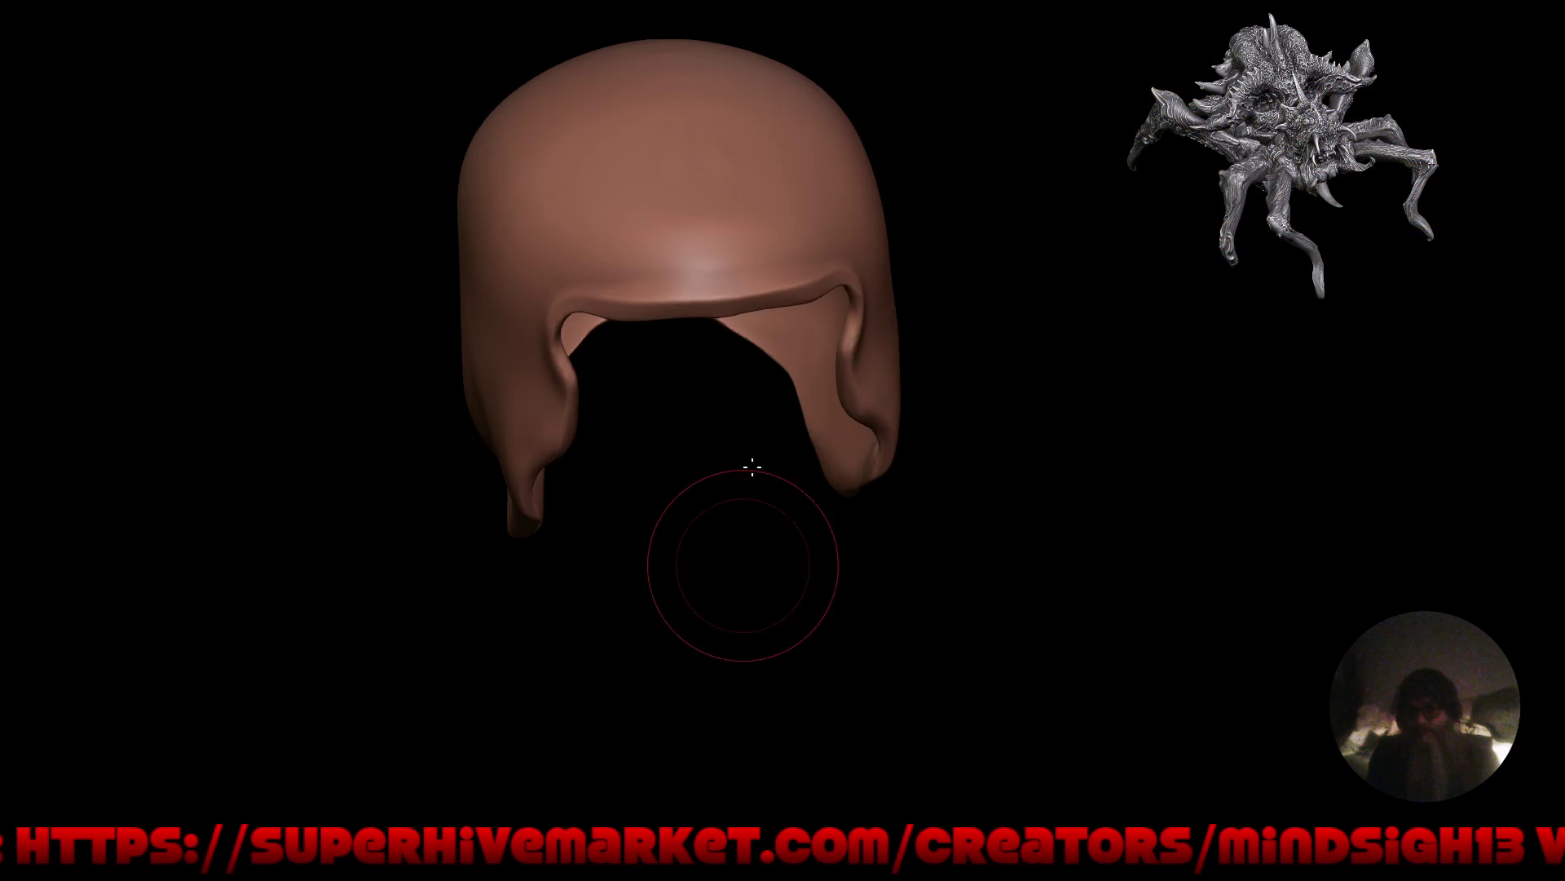
mouse_move(663, 249)
mouse_down()
mouse_move(608, 506)
mouse_move(696, 598)
mouse_up()
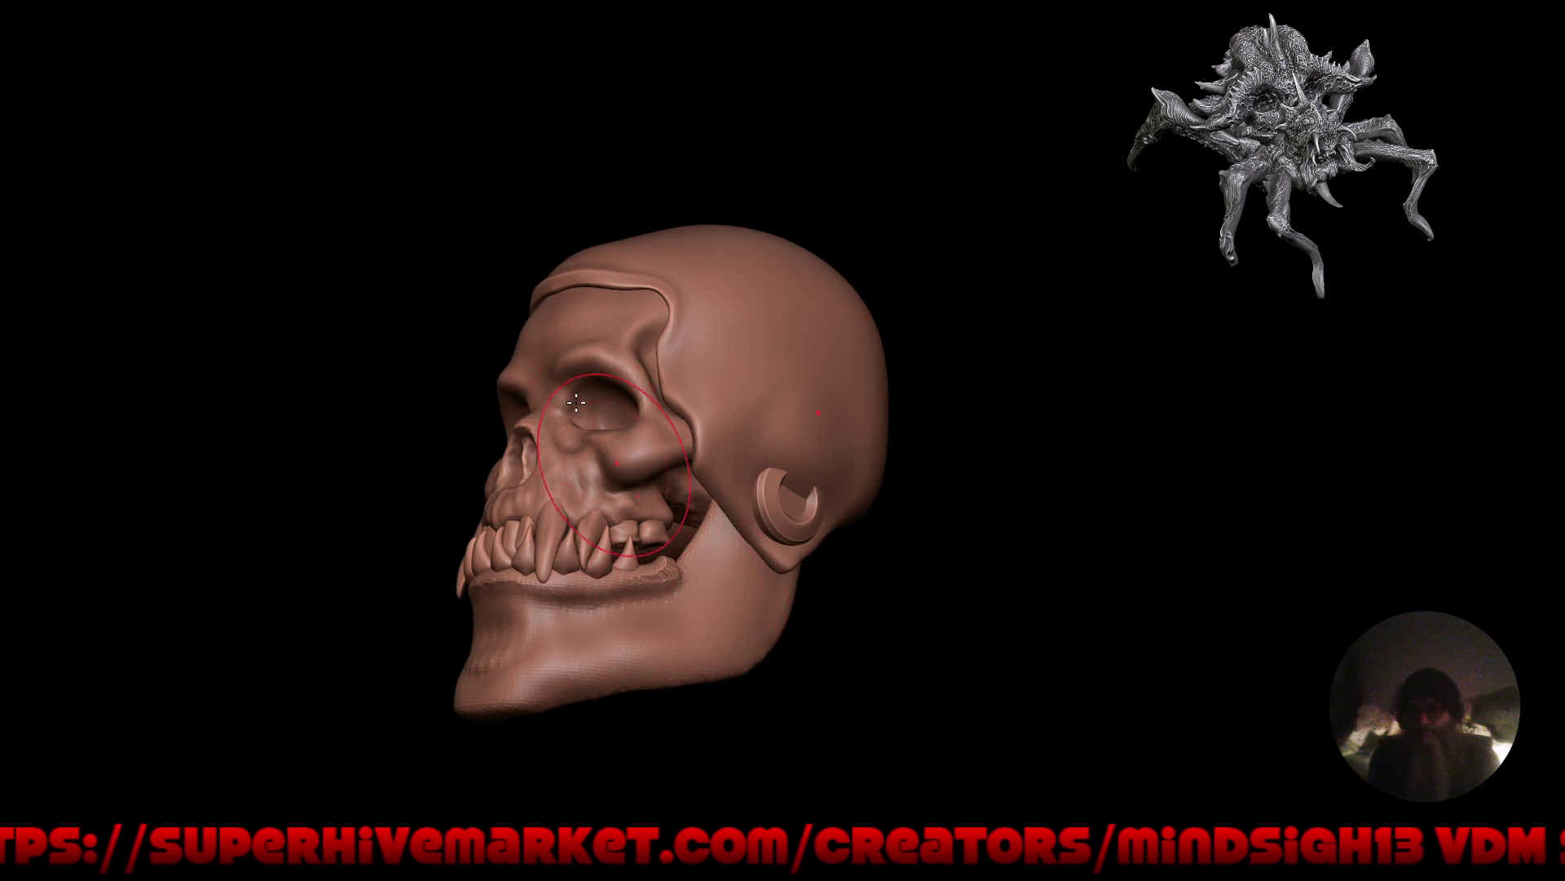
mouse_move(576, 401)
mouse_down()
mouse_move(759, 430)
mouse_move(717, 496)
mouse_move(765, 488)
mouse_move(772, 514)
mouse_move(723, 489)
mouse_up()
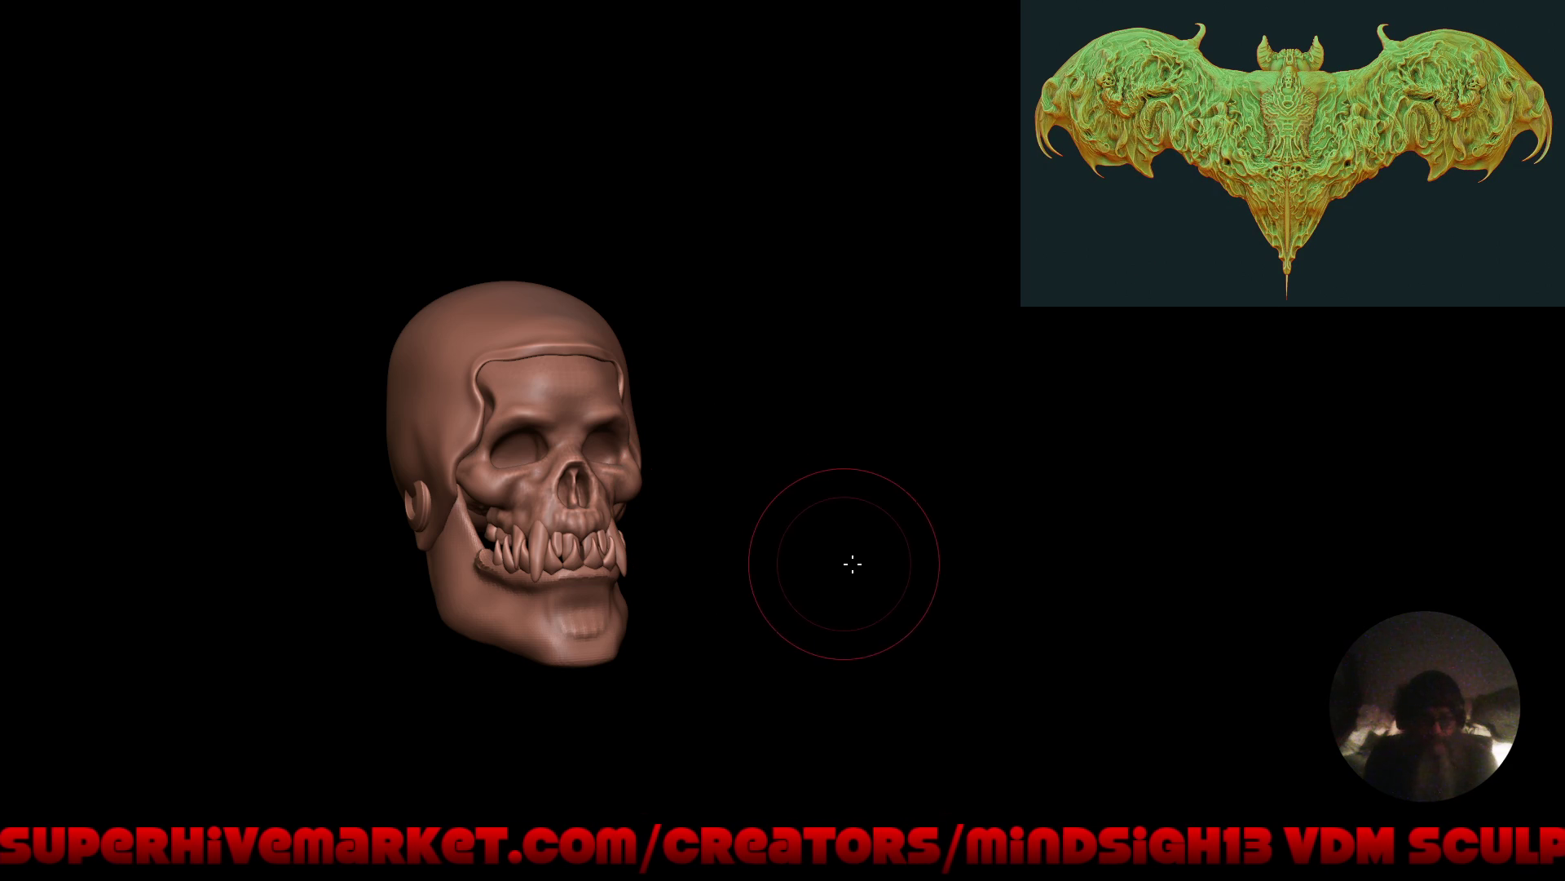
mouse_move(887, 575)
mouse_down()
mouse_move(775, 549)
mouse_move(737, 562)
mouse_move(929, 574)
mouse_move(794, 559)
mouse_move(675, 419)
mouse_move(730, 339)
mouse_move(736, 520)
mouse_move(682, 506)
mouse_up()
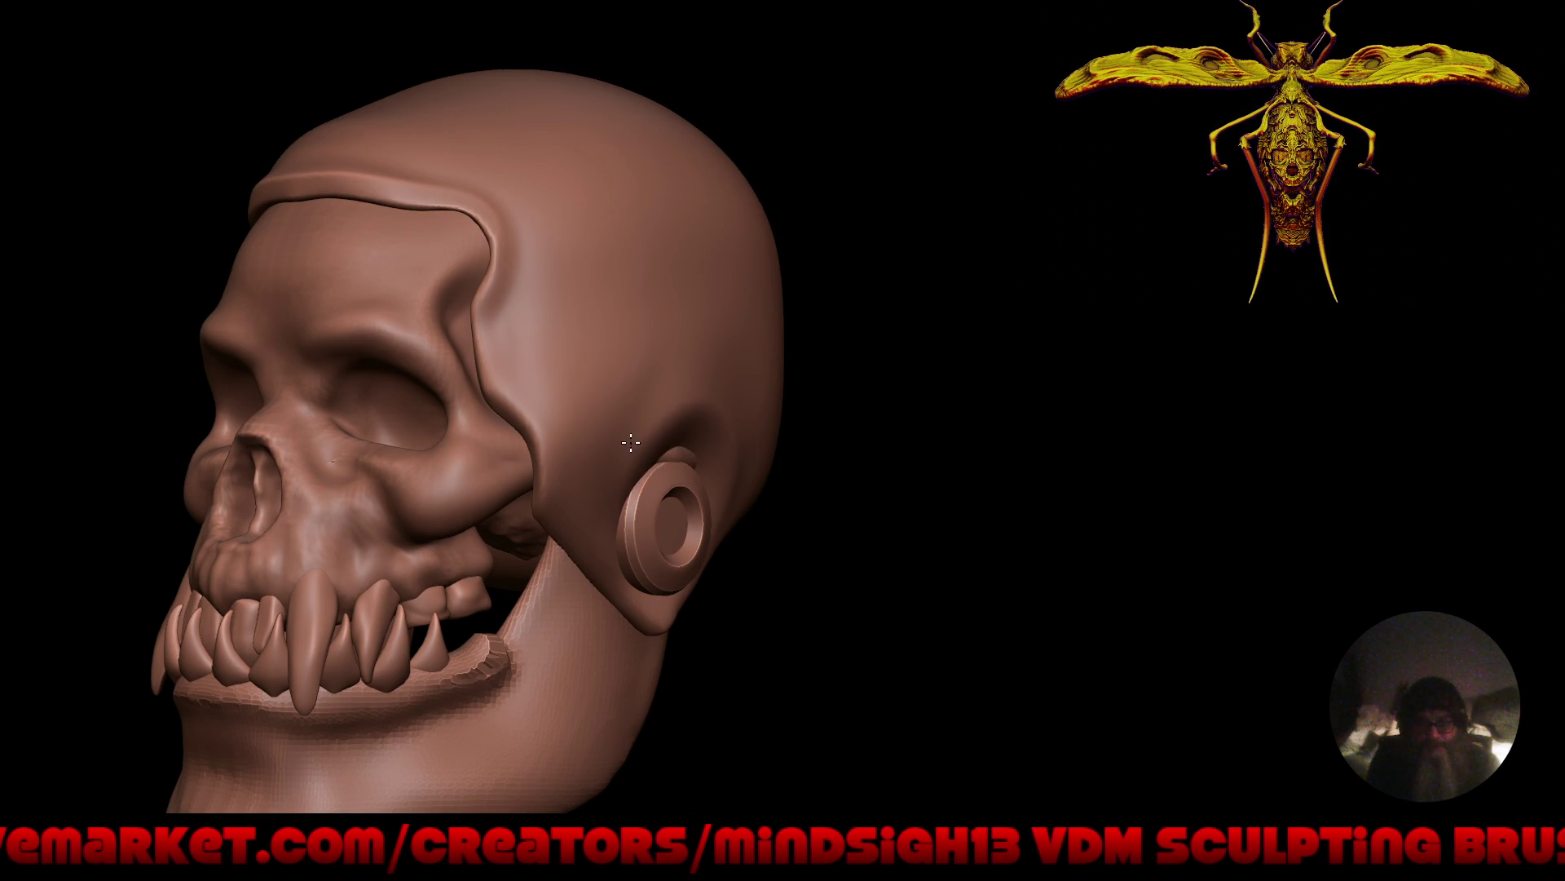
scroll(631, 442, up, 5)
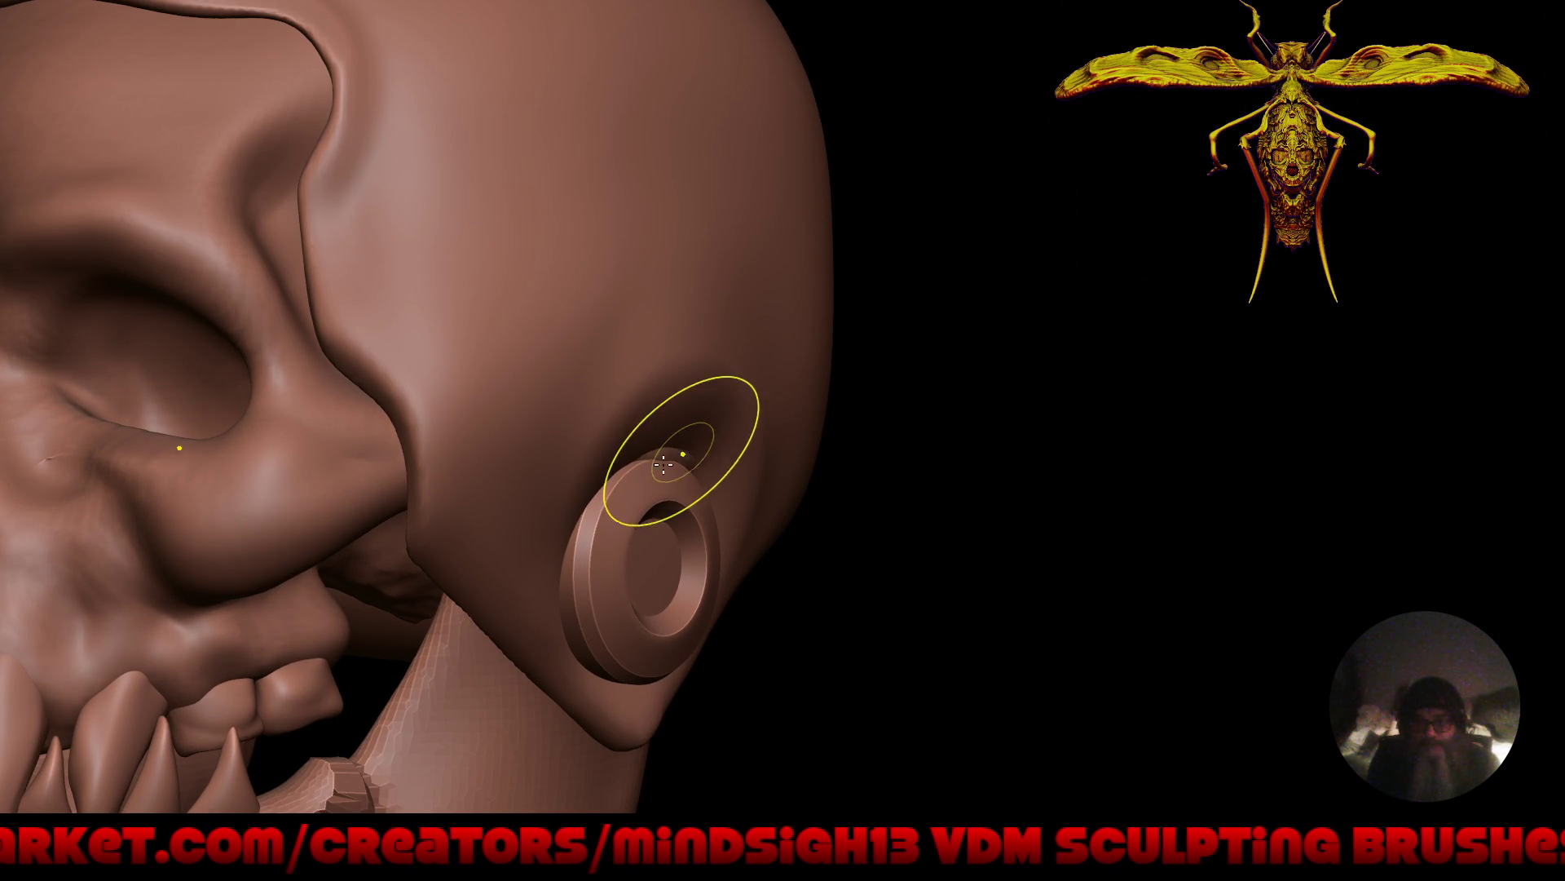
alt+click(343, 459)
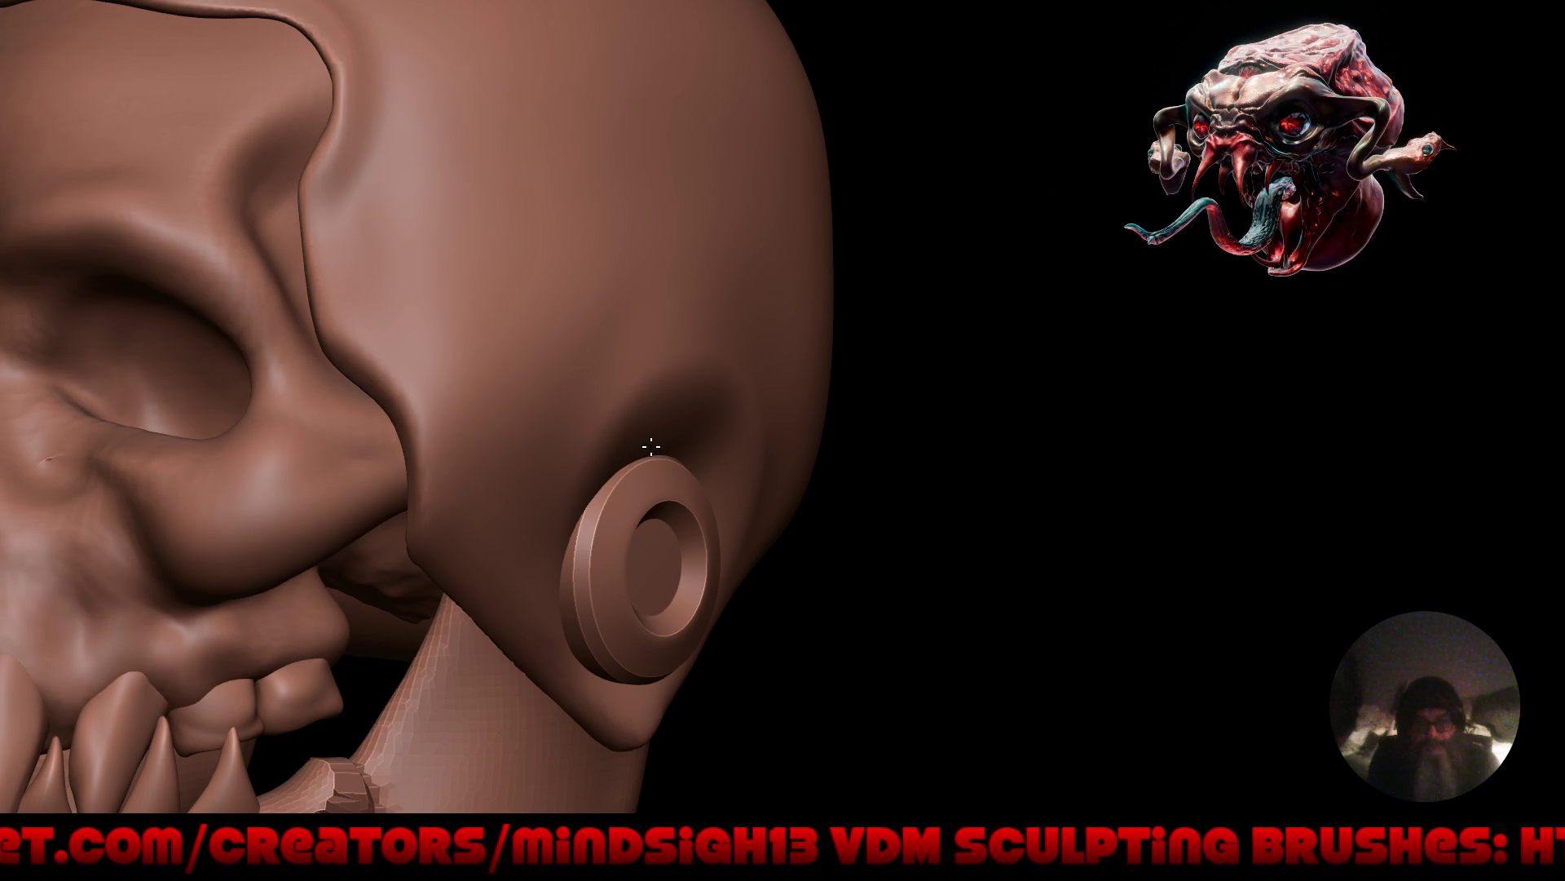
scroll(628, 570, down, 5)
mouse_move(755, 587)
mouse_down()
mouse_move(701, 583)
mouse_move(764, 578)
mouse_move(769, 482)
mouse_up()
alt+click(653, 353)
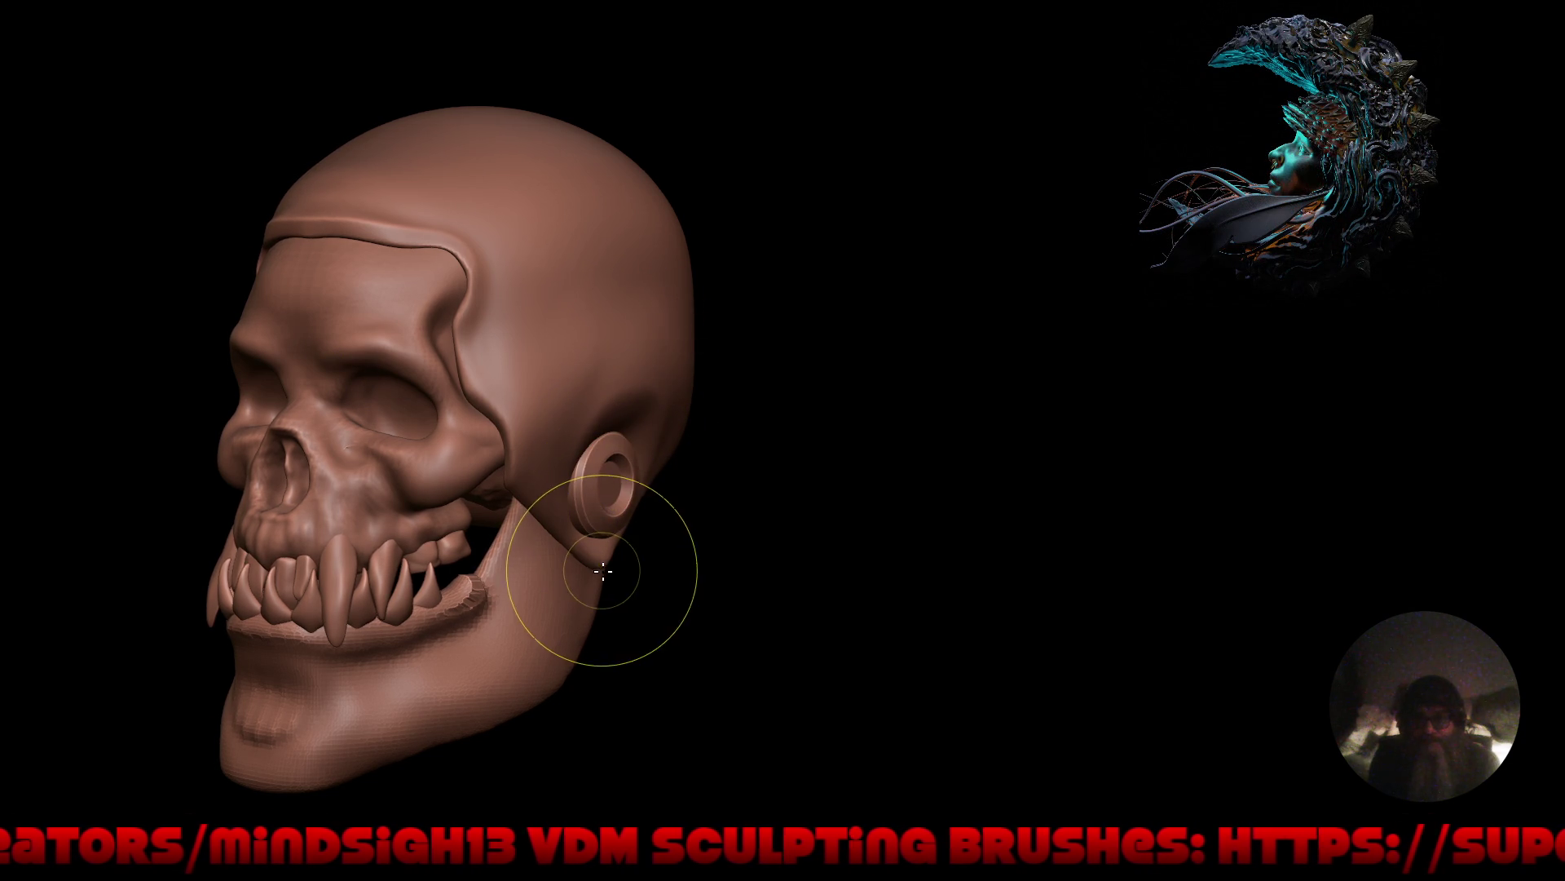
Reshape the cheekbone beside the nose in side profile.
mouse_move(663, 553)
mouse_down()
mouse_move(541, 515)
mouse_move(566, 595)
mouse_up()
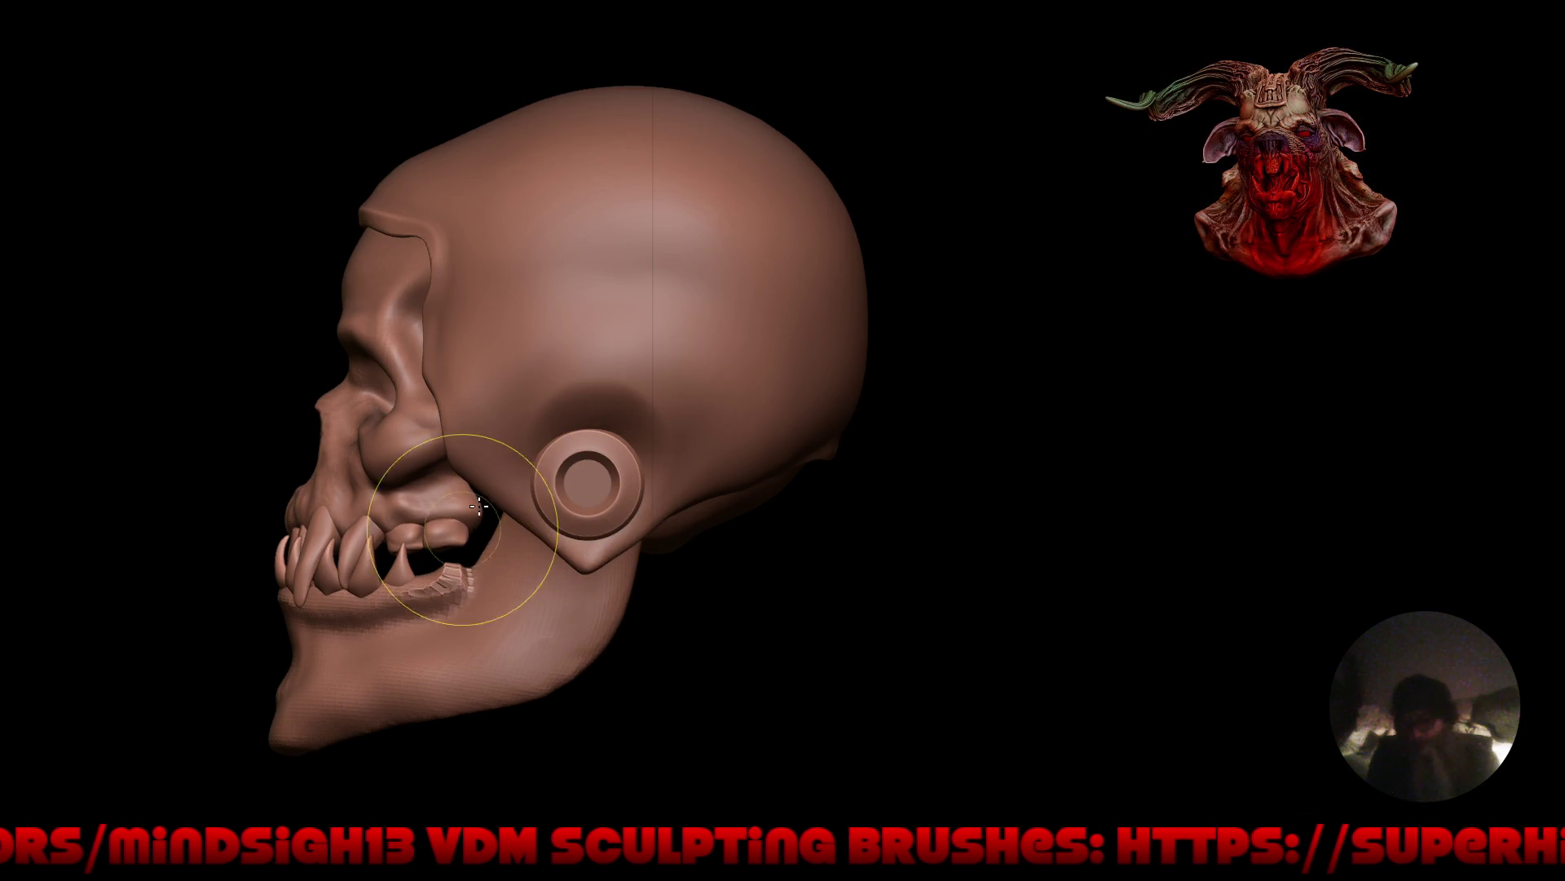
ctrl+right_drag(542, 560, 465, 437)
drag(438, 426, 490, 438)
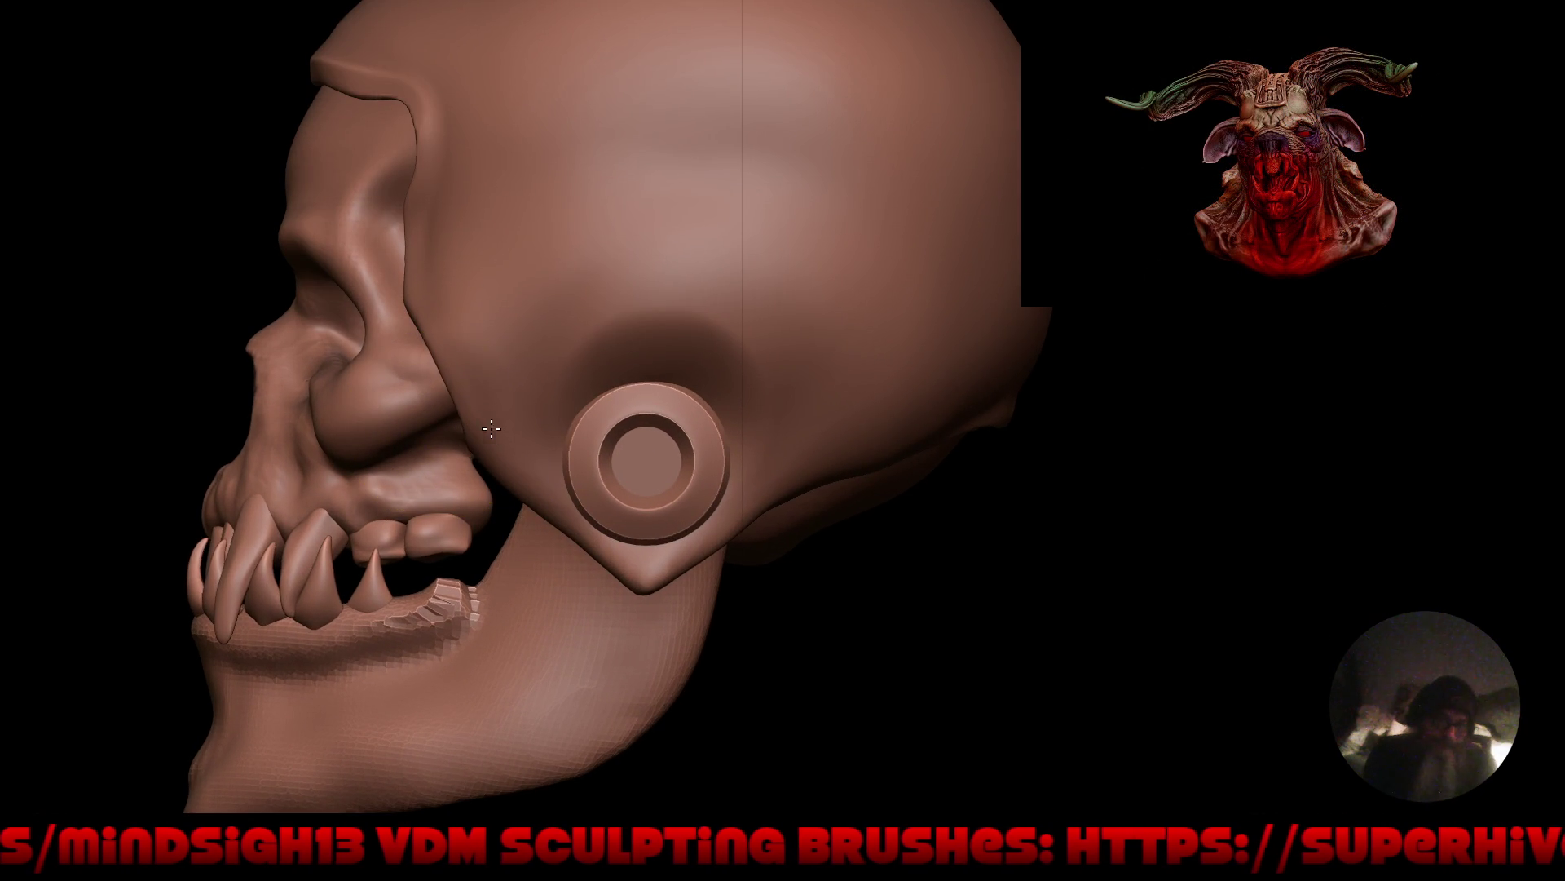
ctrl+right_drag(492, 429, 456, 404)
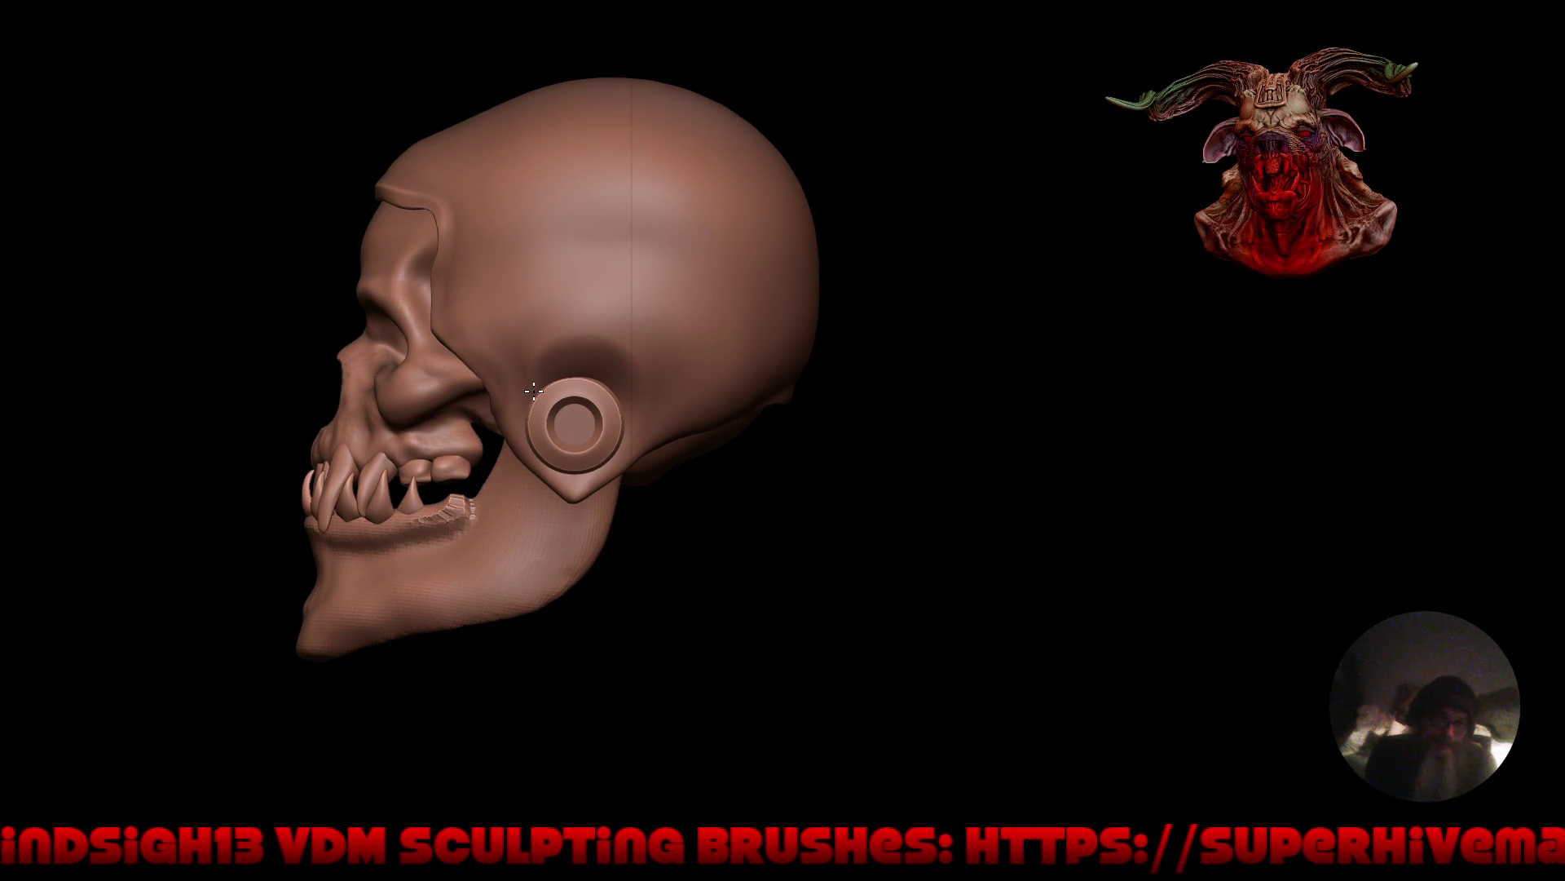
Push in and deepen the hollow above the ear plug.
ctrl+right_drag(530, 393, 541, 349)
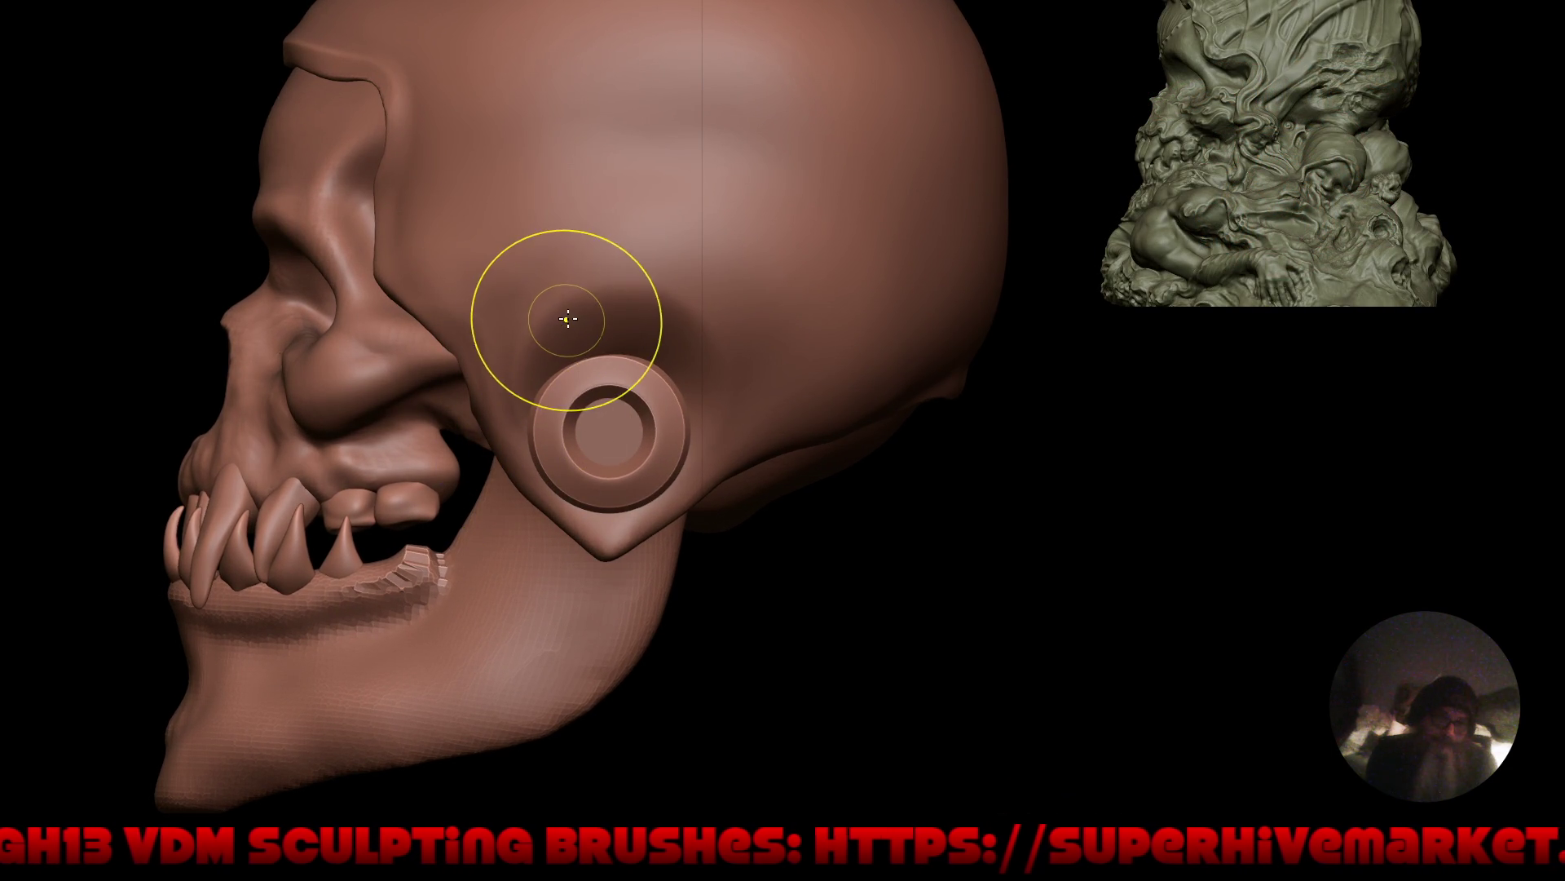
drag(609, 310, 539, 454)
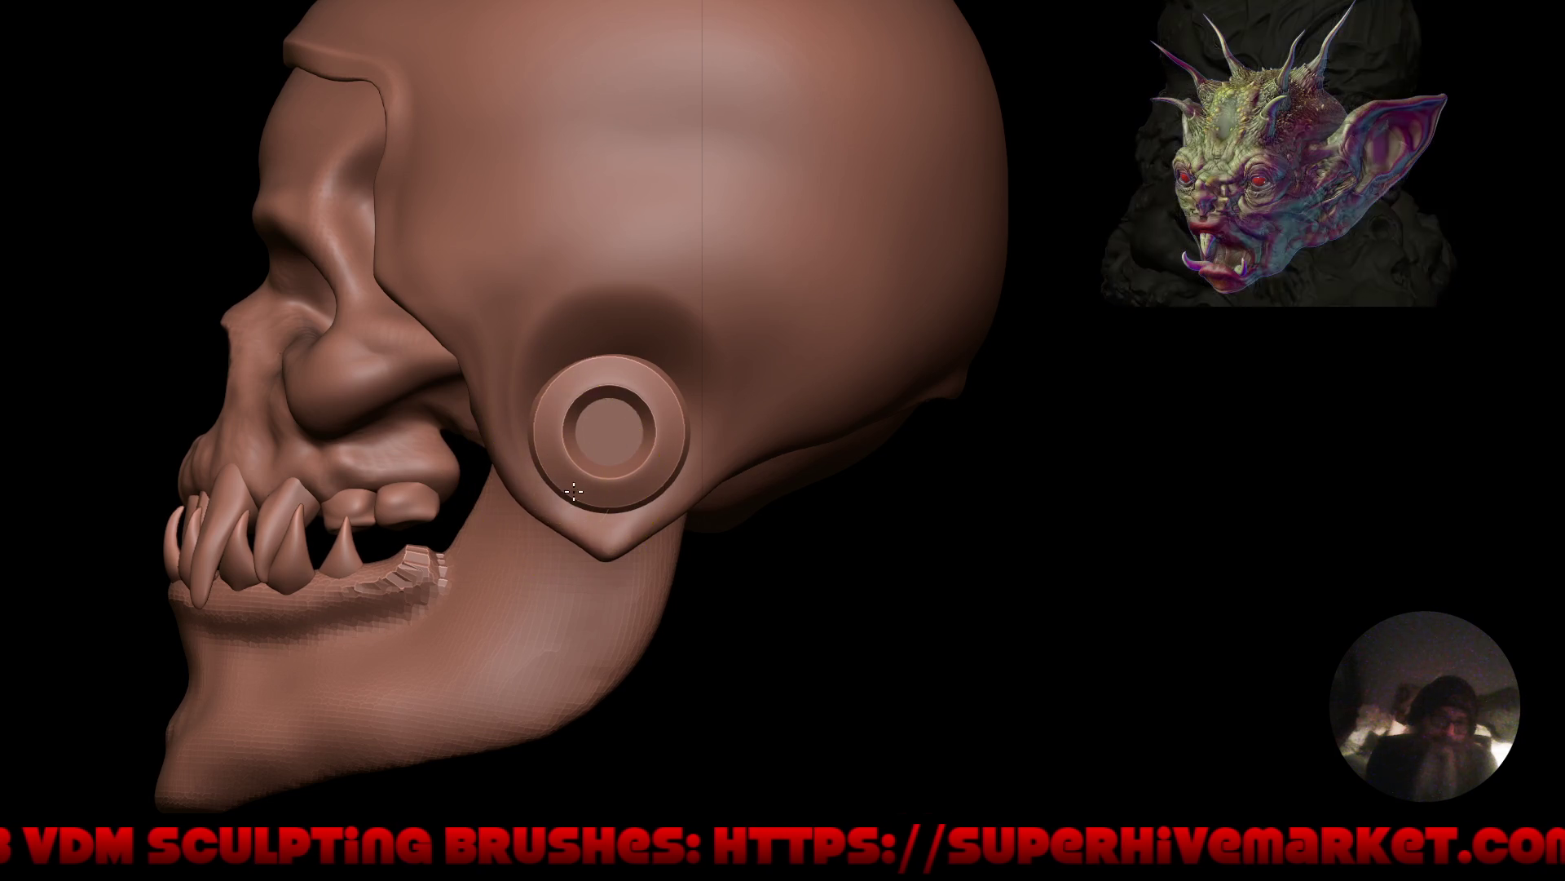
scroll(603, 575, up, 5)
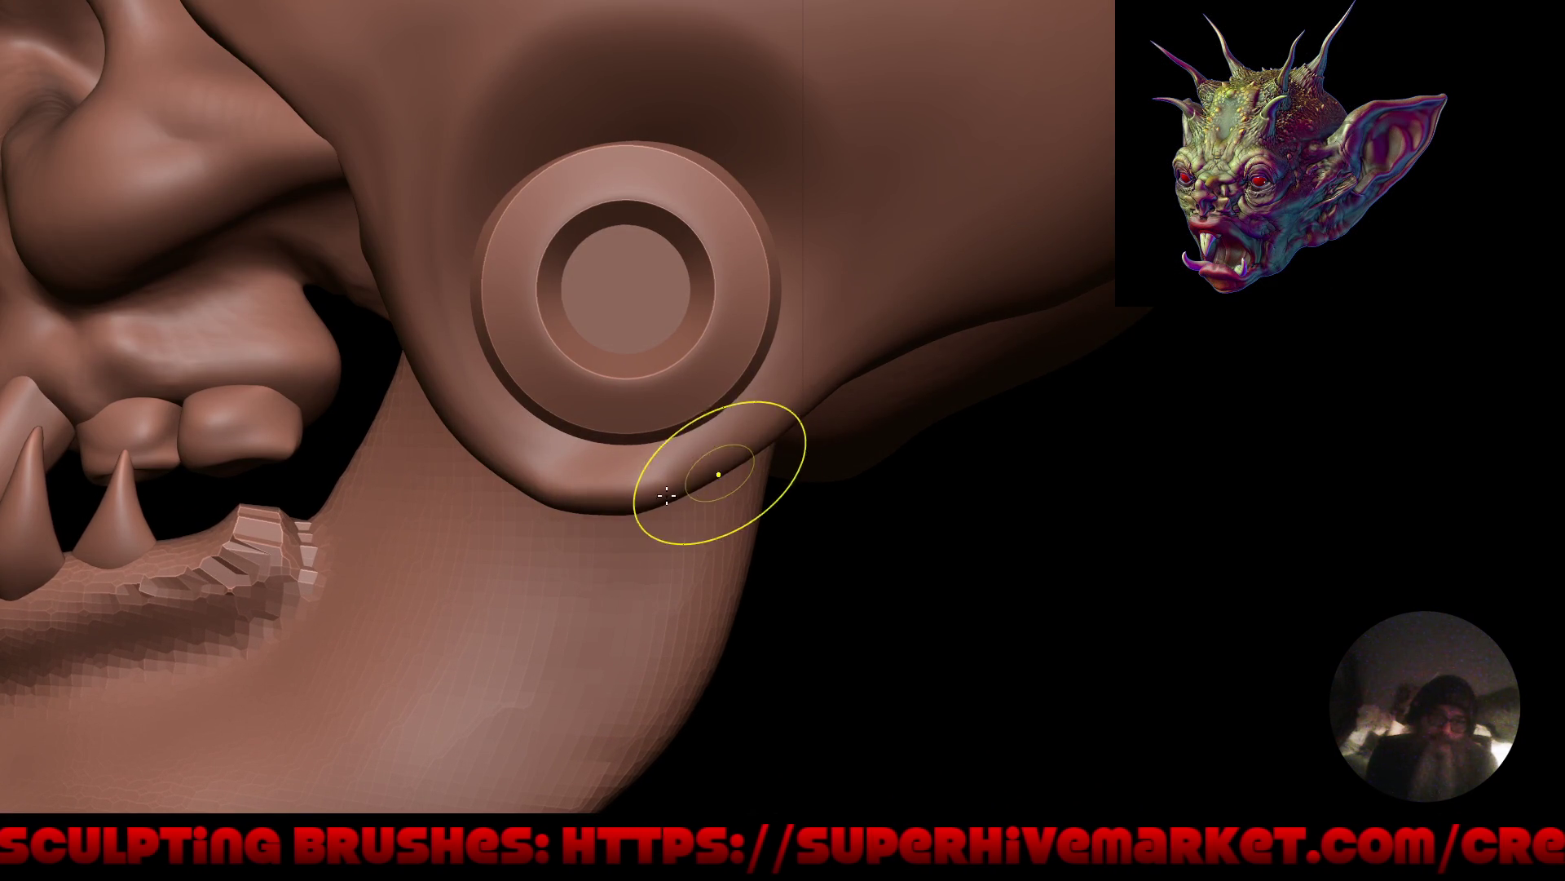
scroll(667, 525, down, 4)
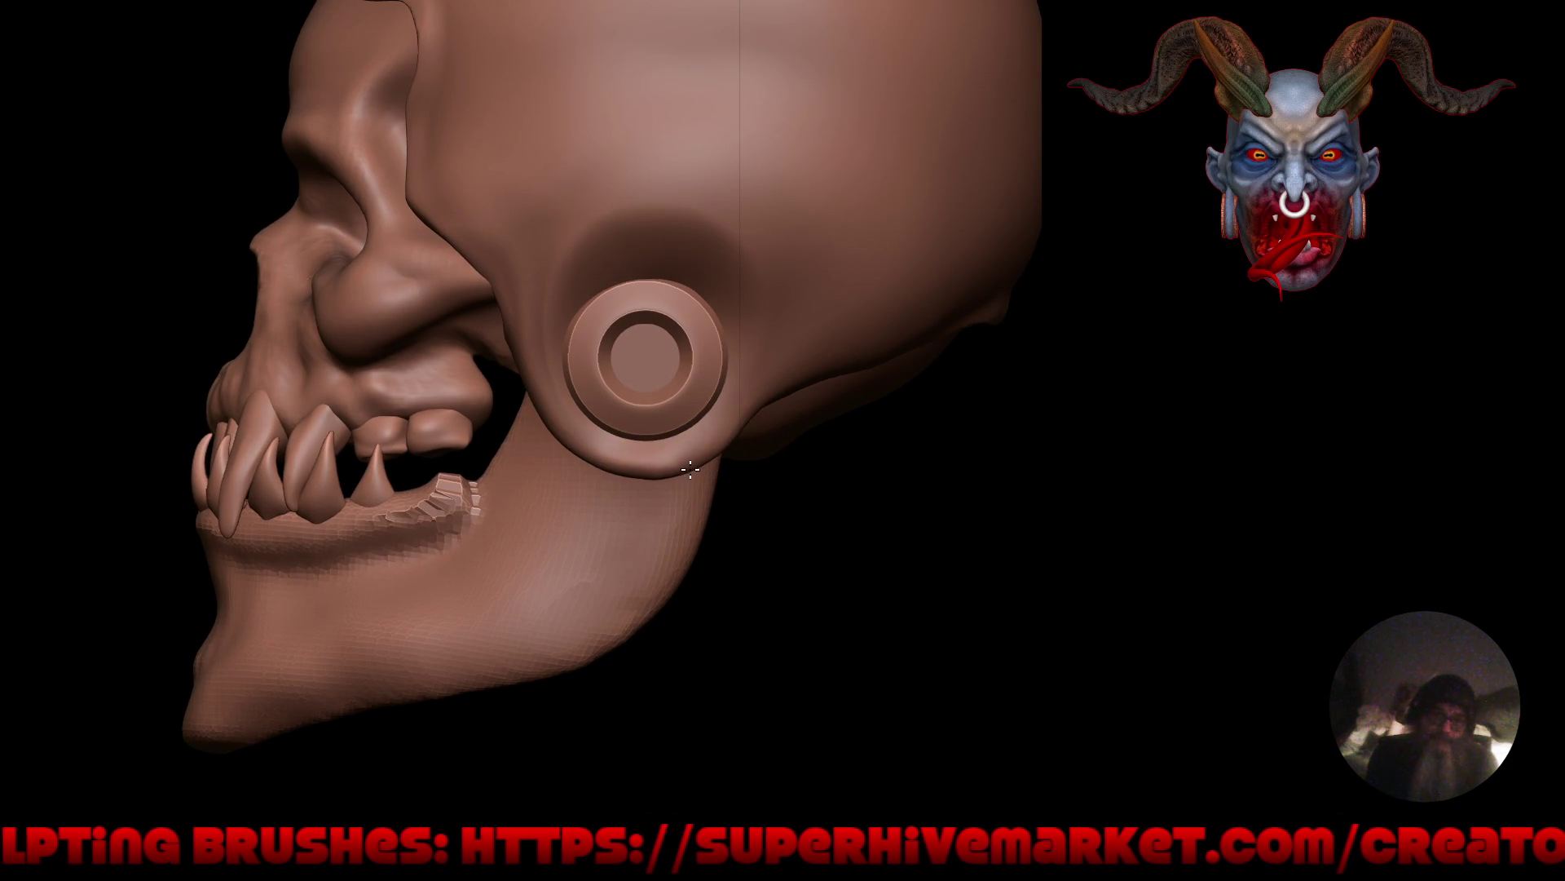
scroll(745, 440, down, 5)
mouse_move(786, 622)
mouse_down()
mouse_move(905, 628)
mouse_move(902, 601)
mouse_move(1024, 597)
mouse_move(937, 611)
mouse_move(832, 588)
mouse_move(874, 525)
mouse_move(943, 511)
mouse_move(891, 615)
mouse_move(856, 625)
mouse_move(888, 618)
mouse_move(908, 584)
mouse_move(738, 402)
mouse_move(815, 399)
mouse_move(718, 395)
mouse_move(762, 454)
mouse_move(641, 306)
mouse_up()
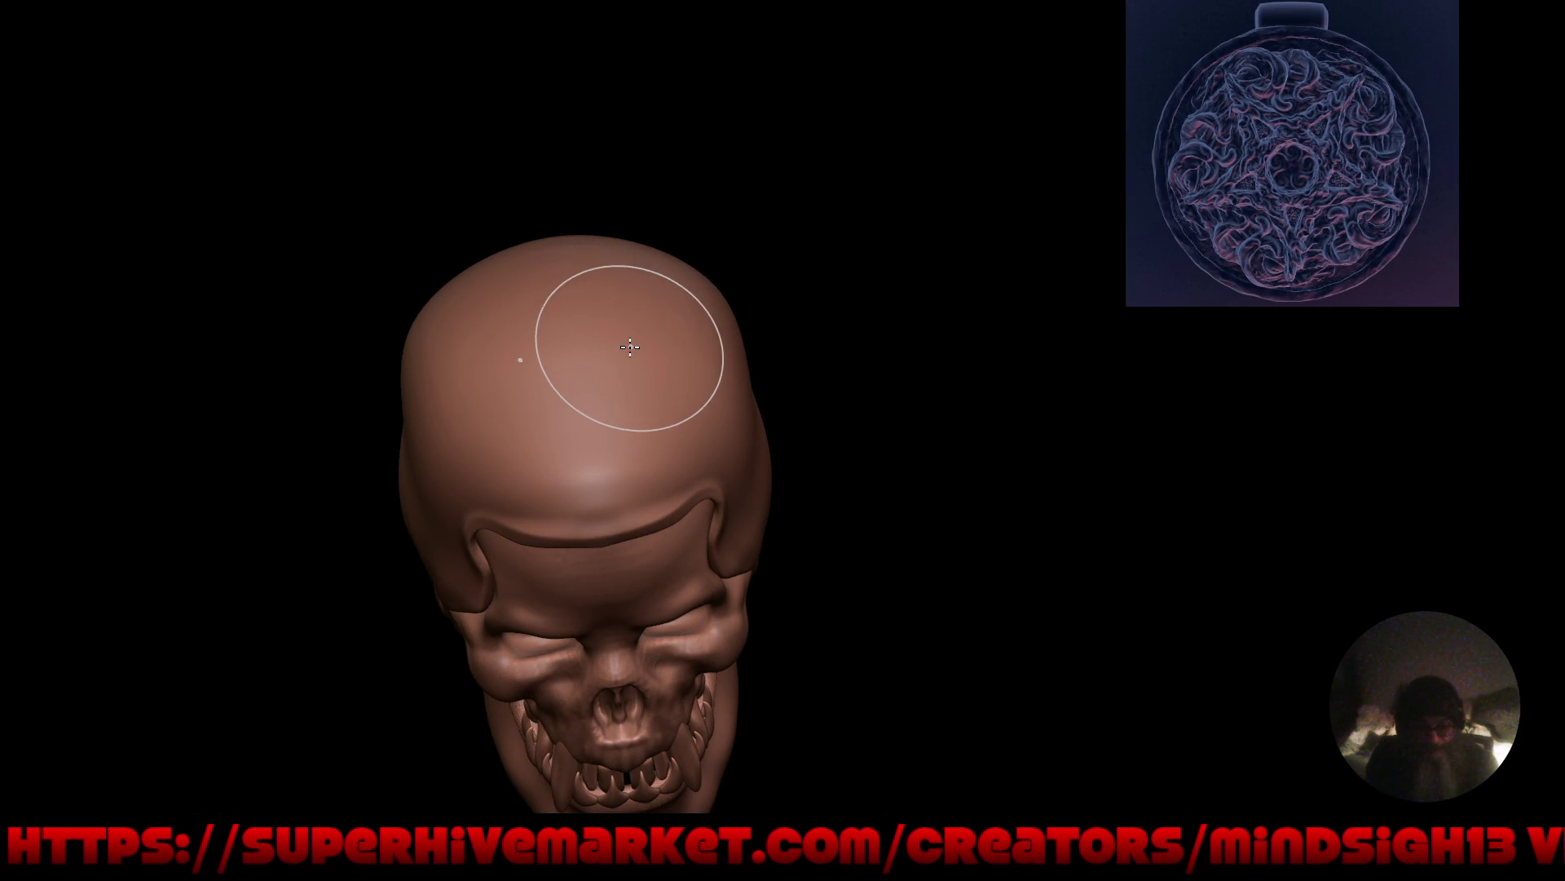
Restore the interface and set the Mask brush Stroke Method to Line.
key(ctrl+alt+space)
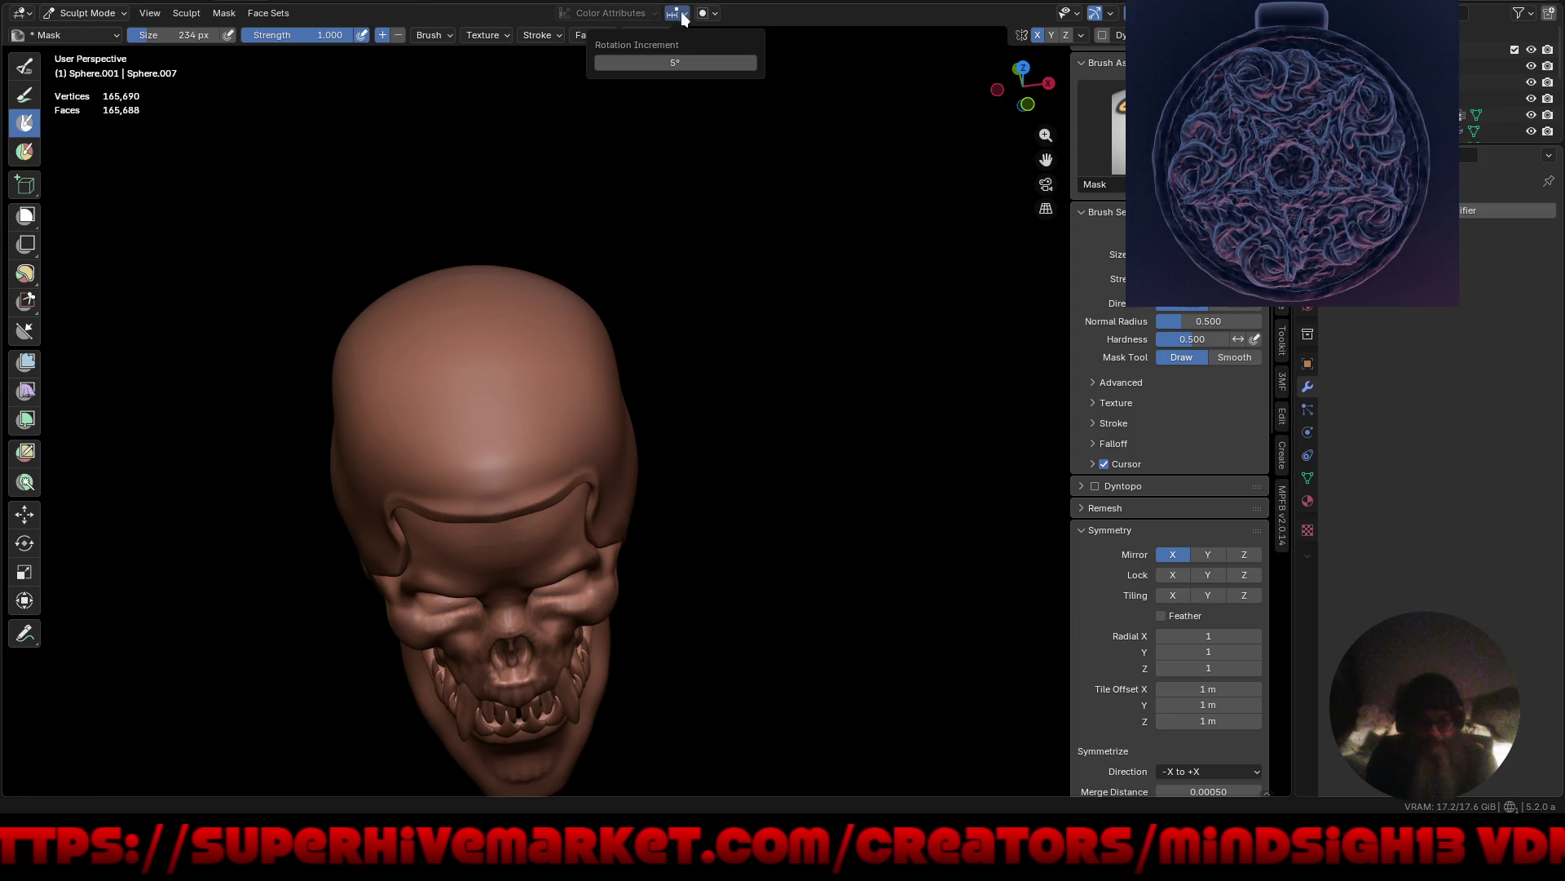
click(554, 38)
click(559, 66)
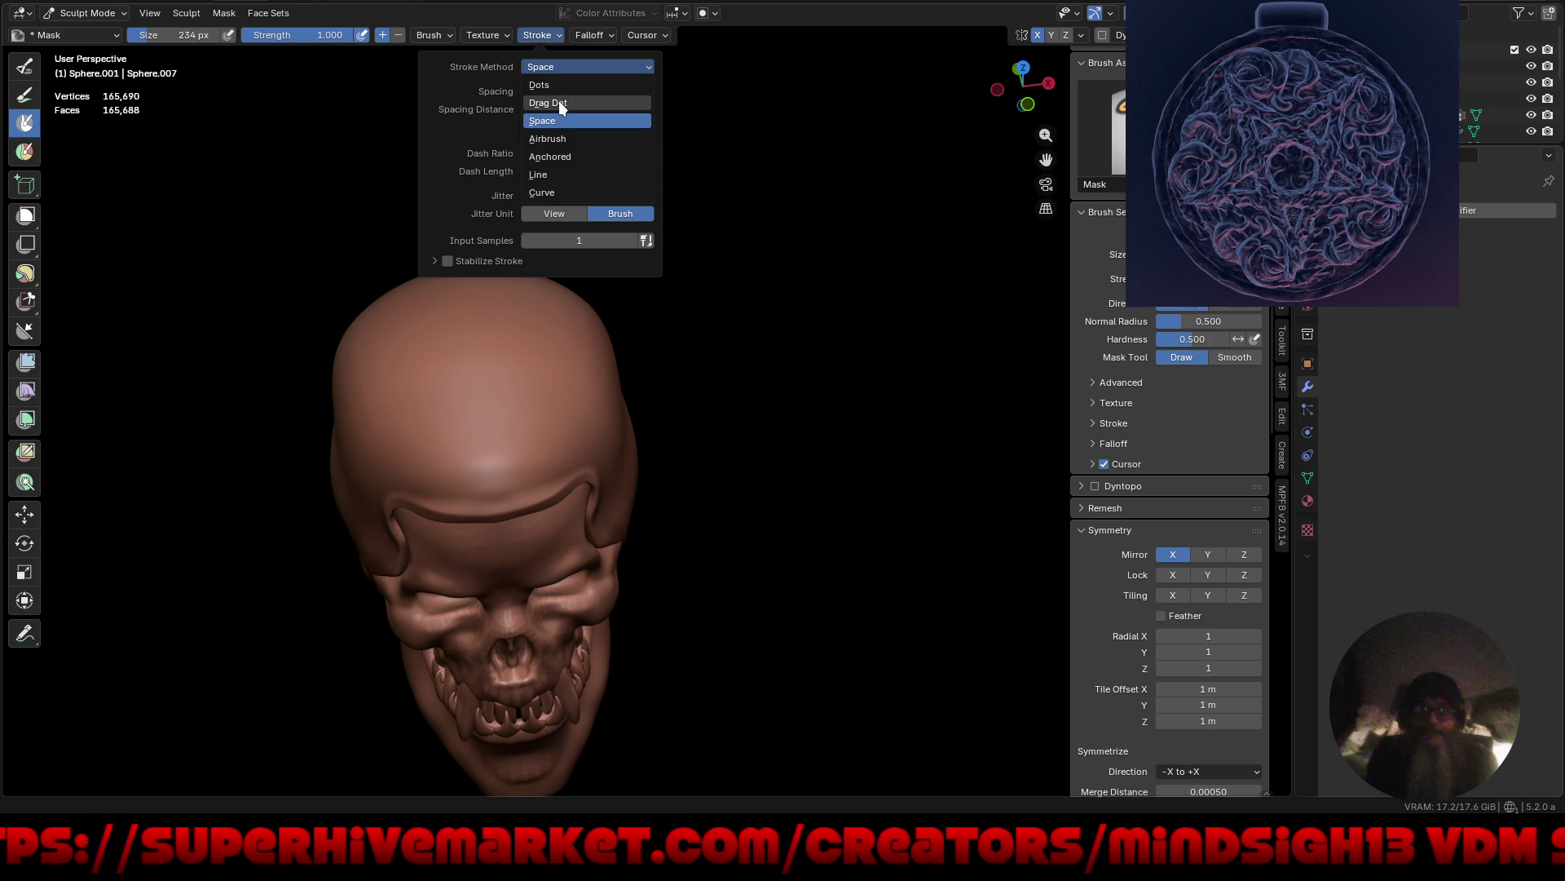
click(561, 173)
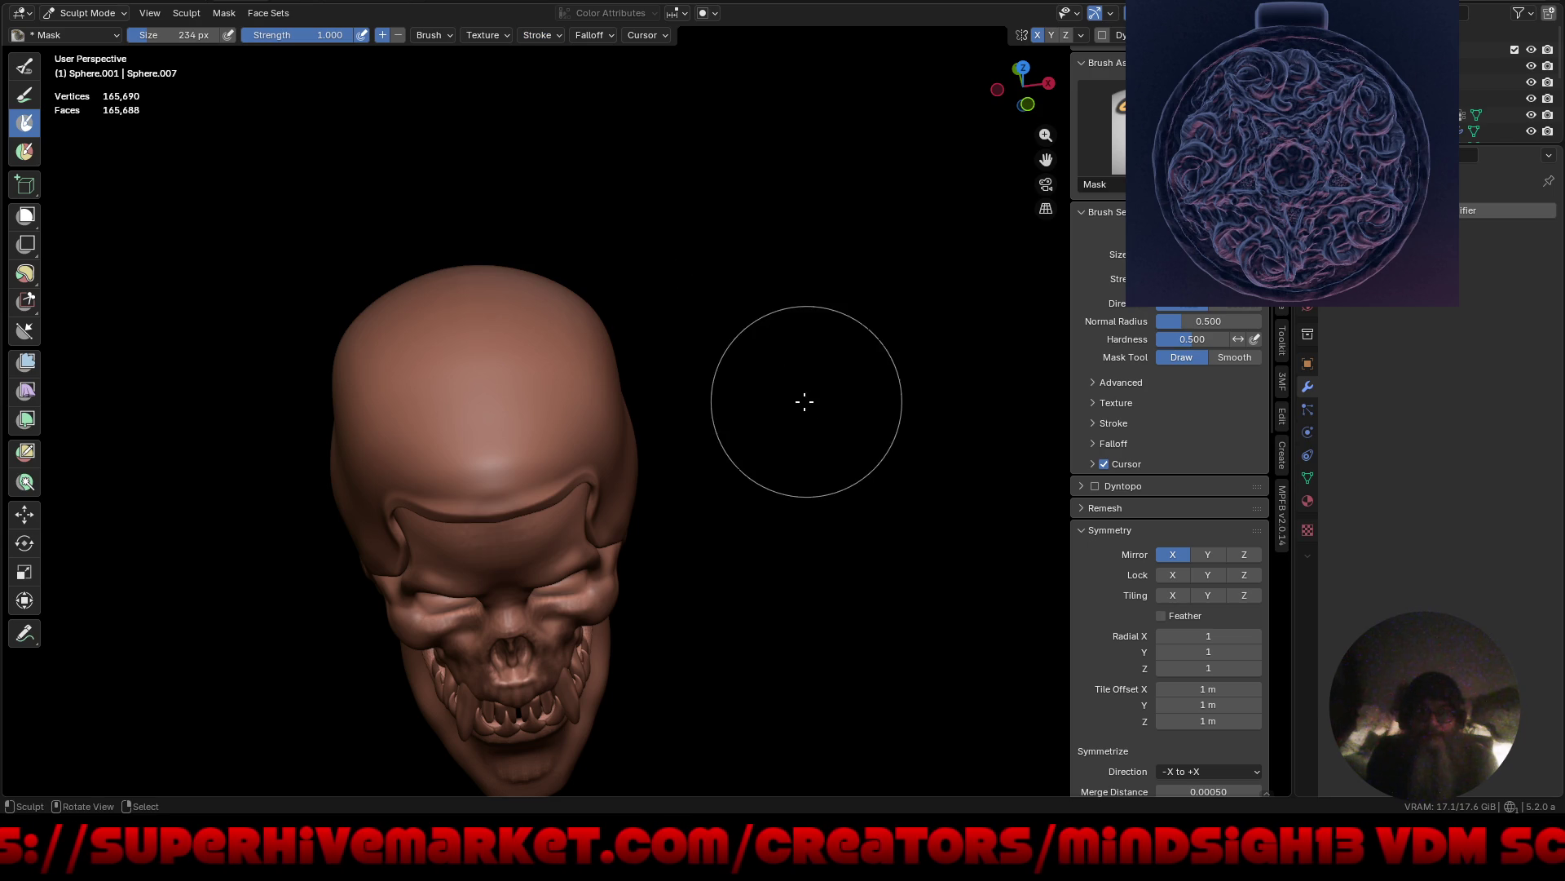
In Top view, with a 70 px brush at strength 1.000, line-mask the cranium's centre.
key(KP_7)
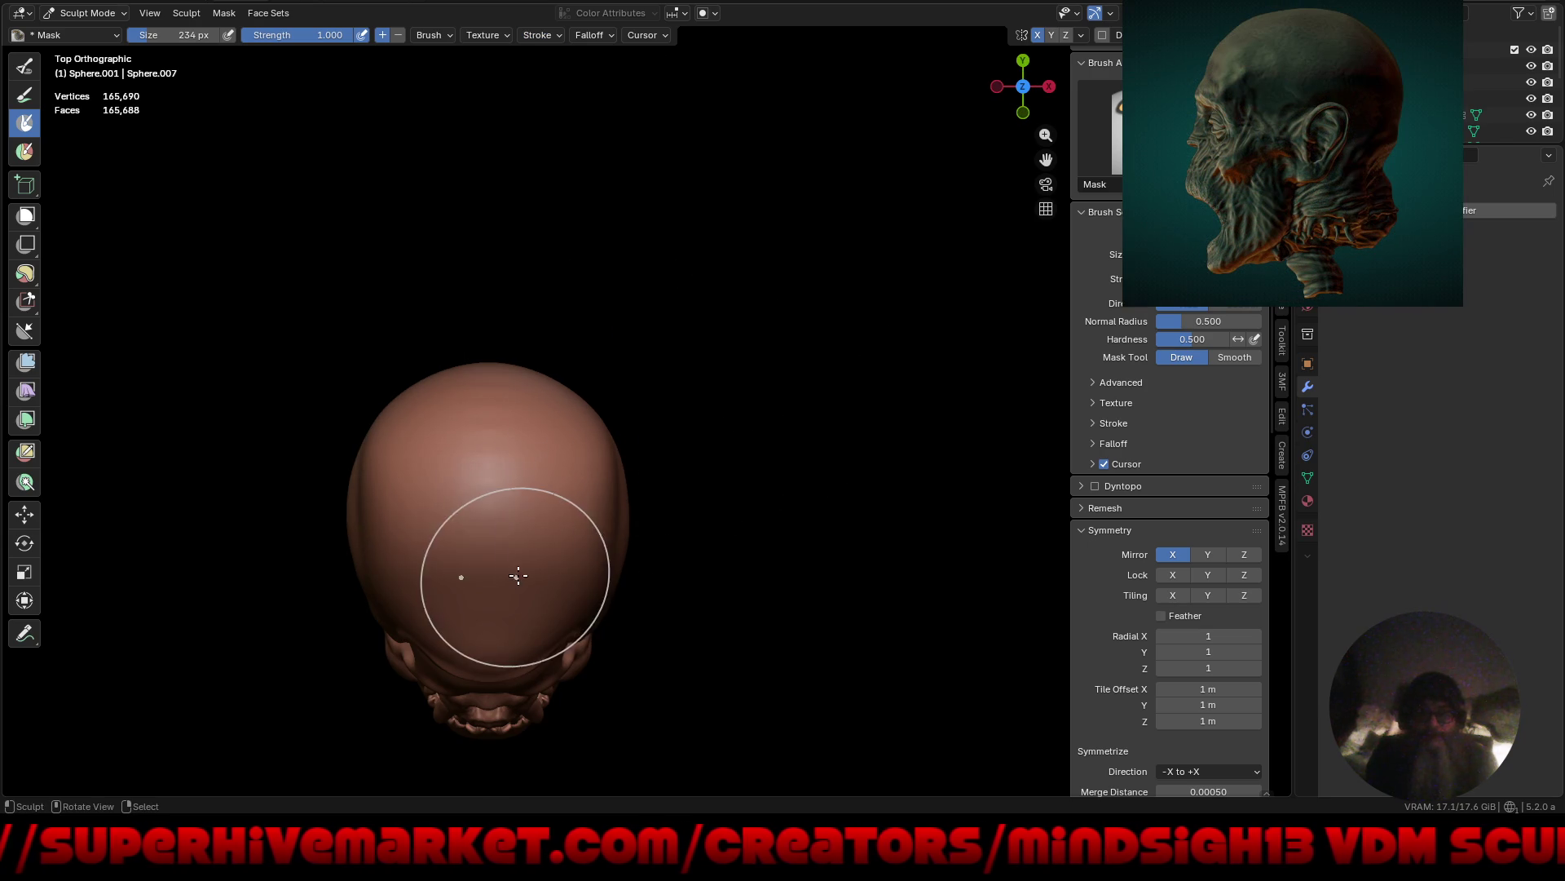
drag(514, 560, 517, 576)
scroll(577, 489, up, 3)
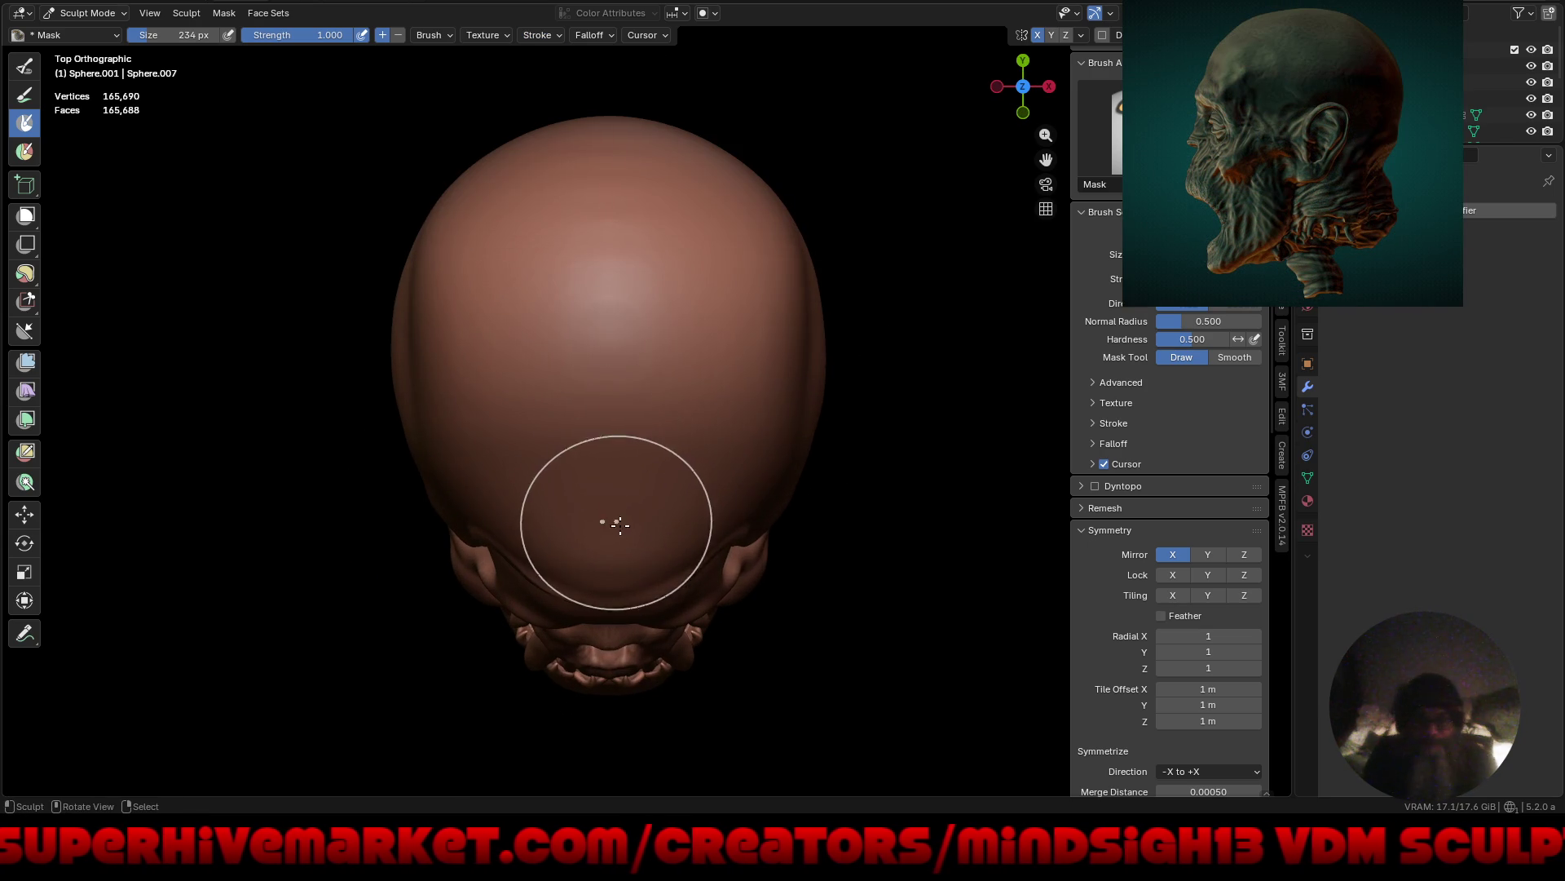
key(f)
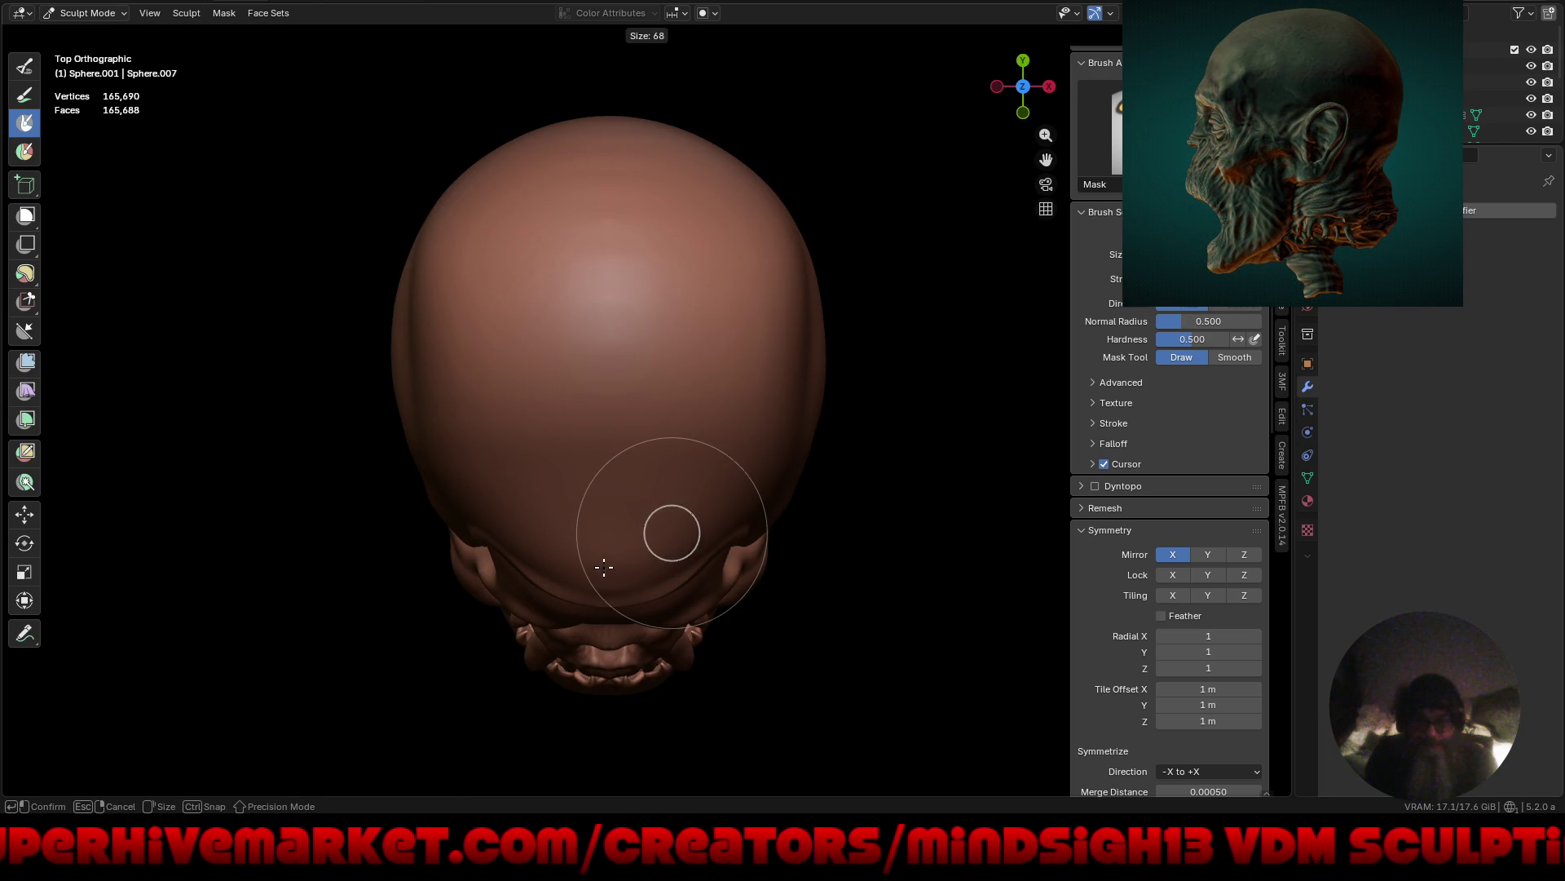
click(608, 572)
key(shift+f)
click(639, 576)
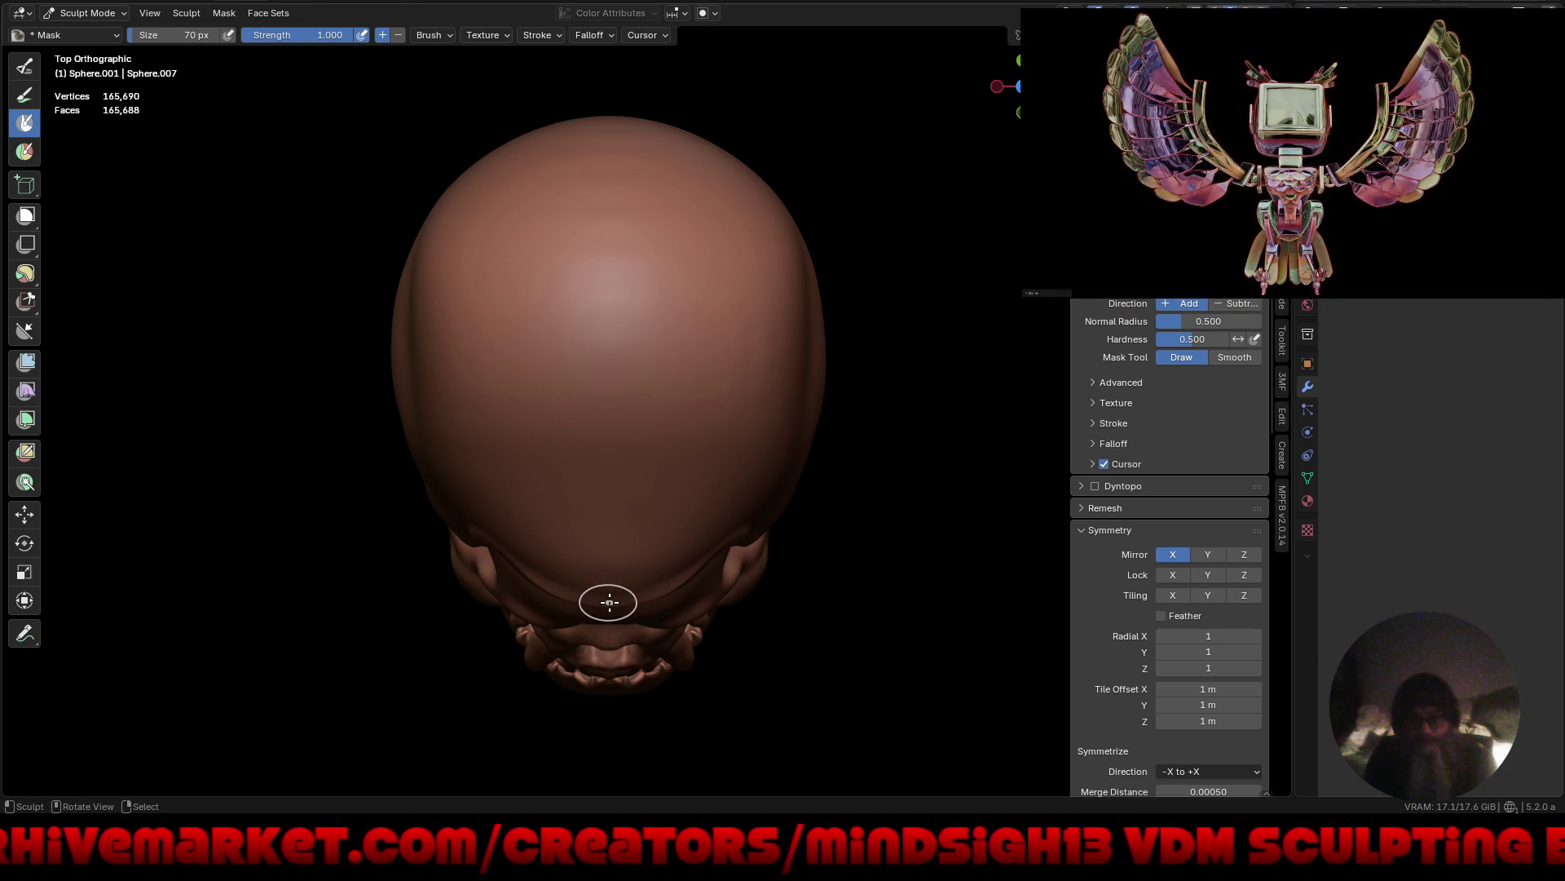
drag(590, 102, 610, 98)
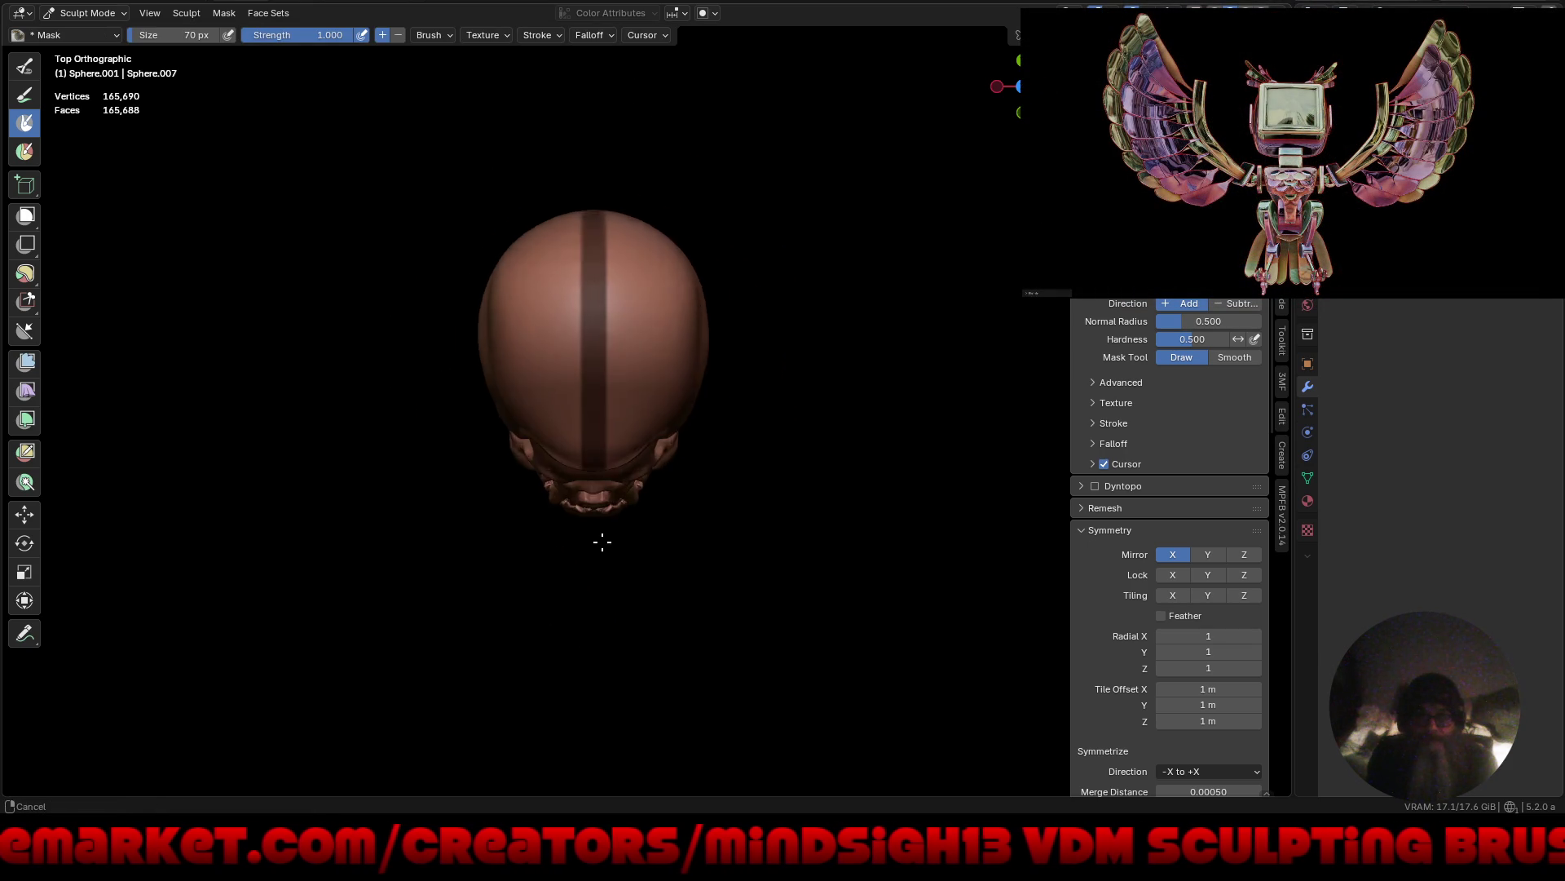
mouse_move(601, 538)
middle_down()
mouse_move(429, 379)
mouse_move(252, 402)
mouse_move(638, 448)
mouse_move(709, 388)
mouse_move(694, 371)
middle_up()
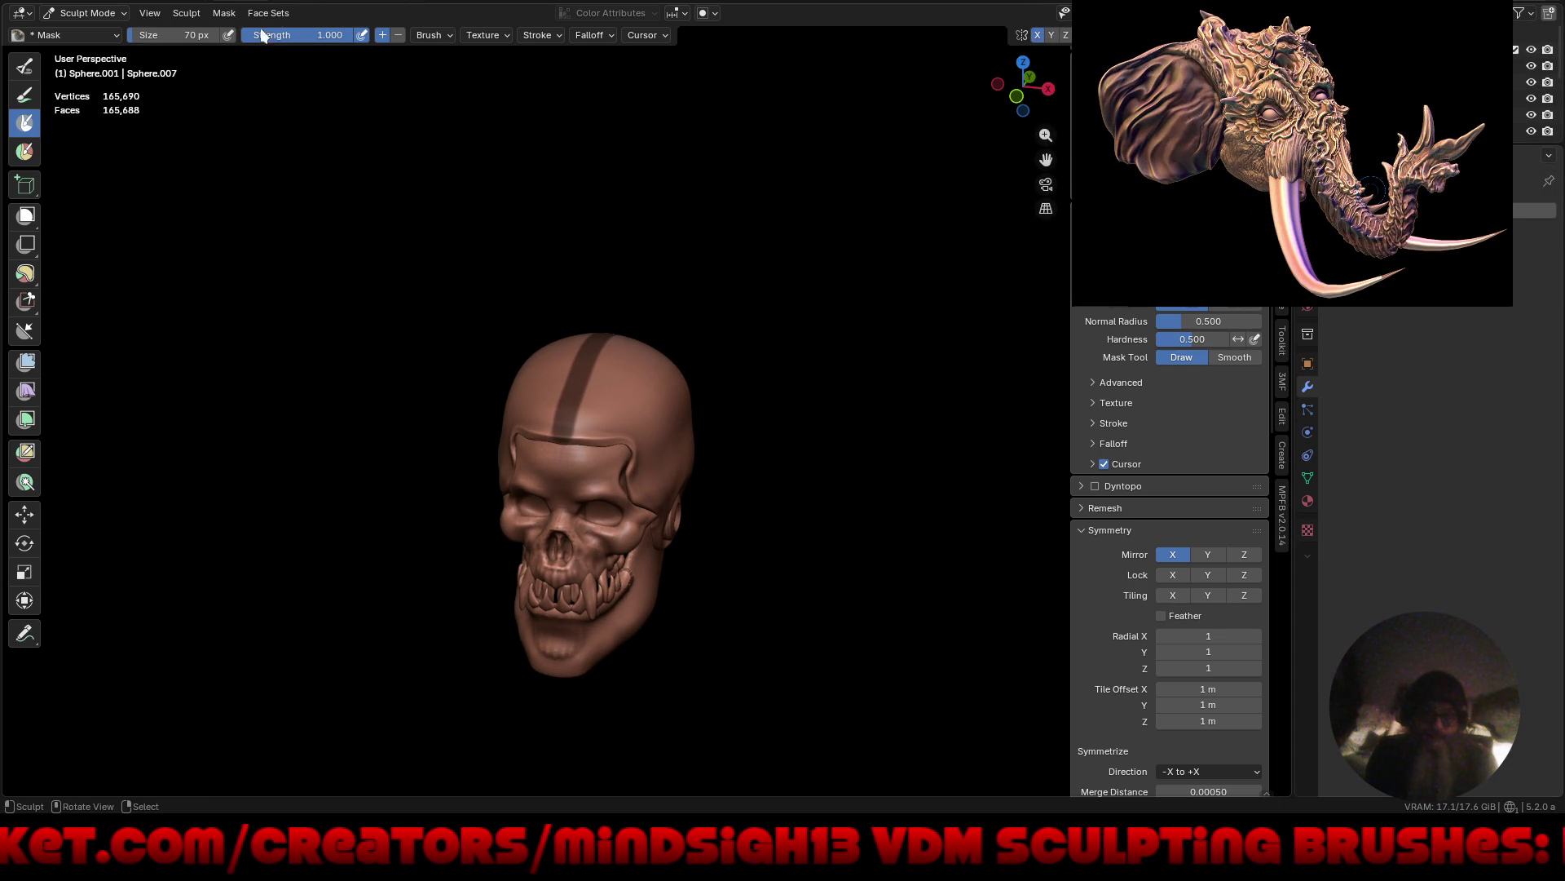
Run Mask > Mask Extract with Extract as Solid to make the stripe a mesh.
click(222, 15)
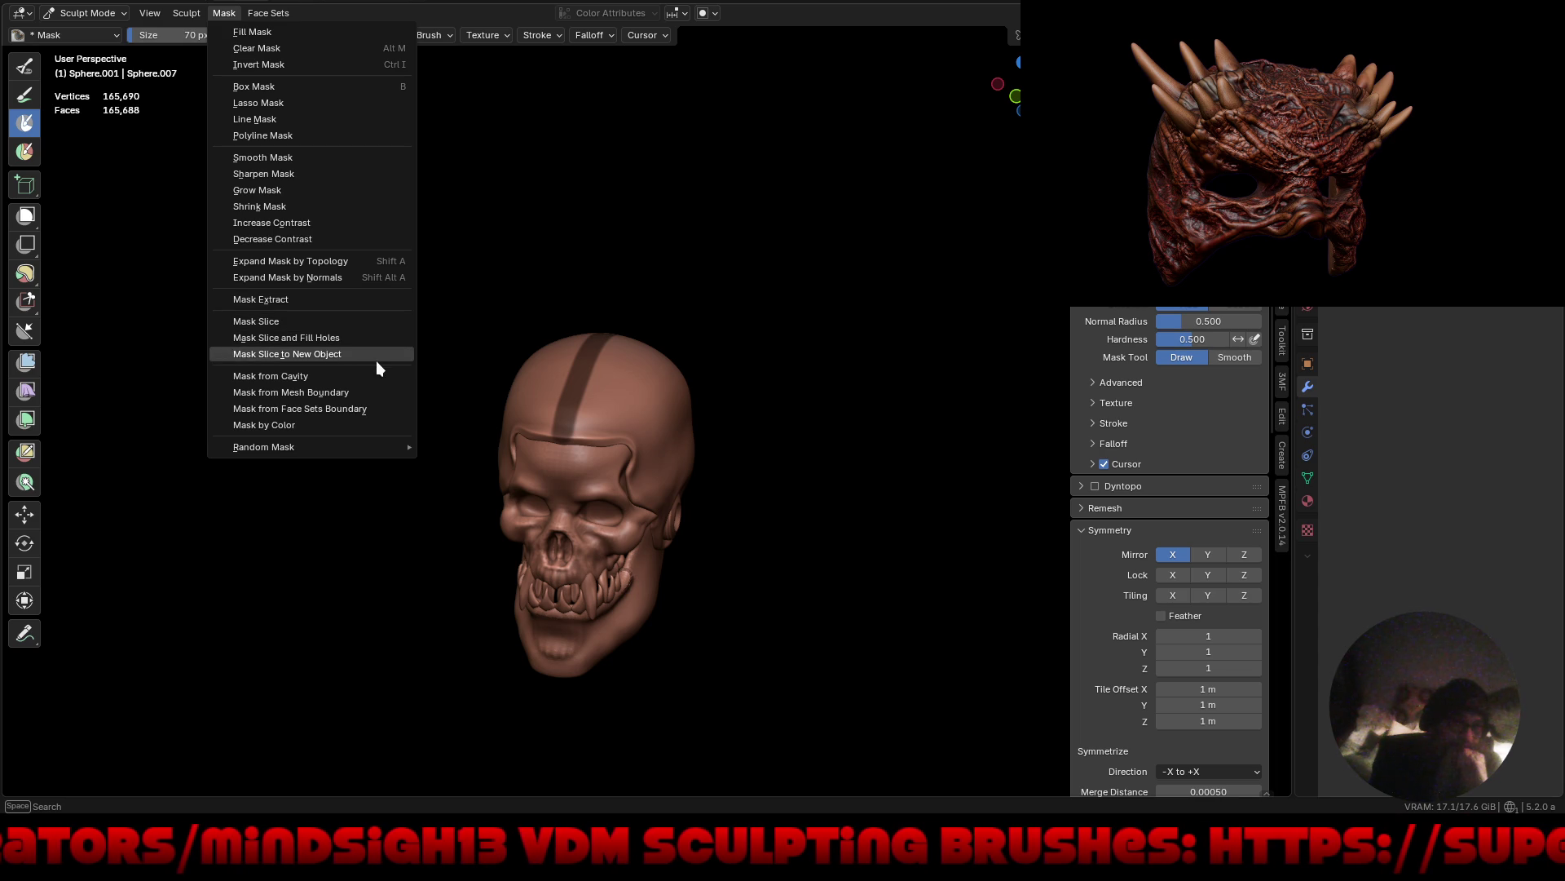
click(312, 298)
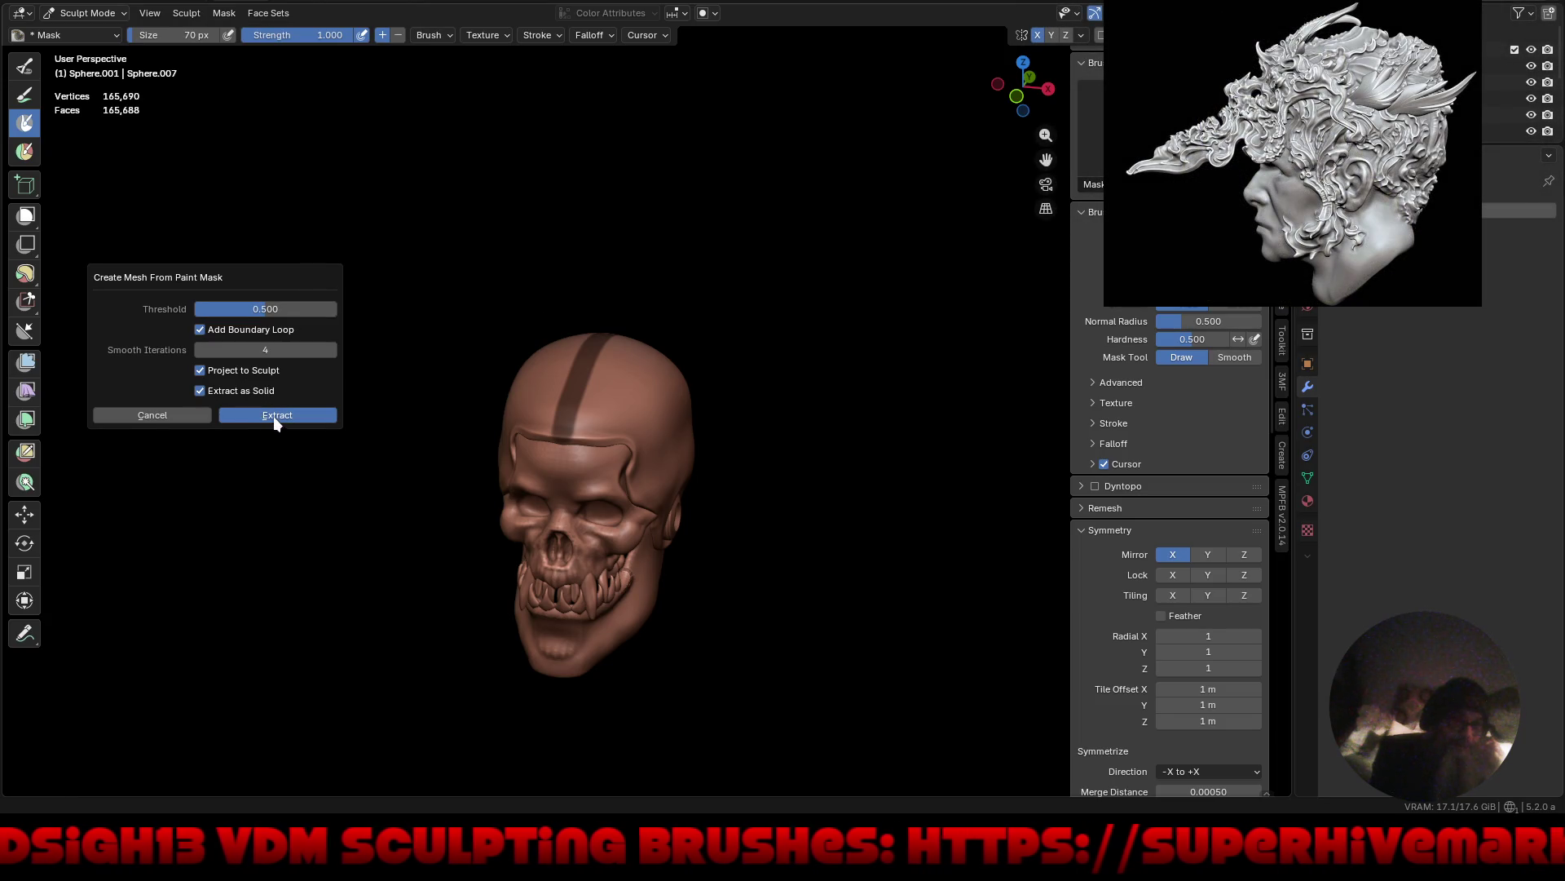
key(Return)
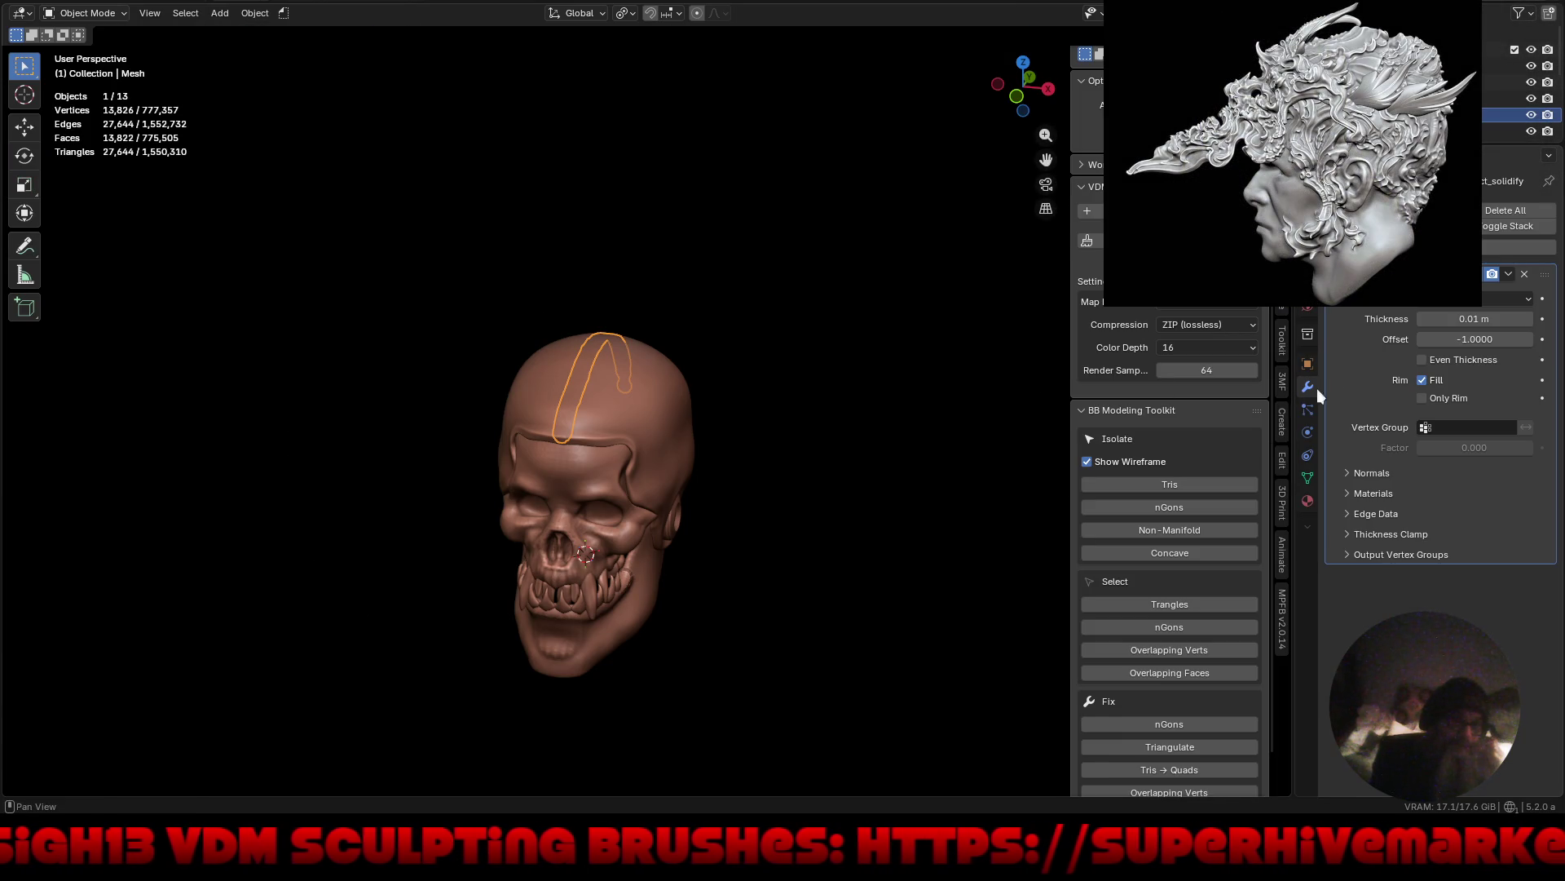
Set the crest's Solidify Thickness to 0.49 m and Offset from -1 to 0.
drag(1468, 319, 1518, 319)
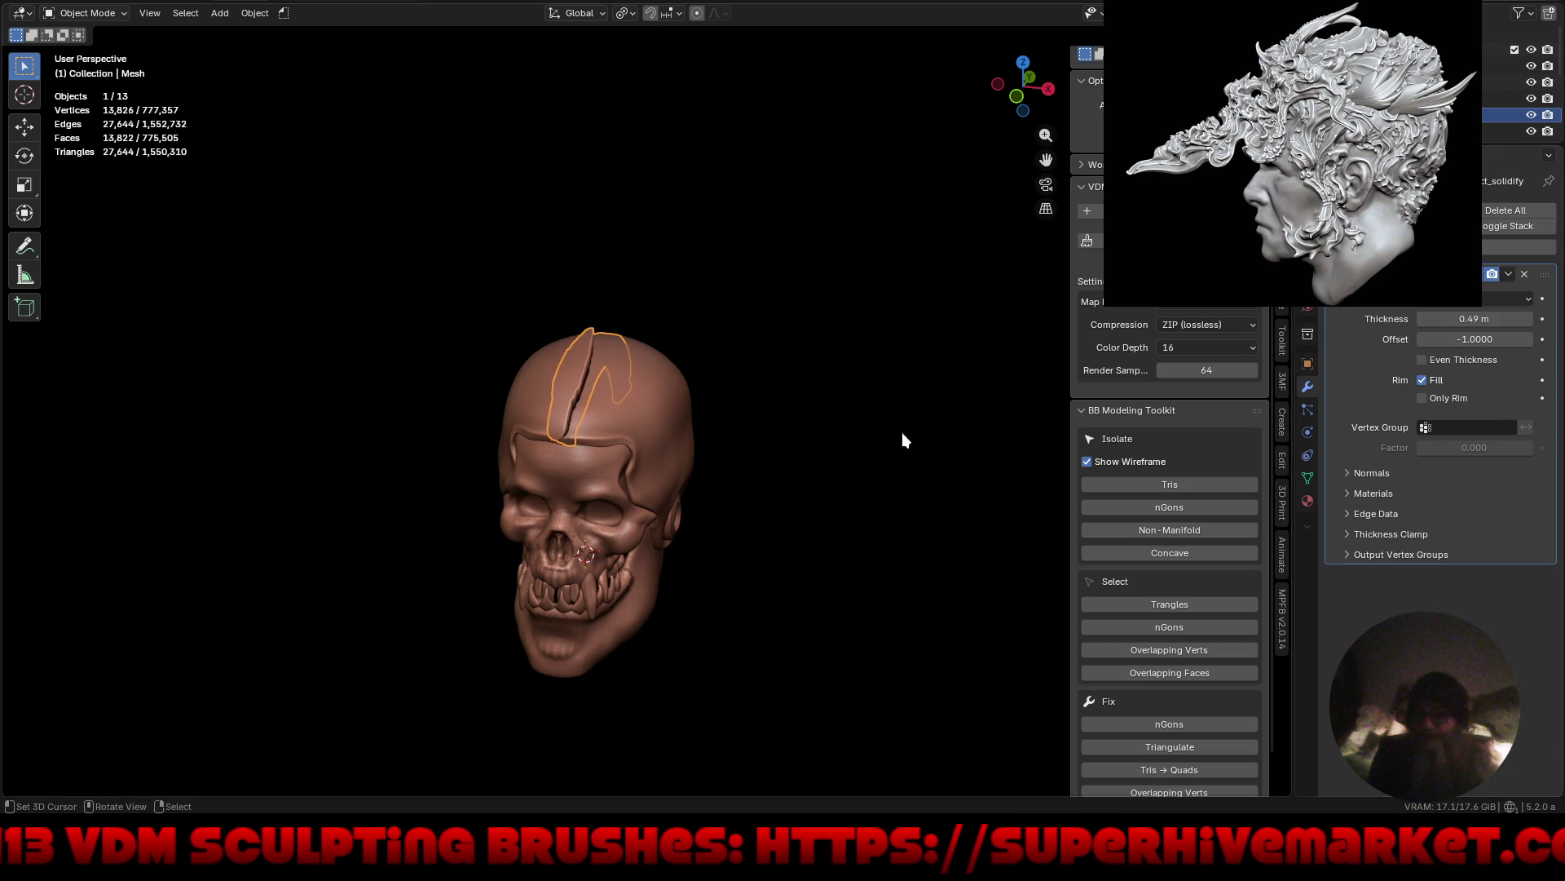
mouse_move(902, 434)
middle_down()
mouse_move(702, 450)
mouse_move(747, 378)
mouse_move(982, 354)
mouse_move(996, 336)
mouse_move(685, 447)
mouse_move(716, 441)
middle_up()
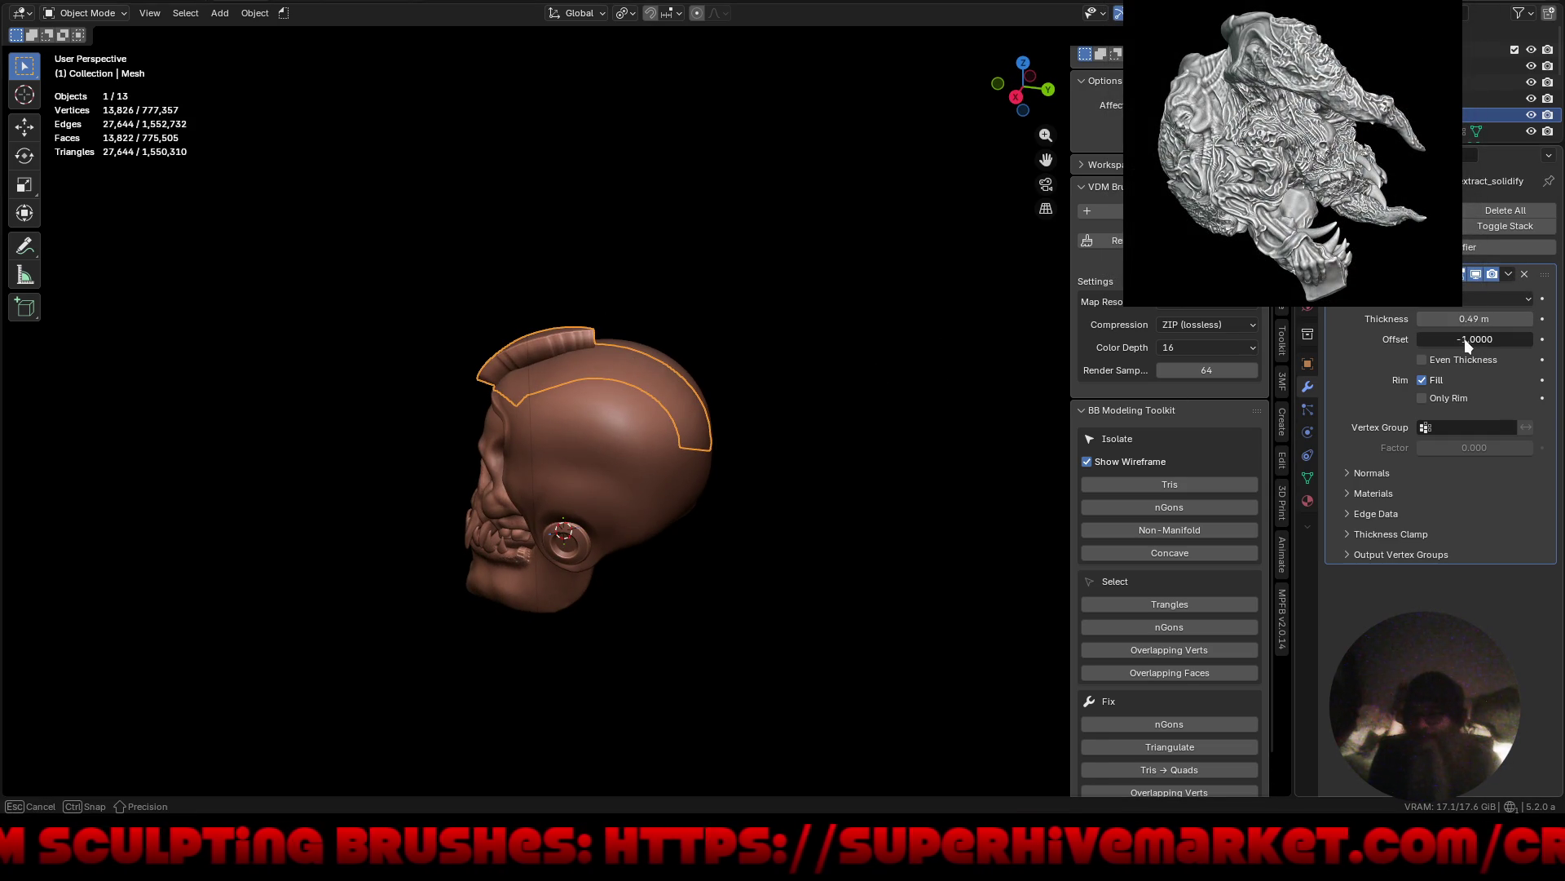
mouse_move(1464, 339)
mouse_down()
mouse_move(1519, 334)
mouse_move(1478, 344)
mouse_move(1500, 340)
mouse_up()
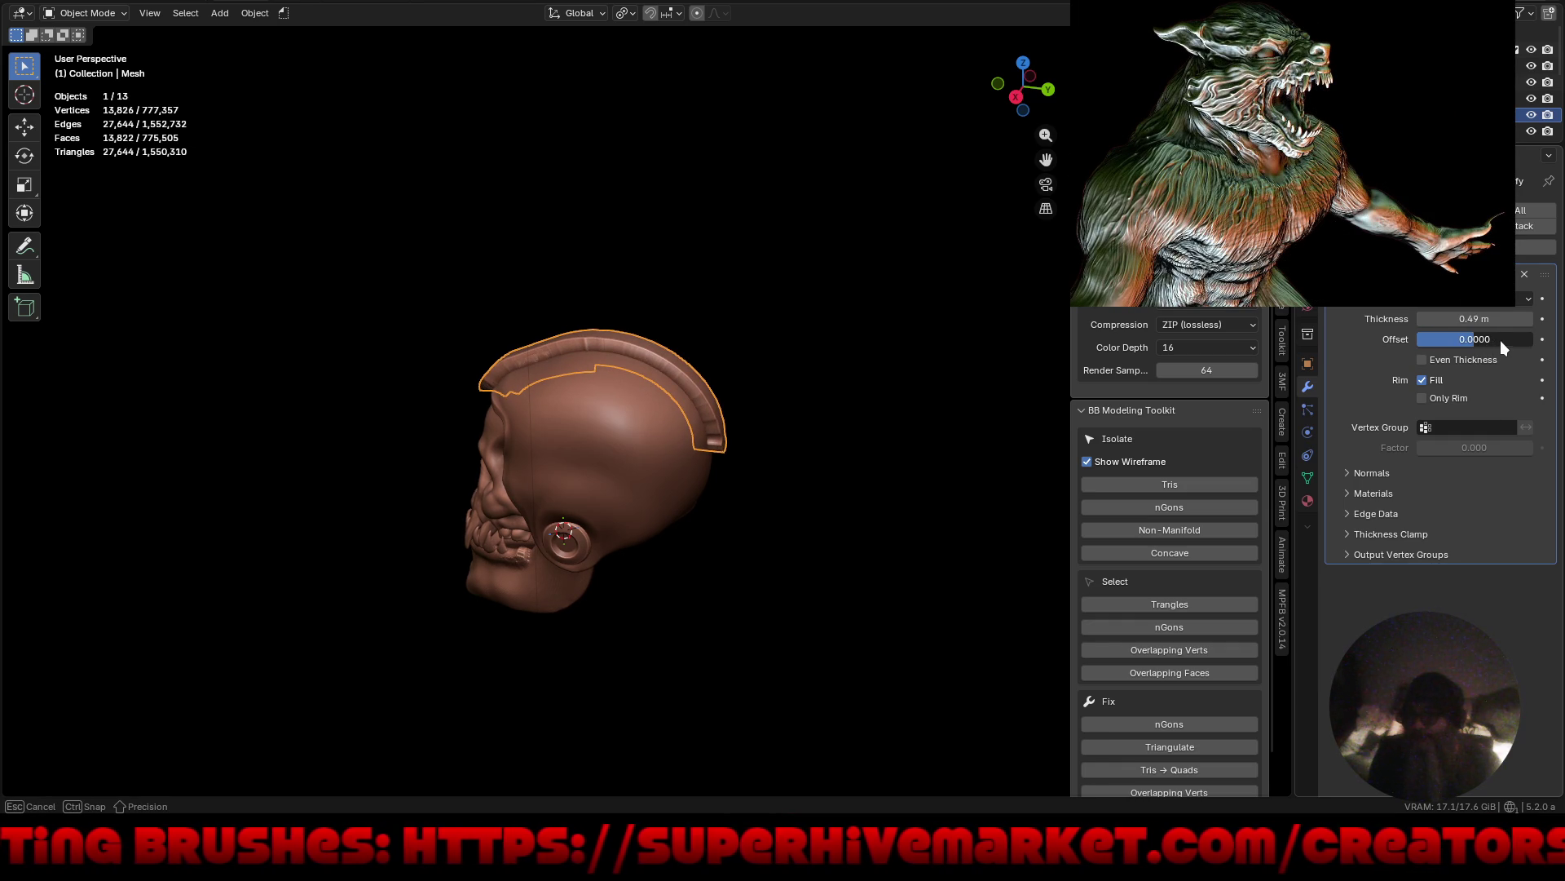
mouse_move(1027, 430)
middle_down()
mouse_move(815, 468)
mouse_move(1016, 429)
mouse_move(1362, 398)
mouse_move(859, 416)
mouse_move(944, 426)
mouse_move(741, 444)
mouse_move(859, 482)
mouse_move(791, 475)
mouse_move(1025, 343)
middle_up()
Add a Catmull-Clark Subdivision Surface modifier below Solidify on the crest.
key(shift+a)
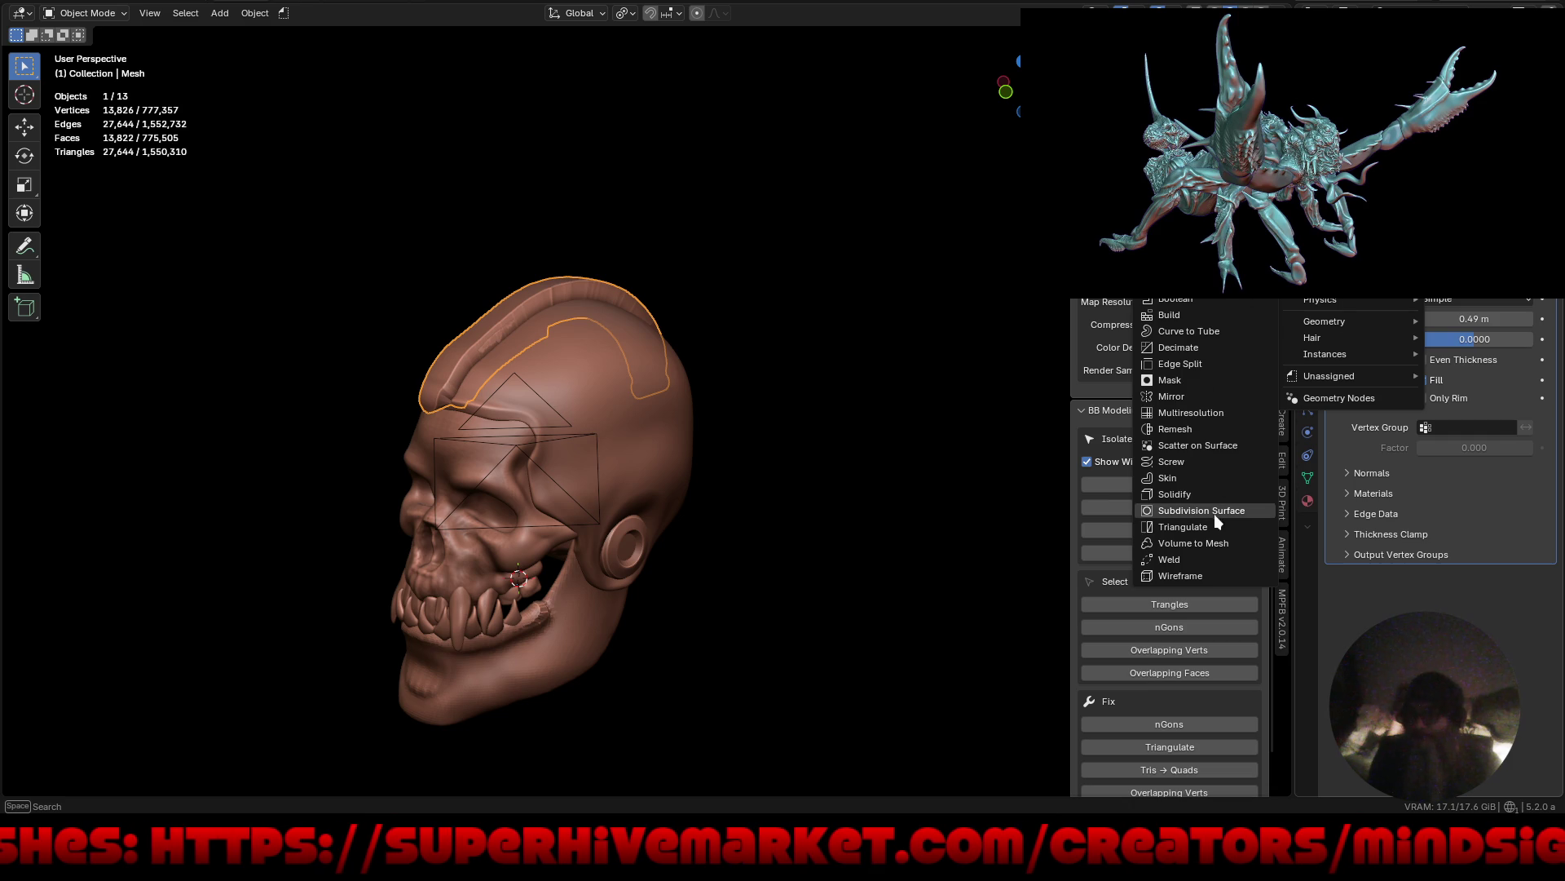
click(1219, 511)
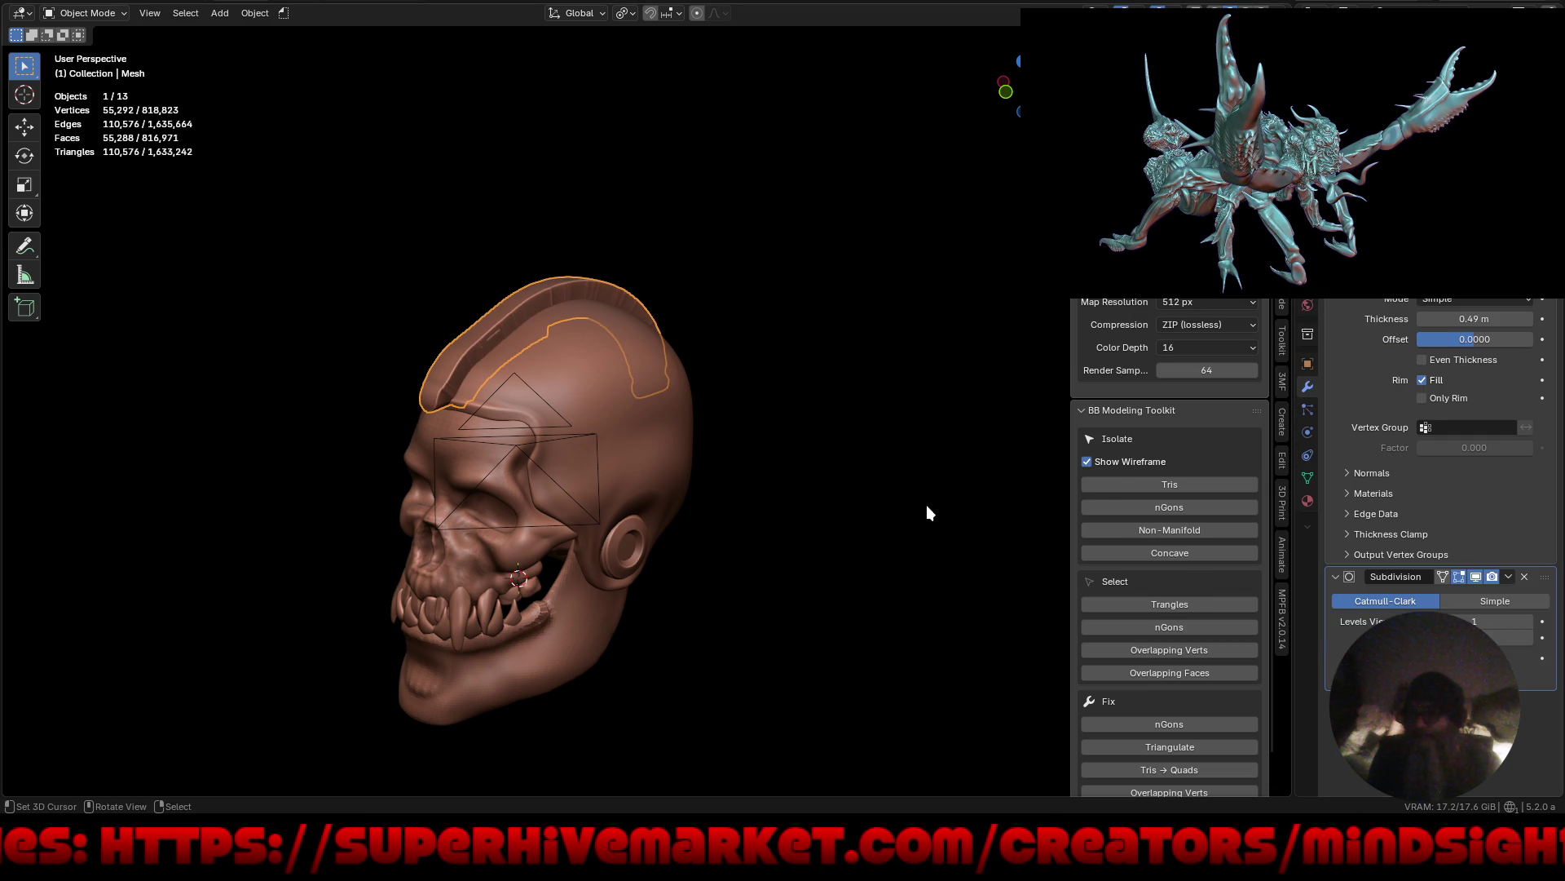
mouse_move(844, 515)
middle_down()
mouse_move(1085, 460)
mouse_move(920, 434)
mouse_move(789, 474)
middle_up()
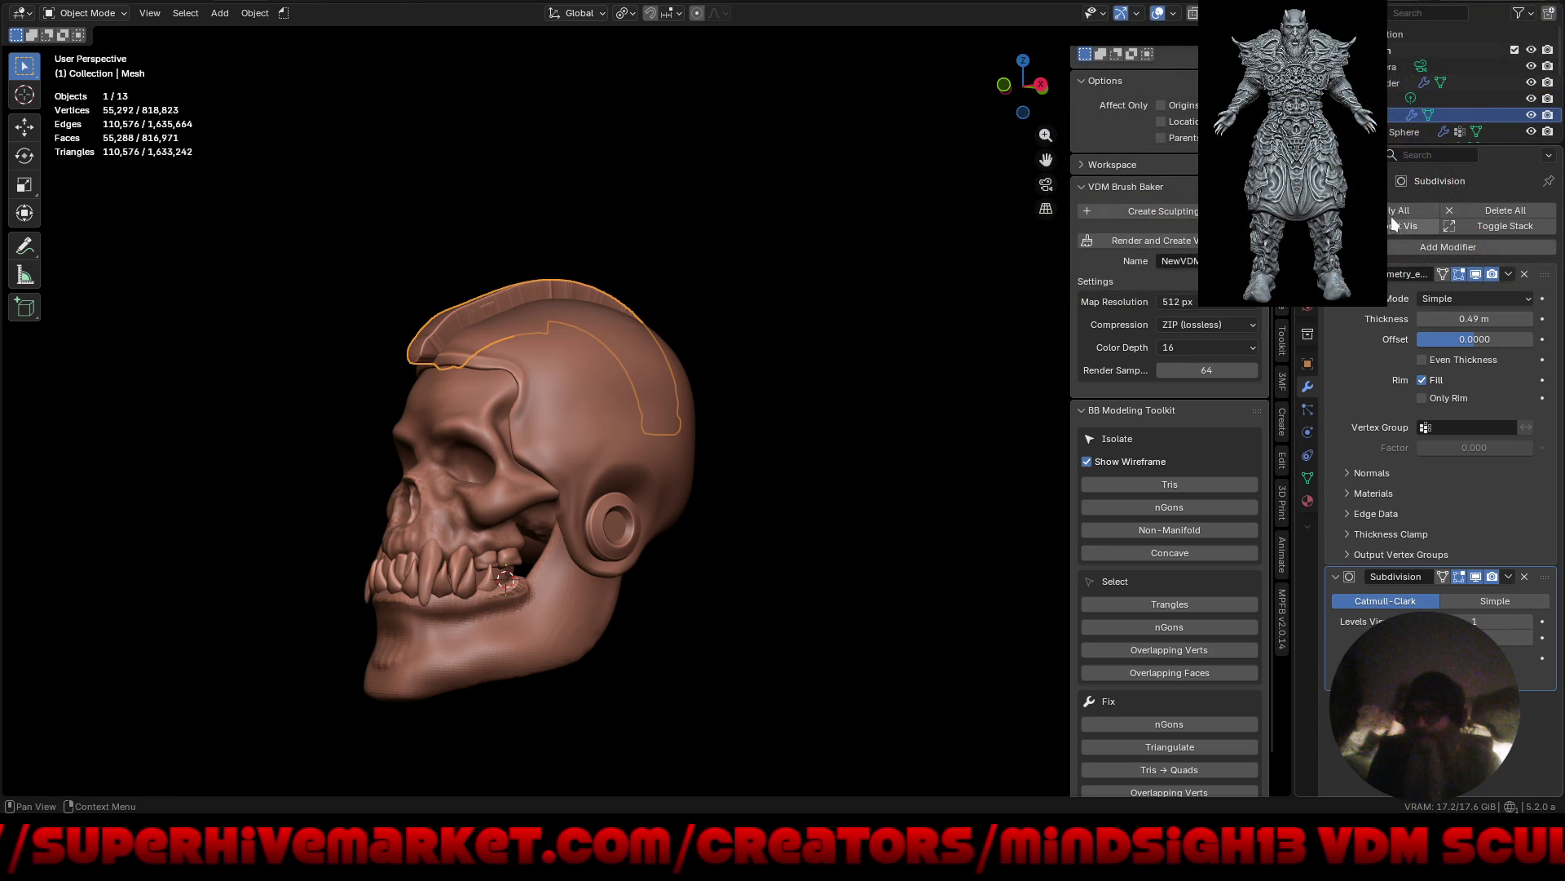
Apply all modifiers and all transforms on the crest.
key(ctrl+a)
click(824, 401)
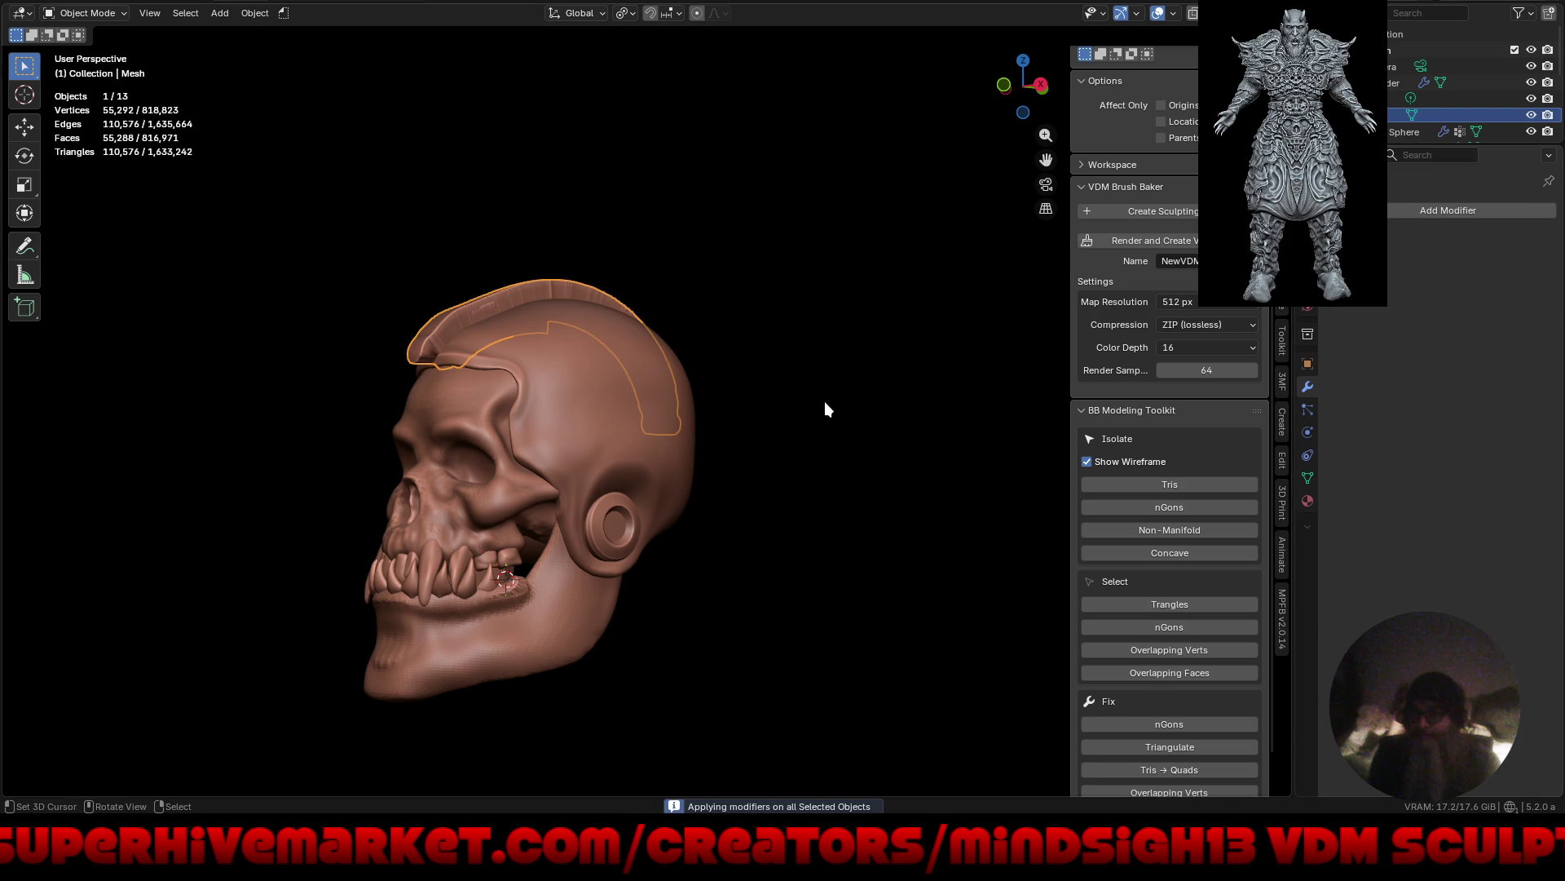
key(ctrl+a)
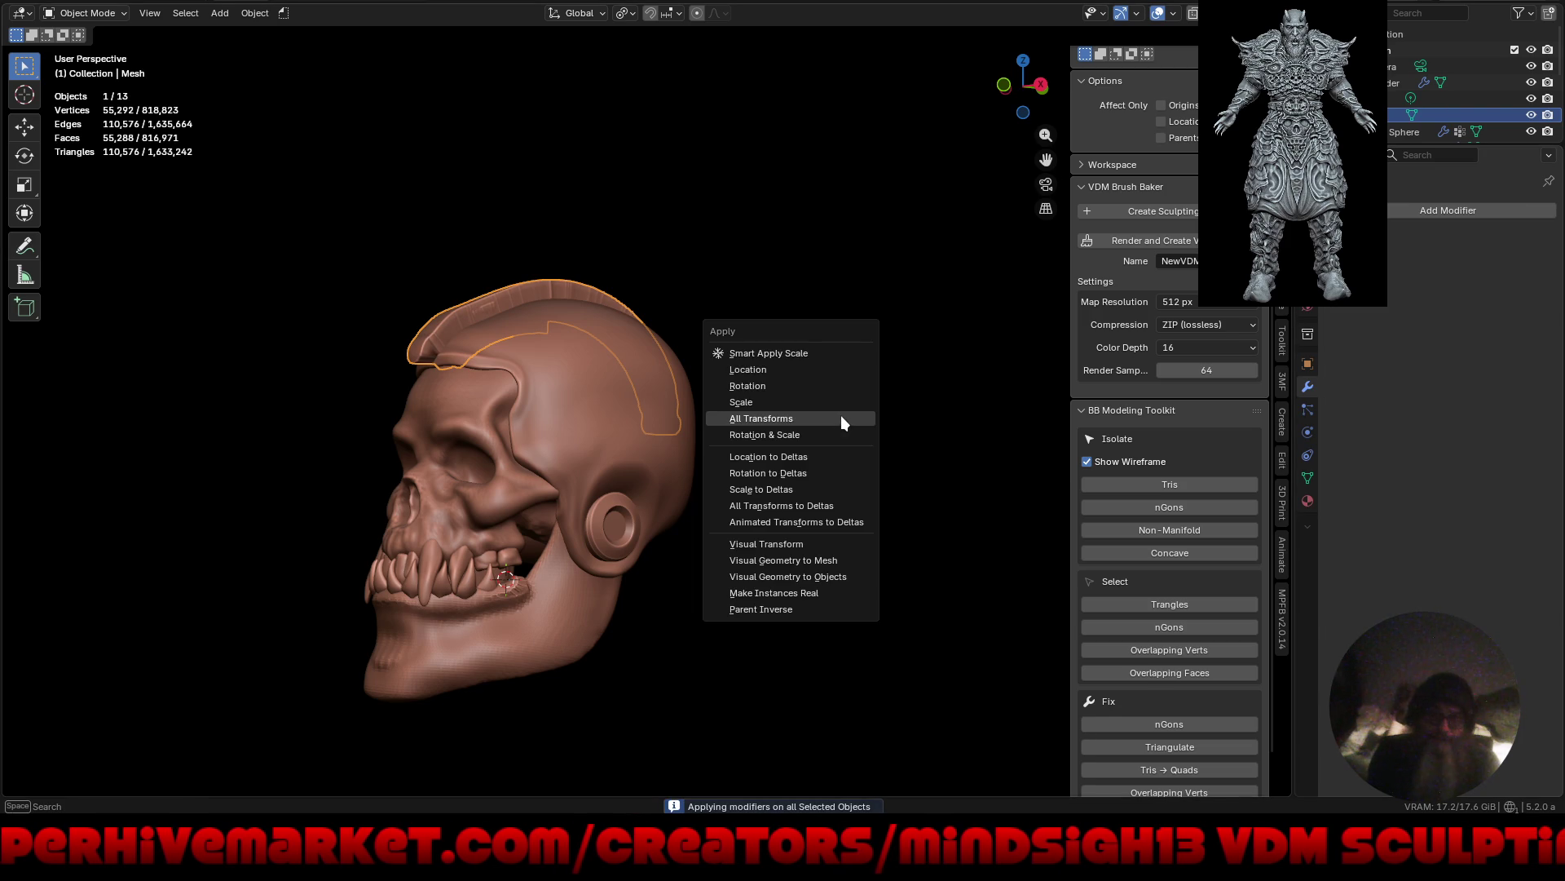
click(840, 415)
Set the crest's origin to geometry and switch it into Sculpt Mode.
right_click(776, 425)
mouse_move(775, 425)
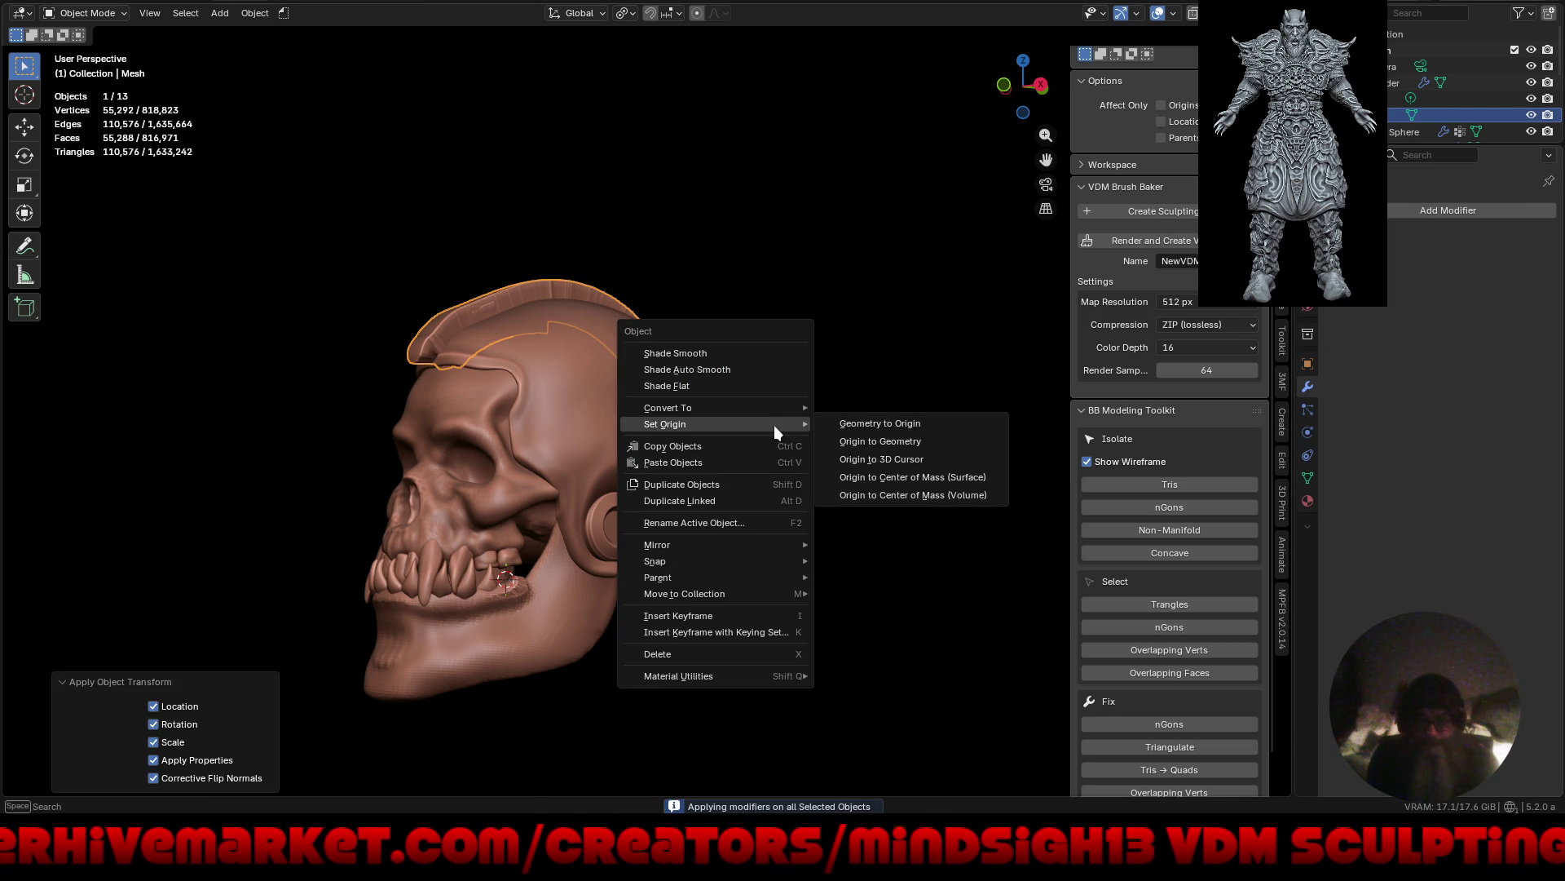
click(874, 439)
key(ctrl+Tab)
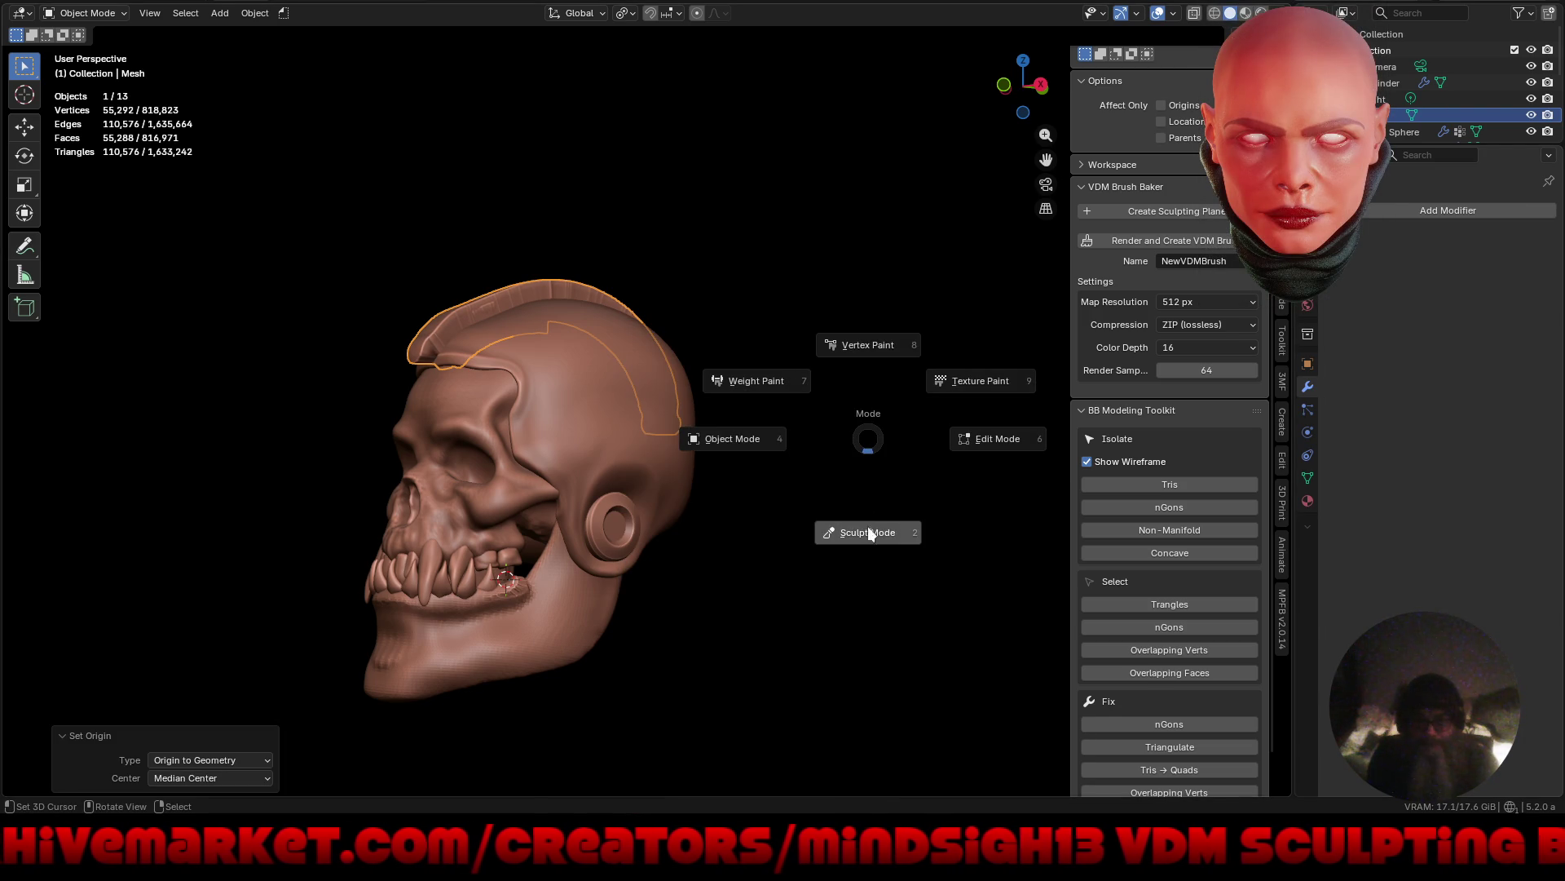
click(781, 586)
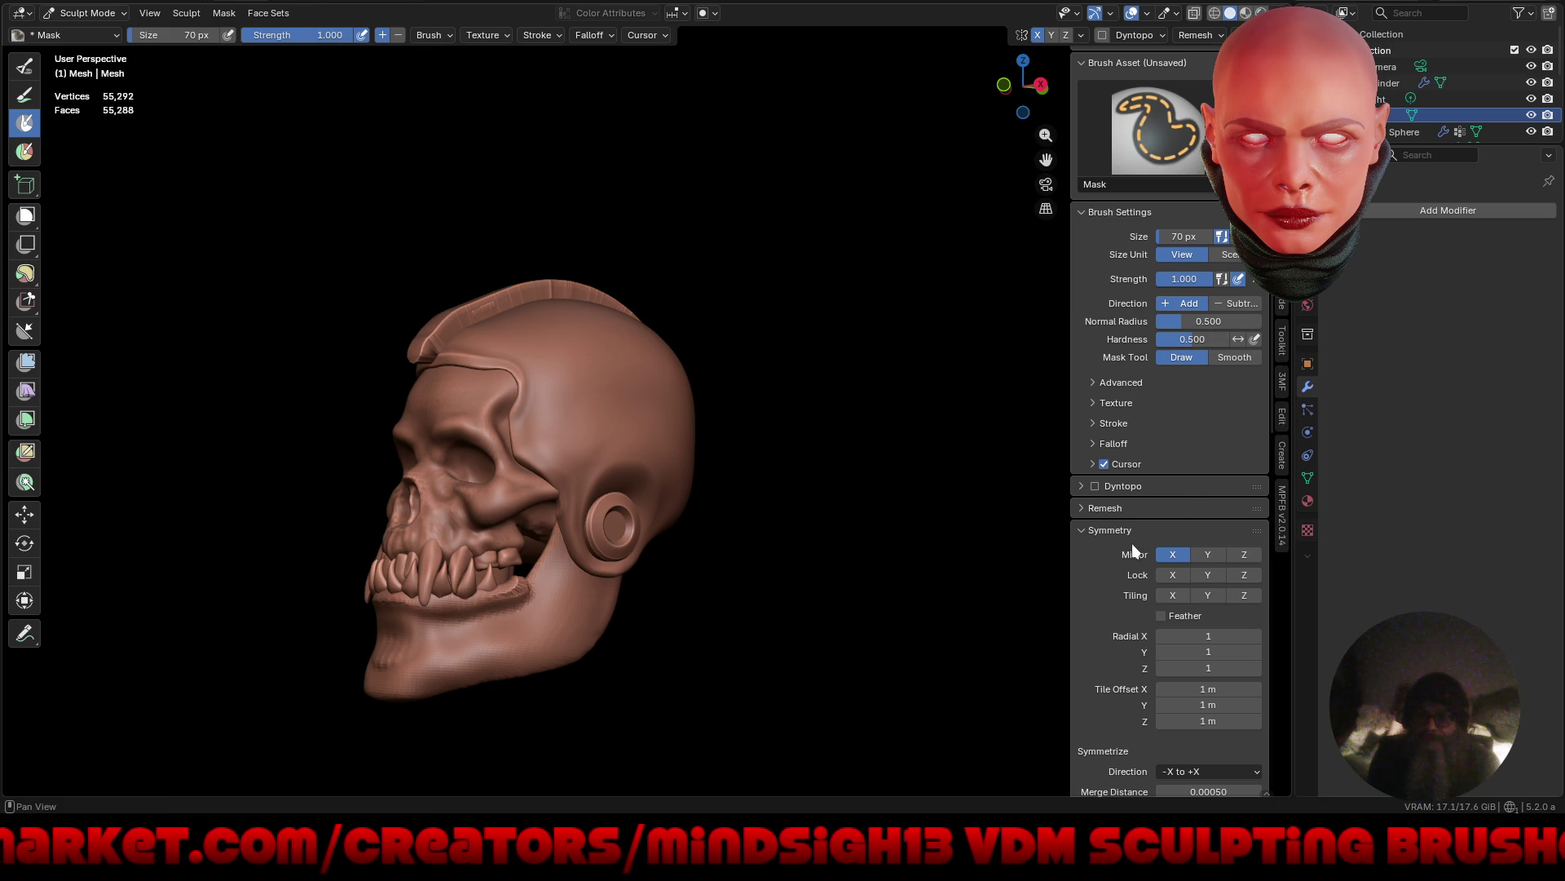
In full-screen view, sculpt the crest's ridge tip and inspect it from several angles.
scroll(1131, 543, down, 10)
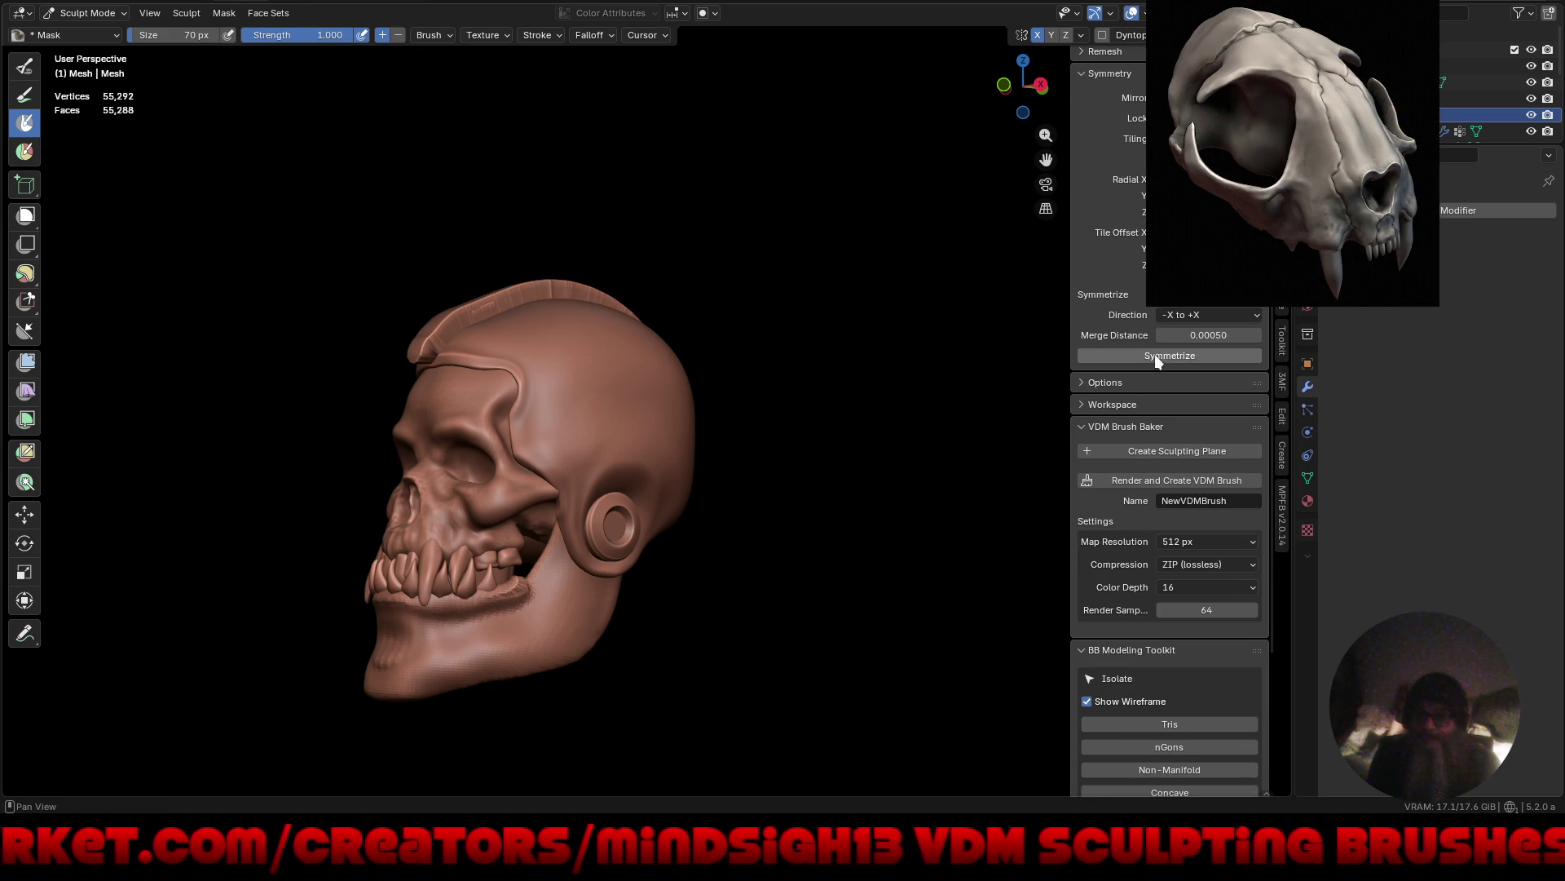
mouse_move(731, 580)
middle_down()
mouse_move(868, 566)
mouse_move(919, 588)
mouse_move(824, 538)
middle_up()
scroll(583, 367, up, 4)
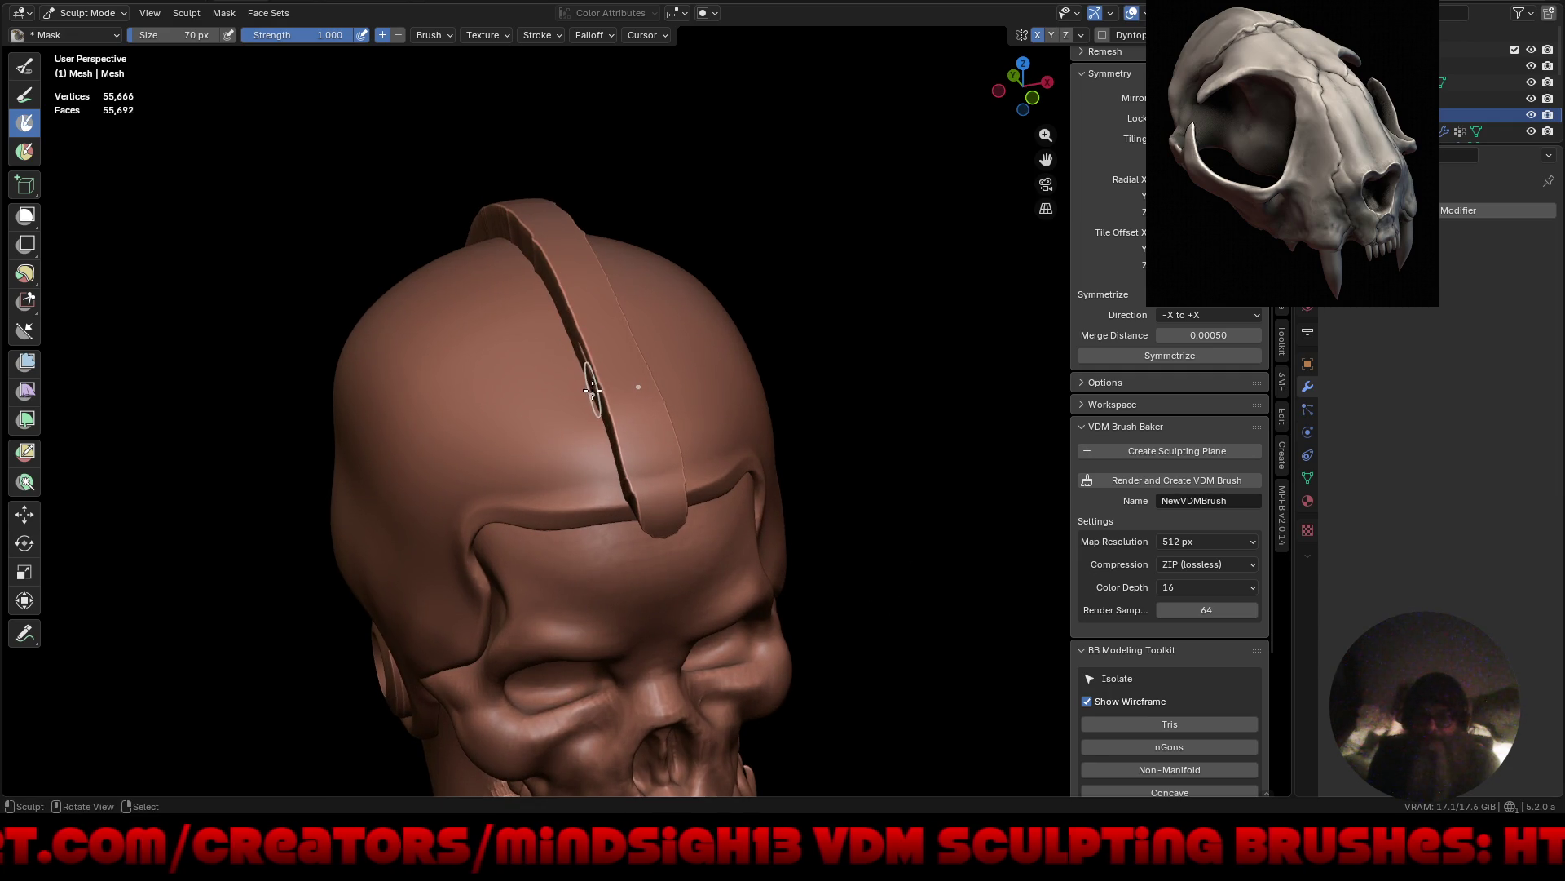
key(ctrl+alt+space)
mouse_move(587, 367)
middle_down()
mouse_move(814, 395)
mouse_move(710, 326)
middle_up()
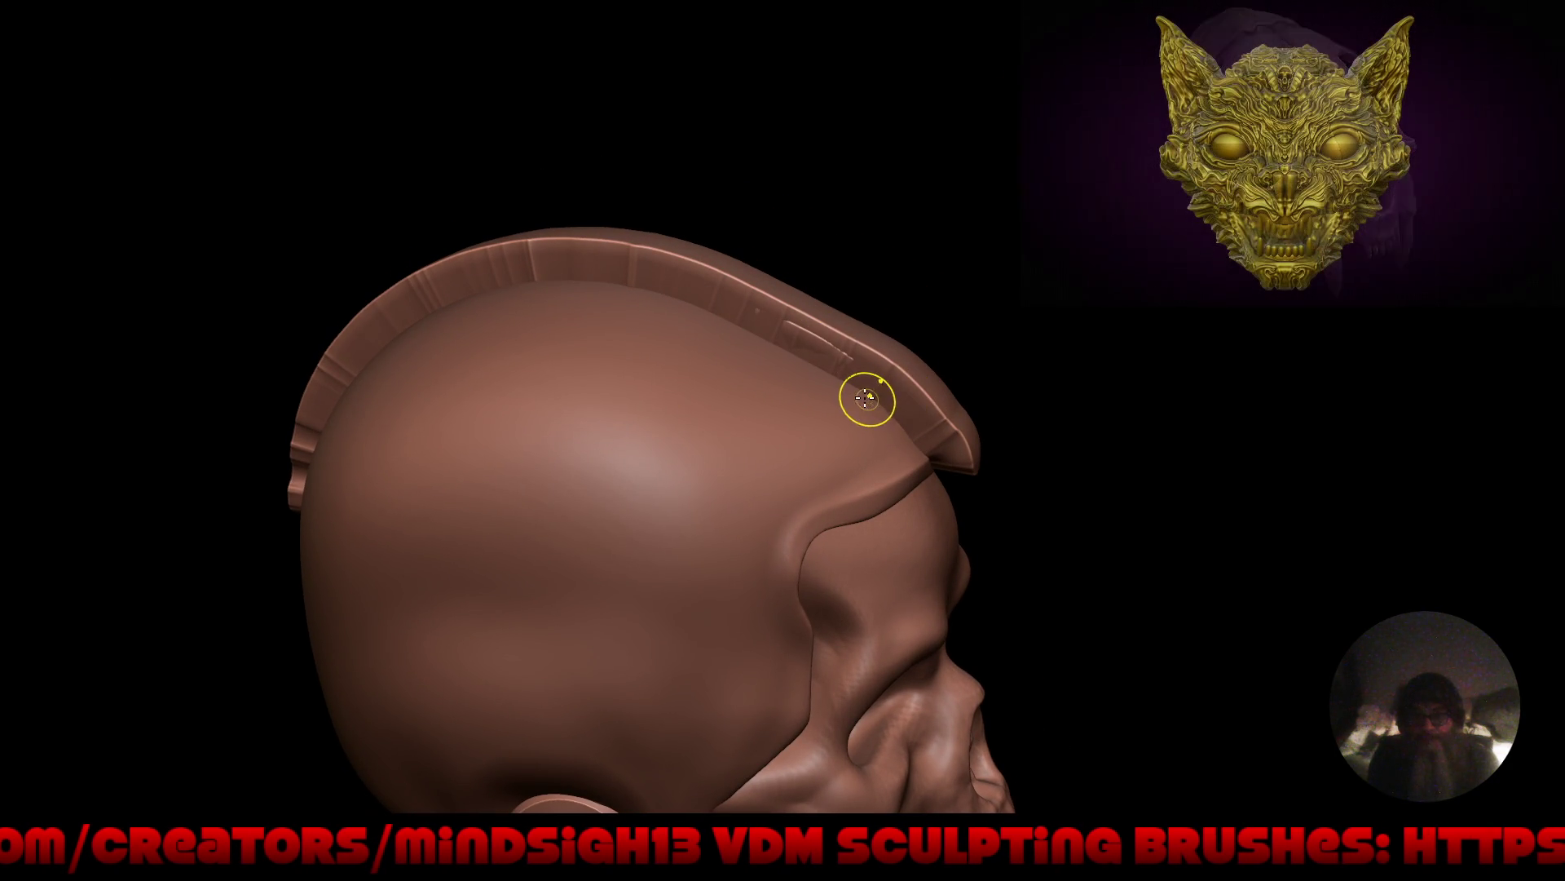
mouse_move(866, 398)
mouse_down()
mouse_move(946, 439)
mouse_move(848, 342)
mouse_move(685, 261)
mouse_move(424, 278)
mouse_move(356, 481)
mouse_up()
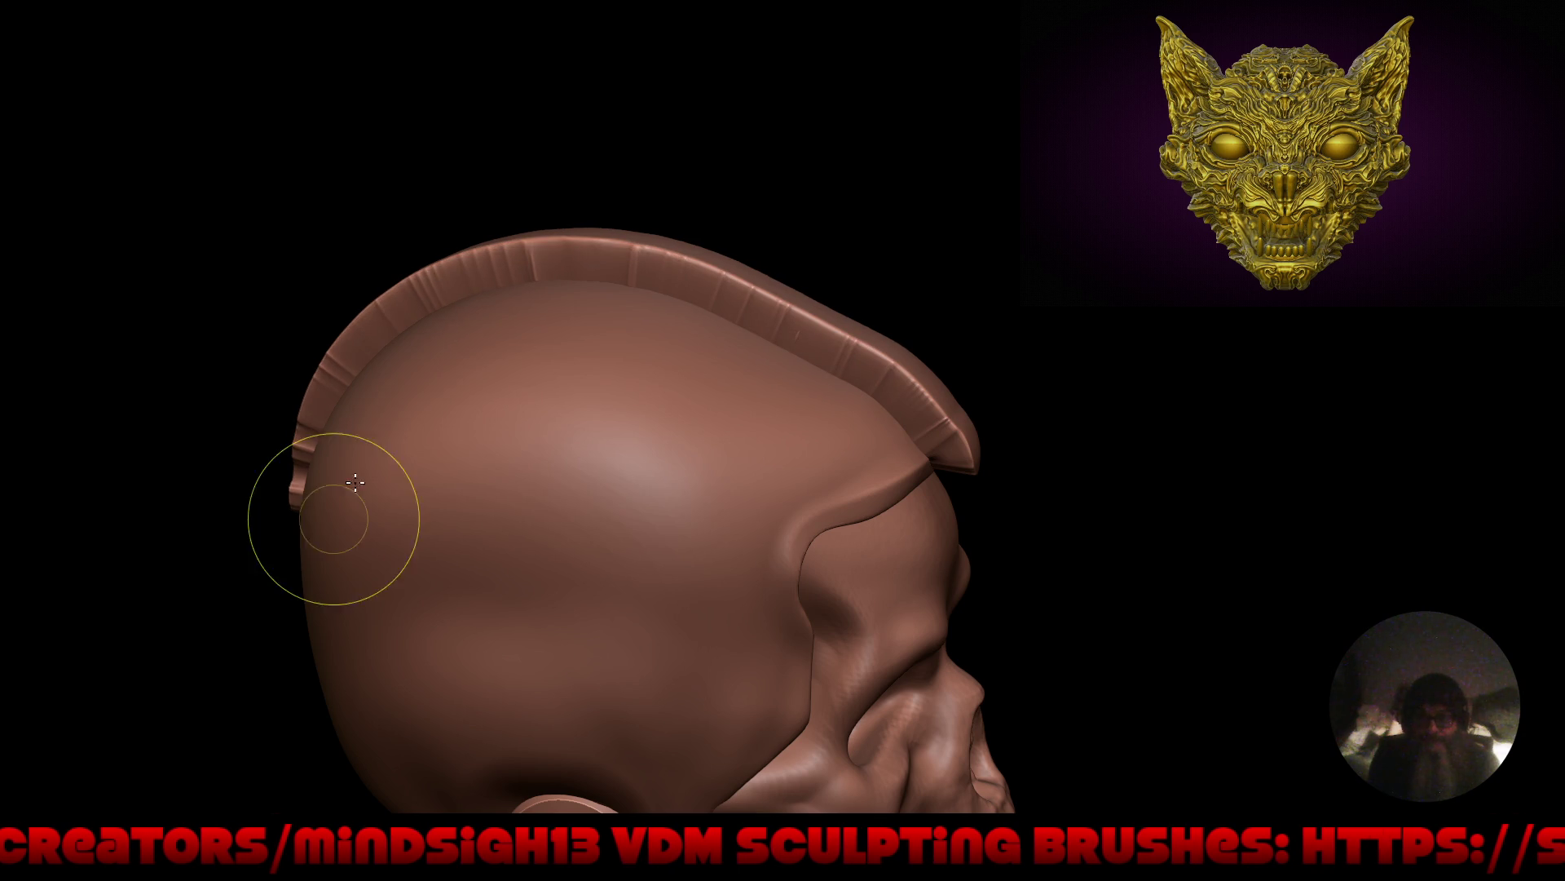
mouse_move(308, 559)
mouse_down()
mouse_move(343, 521)
mouse_move(390, 507)
mouse_move(371, 499)
mouse_move(367, 531)
mouse_up()
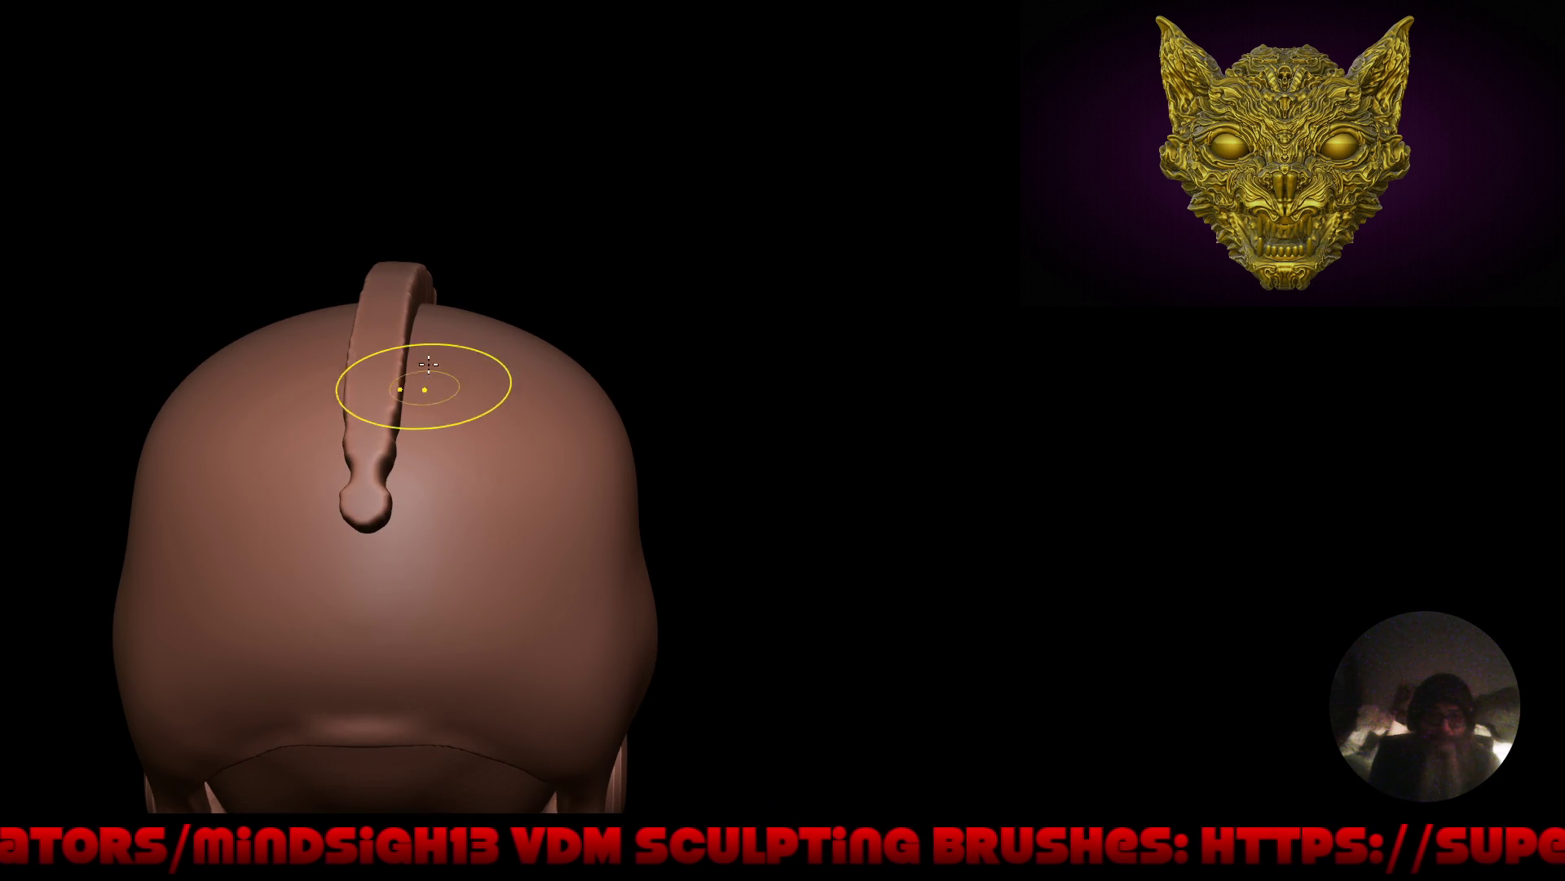
drag(677, 342, 541, 340)
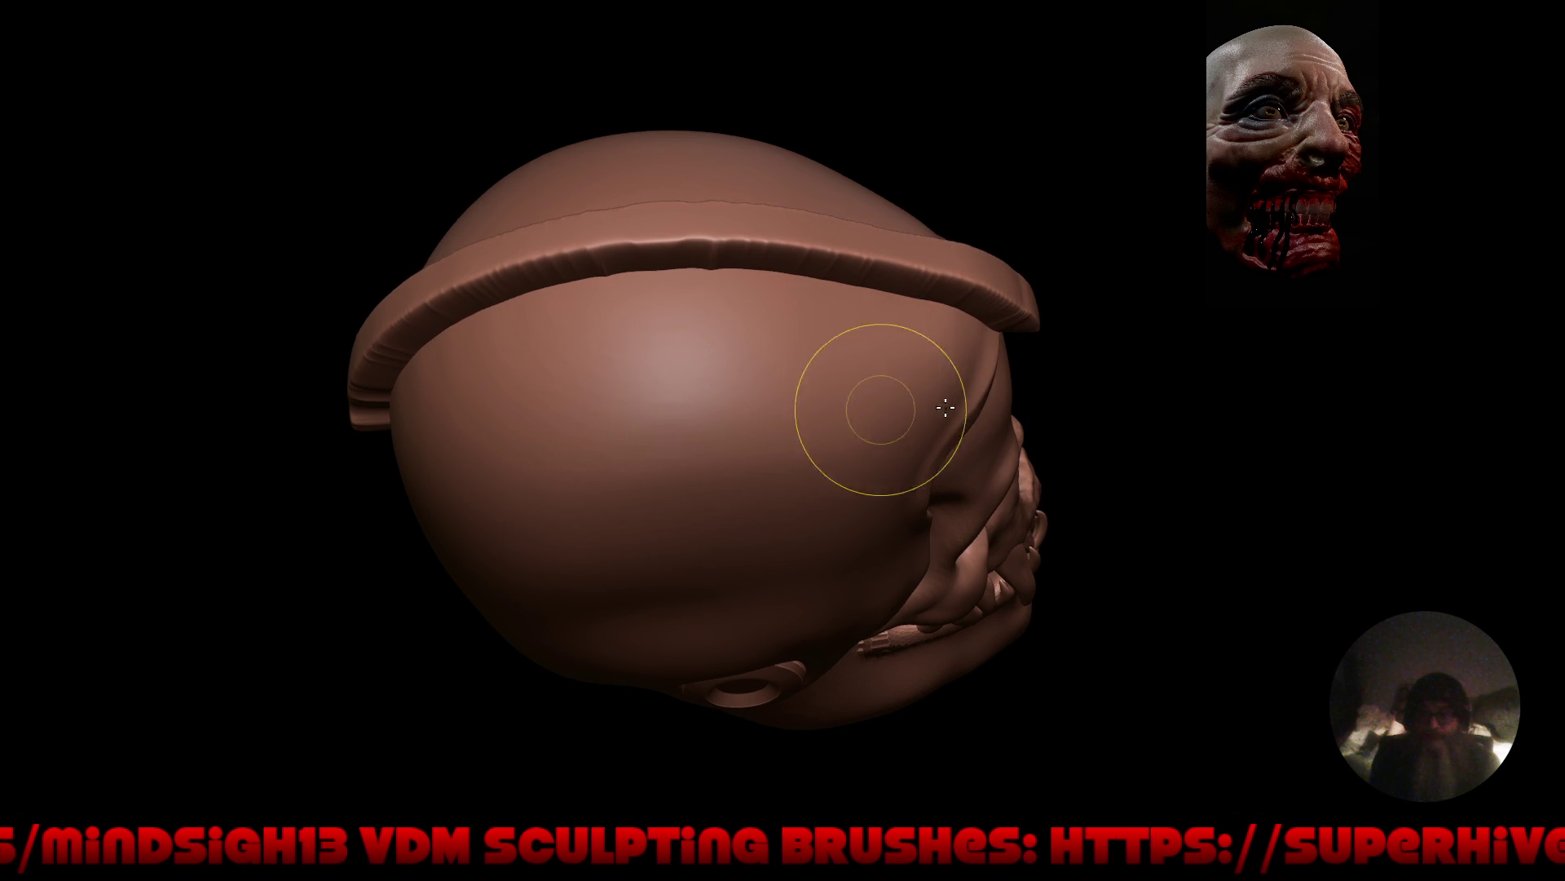
drag(873, 409, 938, 318)
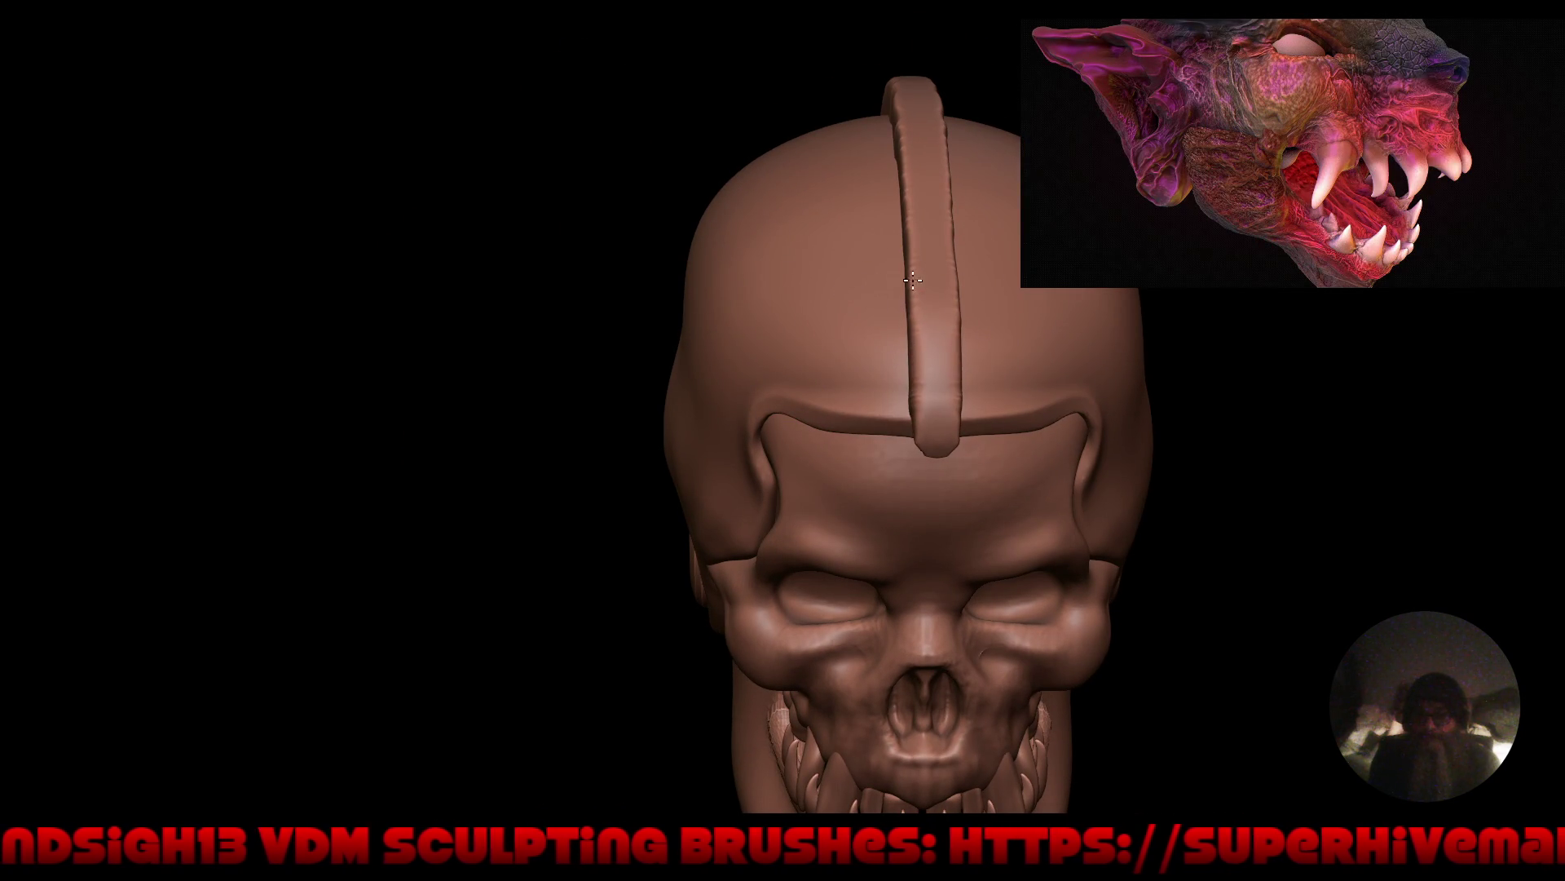
mouse_move(886, 324)
middle_down()
mouse_move(699, 454)
mouse_move(652, 424)
mouse_move(644, 392)
mouse_move(662, 293)
middle_up()
Pull the front of the crest ridge forward with the Snake Hook brush so it overhangs the brow.
key(q)
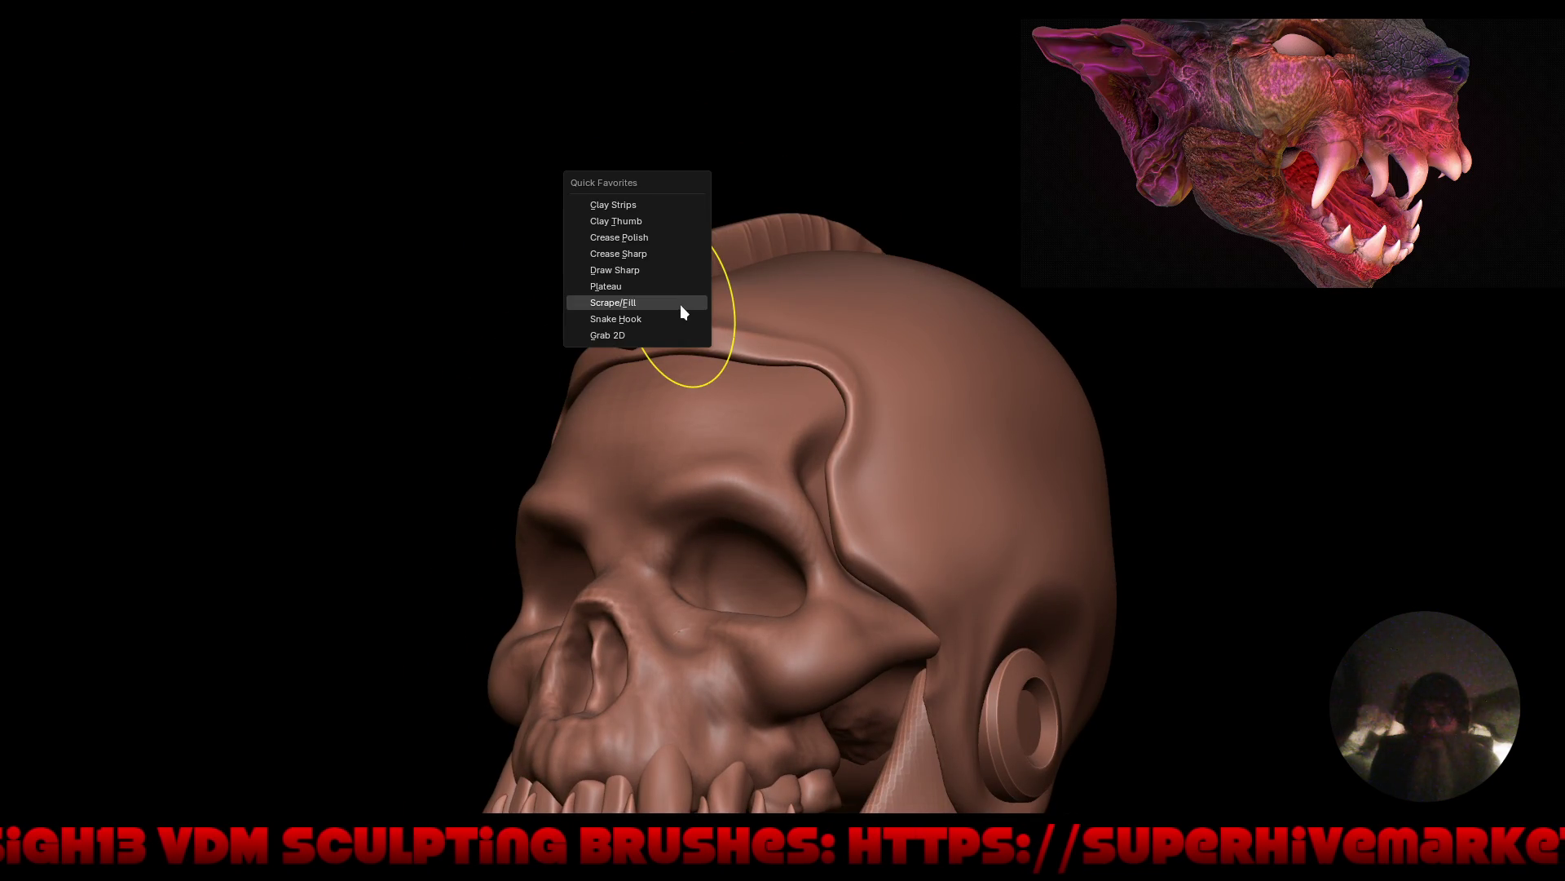
click(675, 322)
middle_drag(699, 342, 622, 315)
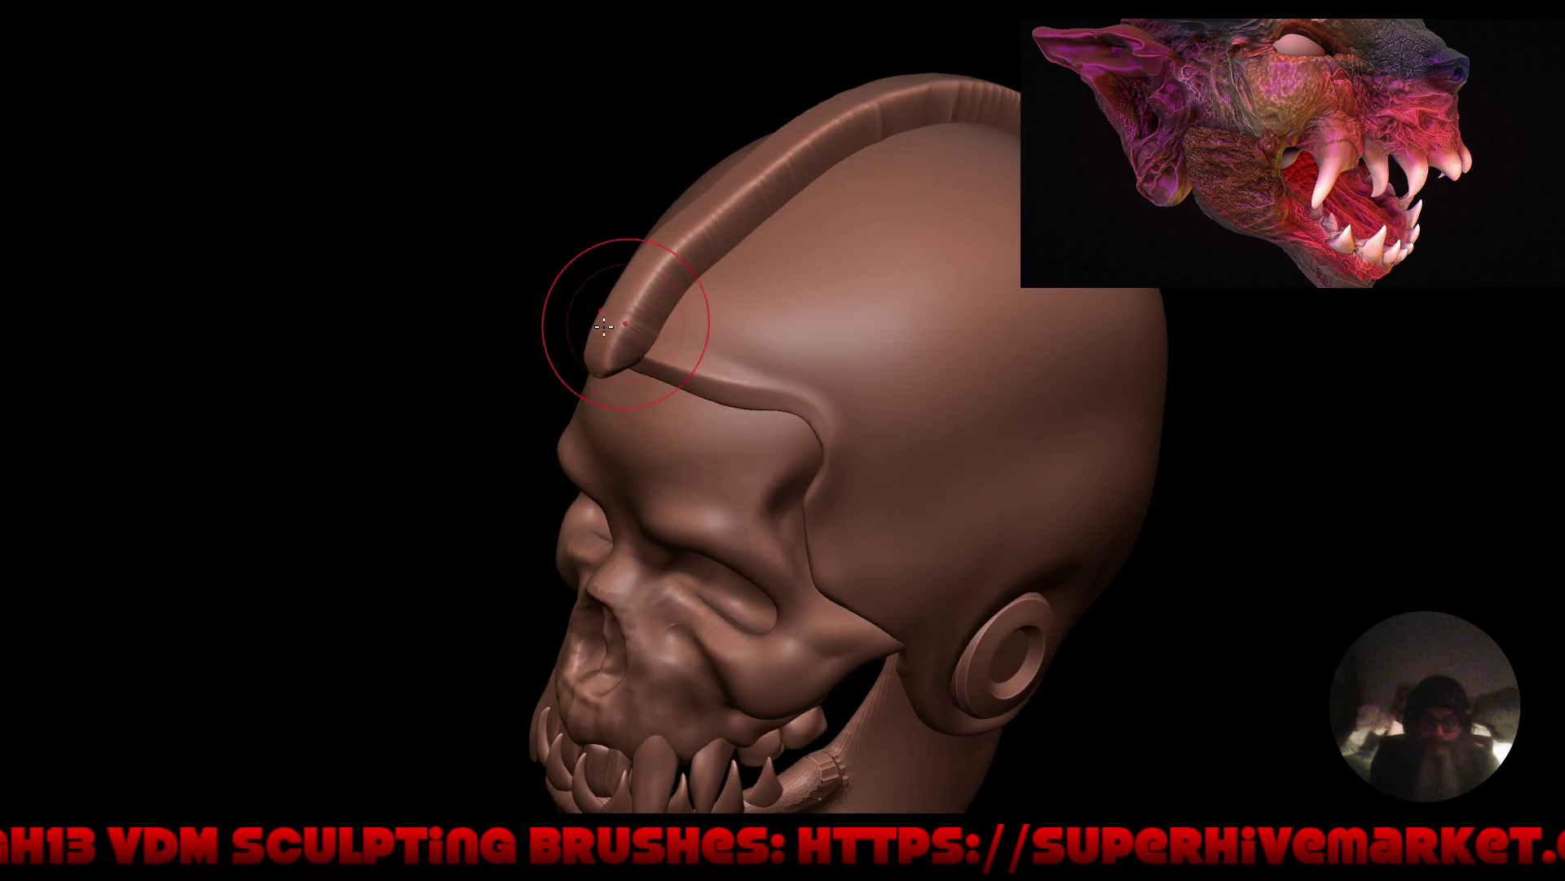
scroll(593, 323, up, 5)
mouse_move(593, 323)
mouse_down()
mouse_move(652, 245)
mouse_move(612, 412)
mouse_move(695, 298)
mouse_up()
mouse_move(739, 230)
mouse_down()
mouse_move(818, 158)
mouse_move(921, 103)
mouse_up()
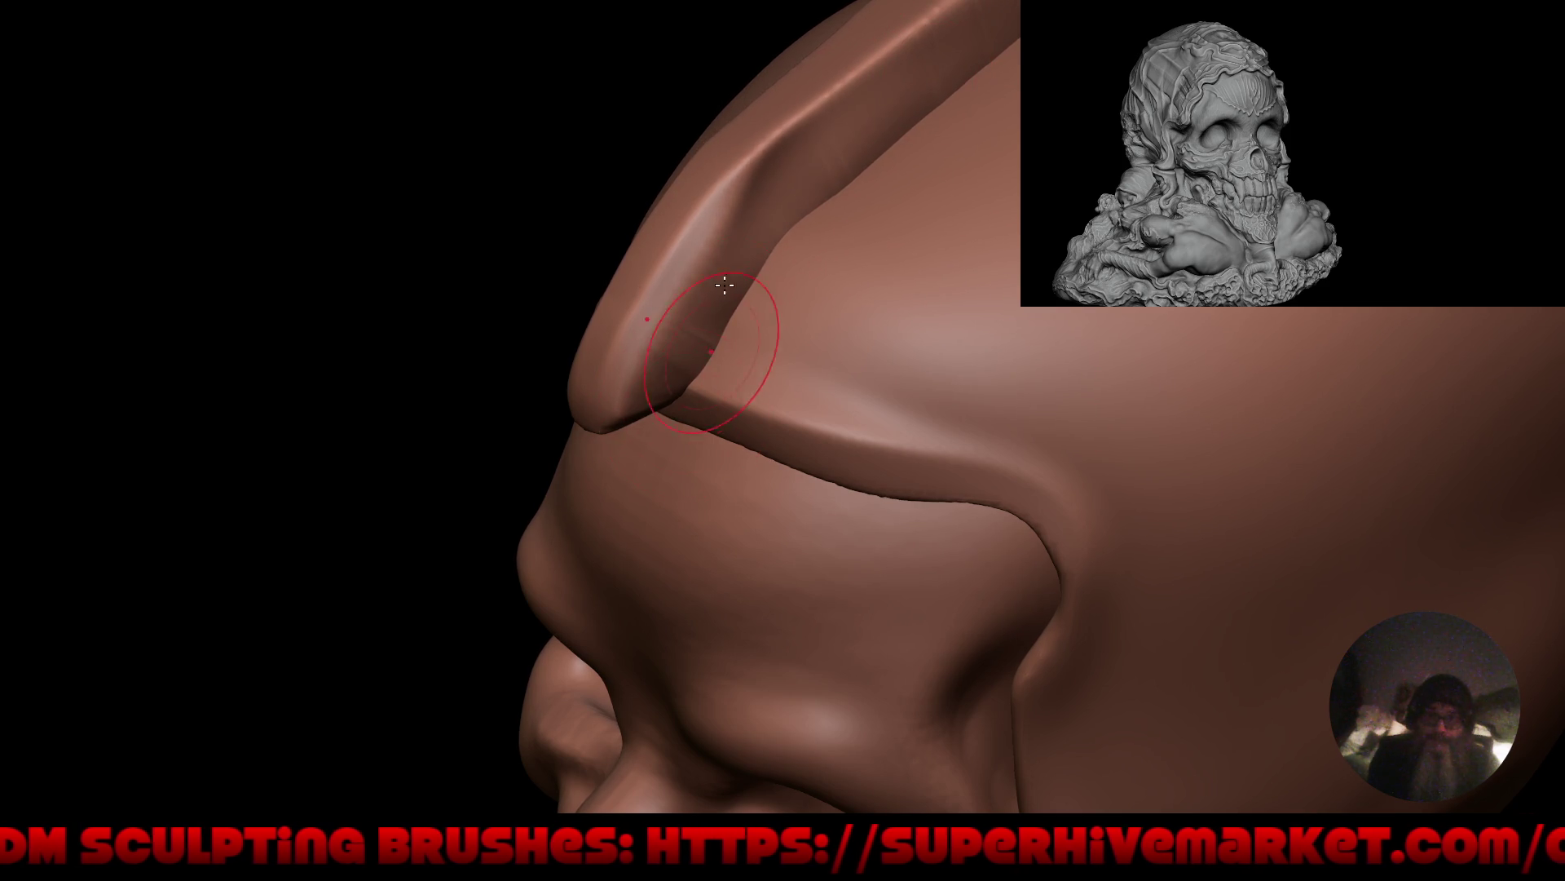
Reframe the whole skull from the side and begin adjusting the remesh voxel size.
key(Home)
mouse_move(649, 448)
middle_down()
mouse_move(950, 348)
mouse_move(881, 359)
mouse_move(843, 121)
mouse_move(913, 66)
middle_up()
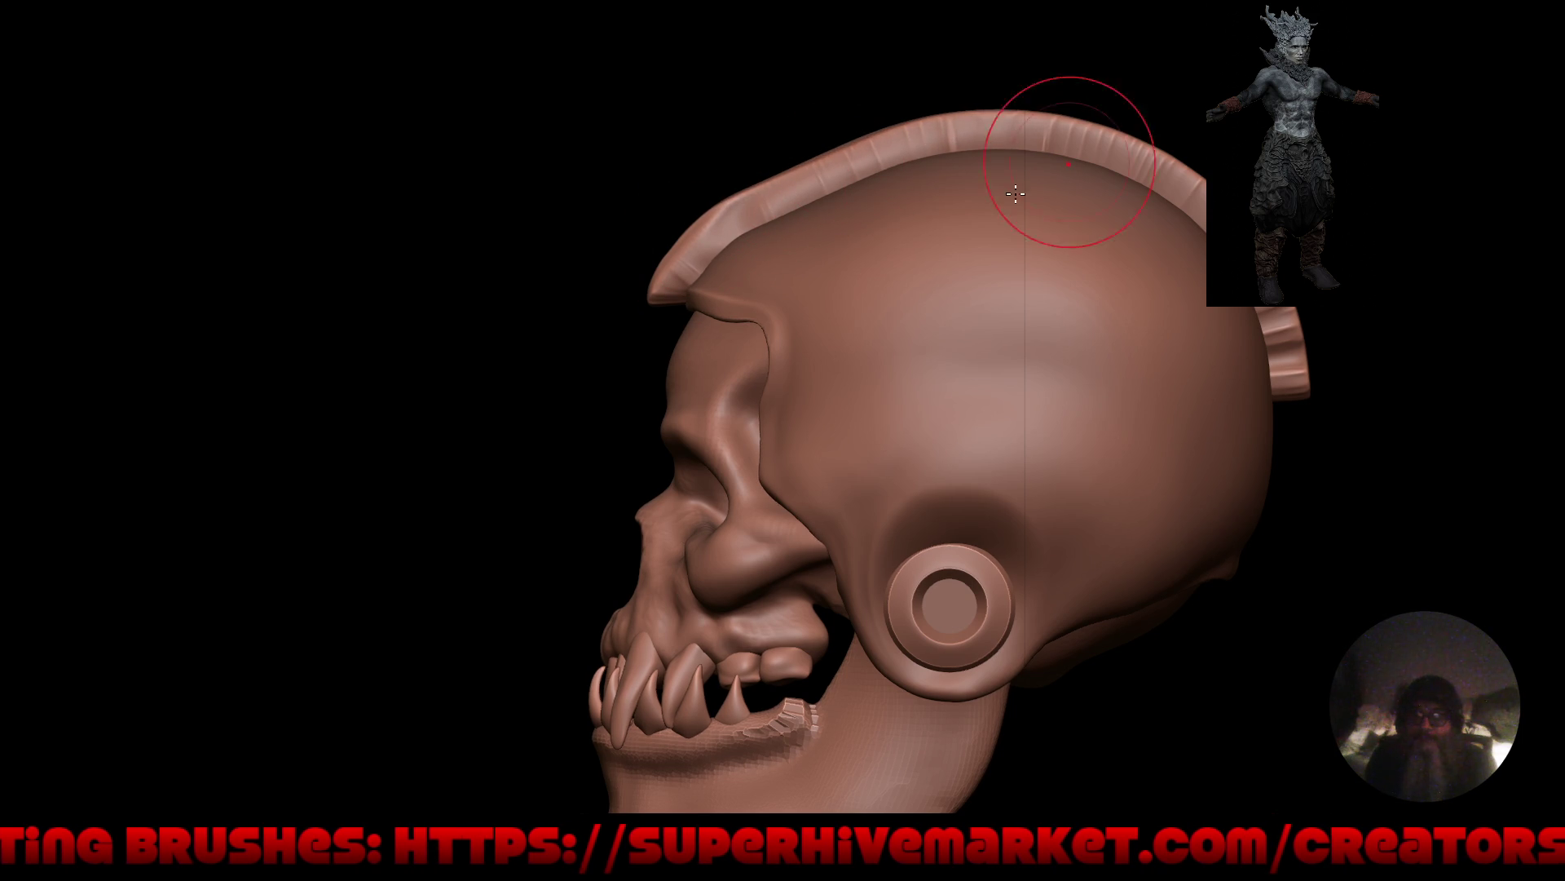
mouse_move(1015, 193)
middle_down()
mouse_move(1072, 237)
mouse_move(1153, 237)
mouse_move(1051, 228)
middle_up()
scroll(984, 137, up, 2)
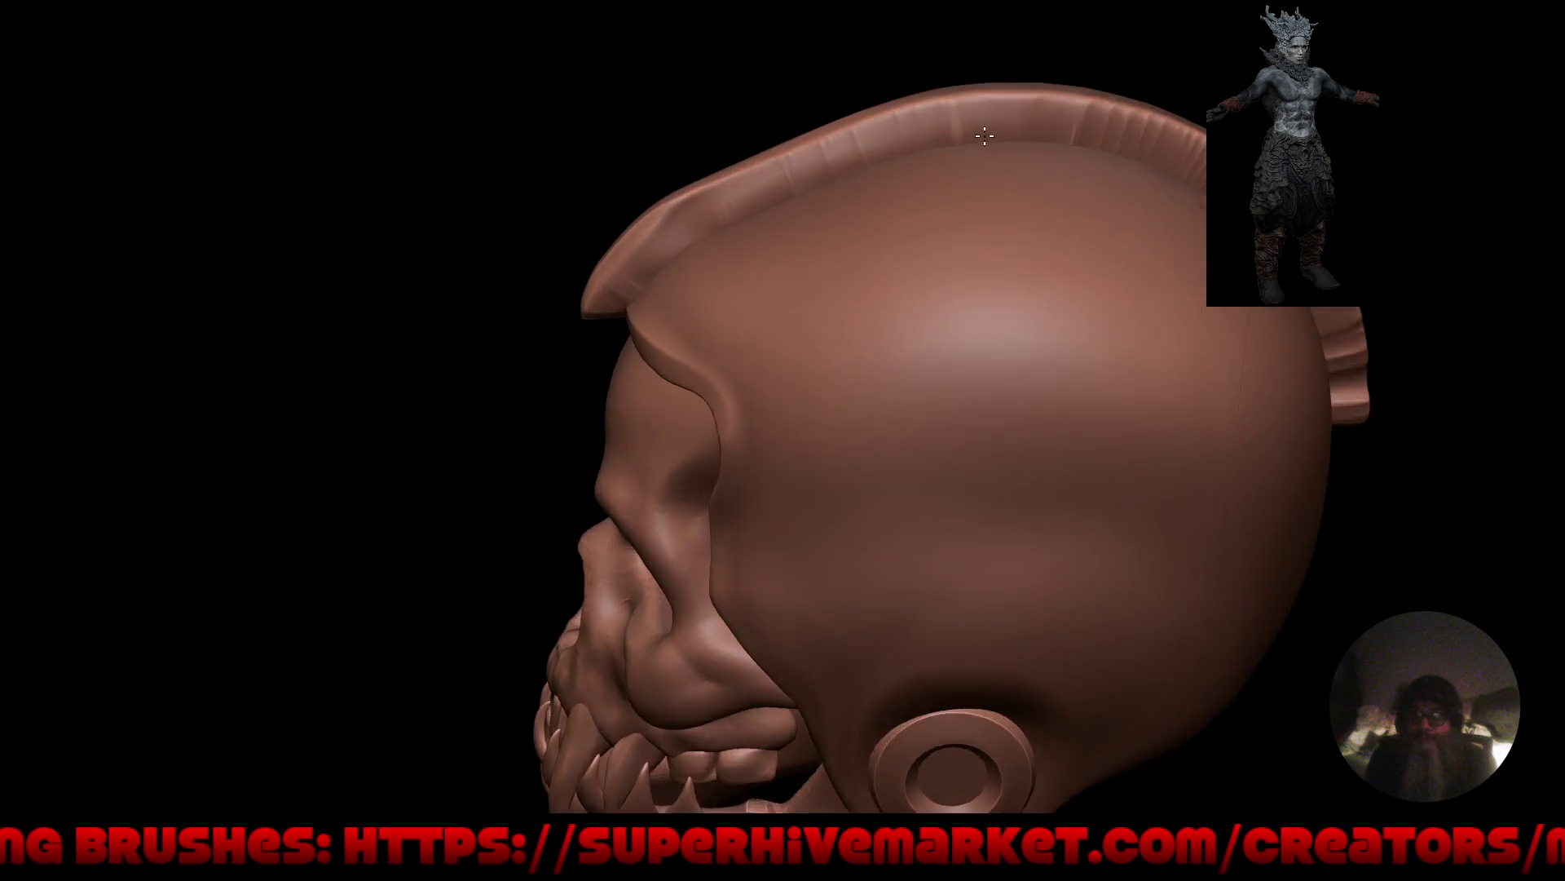
scroll(984, 137, up, 3)
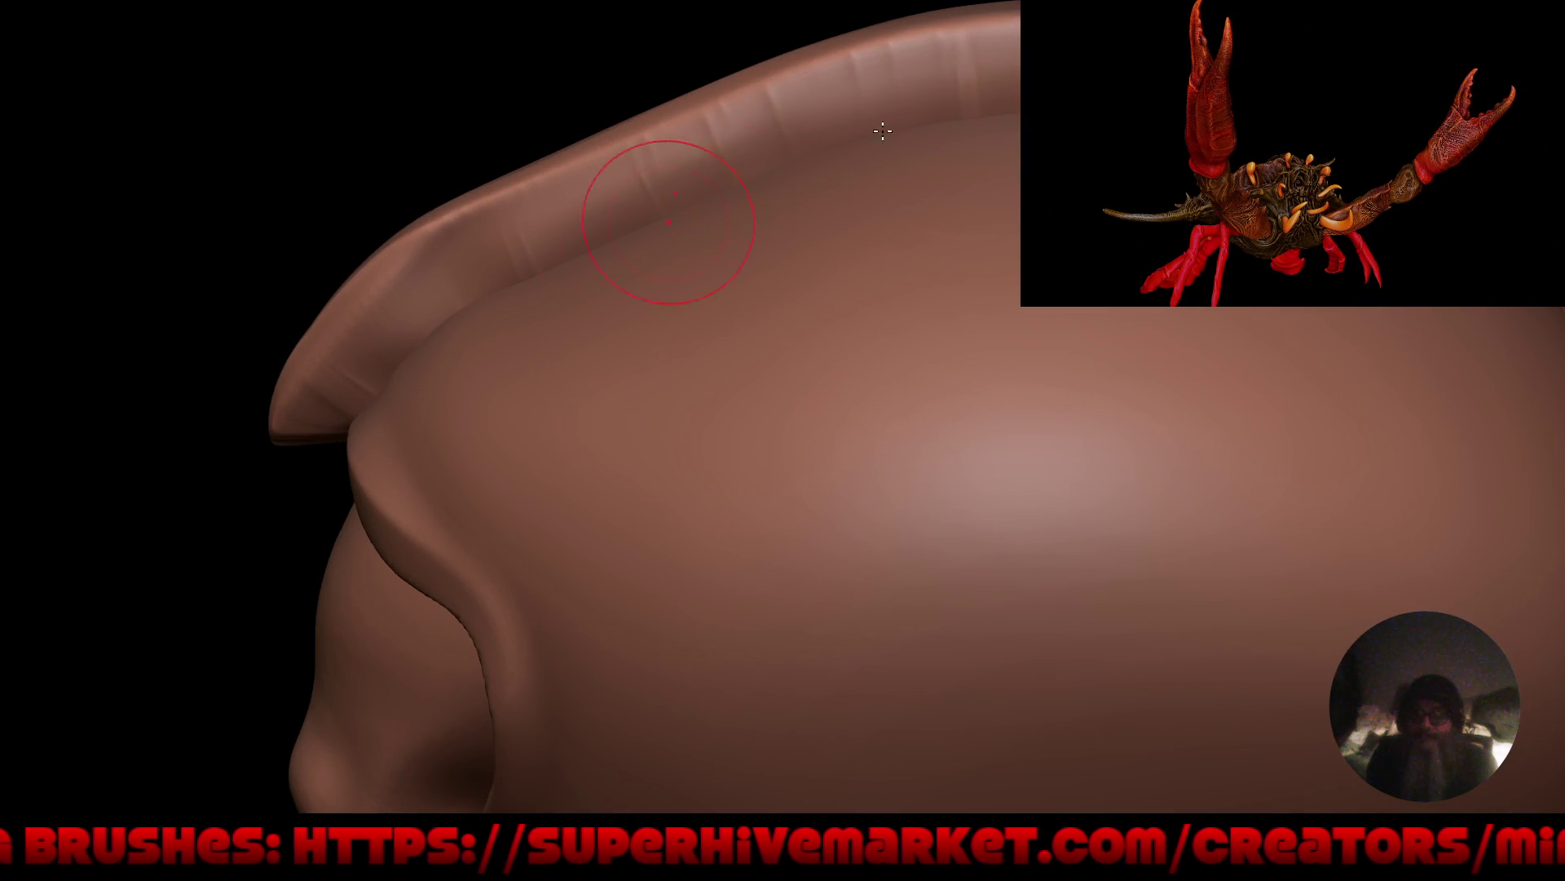
key(r)
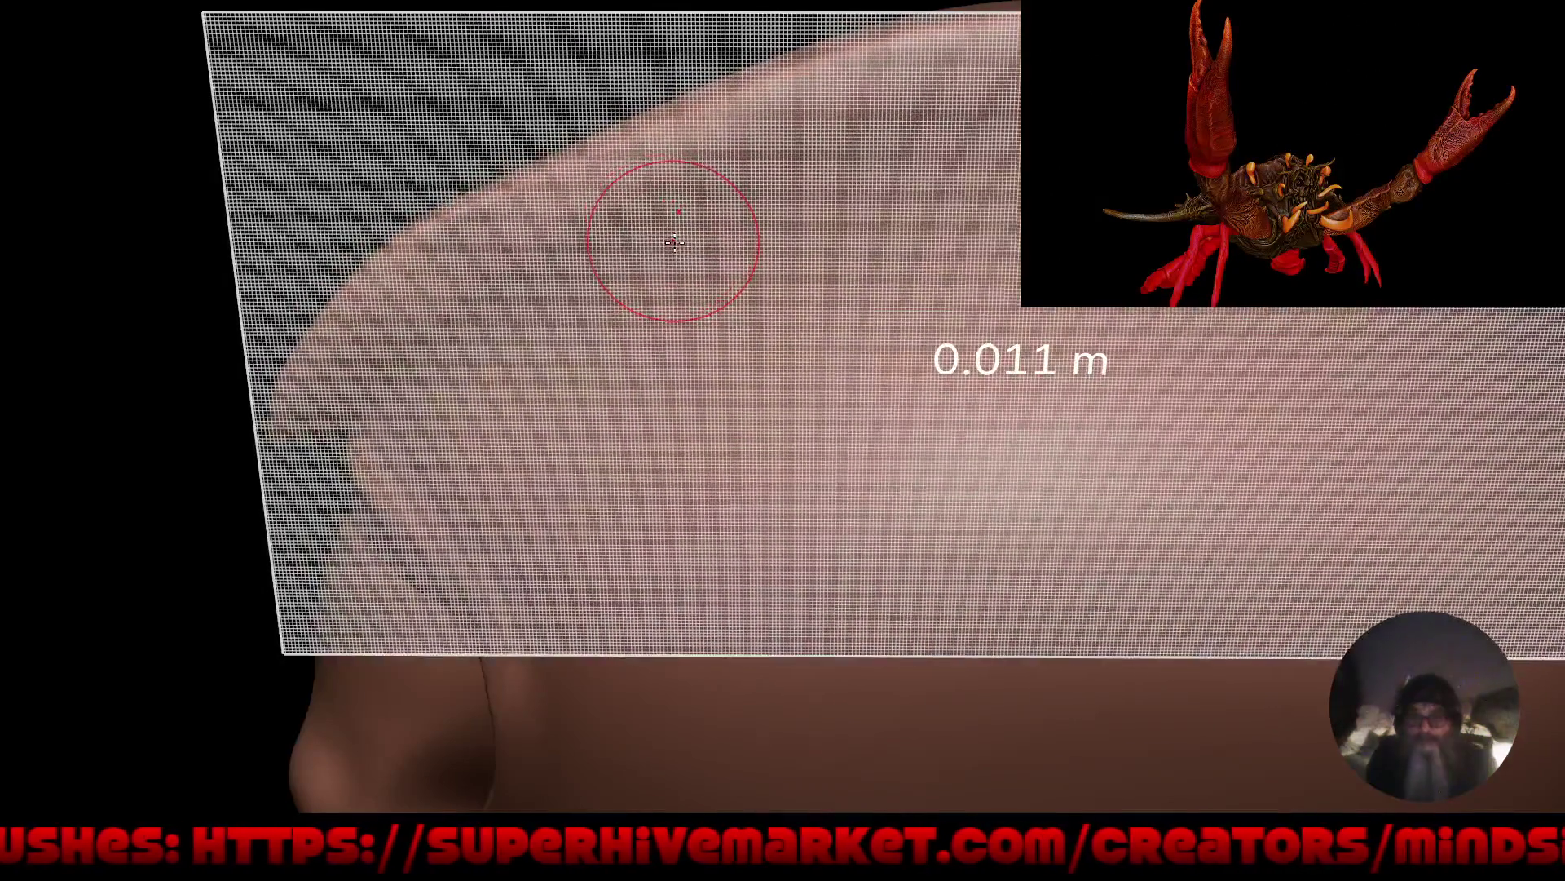
Apply a 0.011 m voxel size to the crest, then inspect the smoothed ridge from the front.
click(675, 236)
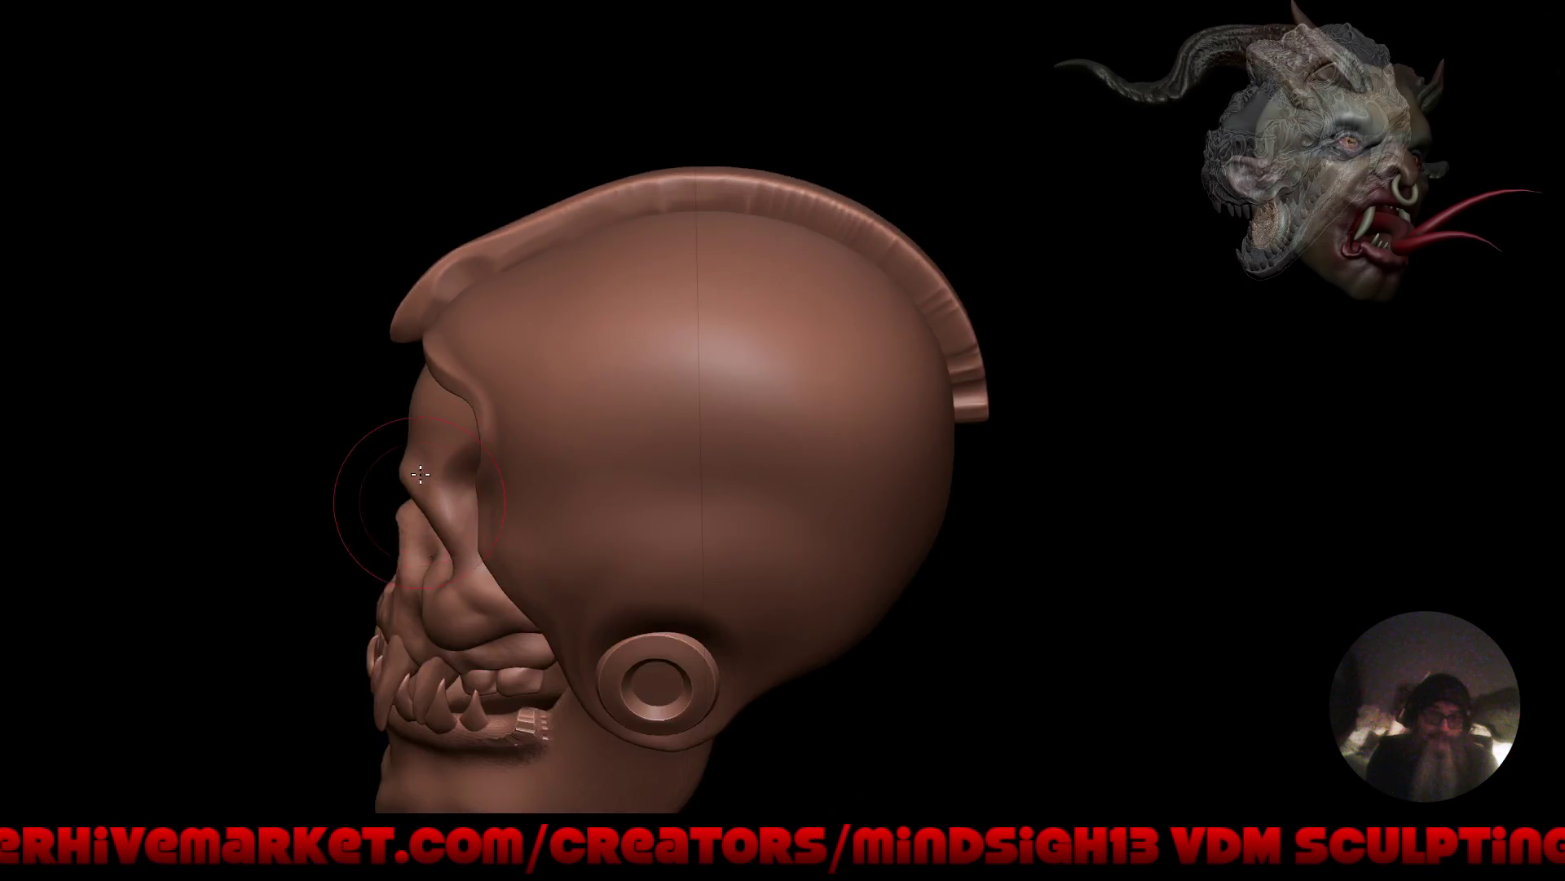
mouse_move(342, 465)
mouse_down()
mouse_move(611, 412)
mouse_move(646, 459)
mouse_move(626, 500)
mouse_move(671, 500)
mouse_move(746, 454)
mouse_move(708, 404)
mouse_move(640, 447)
mouse_move(818, 464)
mouse_move(759, 489)
mouse_up()
mouse_move(516, 432)
mouse_down()
mouse_move(612, 258)
mouse_move(407, 282)
mouse_move(321, 353)
mouse_move(271, 435)
mouse_move(288, 432)
mouse_up()
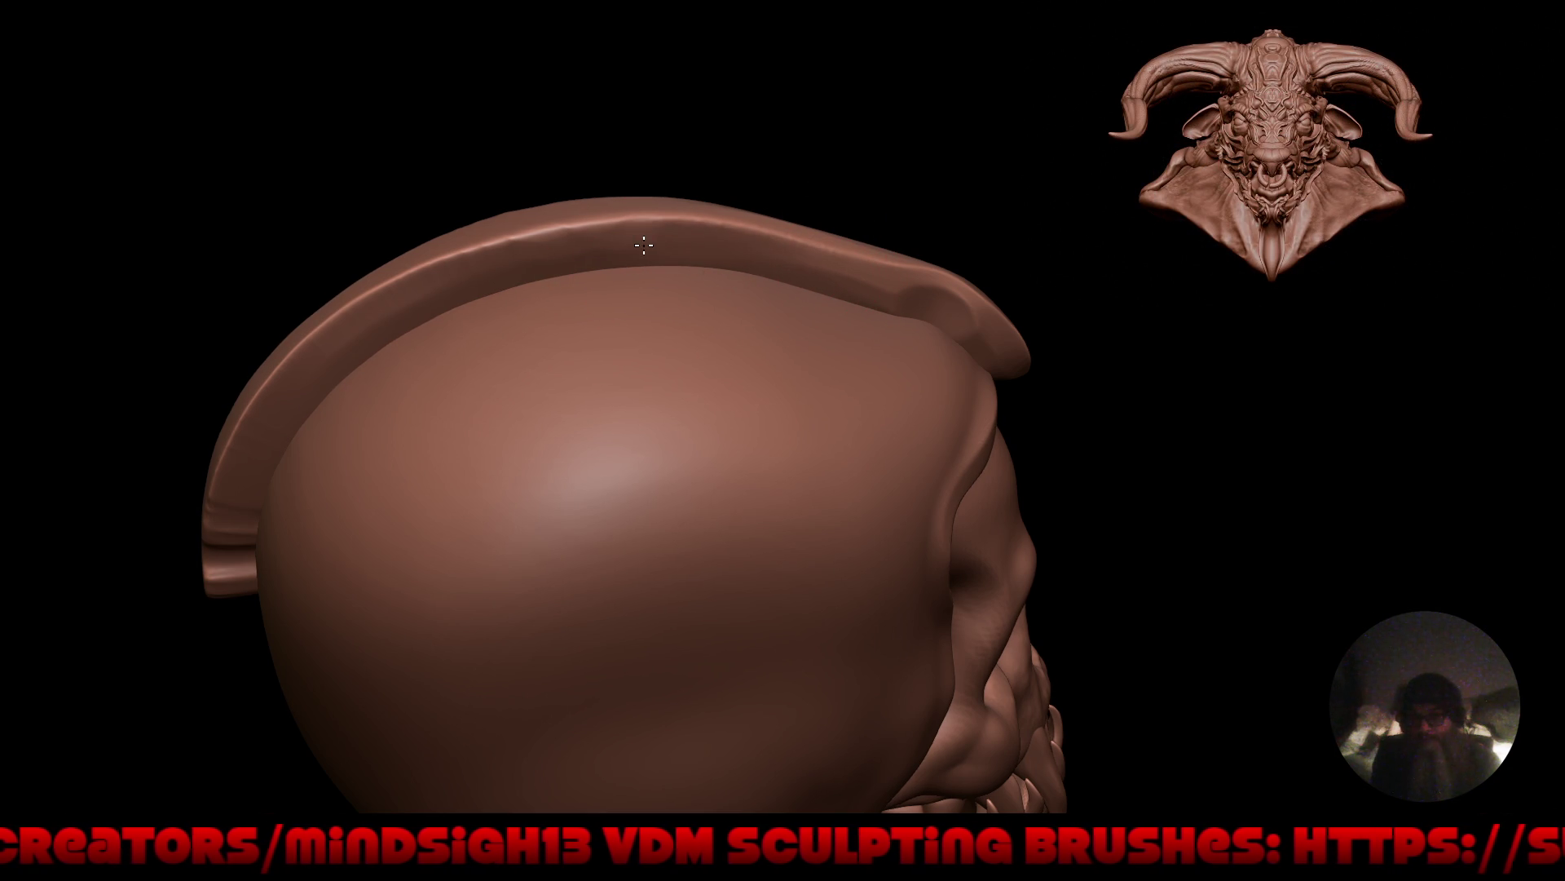
Smooth the crest's bumpy top rim, then pull in its tip and facet it into a sharper point.
mouse_move(582, 250)
shift+mouse_down()
mouse_move(457, 270)
mouse_move(391, 304)
shift+mouse_up()
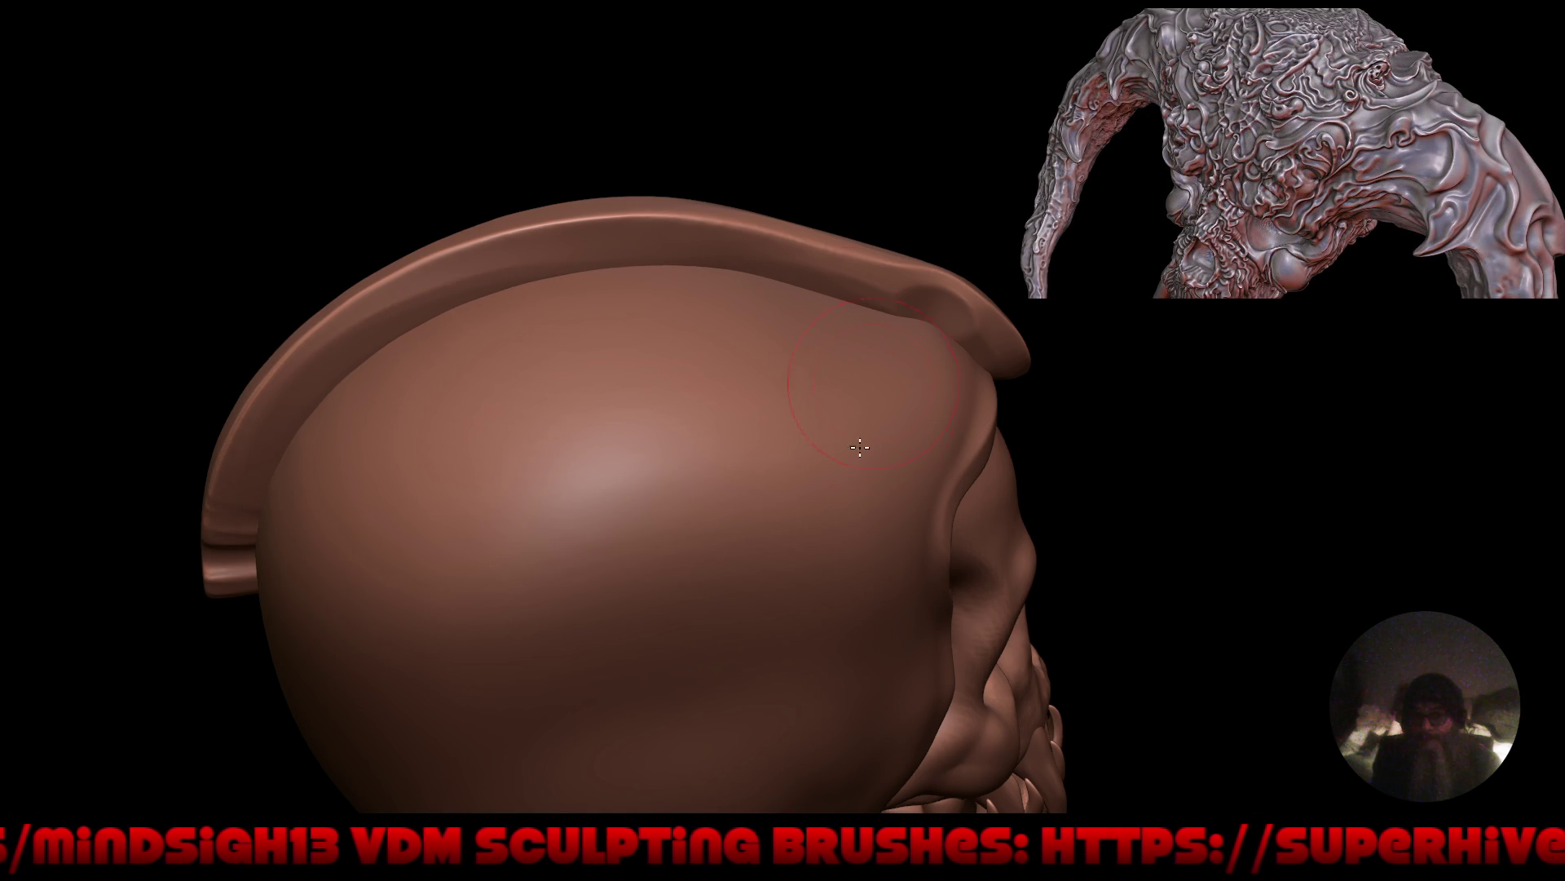
mouse_move(695, 445)
right_down()
mouse_move(656, 549)
mouse_move(873, 535)
mouse_move(887, 444)
mouse_move(988, 508)
mouse_move(766, 345)
mouse_move(810, 252)
mouse_move(815, 316)
right_up()
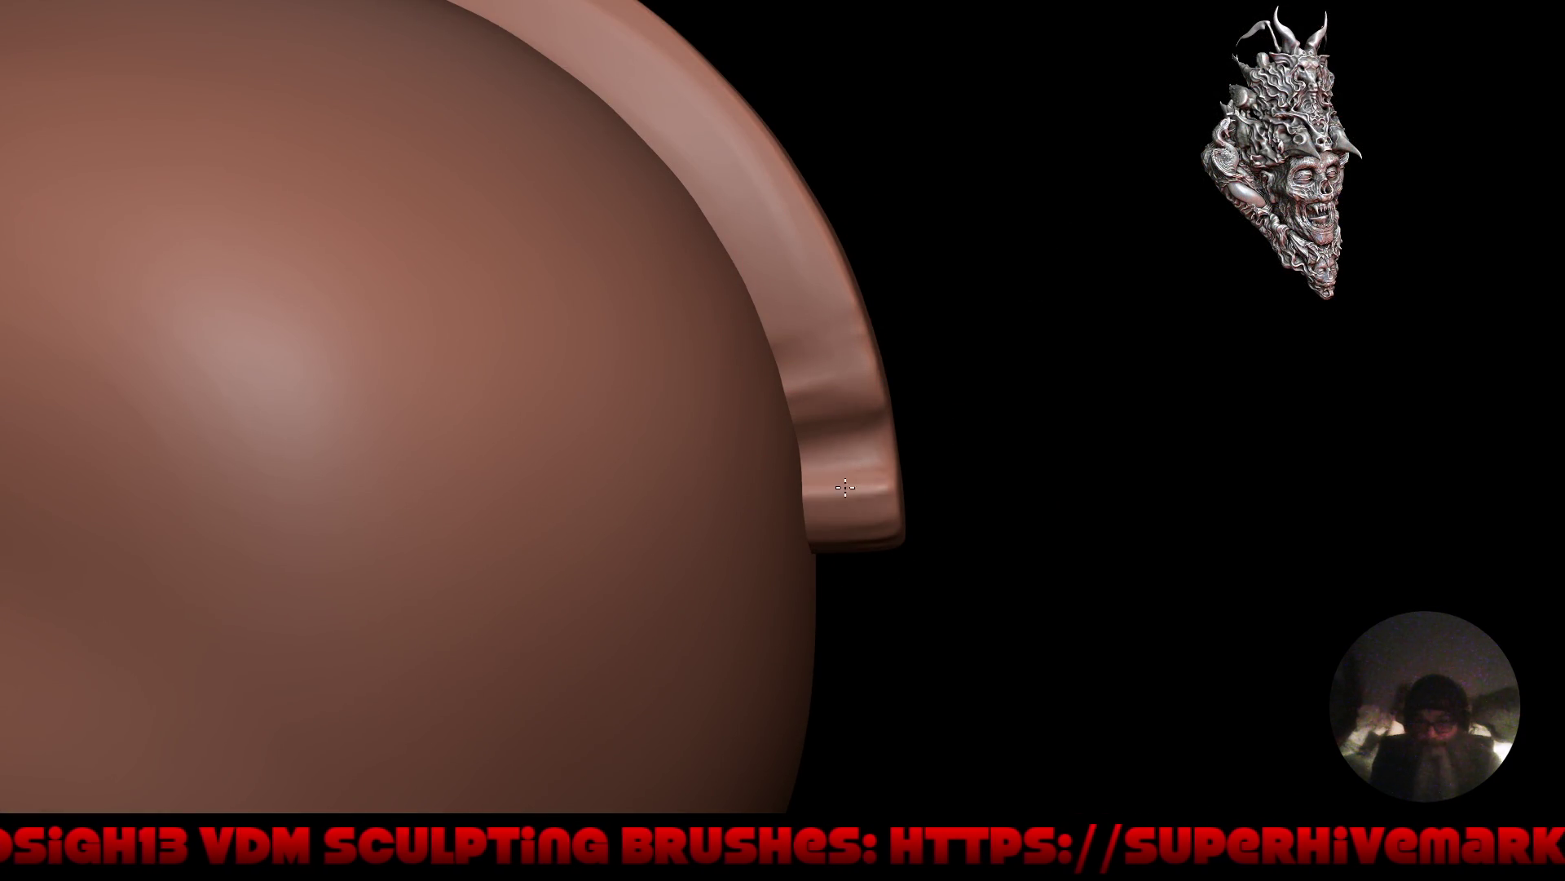
mouse_move(1031, 552)
right_down()
mouse_move(902, 454)
mouse_move(831, 500)
right_up()
drag(883, 550, 843, 510)
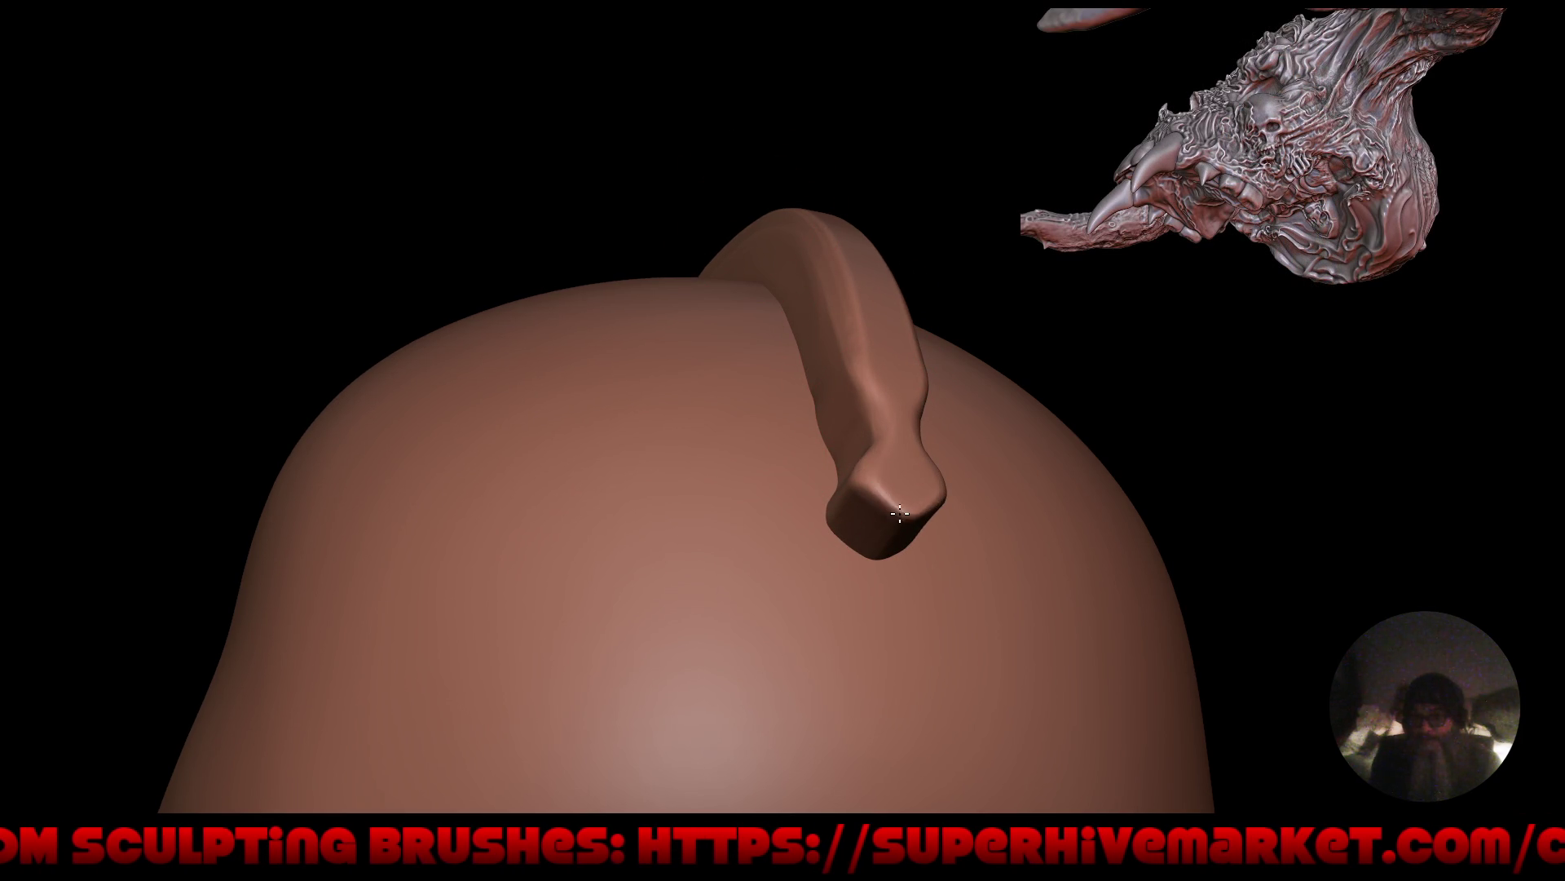
drag(897, 503, 887, 484)
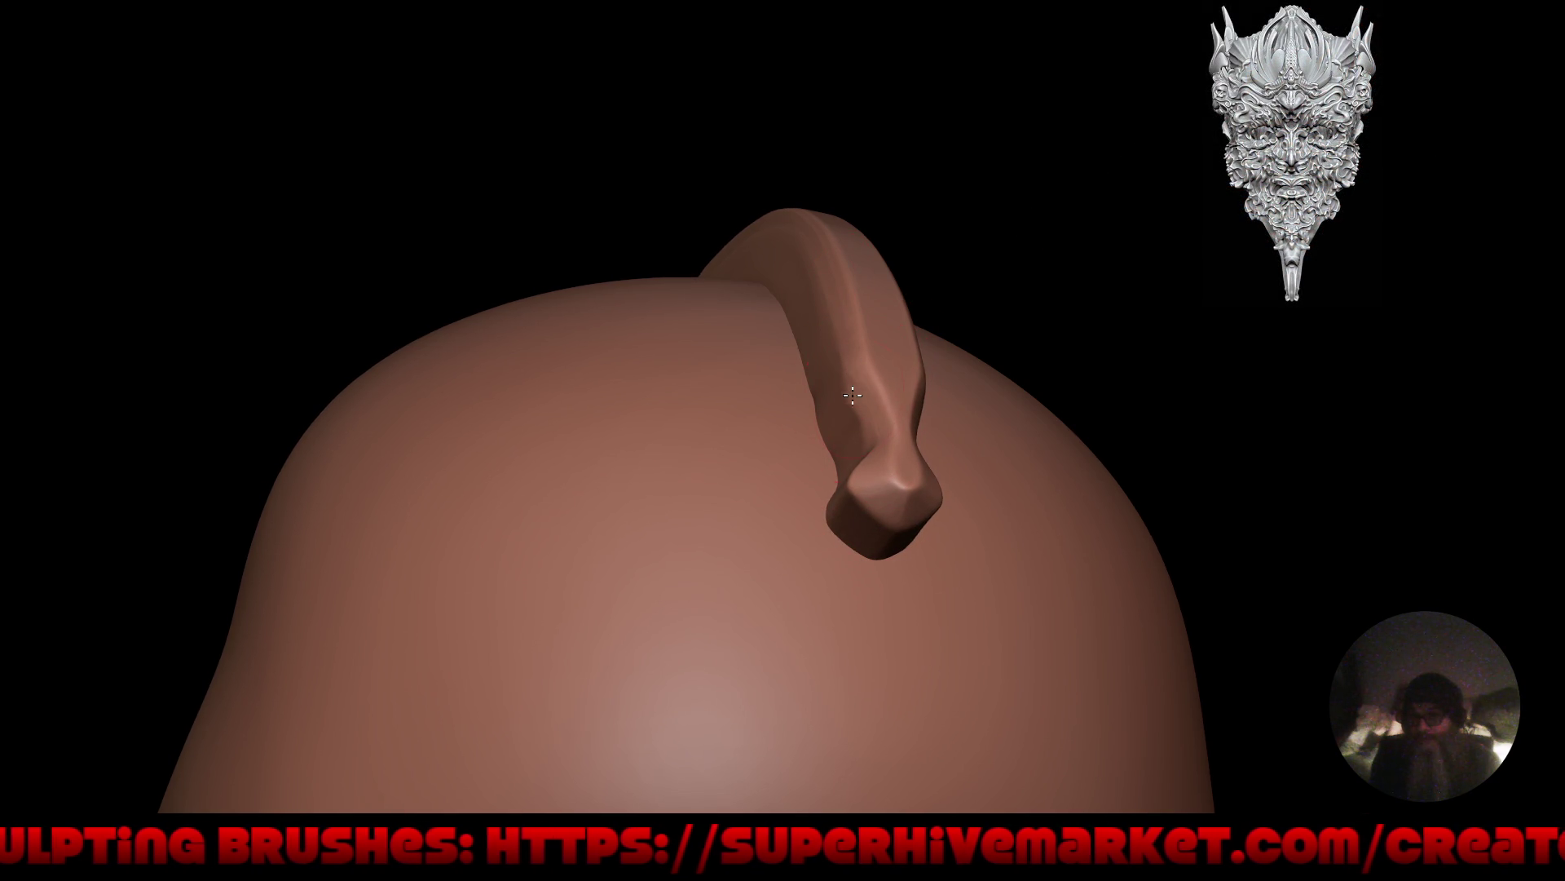
mouse_move(846, 489)
middle_down()
mouse_move(629, 559)
mouse_move(807, 646)
mouse_move(860, 412)
mouse_move(838, 493)
mouse_move(898, 531)
mouse_move(810, 416)
mouse_move(810, 437)
mouse_move(960, 422)
mouse_move(701, 405)
mouse_move(720, 370)
mouse_move(720, 426)
mouse_move(815, 419)
mouse_move(692, 427)
mouse_move(720, 426)
mouse_move(721, 442)
middle_up()
scroll(690, 362, up, 2)
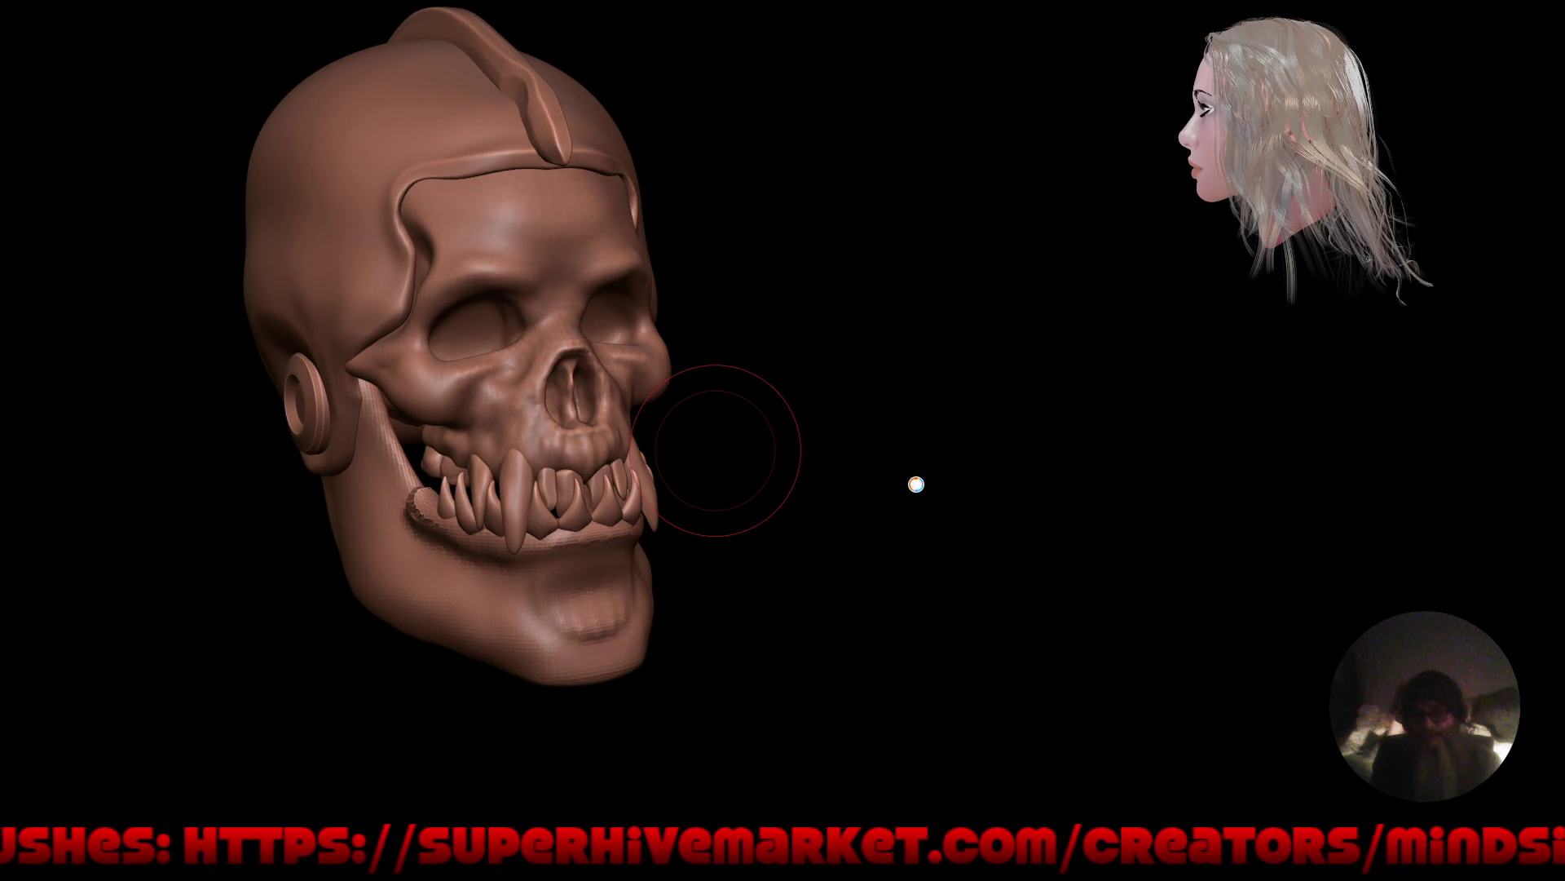
key(KP_1)
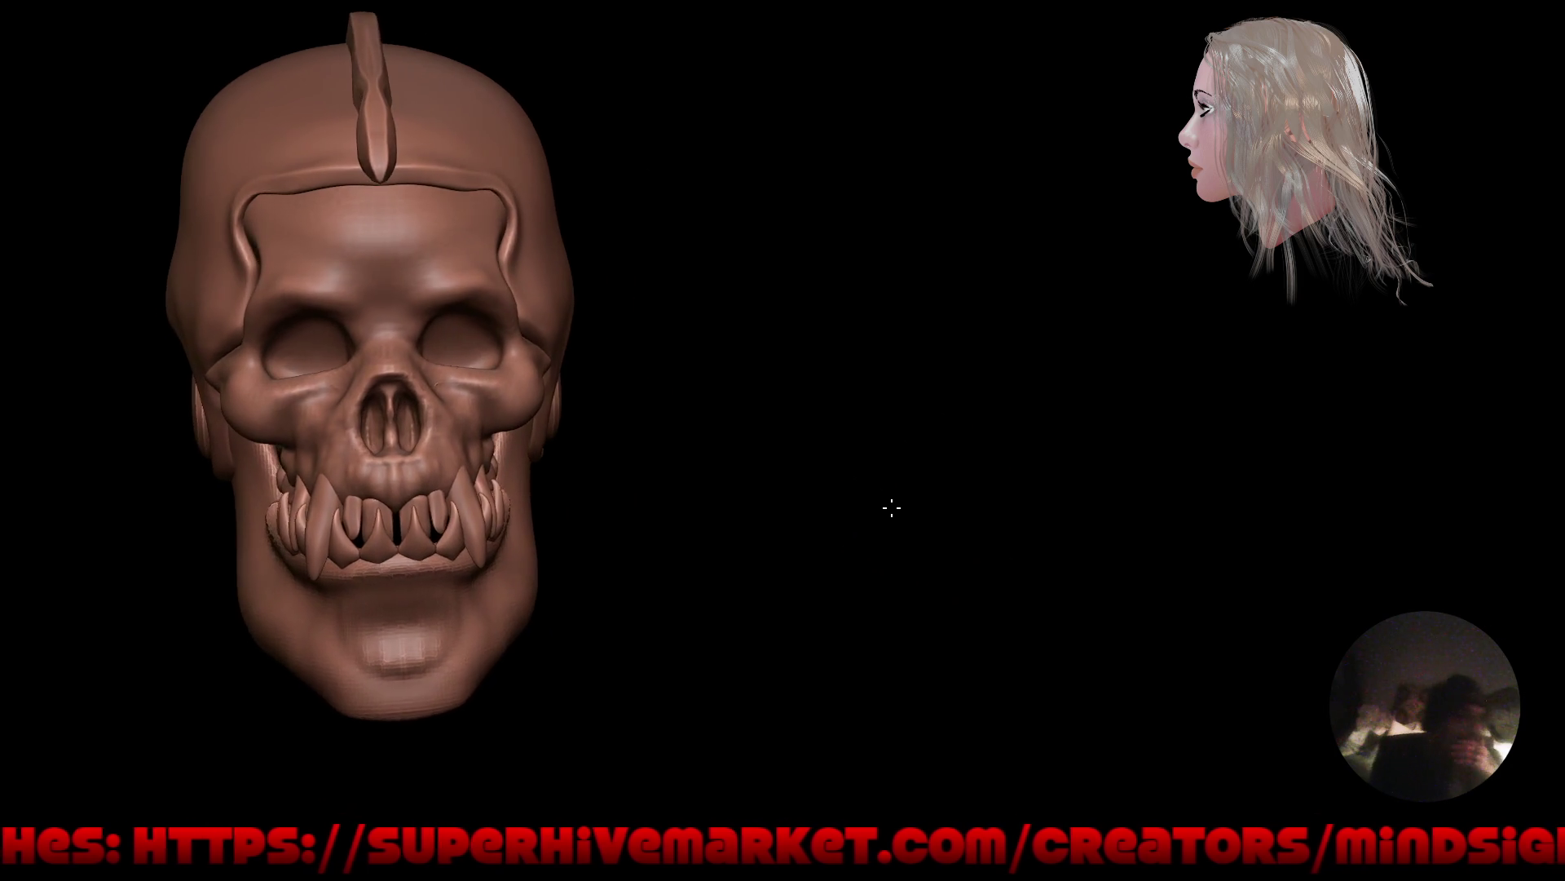
mouse_move(892, 508)
middle_down()
mouse_move(888, 492)
mouse_move(1036, 490)
mouse_move(839, 546)
mouse_move(788, 531)
mouse_move(908, 503)
mouse_move(889, 522)
middle_up()
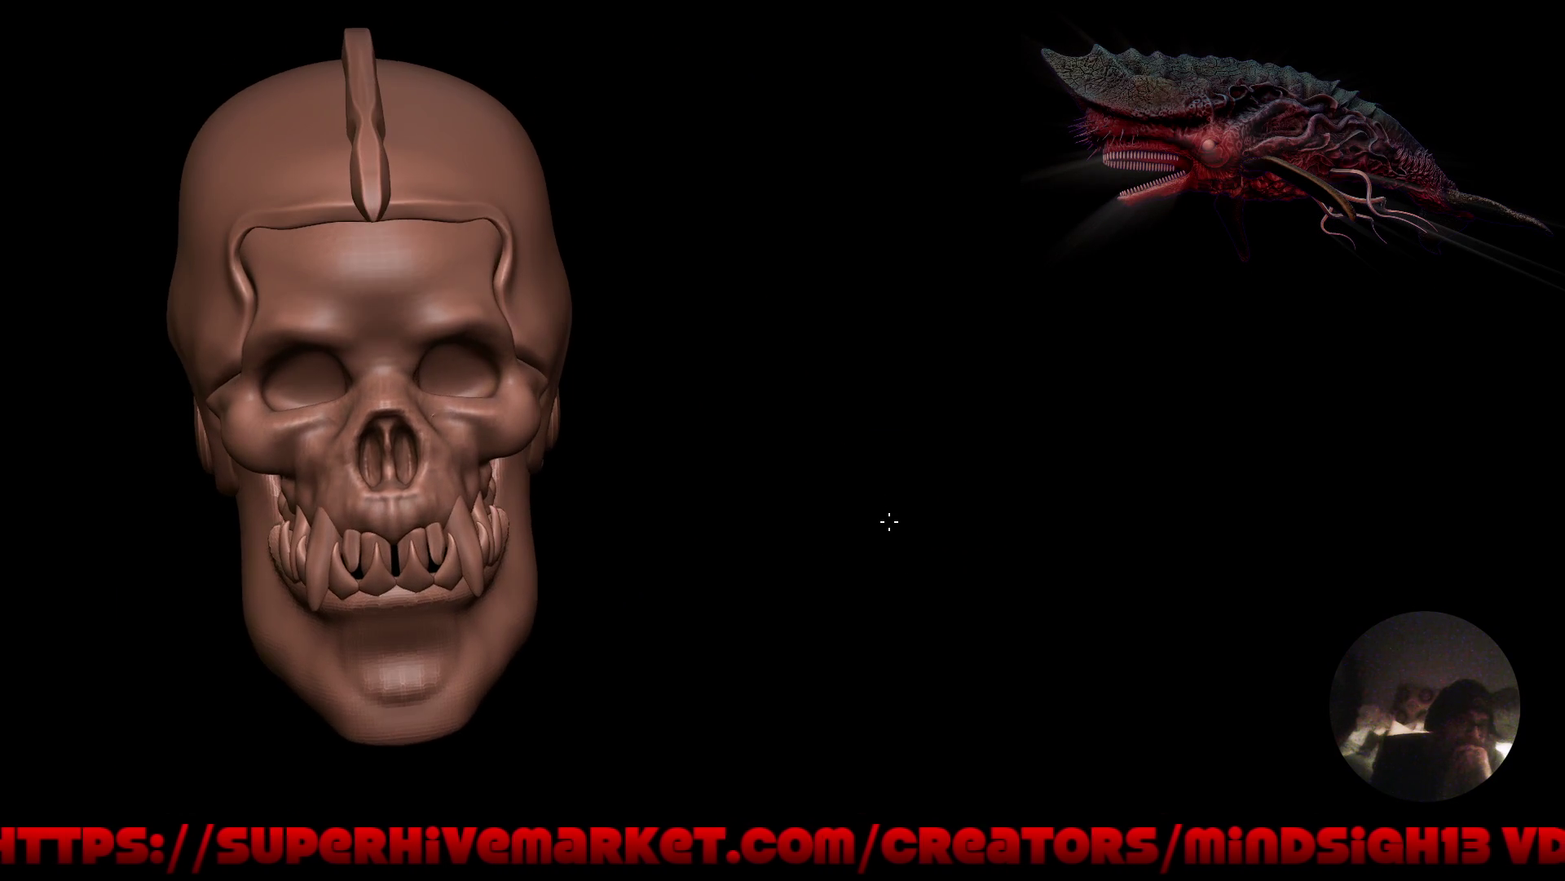
mouse_move(828, 448)
middle_down()
mouse_move(901, 576)
mouse_move(724, 546)
mouse_move(852, 566)
middle_up()
scroll(734, 571, up, 4)
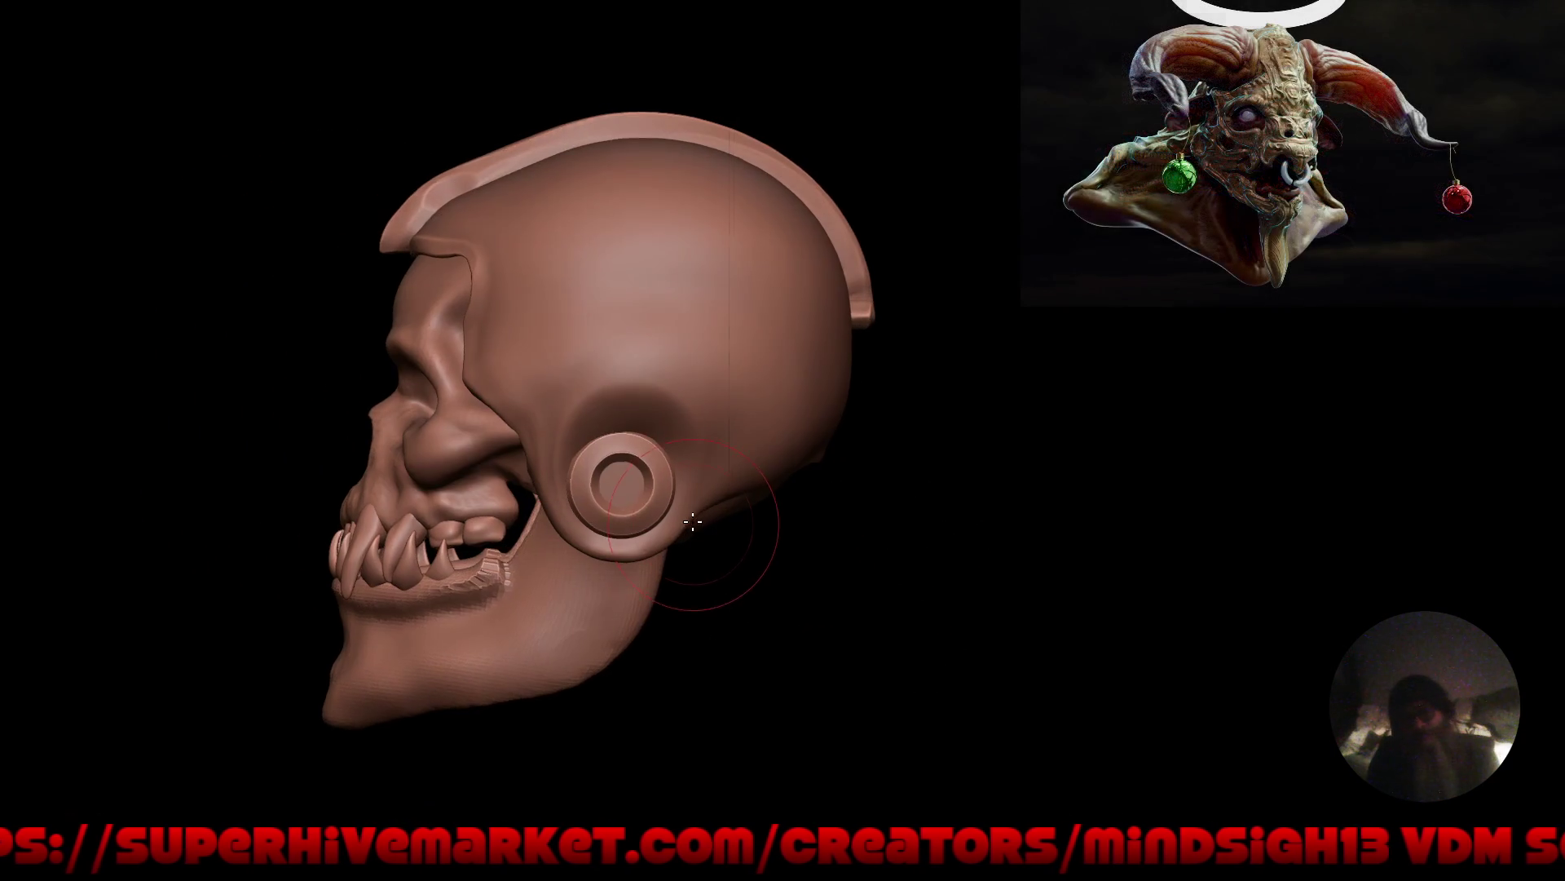
scroll(700, 540, up, 1)
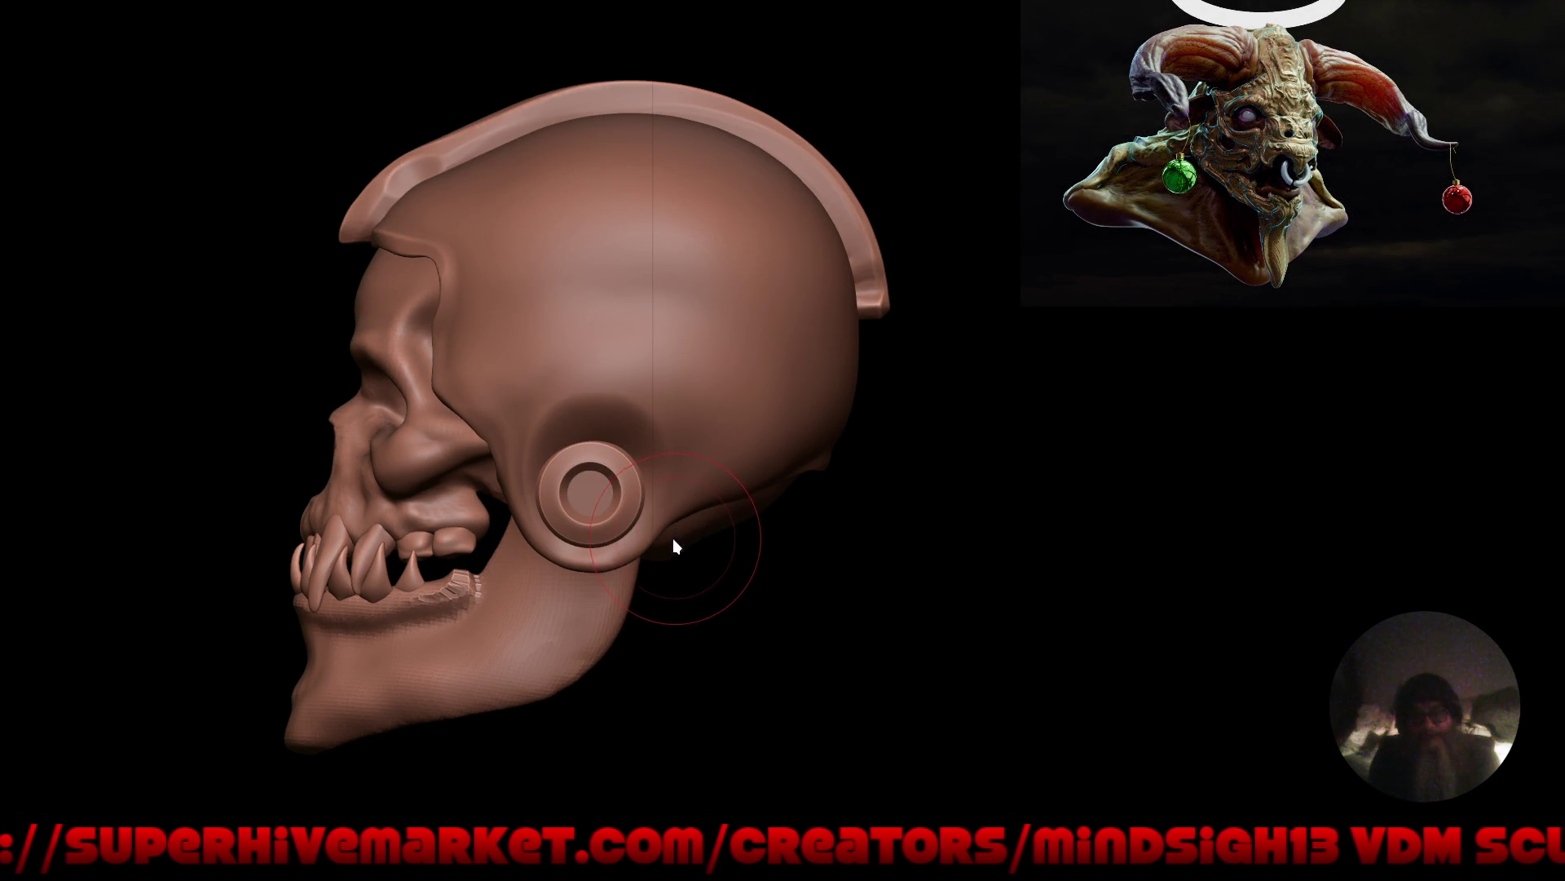
In Object Mode, snap the 3D cursor to the ear plug and set the pivot to 3D Cursor.
key(ctrl+Tab)
click(550, 536)
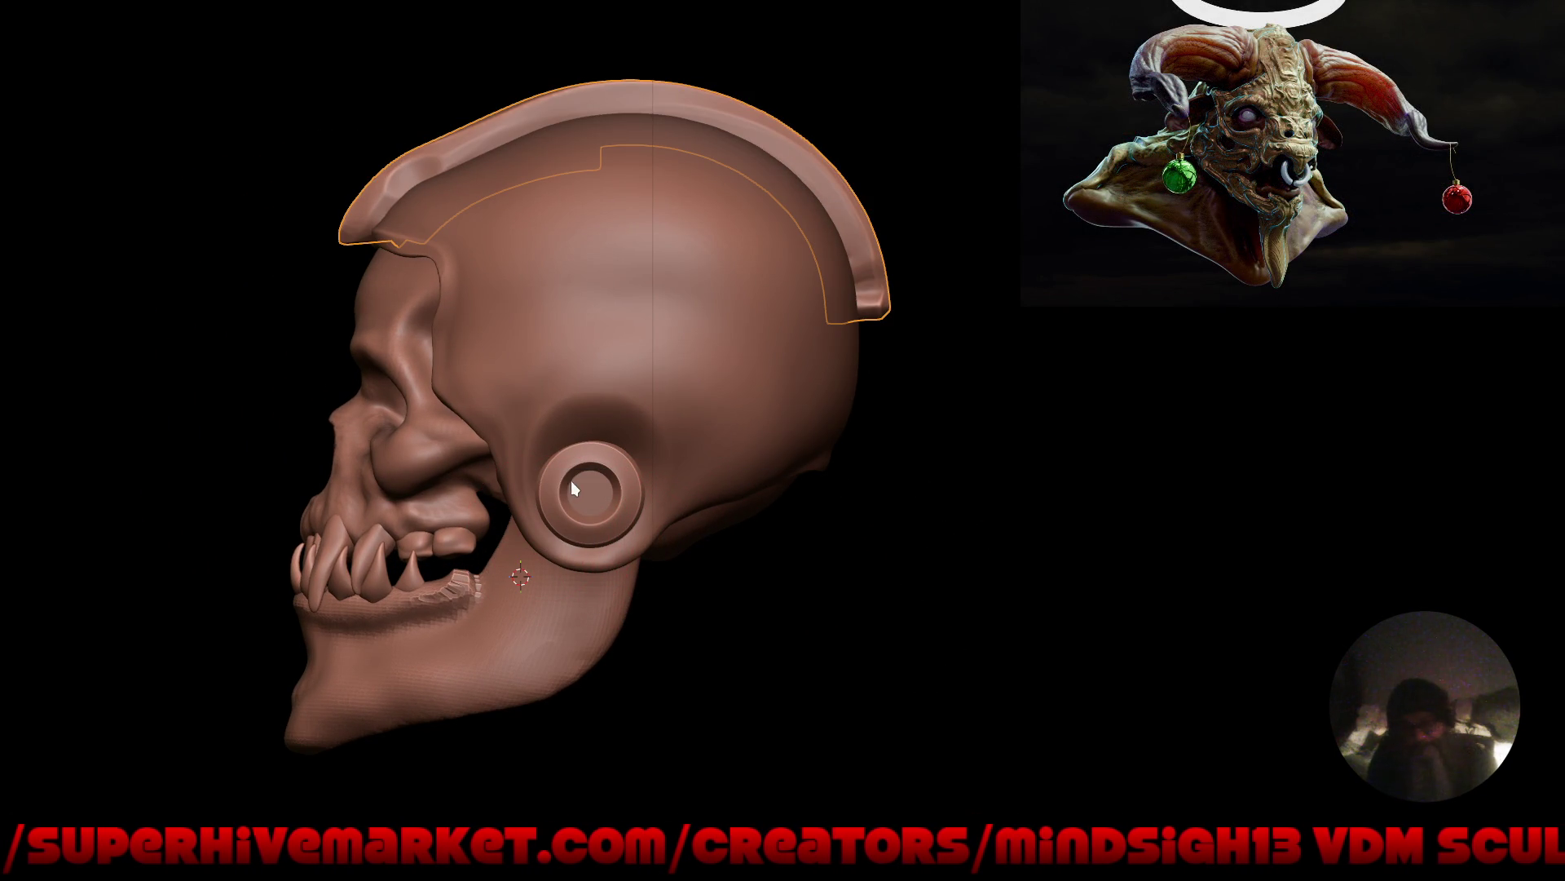
click(613, 514)
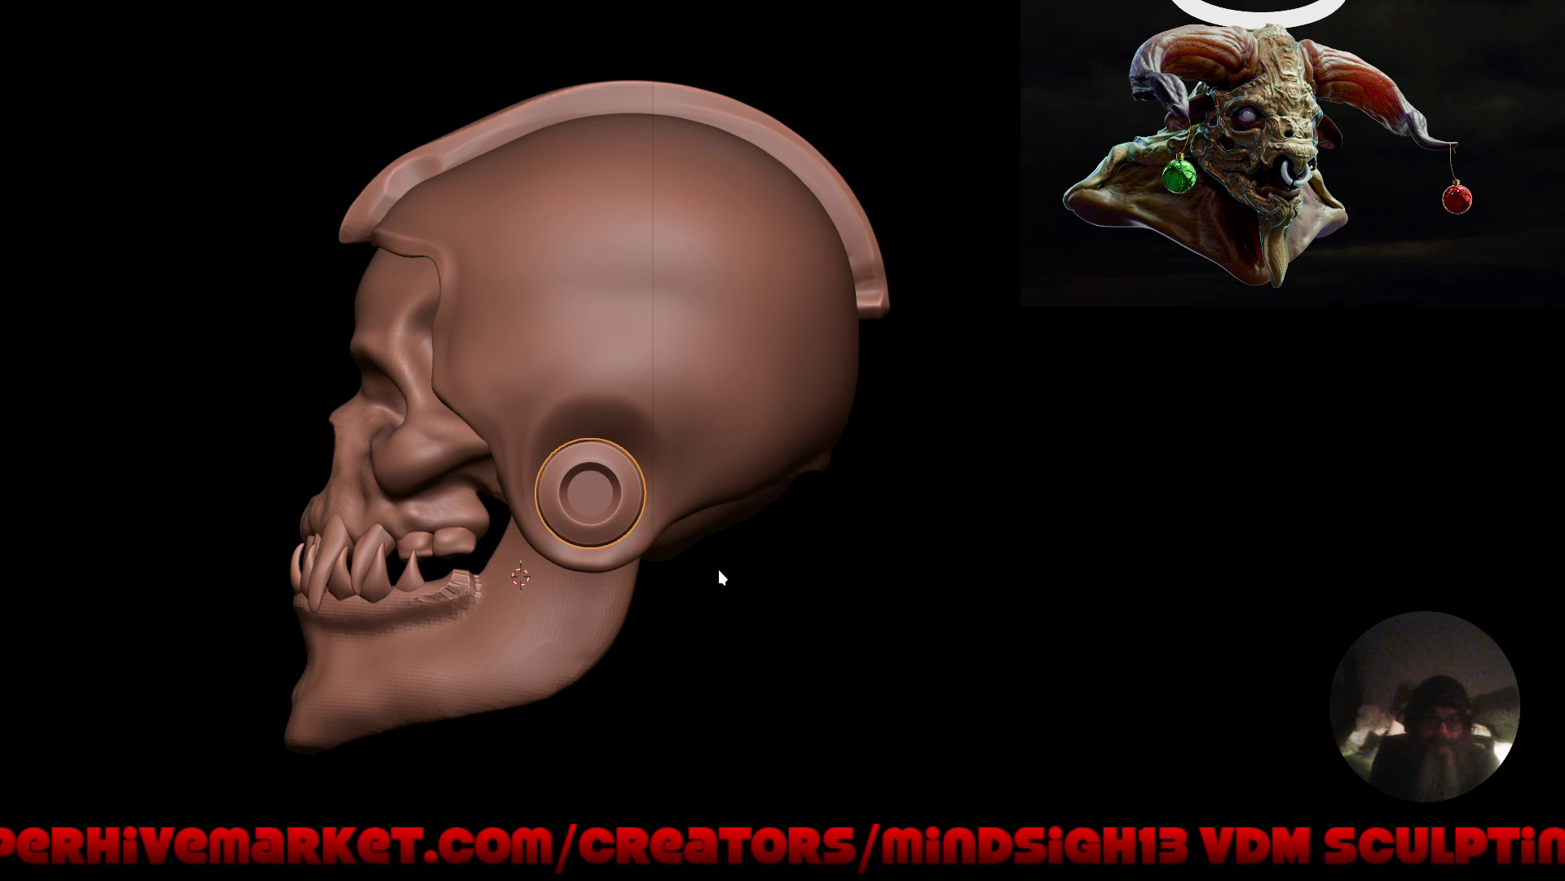
key(shift+s)
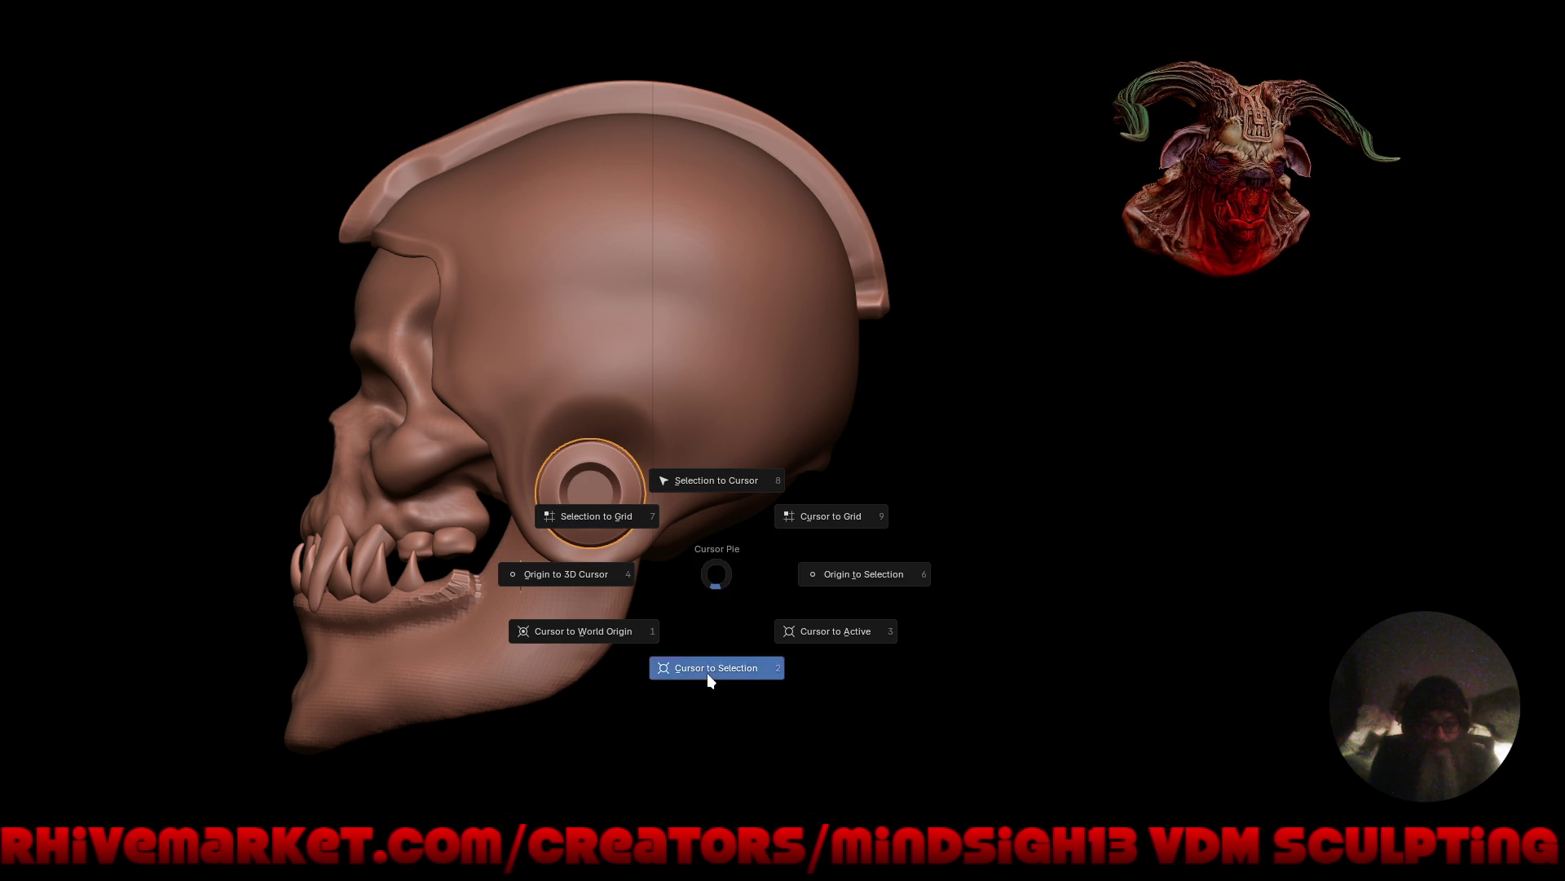
click(708, 677)
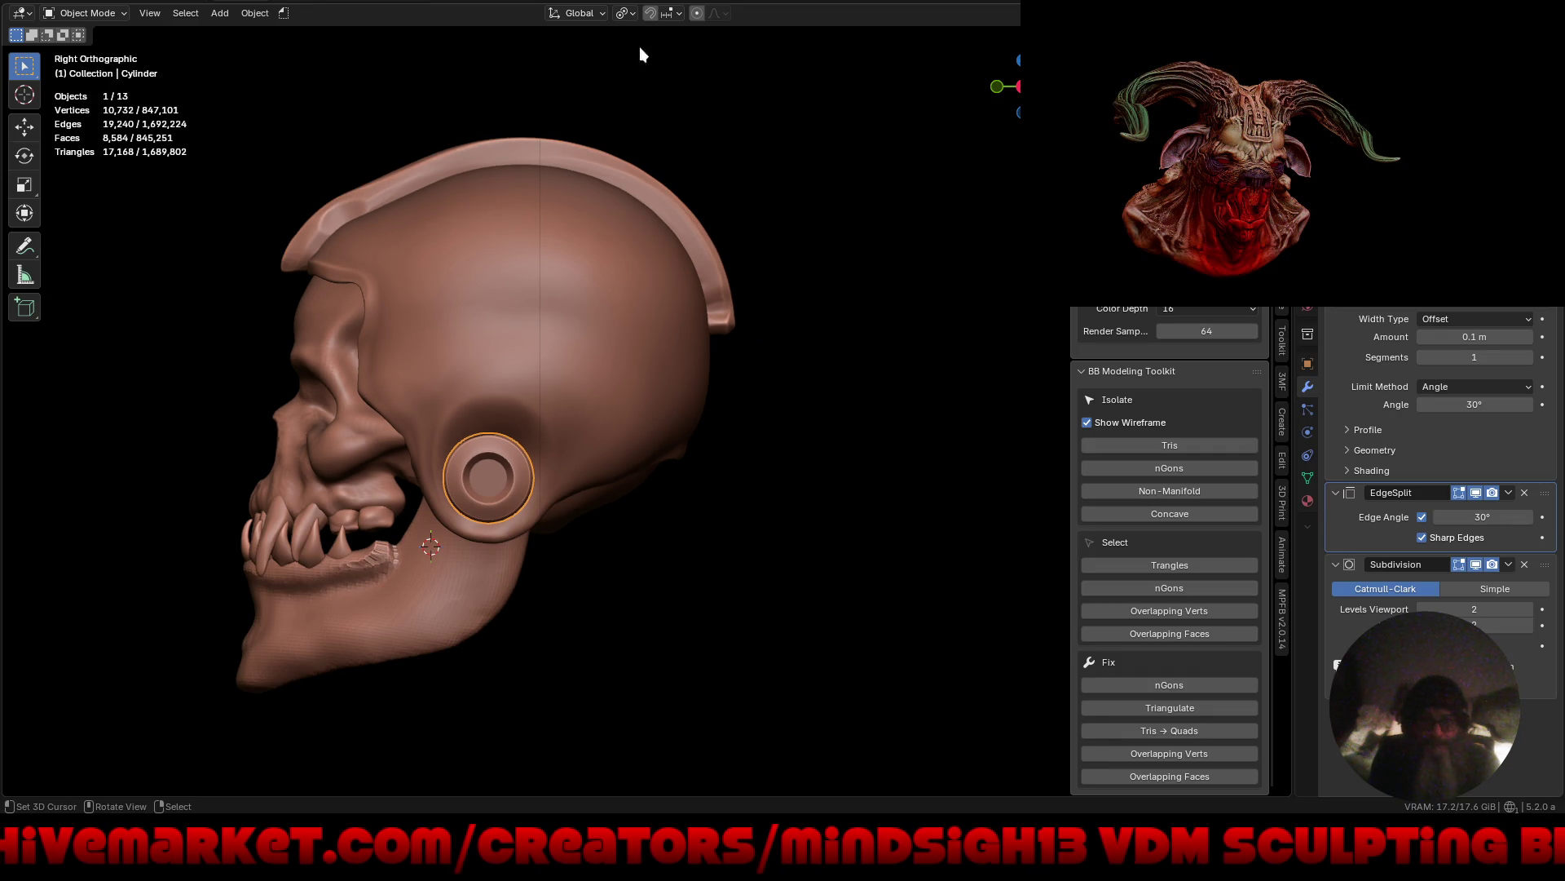
click(623, 13)
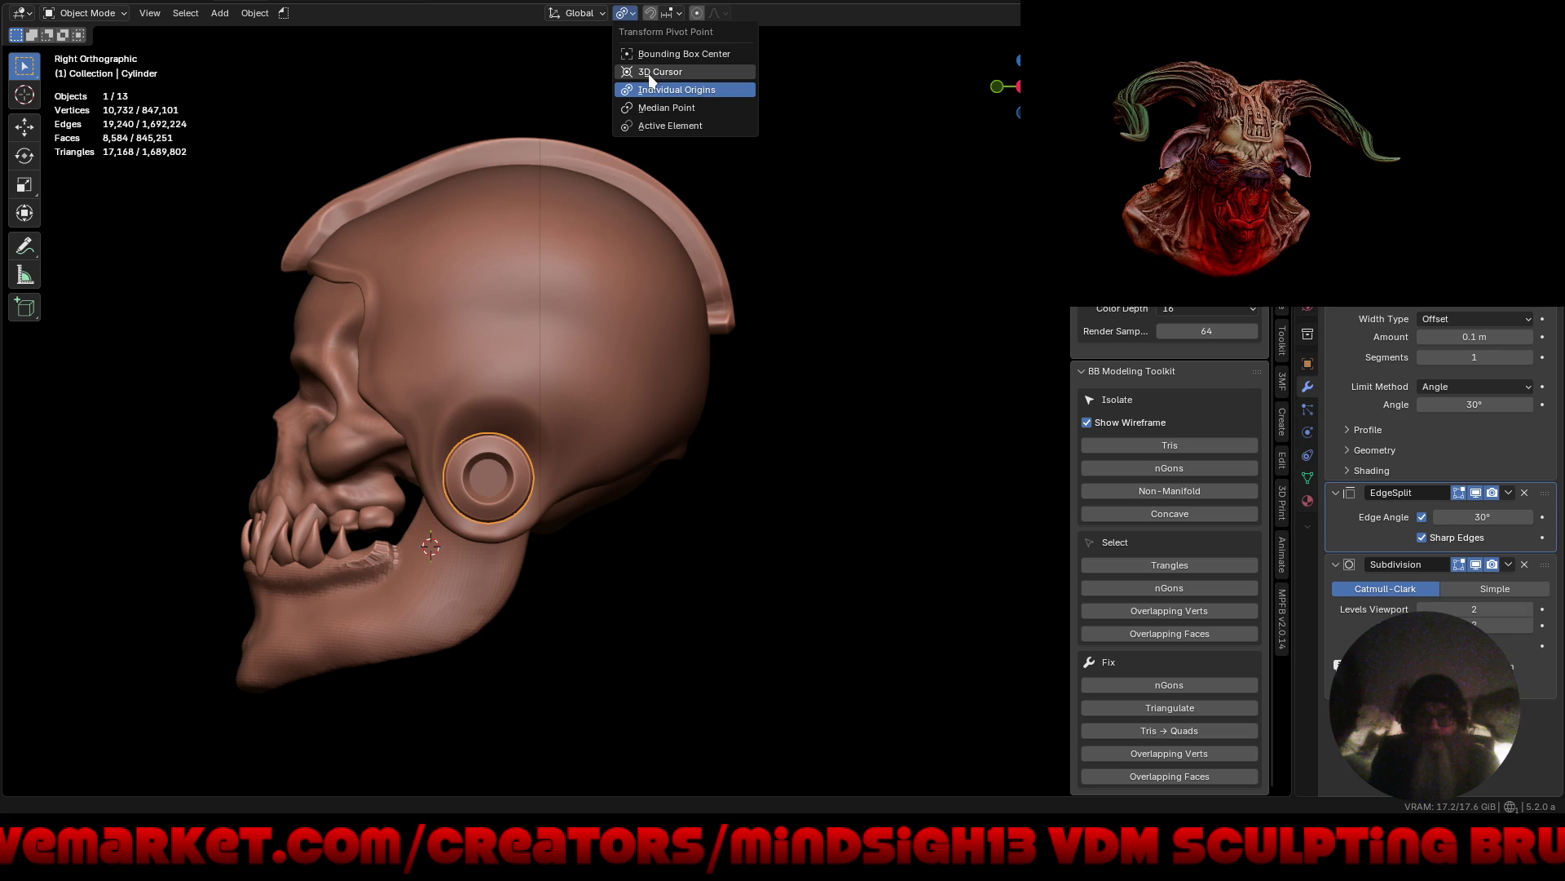
click(661, 72)
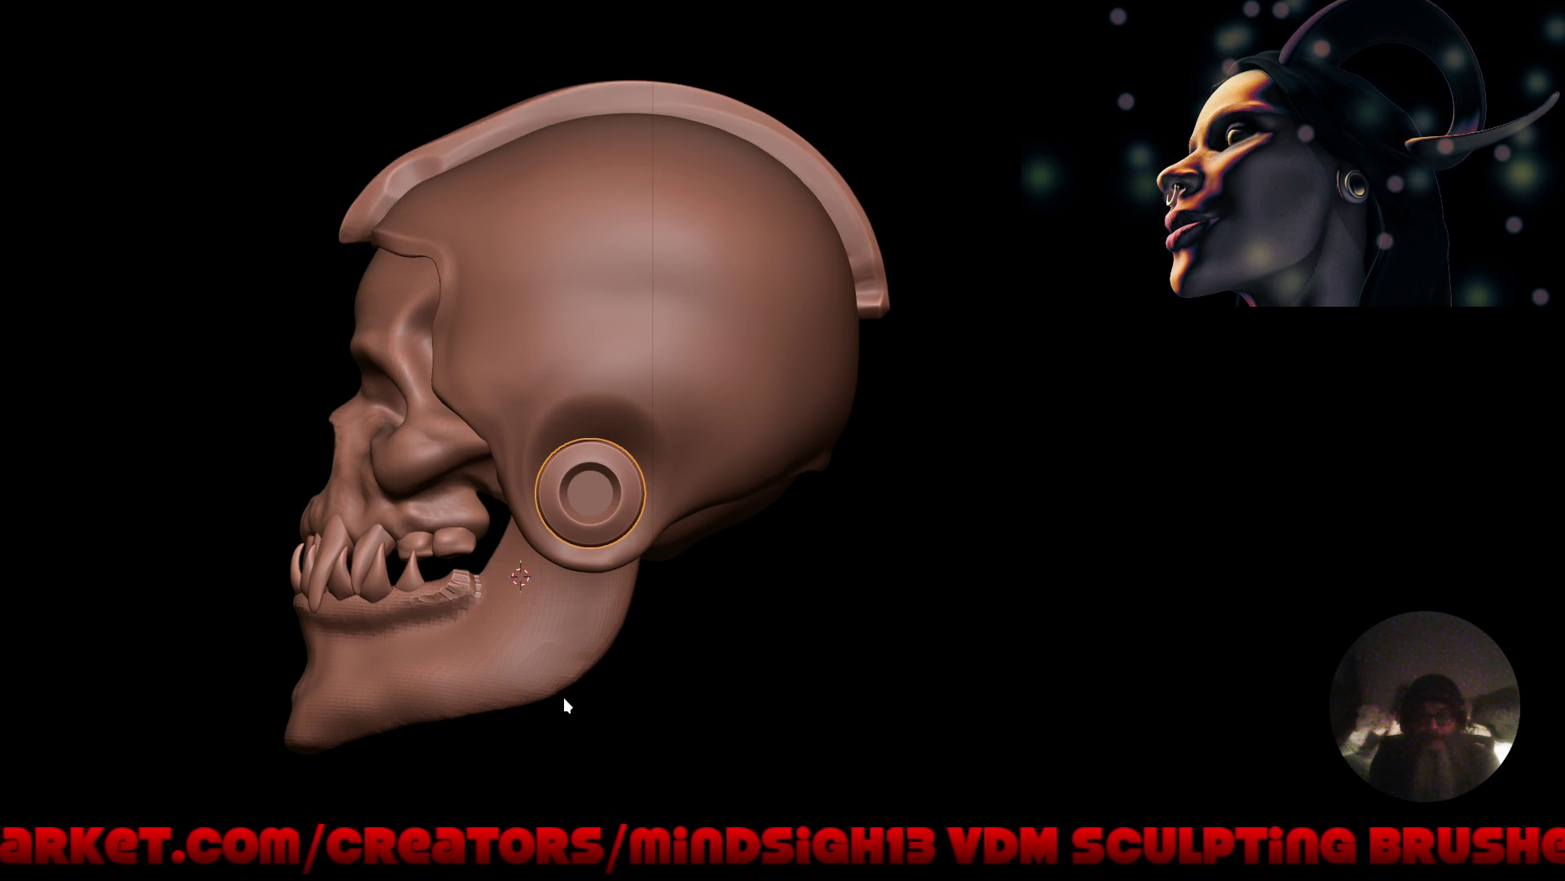
Trial-rotate the jaw about the cursor, then re-snap the 3D cursor to the ear plug.
click(513, 676)
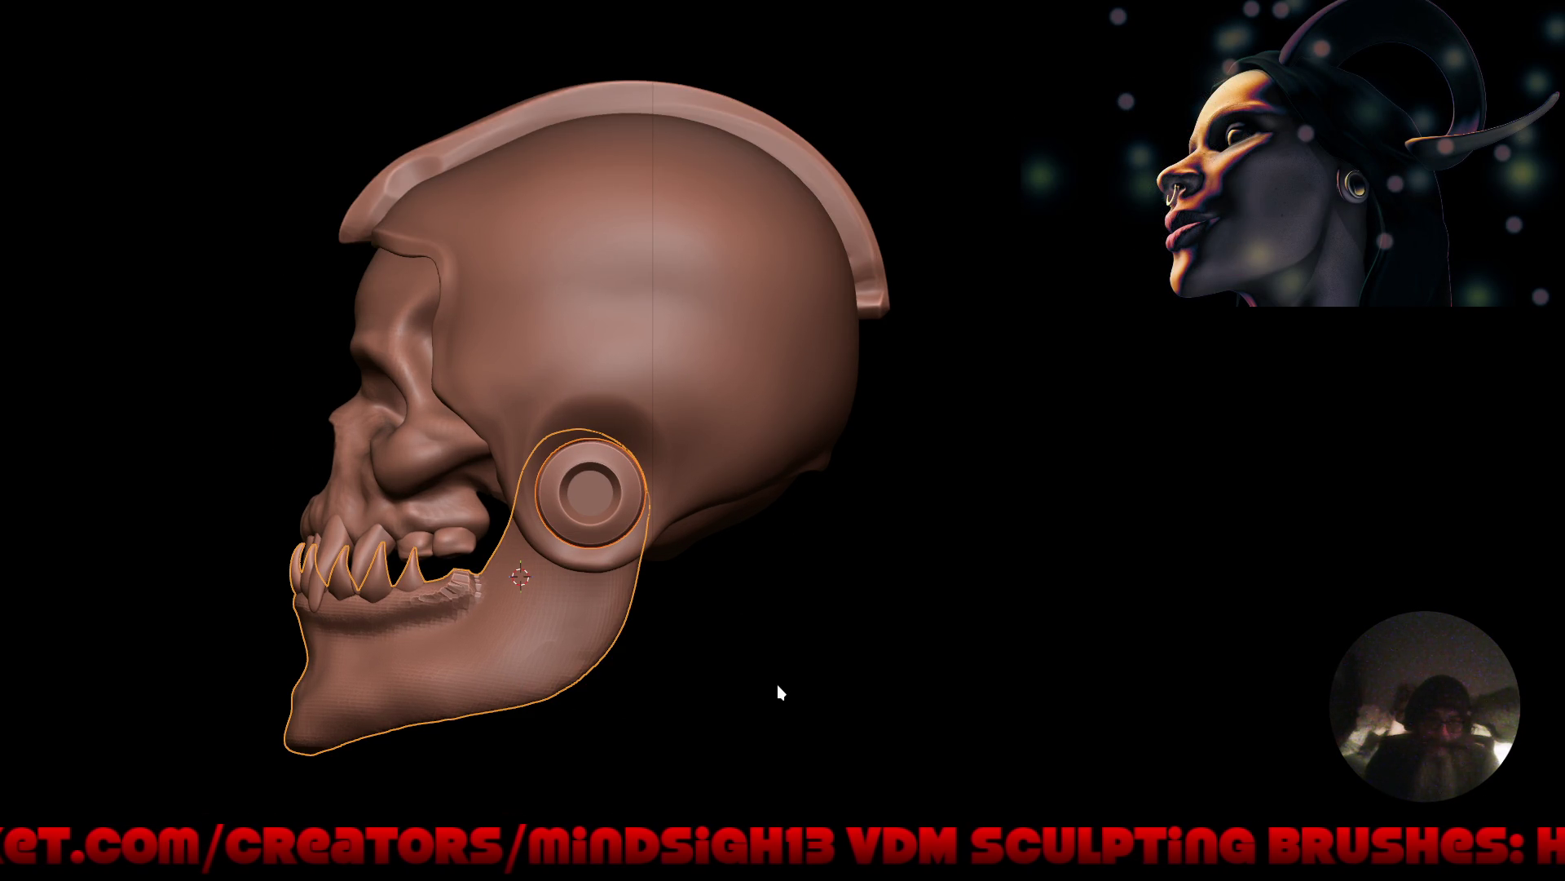
key(r)
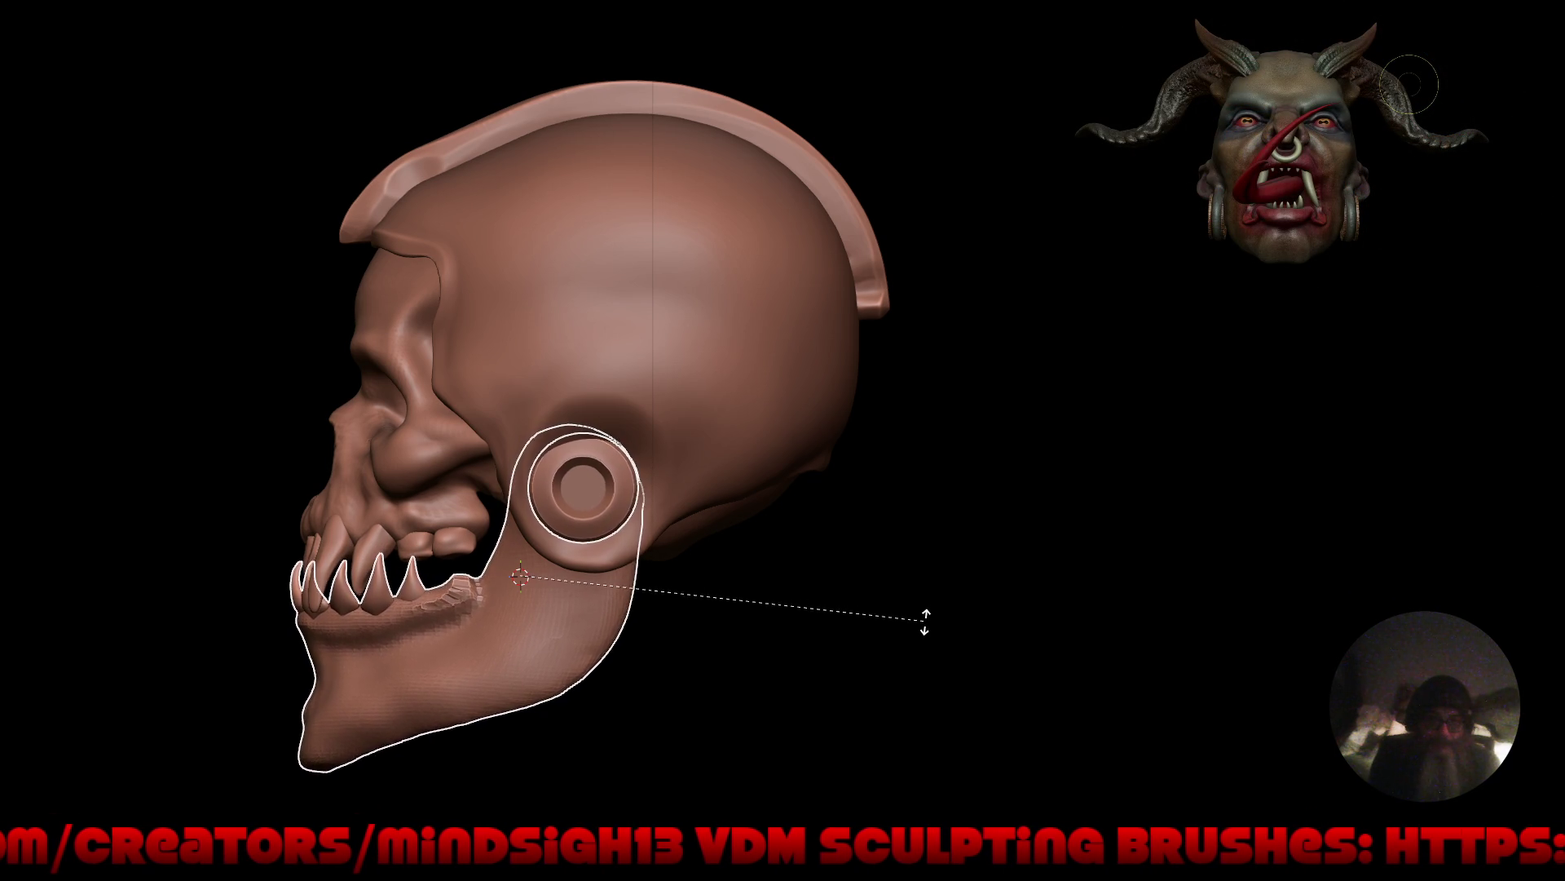
click(922, 624)
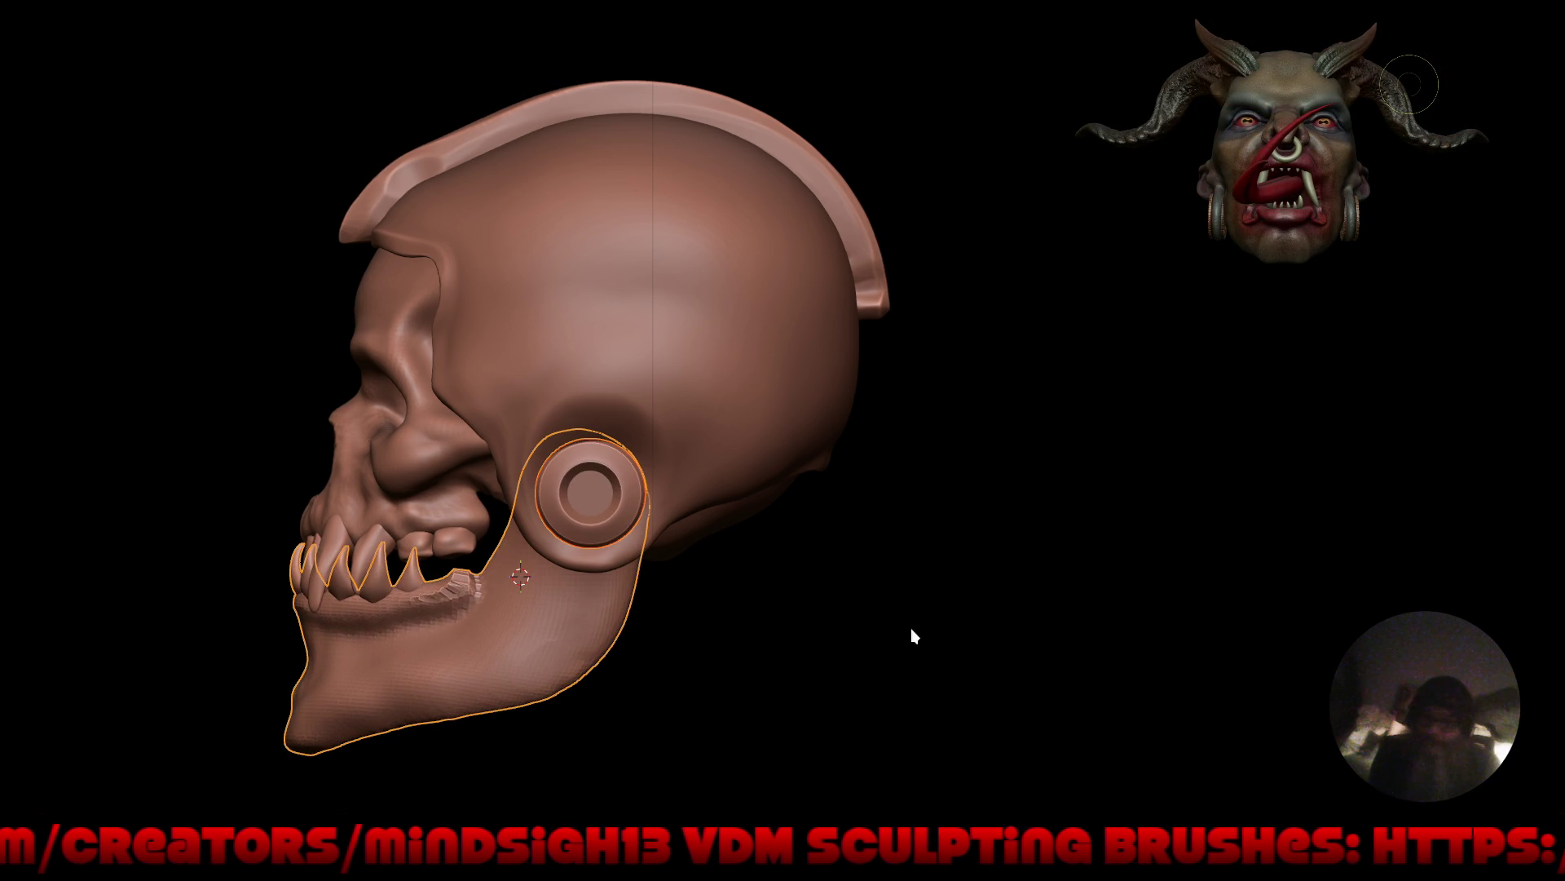
click(595, 501)
key(shift+s)
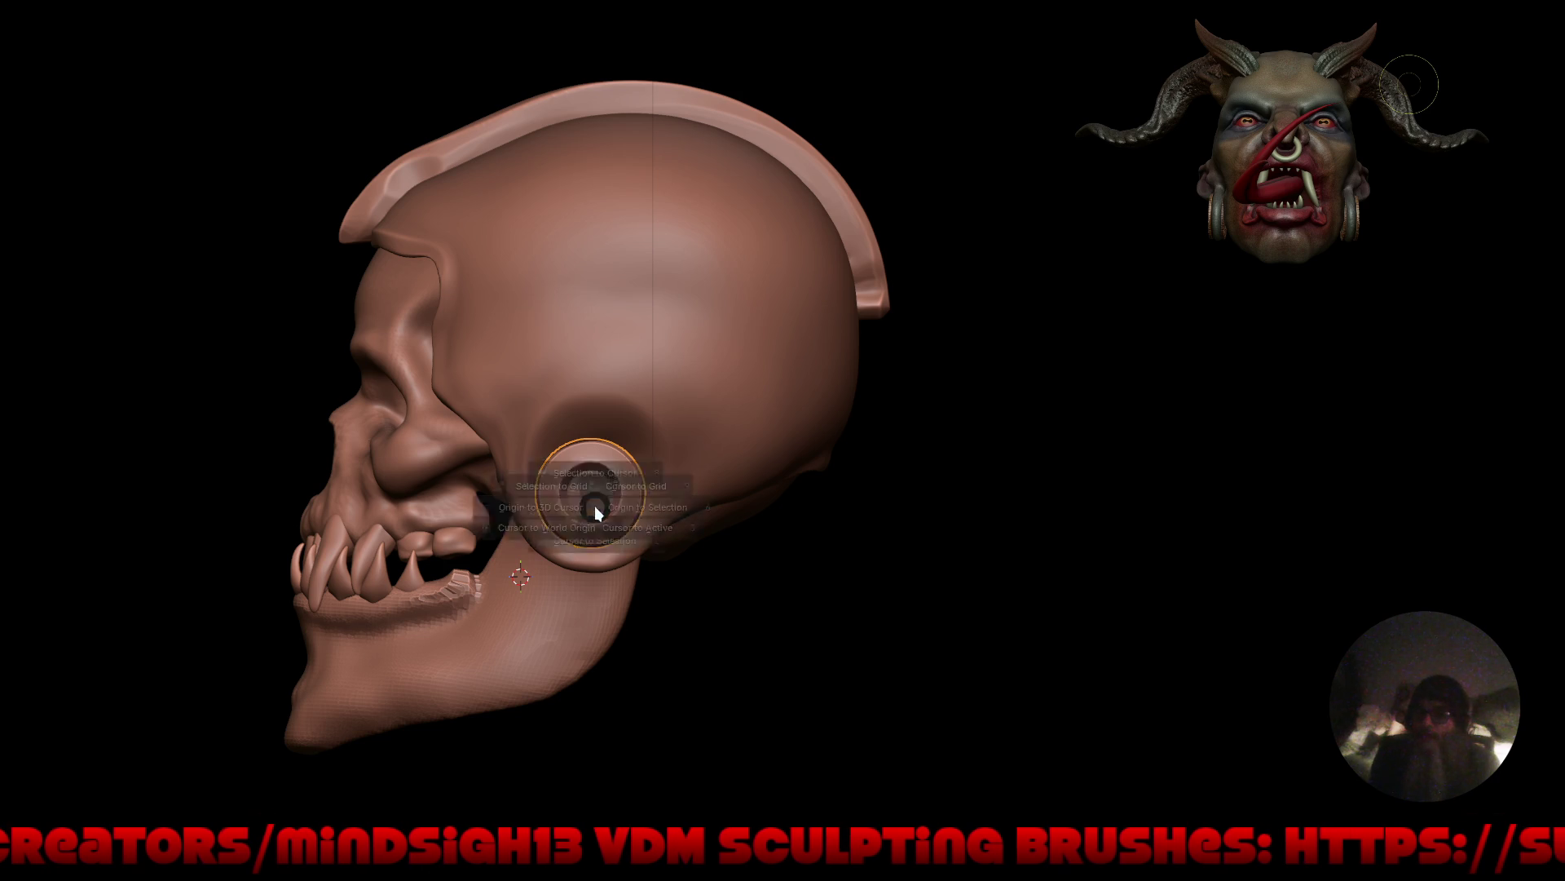
click(604, 600)
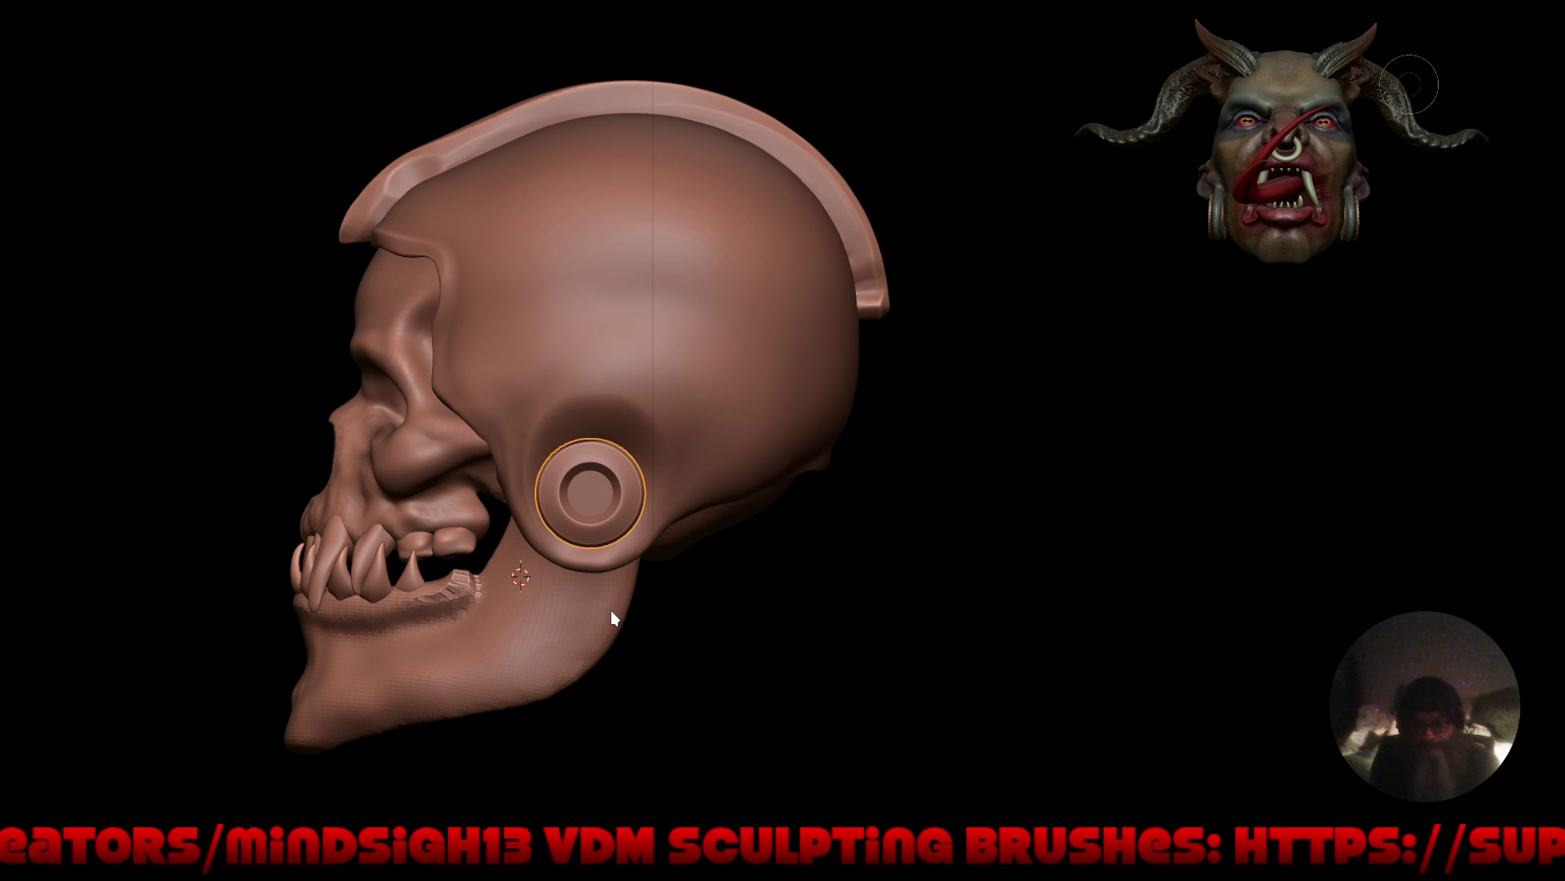
Set the ear plug's origin to its geometry and snap the 3D cursor to its centre.
right_click(612, 617)
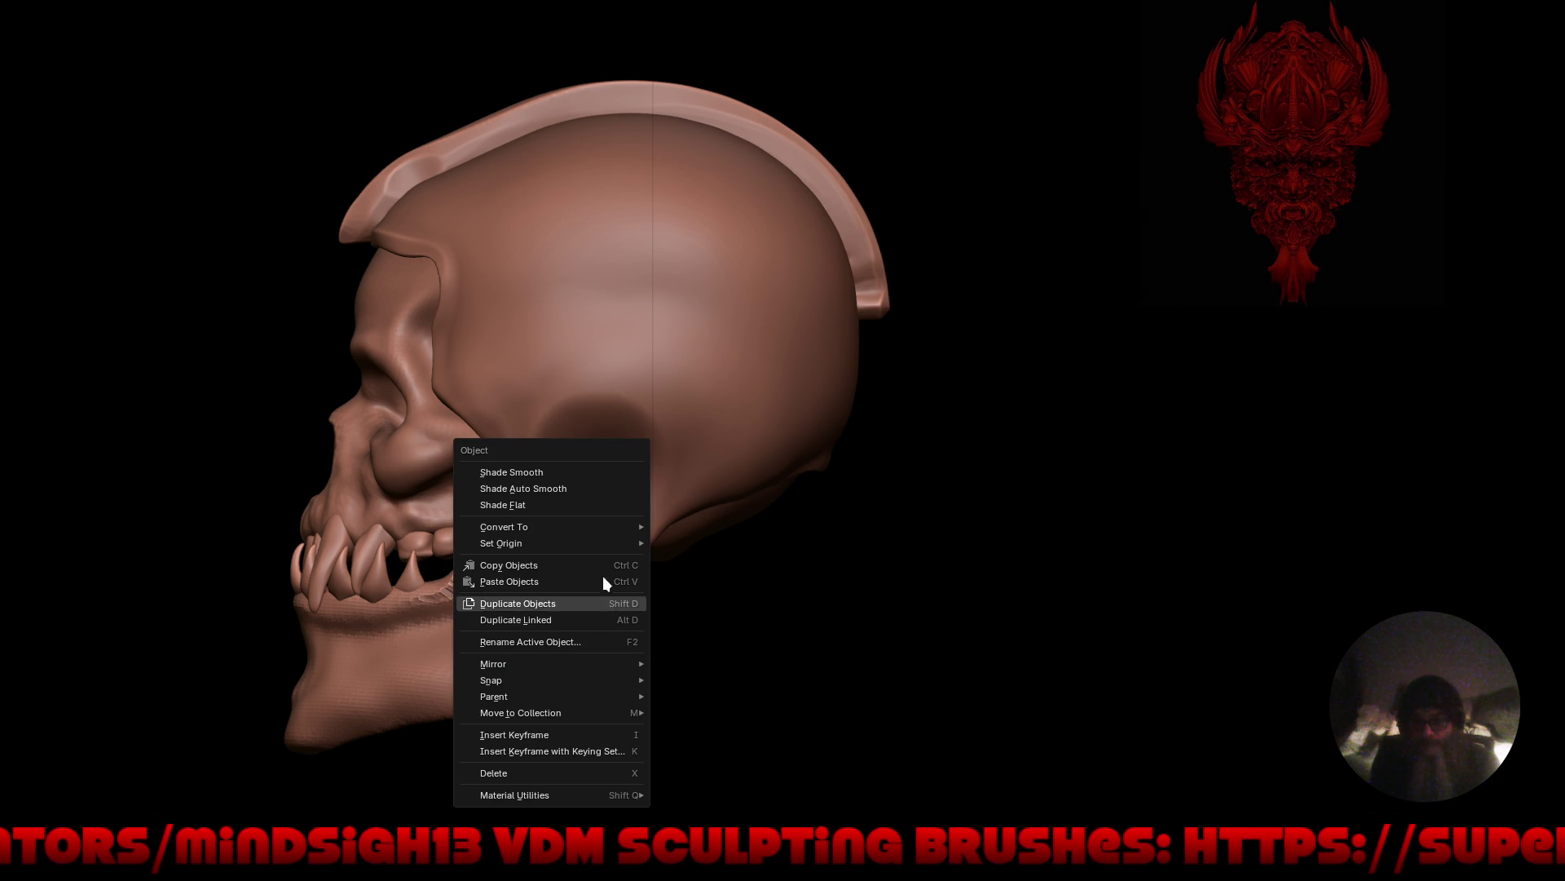
mouse_move(604, 543)
click(699, 562)
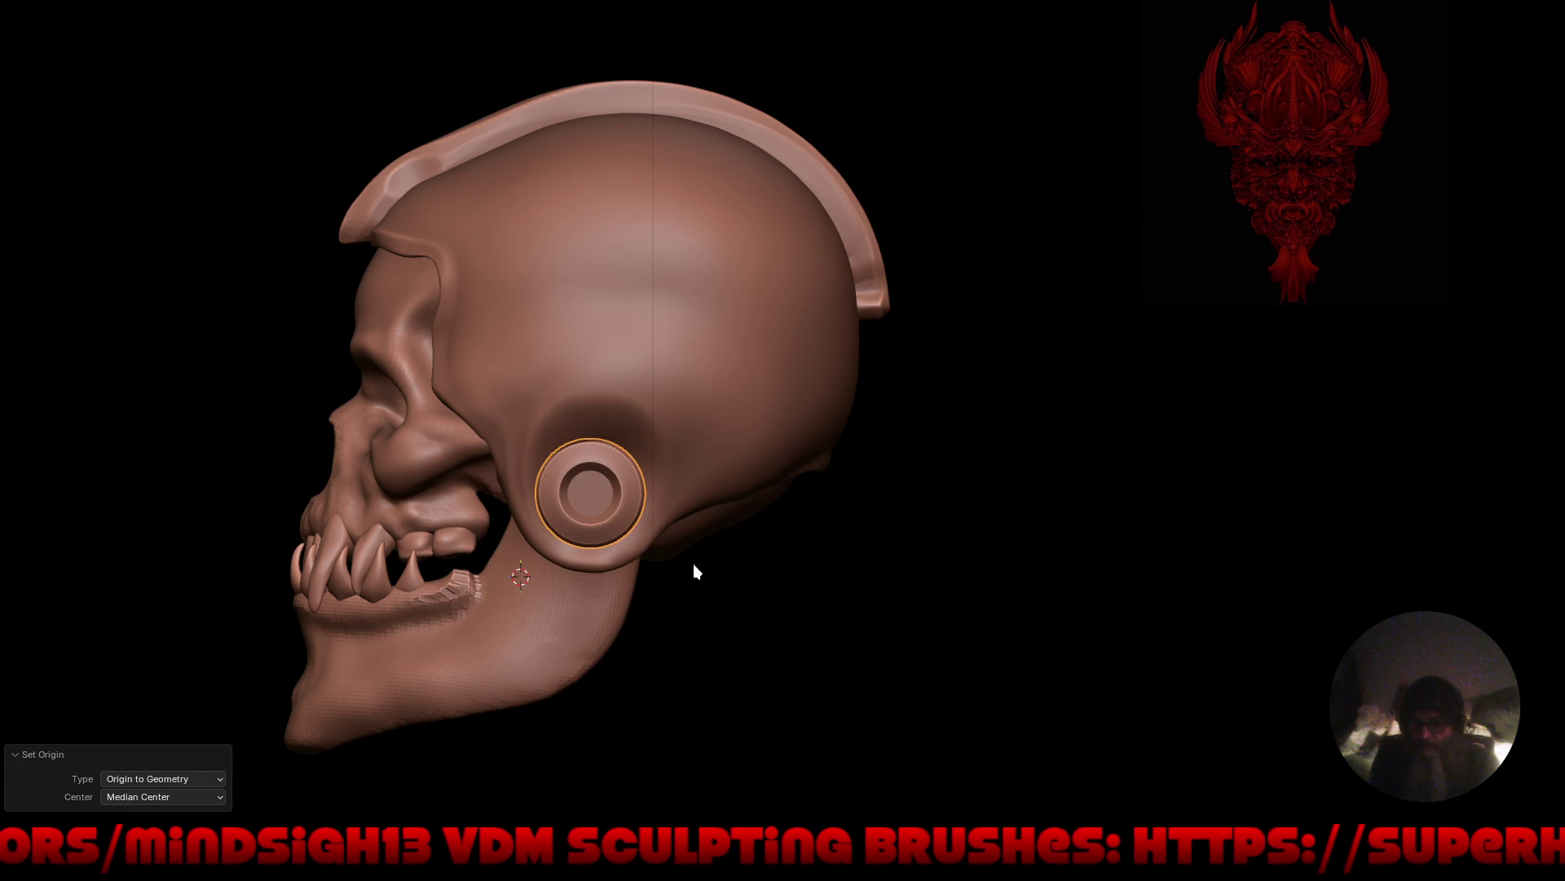
key(shift+s)
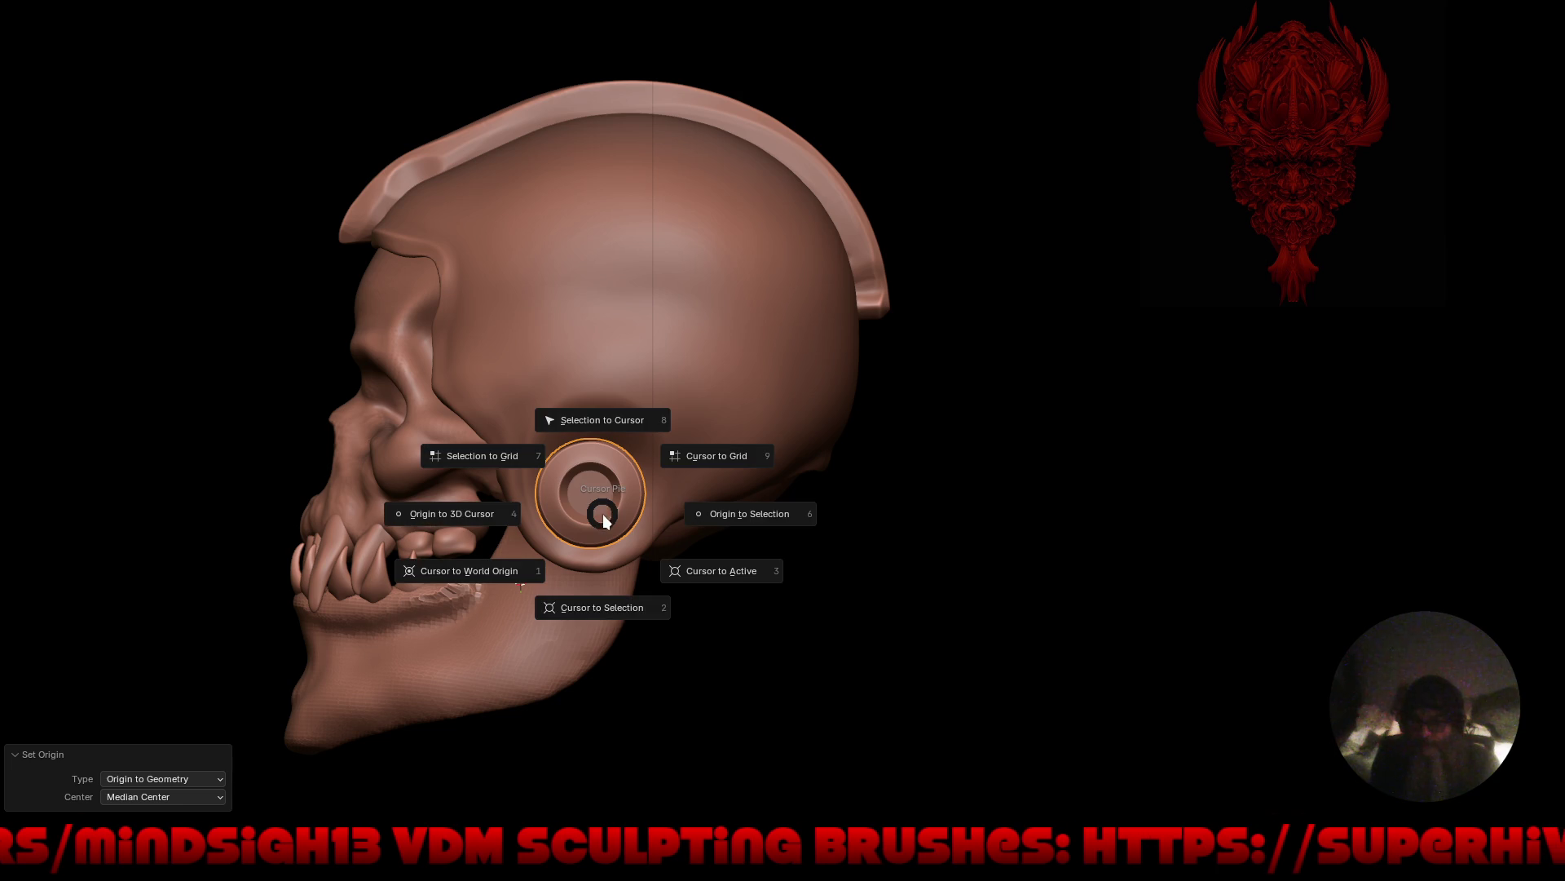
click(608, 610)
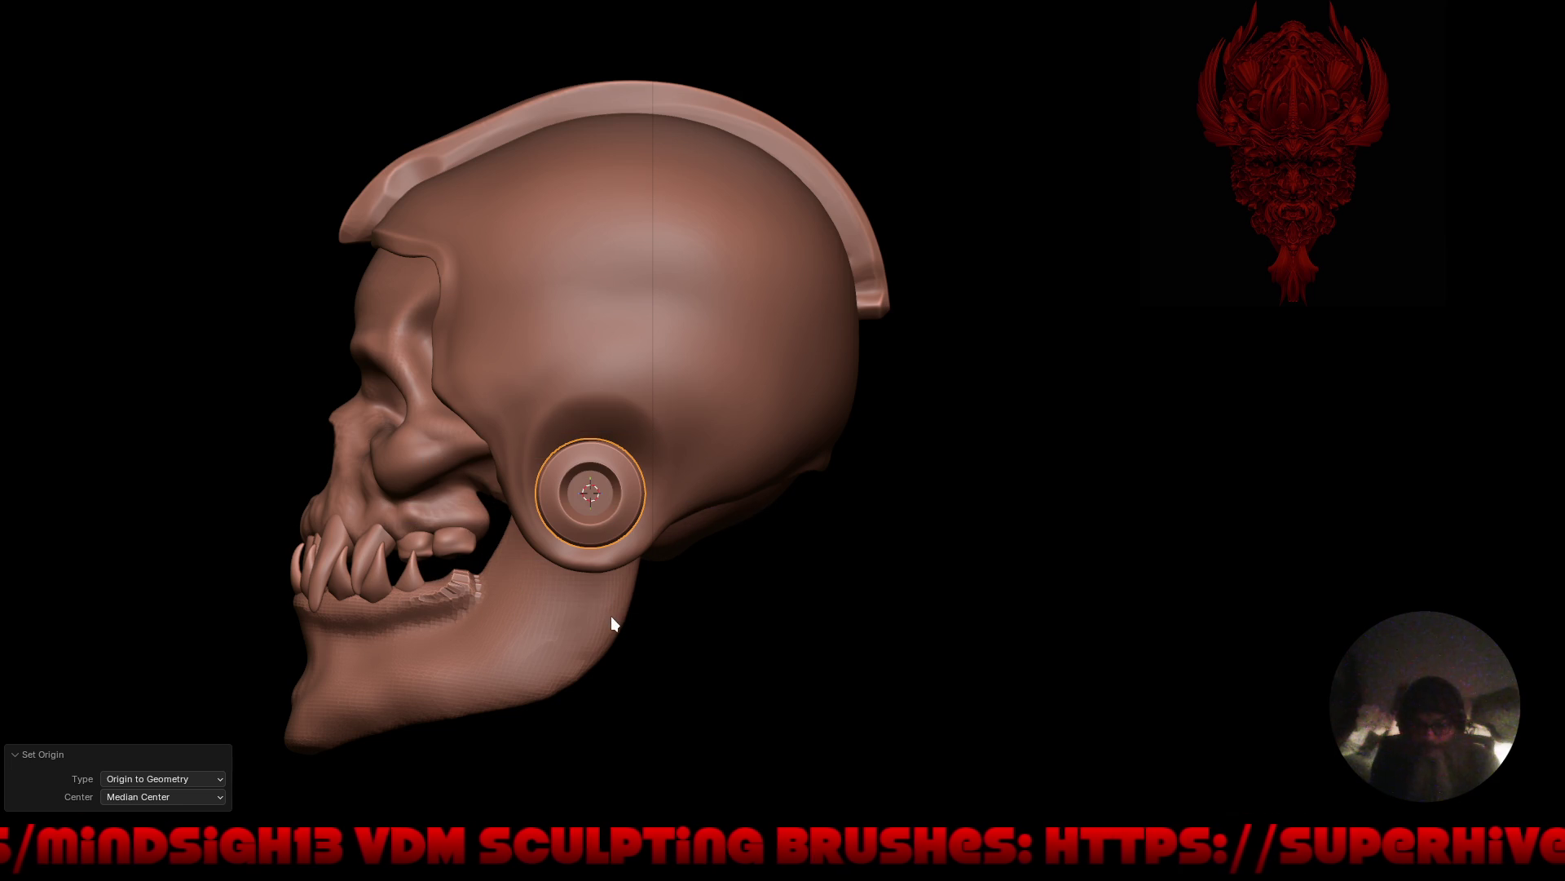
Rotate the jaw open -21.4° around the ear plug hinge, then deselect it.
shift+click(546, 640)
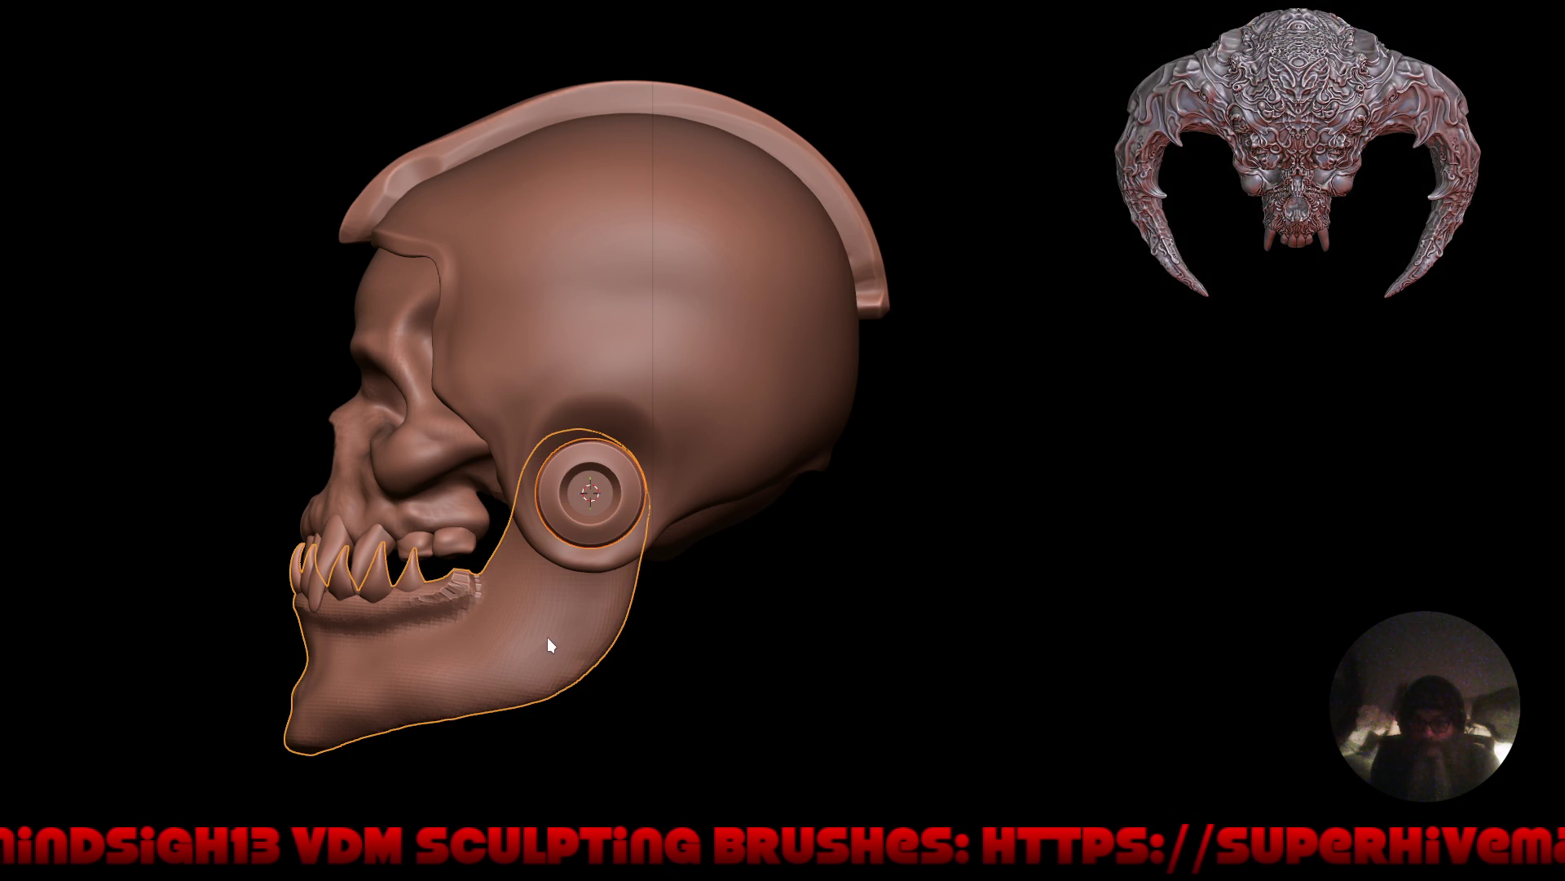
key(r)
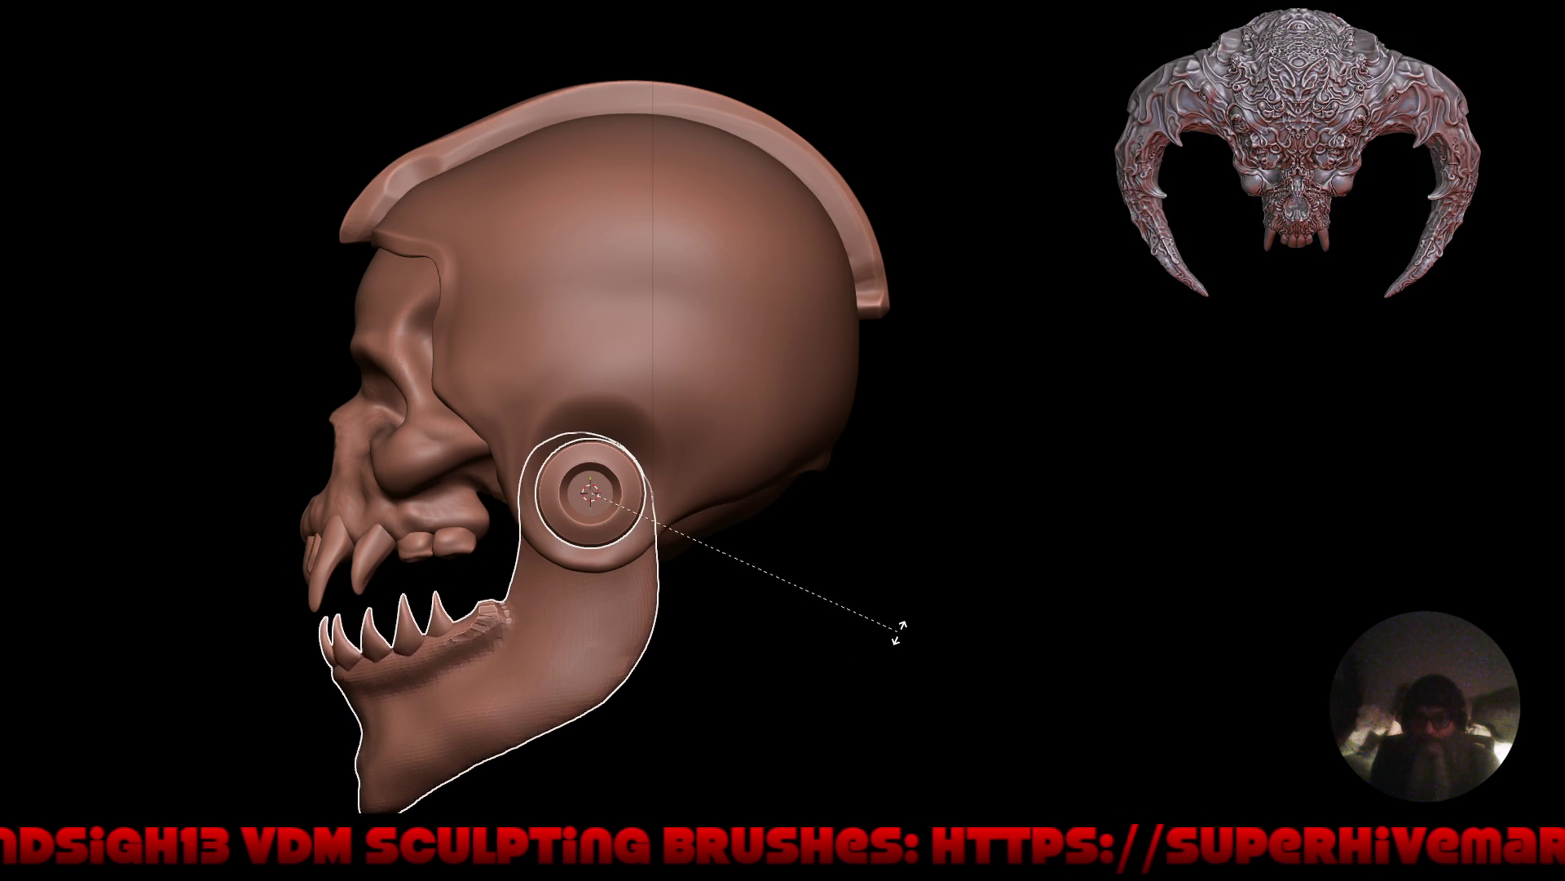
click(913, 602)
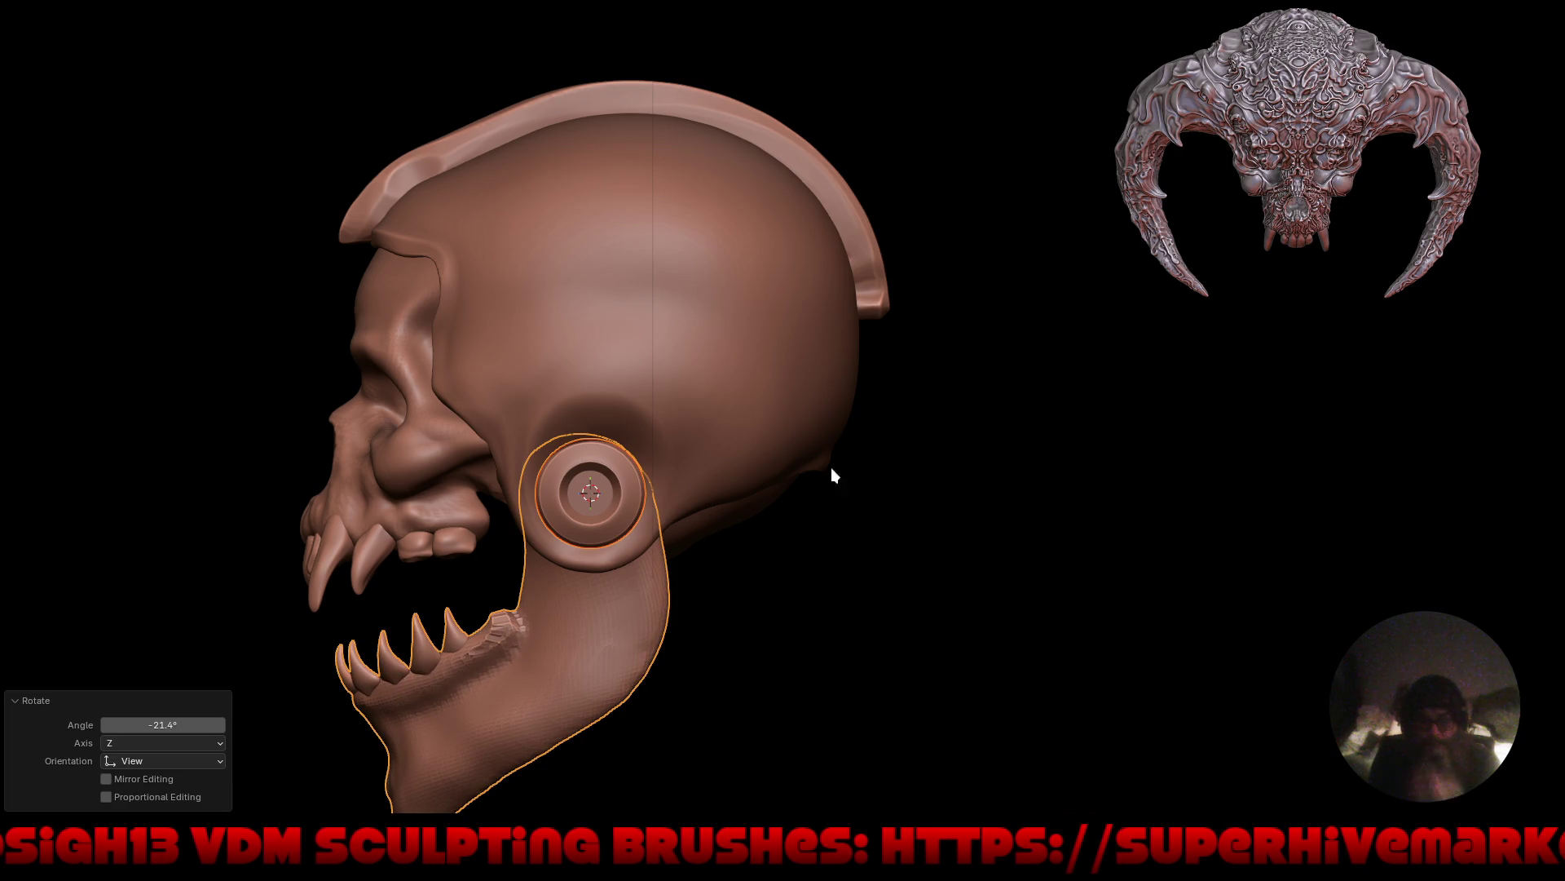
scroll(683, 388, down, 3)
mouse_move(668, 439)
middle_down()
mouse_move(828, 604)
mouse_move(962, 559)
mouse_move(918, 568)
mouse_move(878, 612)
mouse_move(815, 608)
mouse_move(845, 611)
mouse_move(926, 582)
mouse_move(744, 535)
mouse_move(734, 513)
mouse_move(622, 552)
mouse_move(638, 575)
mouse_move(842, 587)
mouse_move(824, 600)
mouse_move(803, 558)
mouse_move(814, 511)
mouse_move(814, 538)
mouse_move(927, 579)
mouse_move(736, 574)
middle_up()
scroll(821, 587, up, 2)
click(818, 590)
From the front view, carve the right temple groove deeper.
scroll(736, 574, up, 5)
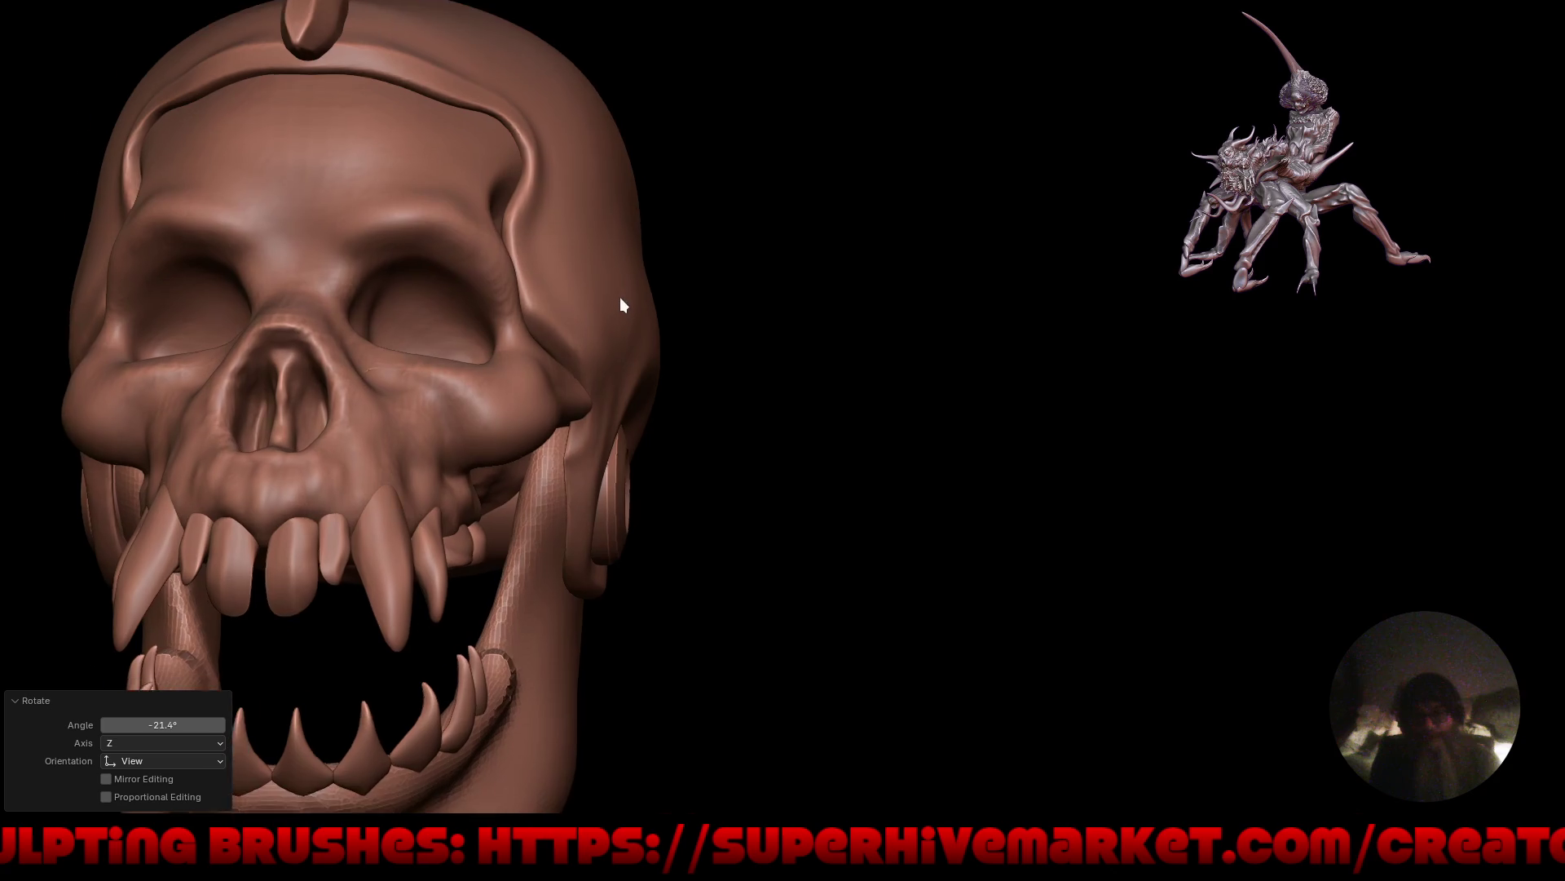
key(grave)
click(591, 375)
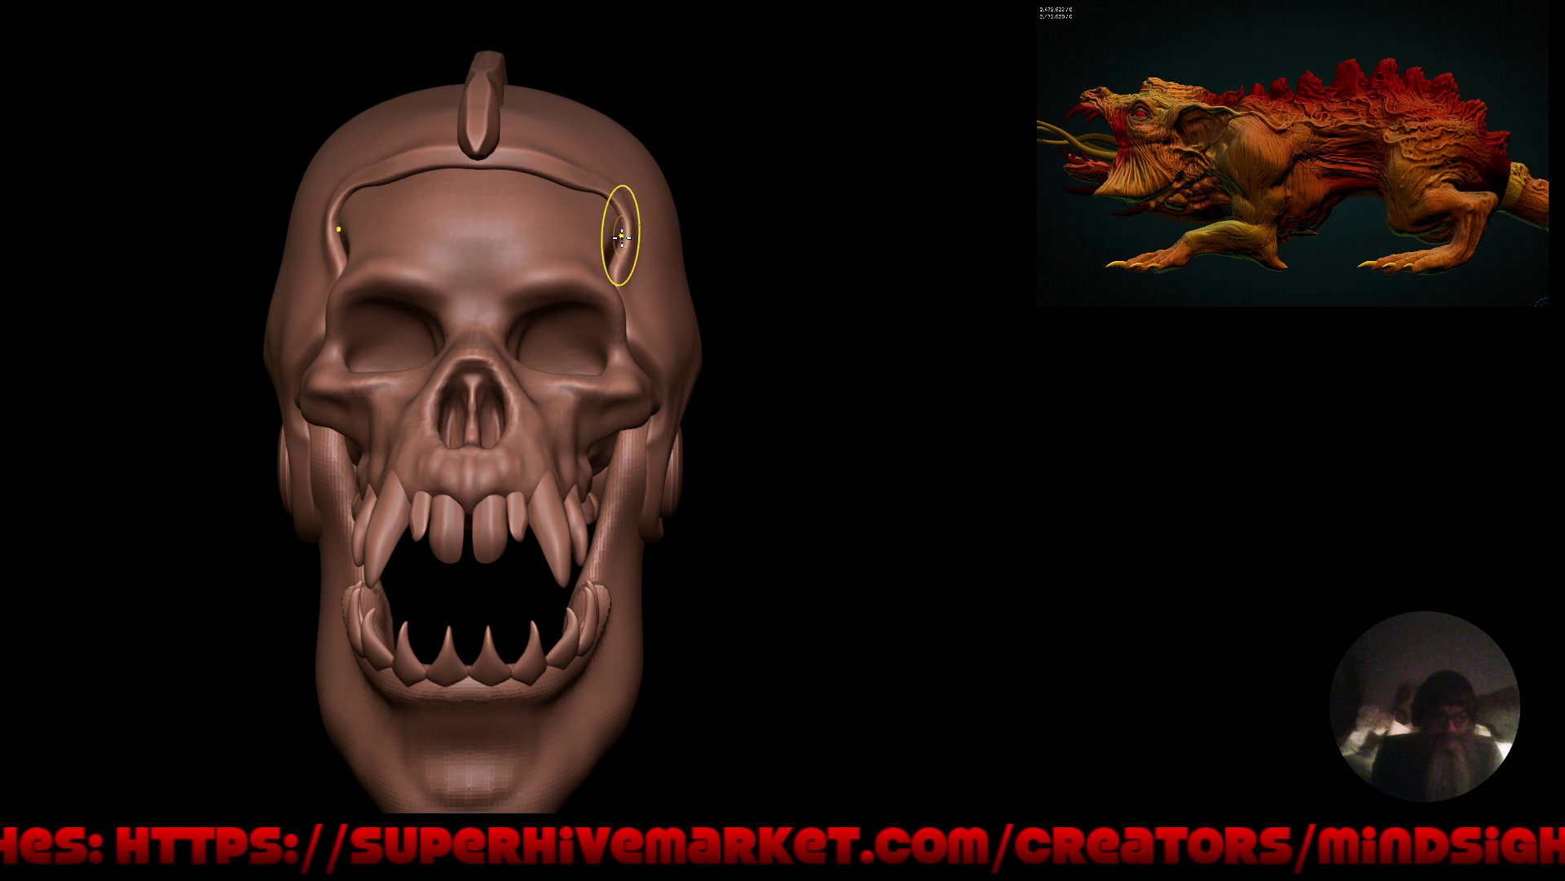
drag(620, 251, 601, 270)
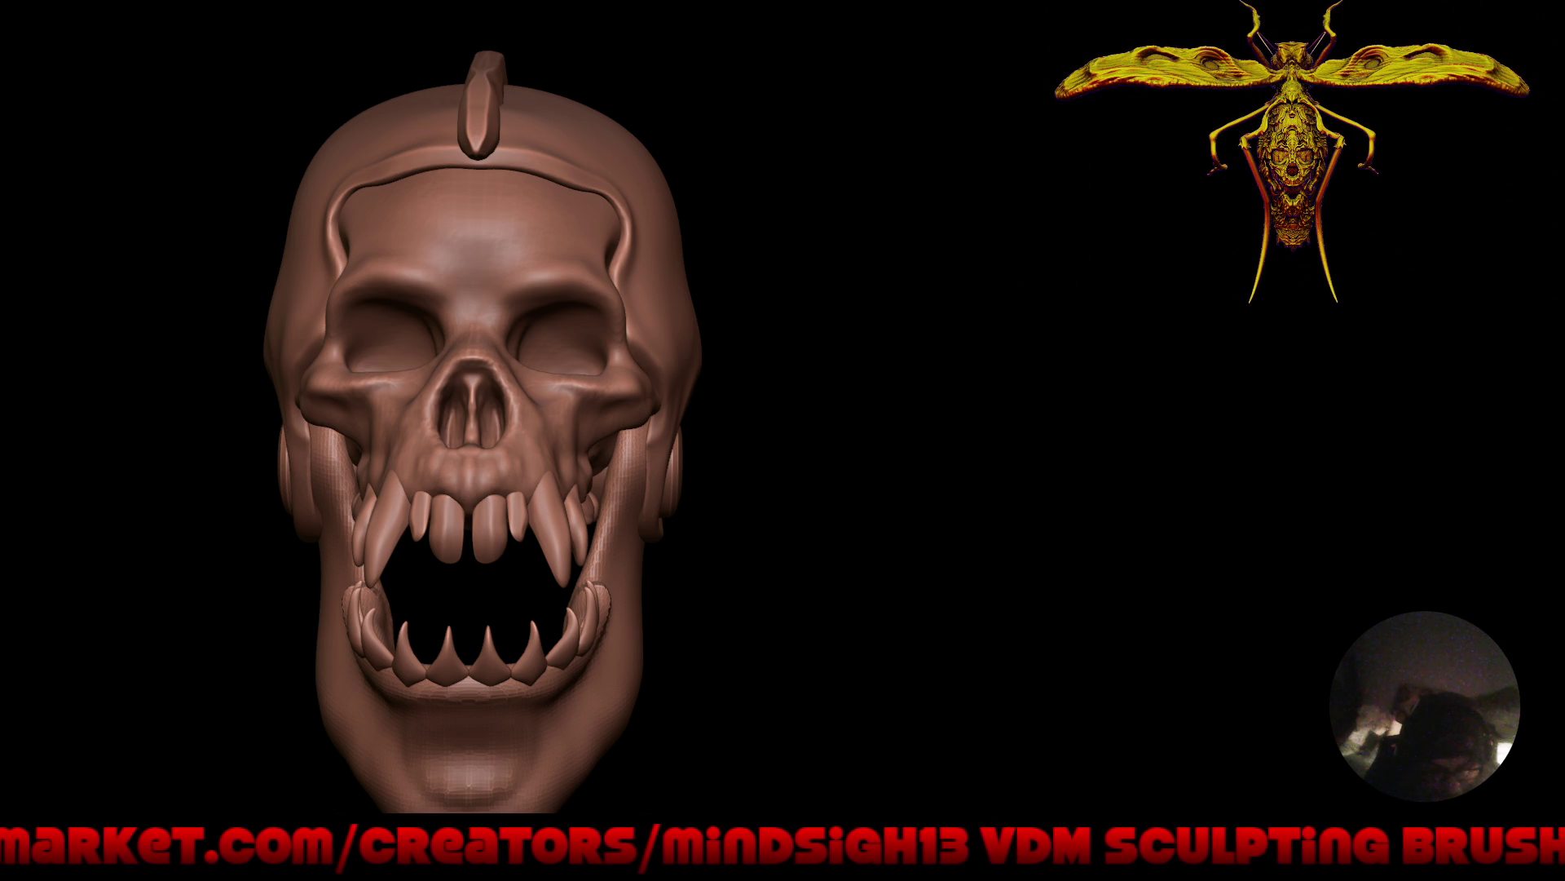
mouse_move(912, 541)
mouse_down()
mouse_move(1013, 531)
mouse_move(1004, 545)
mouse_move(945, 538)
mouse_up()
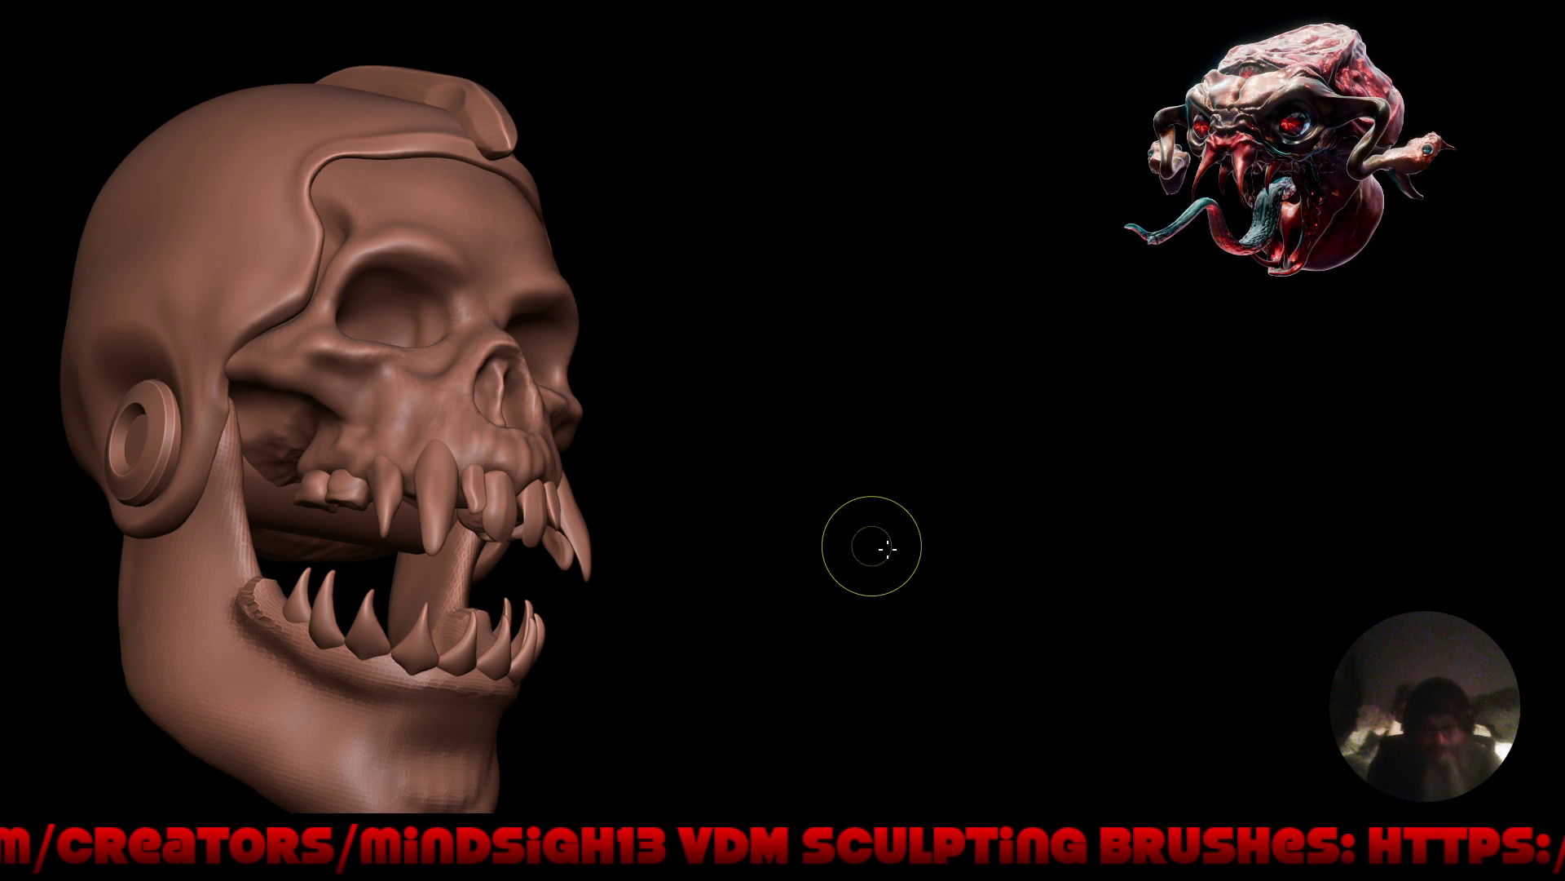
mouse_move(873, 549)
mouse_down()
mouse_move(877, 584)
mouse_move(859, 601)
mouse_move(873, 579)
mouse_up()
mouse_move(816, 445)
mouse_down()
mouse_move(796, 500)
mouse_move(742, 544)
mouse_move(824, 506)
mouse_move(786, 472)
mouse_up()
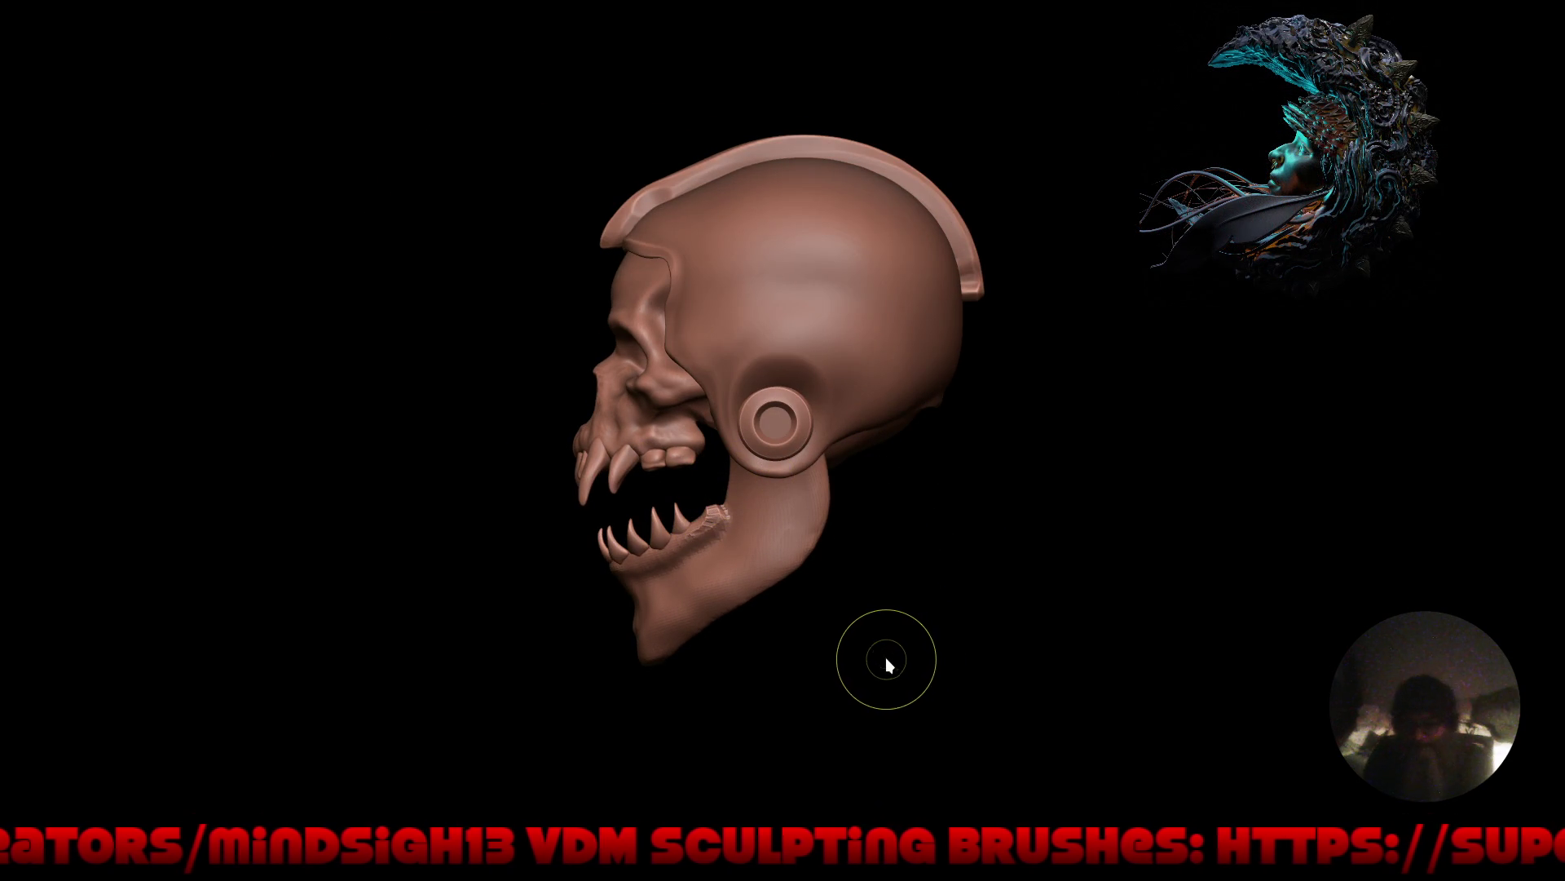
In Object Mode, resize the jaw and swing it 21° about the ear plug to close the mouth.
key(ctrl+Tab)
click(755, 659)
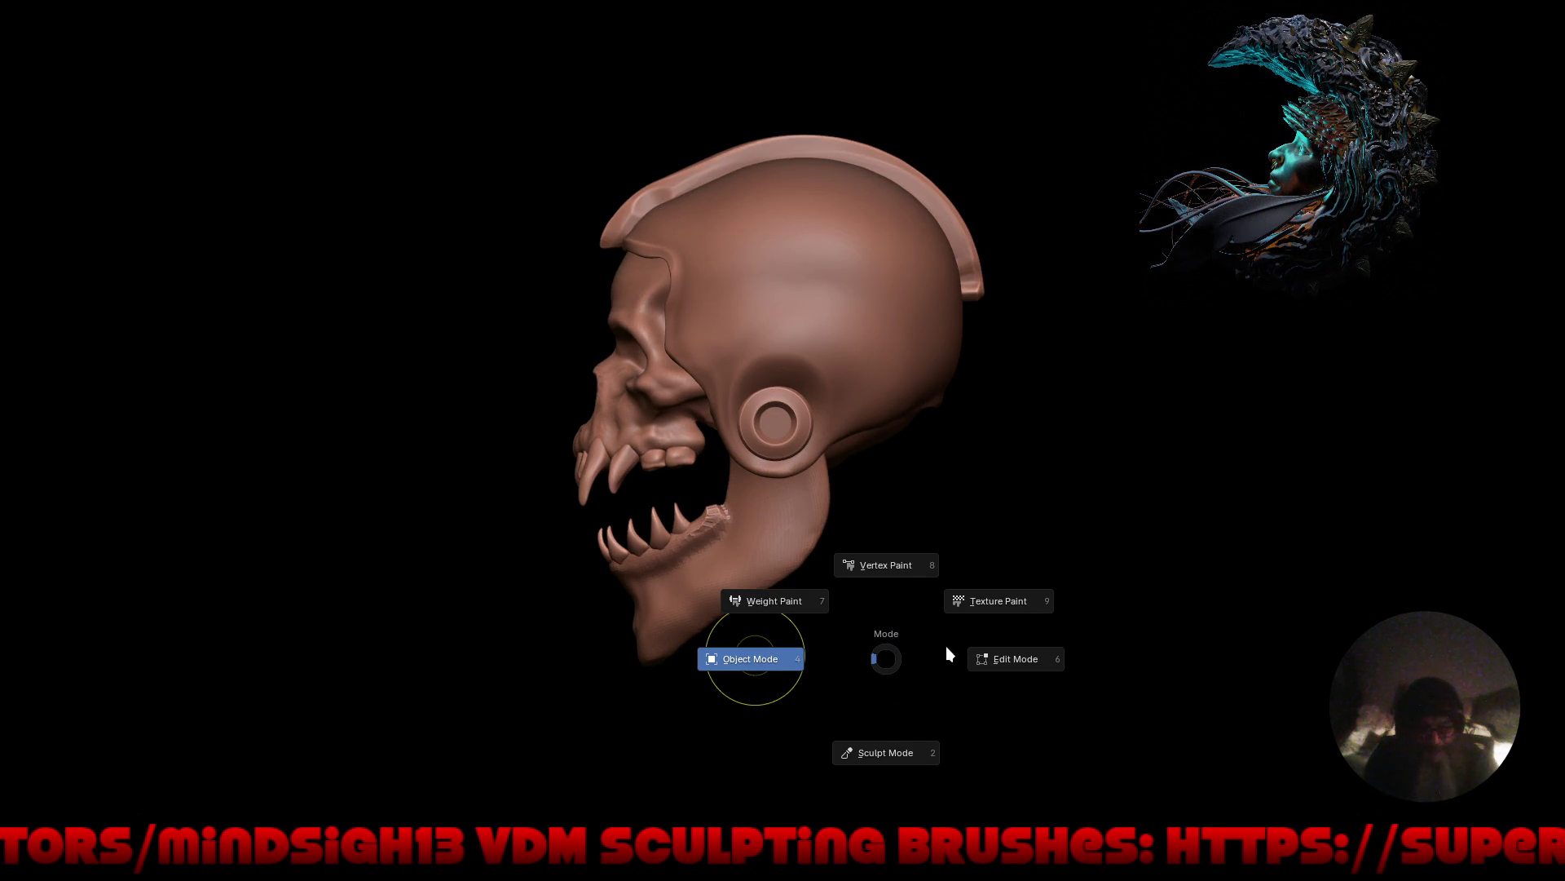
key(s)
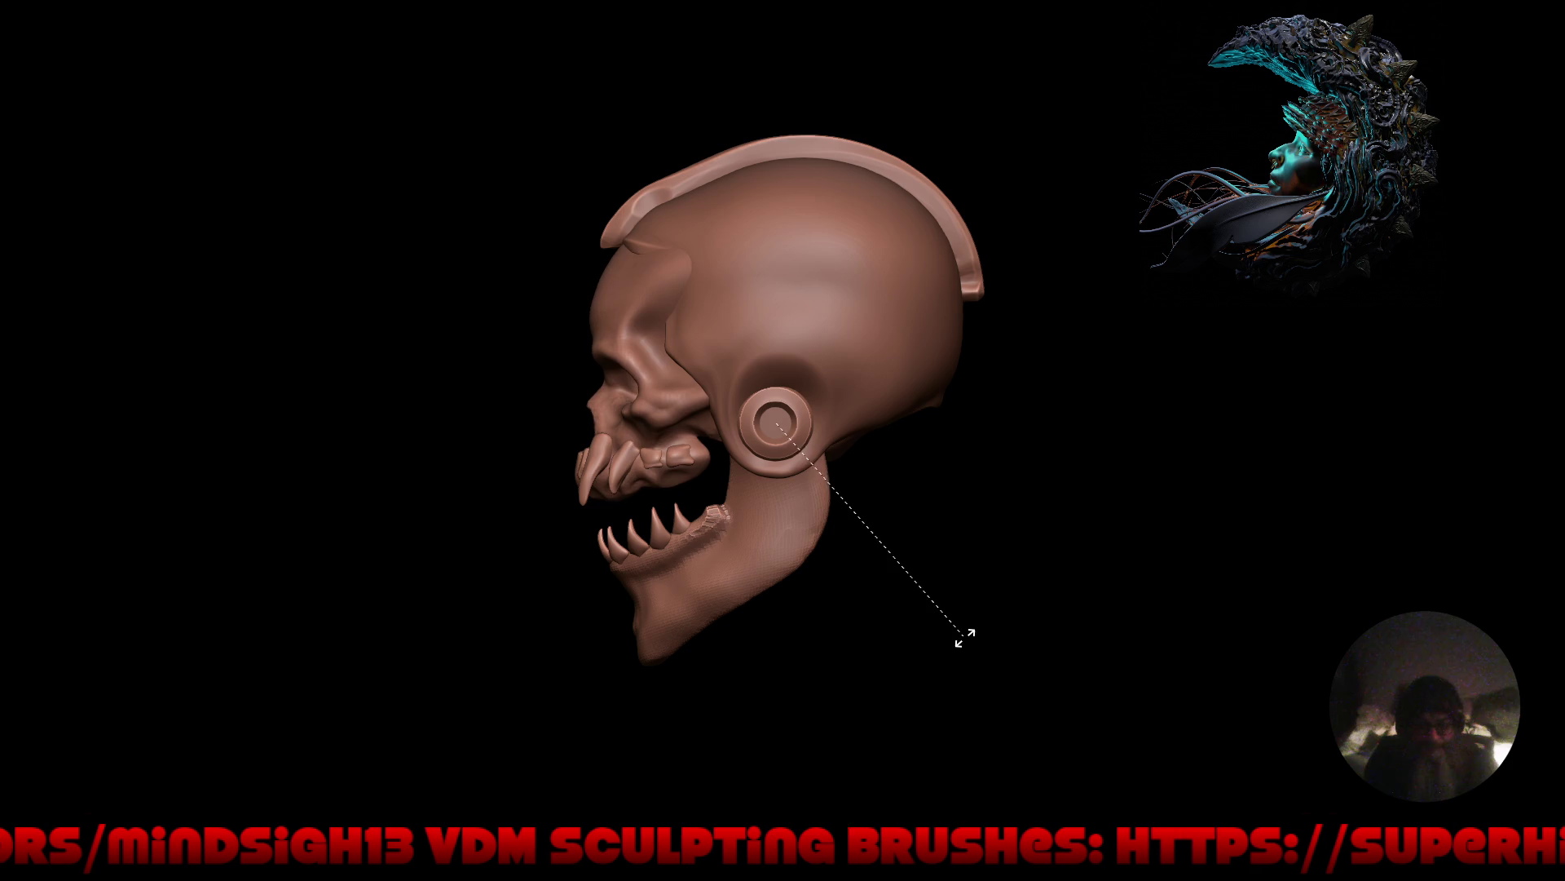
click(960, 644)
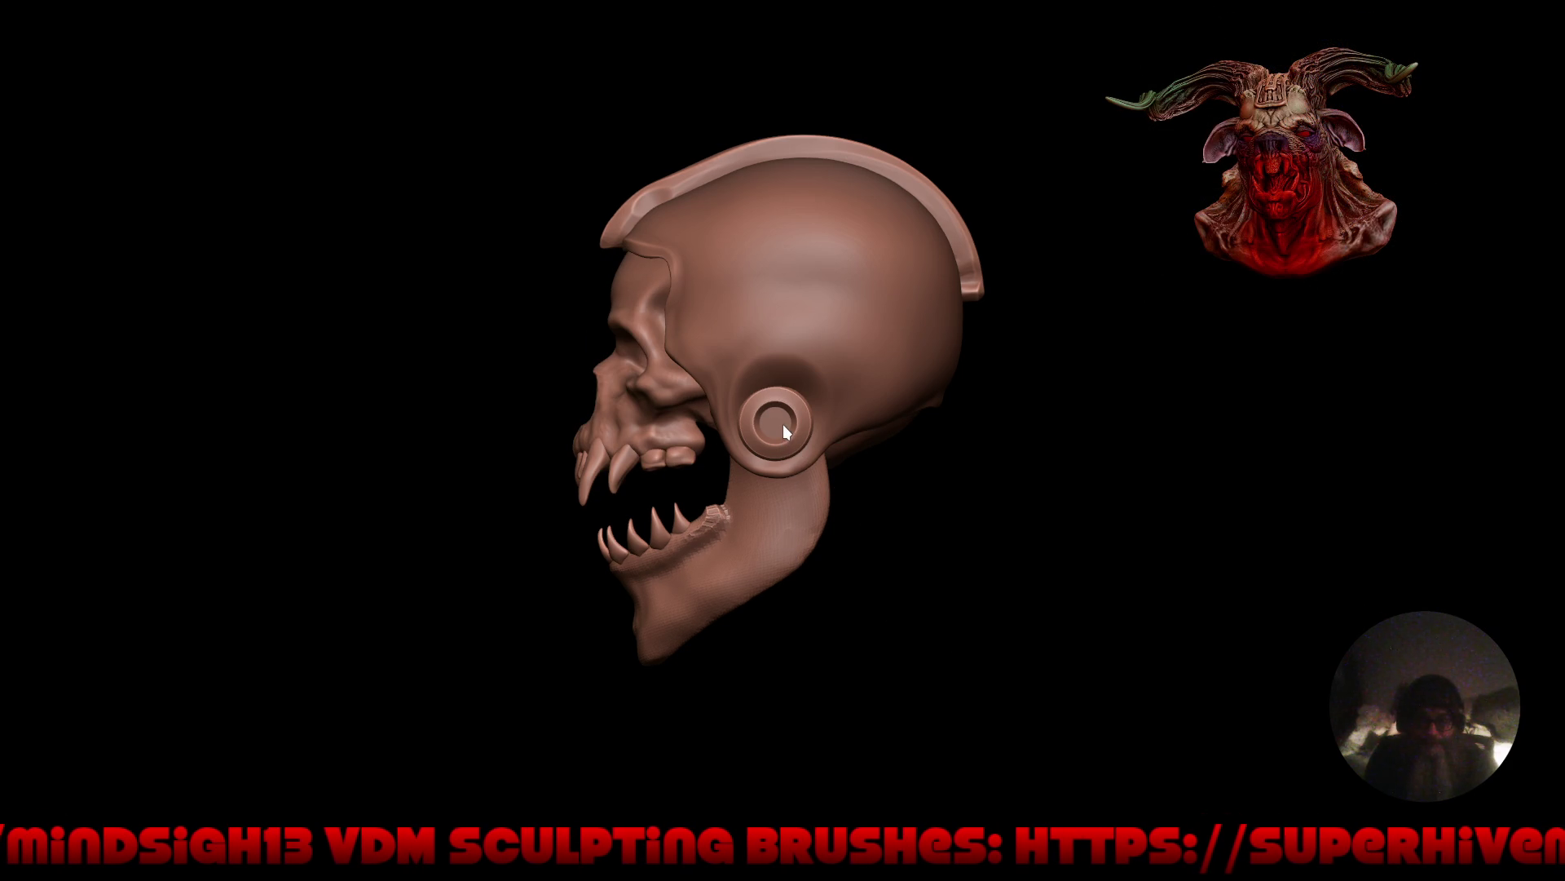
key(s)
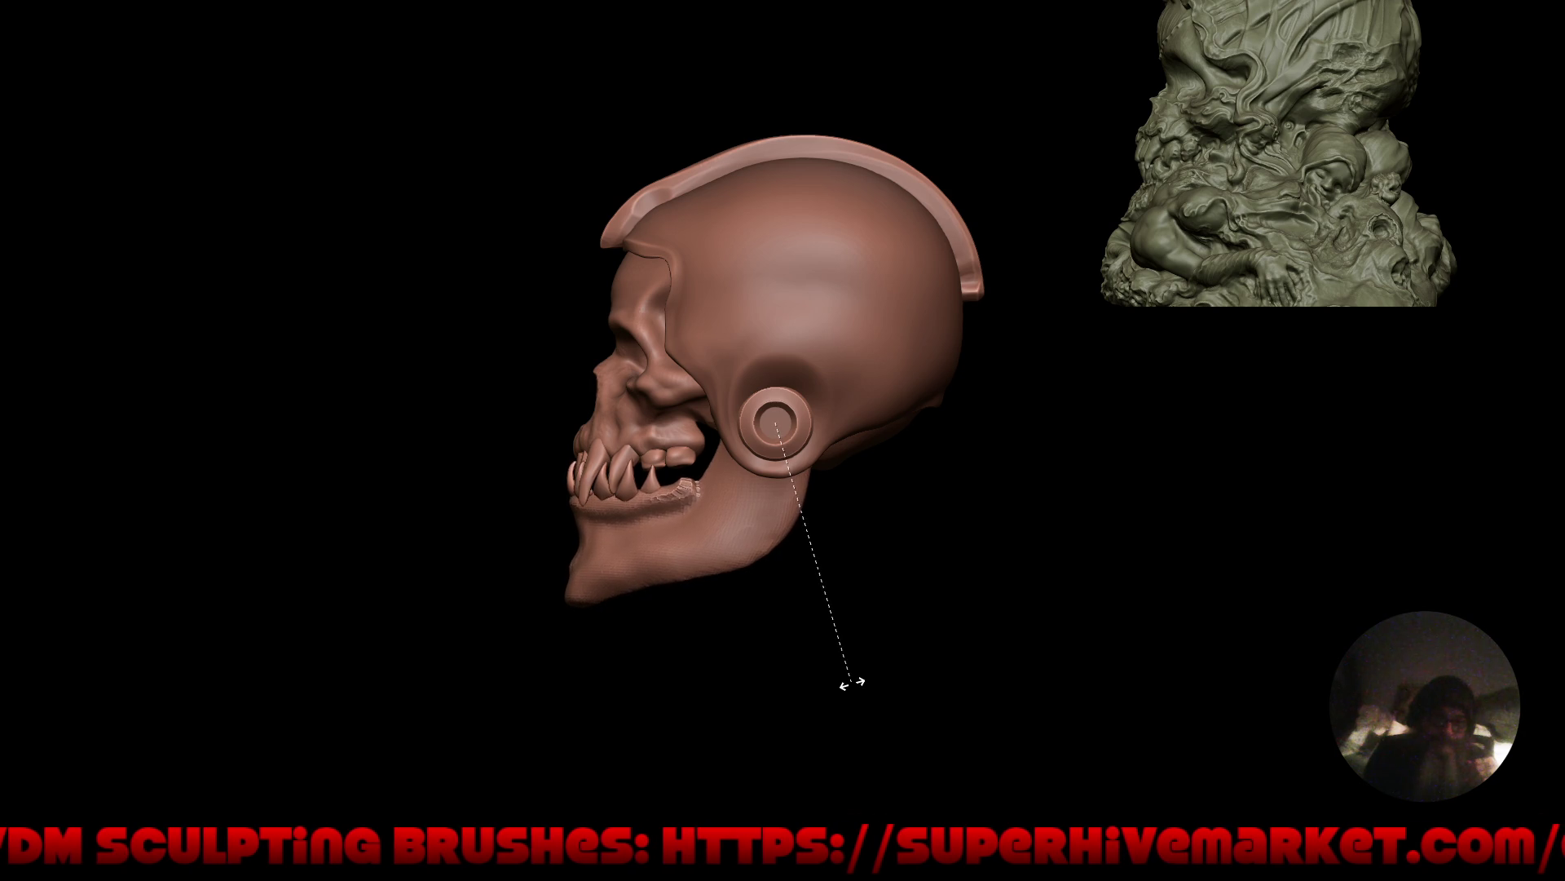
click(850, 681)
Orbit to a right-facing three-quarter view and leave fullscreen to show the full interface.
mouse_move(849, 687)
middle_down()
mouse_move(808, 662)
mouse_move(1011, 658)
mouse_move(863, 654)
mouse_move(885, 634)
middle_up()
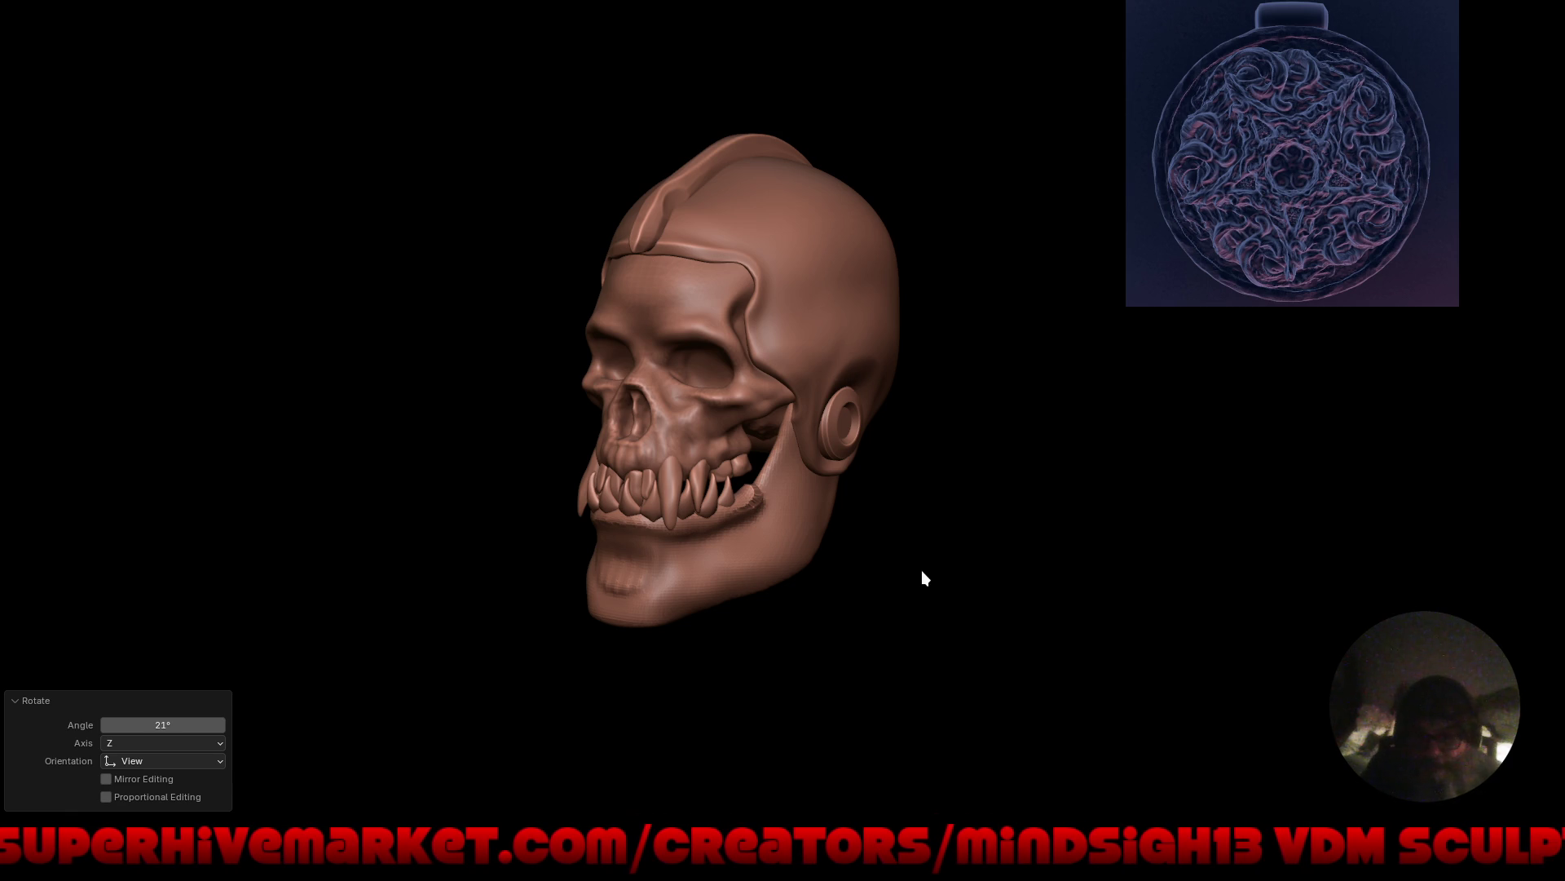
mouse_move(886, 539)
middle_down()
mouse_move(1014, 533)
mouse_move(944, 436)
mouse_move(870, 559)
mouse_move(744, 552)
mouse_move(822, 451)
mouse_move(957, 545)
mouse_move(739, 546)
mouse_move(757, 552)
middle_up()
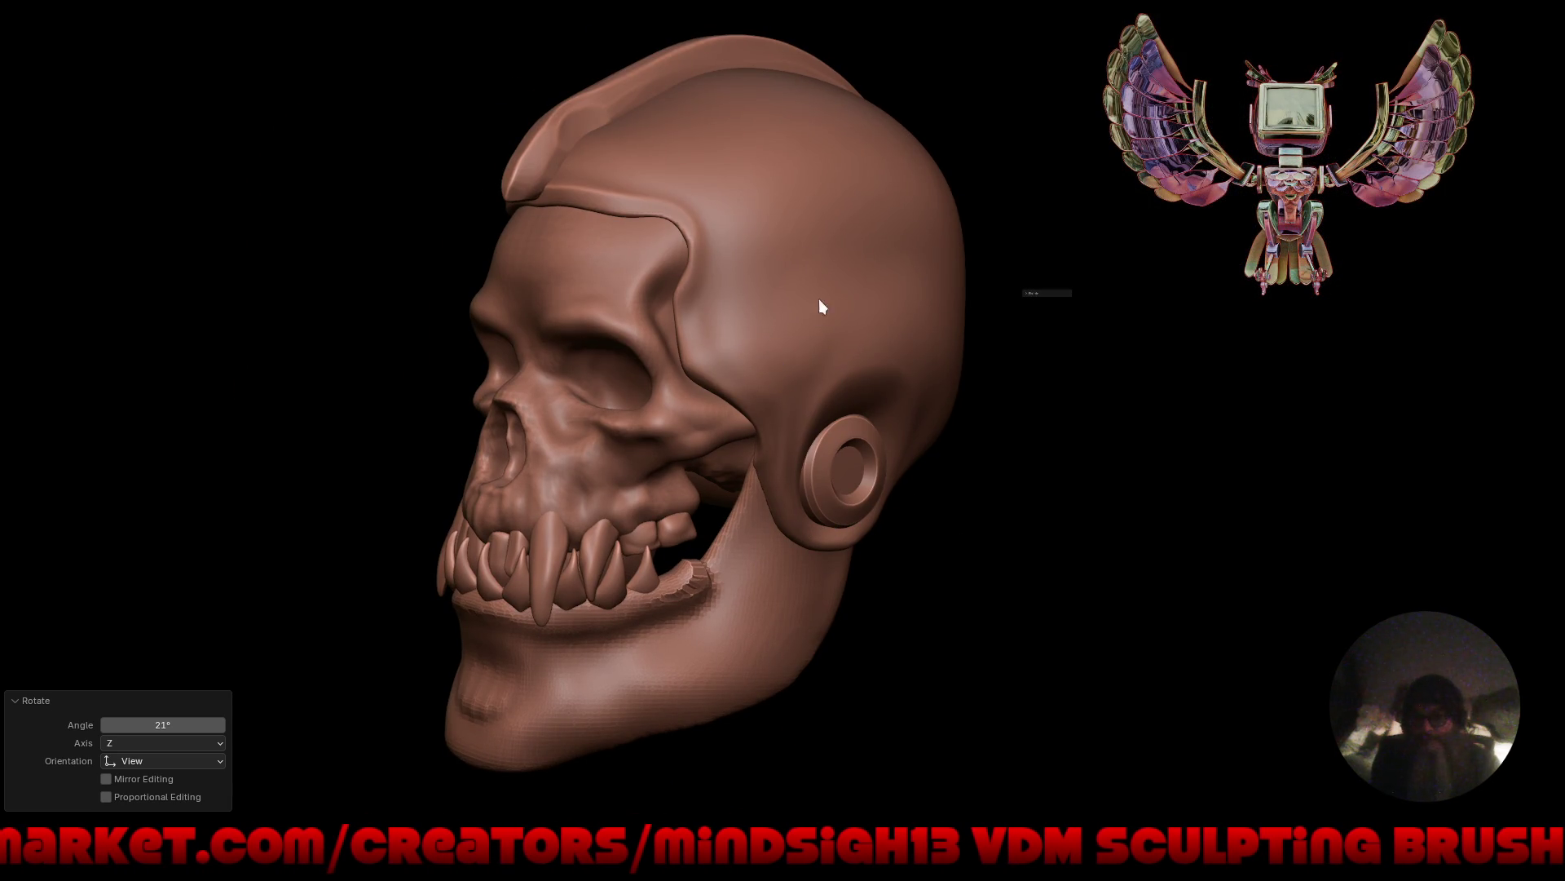
mouse_move(798, 364)
middle_down()
mouse_move(728, 423)
mouse_move(822, 405)
mouse_move(523, 364)
middle_up()
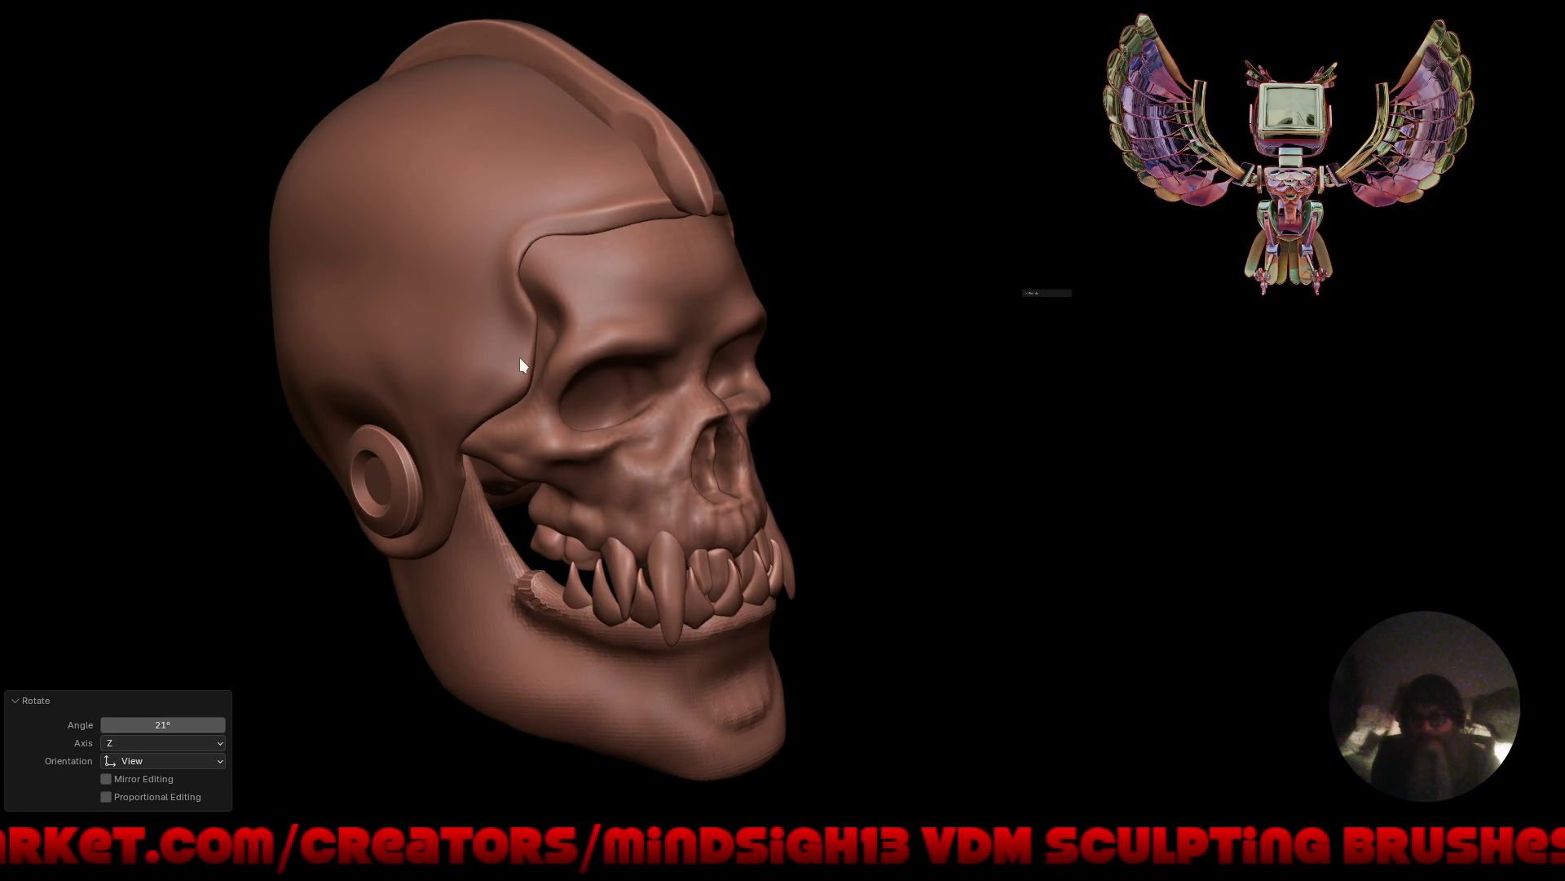
key(ctrl+alt+space)
Show overlays, sculpt the cranium cap, and pull its temples with a 434 px mirrored Grab stroke.
key(shift+alt+z)
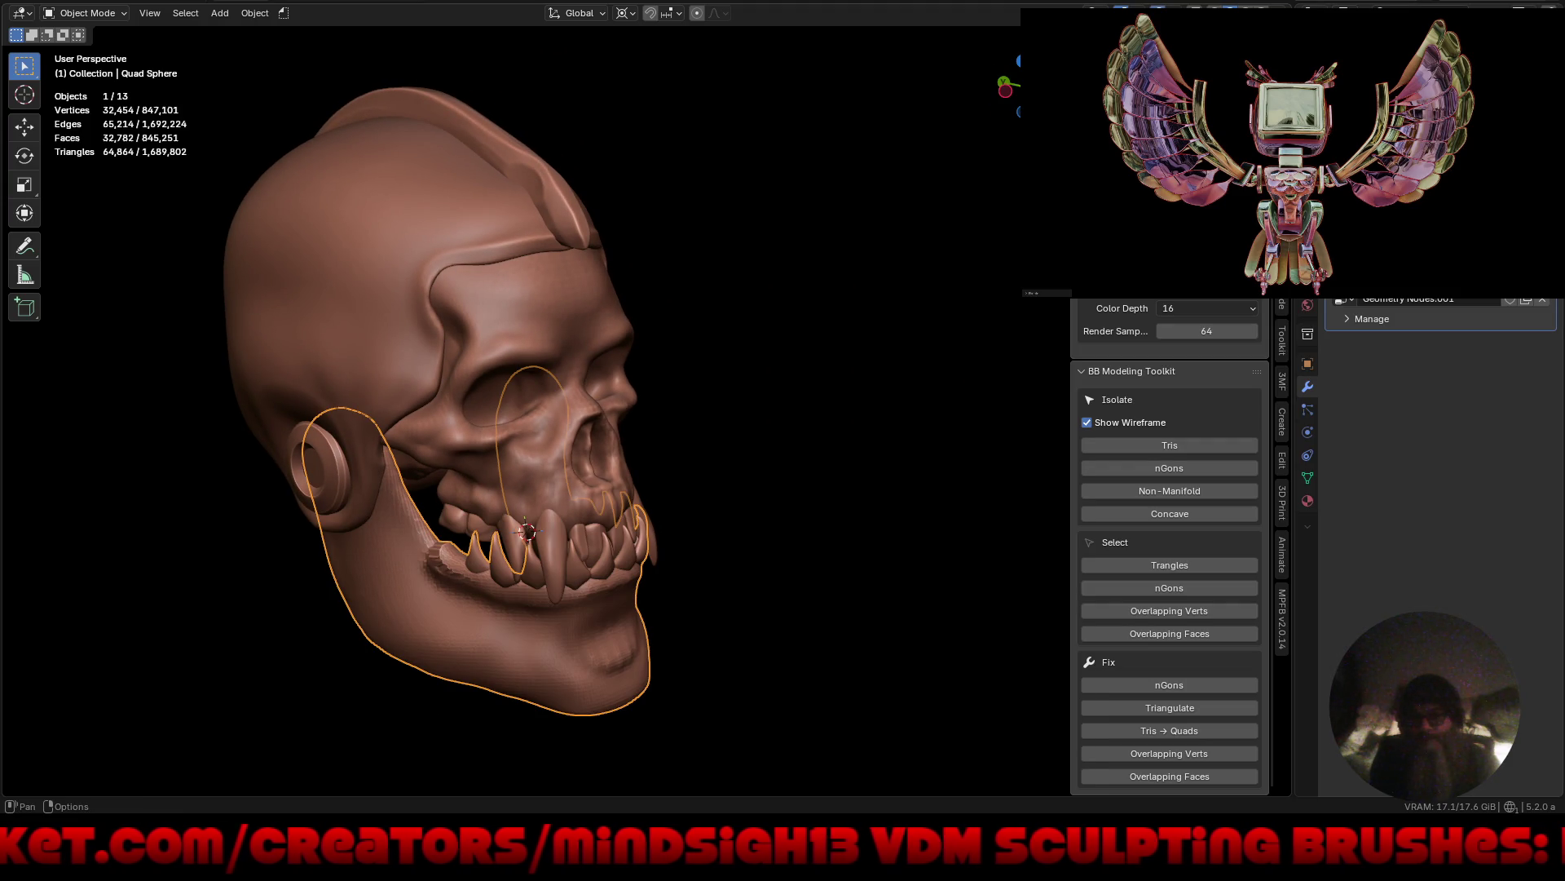
mouse_move(777, 366)
middle_down()
mouse_move(720, 429)
mouse_move(569, 404)
mouse_move(633, 310)
middle_up()
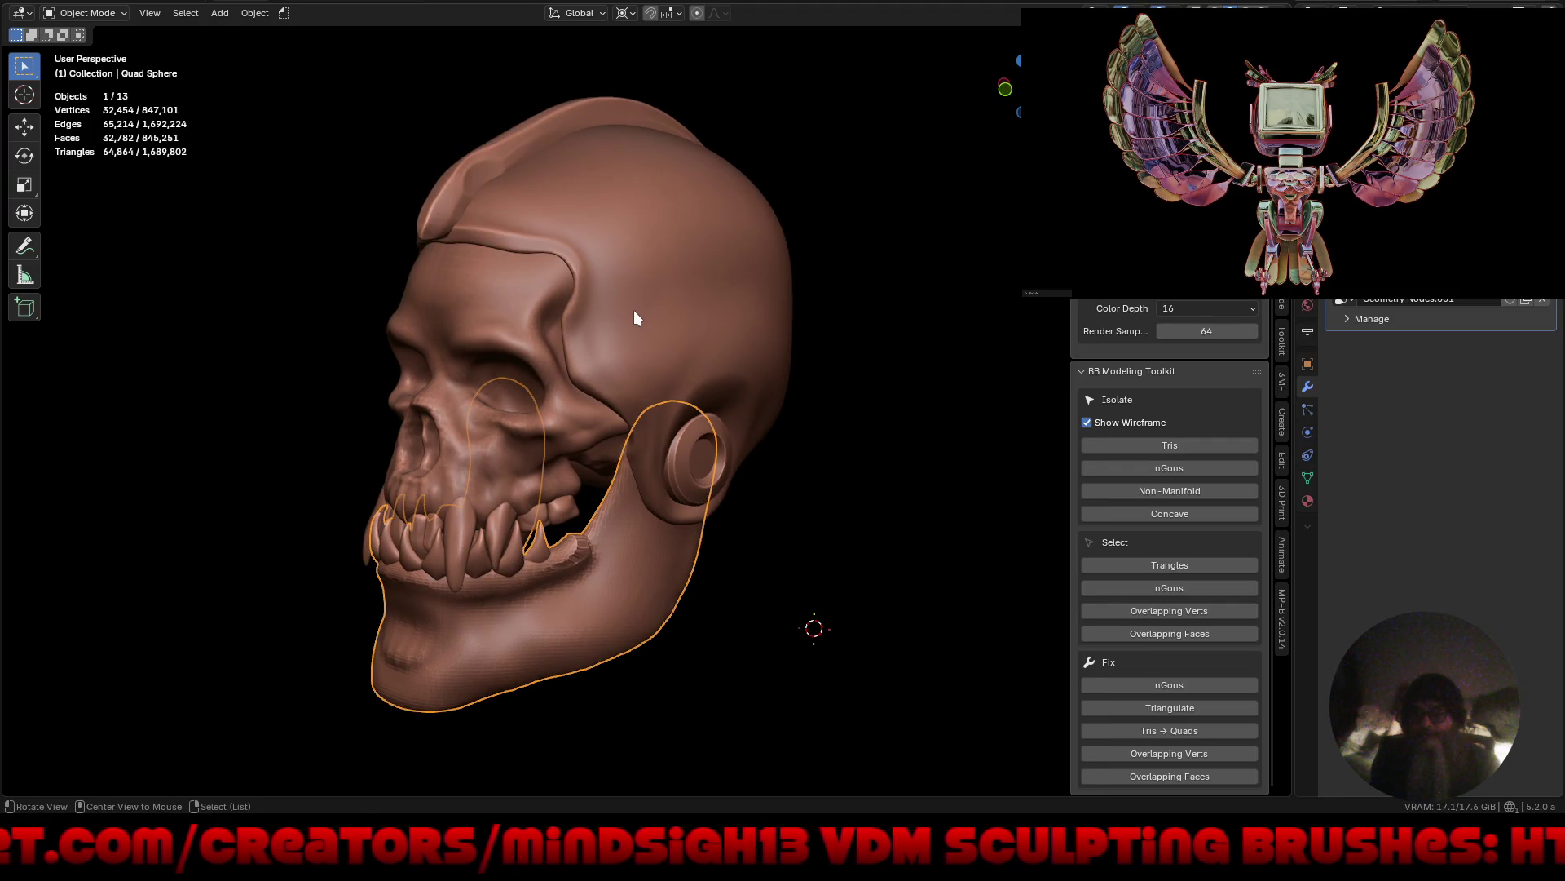
key(ctrl+Tab)
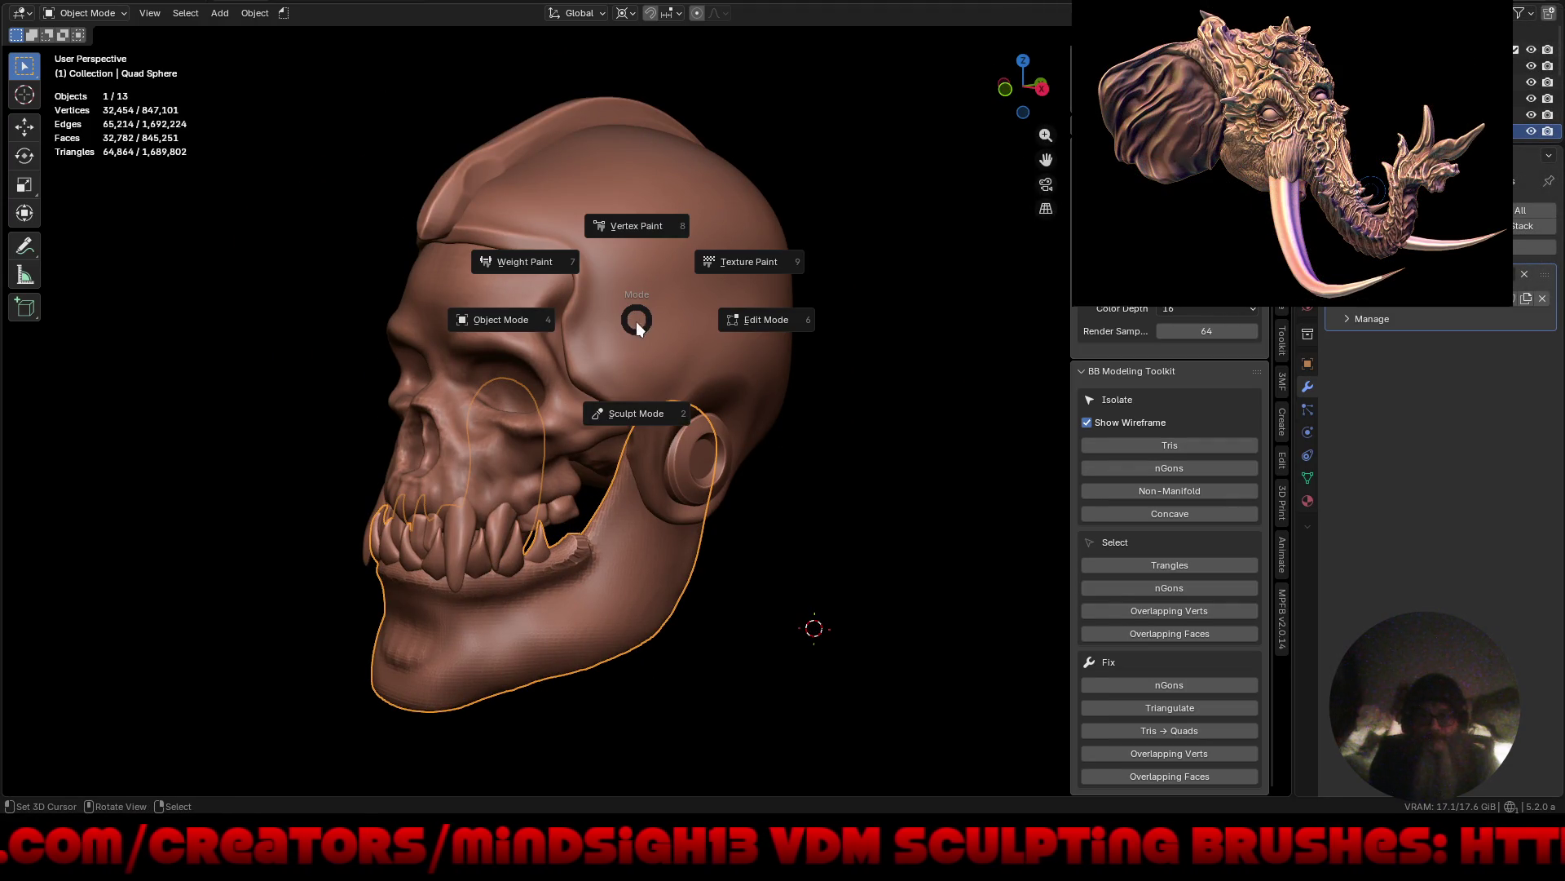
click(643, 414)
key(alt+q)
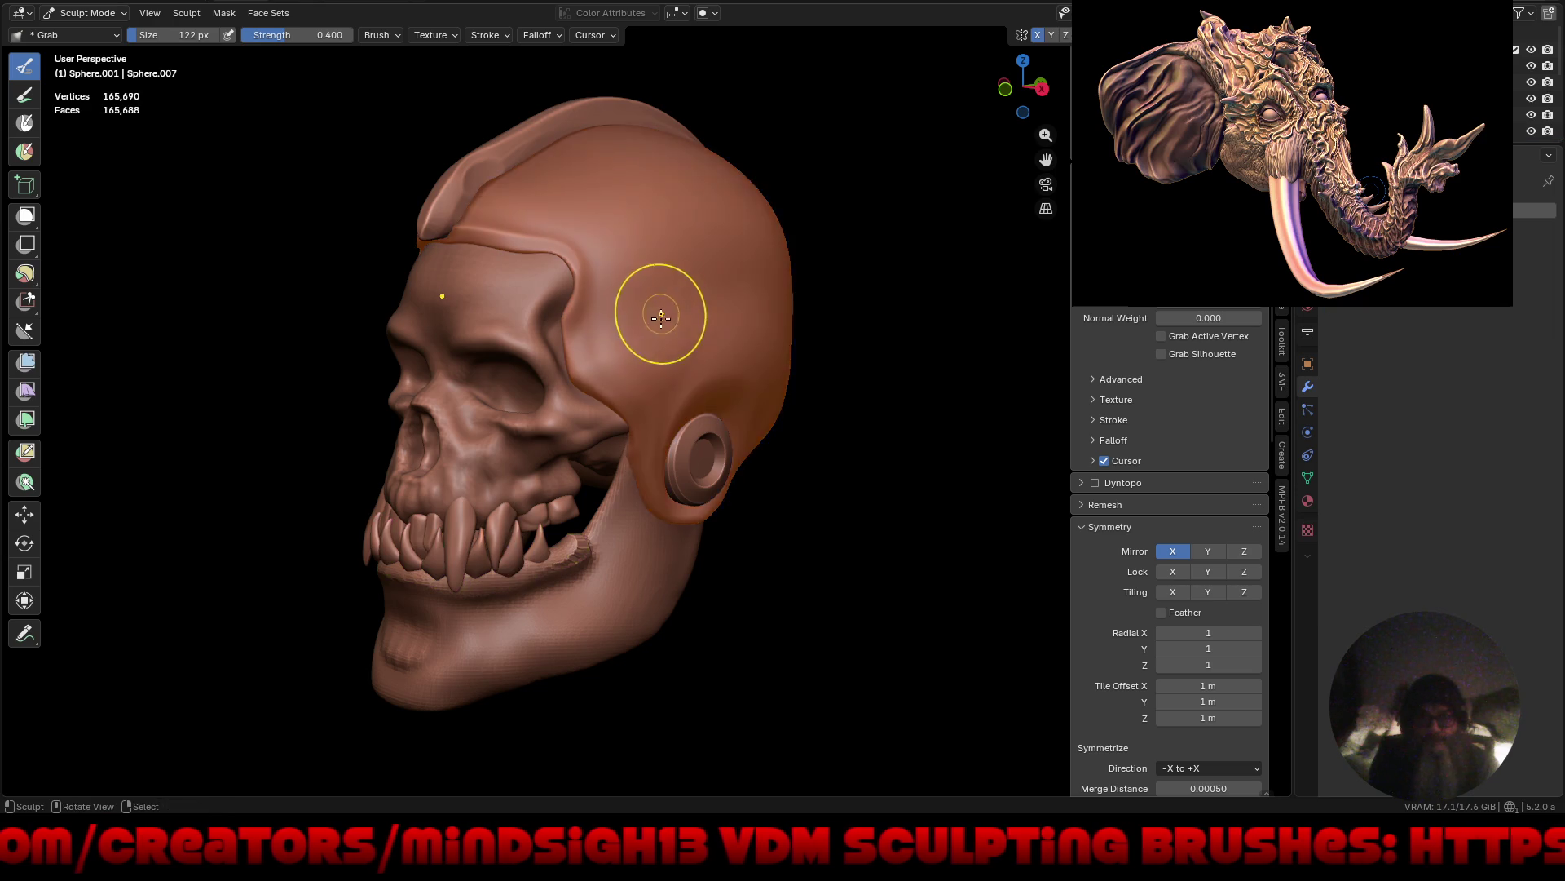
mouse_move(726, 374)
middle_down()
mouse_move(765, 364)
mouse_move(730, 350)
middle_up()
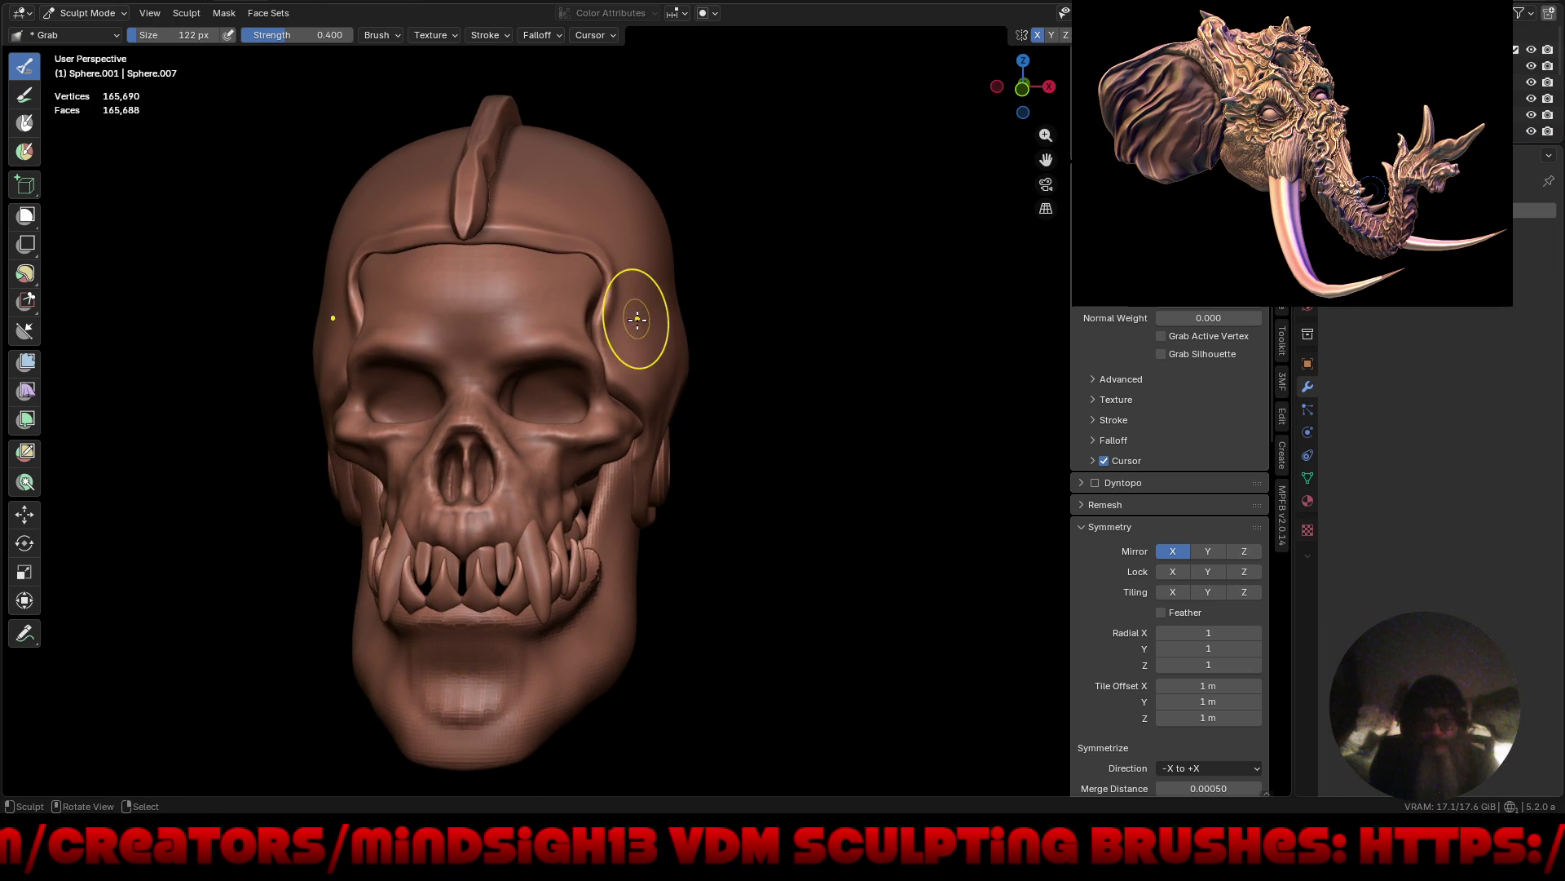
key(f)
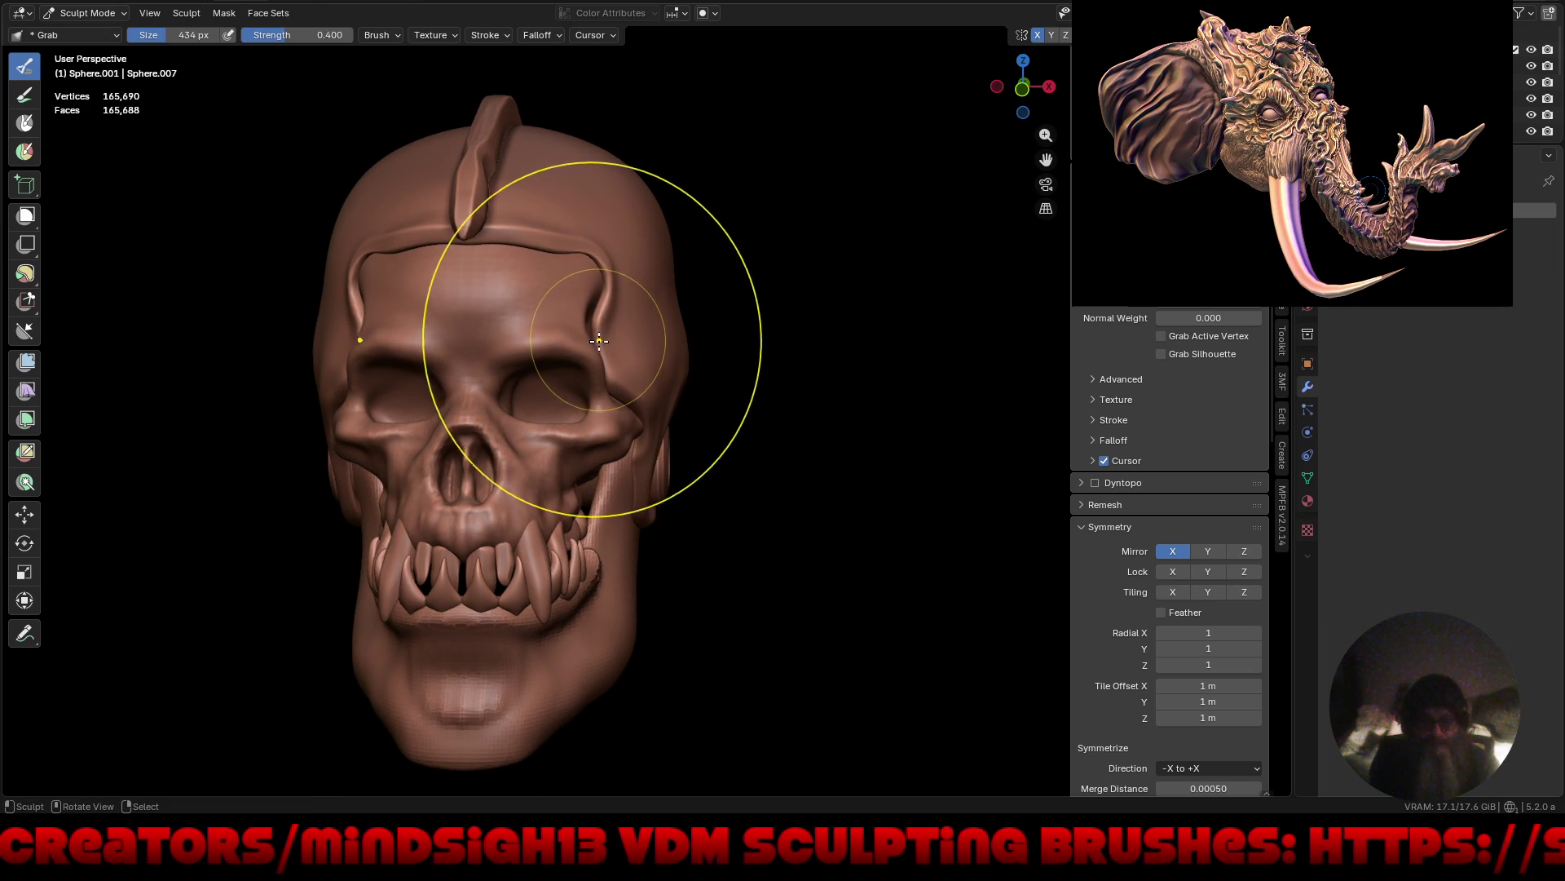
drag(635, 338, 664, 340)
Orbit around the back of the head and switch the sculpt target back to the skull.
mouse_move(663, 339)
middle_down()
mouse_move(689, 437)
mouse_move(766, 424)
mouse_move(650, 374)
mouse_move(648, 326)
mouse_move(657, 443)
mouse_move(704, 458)
mouse_move(684, 445)
mouse_move(786, 433)
mouse_move(650, 450)
mouse_move(772, 447)
mouse_move(551, 451)
middle_up()
middle_drag(653, 448, 525, 454)
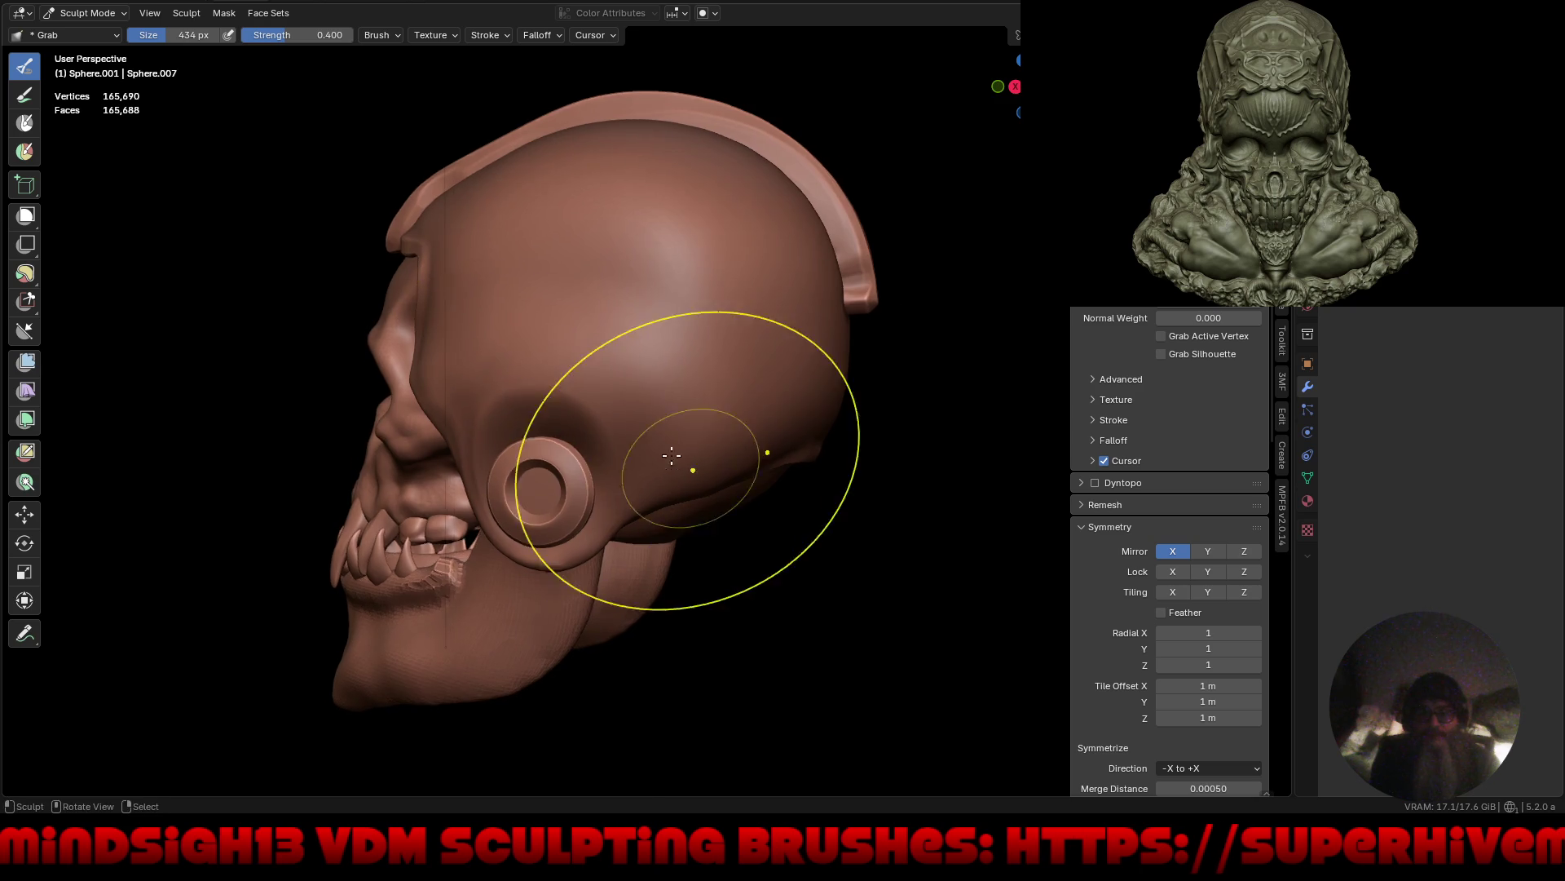
mouse_move(681, 454)
middle_down()
mouse_move(621, 413)
mouse_move(763, 453)
middle_up()
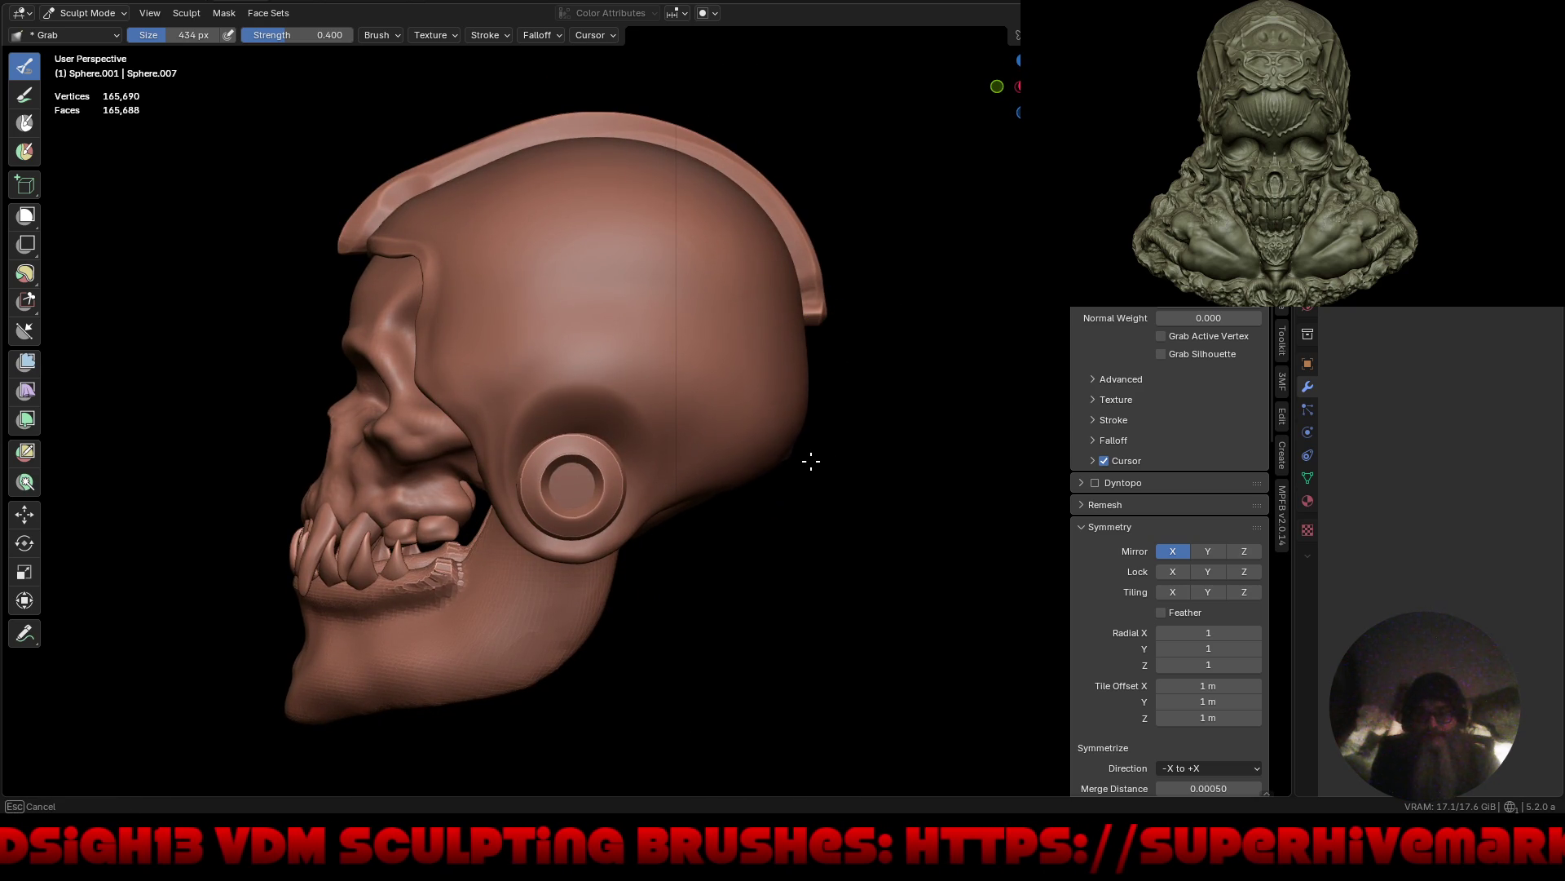
mouse_move(802, 462)
middle_down()
mouse_move(787, 452)
mouse_move(820, 446)
mouse_move(742, 444)
mouse_move(844, 371)
middle_up()
middle_drag(745, 417, 797, 377)
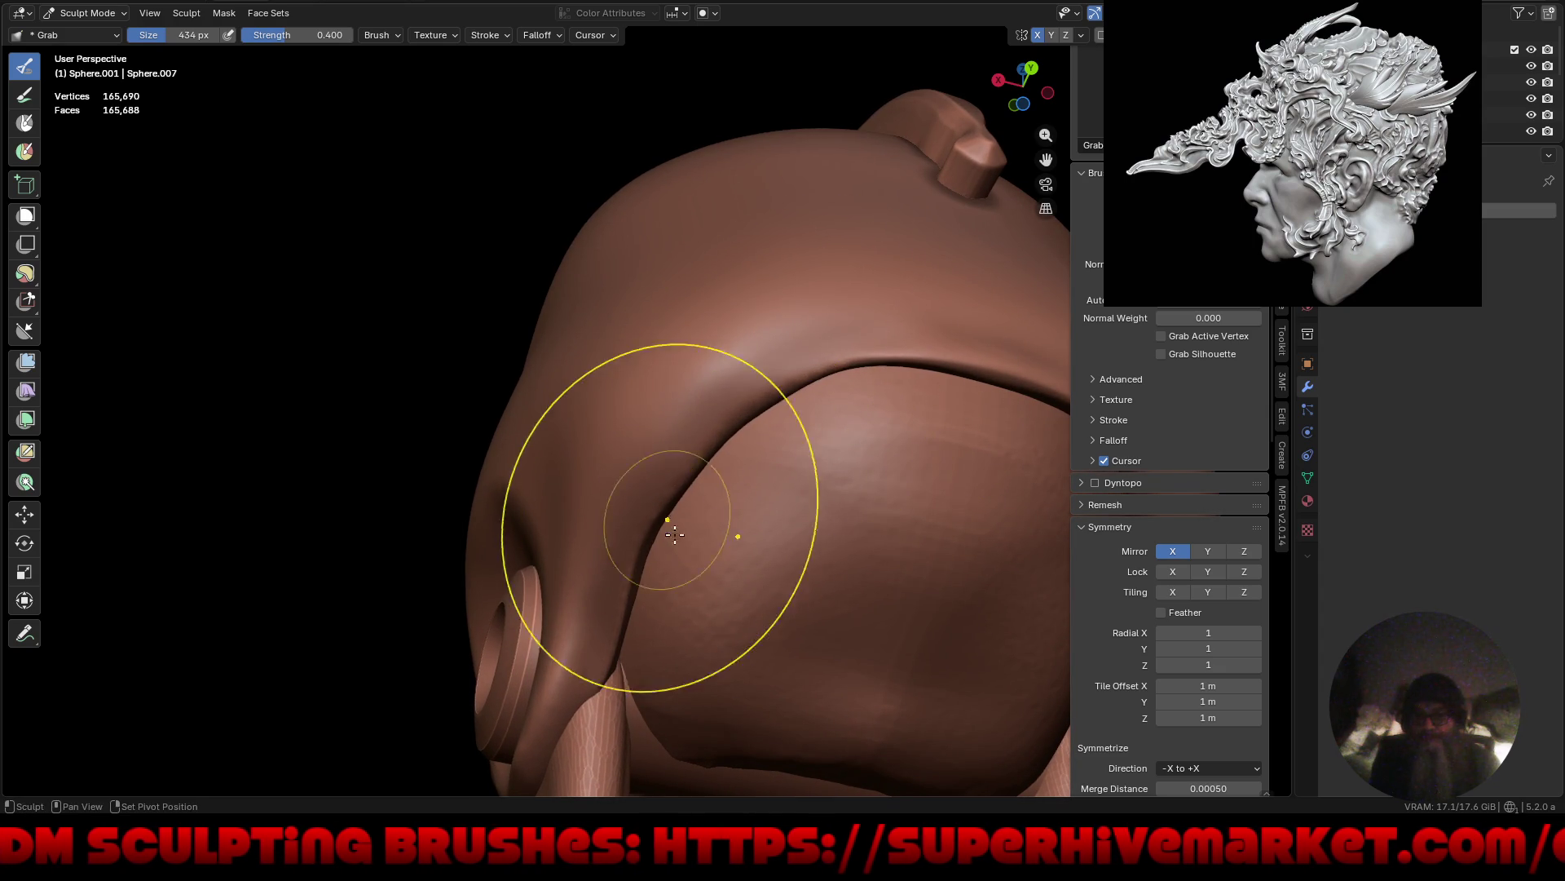
mouse_move(624, 397)
middle_down()
mouse_move(874, 559)
mouse_move(800, 447)
mouse_move(823, 450)
mouse_move(671, 517)
mouse_move(766, 522)
mouse_move(726, 500)
mouse_move(738, 485)
middle_up()
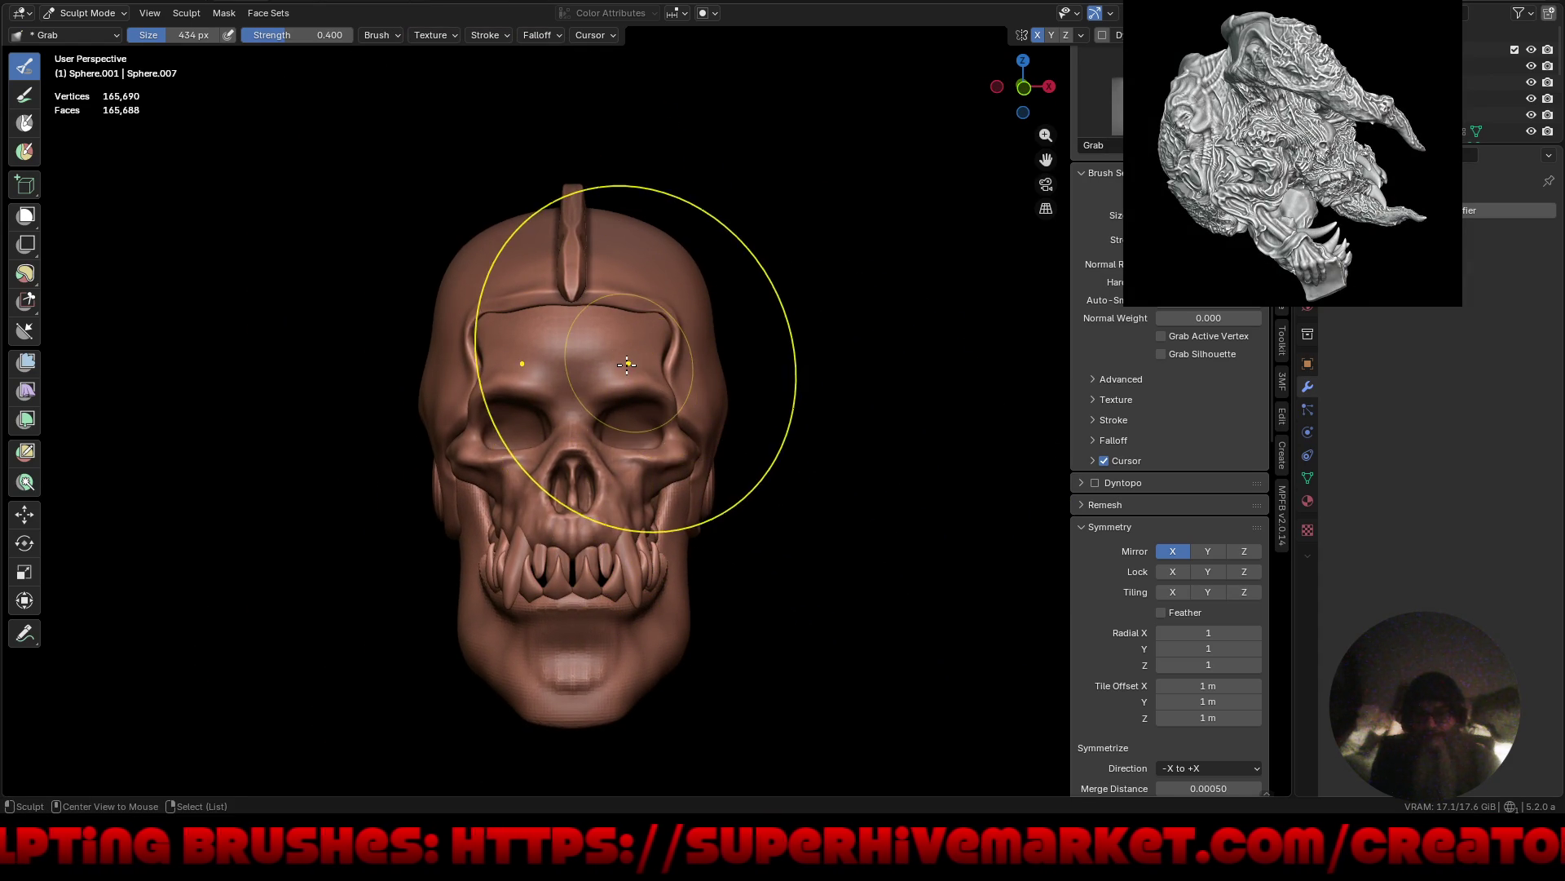
key(alt+q)
Set the Grab brush to 128 px, zoom in on the skull front, then enlarge it to 202 px.
key(f)
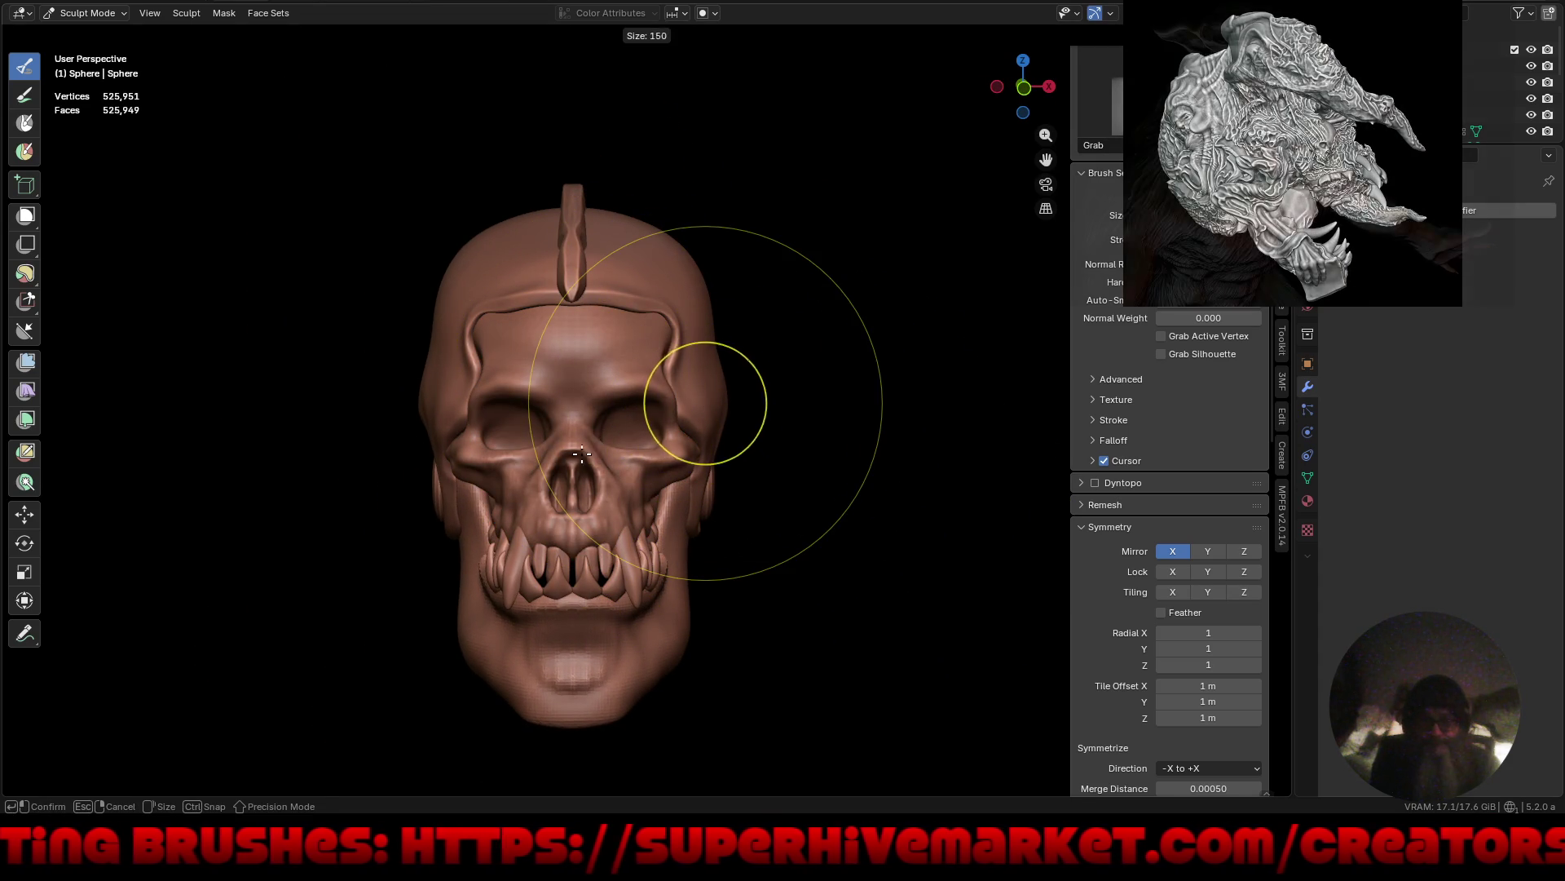
click(673, 411)
mouse_move(629, 489)
middle_down()
mouse_move(693, 493)
mouse_move(643, 506)
middle_up()
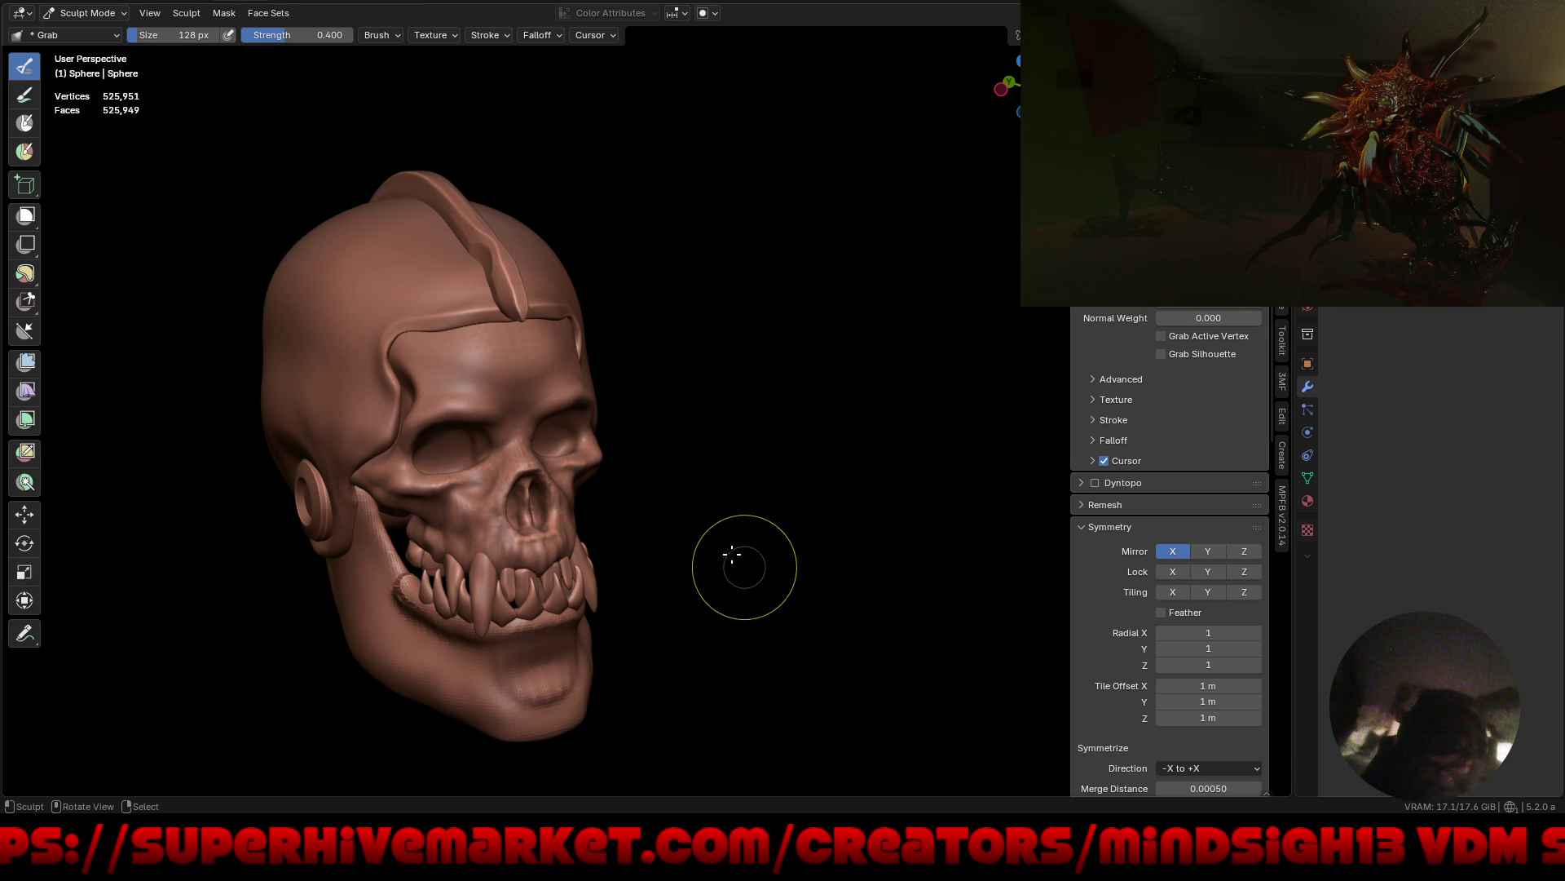
mouse_move(737, 559)
middle_down()
mouse_move(657, 553)
mouse_move(663, 489)
mouse_move(796, 489)
mouse_move(748, 485)
middle_up()
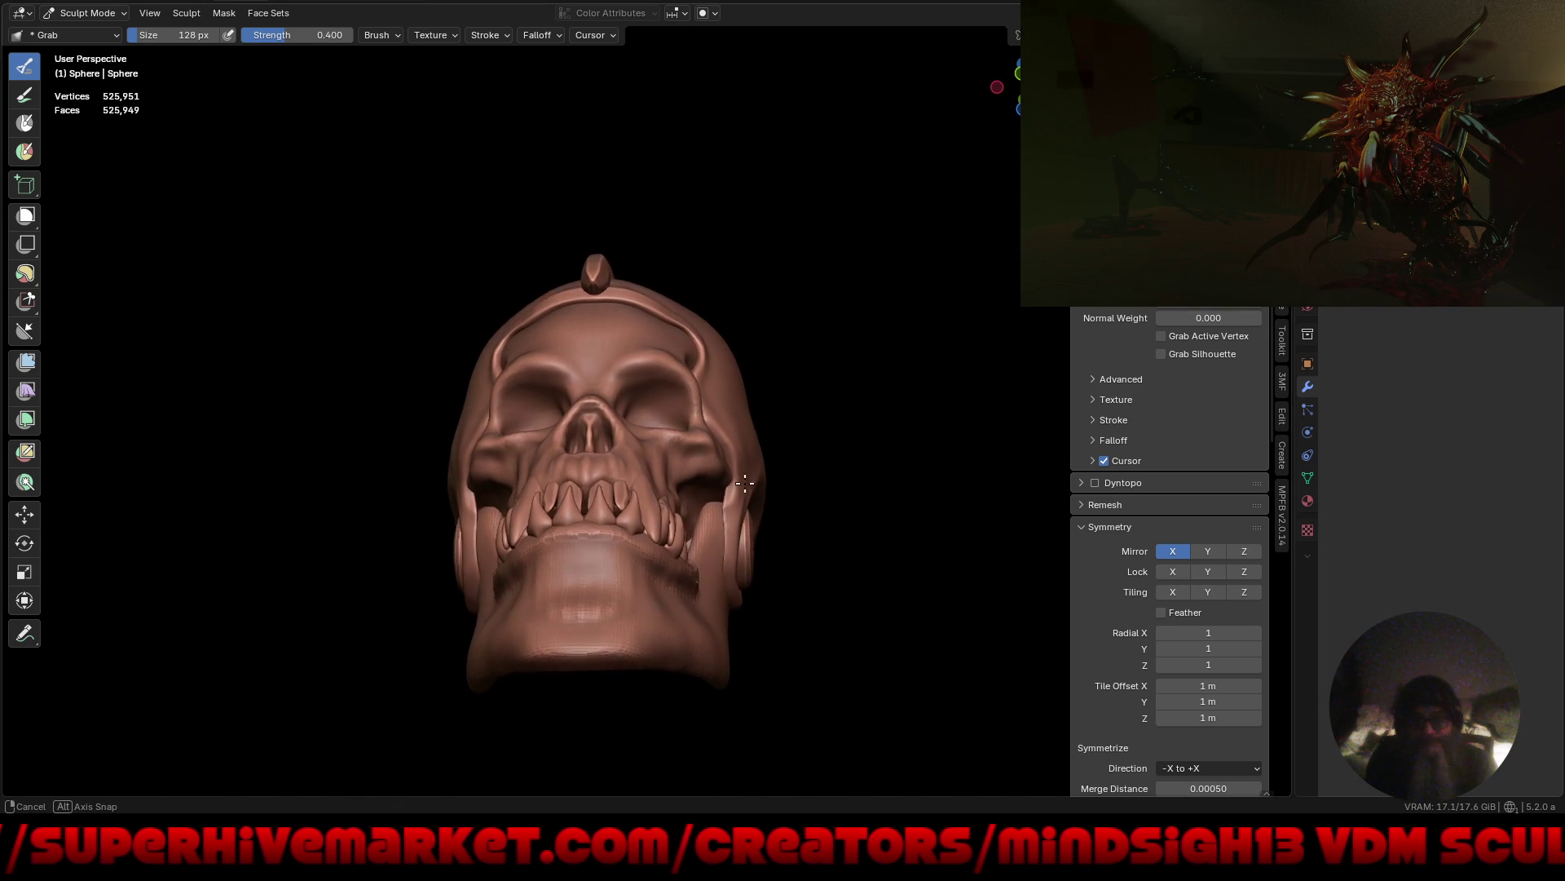
ctrl+middle_drag(691, 618, 716, 542)
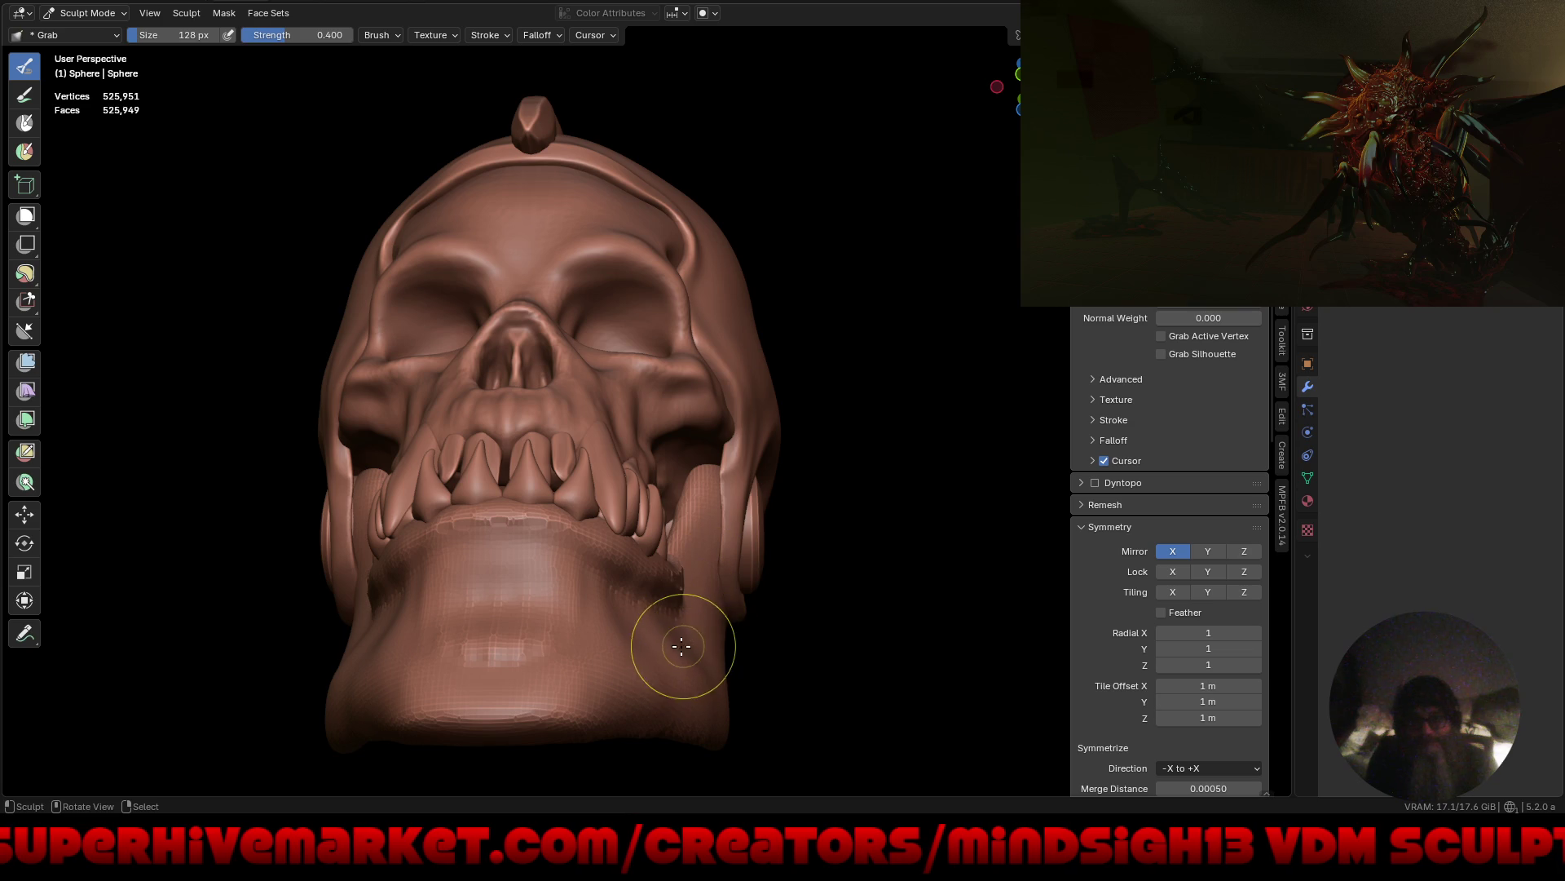
key(f)
click(710, 648)
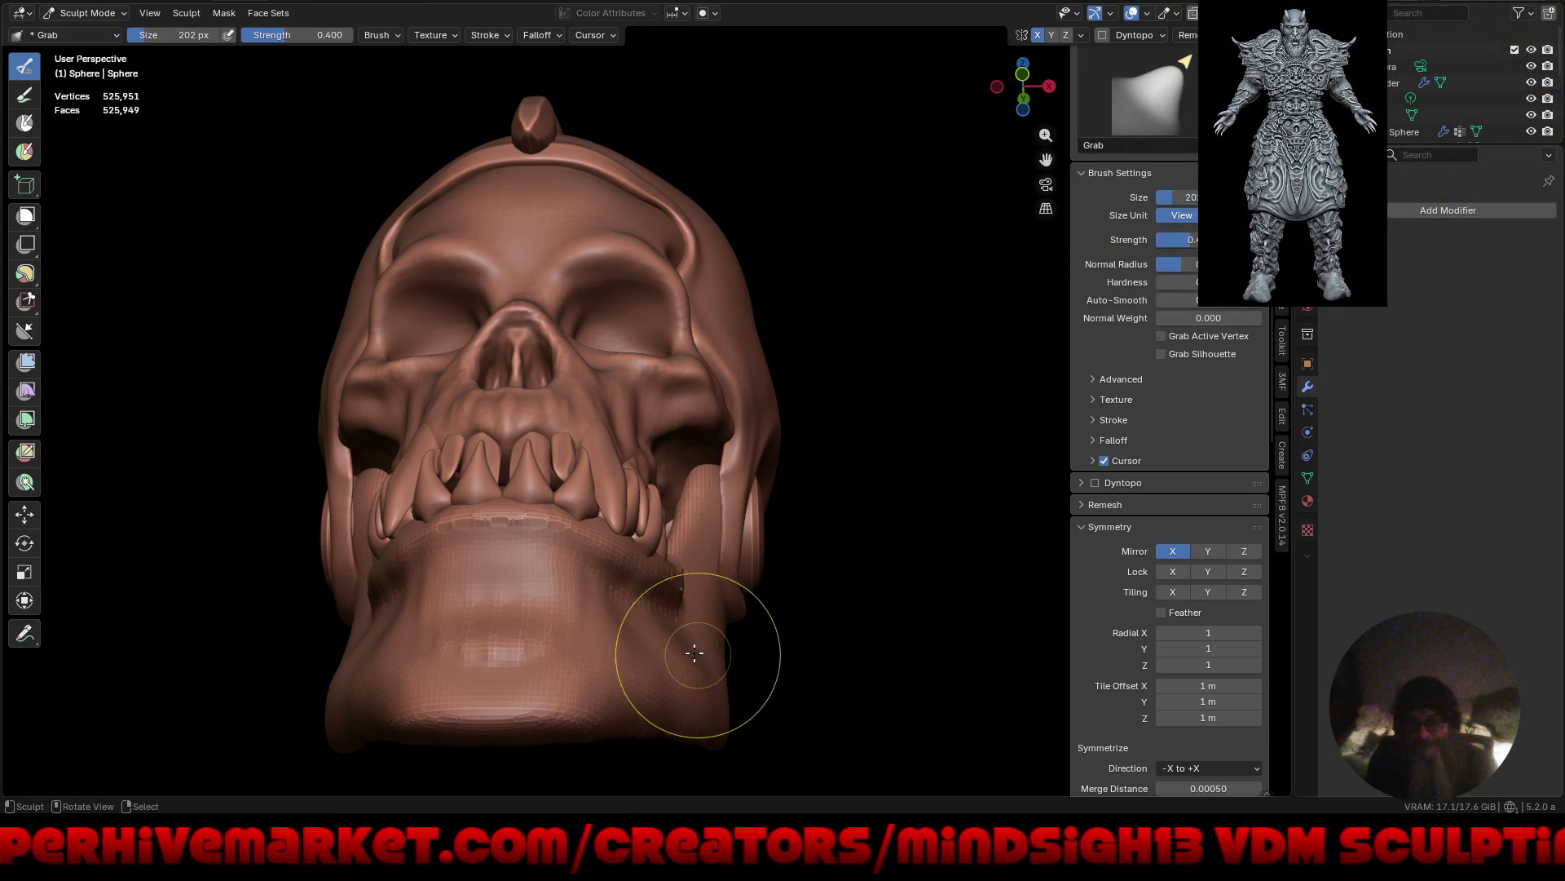
Switch to the Quad Sphere jaw and Grab-reshape its chin and the side below the ear plug.
key(alt+q)
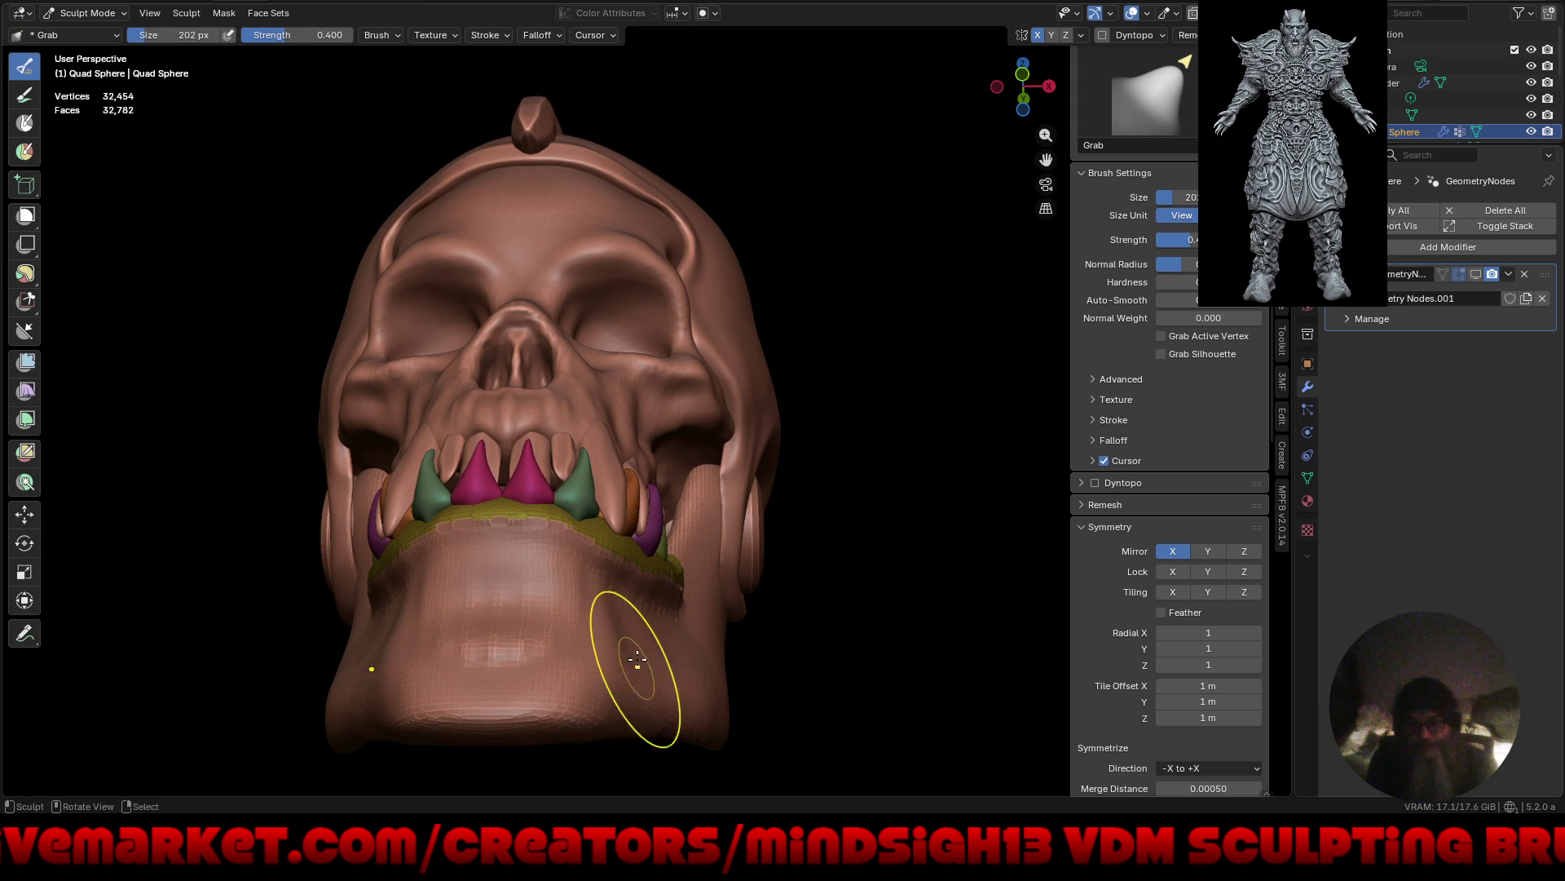
mouse_move(612, 629)
mouse_down()
mouse_move(540, 585)
mouse_move(542, 604)
mouse_up()
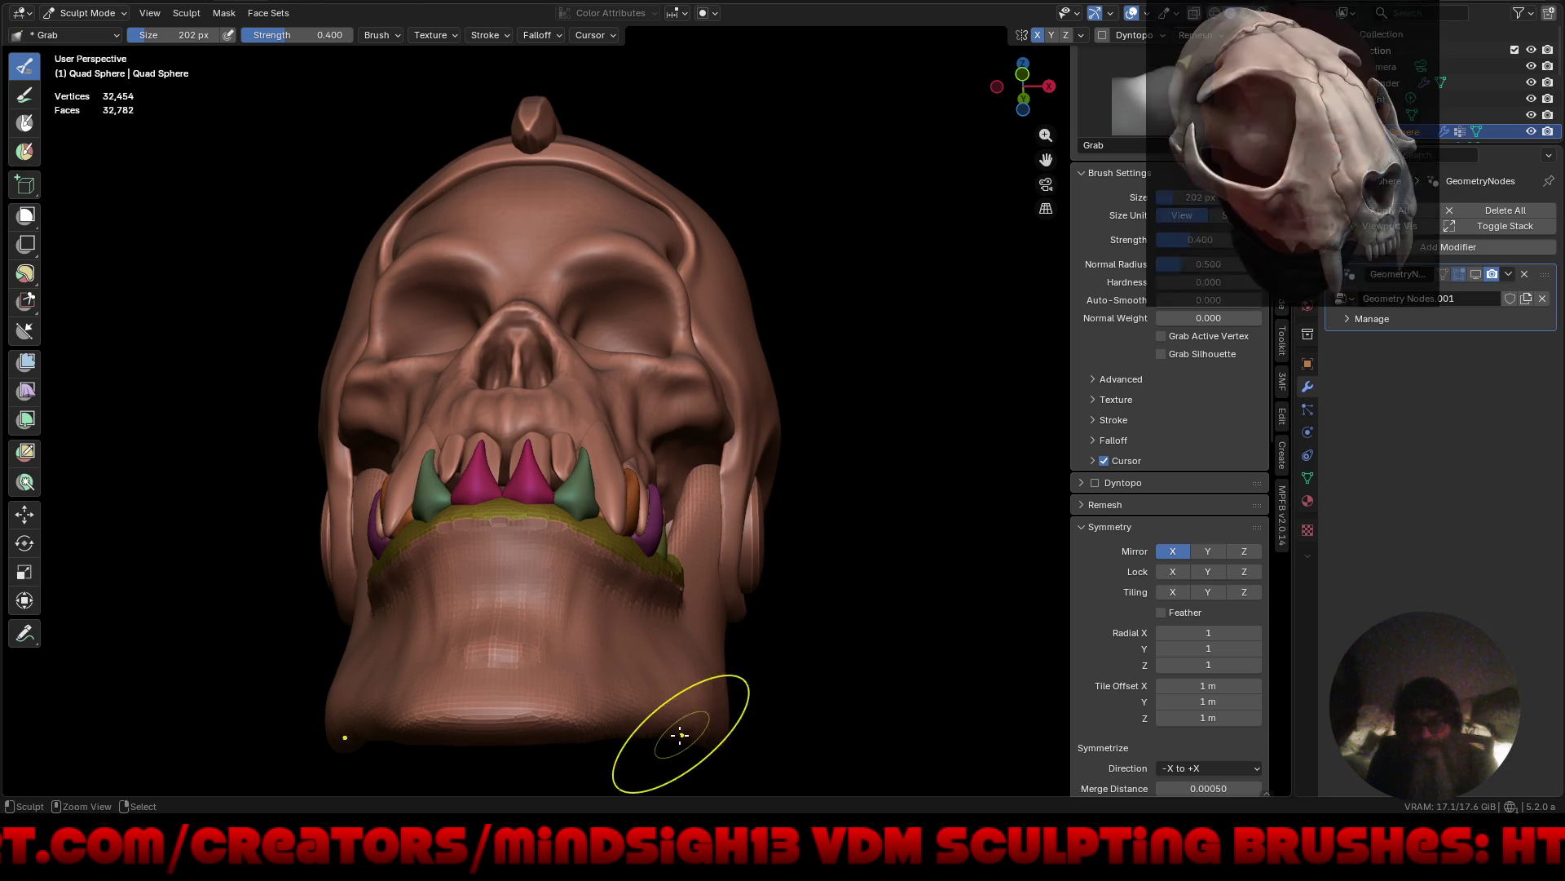
drag(679, 736, 680, 741)
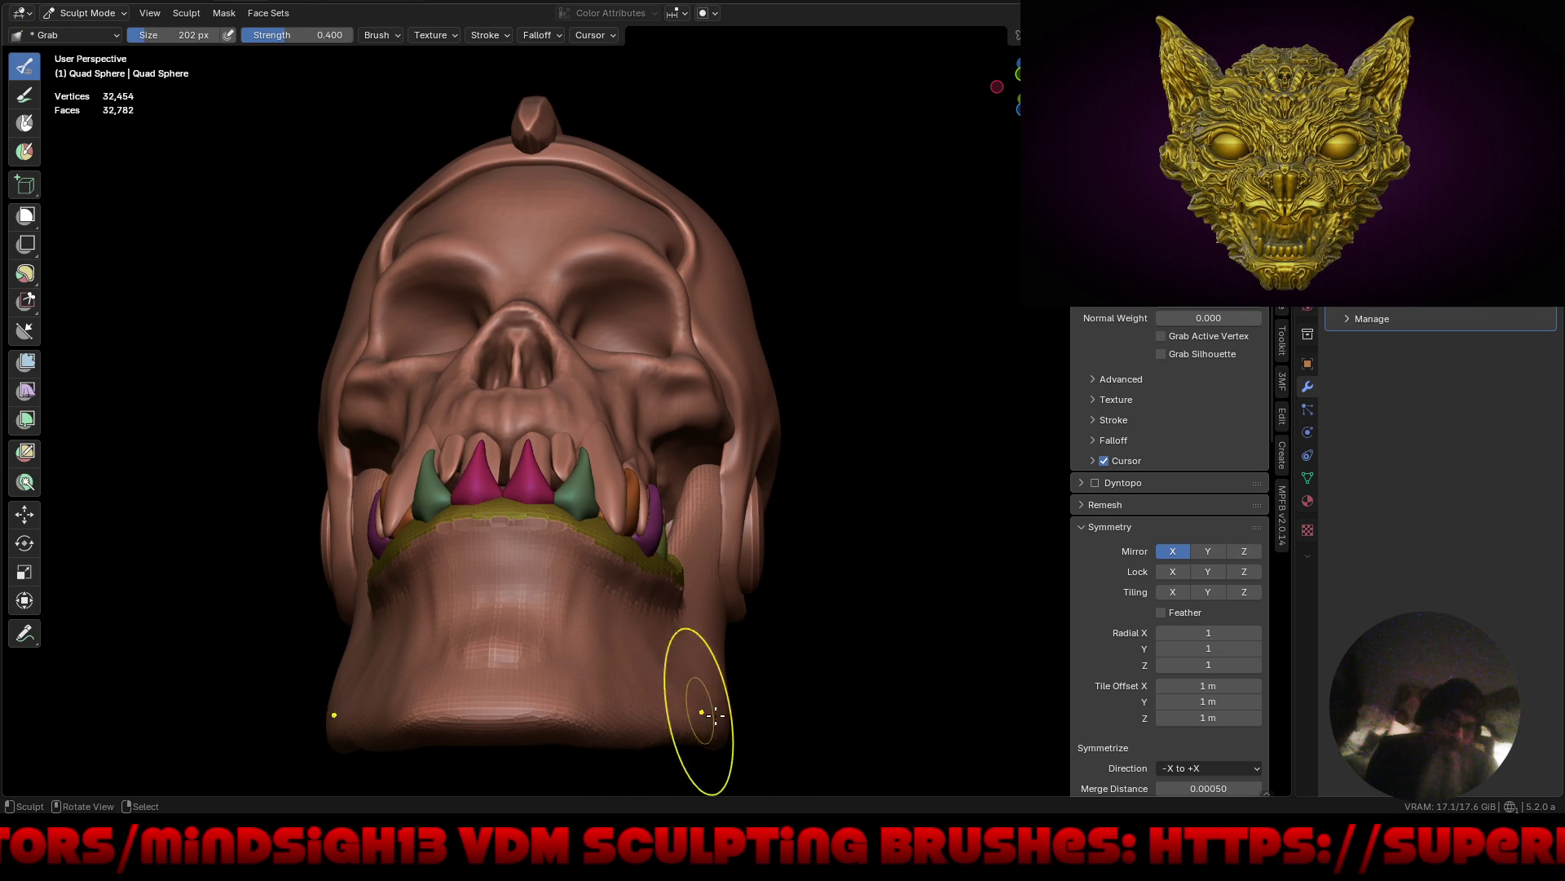
mouse_move(715, 715)
middle_down()
mouse_move(786, 622)
mouse_move(902, 654)
mouse_move(821, 612)
mouse_move(810, 587)
mouse_move(685, 636)
mouse_move(815, 622)
mouse_move(663, 646)
mouse_move(720, 511)
mouse_move(573, 561)
mouse_move(786, 593)
mouse_move(606, 570)
middle_up()
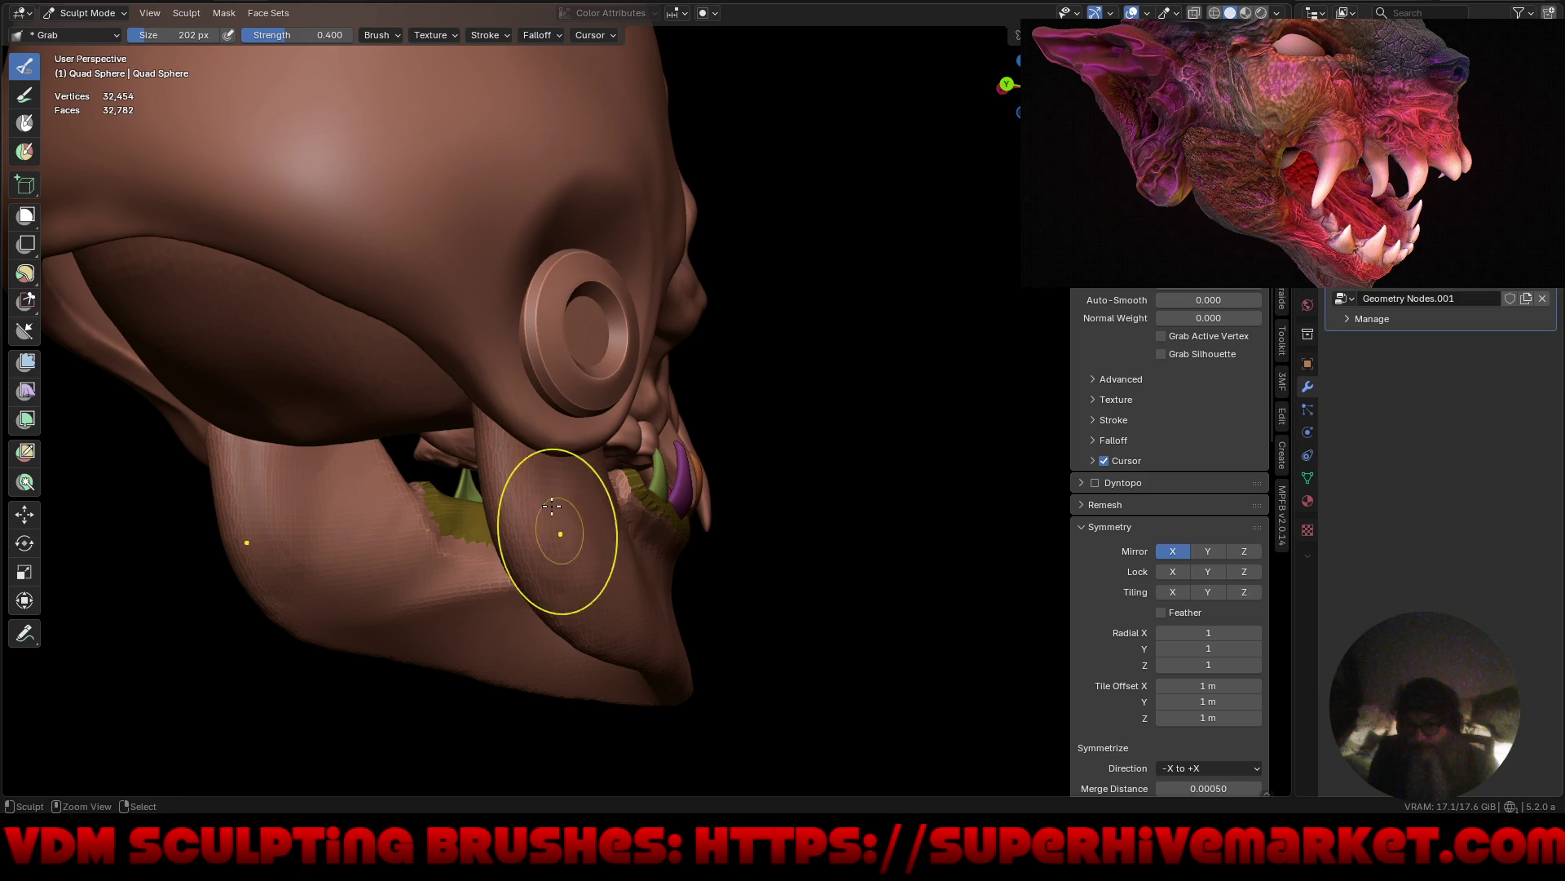
drag(545, 497, 568, 538)
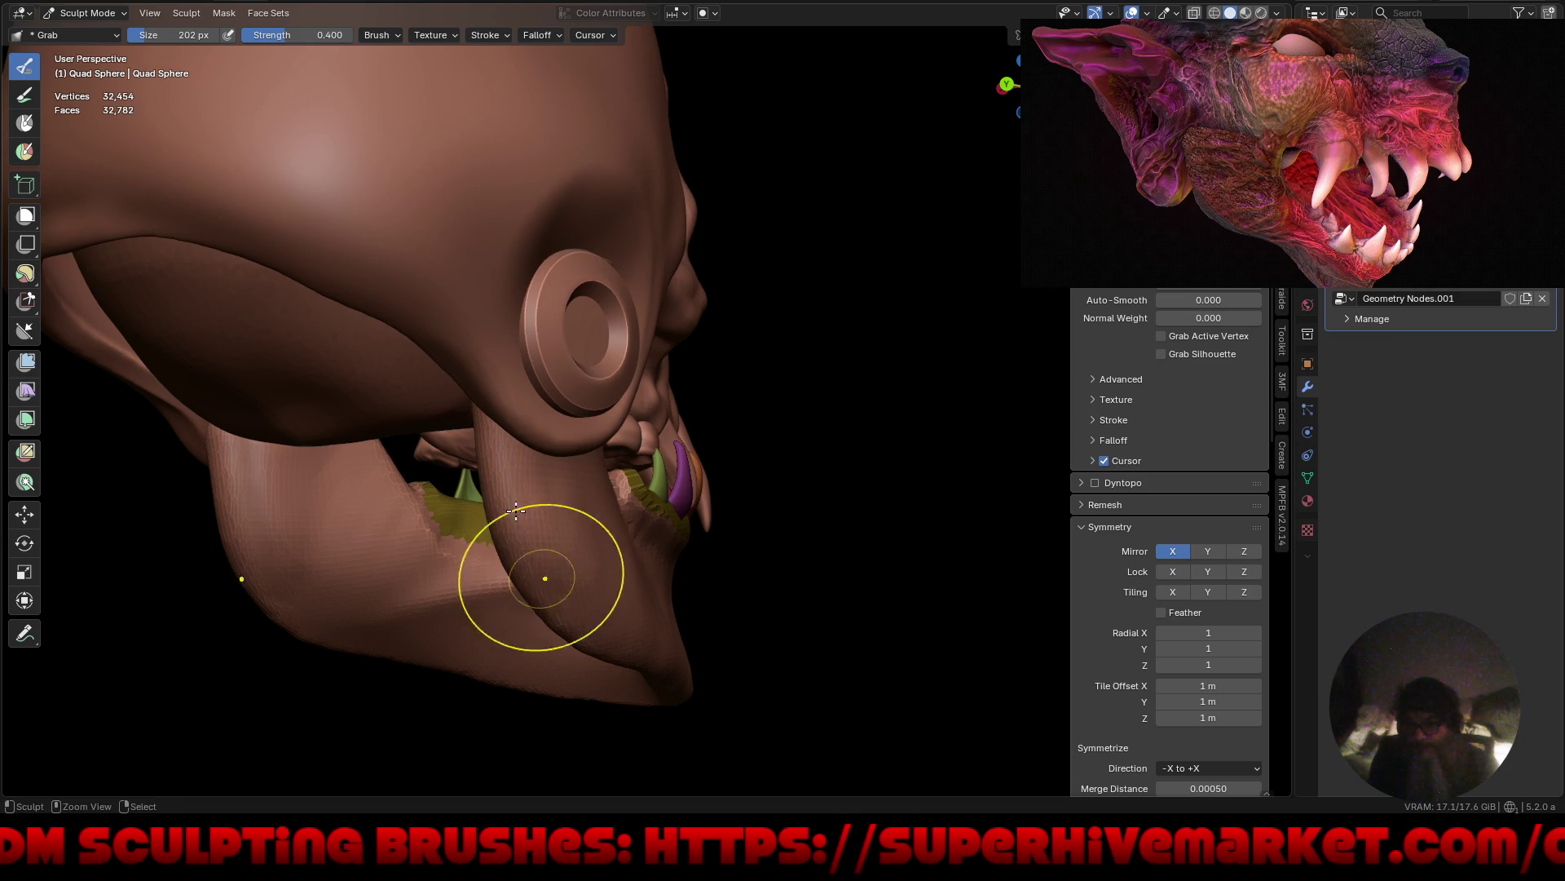
mouse_move(516, 510)
middle_down()
mouse_move(724, 633)
mouse_move(521, 647)
mouse_move(587, 632)
mouse_move(479, 668)
middle_up()
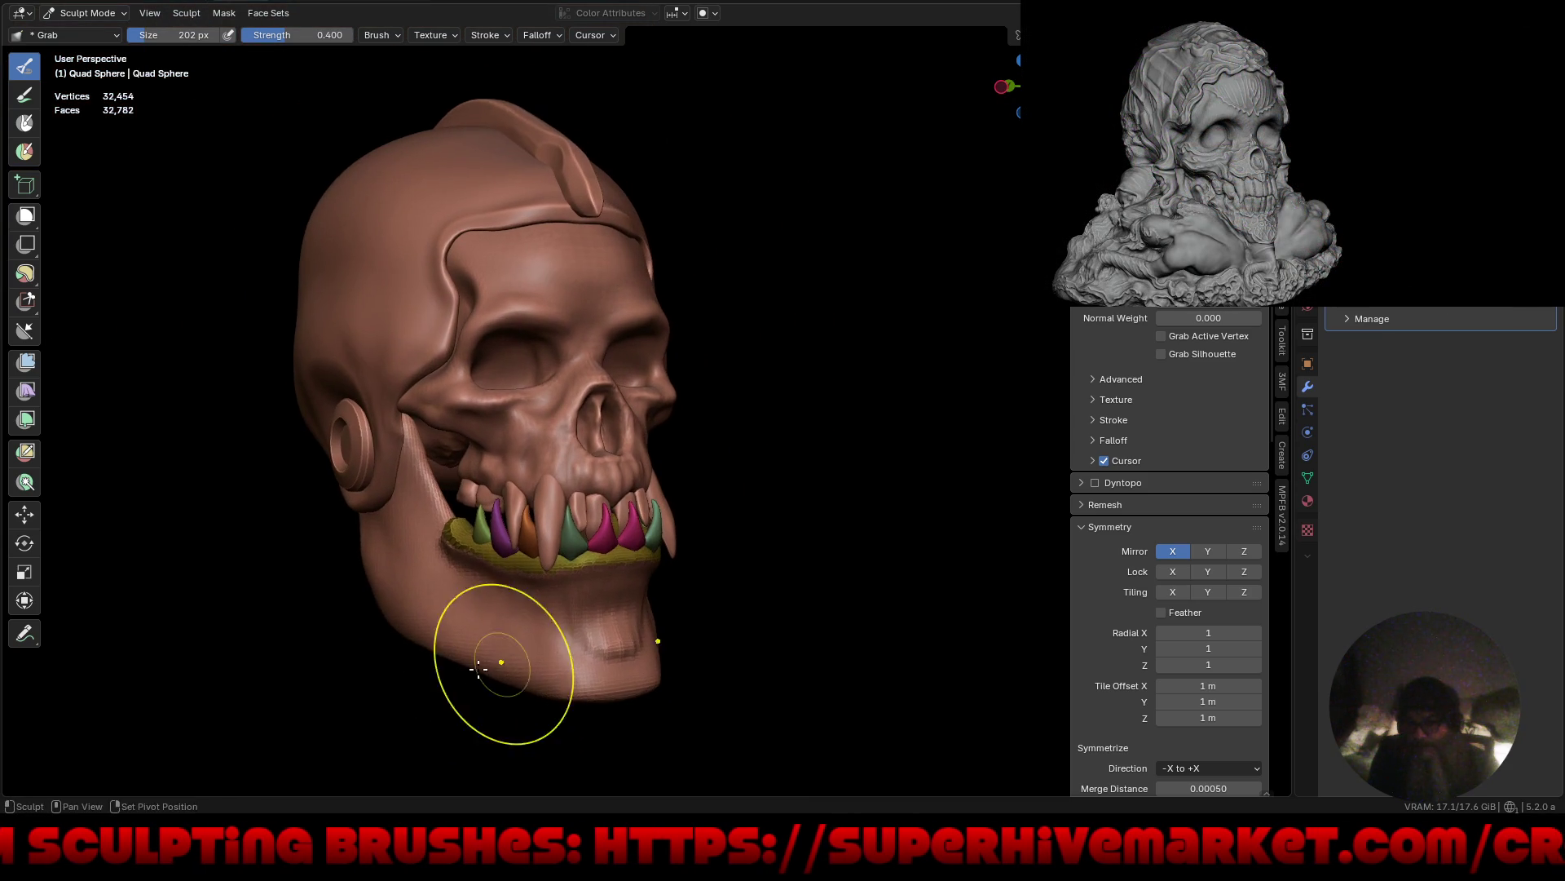
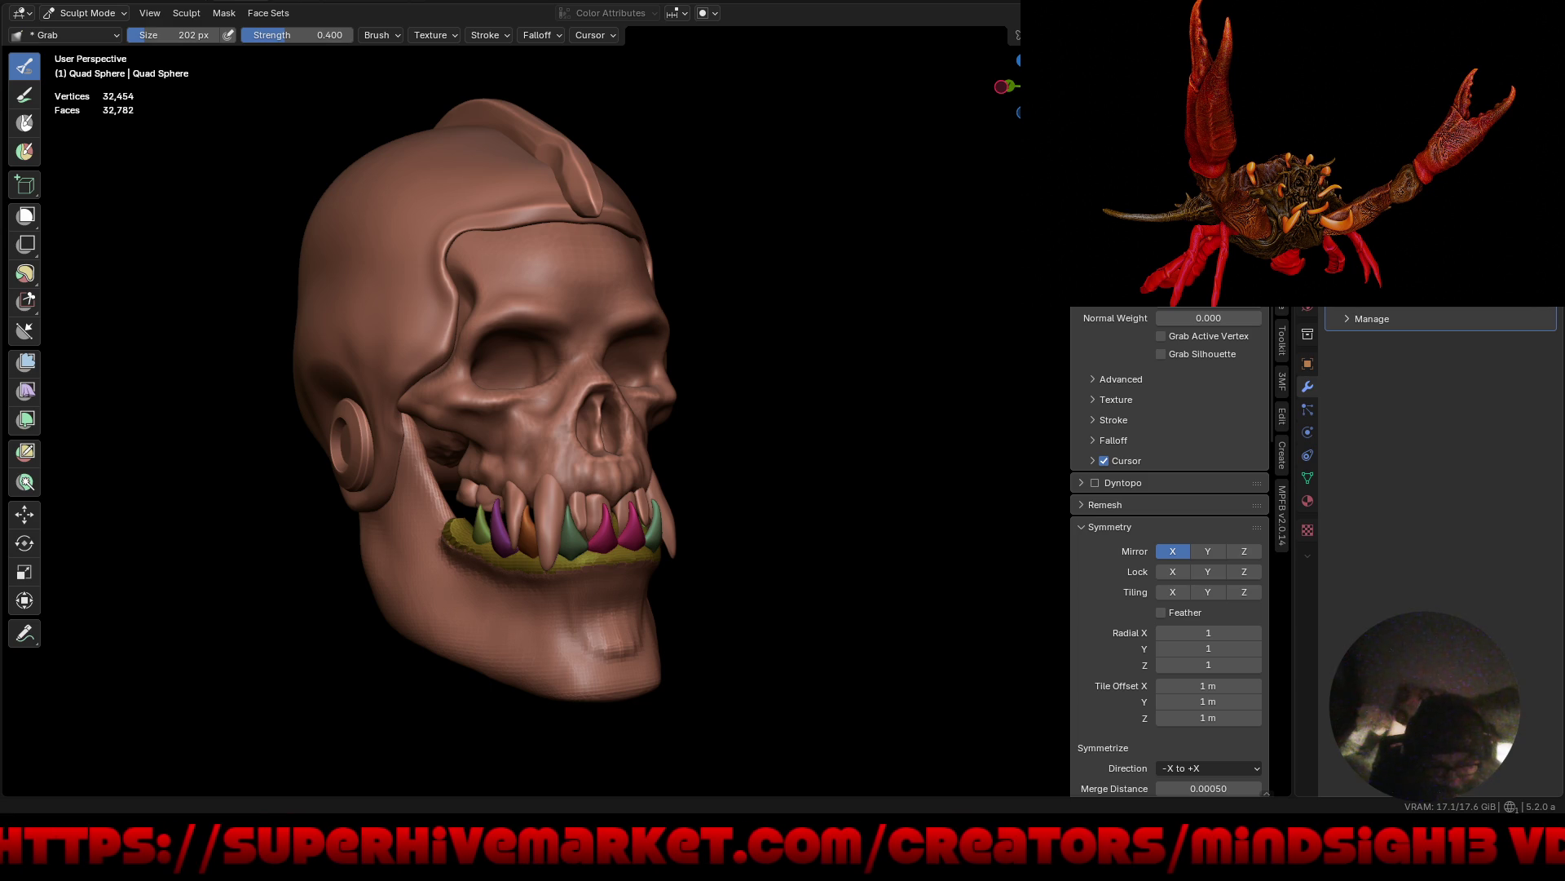
Shrink the Grab brush to 110 px.
mouse_move(734, 419)
middle_down()
mouse_move(775, 433)
mouse_move(702, 420)
mouse_move(627, 436)
mouse_move(717, 587)
middle_up()
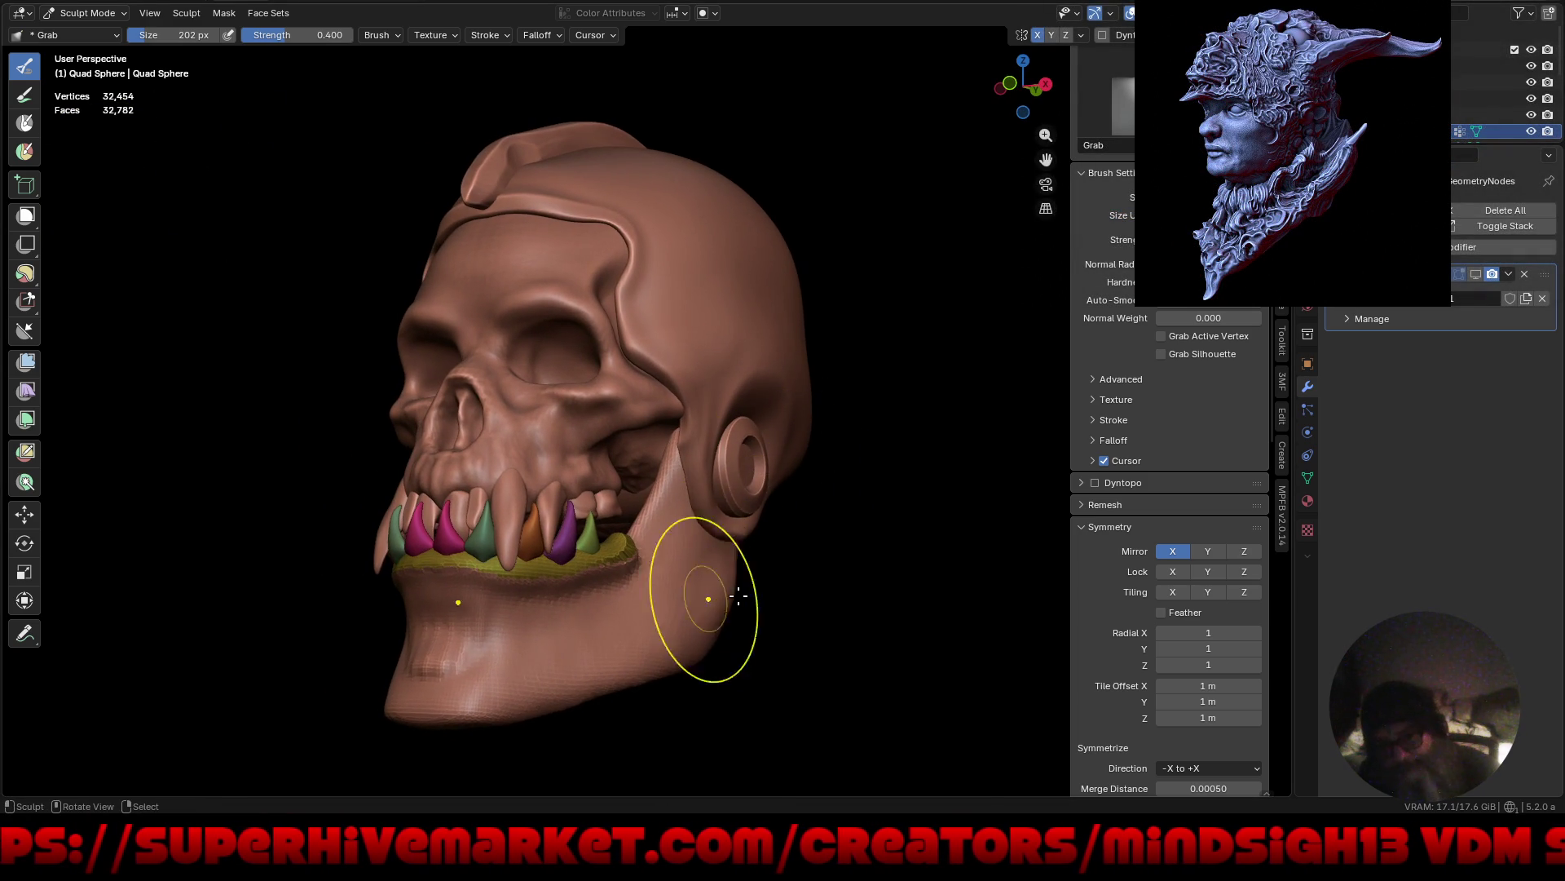
key(f)
click(805, 542)
Orbit to a side view and zoom in close on the lower jaw and teeth.
mouse_move(805, 542)
middle_down()
mouse_move(742, 546)
mouse_move(919, 500)
mouse_move(773, 492)
mouse_move(878, 497)
mouse_move(818, 485)
mouse_move(714, 518)
mouse_move(783, 476)
middle_up()
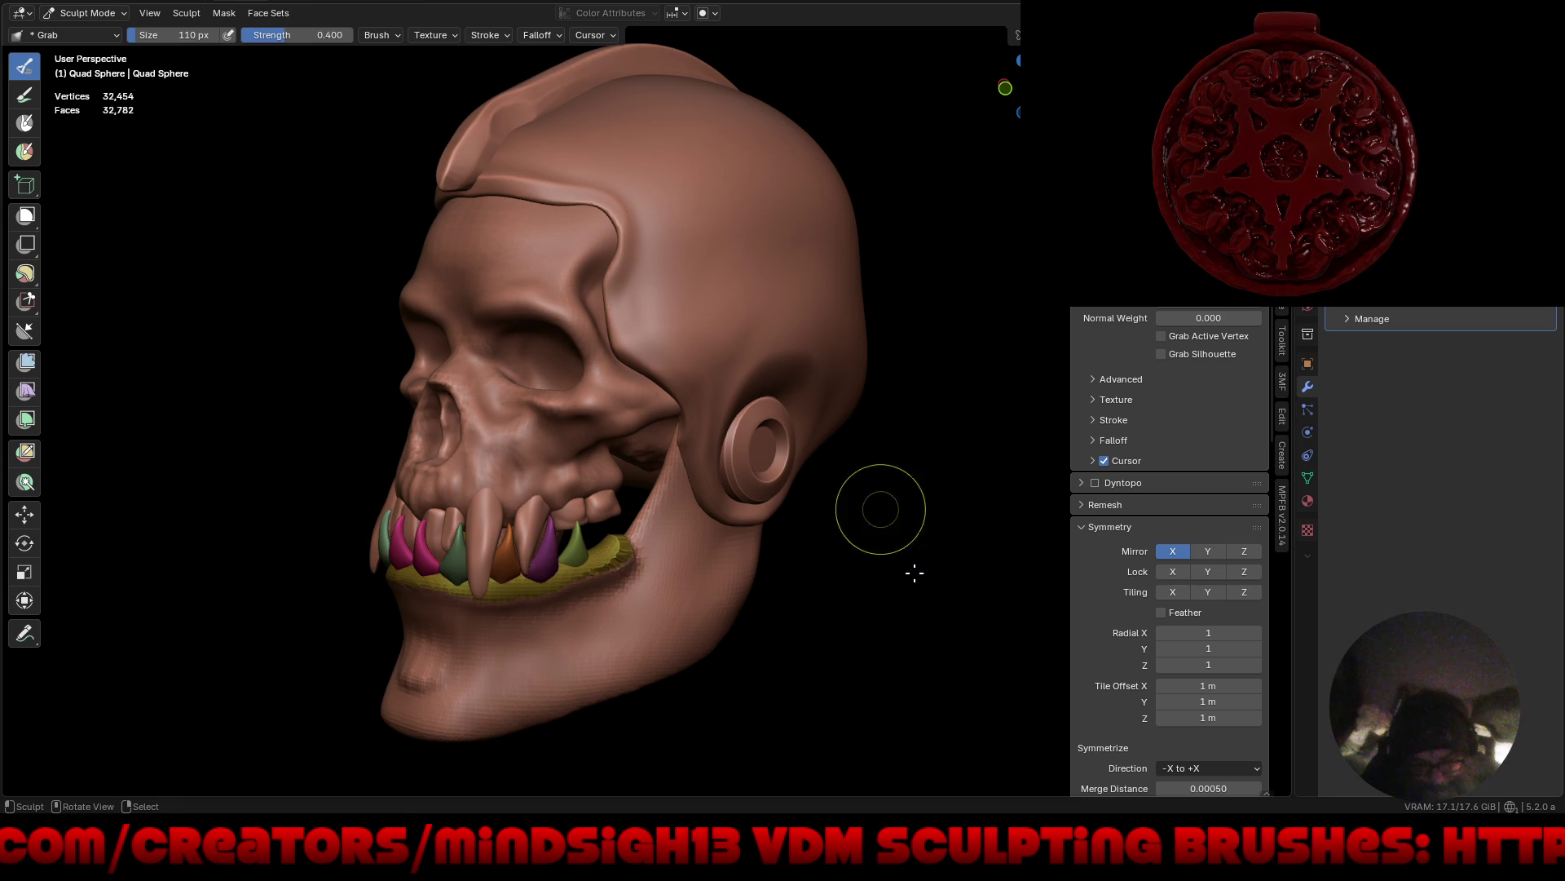
mouse_move(874, 576)
middle_down()
mouse_move(936, 556)
mouse_move(859, 516)
mouse_move(821, 559)
middle_up()
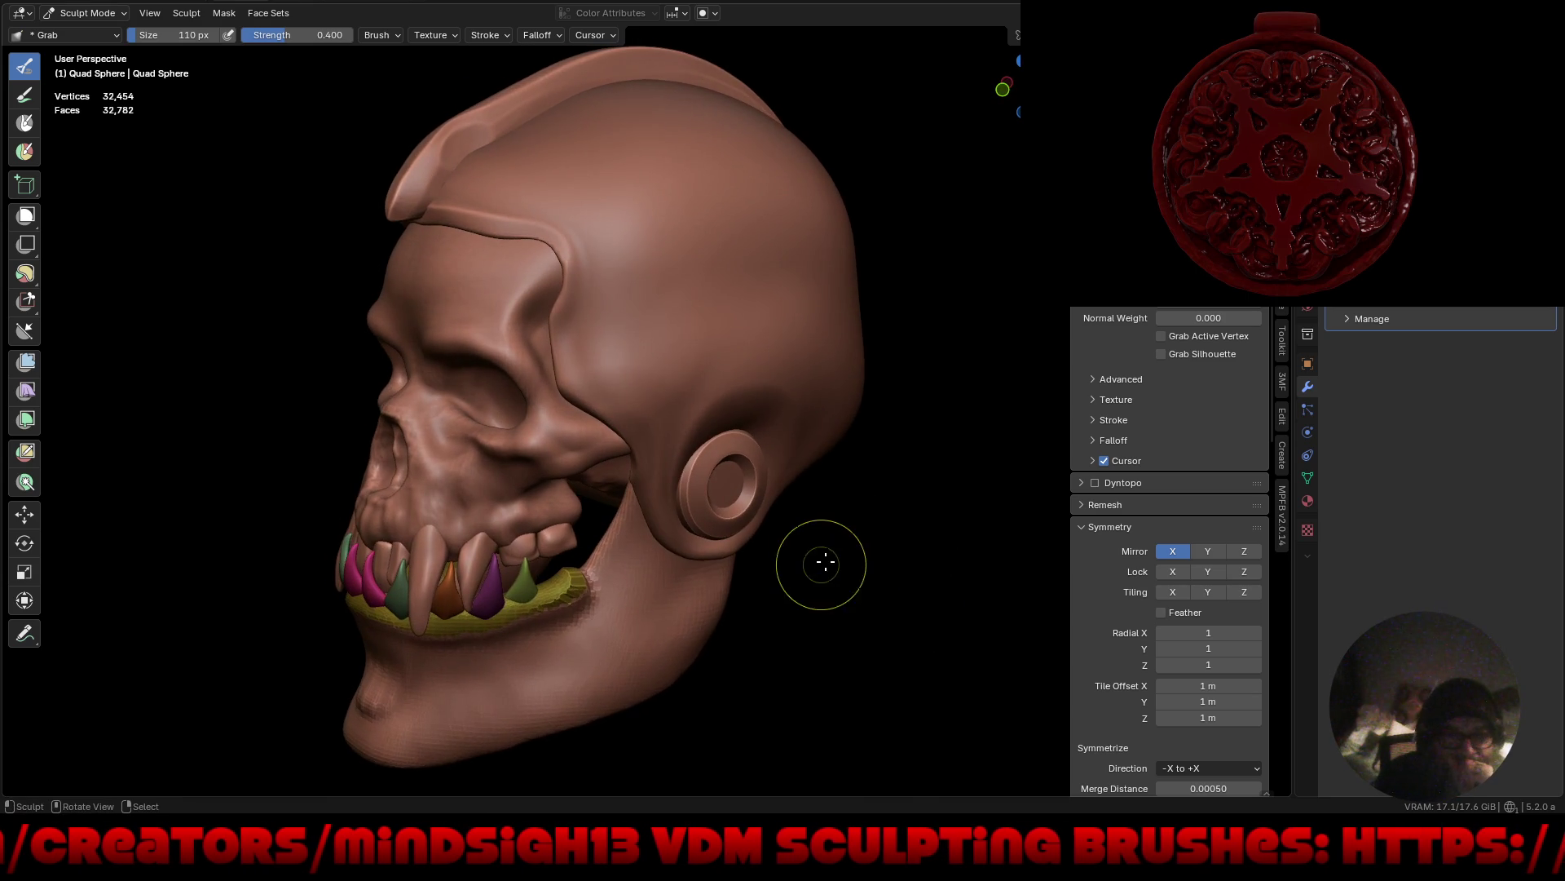
mouse_move(699, 357)
middle_down()
mouse_move(710, 406)
mouse_move(695, 386)
middle_up()
mouse_move(617, 626)
ctrl+middle_down()
mouse_move(664, 490)
mouse_move(636, 572)
mouse_move(584, 524)
mouse_move(664, 552)
mouse_move(646, 589)
ctrl+middle_up()
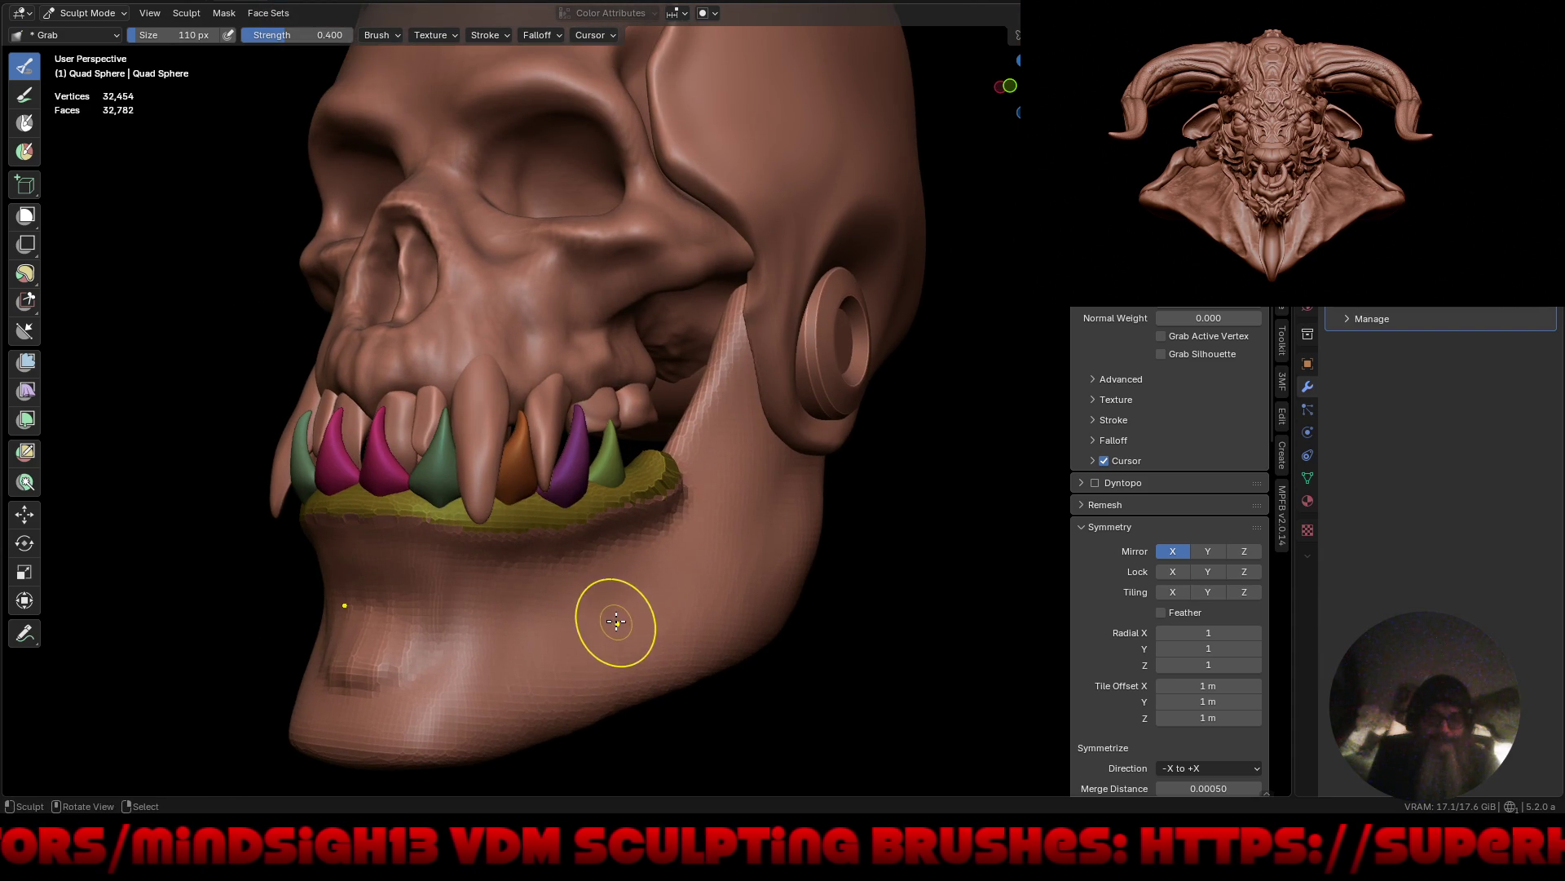
Switch to the Draw Sharp brush from Quick Favorites and save the file.
key(q)
click(609, 590)
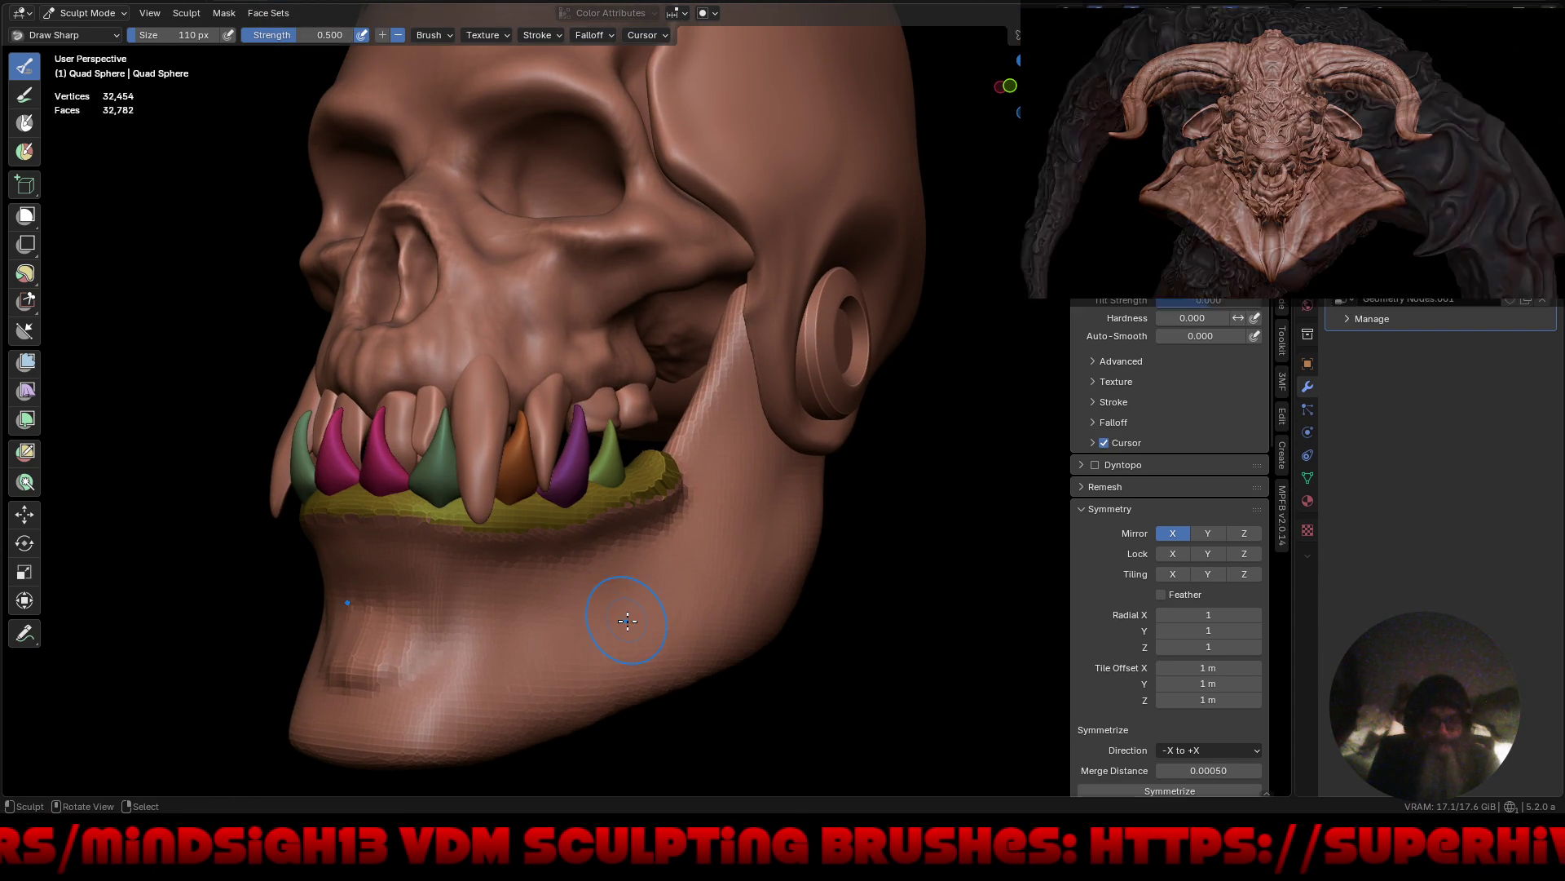
key(ctrl+s)
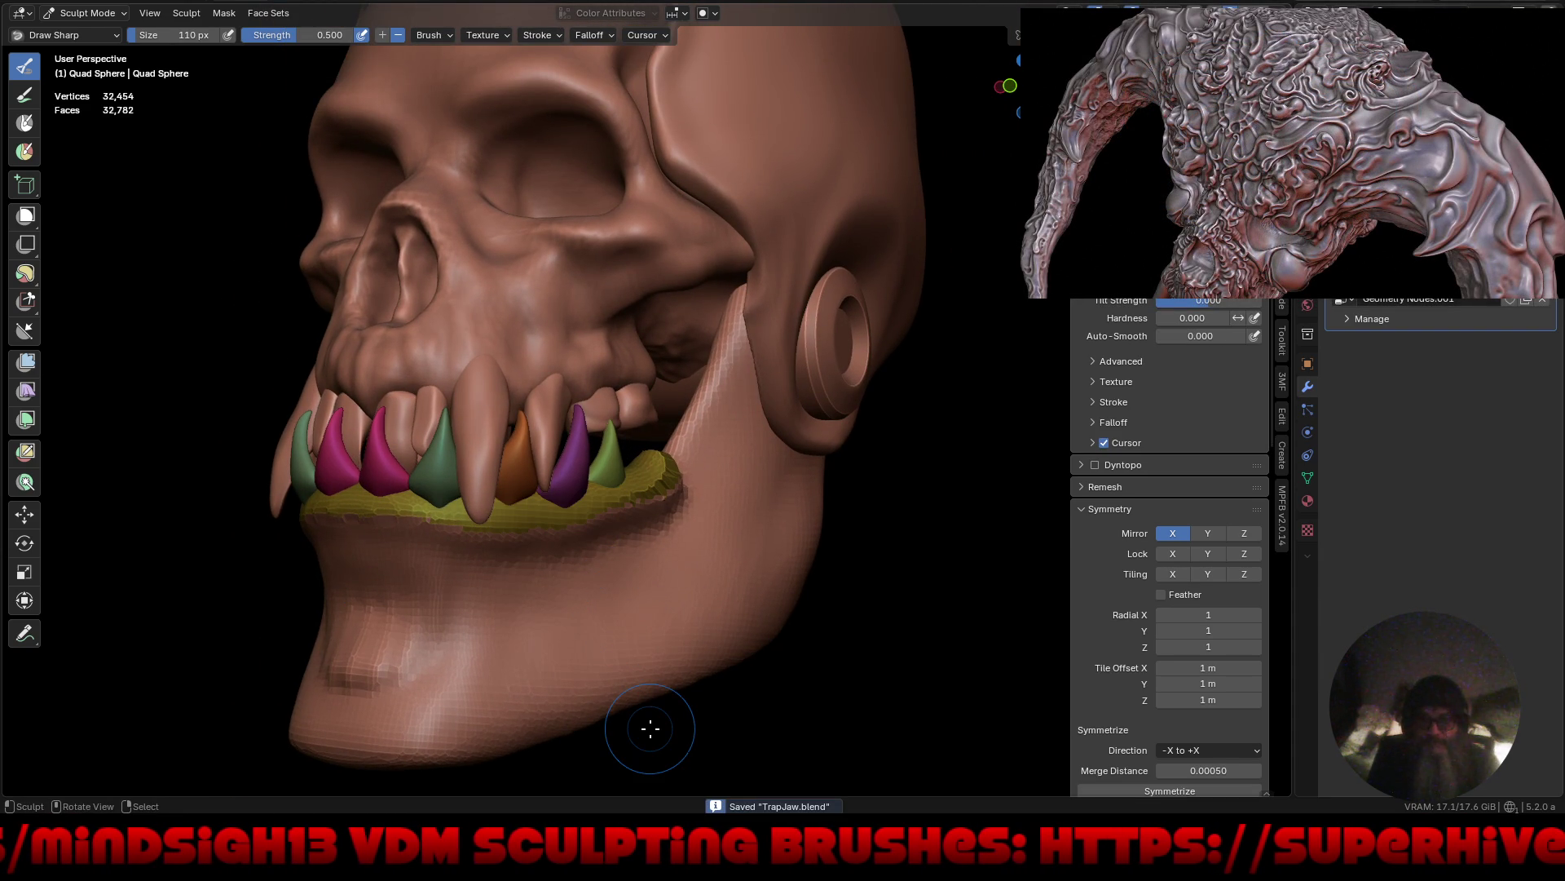
Save an incremented copy as TrapJaw1.blend and maximise the viewport on the jaw.
key(ctrl+shift+s)
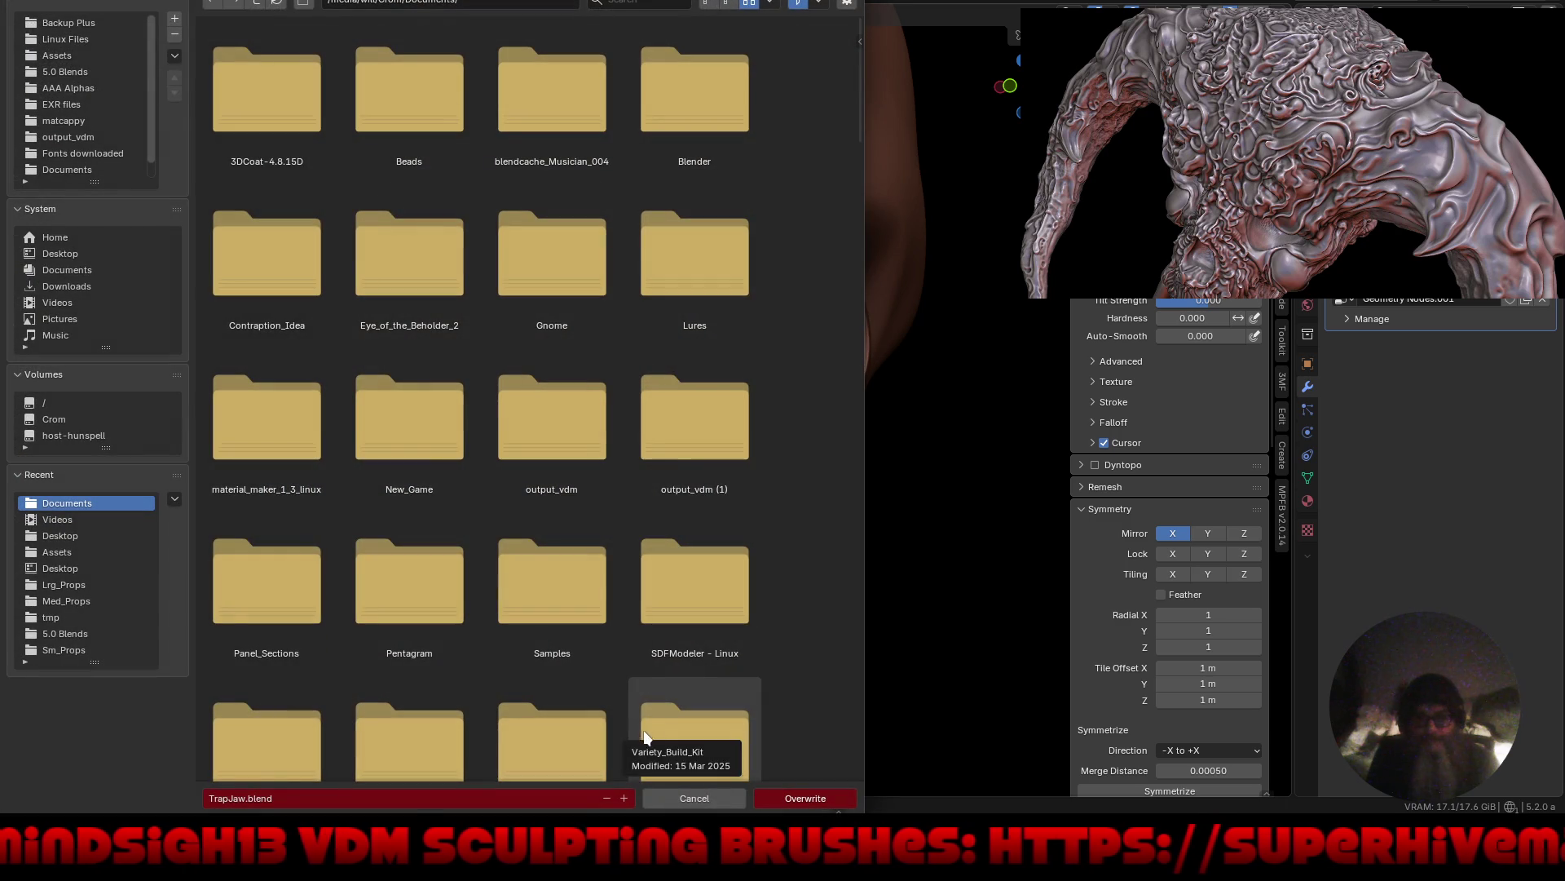
click(625, 796)
click(789, 796)
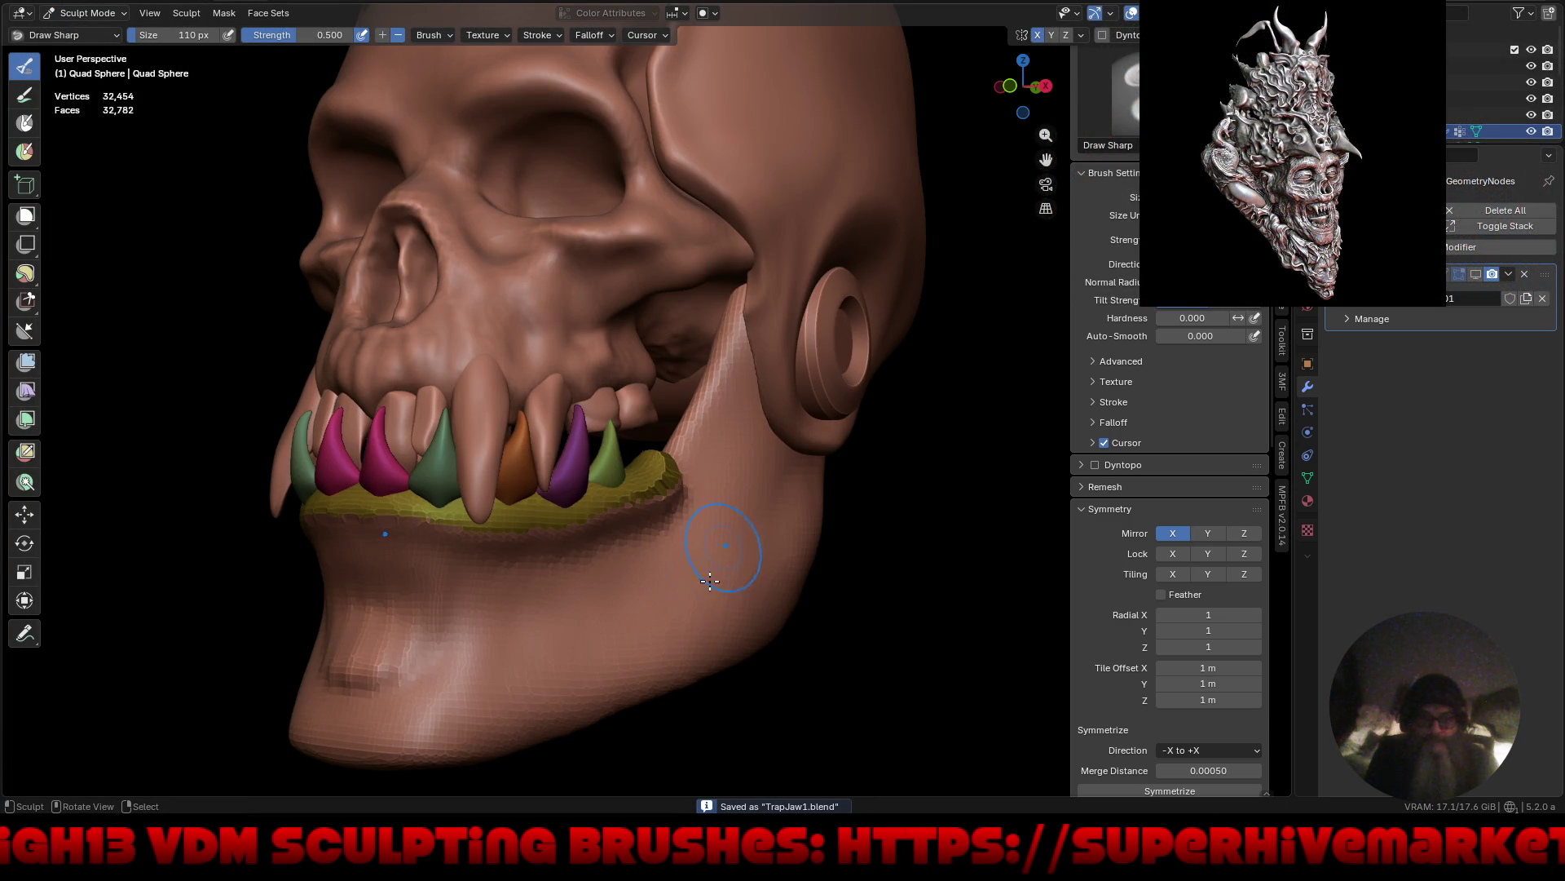
key(ctrl+alt+space)
middle_drag(731, 587, 719, 534)
Voxel-remesh the skull at 0.010 m and sculpt a small test dent on the jaw.
key(r)
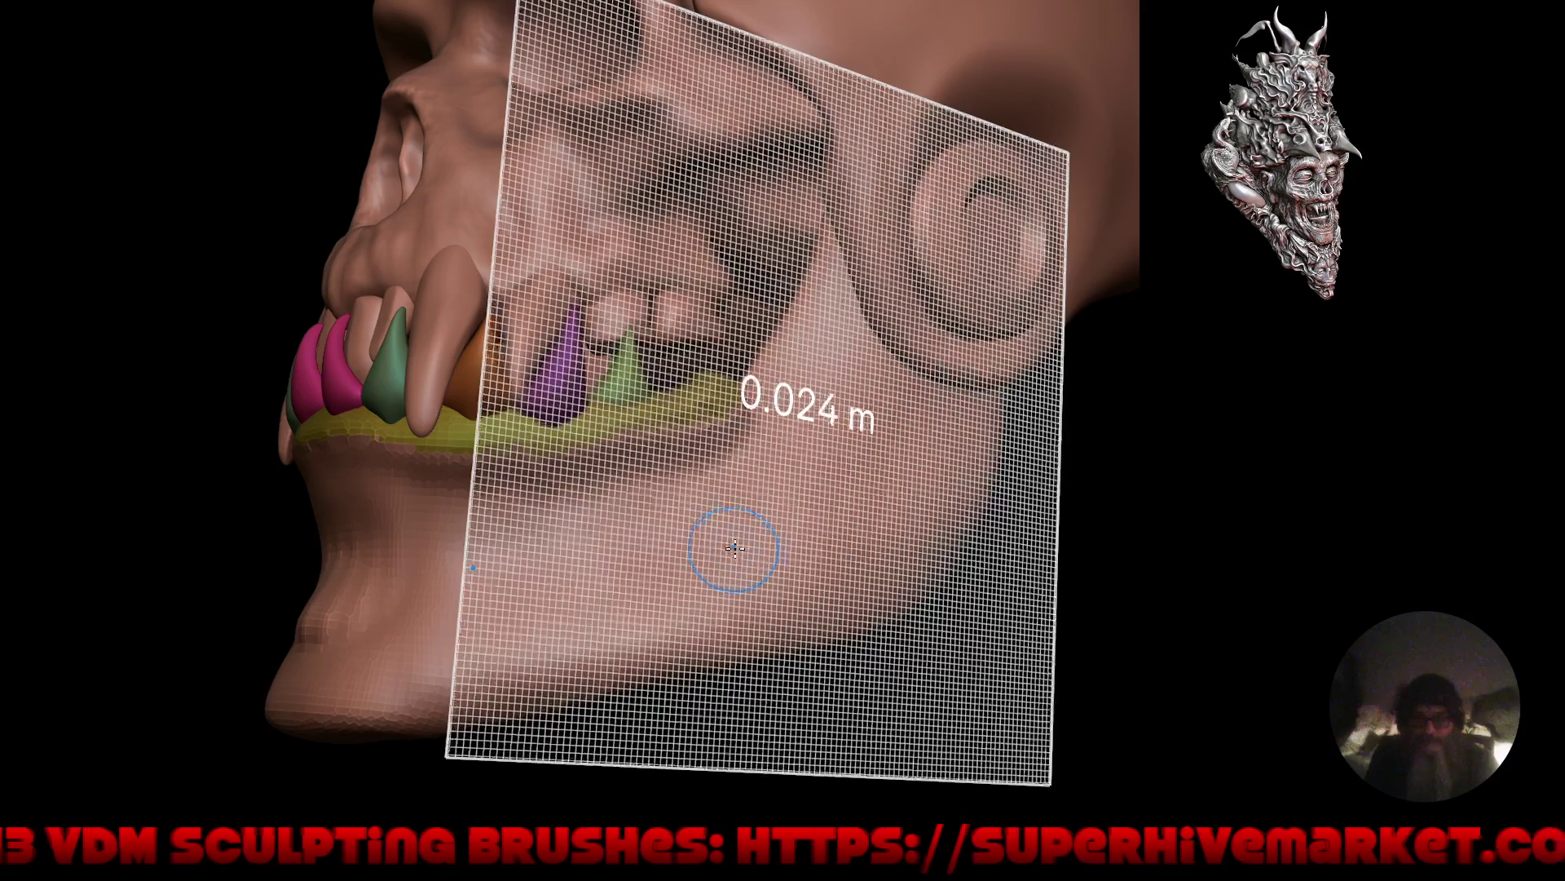
click(745, 545)
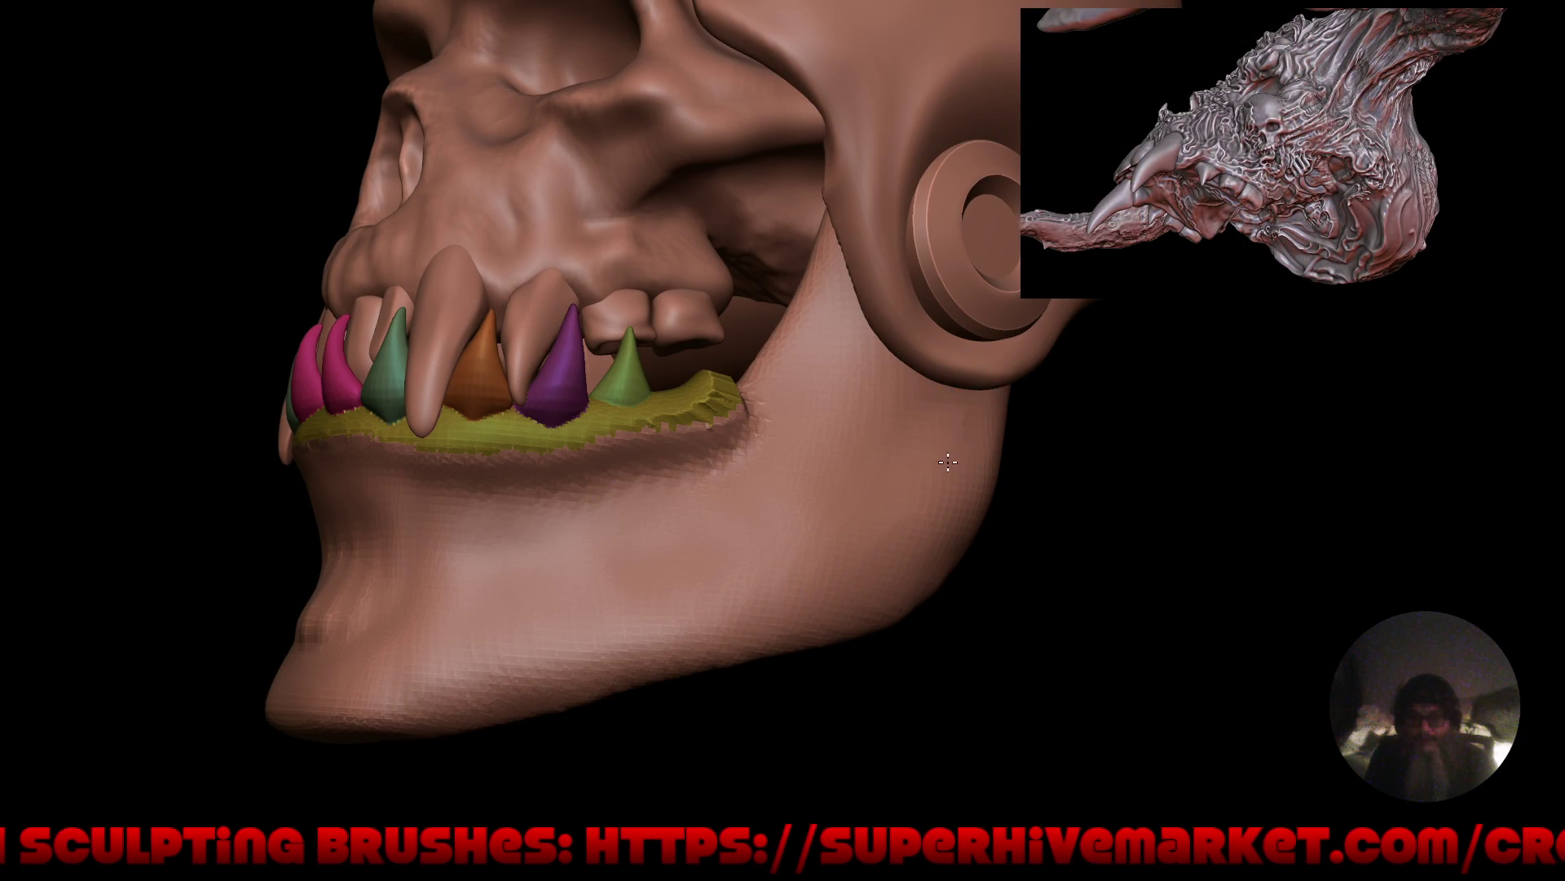
drag(897, 542, 864, 542)
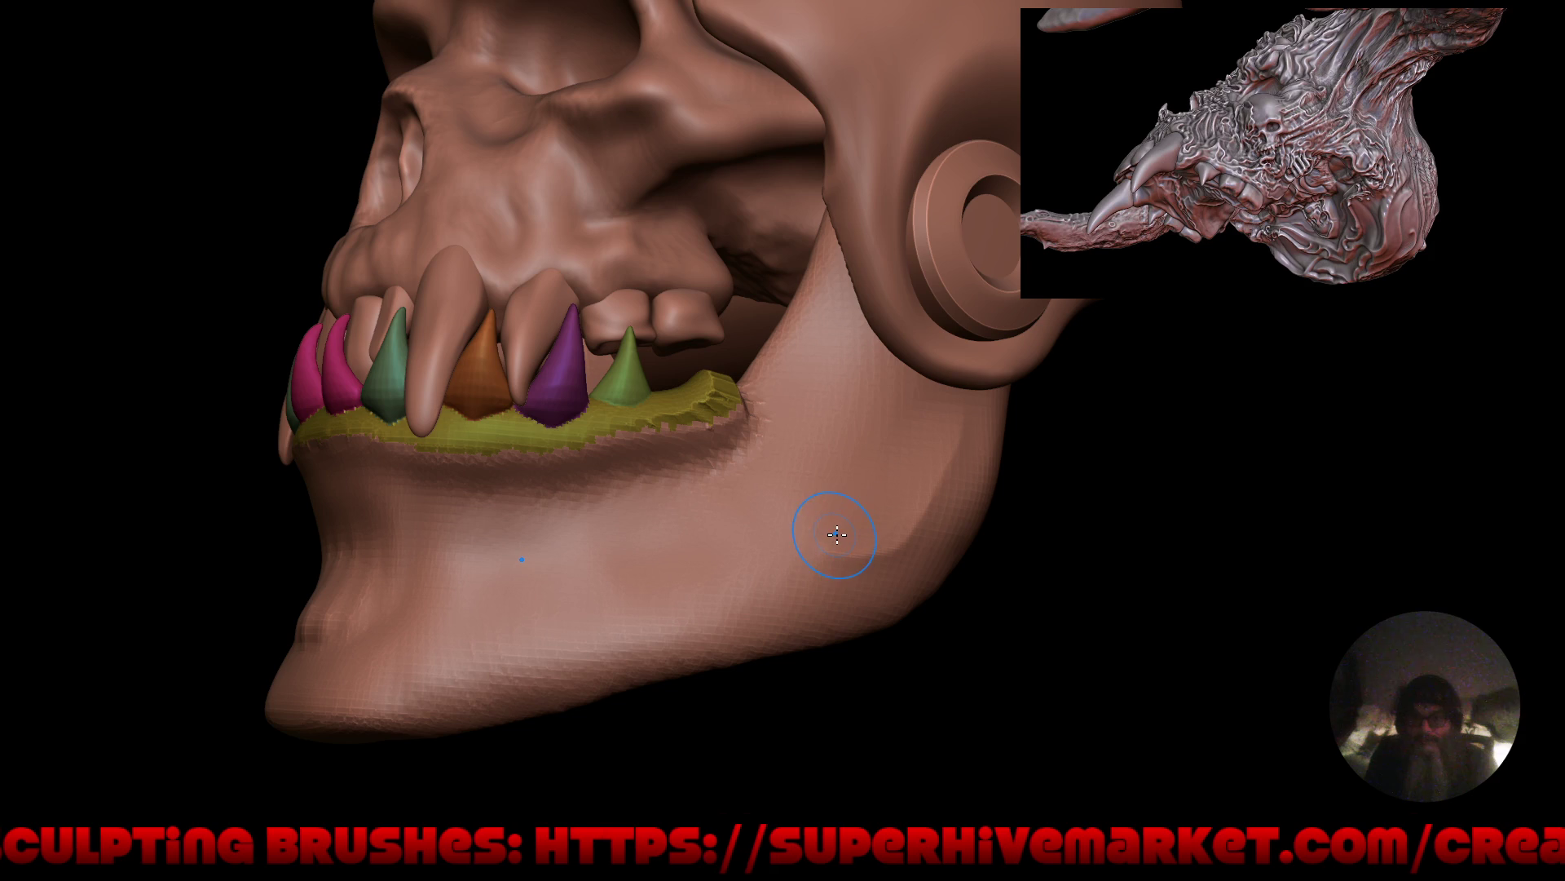
drag(852, 522, 939, 463)
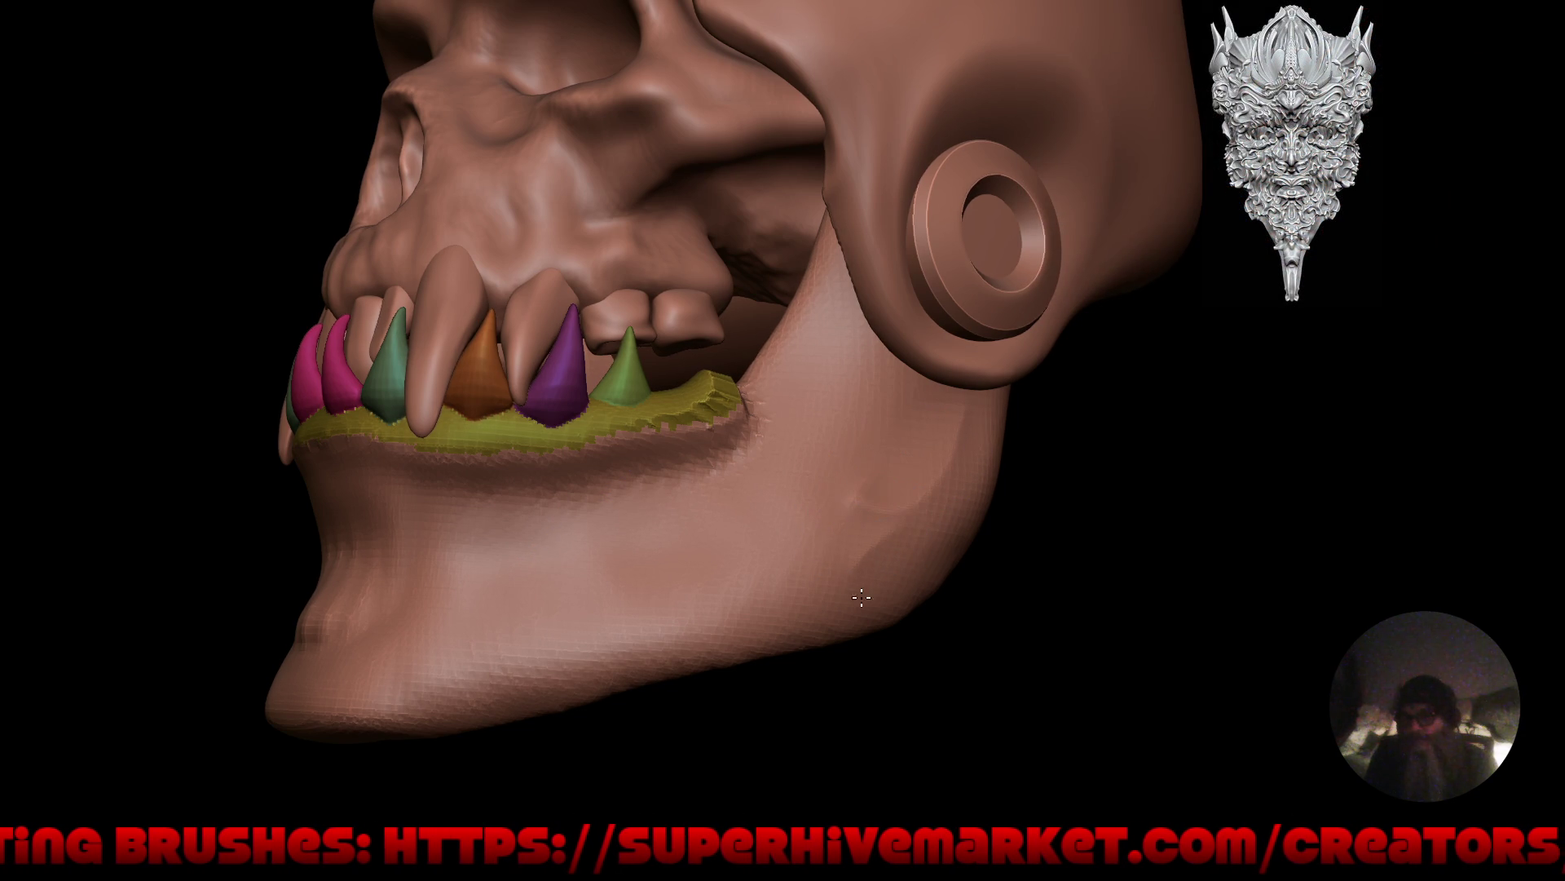
Sculpt detail along the lower jaw and a deep ring-shaped indentation on the chin.
drag(862, 597, 825, 552)
drag(786, 603, 817, 616)
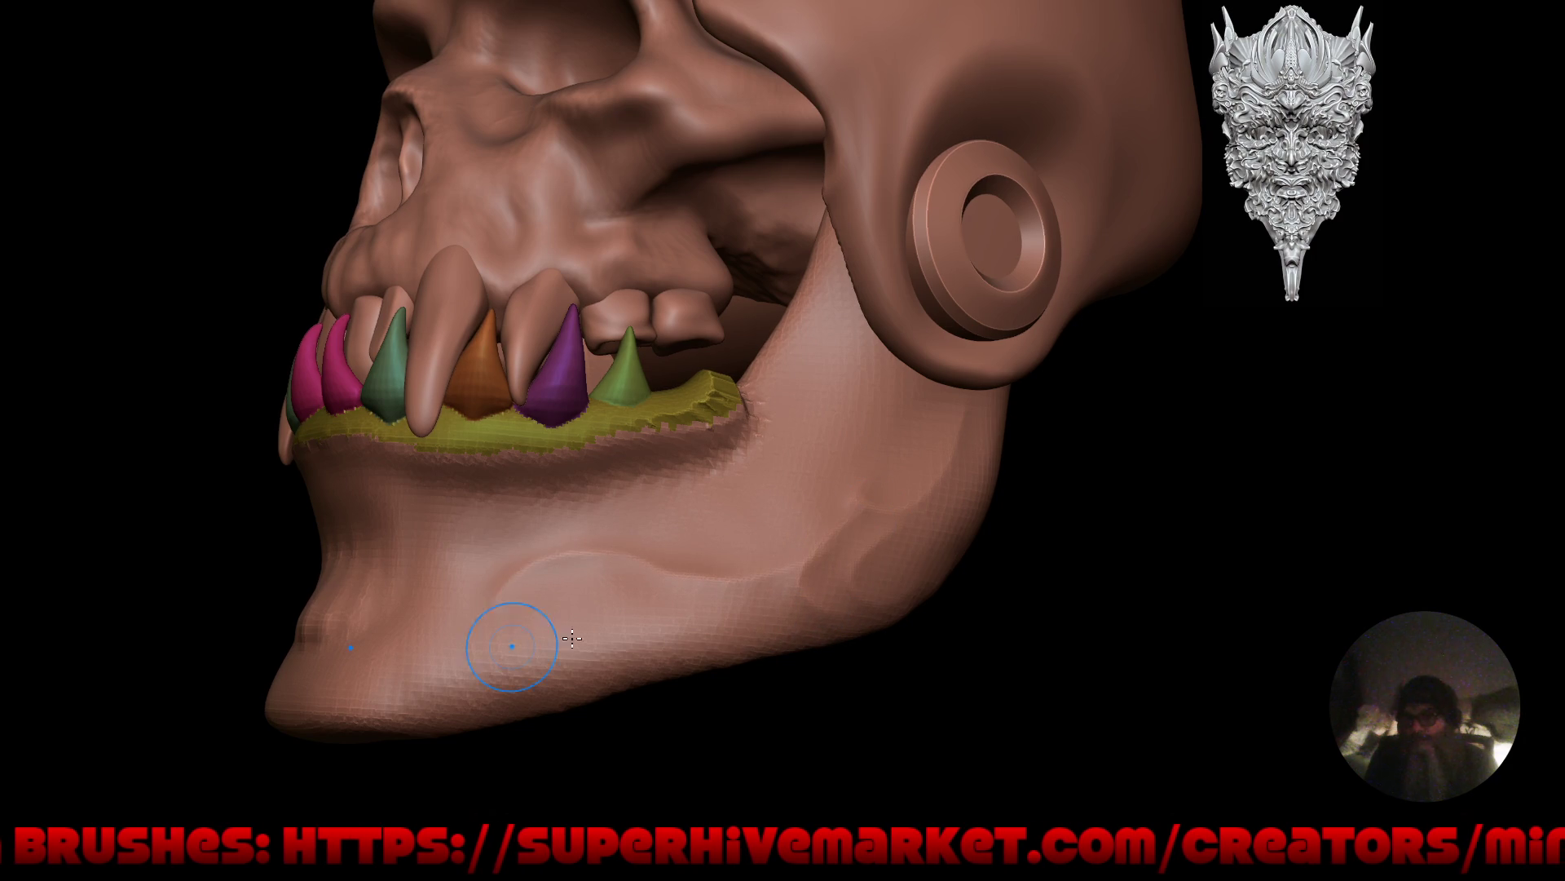
drag(573, 639, 566, 627)
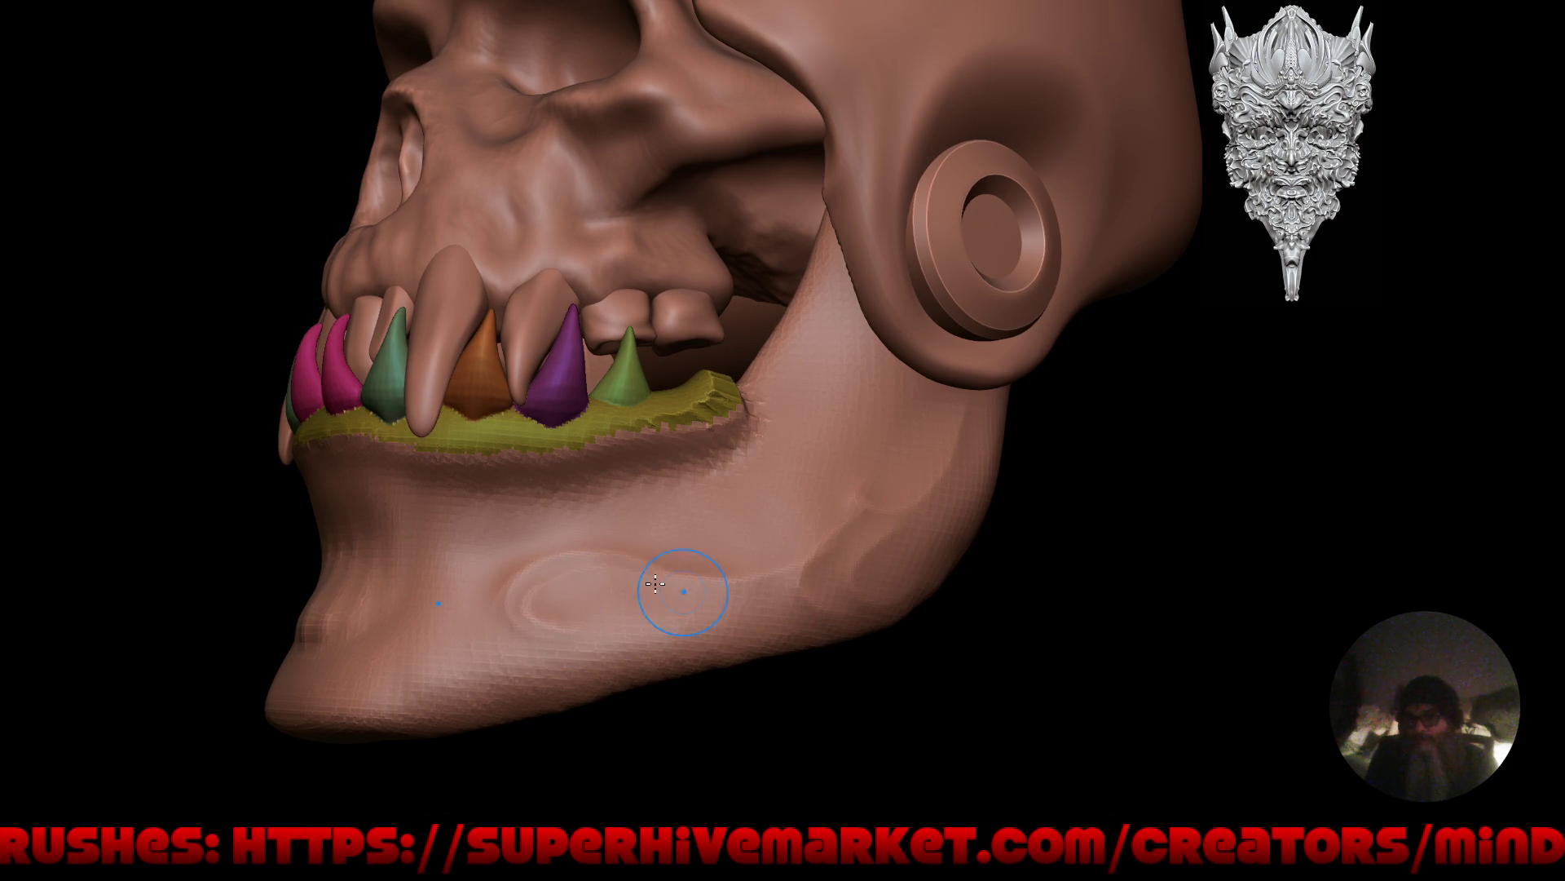
drag(512, 644, 605, 628)
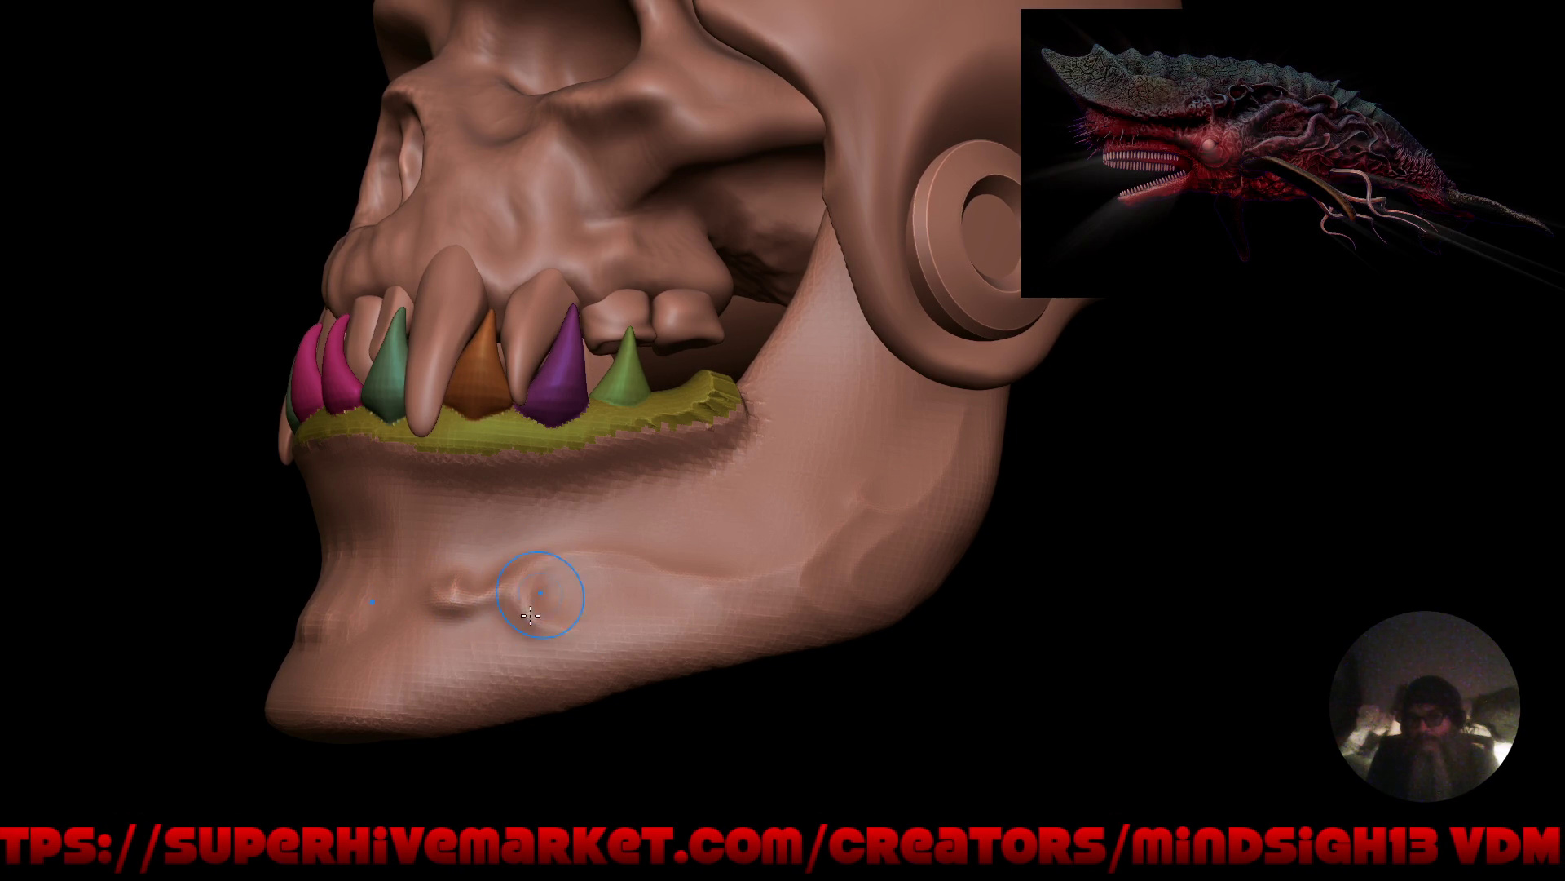
Curl the jaw crease into a ridge with a groove running back along the jaw.
drag(517, 618, 570, 615)
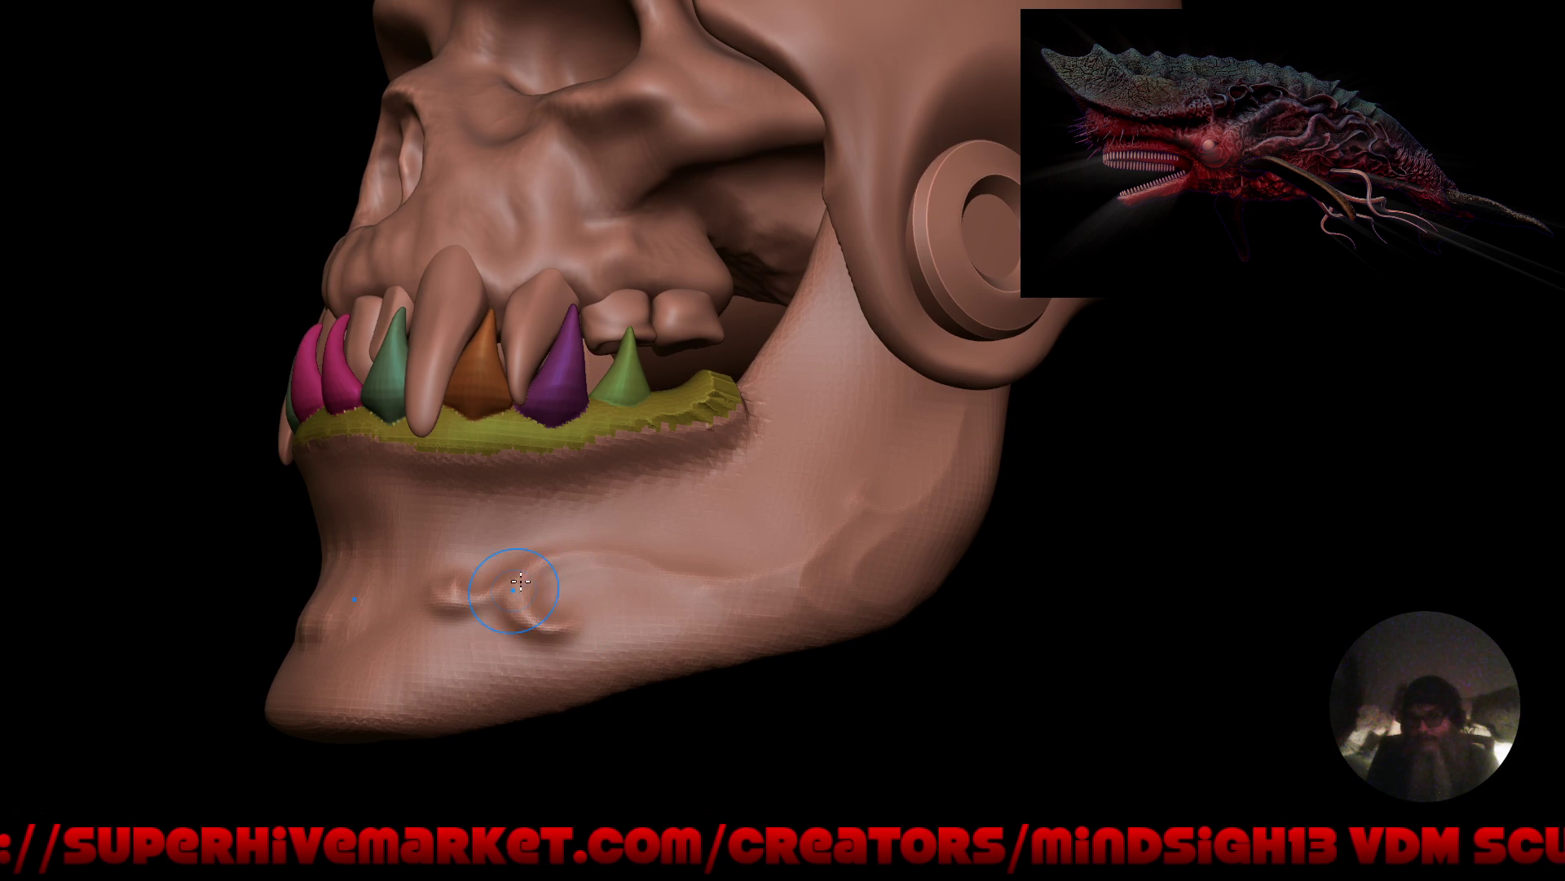
mouse_move(630, 571)
mouse_down()
mouse_move(709, 601)
mouse_move(825, 540)
mouse_move(866, 599)
mouse_up()
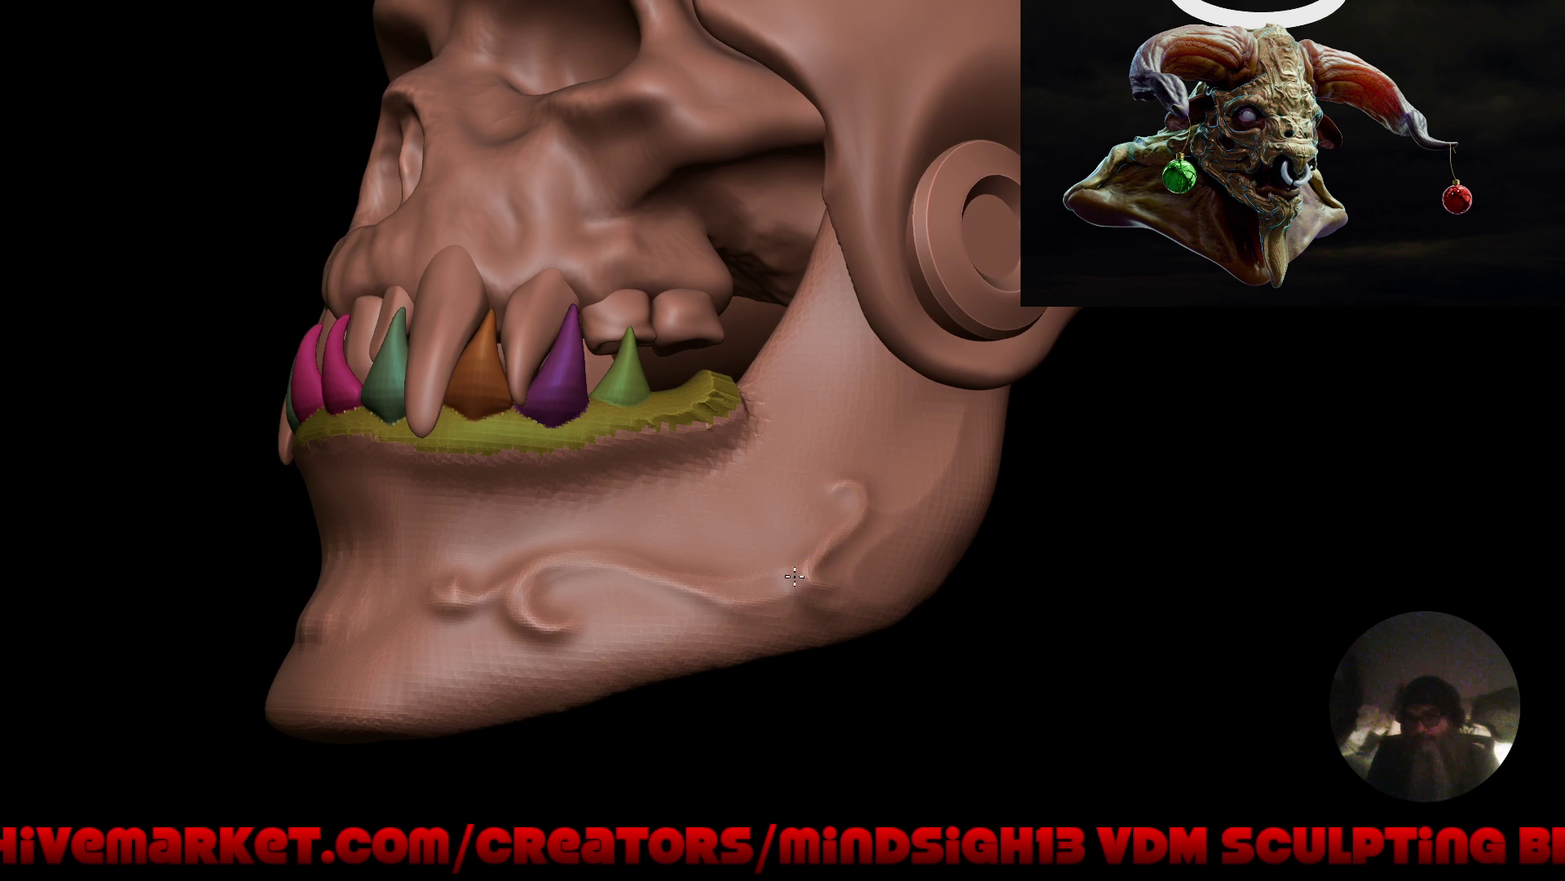
drag(863, 587, 688, 575)
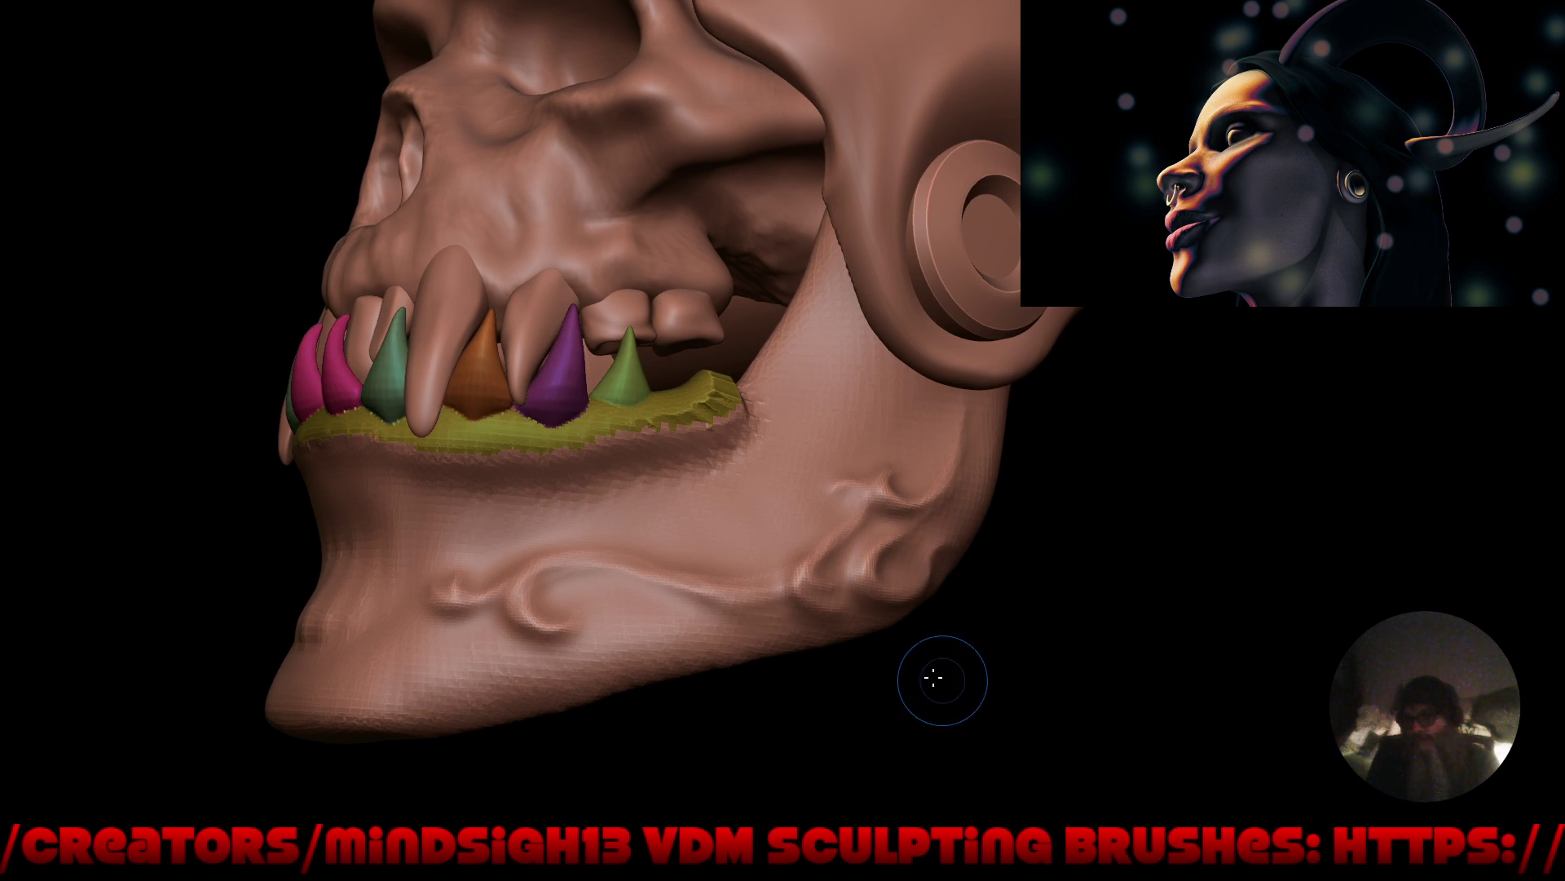
mouse_move(935, 677)
mouse_down()
mouse_move(674, 712)
mouse_move(828, 681)
mouse_move(961, 587)
mouse_move(809, 680)
mouse_move(877, 622)
mouse_move(901, 546)
mouse_move(846, 552)
mouse_move(877, 559)
mouse_move(859, 482)
mouse_move(891, 447)
mouse_move(901, 456)
mouse_up()
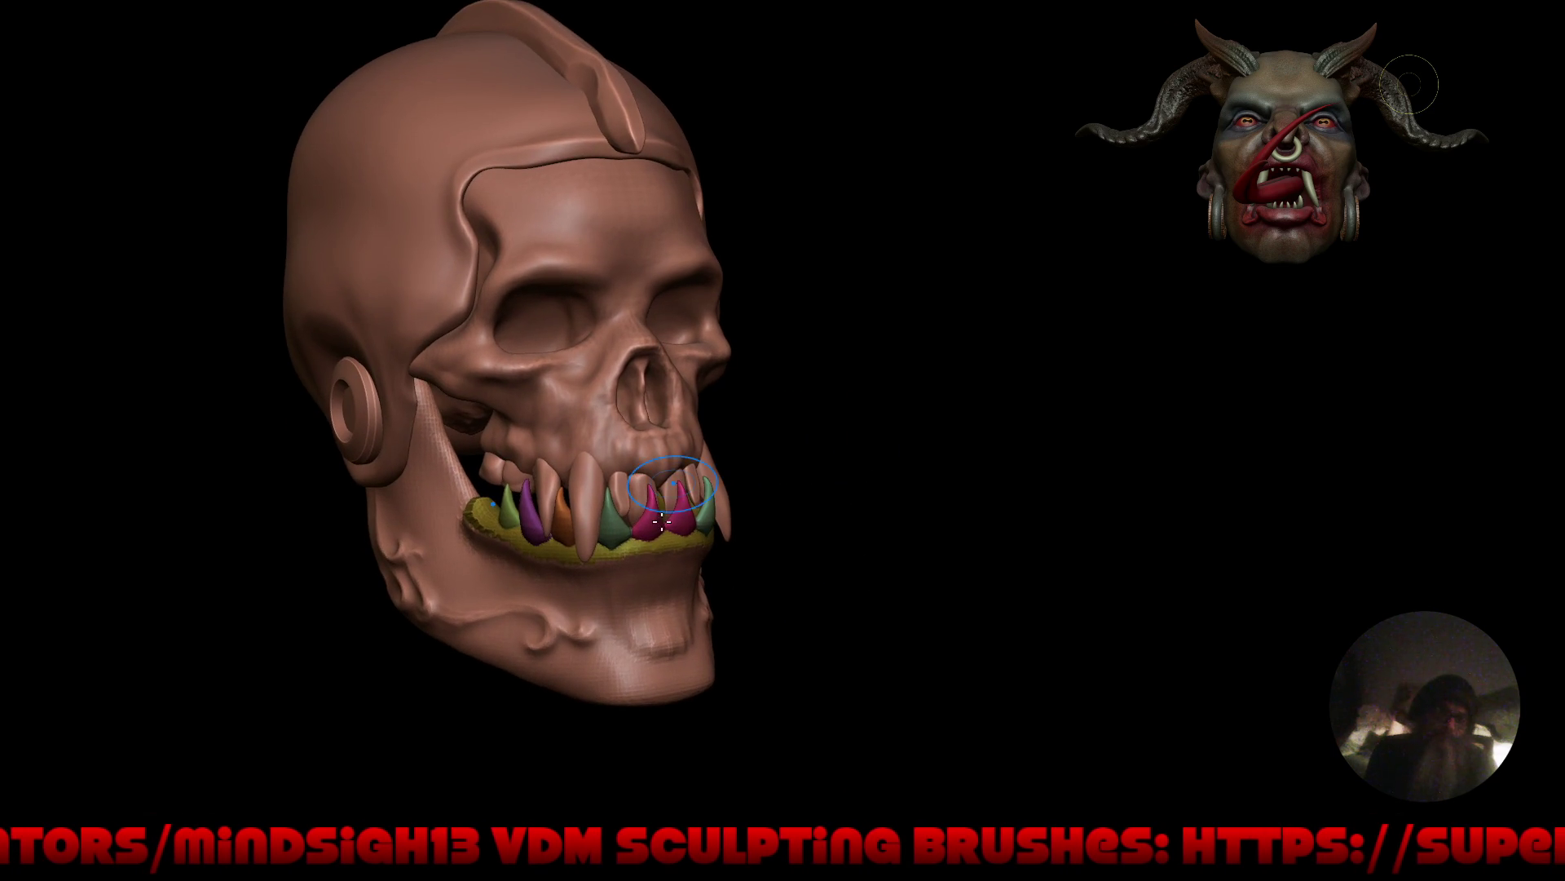
Carve two vertical creases down the front of the chin, then orbit out to inspect.
scroll(662, 522, up, 5)
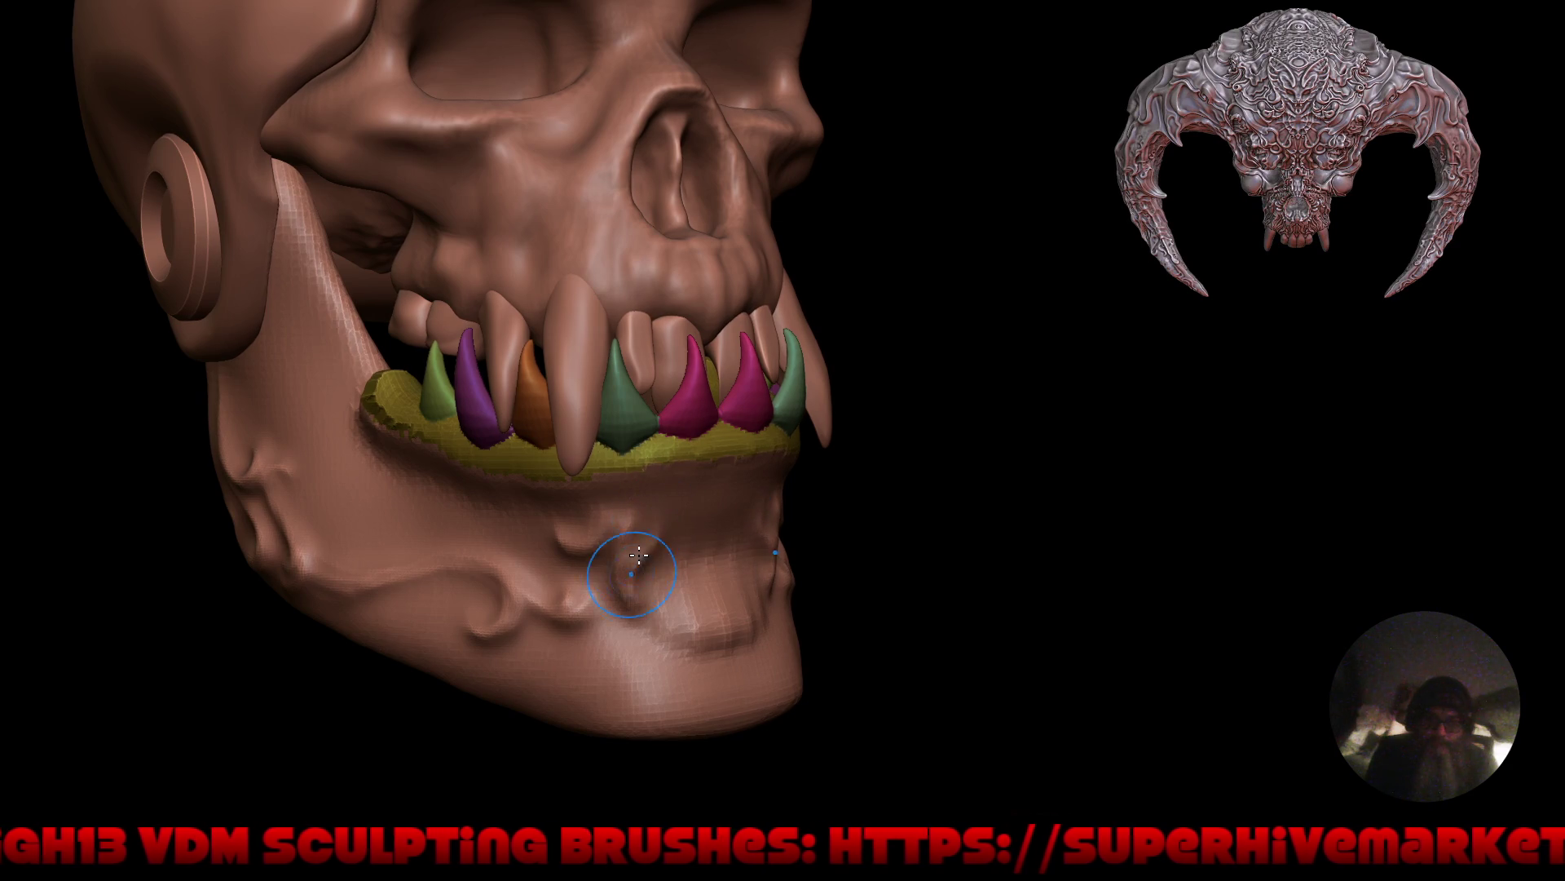
drag(661, 580, 643, 659)
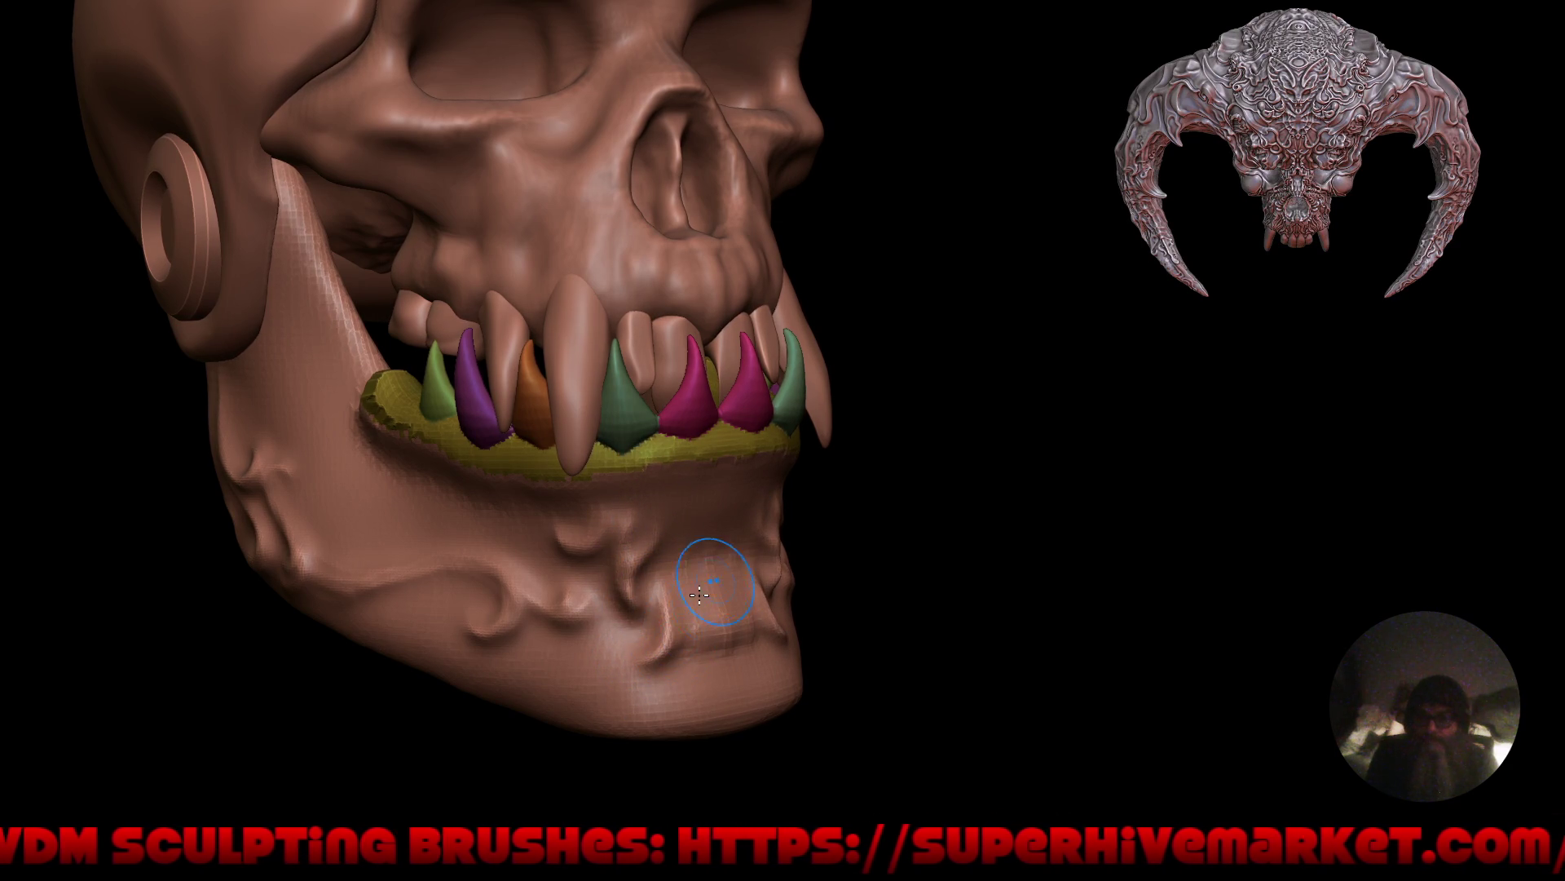
drag(699, 595, 700, 652)
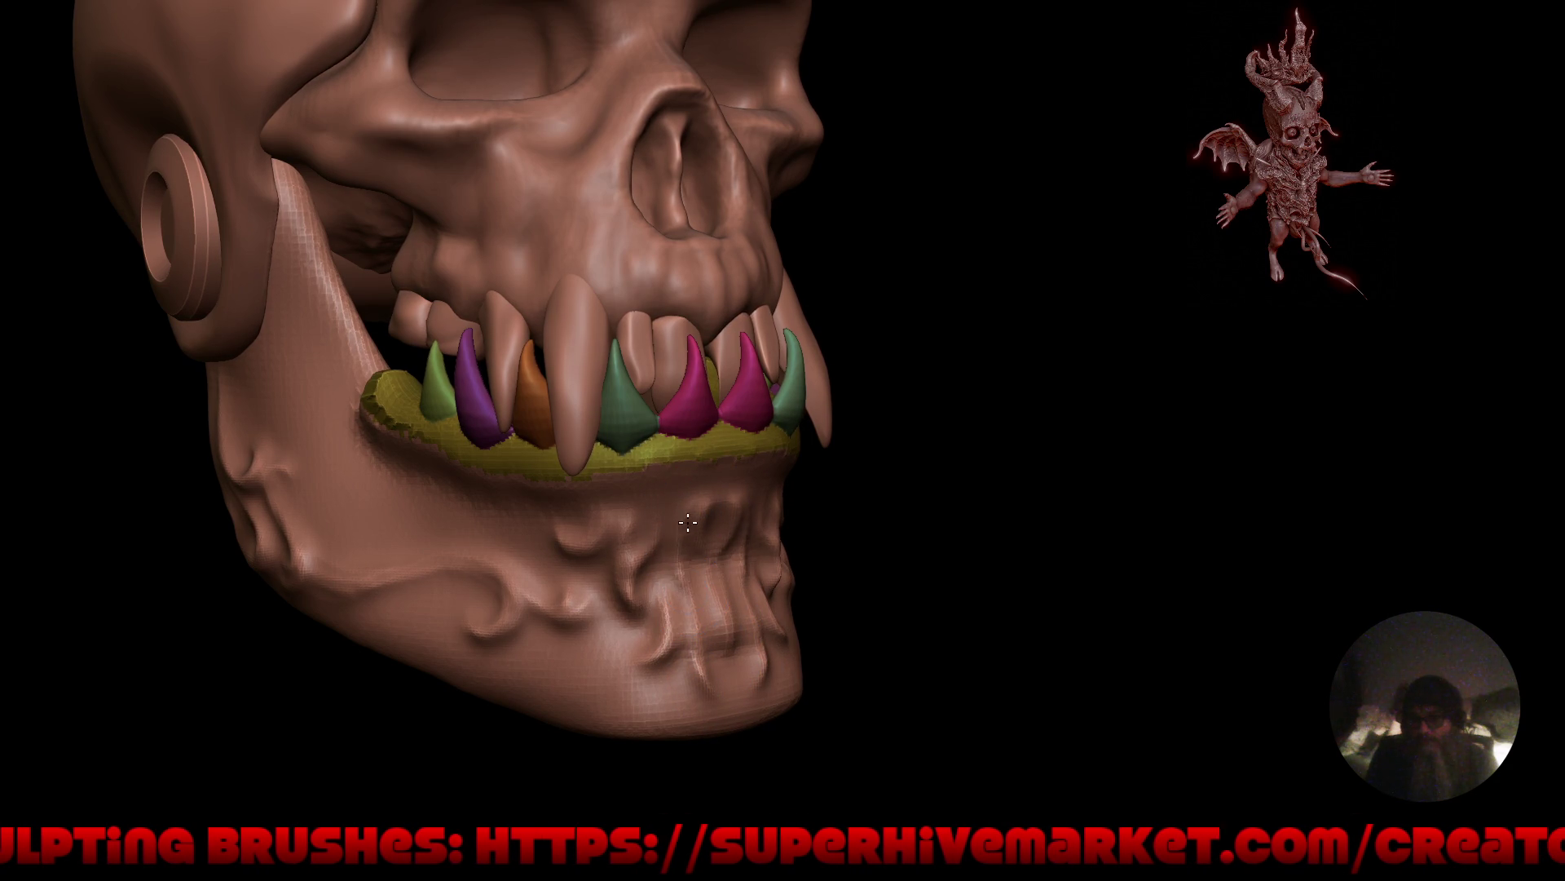
mouse_move(647, 611)
right_down()
mouse_move(831, 717)
mouse_move(786, 685)
mouse_move(790, 602)
mouse_move(832, 675)
mouse_move(720, 672)
right_up()
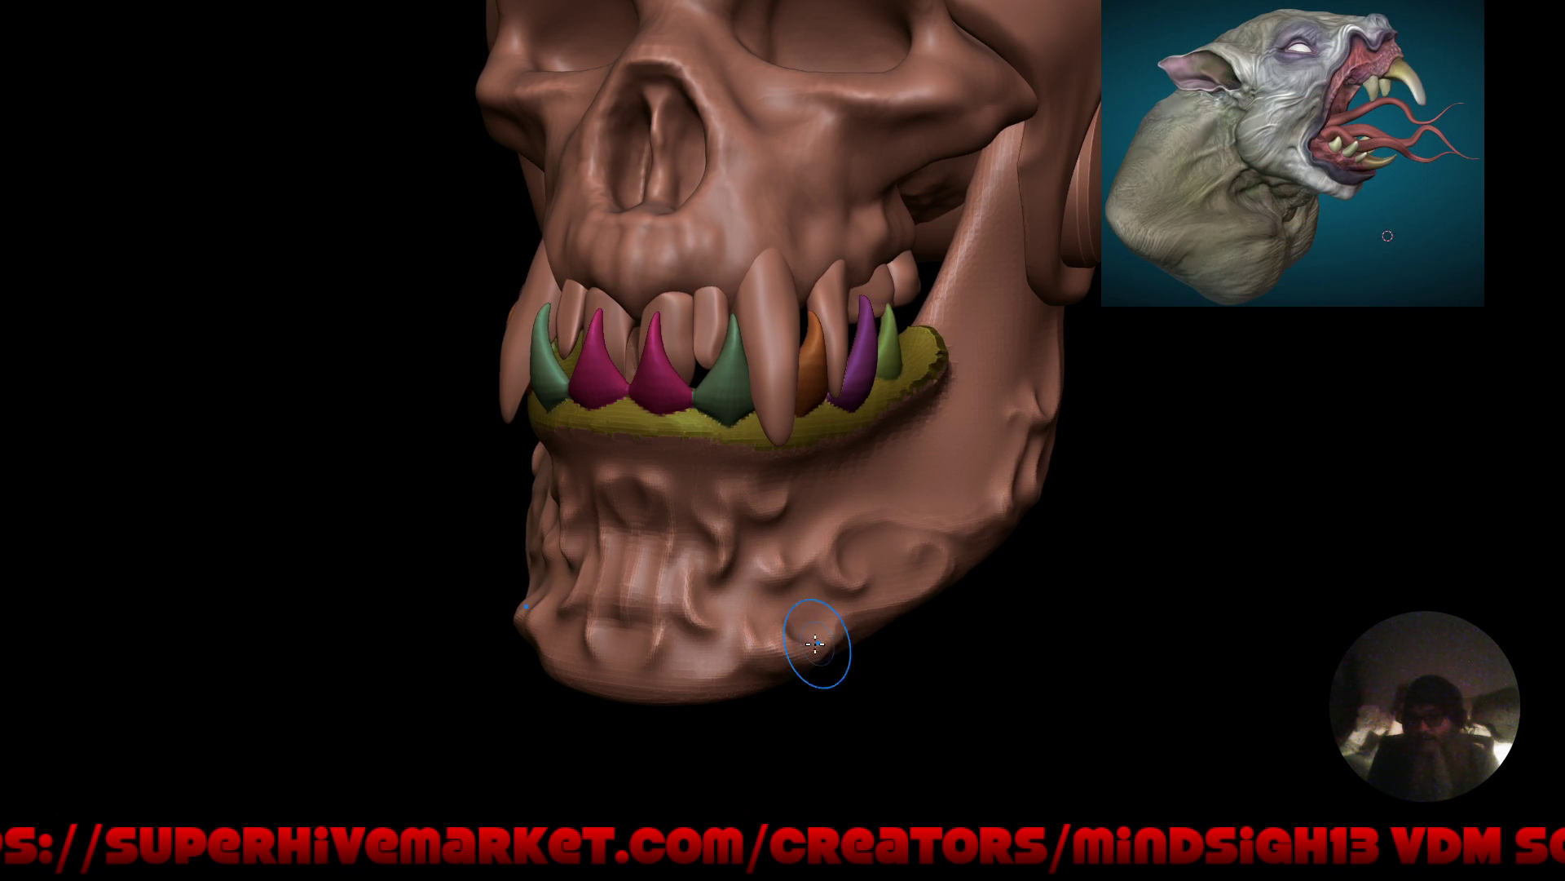
mouse_move(873, 628)
mouse_down()
mouse_move(699, 531)
mouse_move(908, 691)
mouse_move(887, 600)
mouse_move(765, 563)
mouse_move(863, 626)
mouse_move(950, 598)
mouse_move(818, 619)
mouse_move(818, 552)
mouse_move(842, 552)
mouse_move(848, 572)
mouse_up()
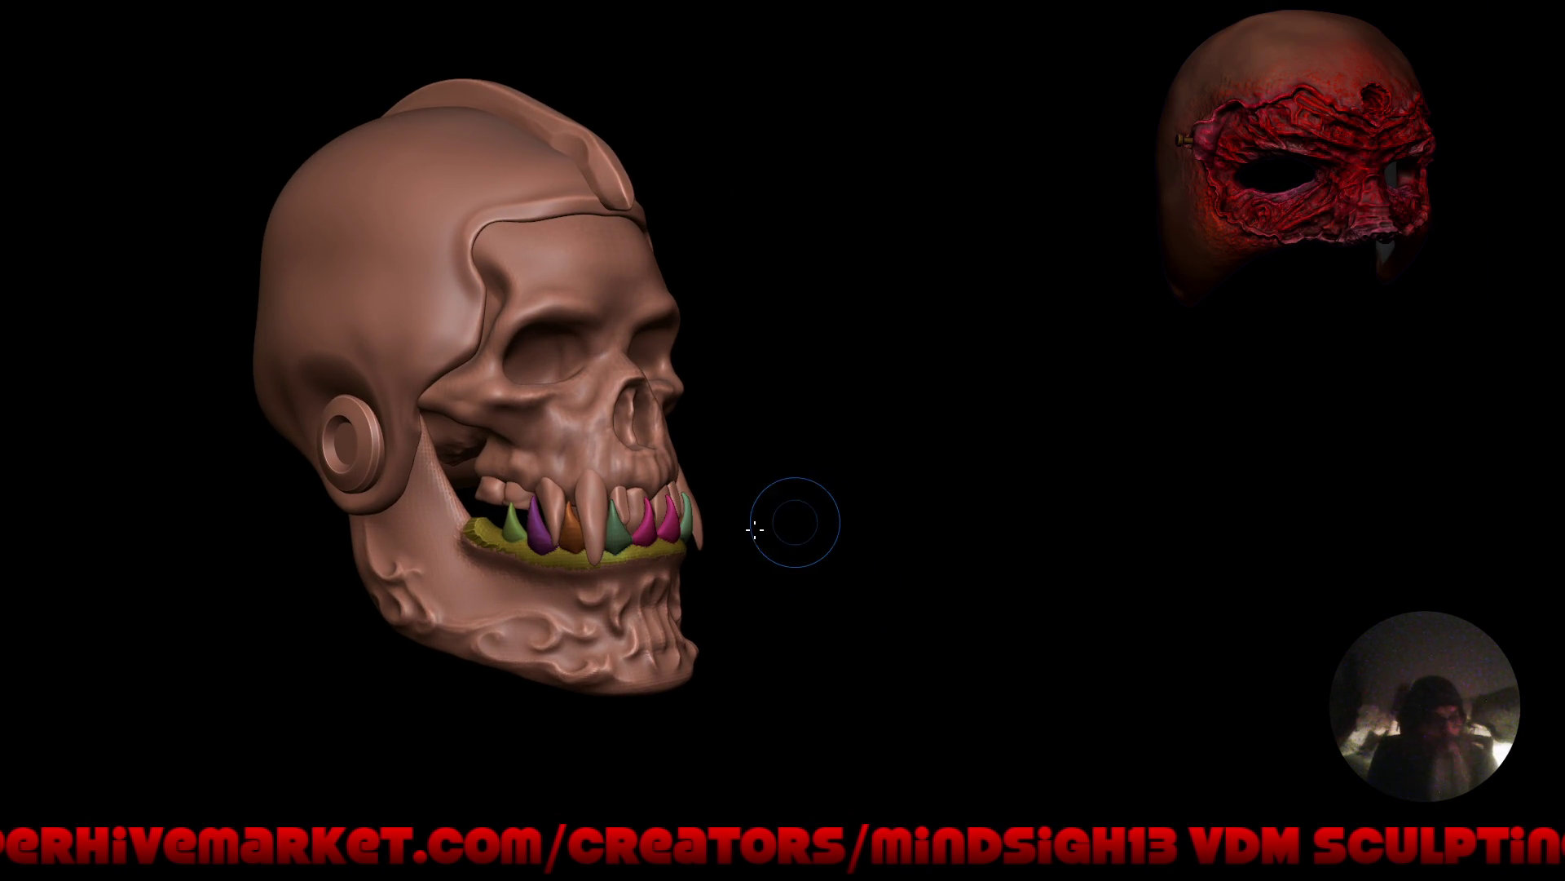
mouse_move(755, 530)
mouse_down()
mouse_move(839, 542)
mouse_move(652, 559)
mouse_move(723, 570)
mouse_move(717, 541)
mouse_move(775, 576)
mouse_move(819, 563)
mouse_move(804, 587)
mouse_move(824, 552)
mouse_up()
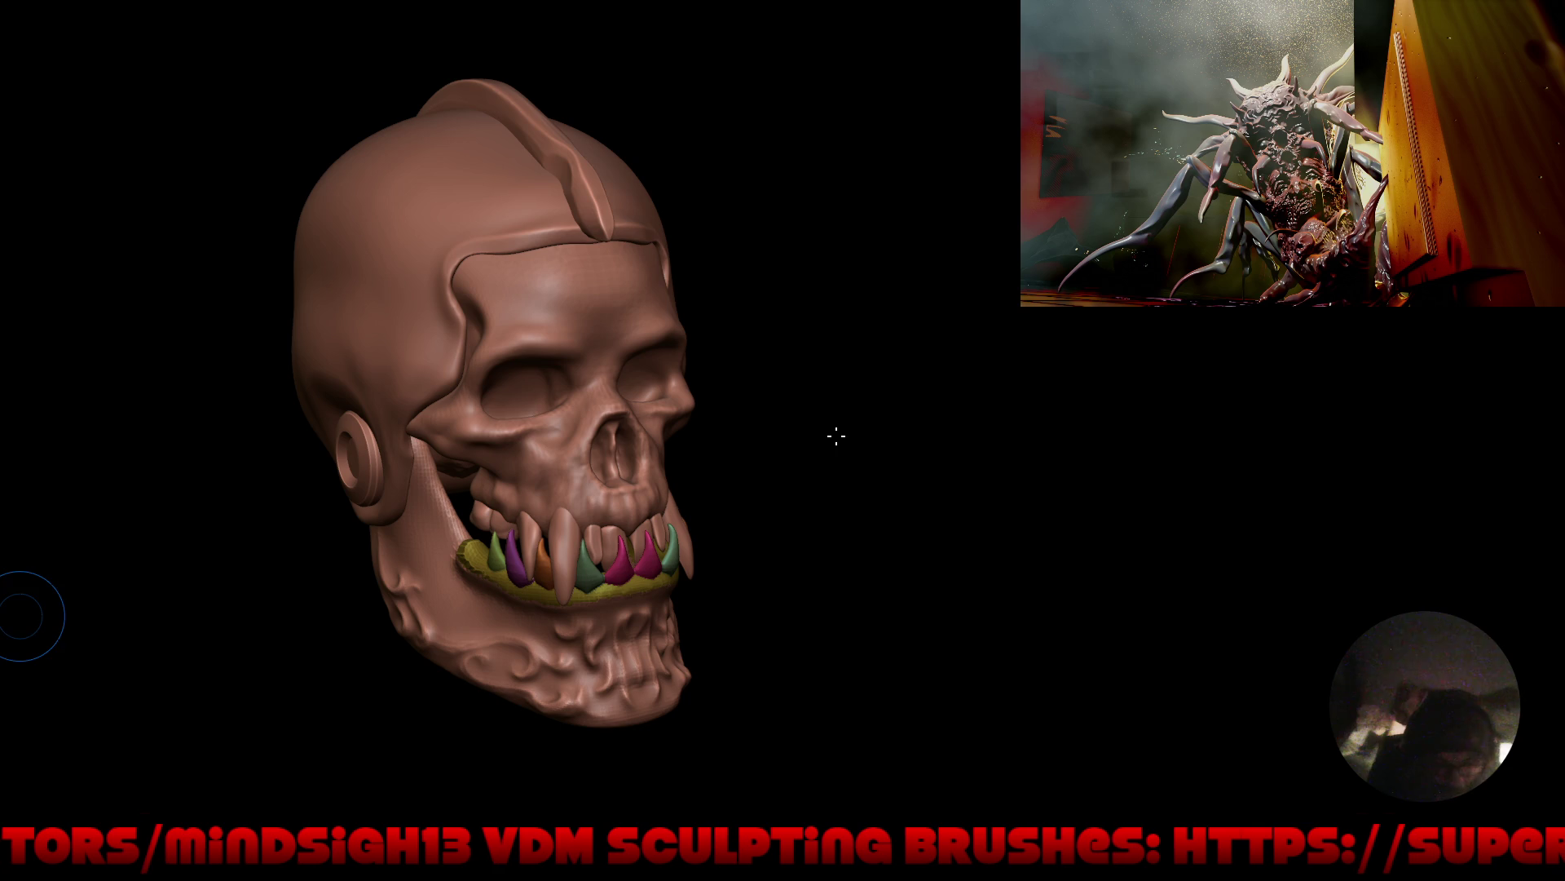
mouse_move(764, 506)
mouse_down()
mouse_move(811, 440)
mouse_move(821, 521)
mouse_move(733, 500)
mouse_up()
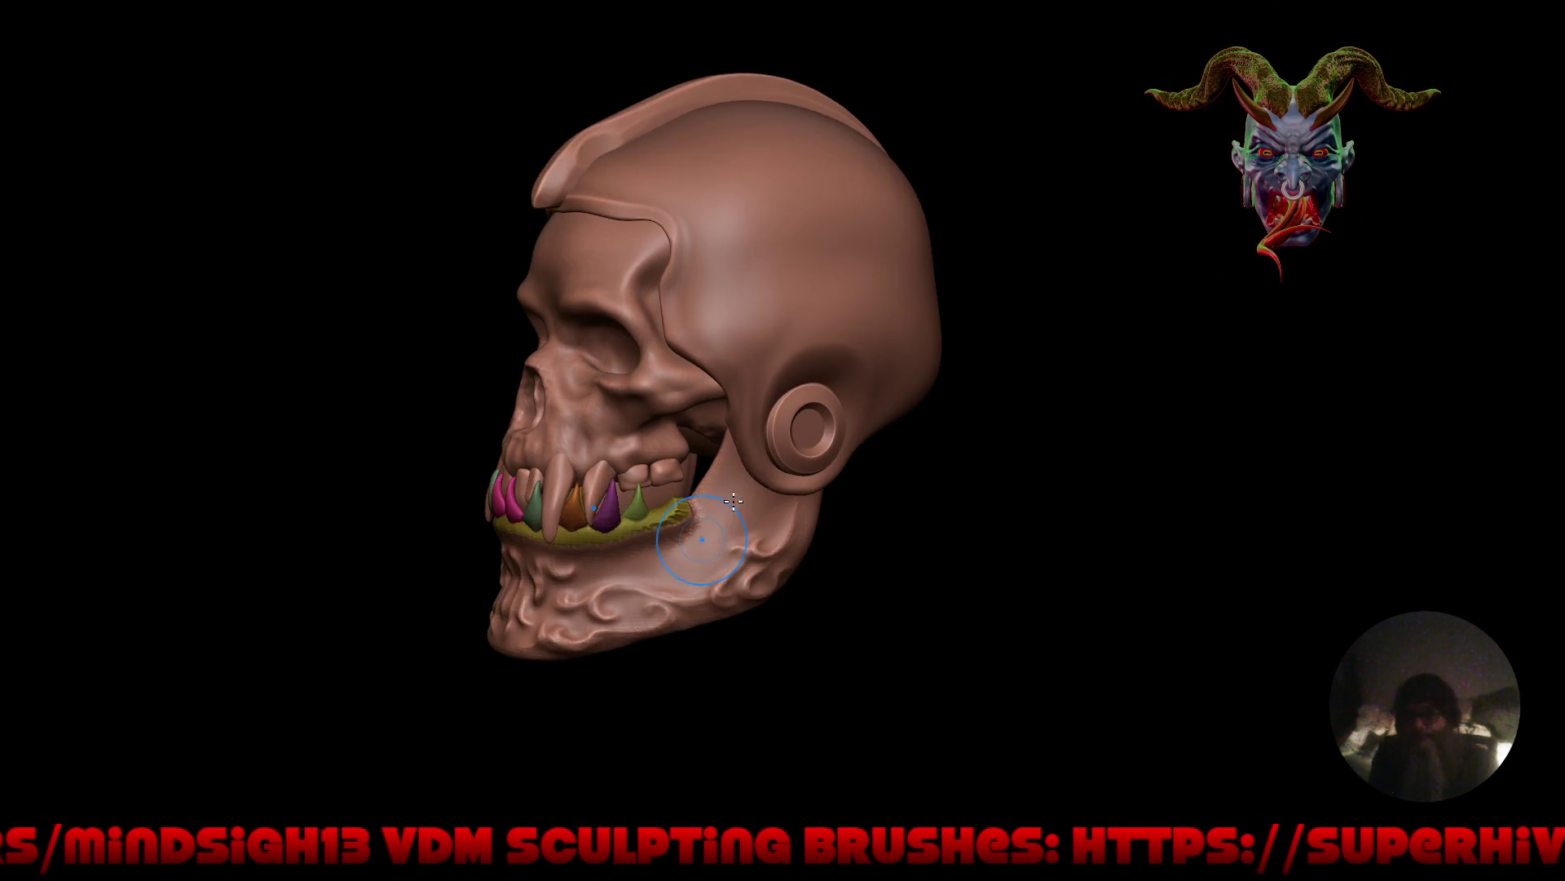
scroll(733, 501, up, 3)
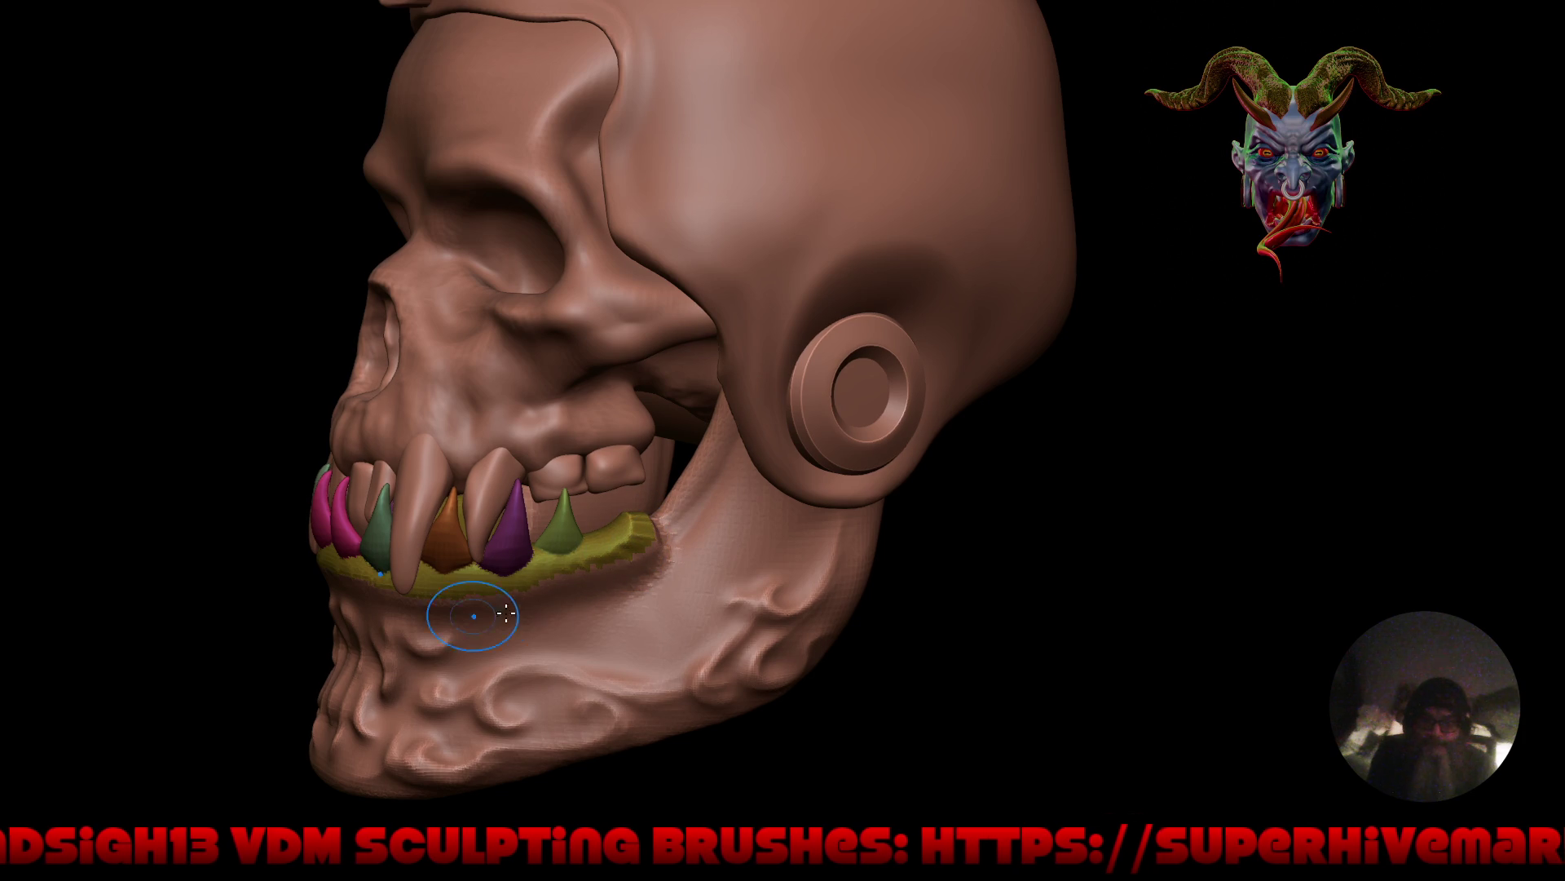
right_drag(649, 570, 580, 599)
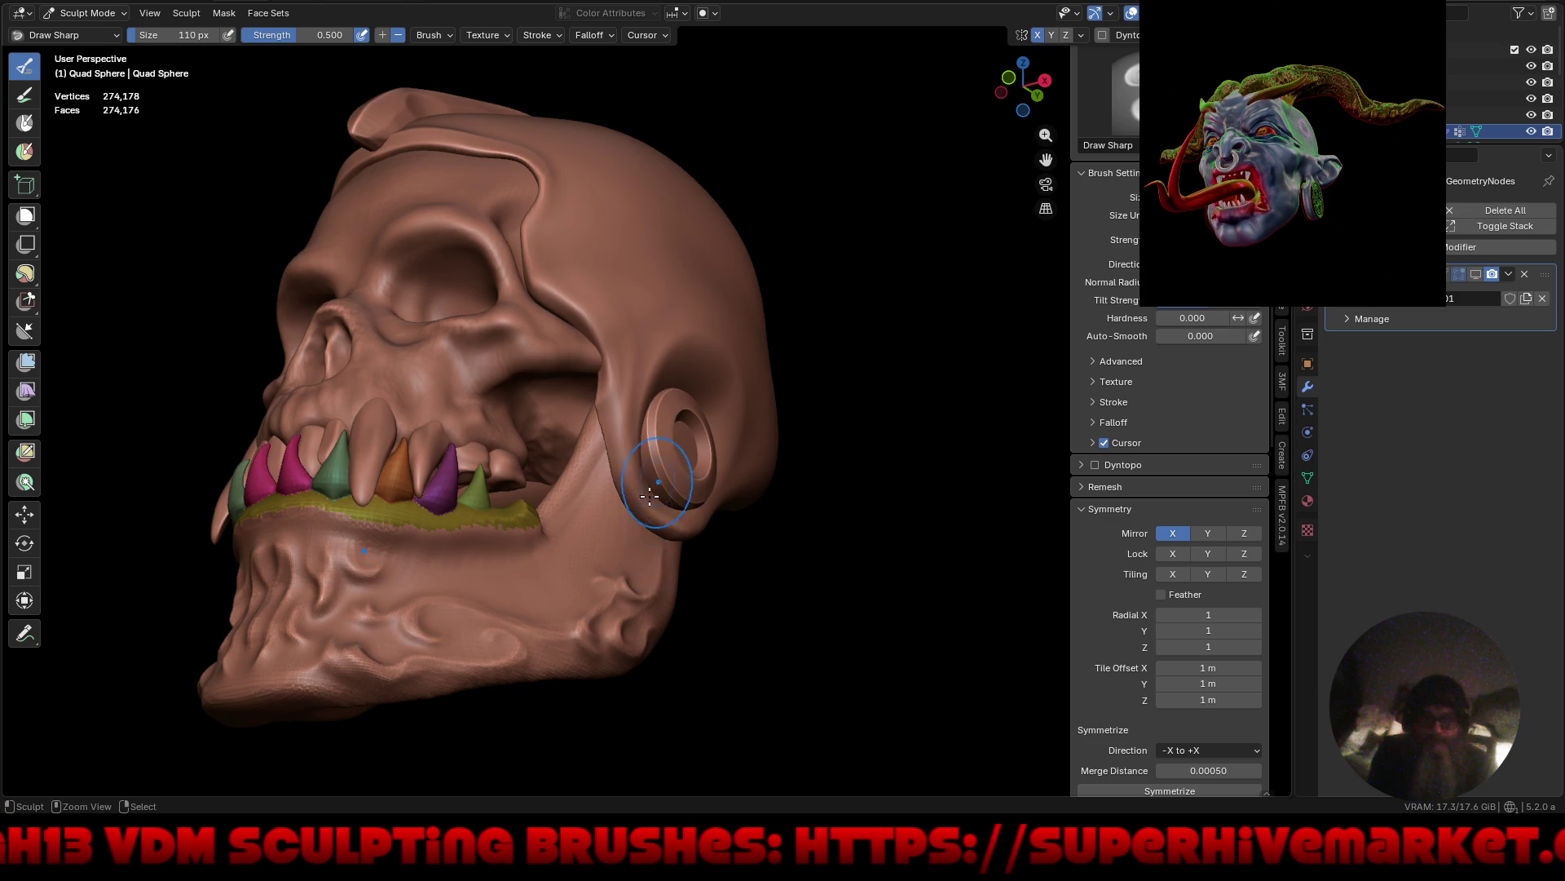
mouse_move(571, 554)
middle_down()
mouse_move(647, 612)
mouse_move(741, 636)
mouse_move(781, 608)
mouse_move(873, 597)
mouse_move(712, 598)
middle_up()
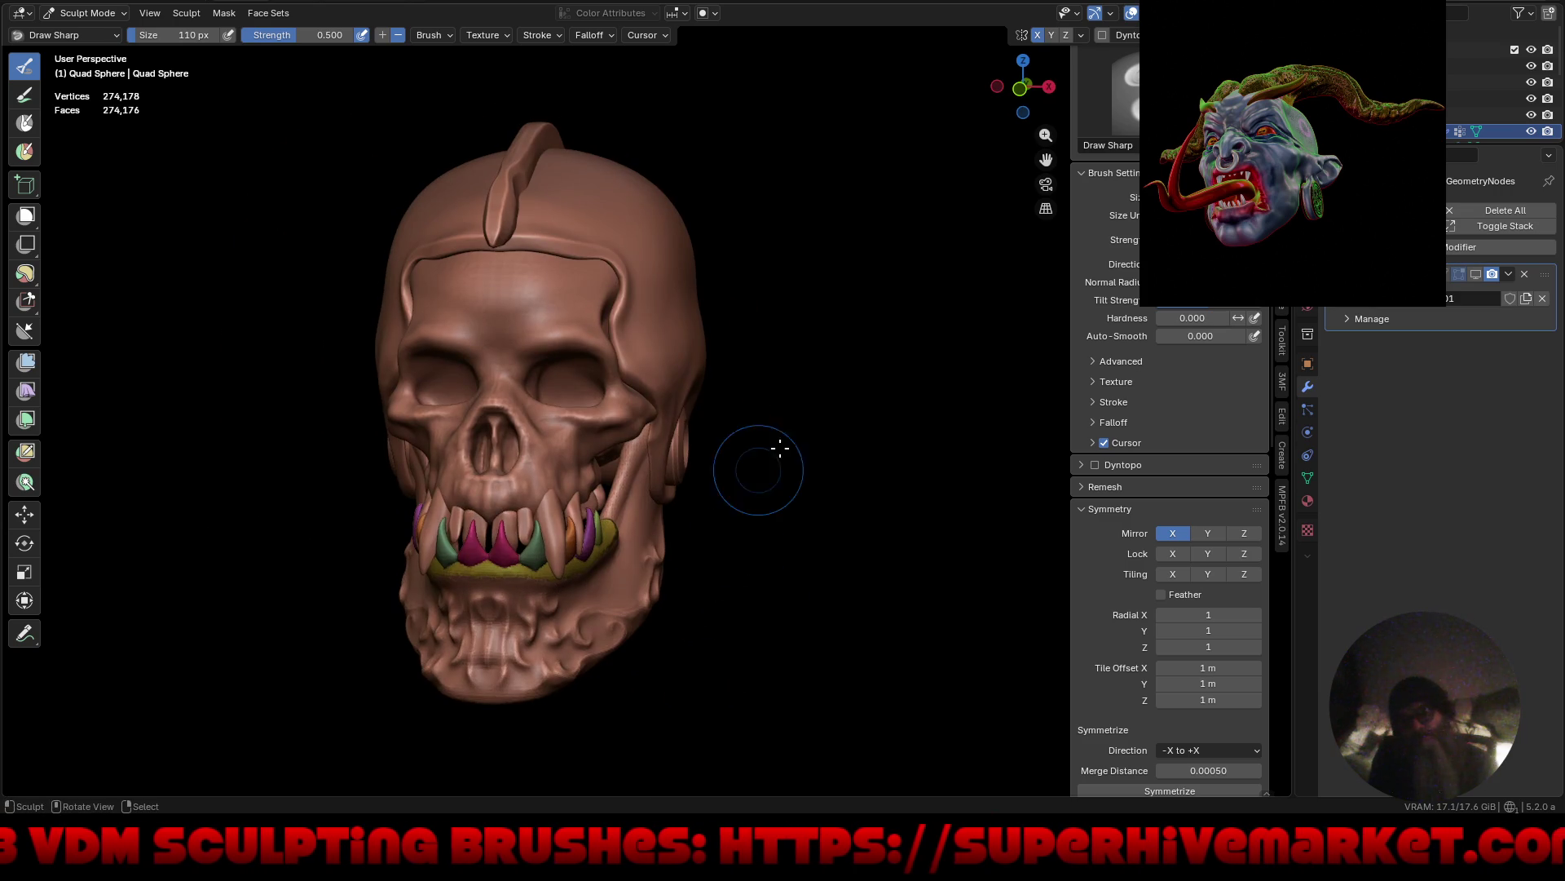
Hide the teeth colour display and carve grooves into the gum beneath and right of the teeth.
click(1132, 17)
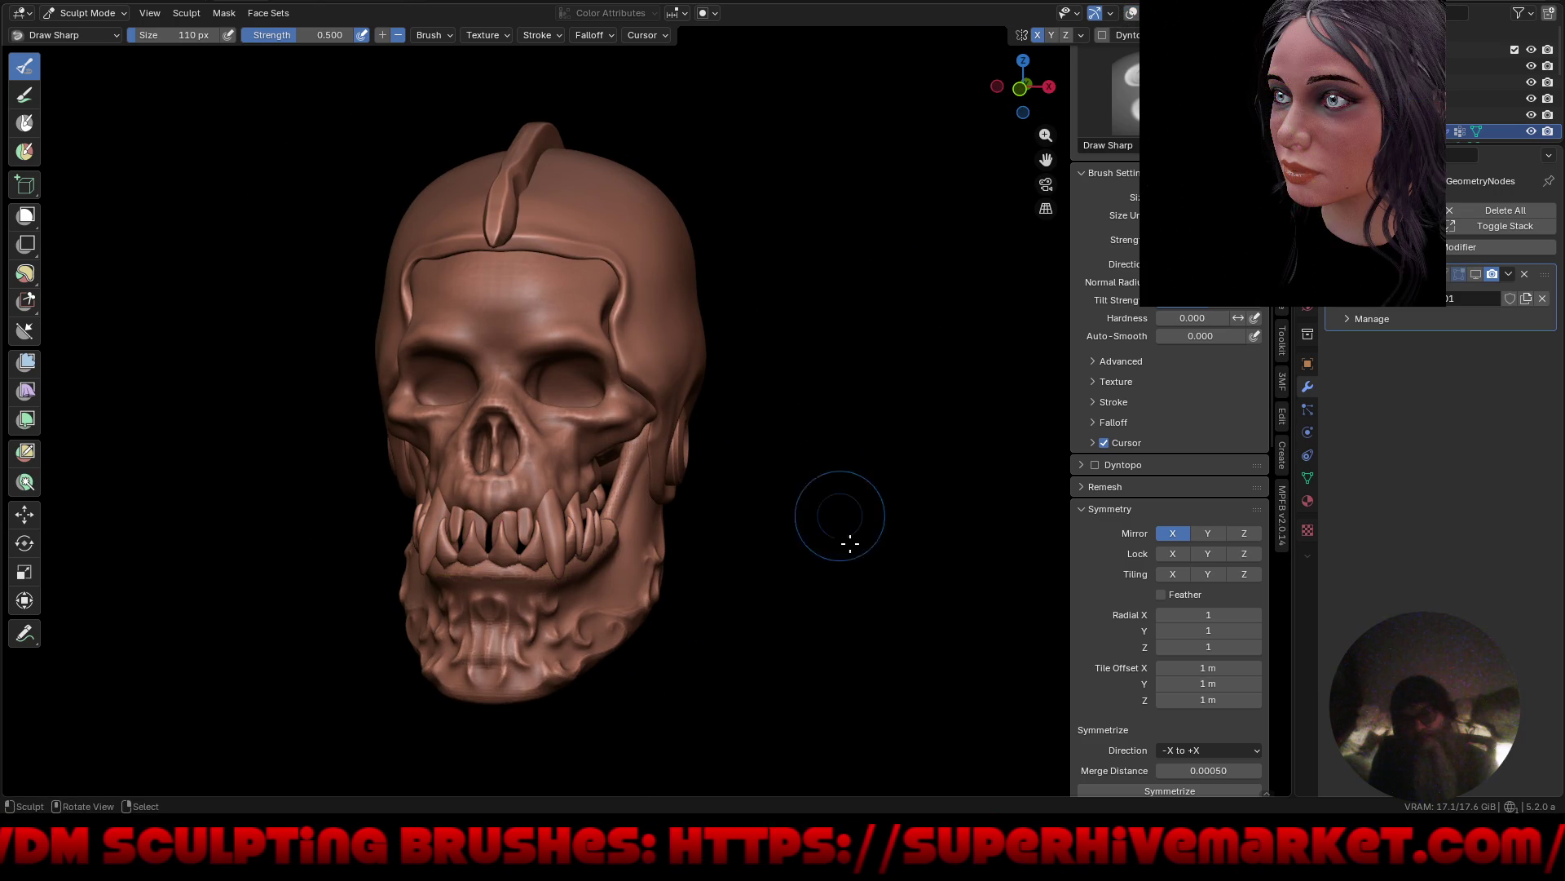
mouse_move(846, 516)
middle_down()
mouse_move(744, 531)
mouse_move(815, 518)
middle_up()
click(448, 36)
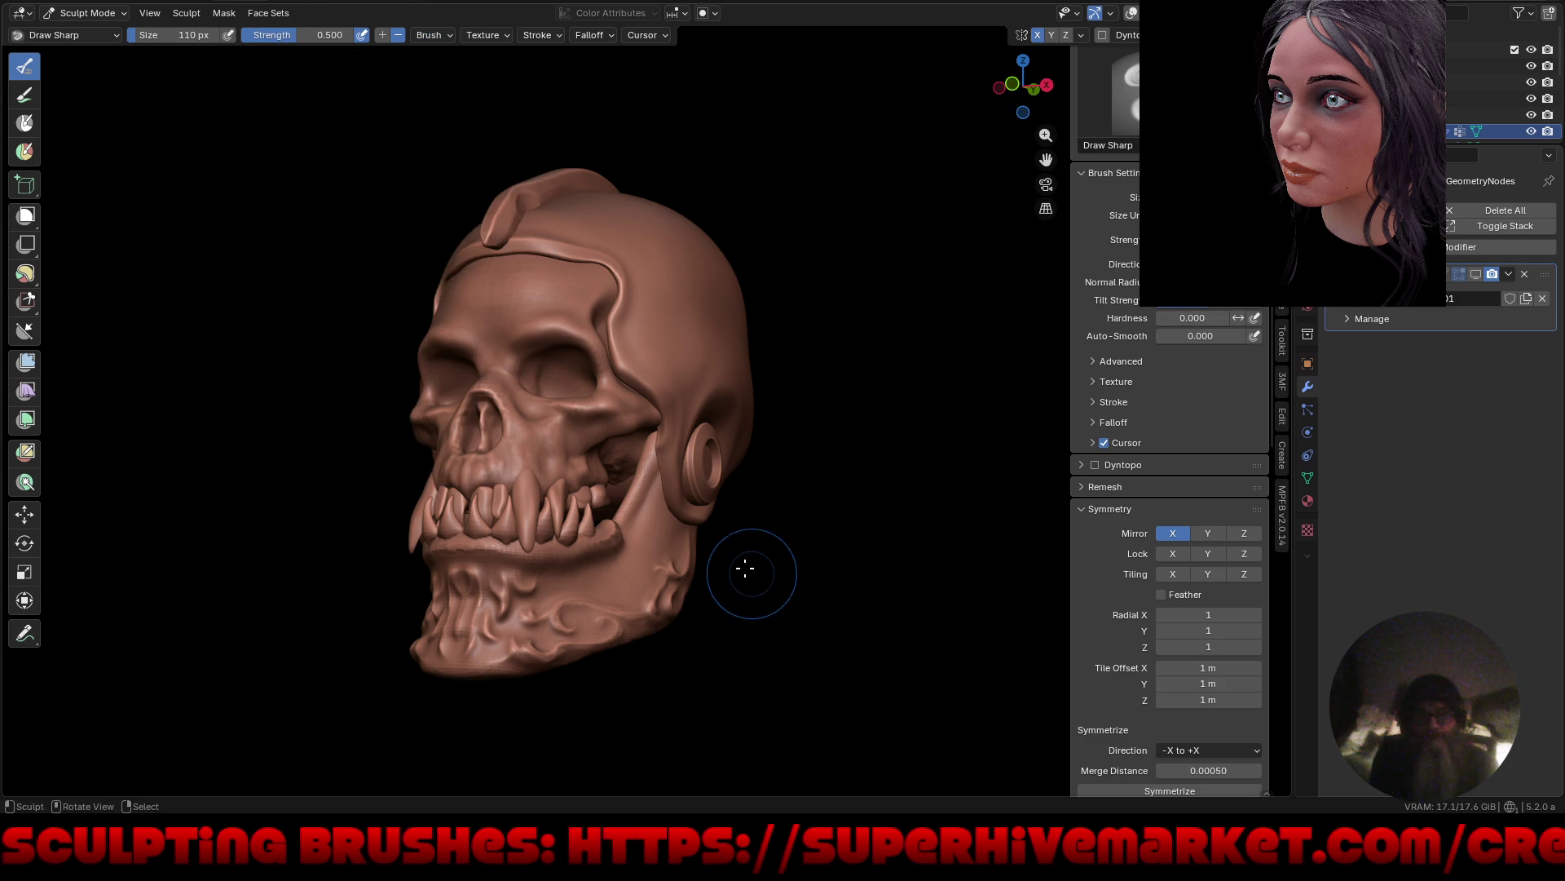
middle_drag(745, 570, 699, 612)
scroll(619, 481, up, 6)
mouse_move(616, 467)
mouse_down()
mouse_move(657, 473)
mouse_move(640, 515)
mouse_up()
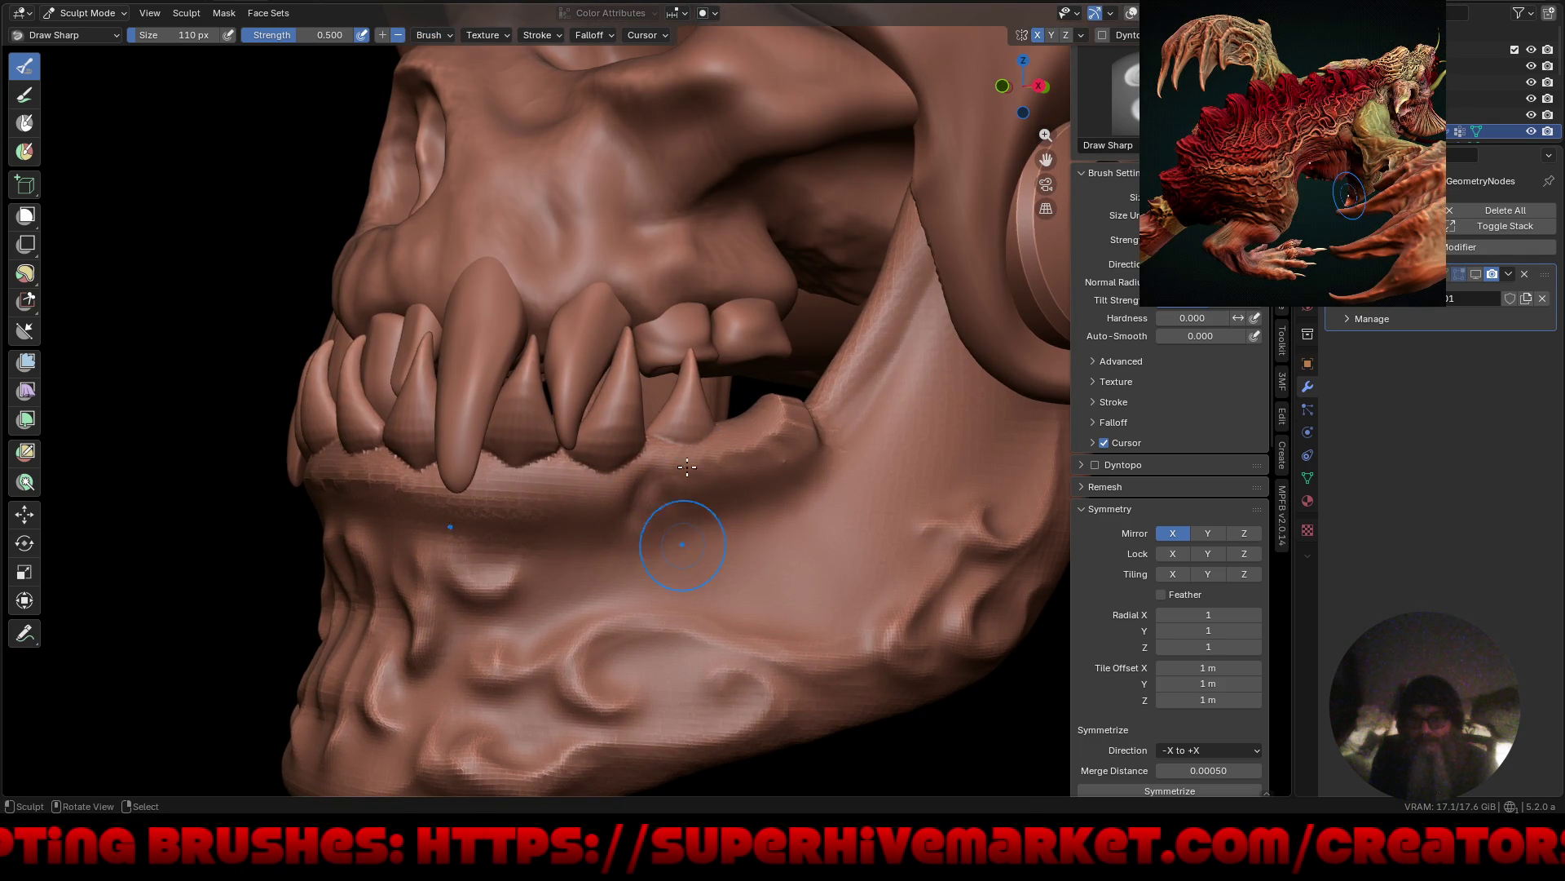
mouse_move(687, 466)
mouse_down()
mouse_move(721, 458)
mouse_move(727, 488)
mouse_move(840, 438)
mouse_up()
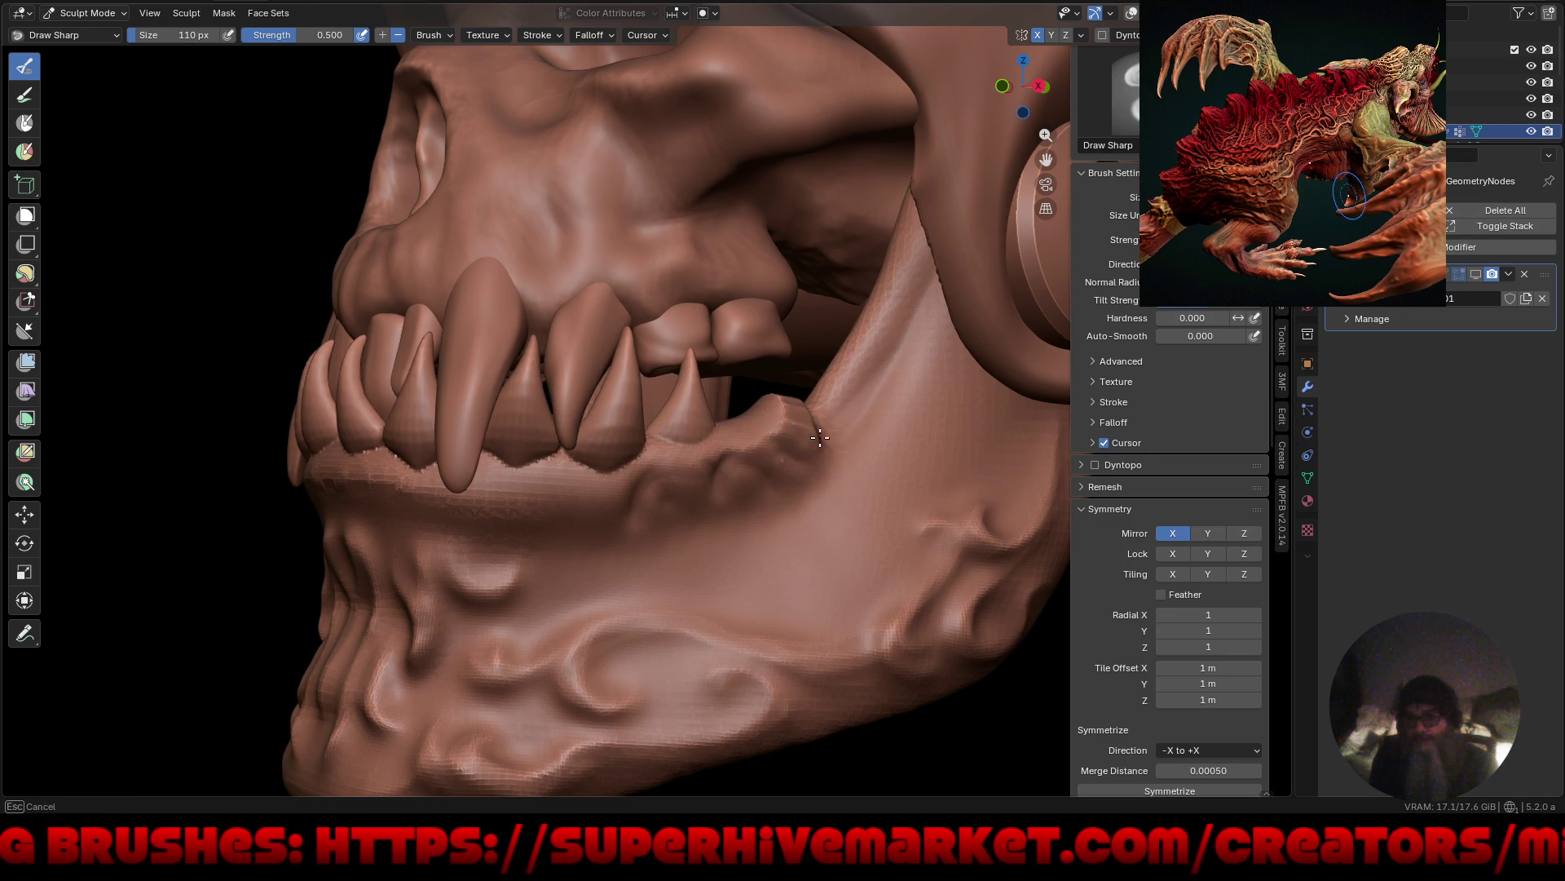
Raise the gum at the gap between the teeth.
middle_drag(811, 391, 625, 480)
mouse_move(587, 449)
mouse_down()
mouse_move(566, 461)
mouse_move(569, 501)
mouse_move(559, 464)
mouse_move(506, 541)
mouse_up()
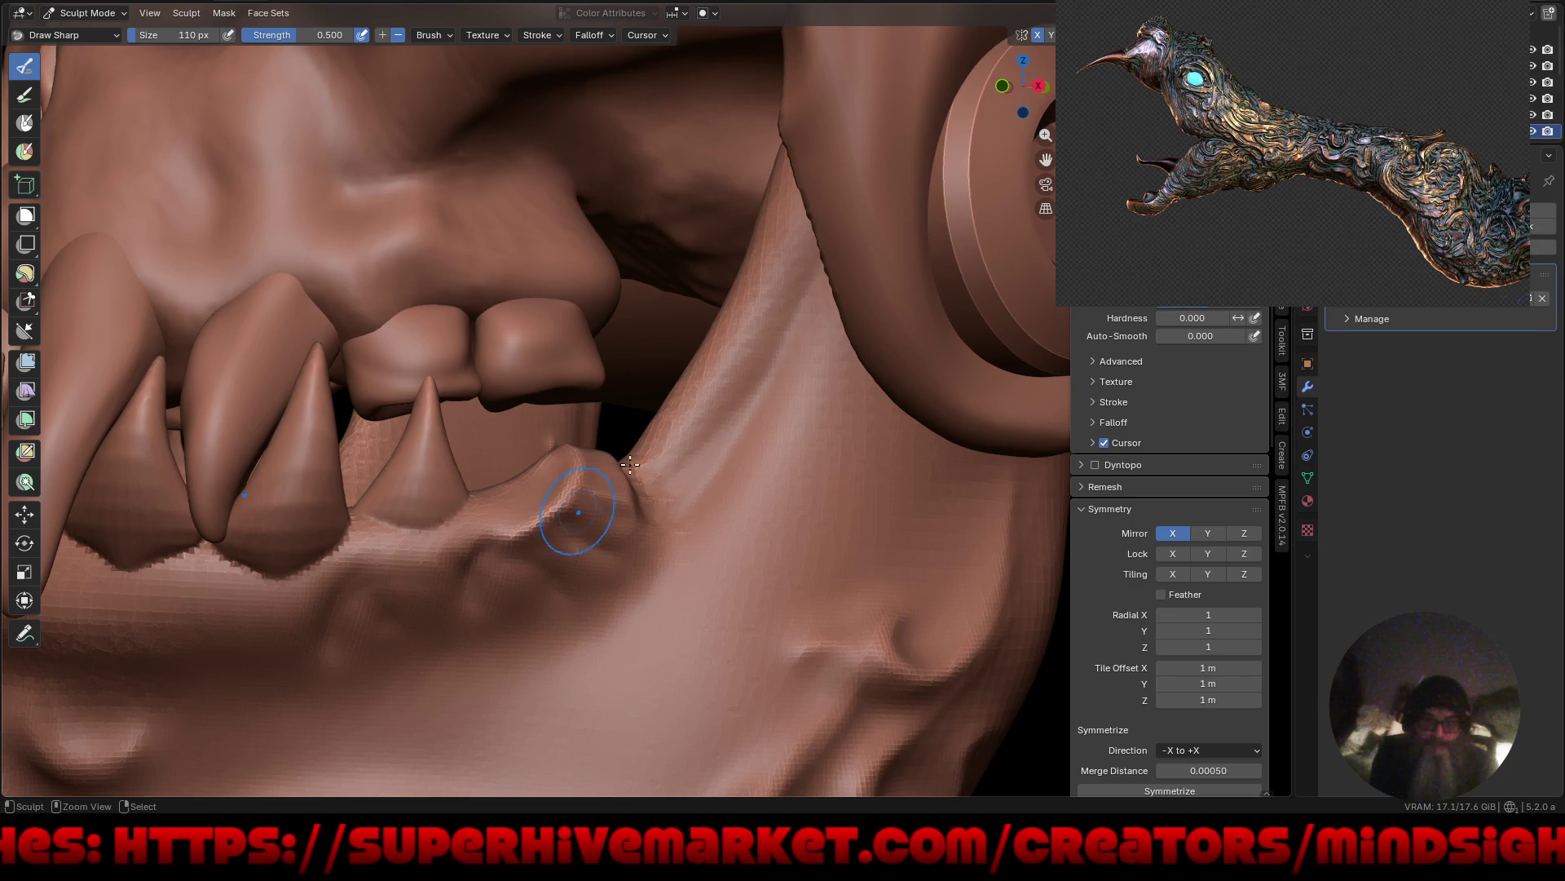
drag(580, 510, 577, 522)
scroll(577, 570, down, 5)
Carve creases down and across the gum below the back tooth.
mouse_move(576, 664)
middle_down()
mouse_move(723, 612)
mouse_move(662, 607)
mouse_move(639, 570)
middle_up()
scroll(639, 570, up, 6)
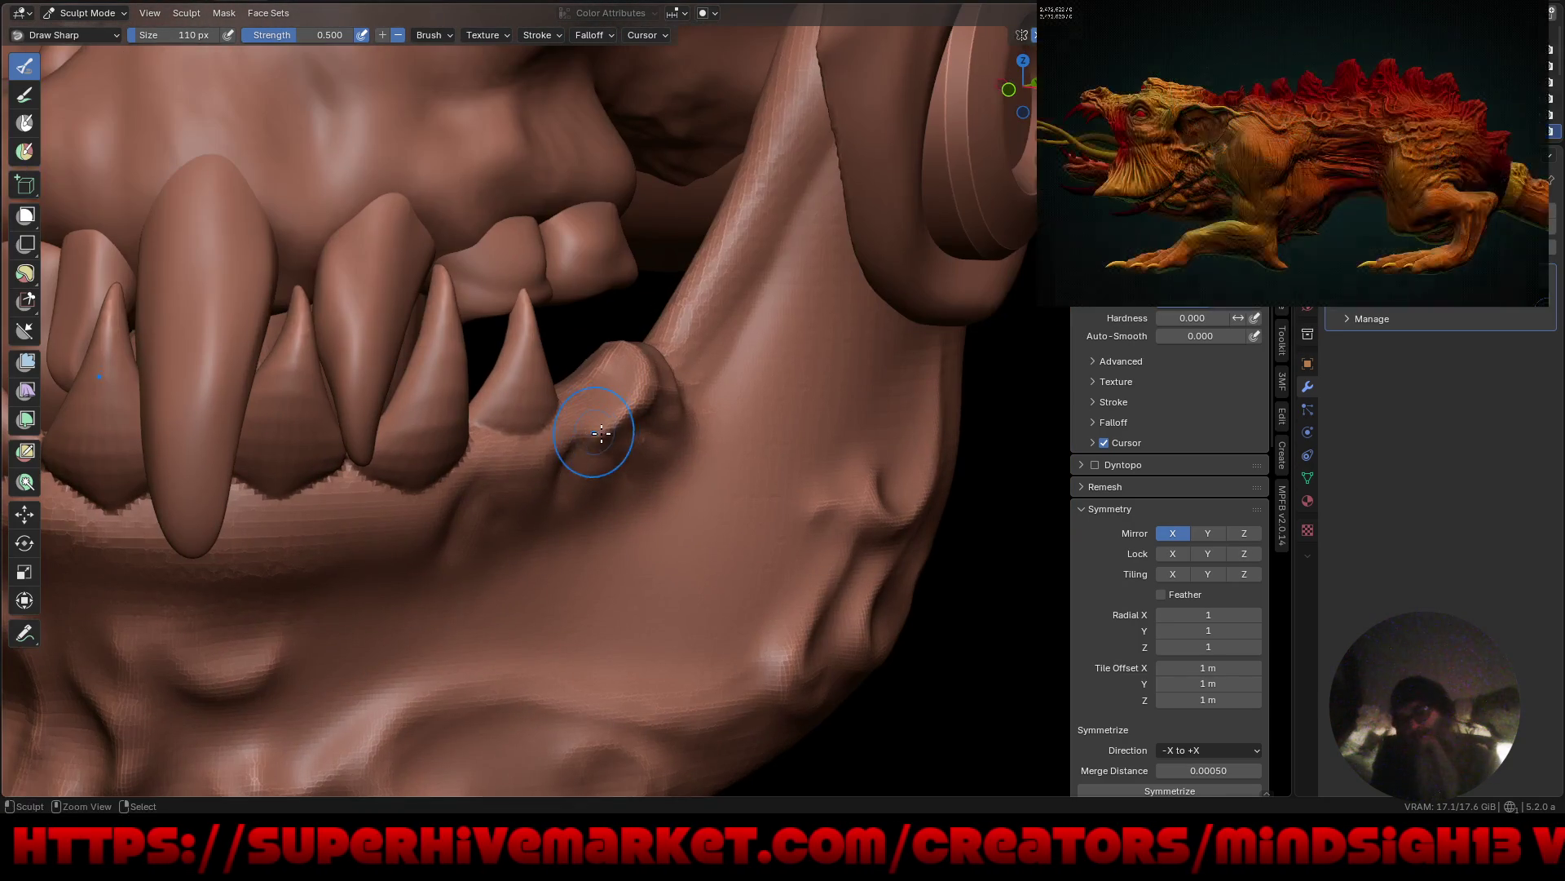
mouse_move(559, 444)
mouse_down()
mouse_move(465, 514)
mouse_move(430, 566)
mouse_move(432, 533)
mouse_up()
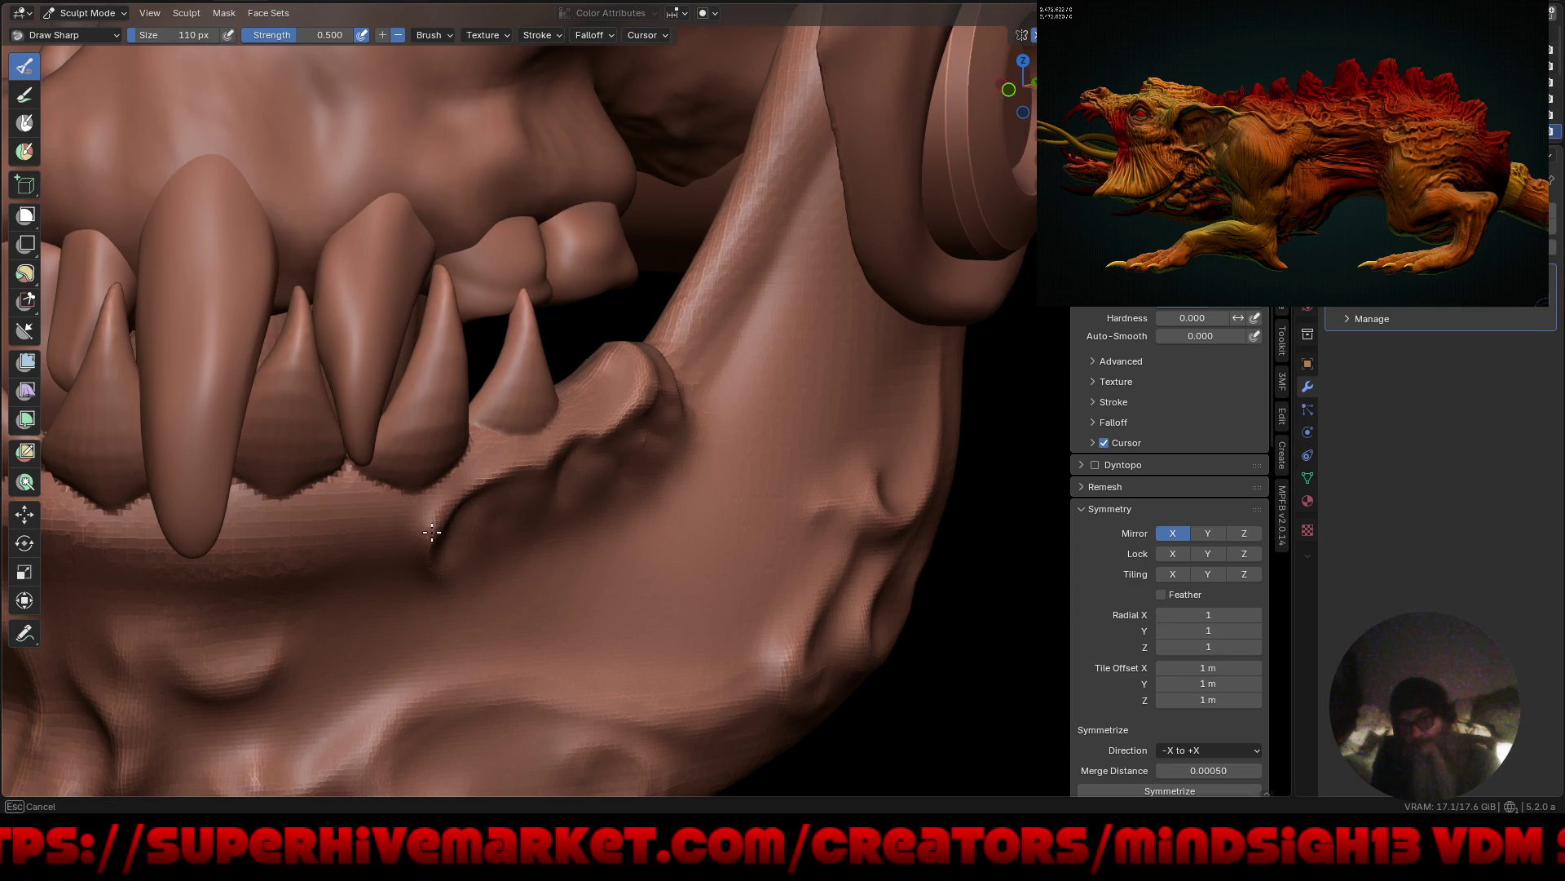
mouse_move(492, 466)
mouse_down()
mouse_move(430, 609)
mouse_move(402, 541)
mouse_move(405, 566)
mouse_move(381, 555)
mouse_move(315, 601)
mouse_move(402, 556)
mouse_move(431, 578)
mouse_move(411, 554)
mouse_move(430, 489)
mouse_move(408, 524)
mouse_move(443, 447)
mouse_move(447, 473)
mouse_up()
scroll(562, 466, down, 5)
mouse_move(525, 717)
middle_down()
mouse_move(723, 601)
mouse_move(682, 653)
mouse_move(764, 633)
mouse_move(765, 618)
mouse_move(723, 614)
middle_up()
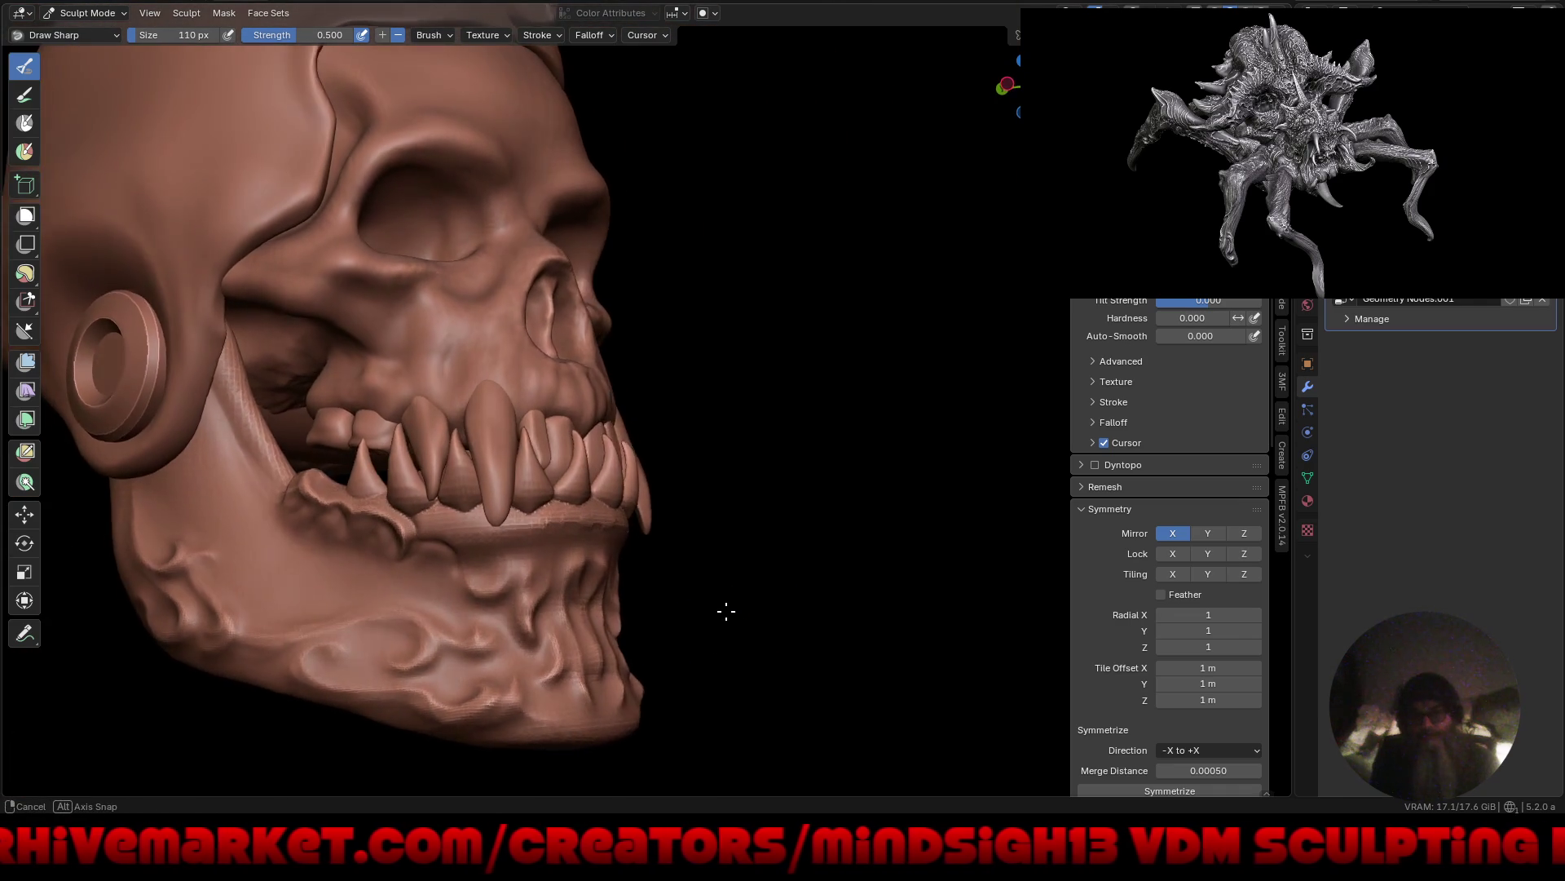
Sculpt a swirling ridge across the lower jaw, finishing on the chin.
mouse_move(507, 534)
ctrl+middle_down()
mouse_move(627, 521)
mouse_move(630, 501)
ctrl+middle_up()
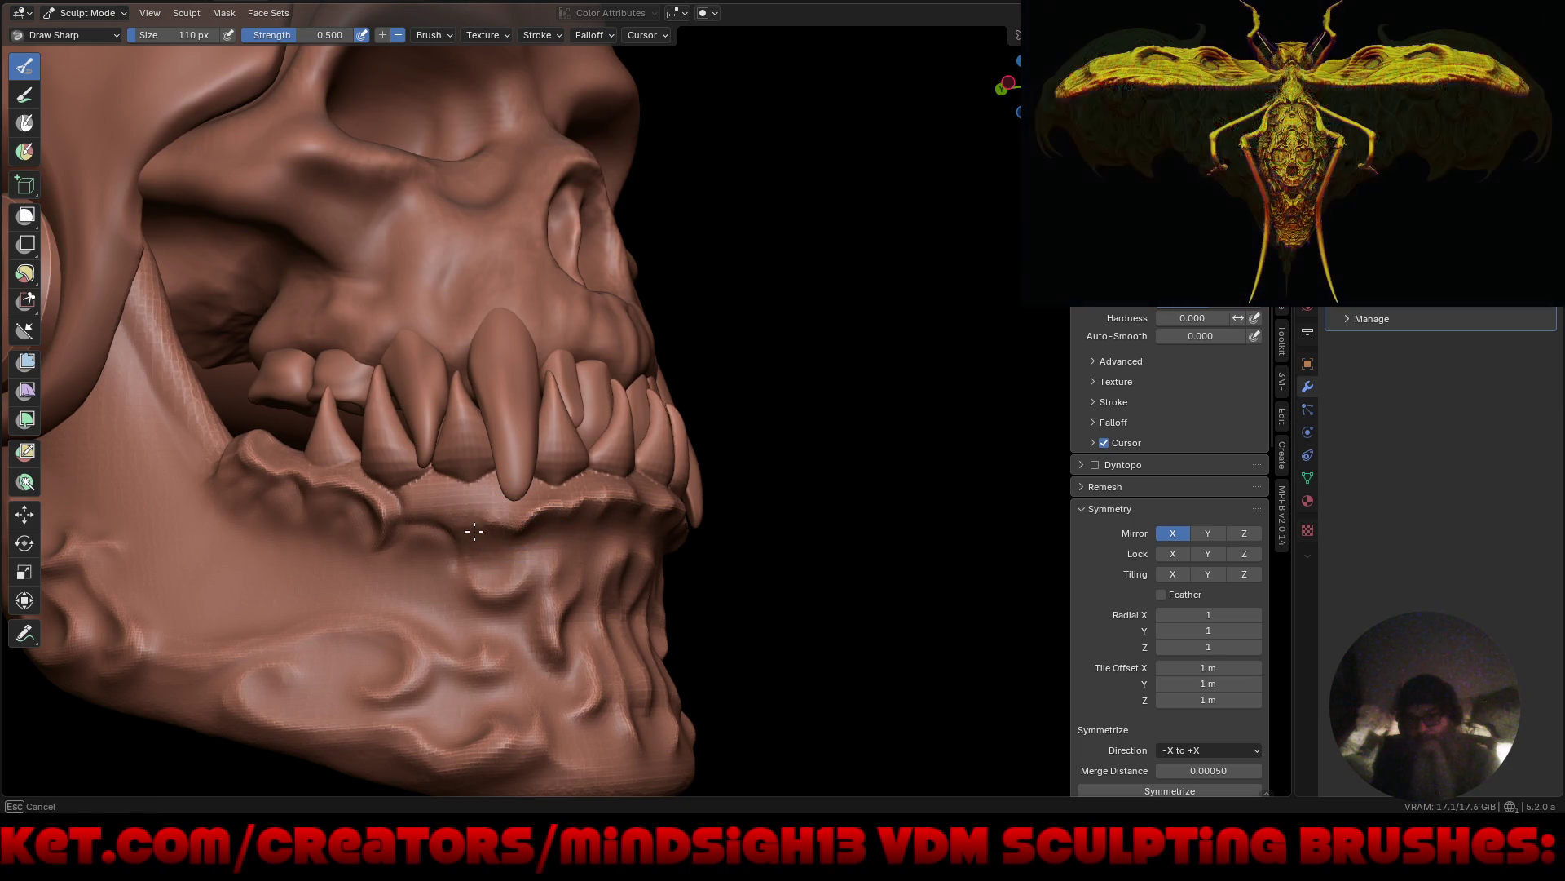
ctrl+middle_drag(489, 528, 461, 549)
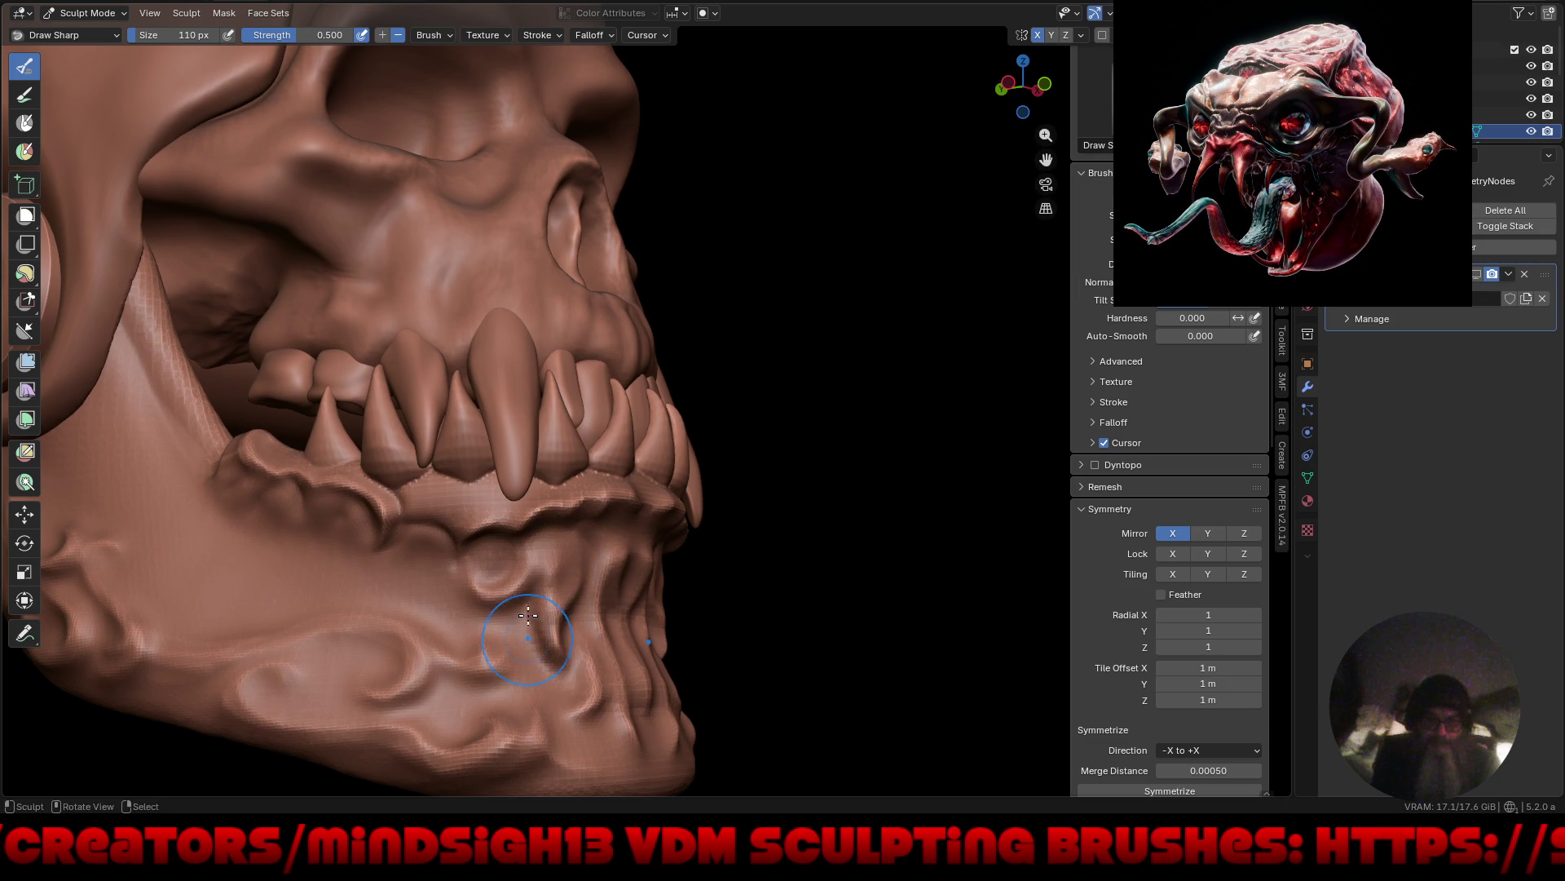
drag(441, 680, 418, 702)
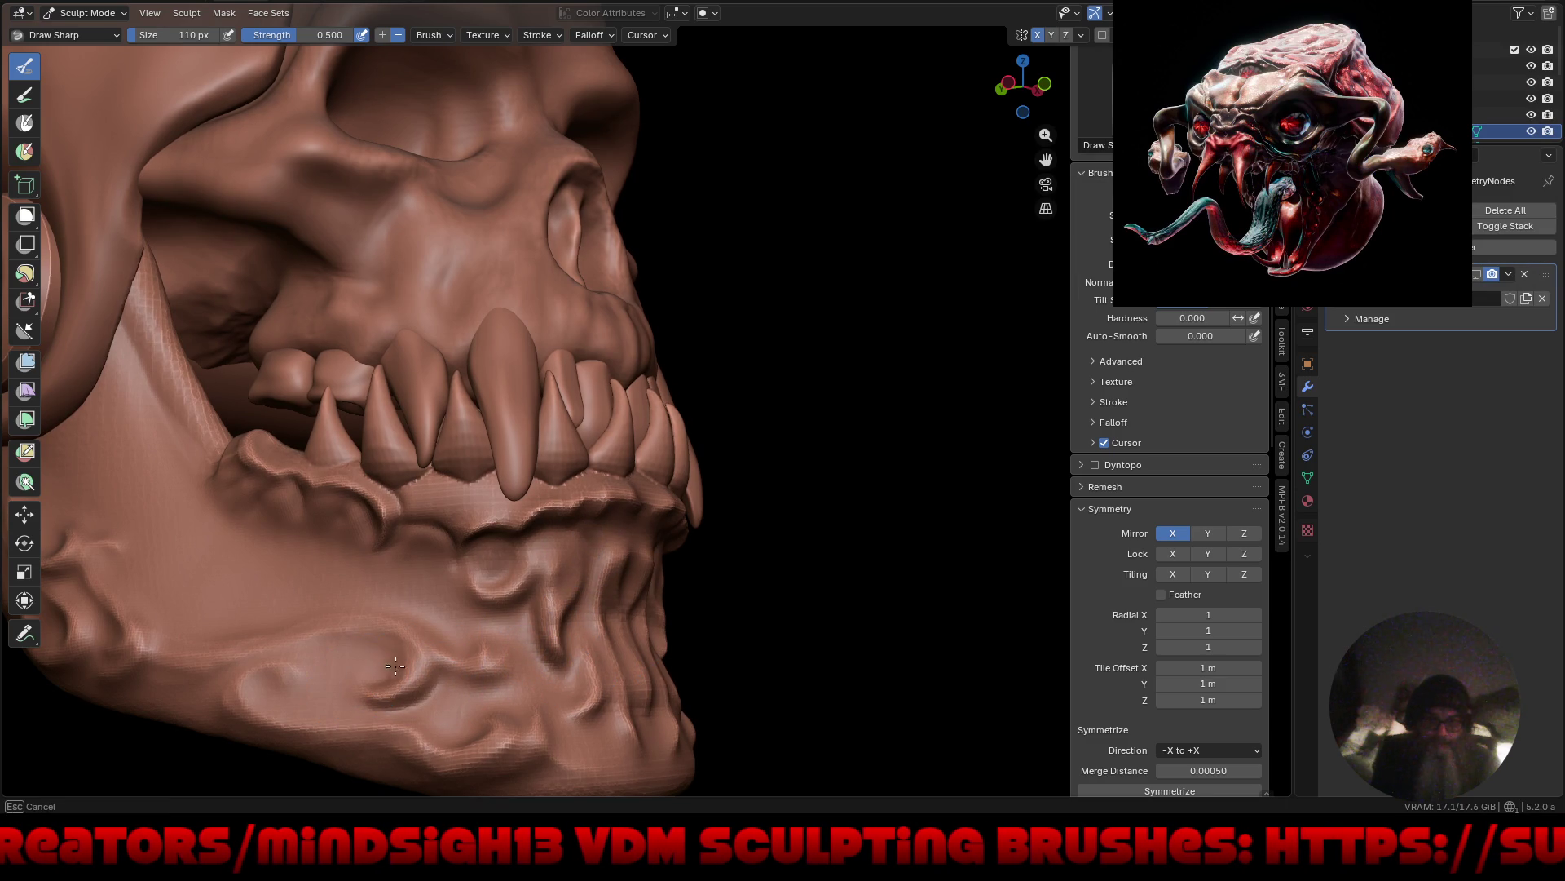
mouse_move(346, 643)
mouse_down()
mouse_move(303, 653)
mouse_move(285, 681)
mouse_up()
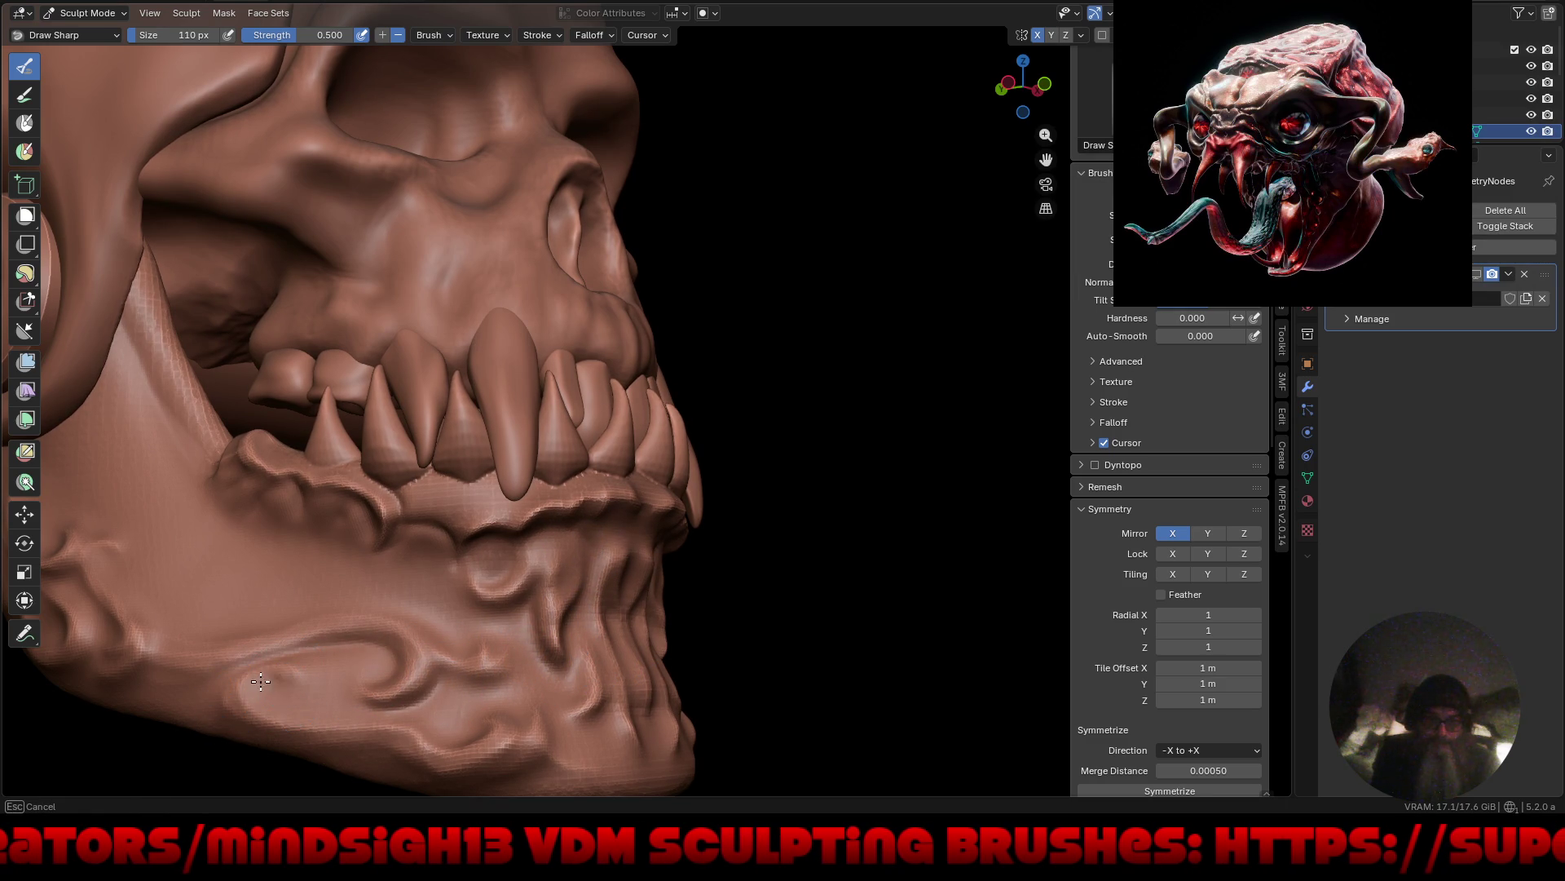
drag(378, 715, 448, 734)
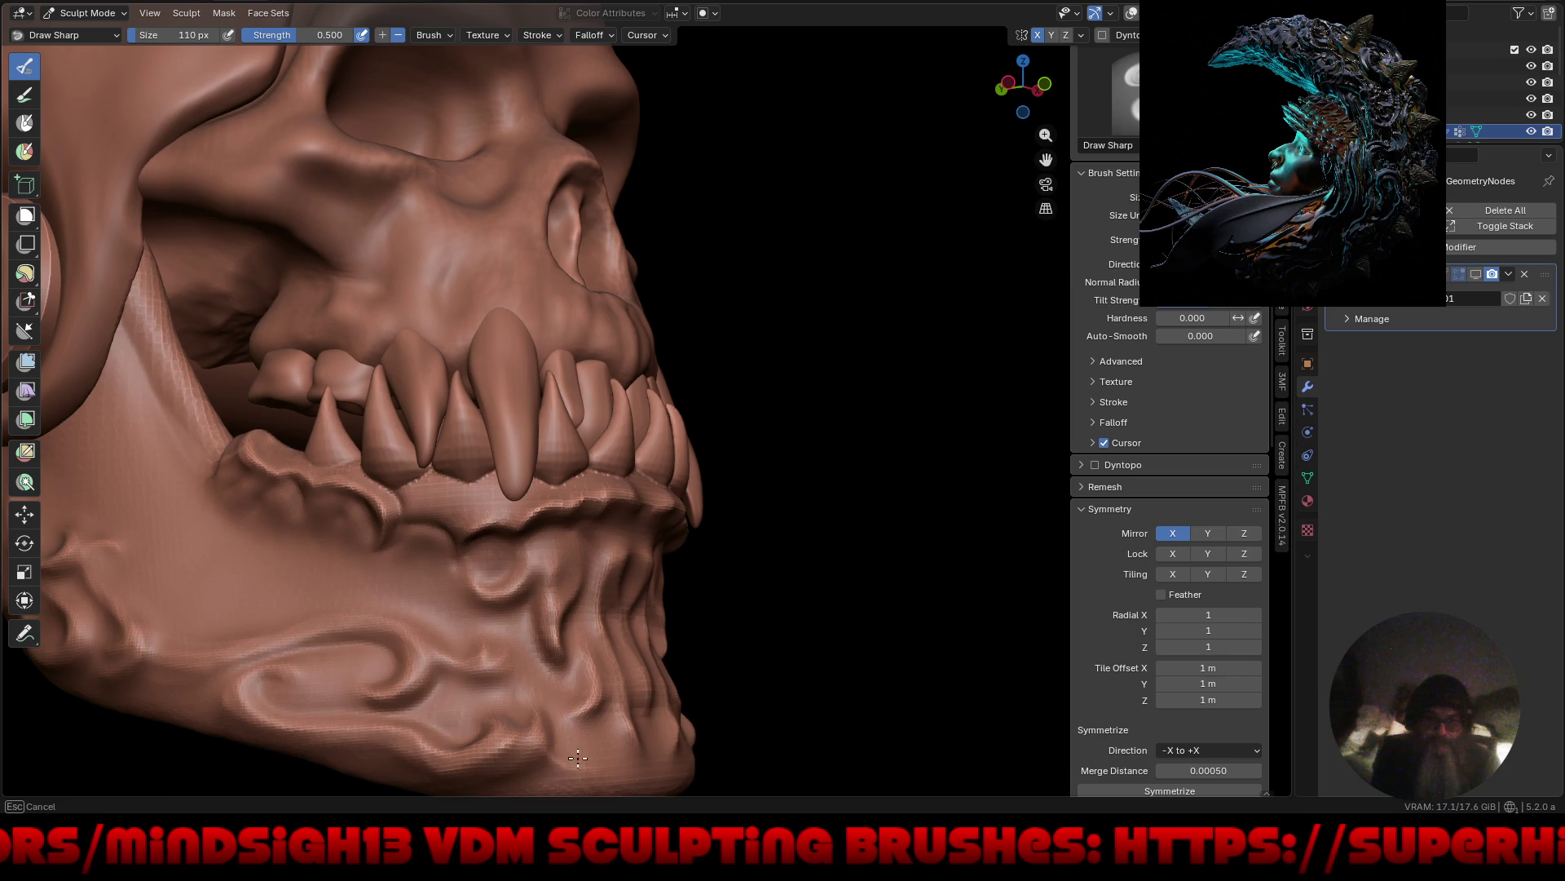
drag(578, 759, 569, 703)
Maximise the viewport and orbit to look up at the skull from below.
scroll(494, 652, down, 5)
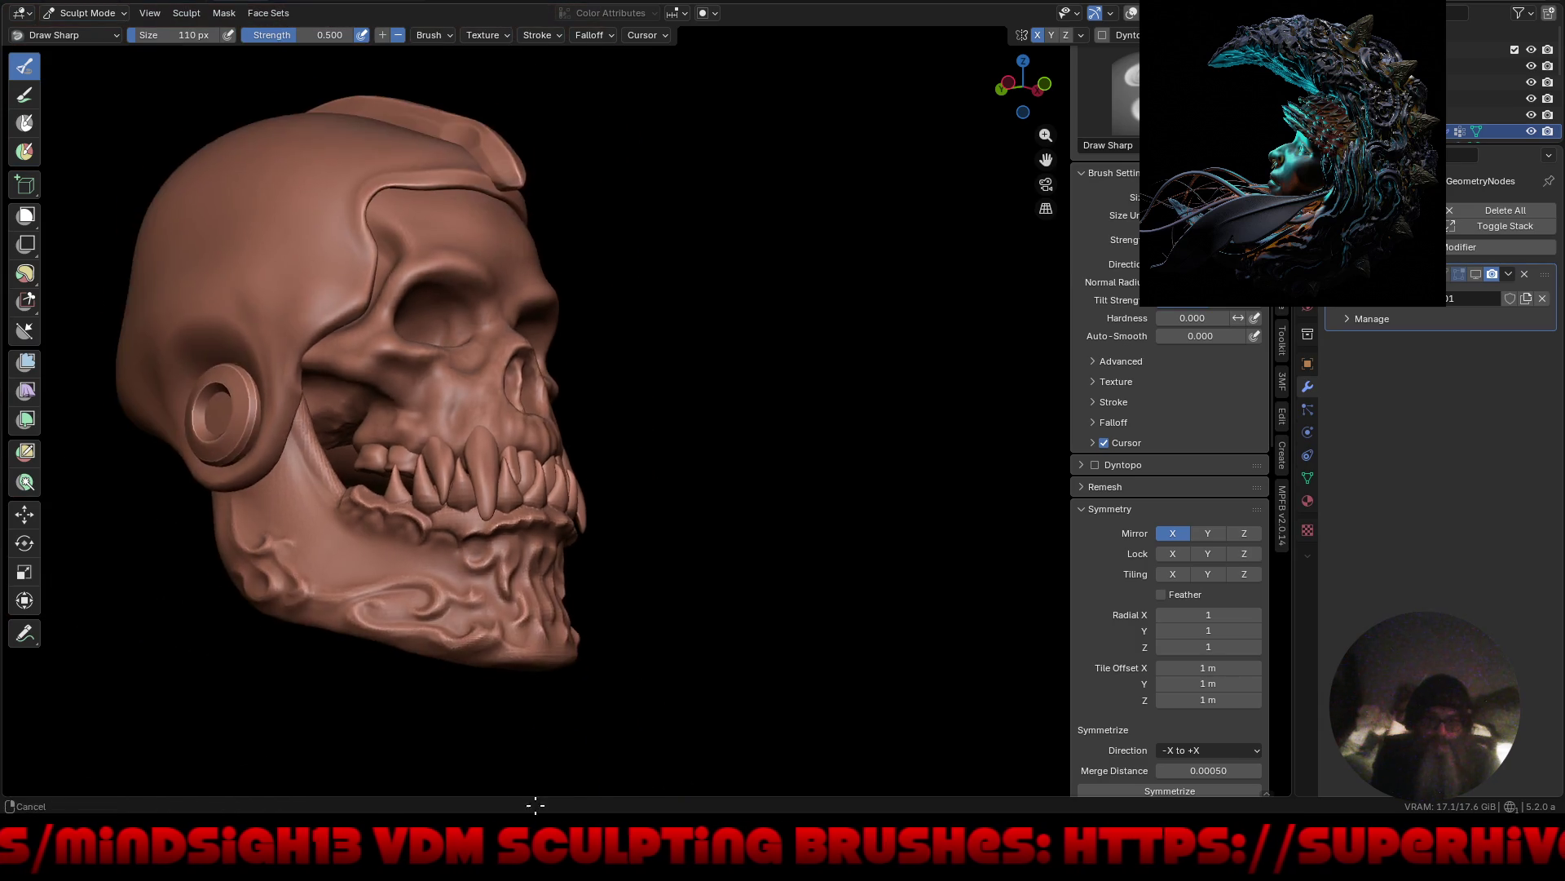
mouse_move(493, 652)
middle_down()
mouse_move(670, 706)
mouse_move(758, 639)
mouse_move(829, 619)
middle_up()
key(ctrl+alt+space)
scroll(711, 583, up, 3)
mouse_move(711, 584)
middle_down()
mouse_move(737, 622)
mouse_move(758, 551)
mouse_move(716, 594)
middle_up()
scroll(685, 540, up, 4)
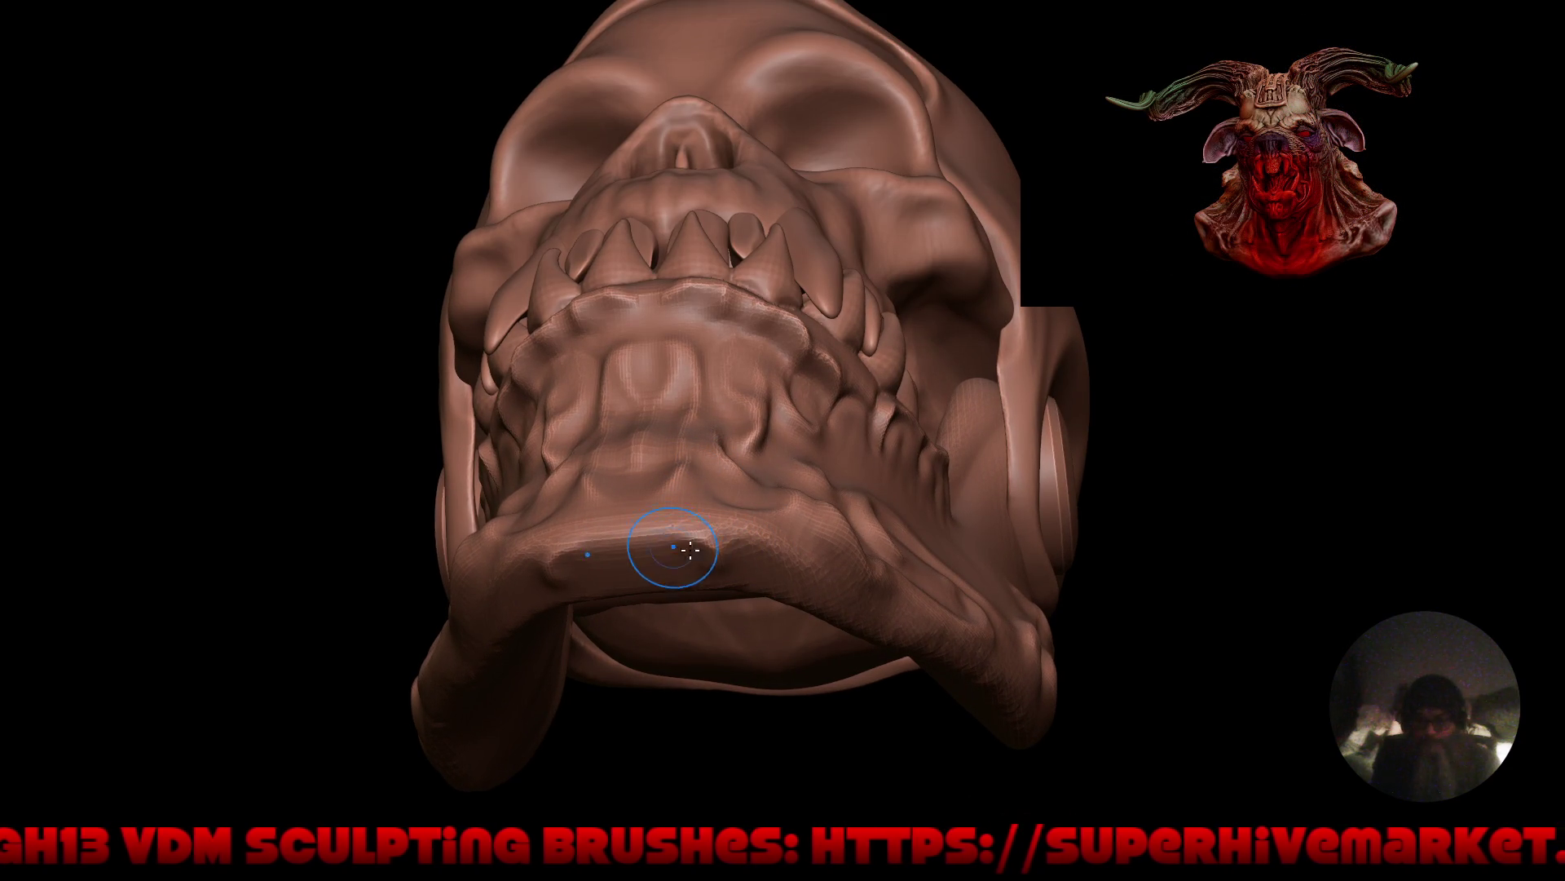
Raise bumps and ridges along the lower lip, then inspect the jaw from beneath.
drag(691, 551, 665, 560)
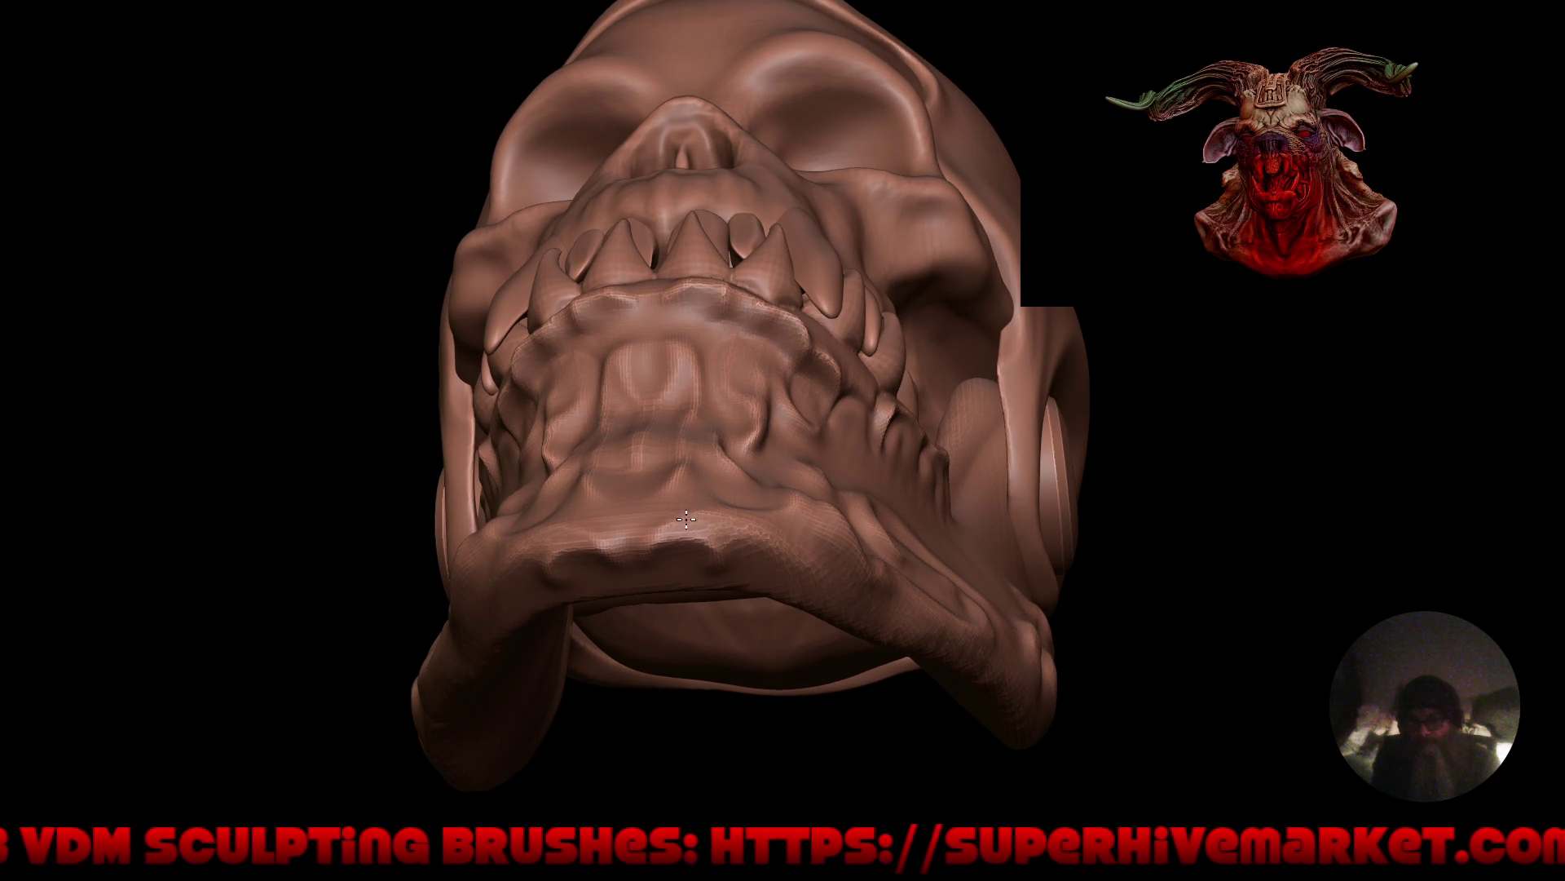
mouse_move(686, 520)
mouse_down()
mouse_move(646, 552)
mouse_move(674, 544)
mouse_up()
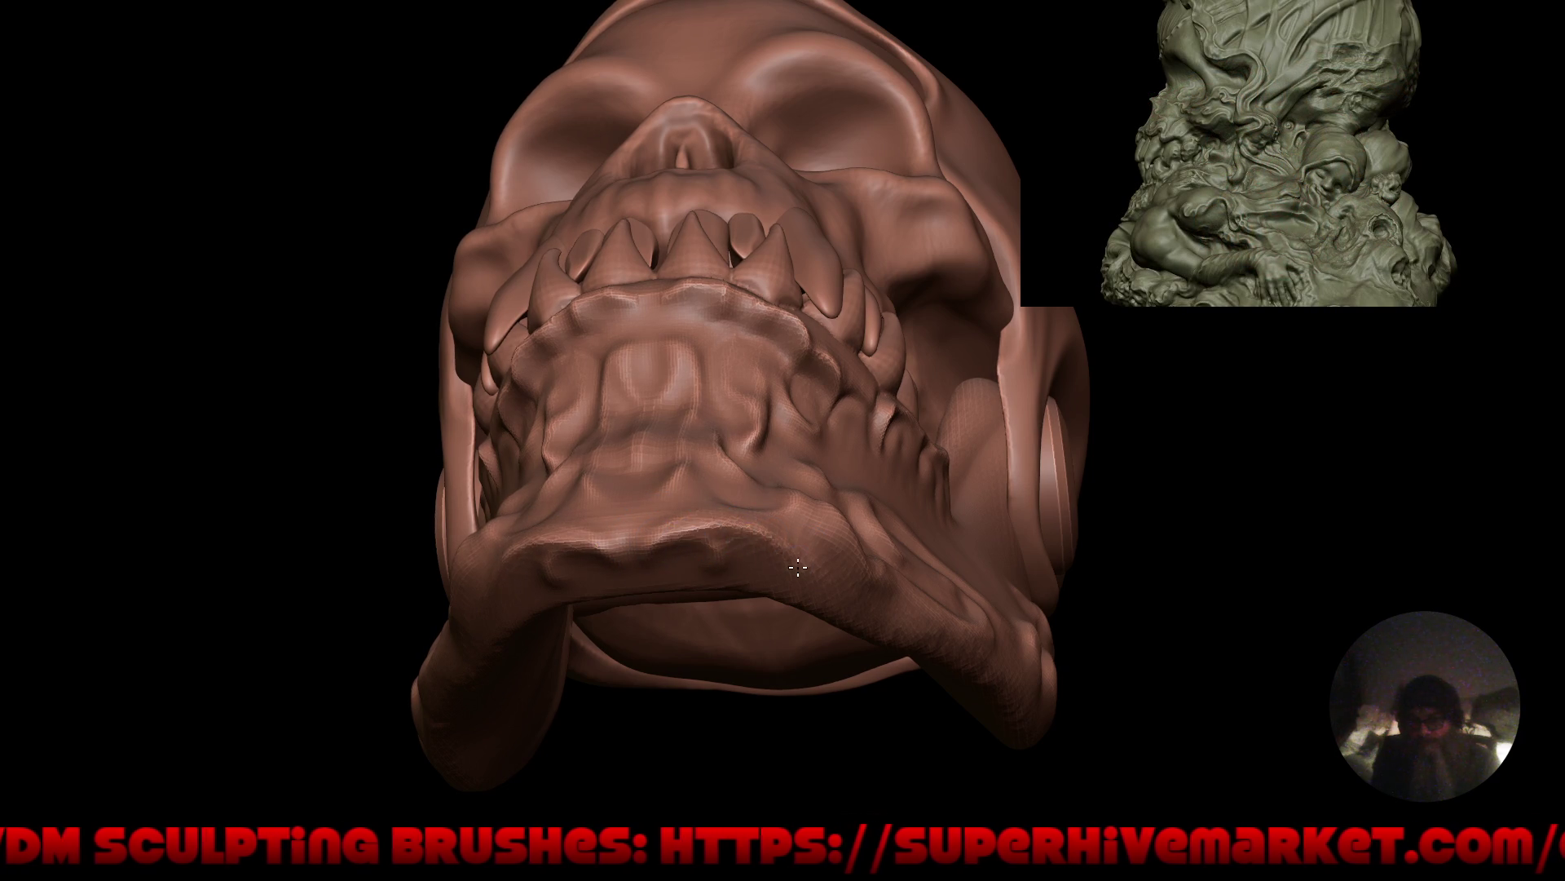
mouse_move(724, 453)
middle_down()
mouse_move(926, 633)
mouse_move(717, 622)
mouse_move(816, 538)
mouse_move(836, 414)
mouse_move(728, 533)
middle_up()
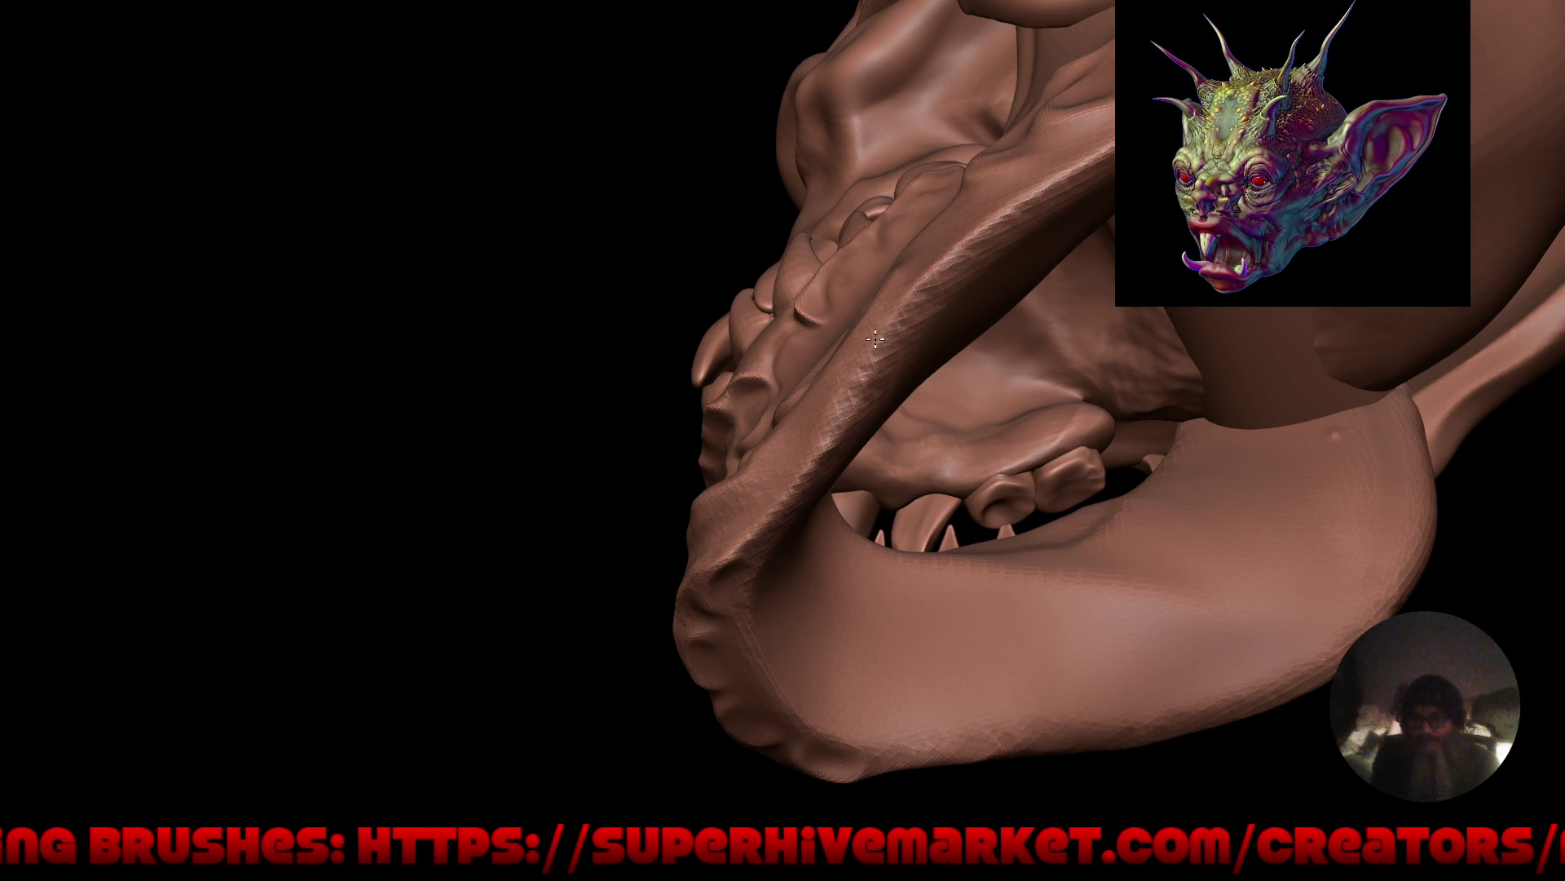
mouse_move(681, 489)
mouse_down()
mouse_move(910, 593)
mouse_move(849, 639)
mouse_move(726, 551)
mouse_move(575, 567)
mouse_up()
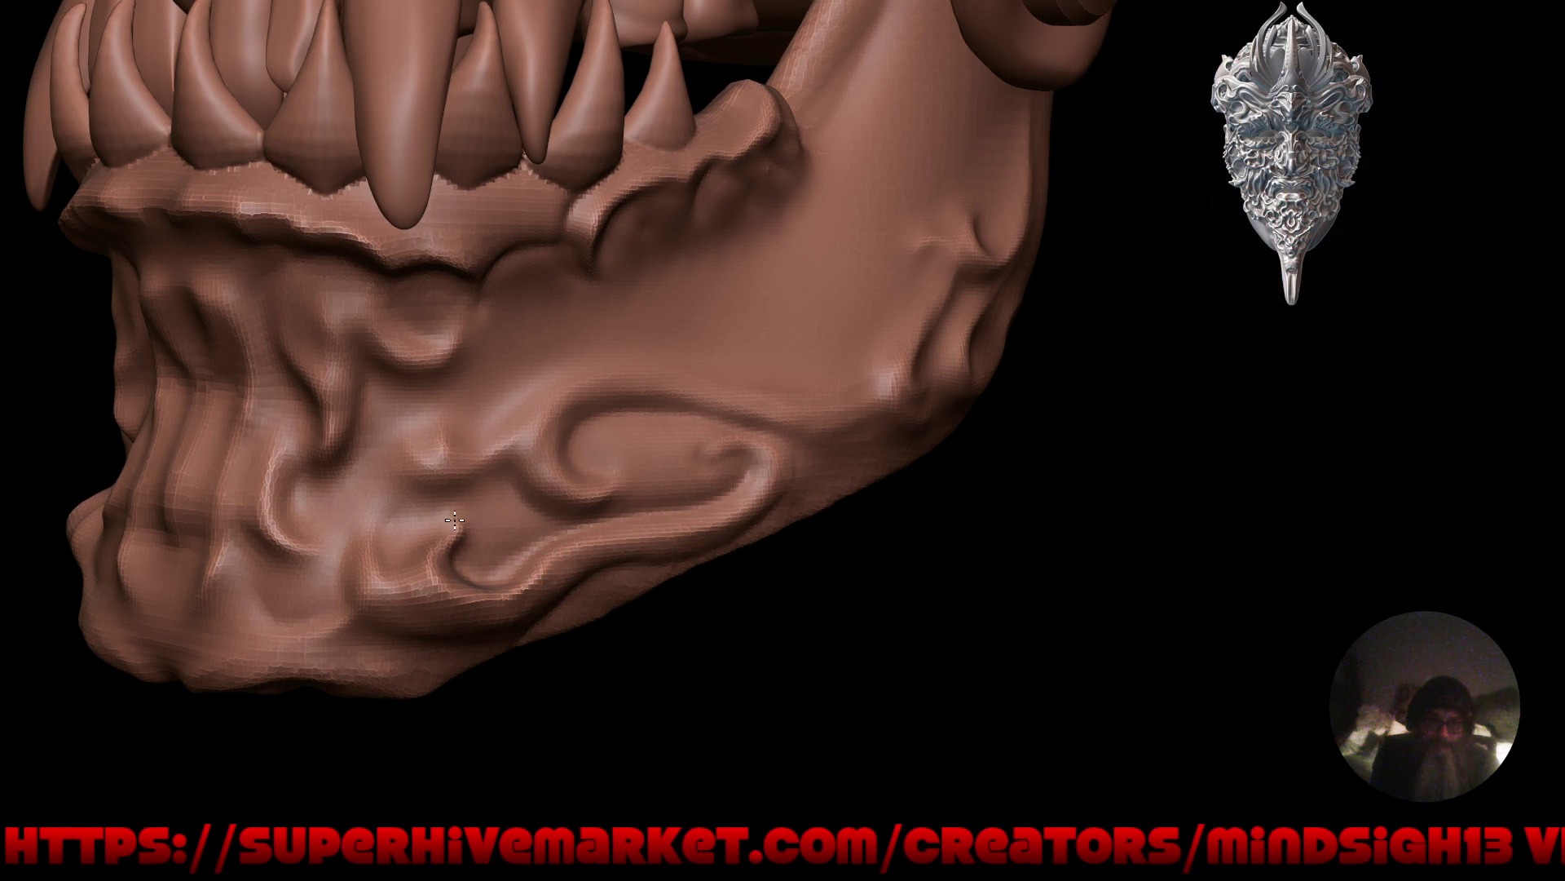
Dab a dent and carve three new creases across the lower jaw near the chin.
click(447, 536)
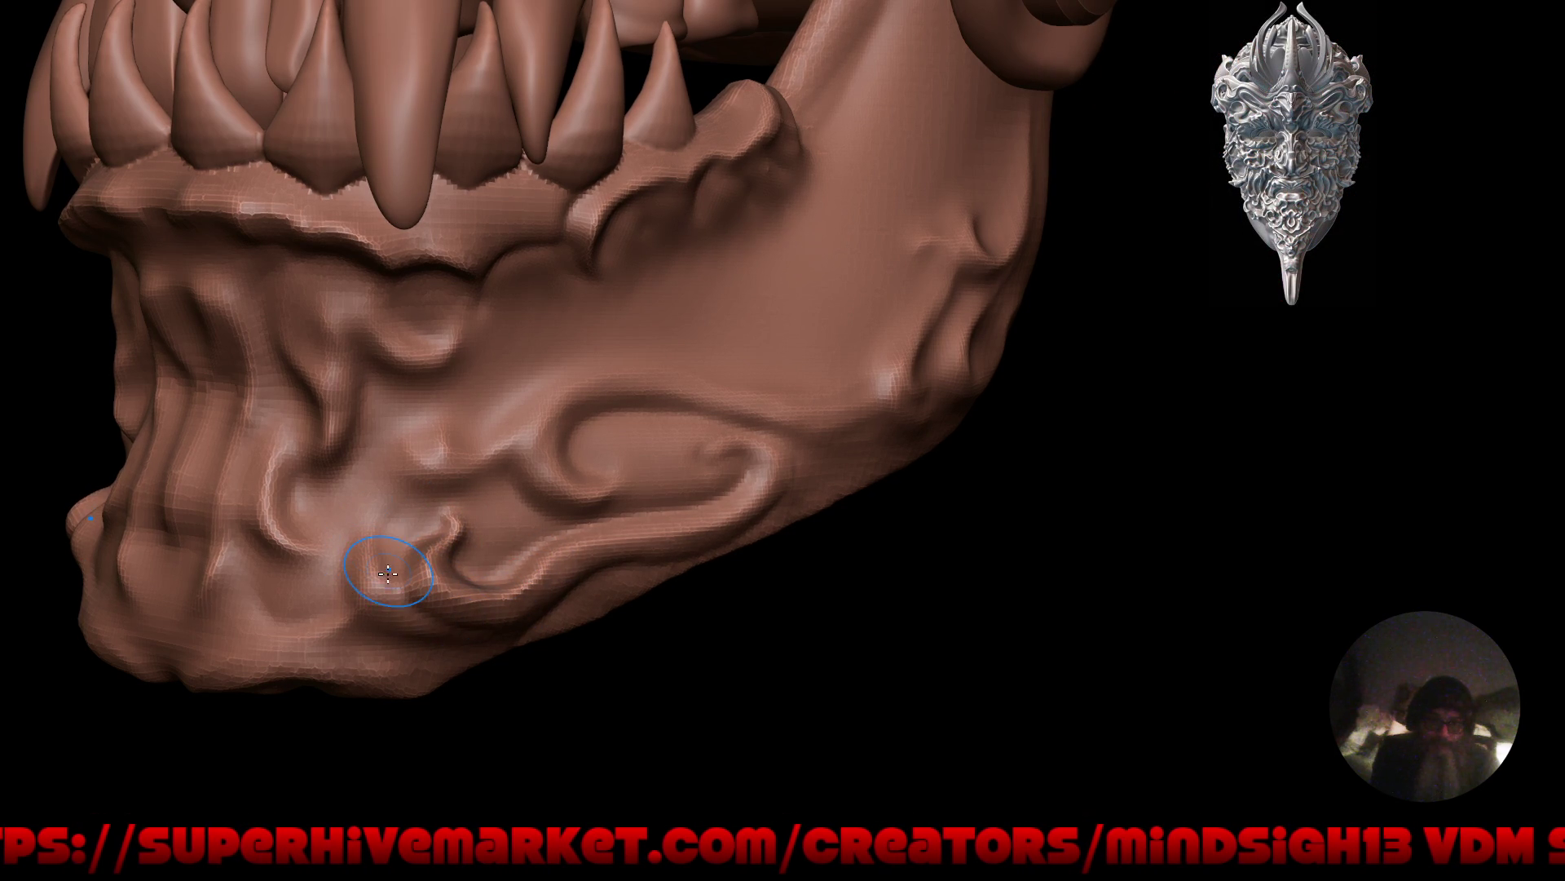
mouse_move(375, 528)
mouse_down()
mouse_move(339, 492)
mouse_move(391, 603)
mouse_up()
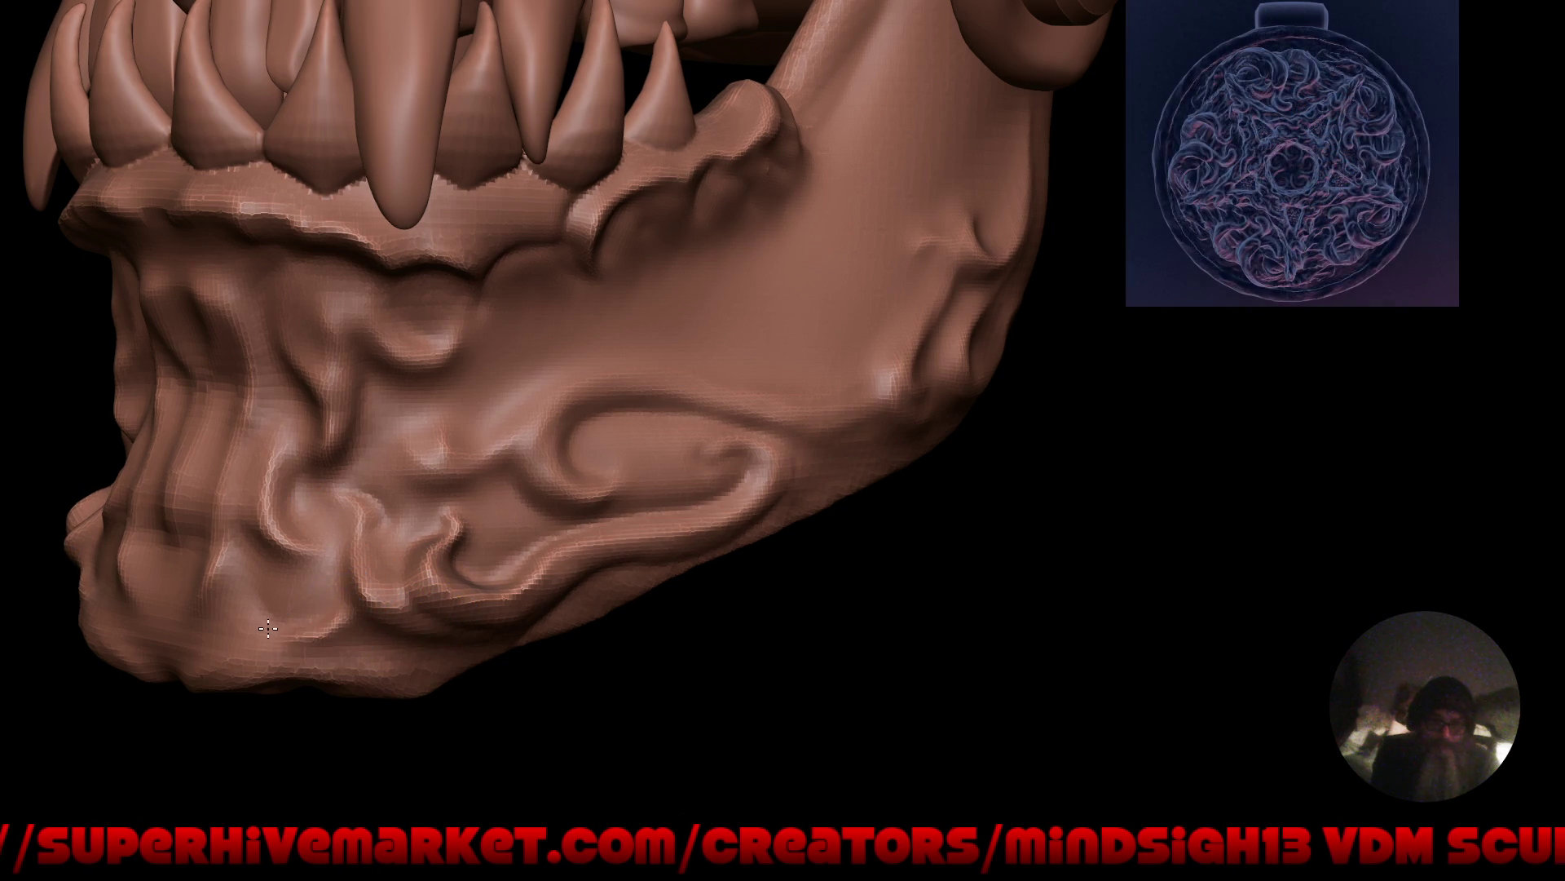
mouse_move(218, 574)
mouse_down()
mouse_move(318, 658)
mouse_move(164, 667)
mouse_move(239, 667)
mouse_up()
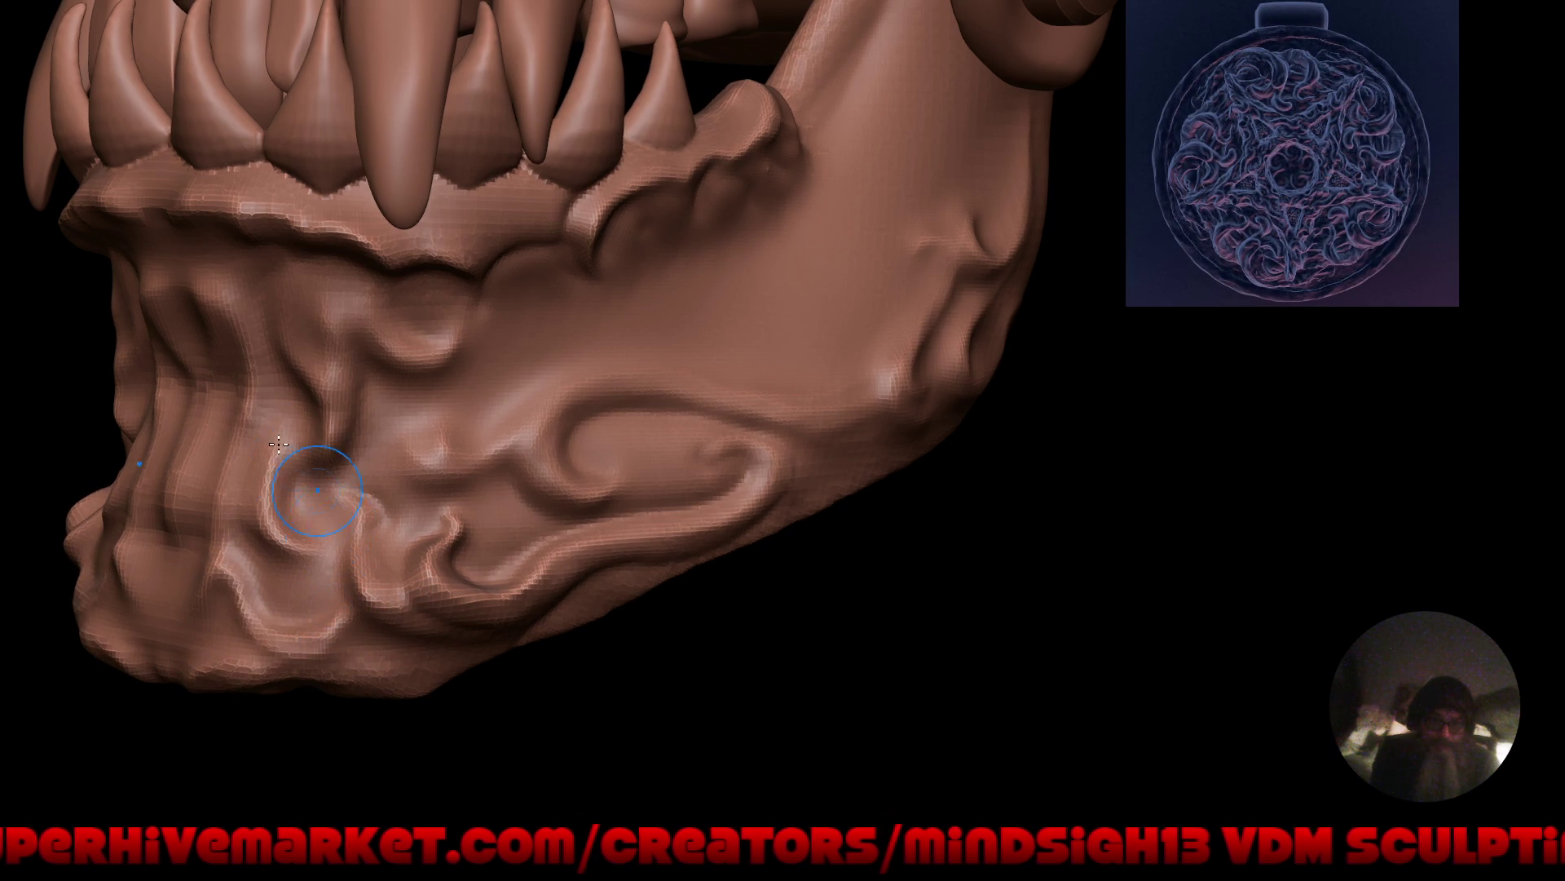
mouse_move(300, 457)
mouse_down()
mouse_move(325, 549)
mouse_move(282, 561)
mouse_move(245, 514)
mouse_move(248, 432)
mouse_move(276, 391)
mouse_move(349, 580)
mouse_move(560, 503)
mouse_move(916, 636)
mouse_move(848, 630)
mouse_move(796, 570)
mouse_move(797, 653)
mouse_move(986, 615)
mouse_move(881, 557)
mouse_move(839, 594)
mouse_move(815, 511)
mouse_move(794, 514)
mouse_move(850, 546)
mouse_move(863, 577)
mouse_move(915, 569)
mouse_move(775, 556)
mouse_move(845, 570)
mouse_move(824, 640)
mouse_move(737, 595)
mouse_move(743, 692)
mouse_move(810, 650)
mouse_move(877, 653)
mouse_move(768, 597)
mouse_up()
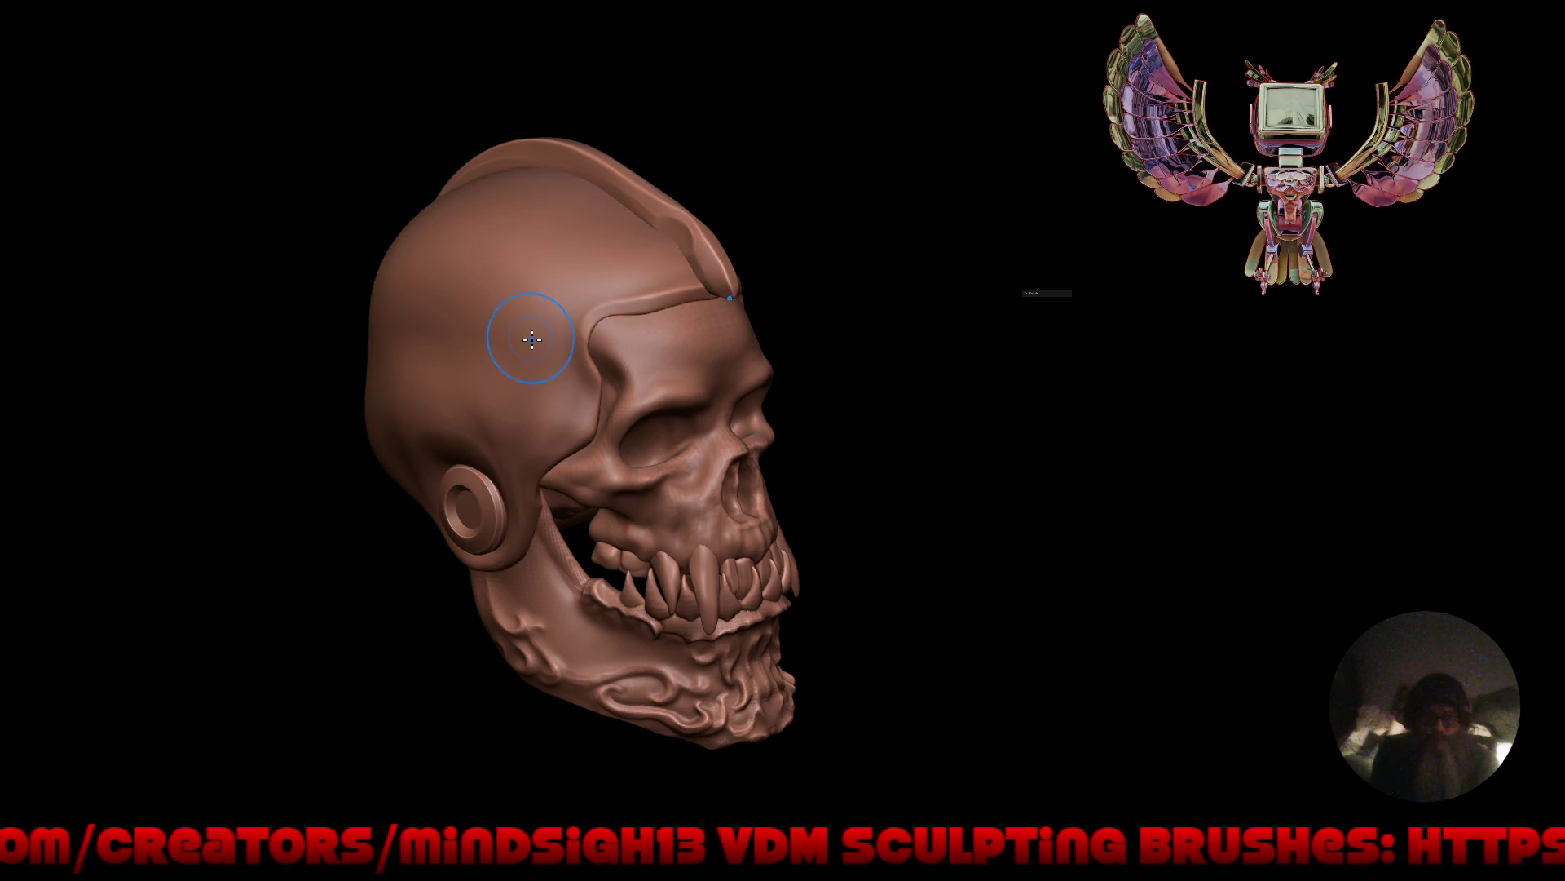
Restore the interface and show the User Library in the brush asset shelf.
key(ctrl+alt+space)
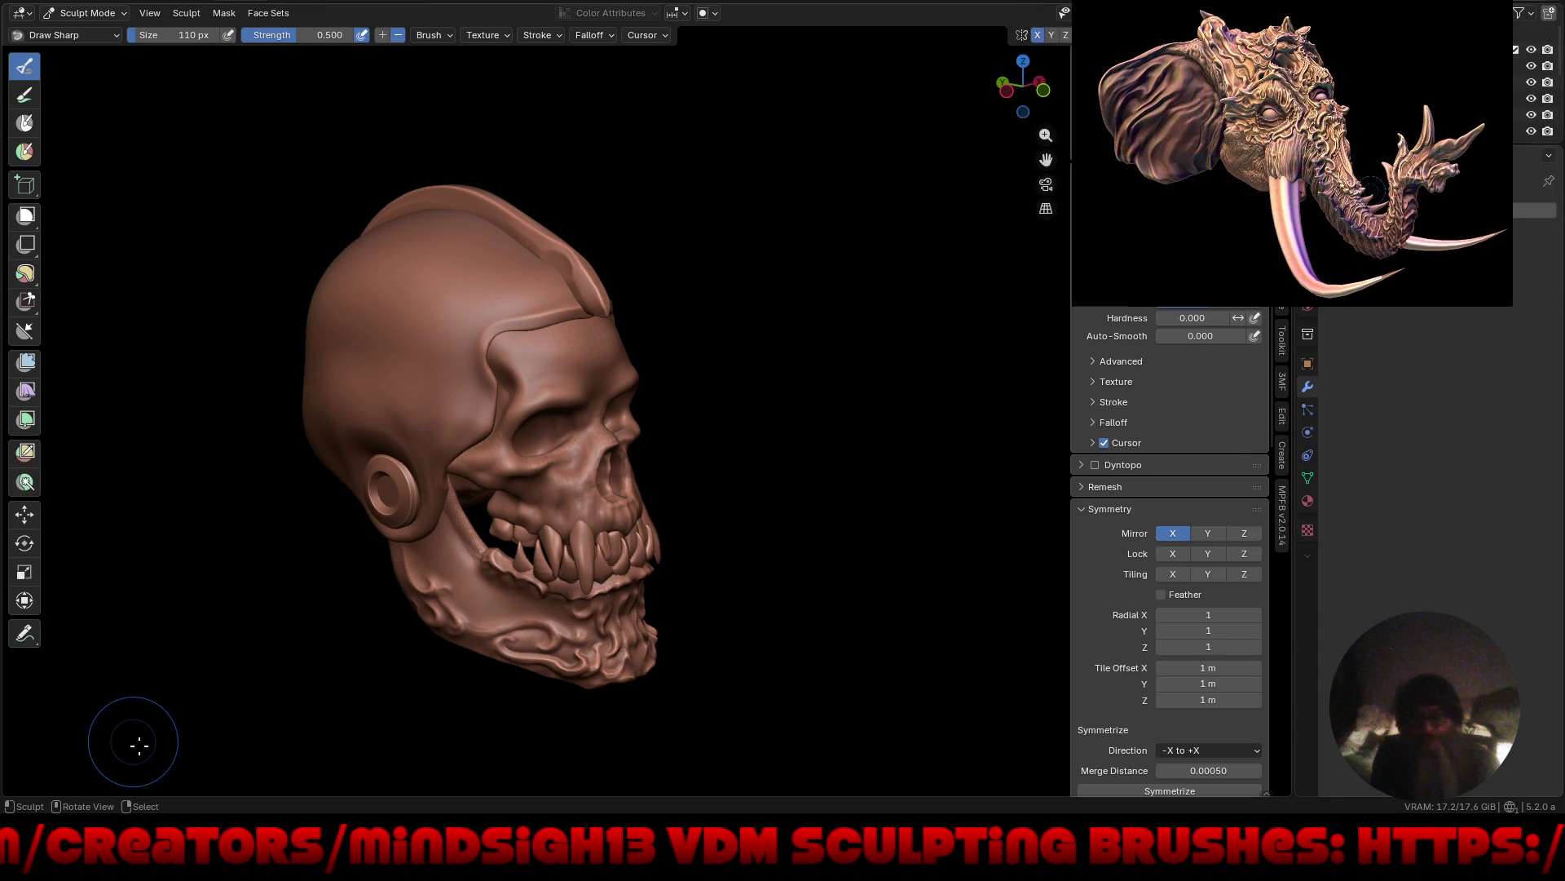
click(1235, 795)
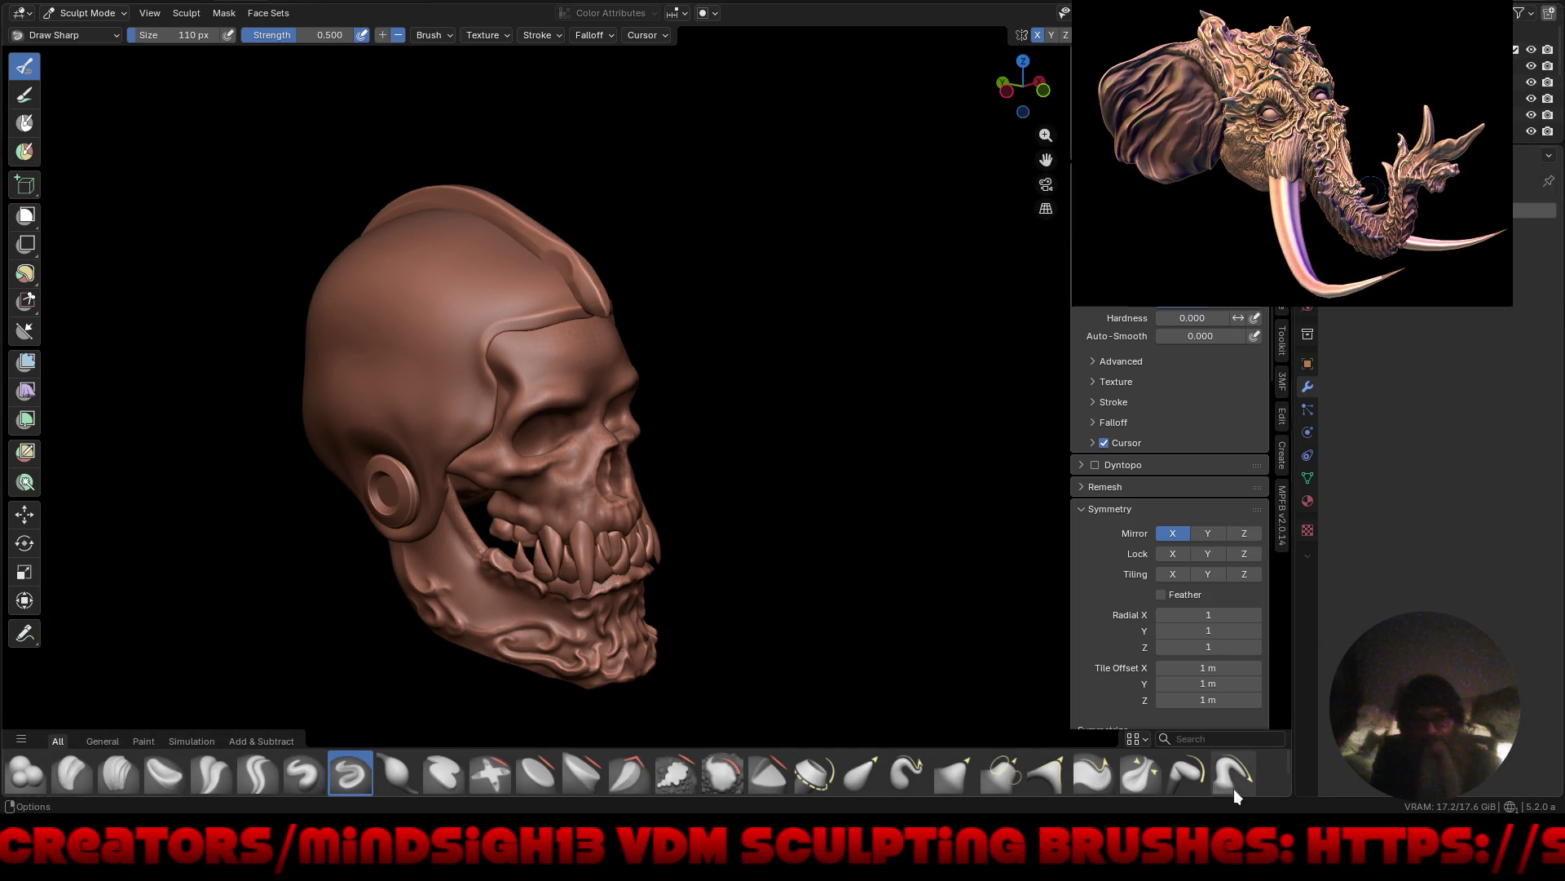
click(21, 739)
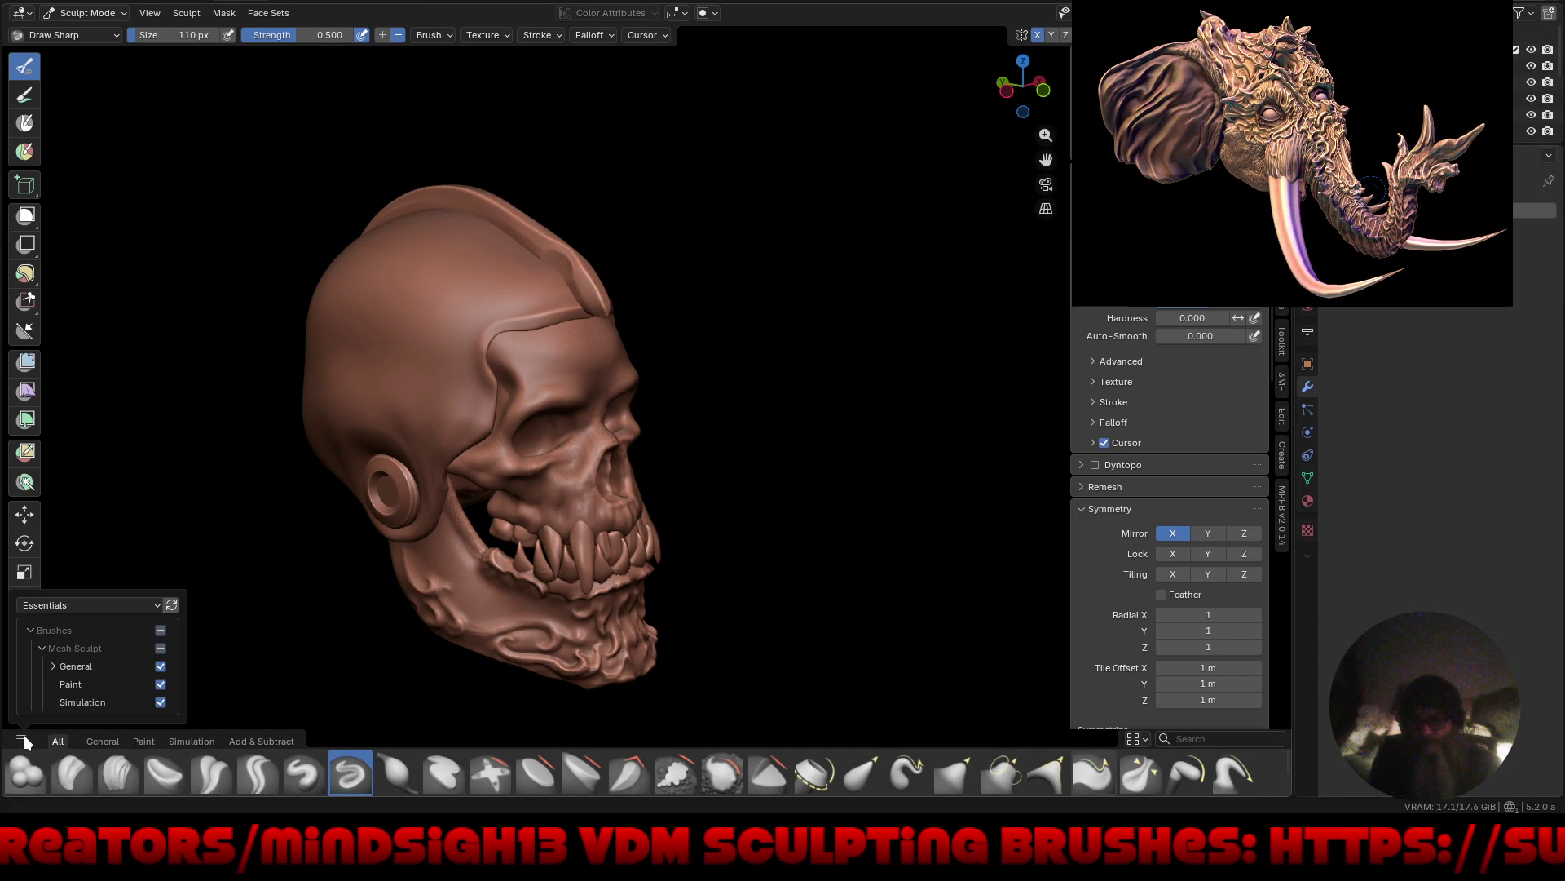
click(53, 608)
click(57, 585)
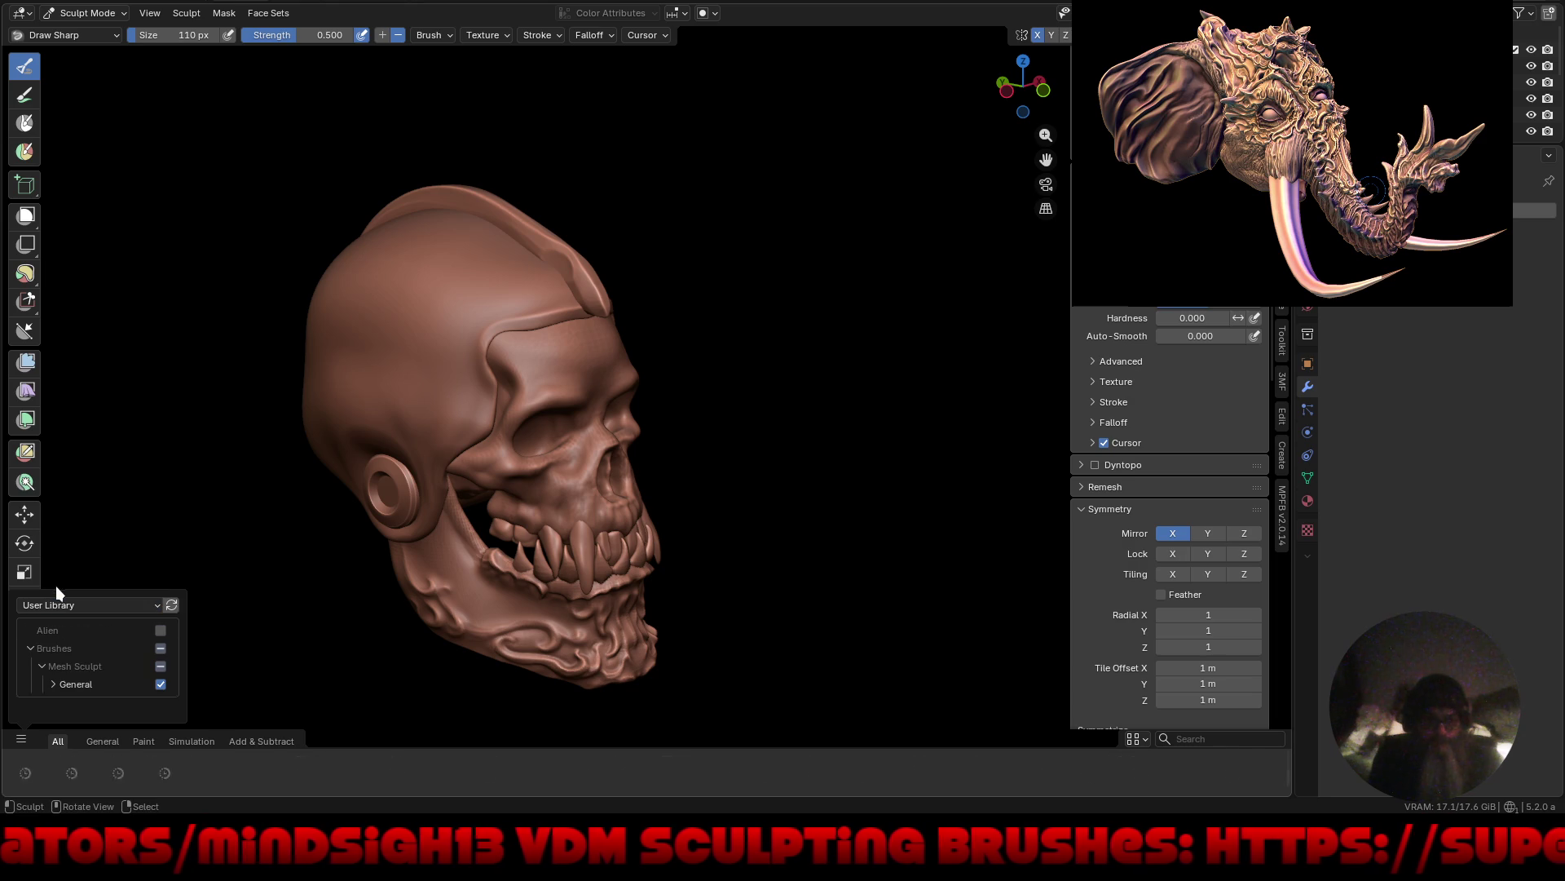
Switch the shelf to Current File brushes and enlarge it to three rows.
click(54, 602)
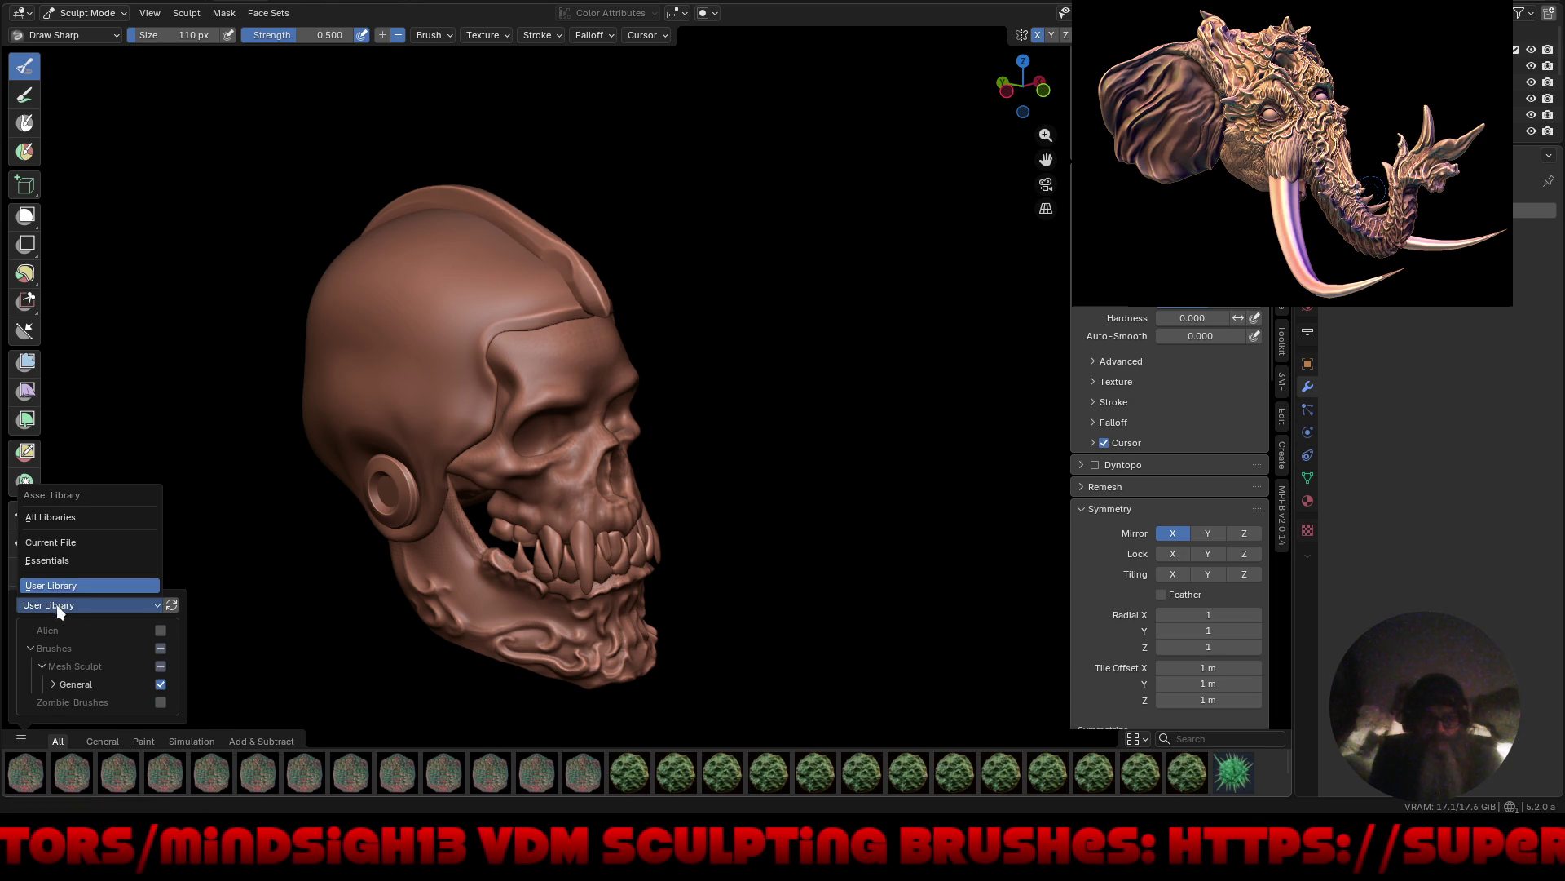
click(83, 541)
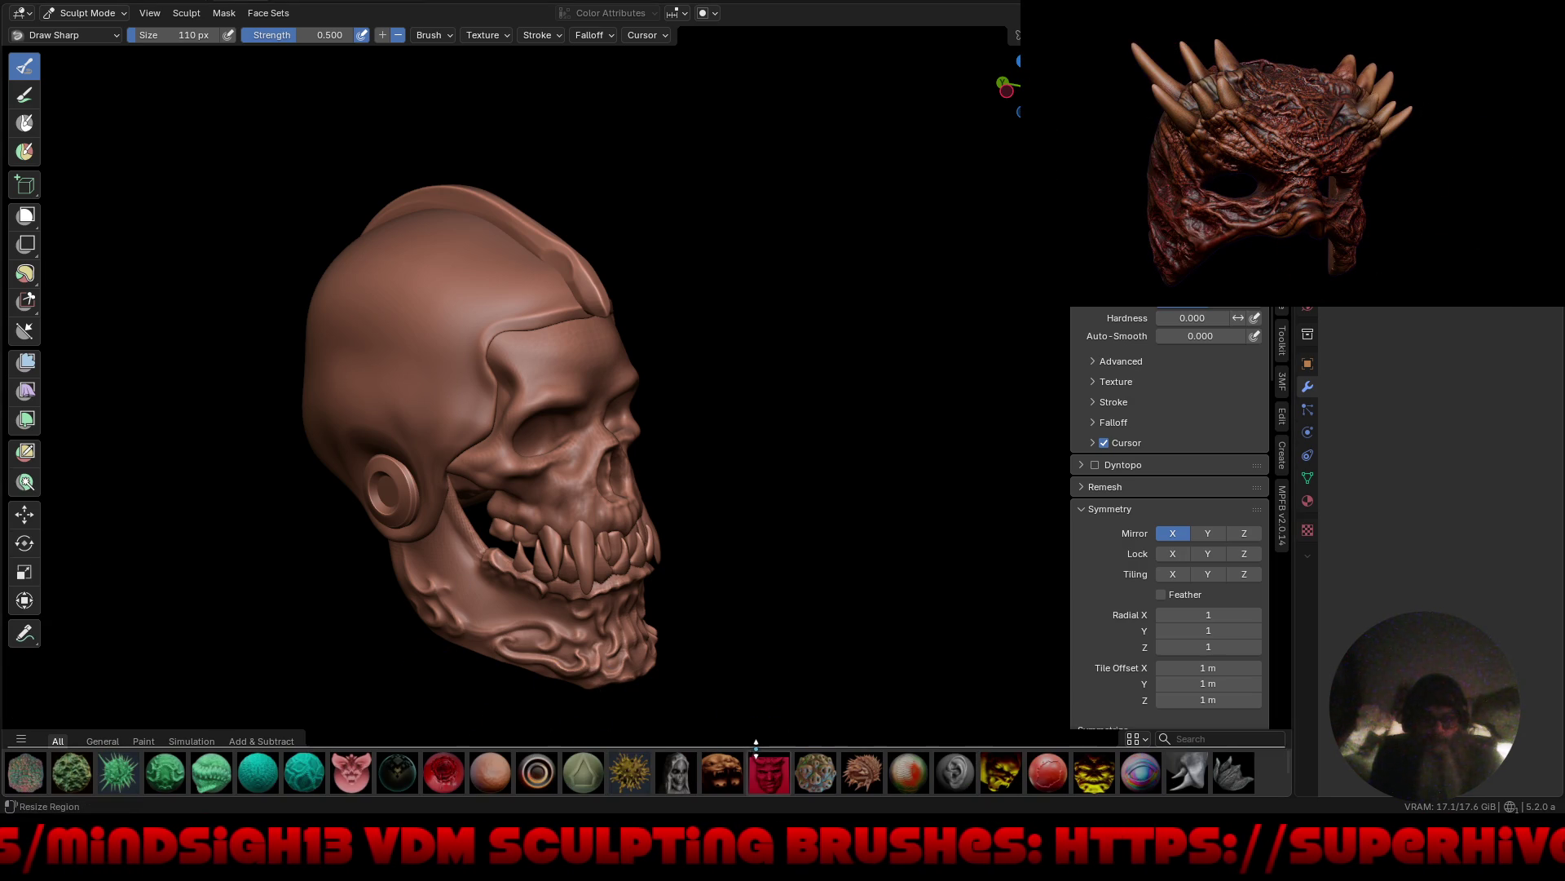
mouse_move(755, 744)
mouse_down()
mouse_move(744, 588)
mouse_move(737, 635)
mouse_up()
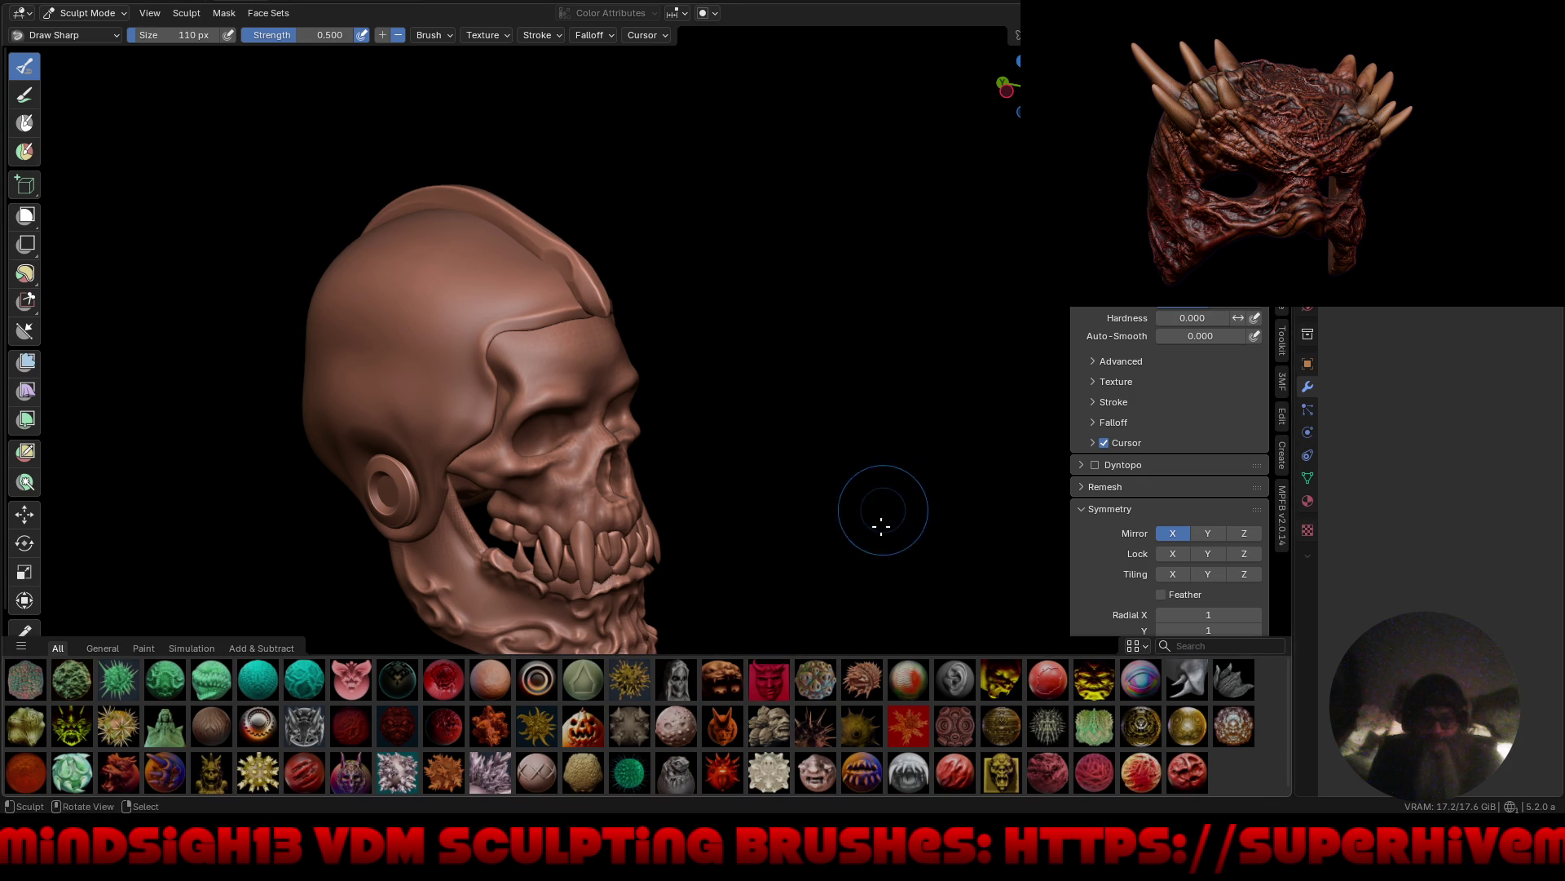
mouse_move(882, 526)
middle_down()
mouse_move(811, 517)
mouse_move(819, 534)
mouse_move(794, 448)
mouse_move(685, 465)
mouse_move(739, 465)
middle_up()
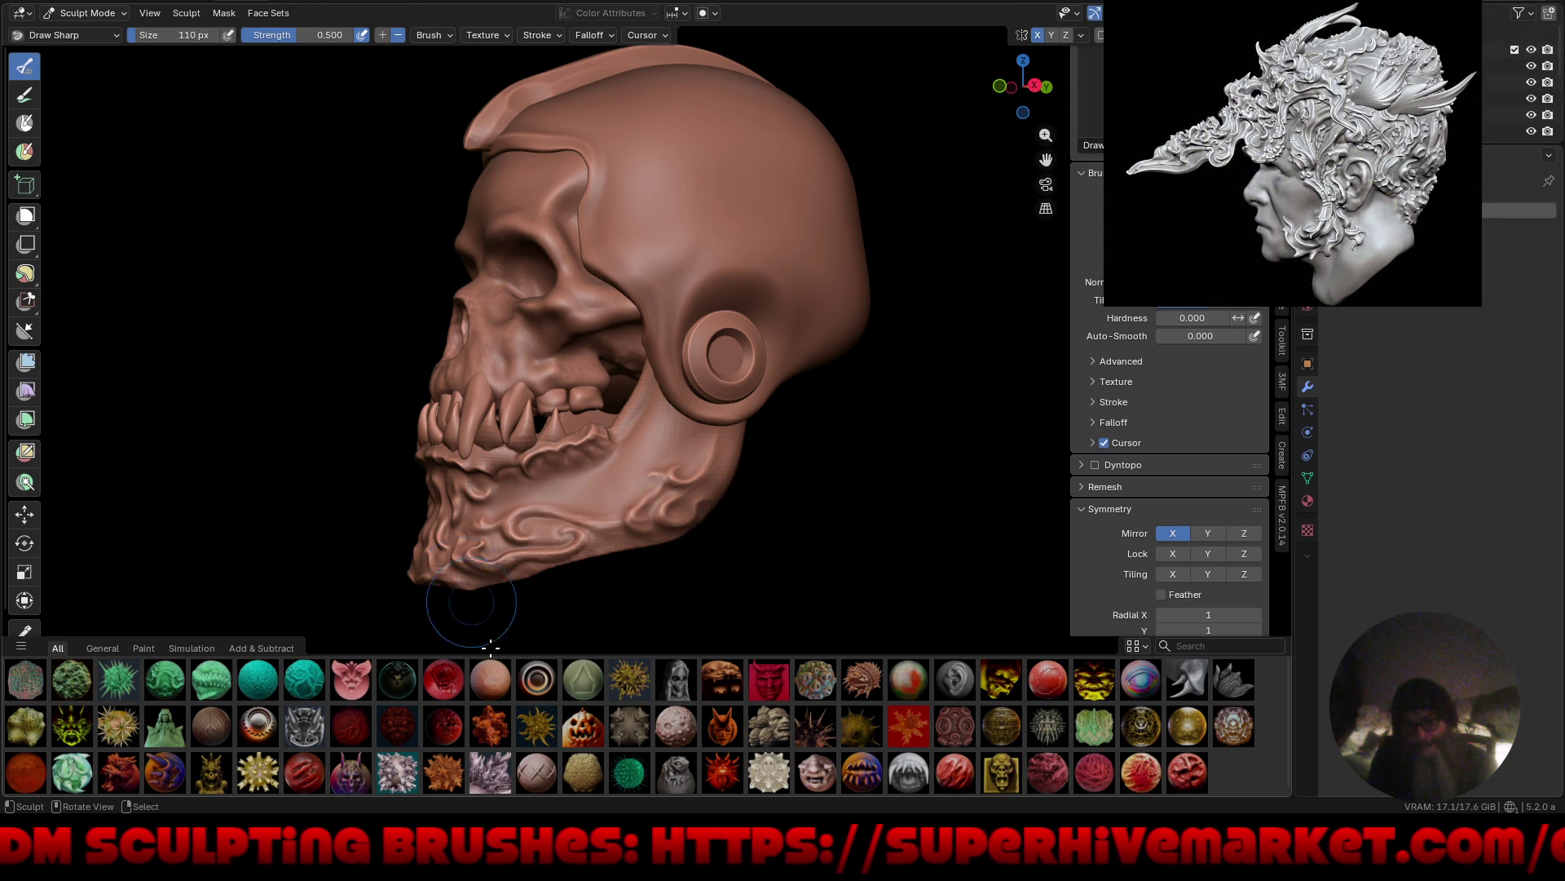
Pick the Chicken_Skin_2 brush and orbit past the cheek and eye socket to the ear.
click(490, 675)
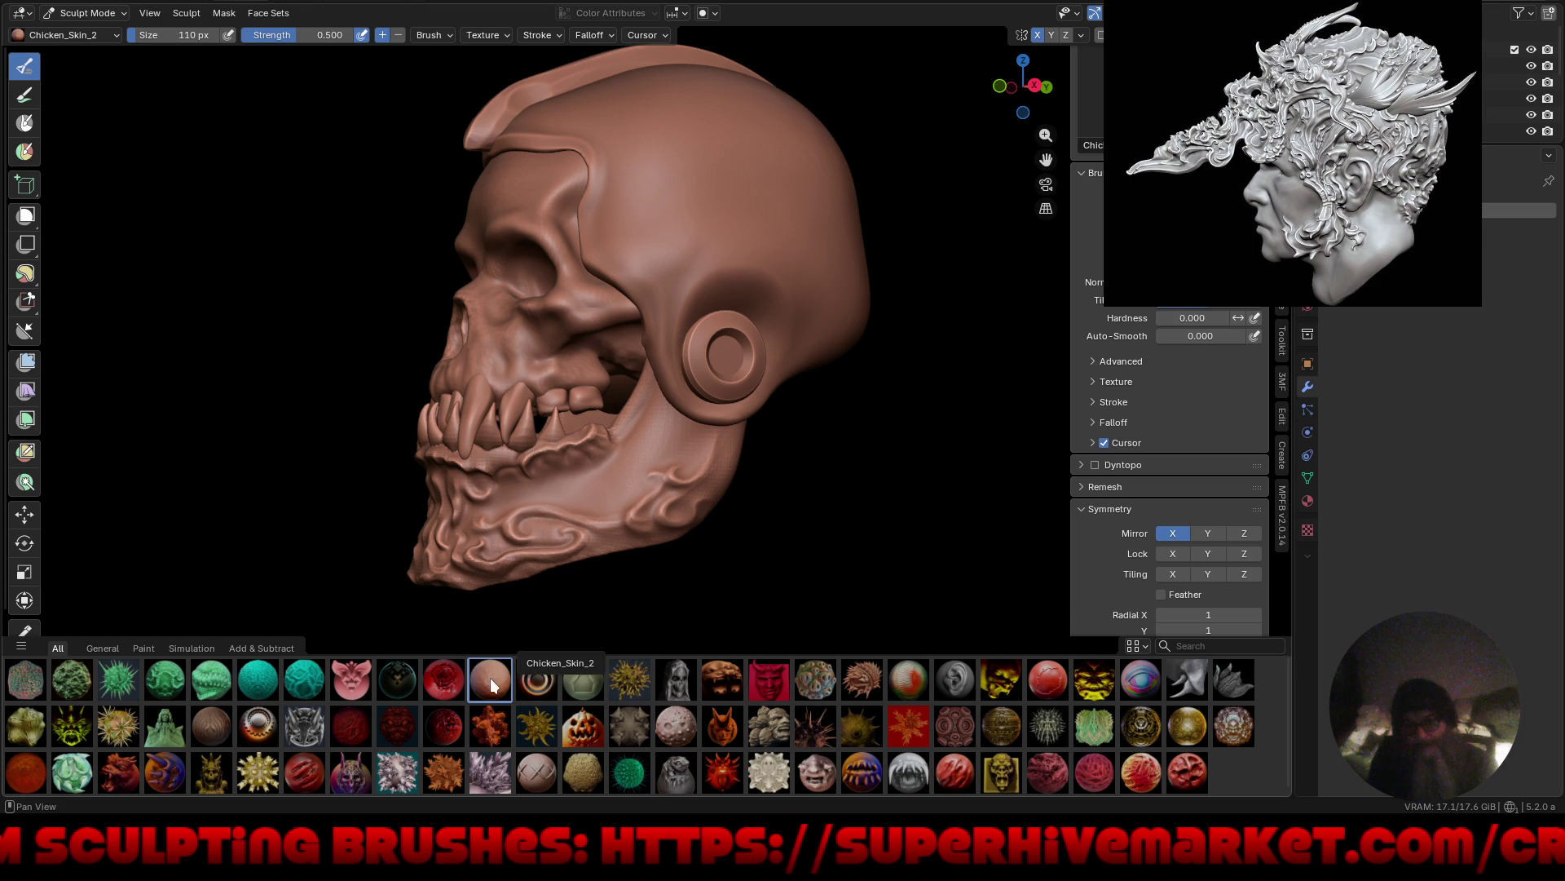
mouse_move(632, 444)
middle_down()
mouse_move(619, 424)
mouse_move(657, 424)
mouse_move(675, 334)
middle_up()
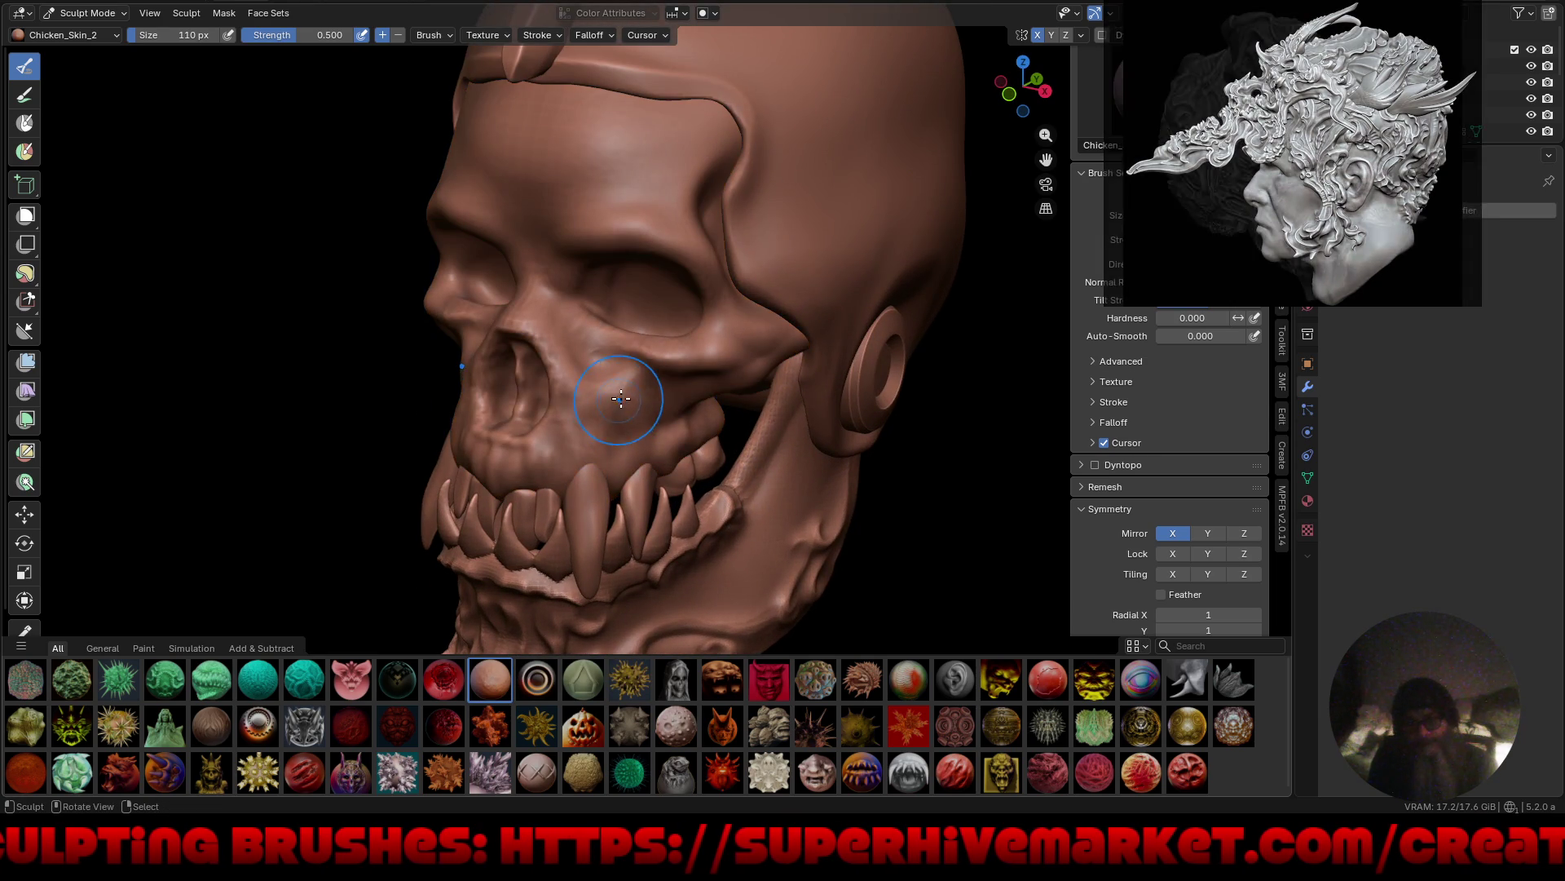
middle_drag(632, 392, 609, 375)
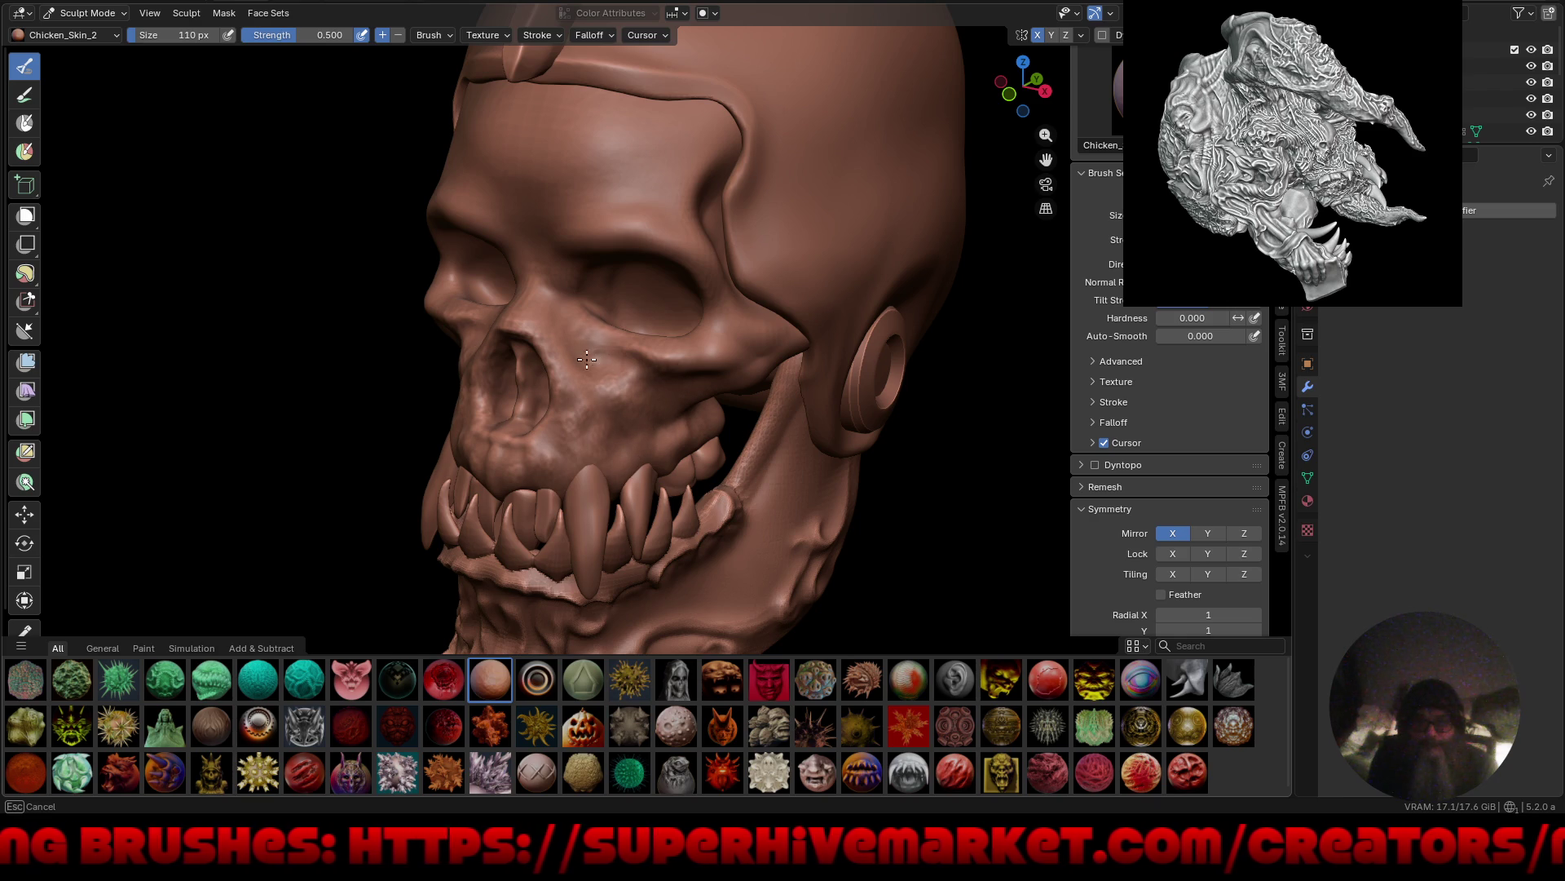
scroll(620, 374, up, 4)
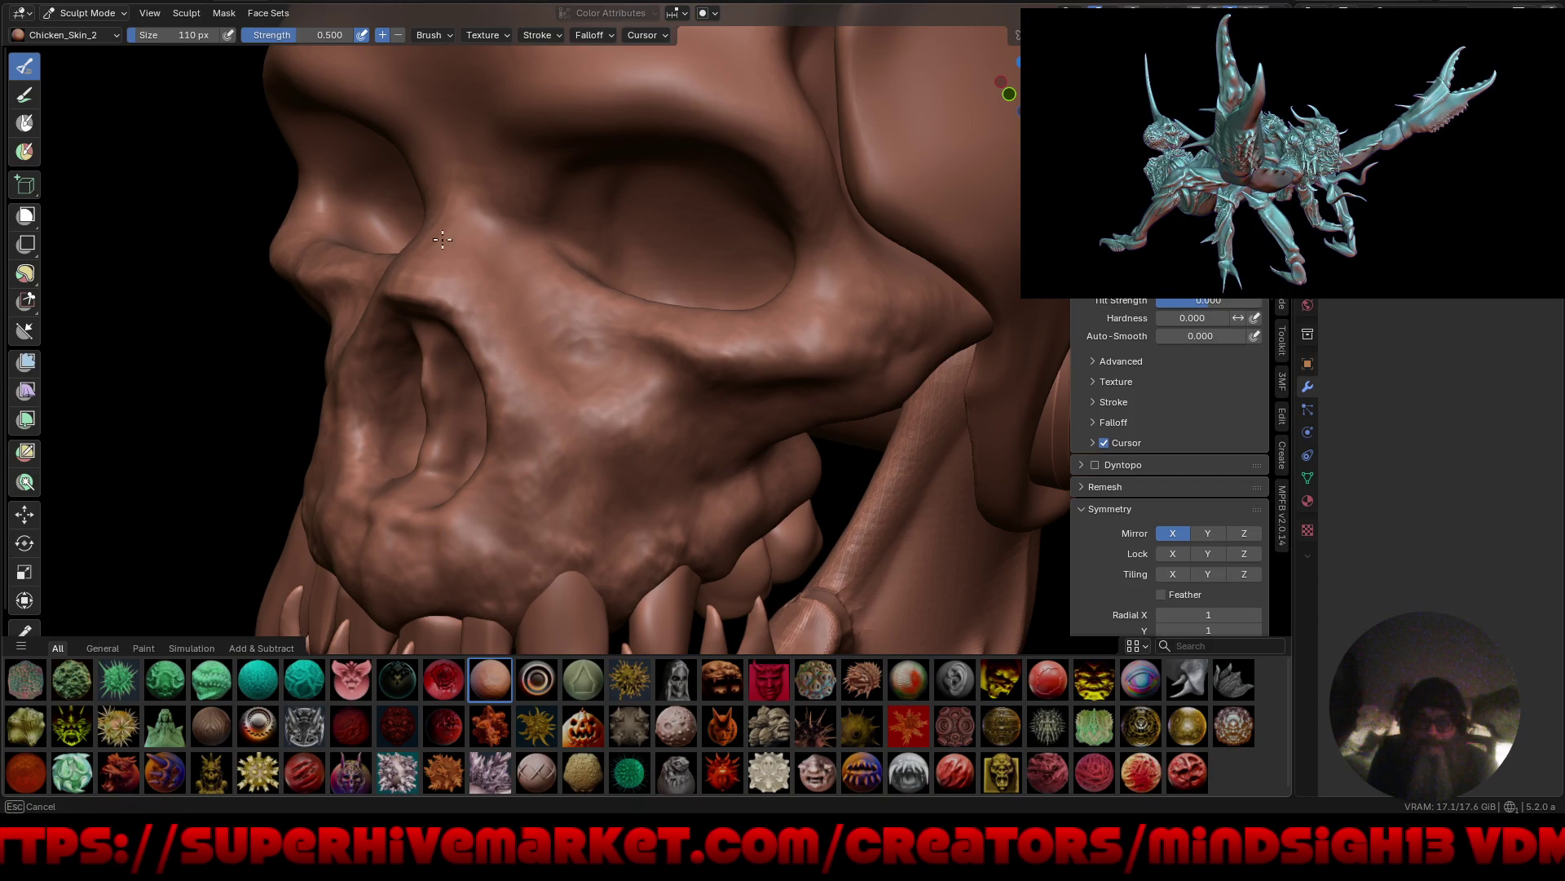
mouse_move(528, 279)
middle_down()
mouse_move(810, 486)
mouse_move(765, 486)
mouse_move(648, 419)
mouse_move(542, 295)
middle_up()
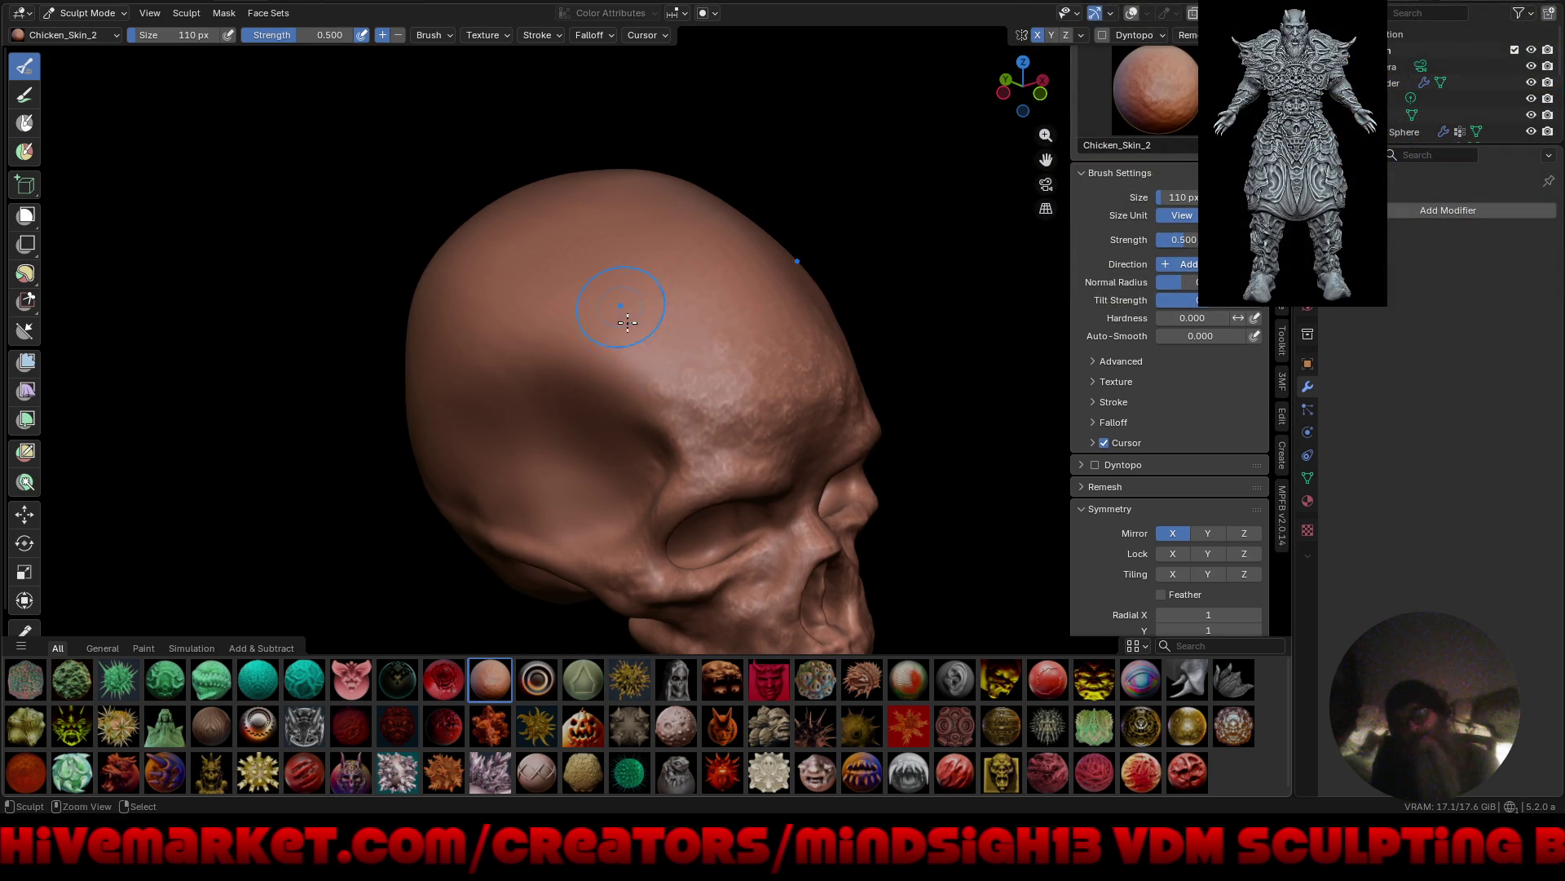
Orbit around the skull, checking the back of the head, front, side and three-quarter views.
ctrl+middle_drag(627, 322, 686, 283)
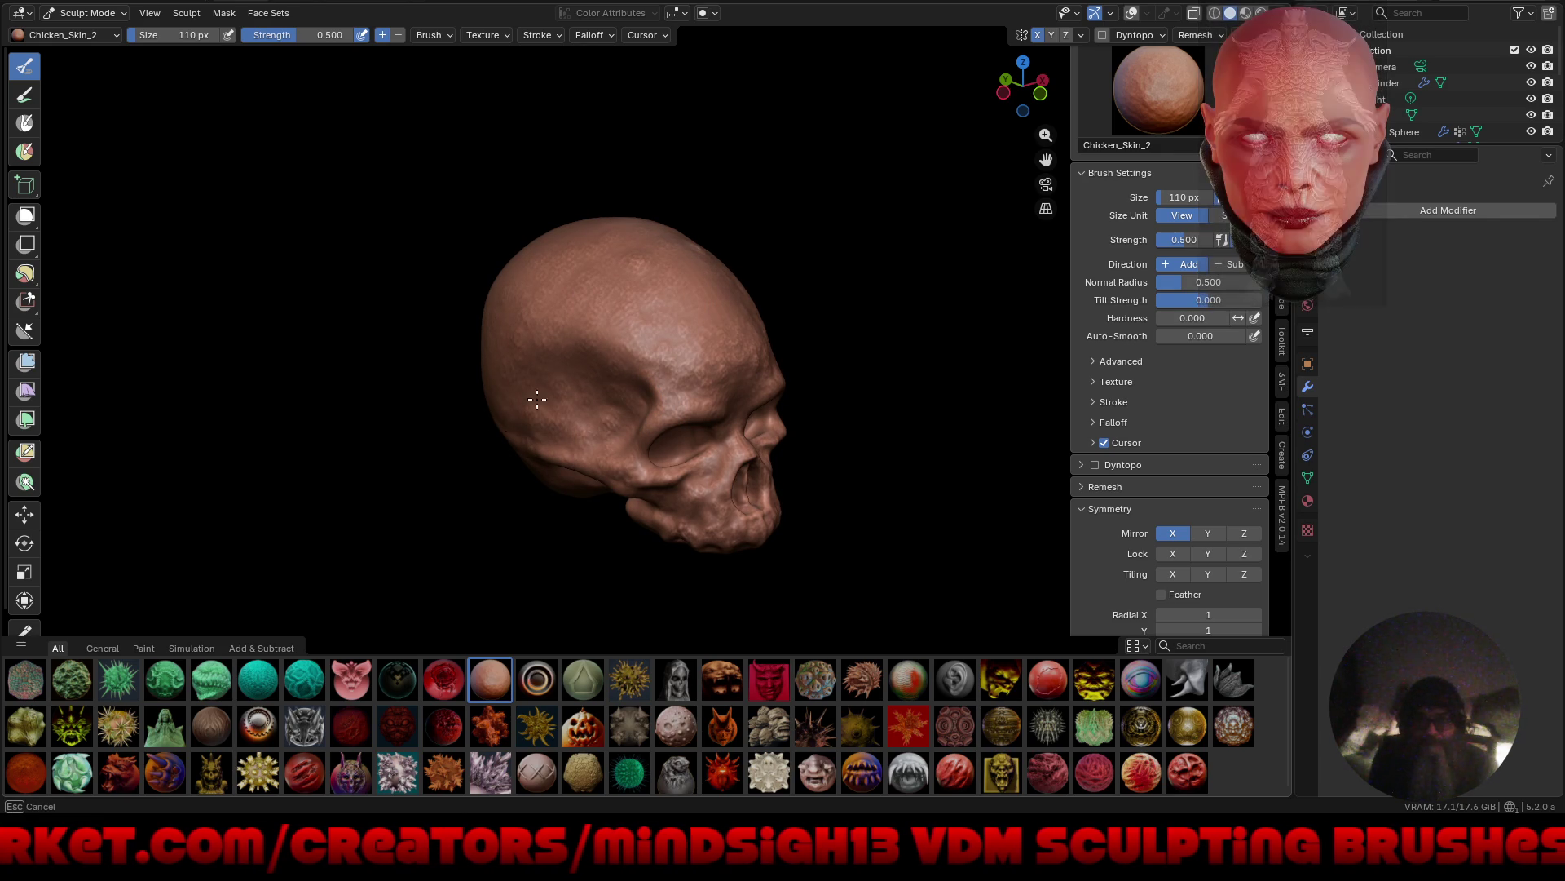
mouse_move(538, 396)
middle_down()
mouse_move(522, 424)
mouse_move(570, 352)
middle_up()
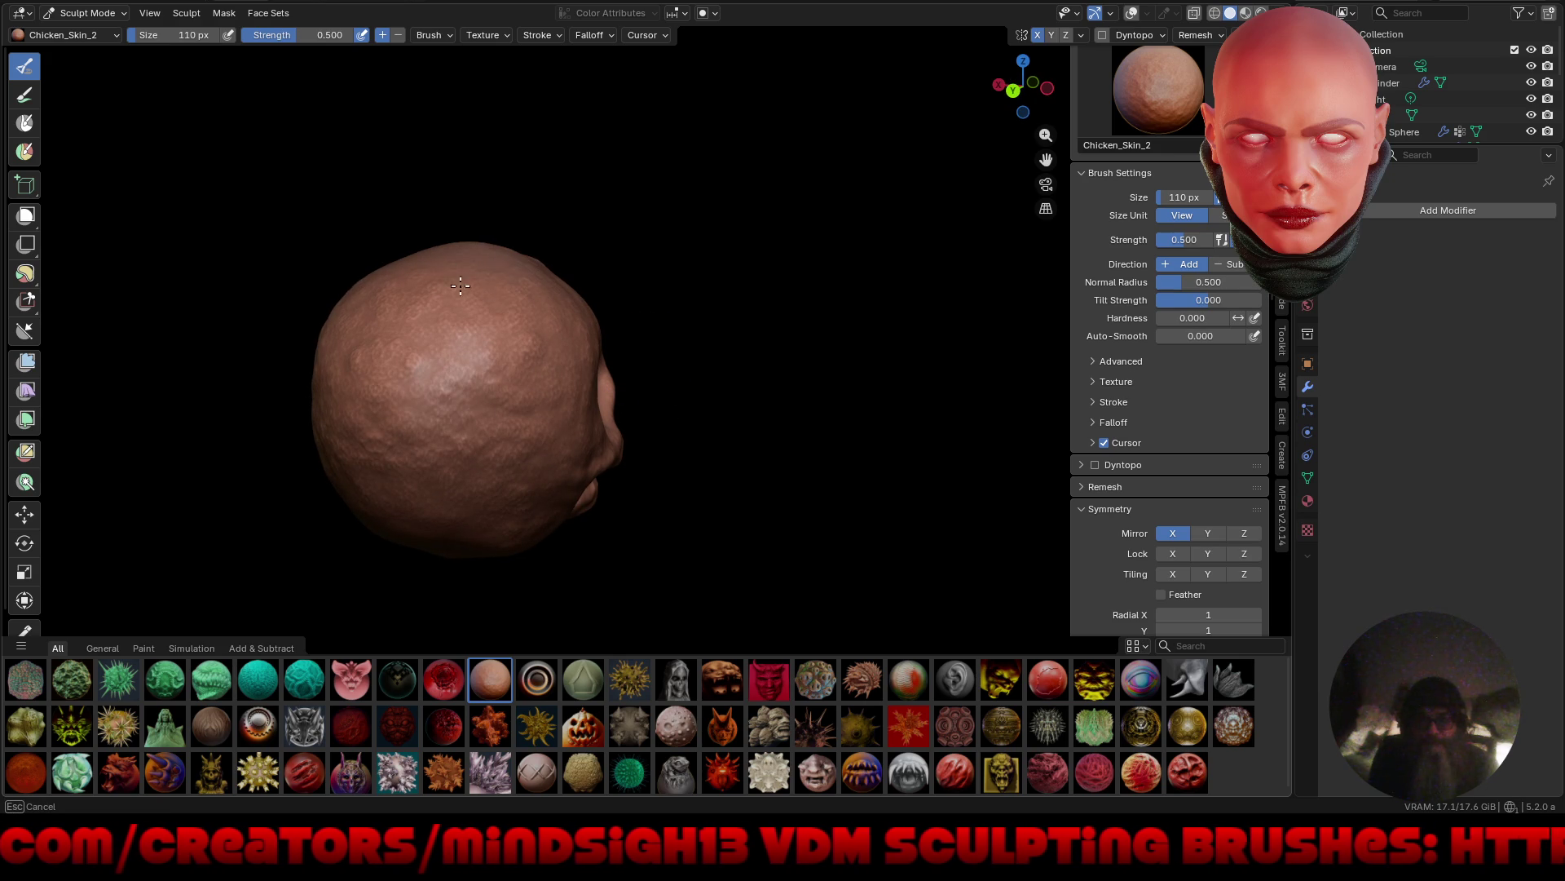
mouse_move(461, 285)
middle_down()
mouse_move(804, 443)
mouse_move(461, 477)
middle_up()
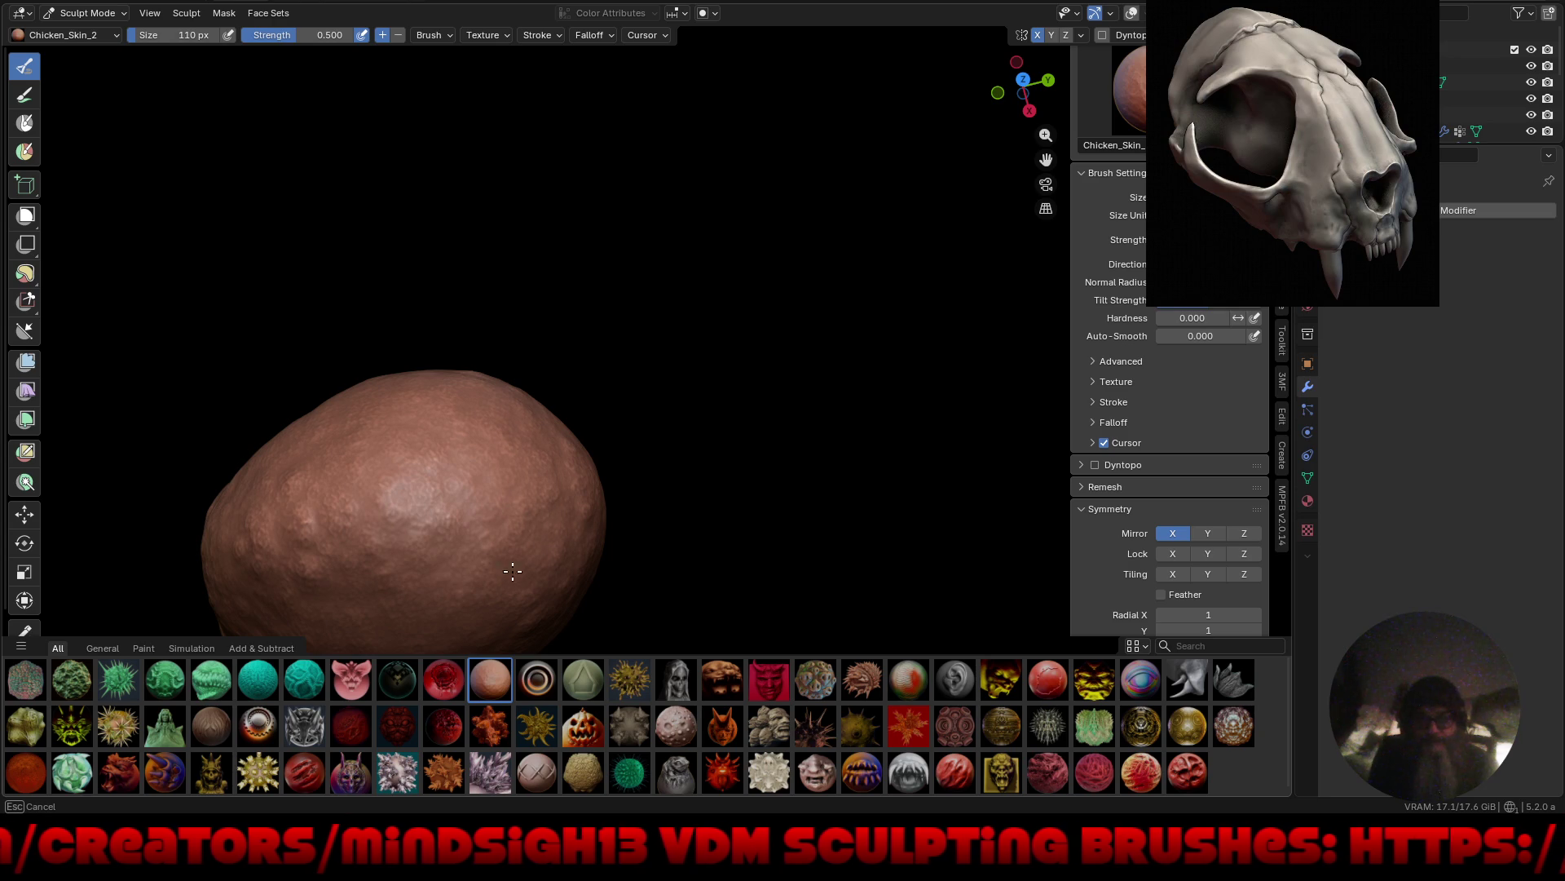
mouse_move(512, 571)
middle_down()
mouse_move(576, 451)
mouse_move(748, 363)
mouse_move(769, 433)
mouse_move(621, 330)
middle_up()
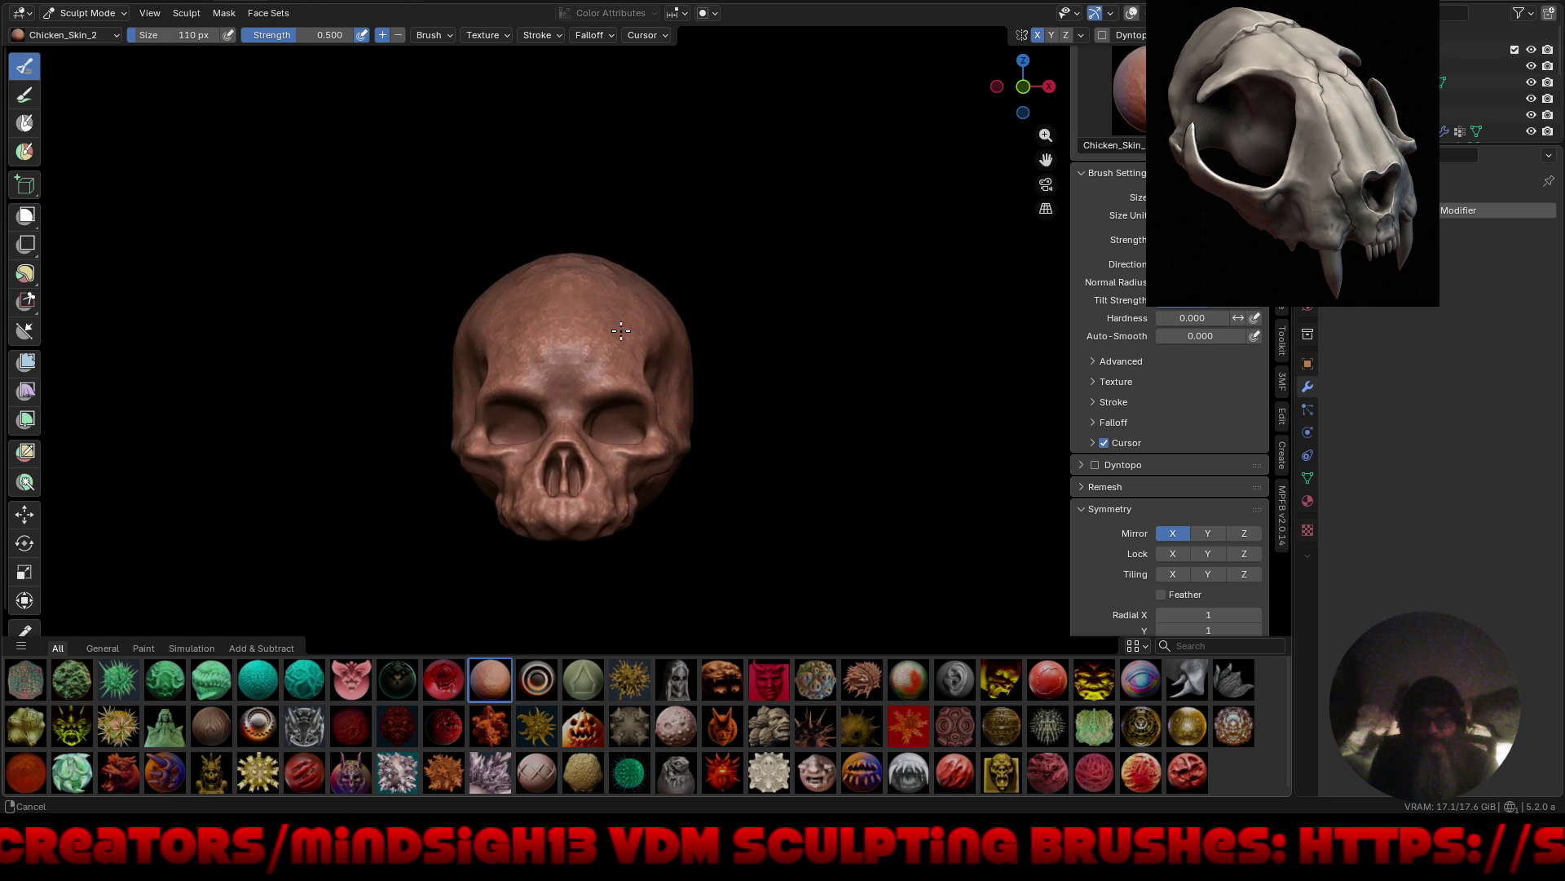
scroll(622, 330, up, 1)
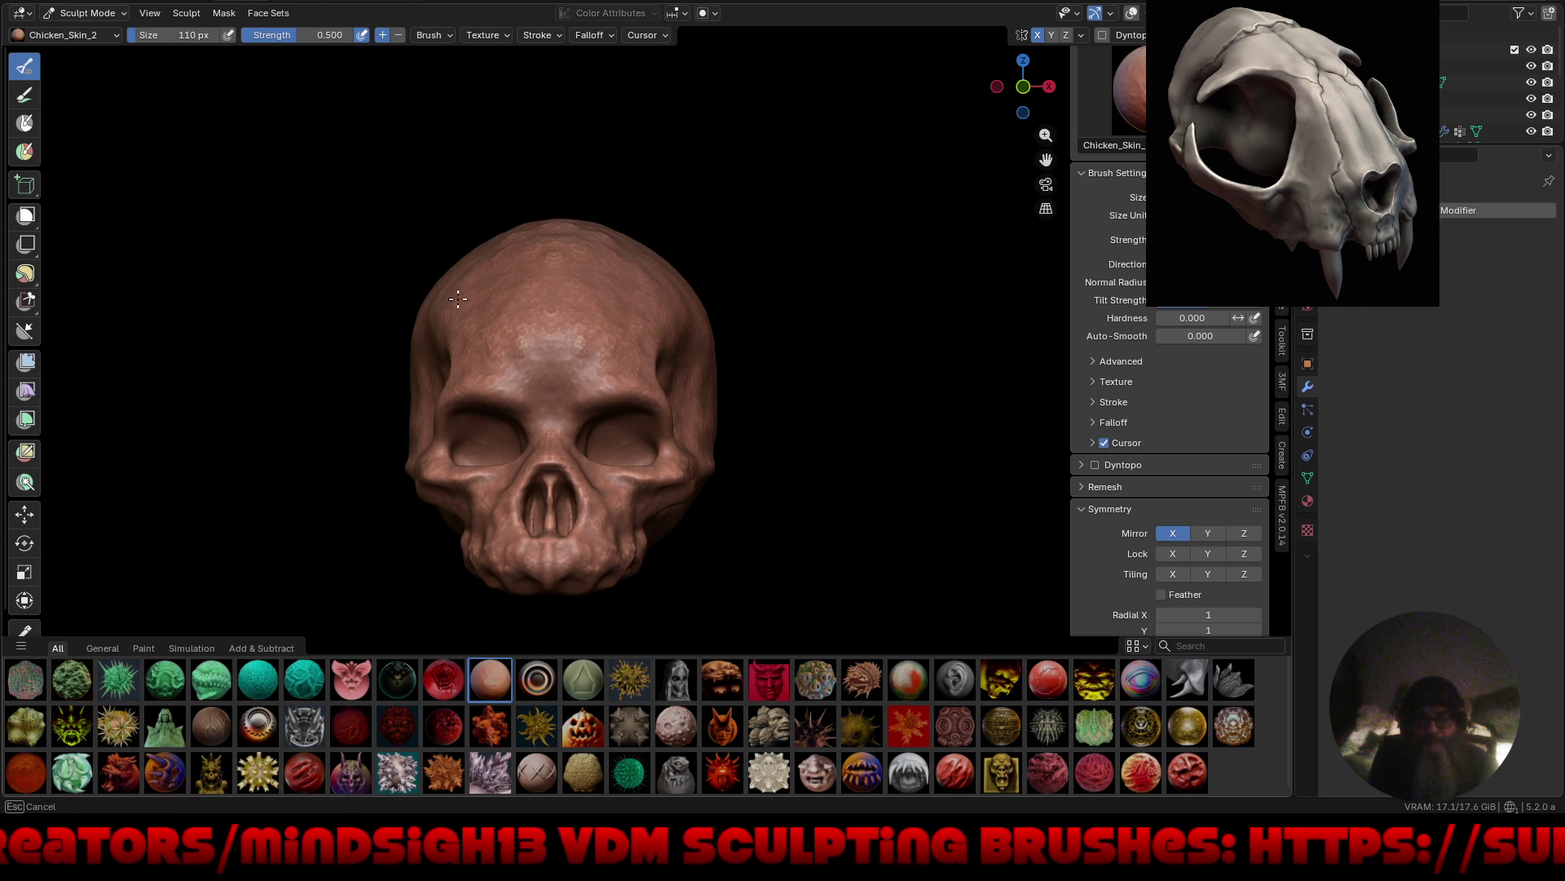
middle_drag(560, 359, 606, 323)
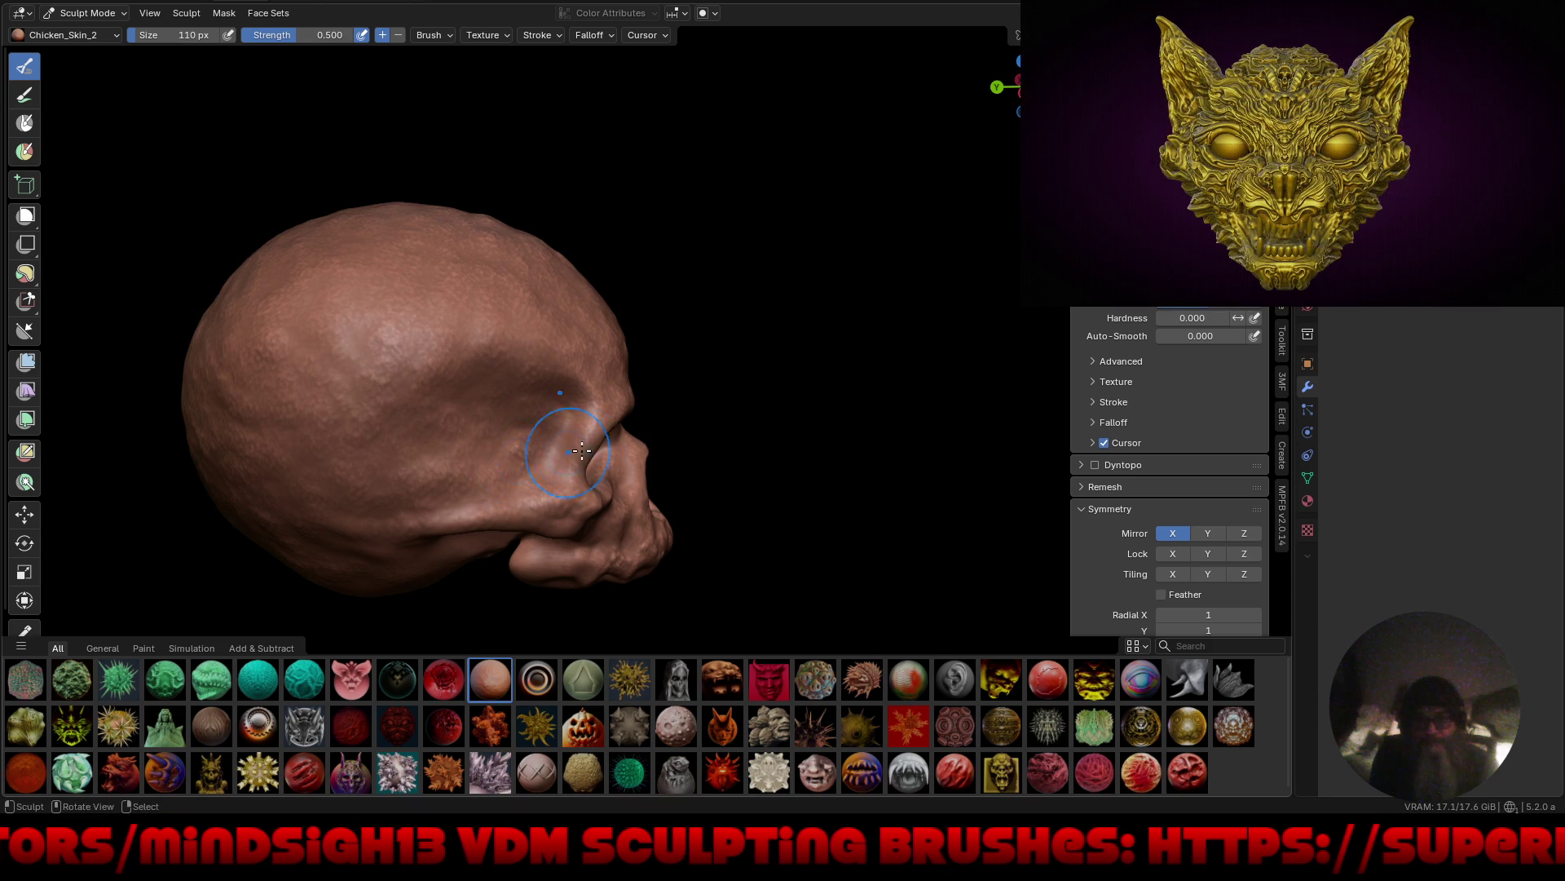
middle_drag(437, 279, 115, 396)
Inflate the whole skull slightly with the Inflate mesh filter.
click(36, 362)
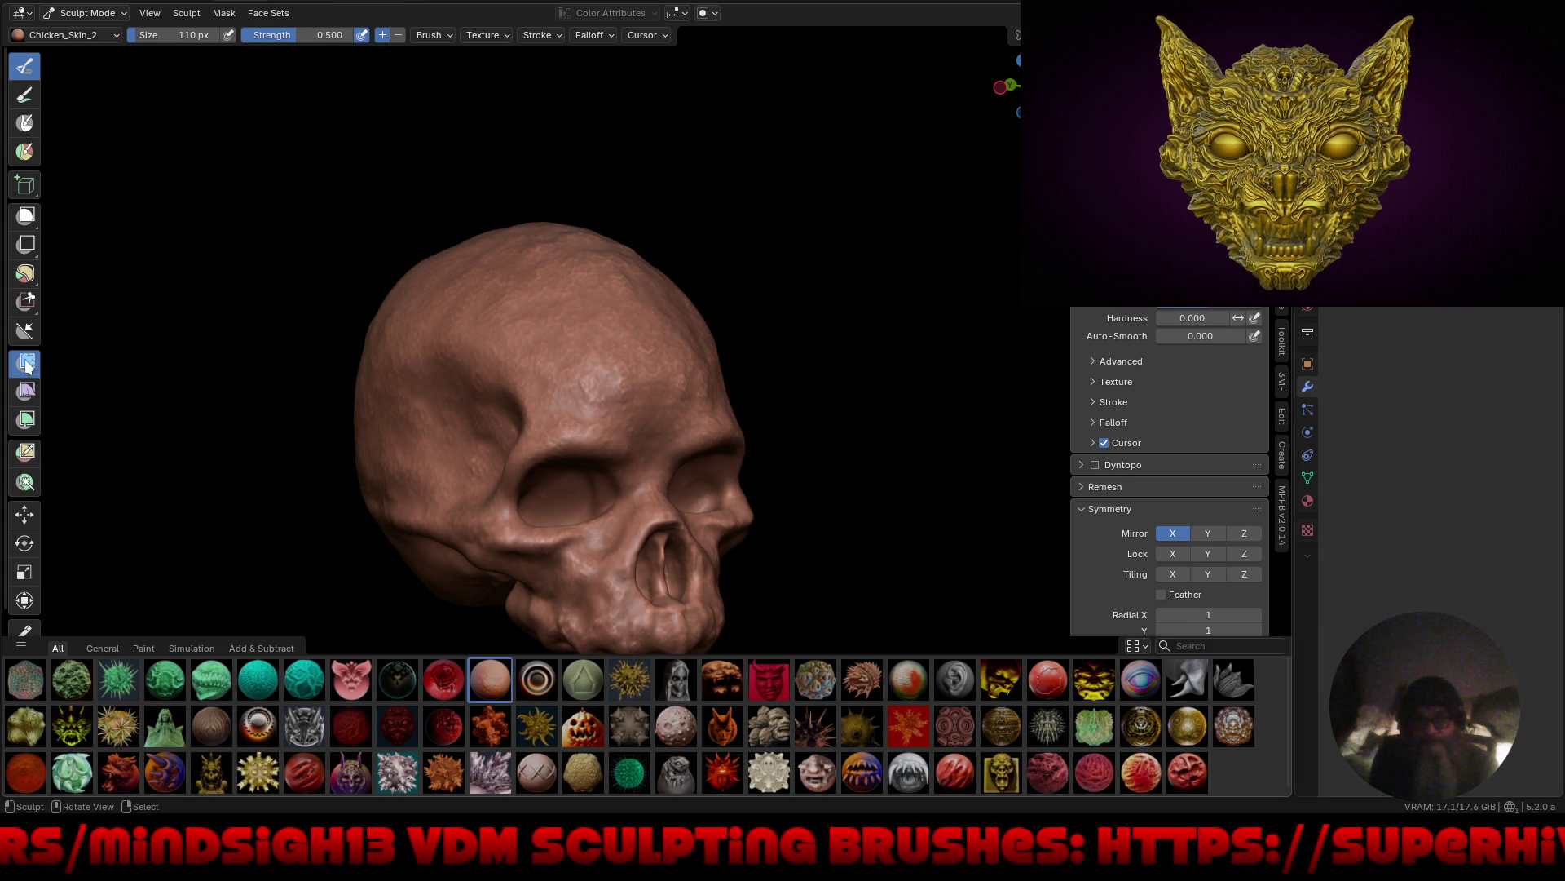
click(109, 36)
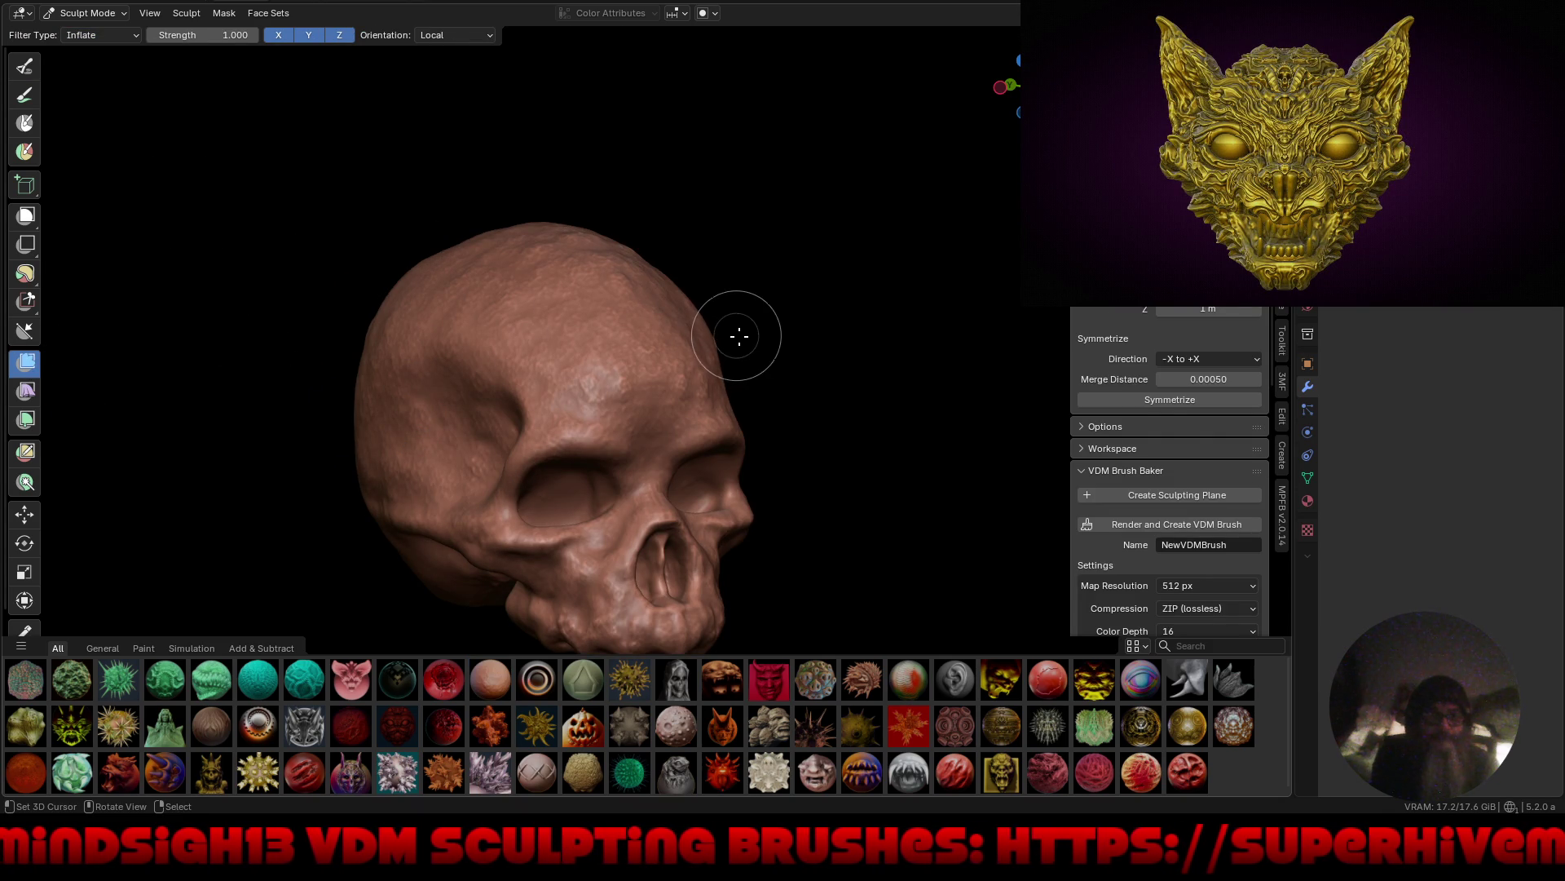
drag(740, 332, 742, 327)
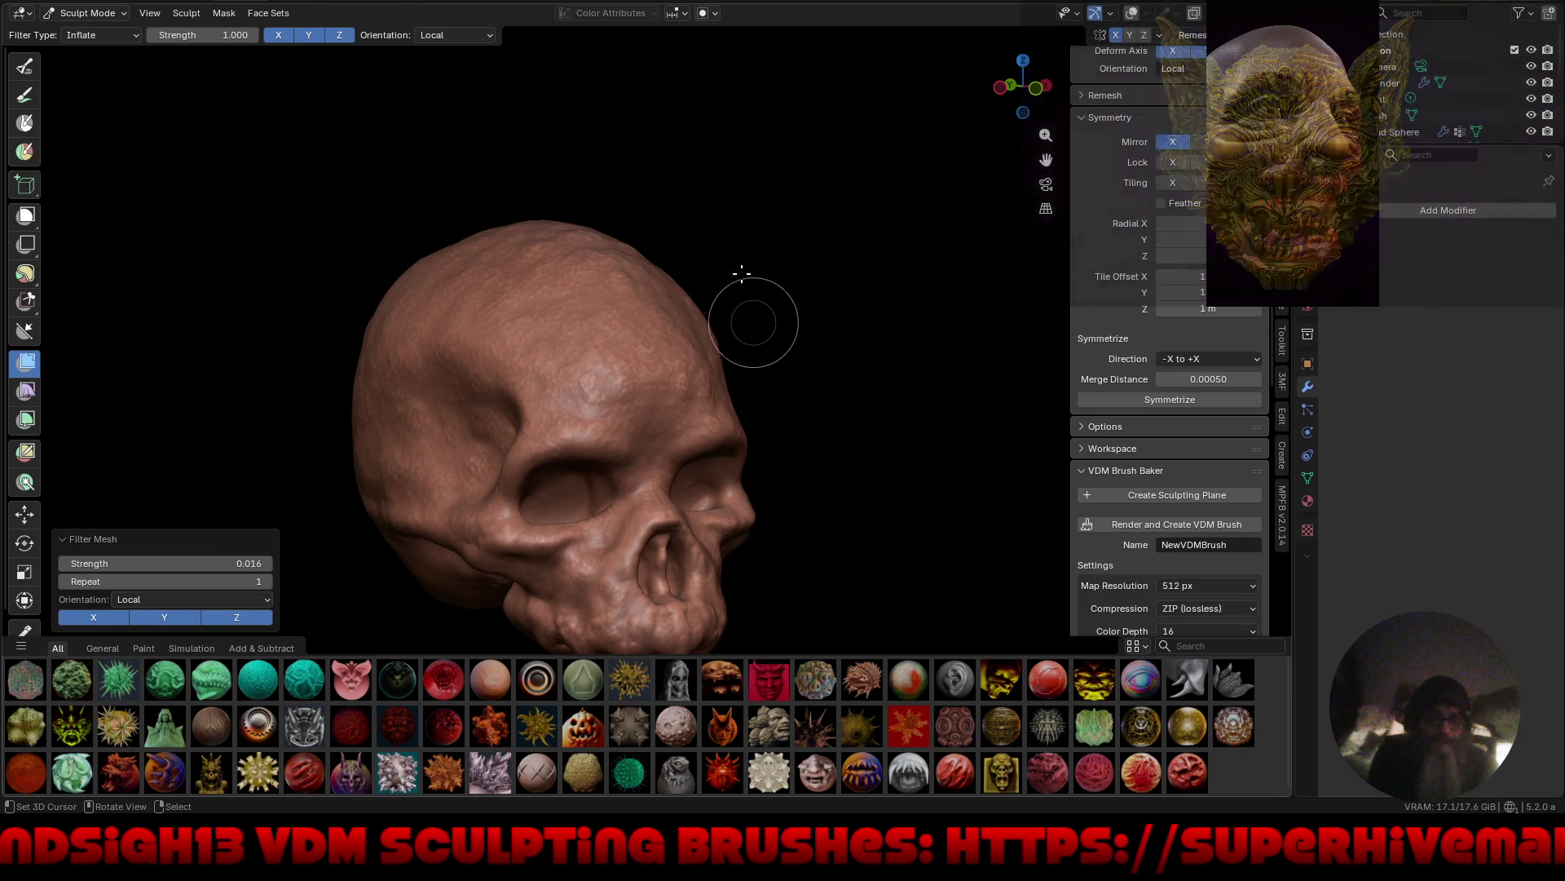
Change the mesh filter type to Smooth and soften the whole skull surface.
click(129, 35)
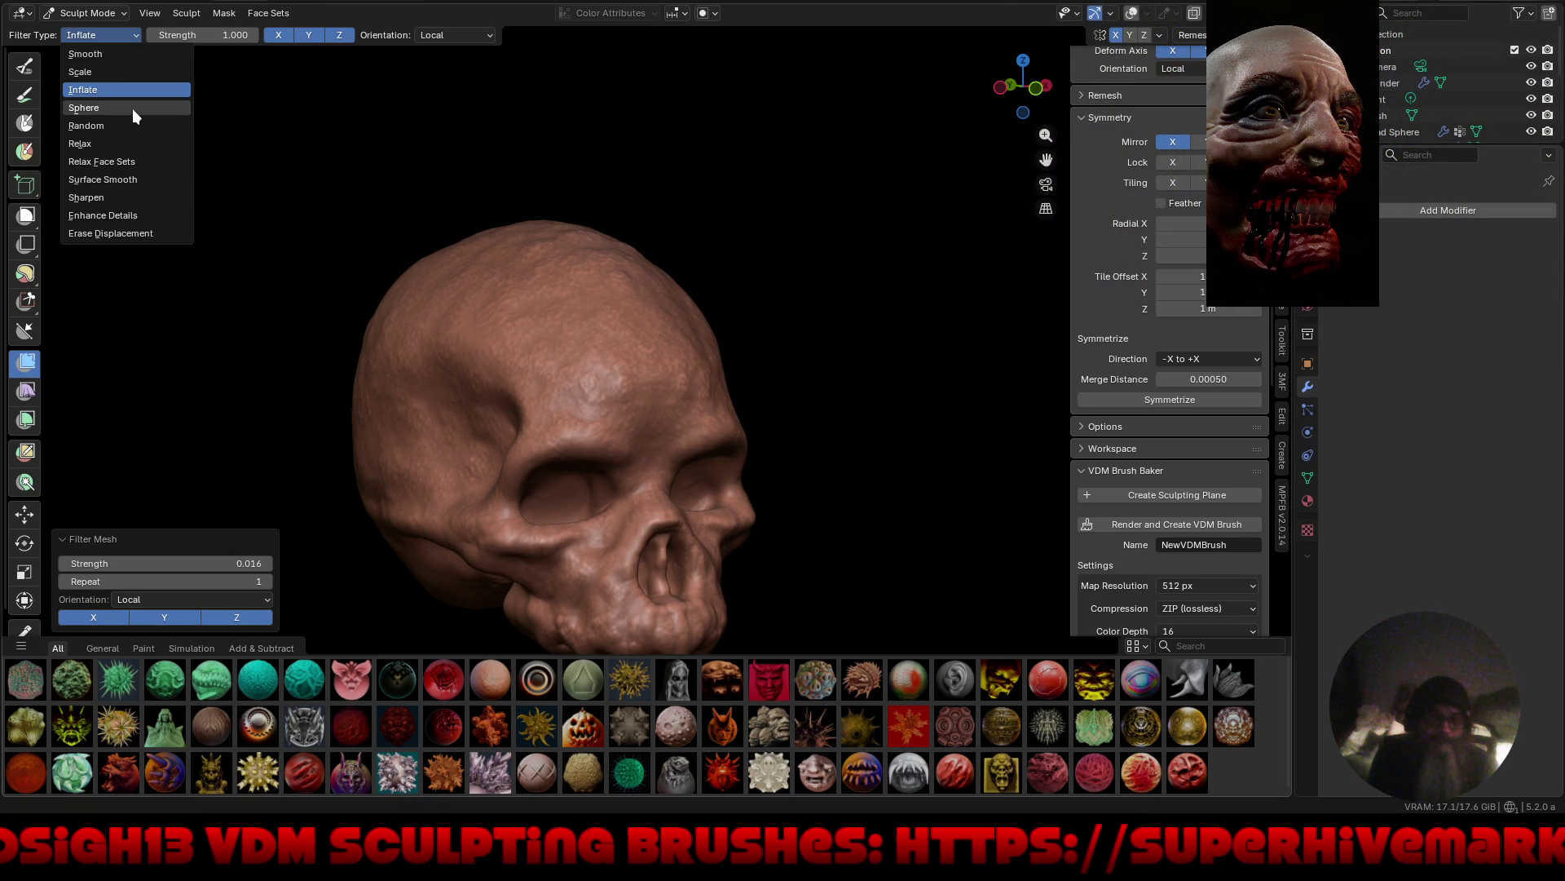
click(127, 56)
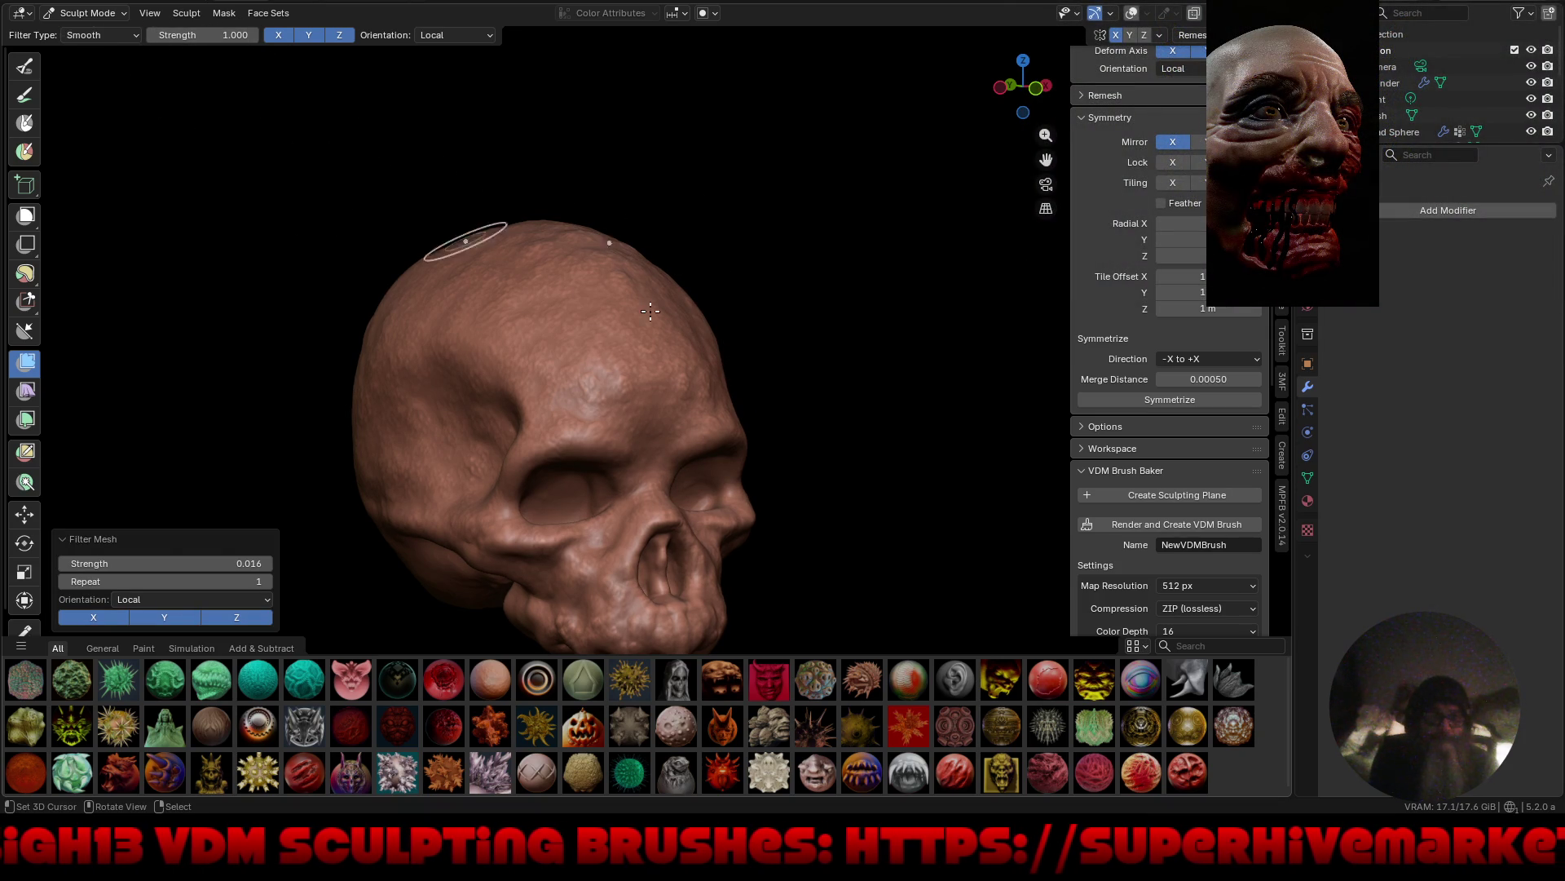
drag(786, 360, 879, 352)
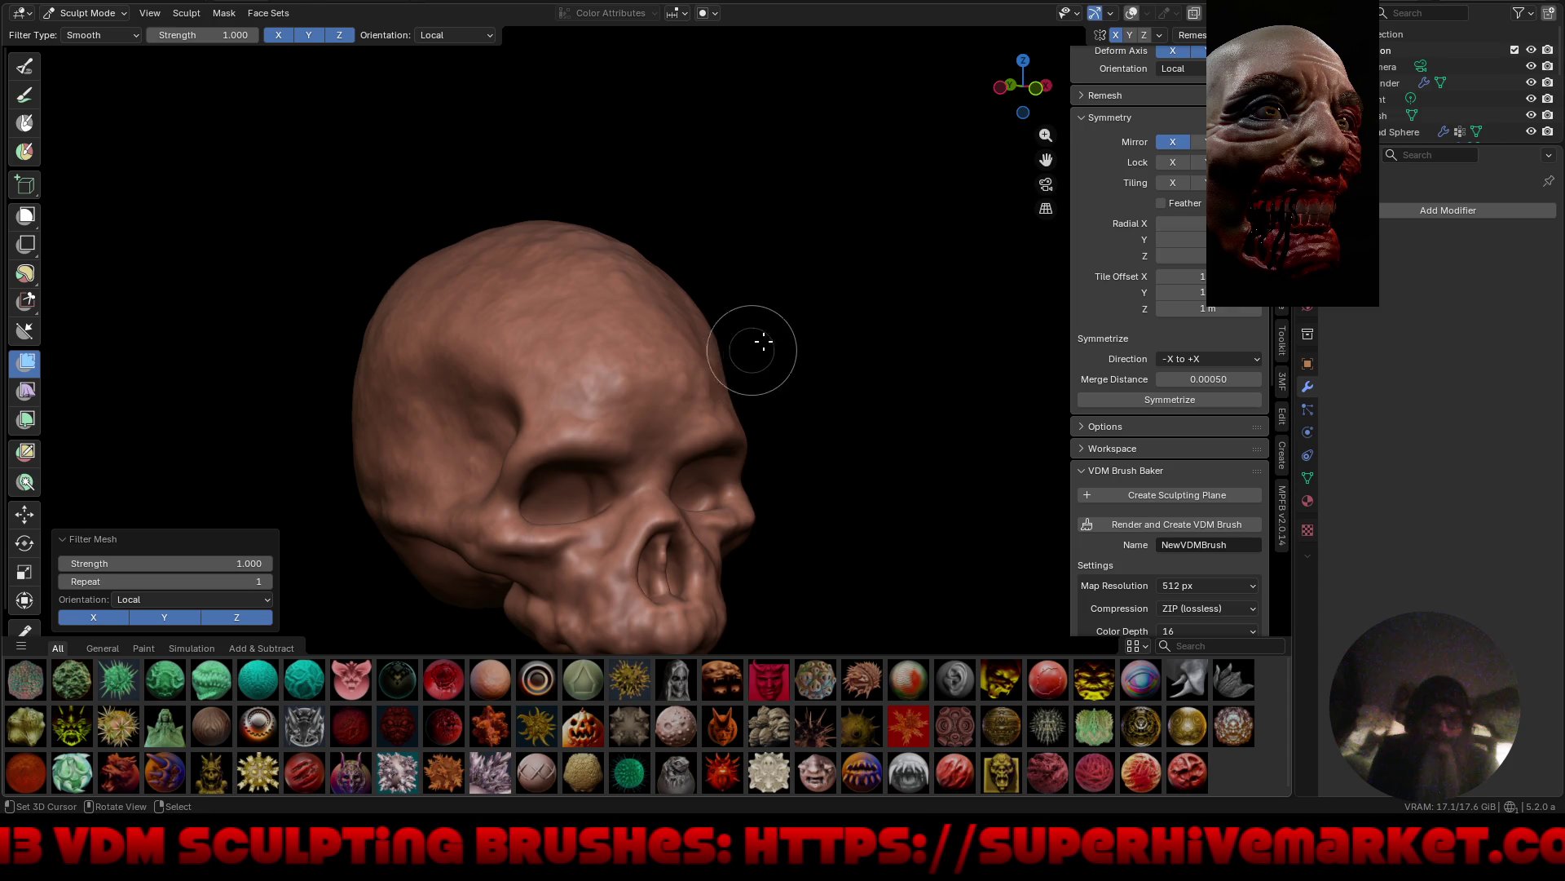
Return to a frontal view and switch to the Grab brush at 0.400 strength.
mouse_move(755, 343)
middle_down()
mouse_move(776, 378)
mouse_move(783, 359)
mouse_move(769, 325)
mouse_move(775, 394)
mouse_move(758, 419)
middle_up()
scroll(758, 419, up, 4)
mouse_move(717, 387)
middle_down()
mouse_move(692, 307)
mouse_move(731, 420)
mouse_move(668, 400)
mouse_move(701, 366)
mouse_move(709, 318)
mouse_move(683, 265)
mouse_move(684, 193)
middle_up()
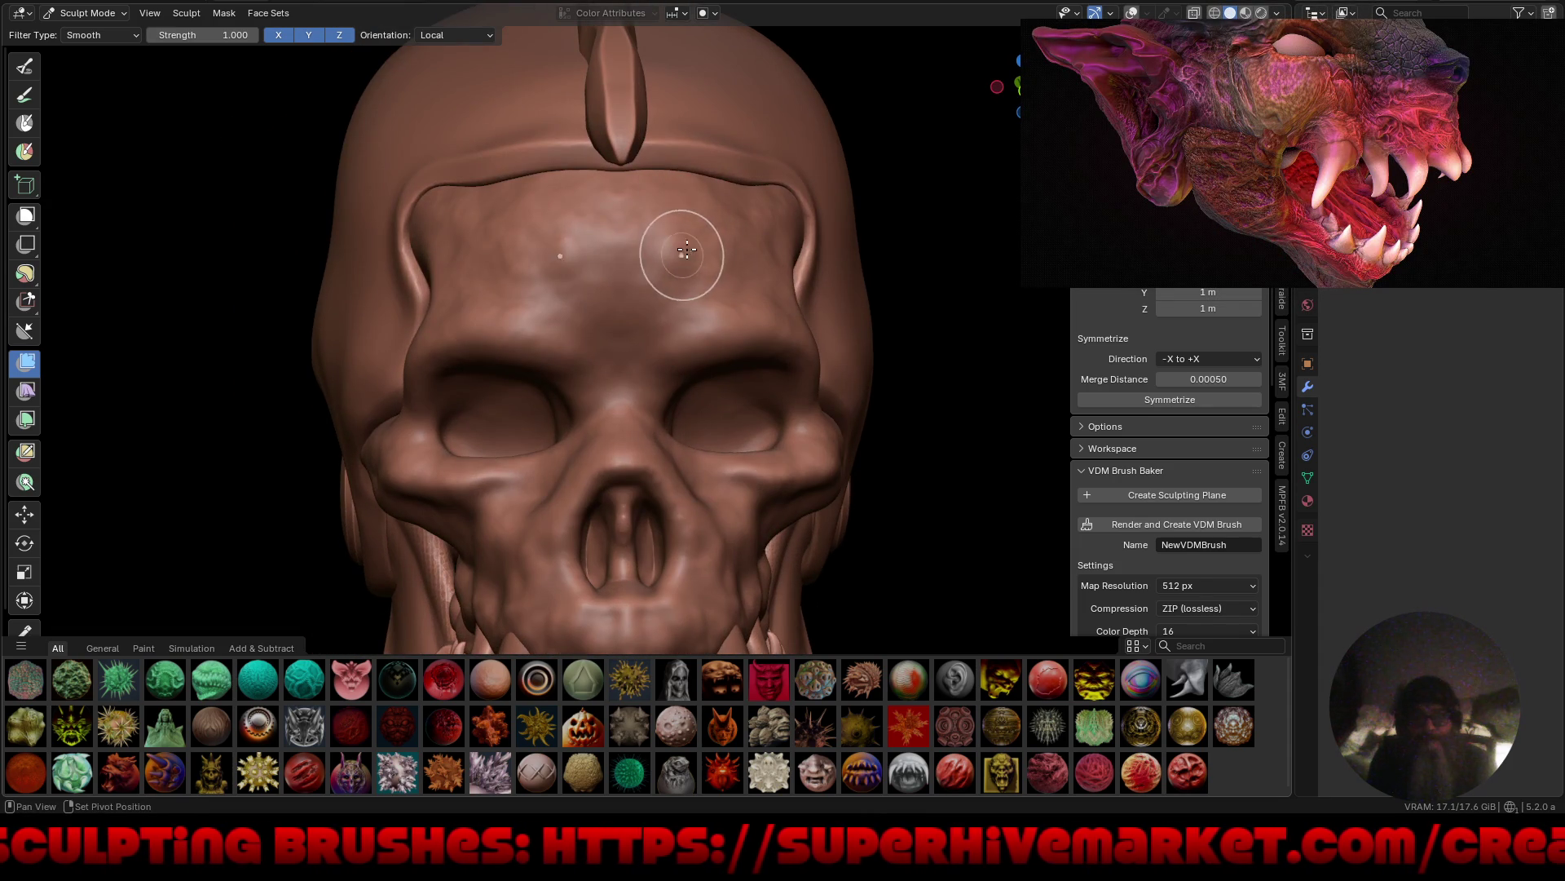
key(g)
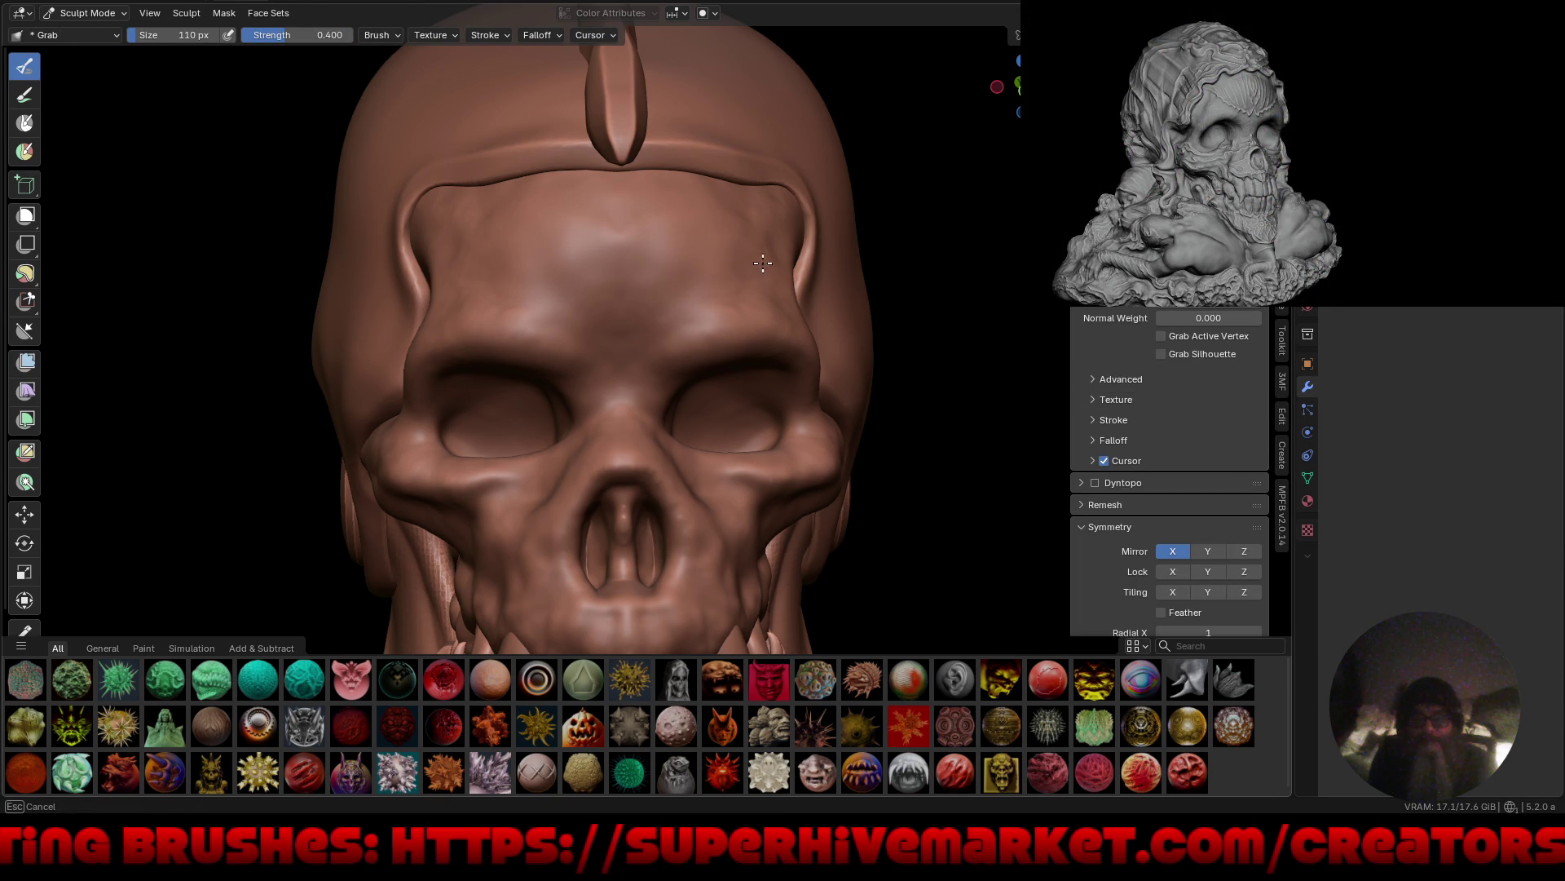
scroll(659, 328, down, 3)
mouse_move(659, 328)
middle_down()
mouse_move(765, 374)
mouse_move(699, 419)
mouse_move(745, 421)
mouse_move(702, 423)
mouse_move(733, 423)
mouse_move(720, 419)
mouse_move(775, 381)
mouse_move(710, 443)
mouse_move(740, 495)
mouse_move(734, 458)
mouse_move(721, 477)
mouse_move(824, 433)
mouse_move(700, 457)
middle_up()
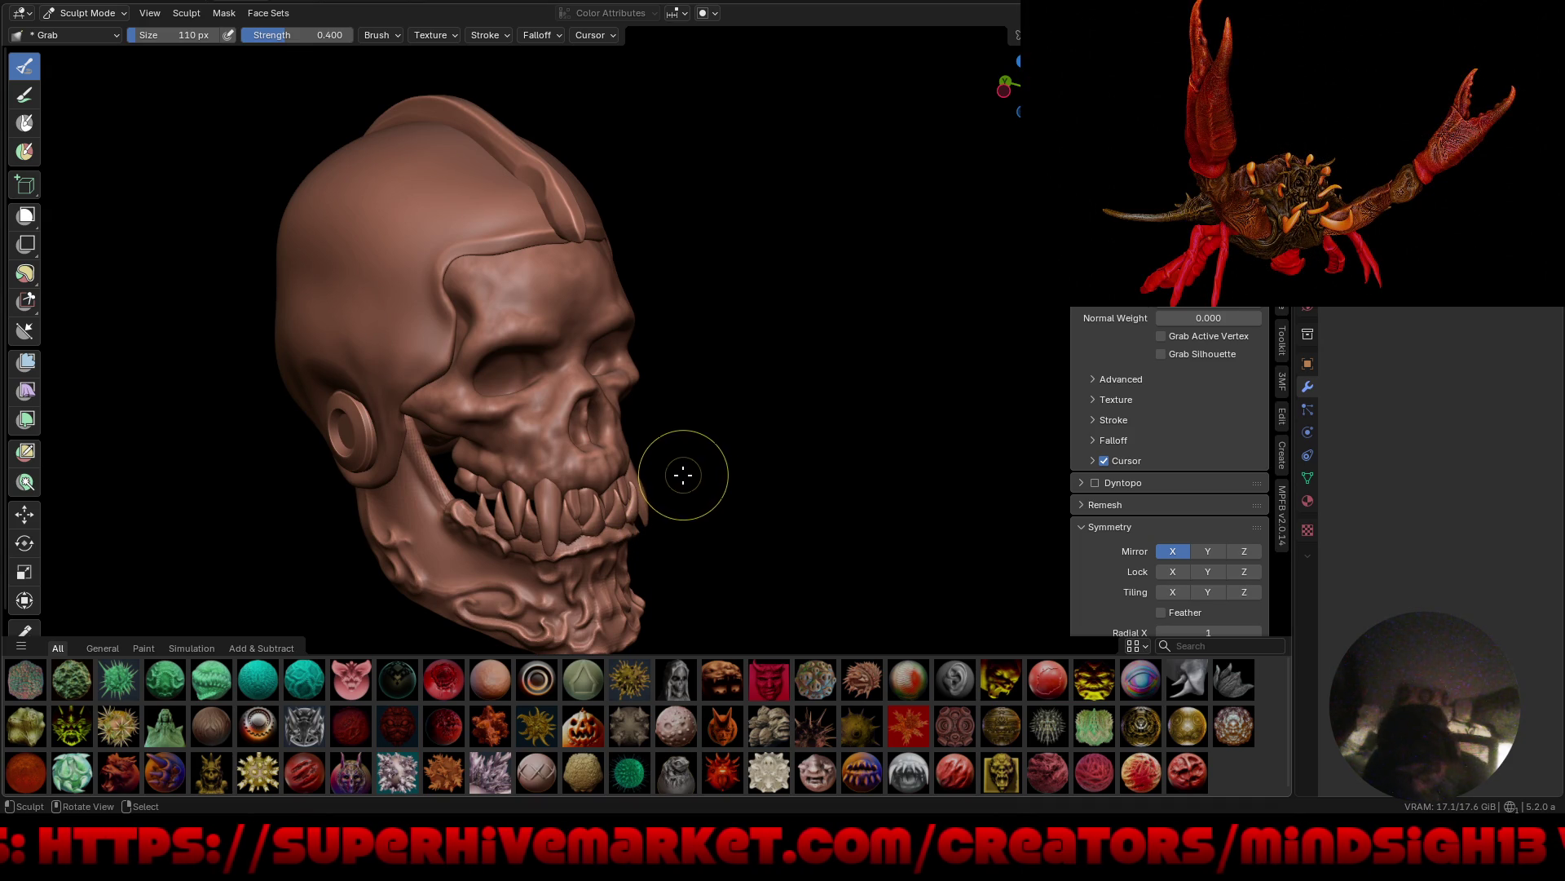
mouse_move(717, 430)
middle_down()
mouse_move(758, 464)
mouse_move(804, 433)
mouse_move(748, 512)
mouse_move(664, 506)
mouse_move(810, 500)
mouse_move(782, 530)
mouse_move(688, 570)
mouse_move(766, 541)
mouse_move(755, 530)
mouse_move(810, 500)
mouse_move(758, 524)
mouse_move(678, 471)
mouse_move(786, 521)
mouse_move(759, 516)
middle_up()
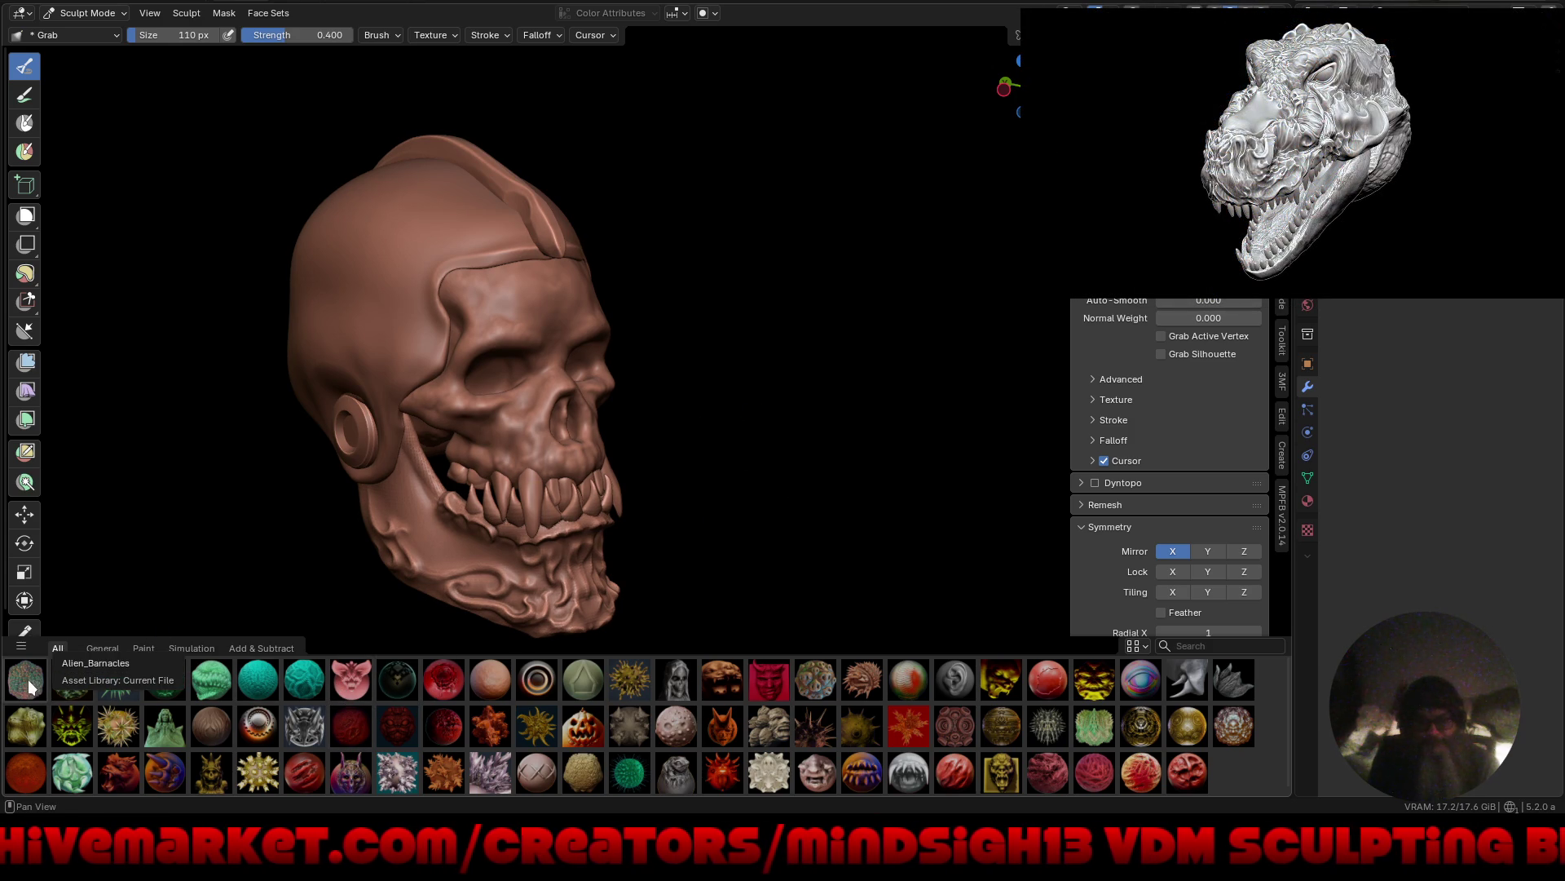
Pick the Alien_Barnacles brush at 0.194 strength and stamp barnacles on the skull's upper-left.
click(26, 683)
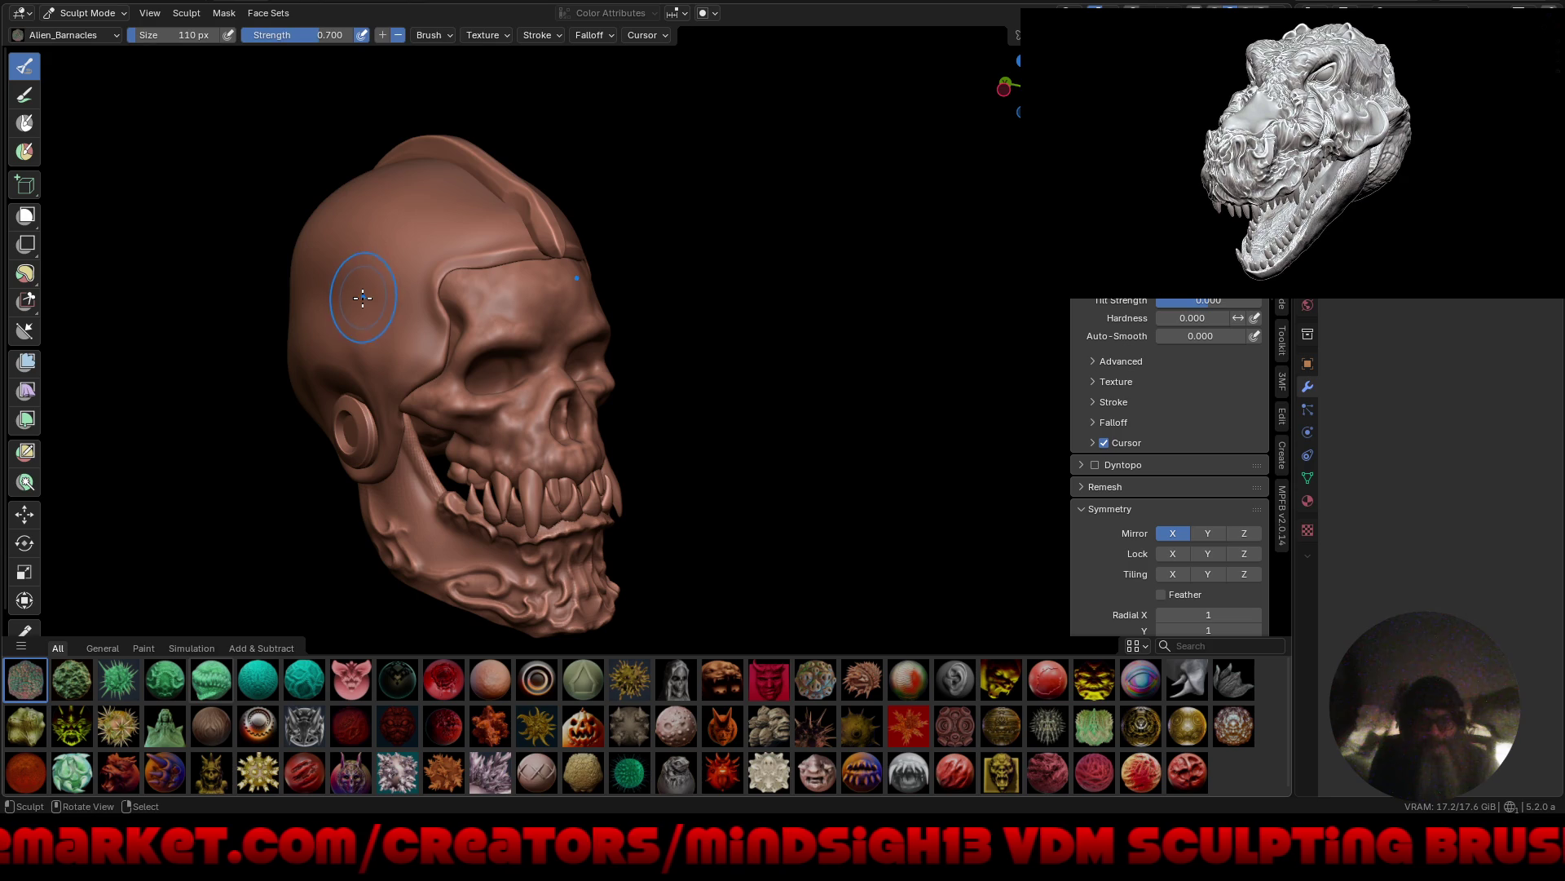
key(shift+f)
click(334, 251)
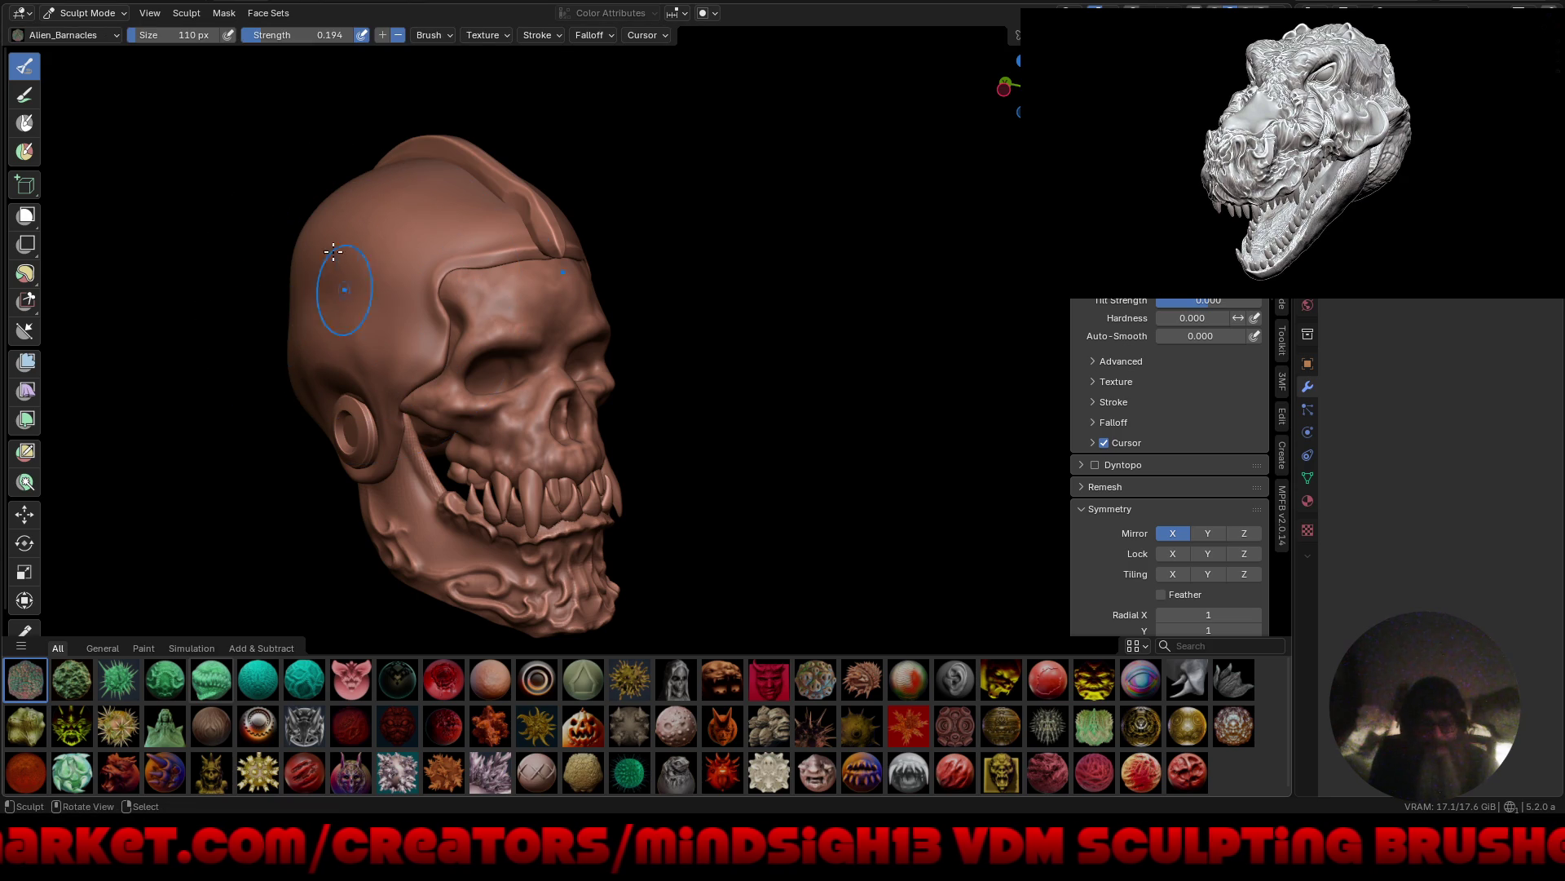
drag(333, 251, 334, 420)
Spread barnacle texture over the upper cranium and beside the crest.
mouse_move(334, 420)
middle_down()
mouse_move(408, 343)
mouse_move(618, 379)
middle_up()
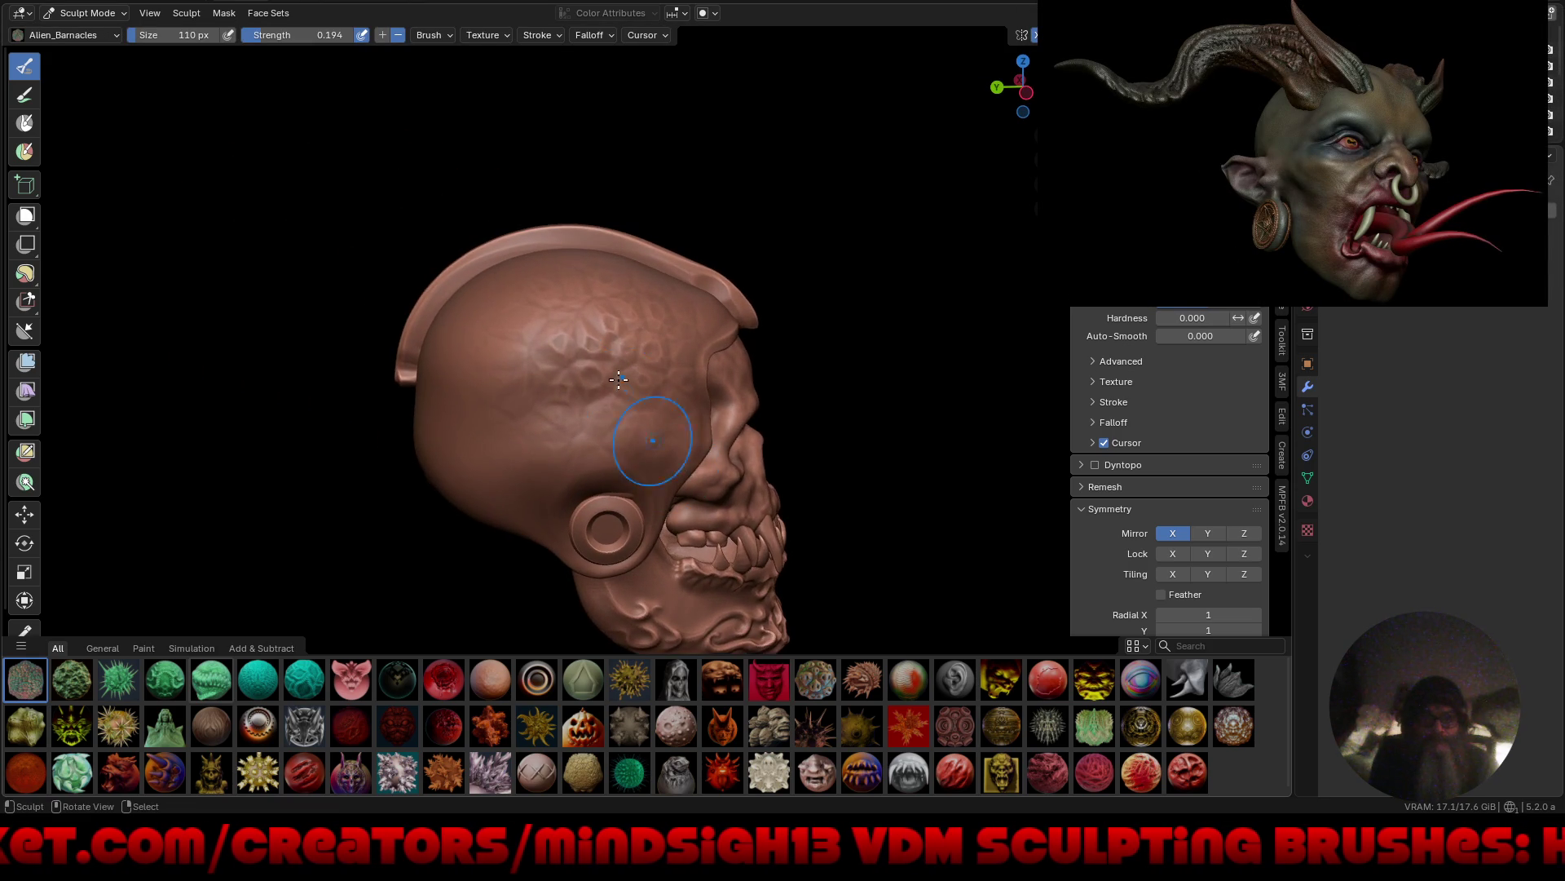
mouse_move(619, 379)
mouse_down()
mouse_move(456, 350)
mouse_move(503, 499)
mouse_move(465, 489)
mouse_move(552, 379)
mouse_up()
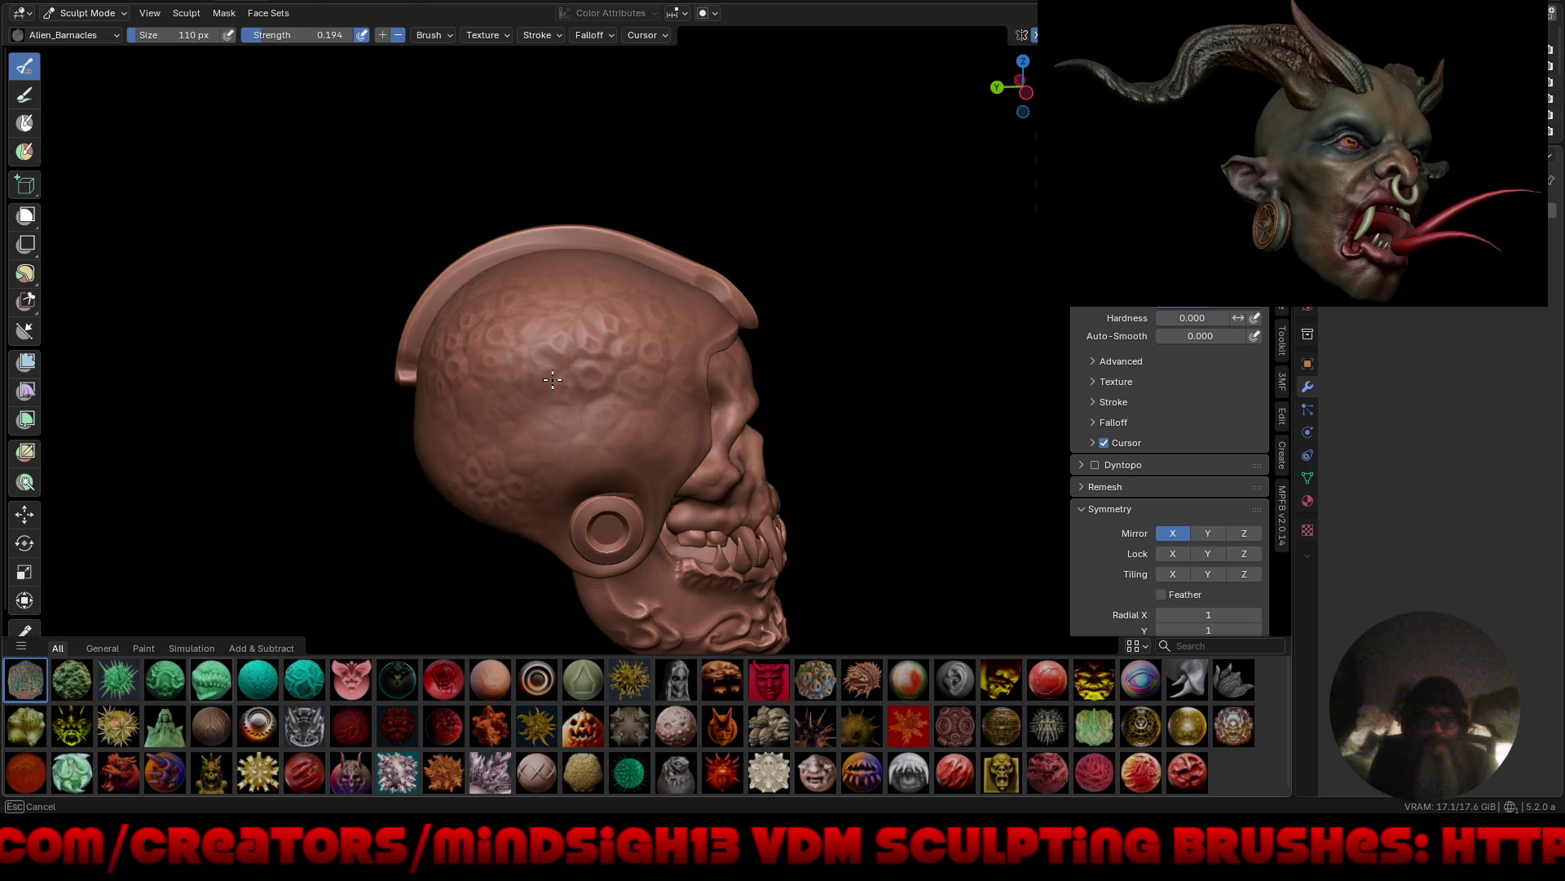
middle_drag(598, 407, 686, 462)
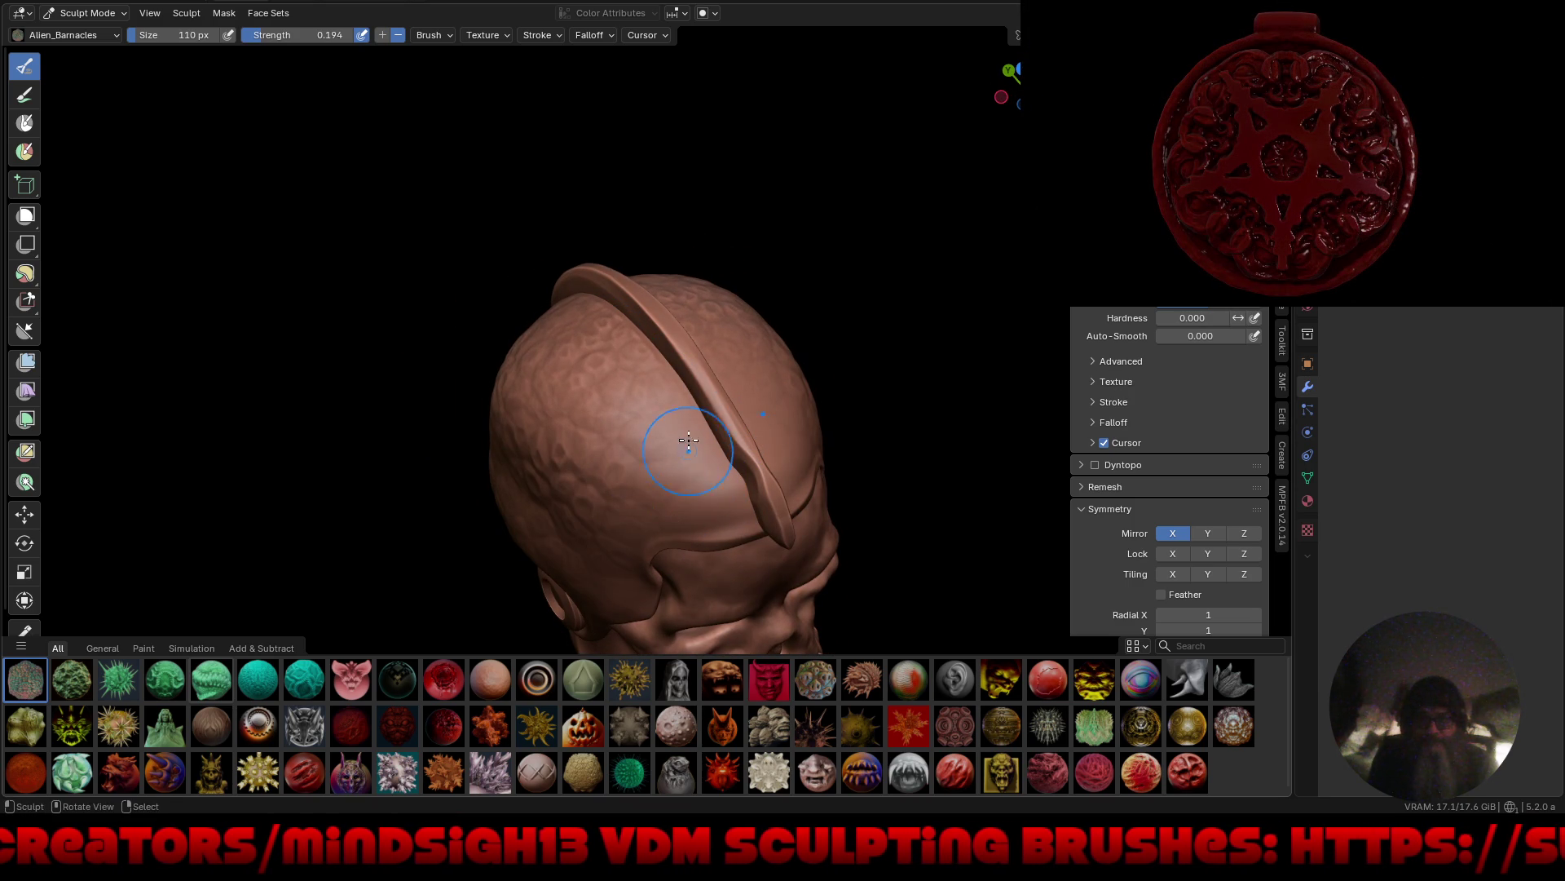
drag(730, 554, 747, 585)
mouse_move(747, 585)
middle_down()
mouse_move(627, 438)
mouse_move(689, 343)
mouse_move(660, 269)
middle_up()
scroll(677, 497, down, 3)
scroll(627, 439, up, 4)
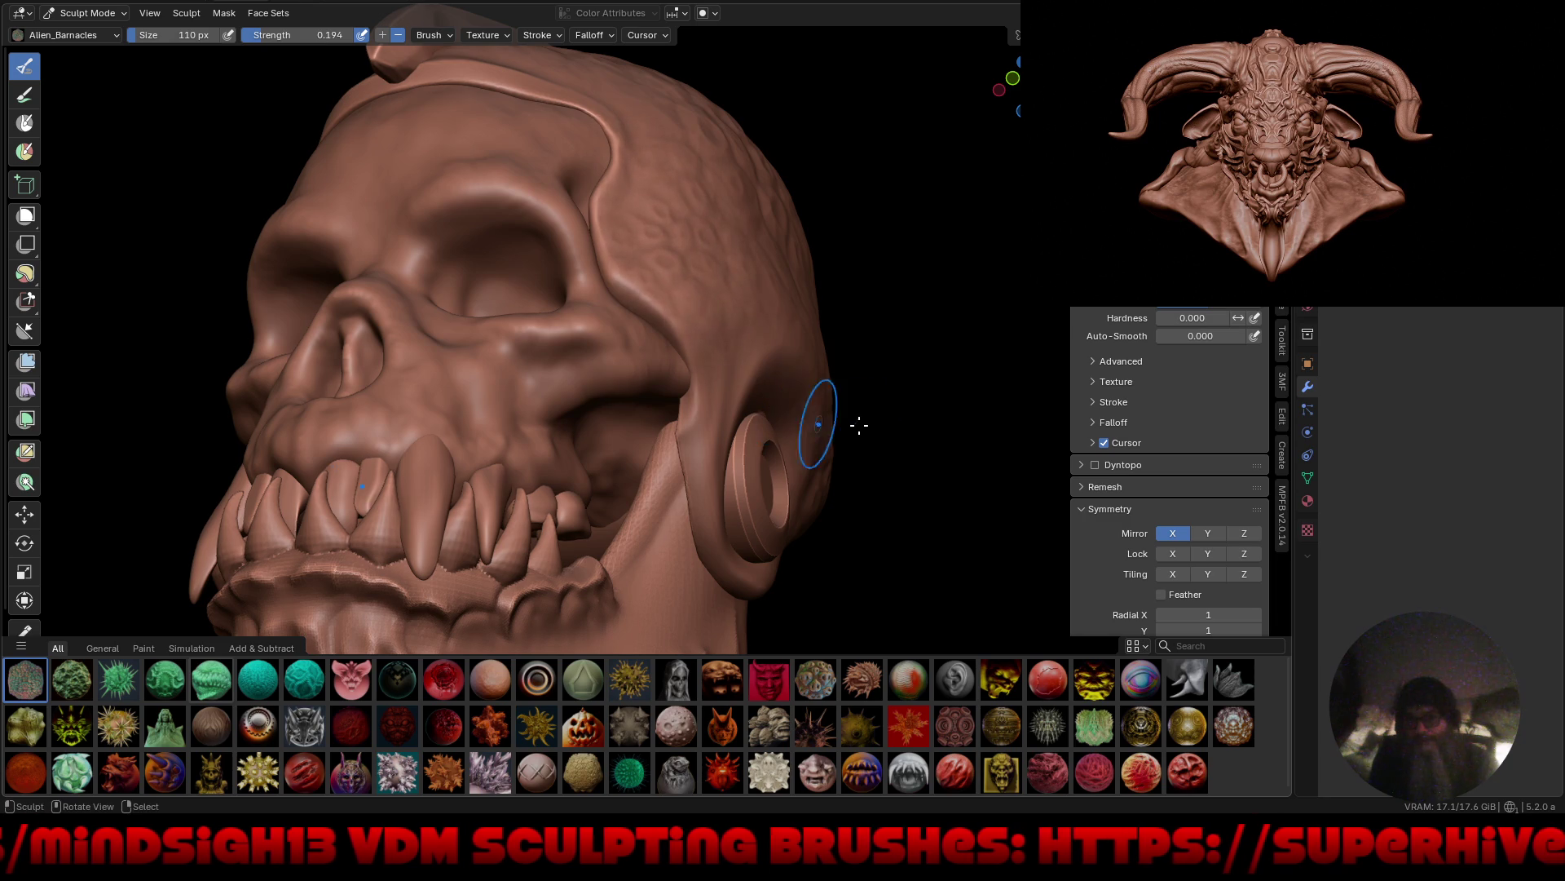
Add more barnacle texture along the side of the cranium.
mouse_move(859, 425)
middle_down()
mouse_move(747, 457)
mouse_move(778, 426)
mouse_move(717, 398)
middle_up()
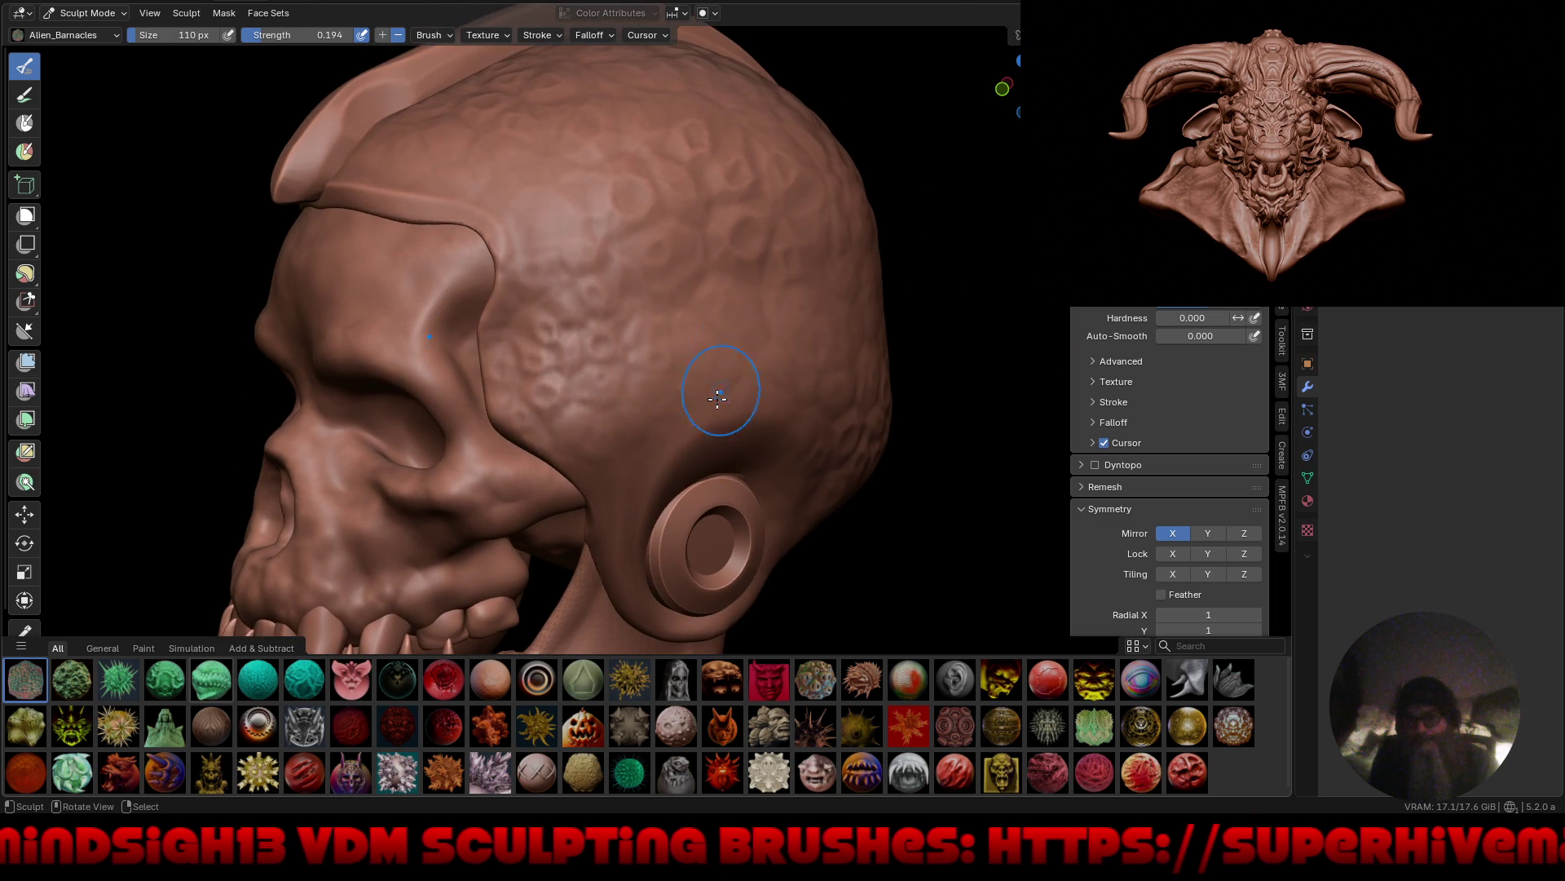
drag(709, 341, 775, 463)
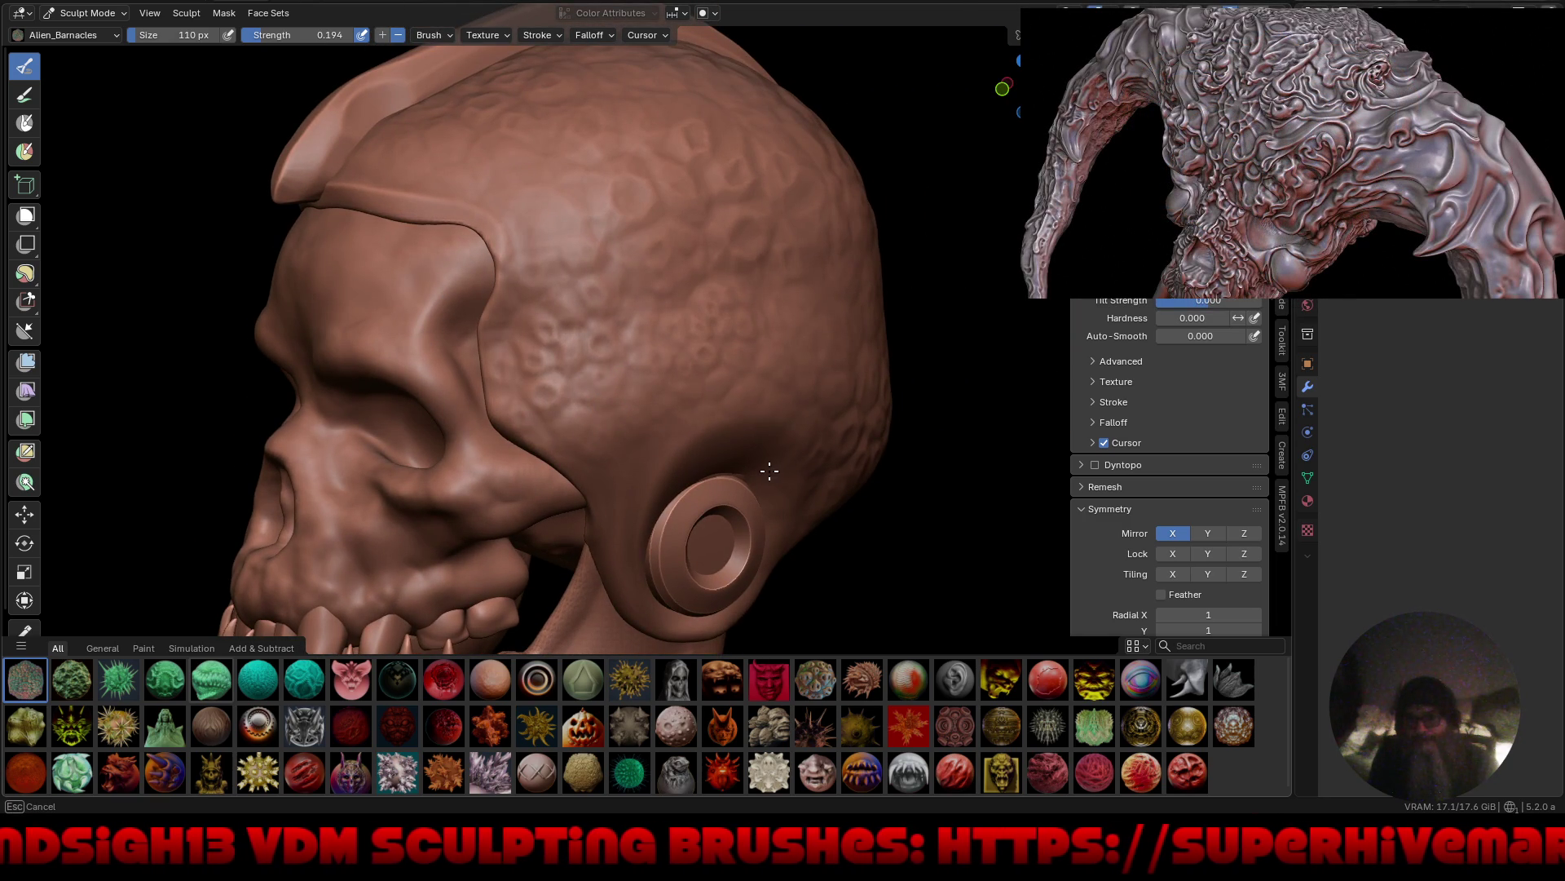
scroll(721, 416, down, 5)
mouse_move(717, 489)
middle_down()
mouse_move(761, 514)
mouse_move(755, 444)
mouse_move(747, 477)
mouse_move(800, 489)
mouse_move(803, 461)
middle_up()
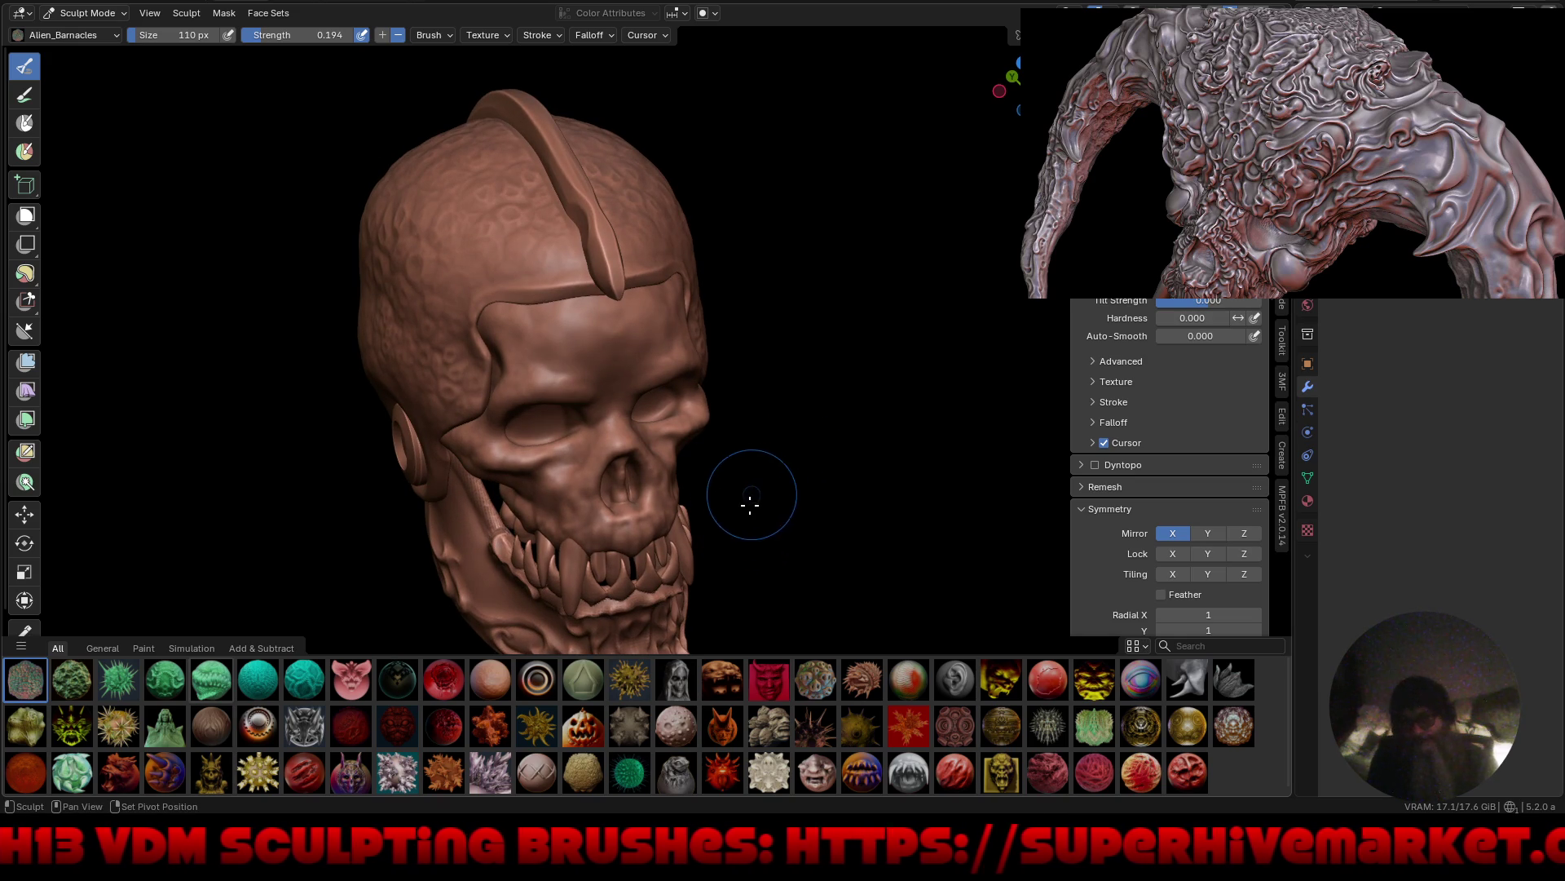
mouse_move(773, 460)
middle_down()
mouse_move(793, 465)
mouse_move(748, 408)
mouse_move(769, 443)
mouse_move(717, 433)
middle_up()
scroll(571, 367, up, 3)
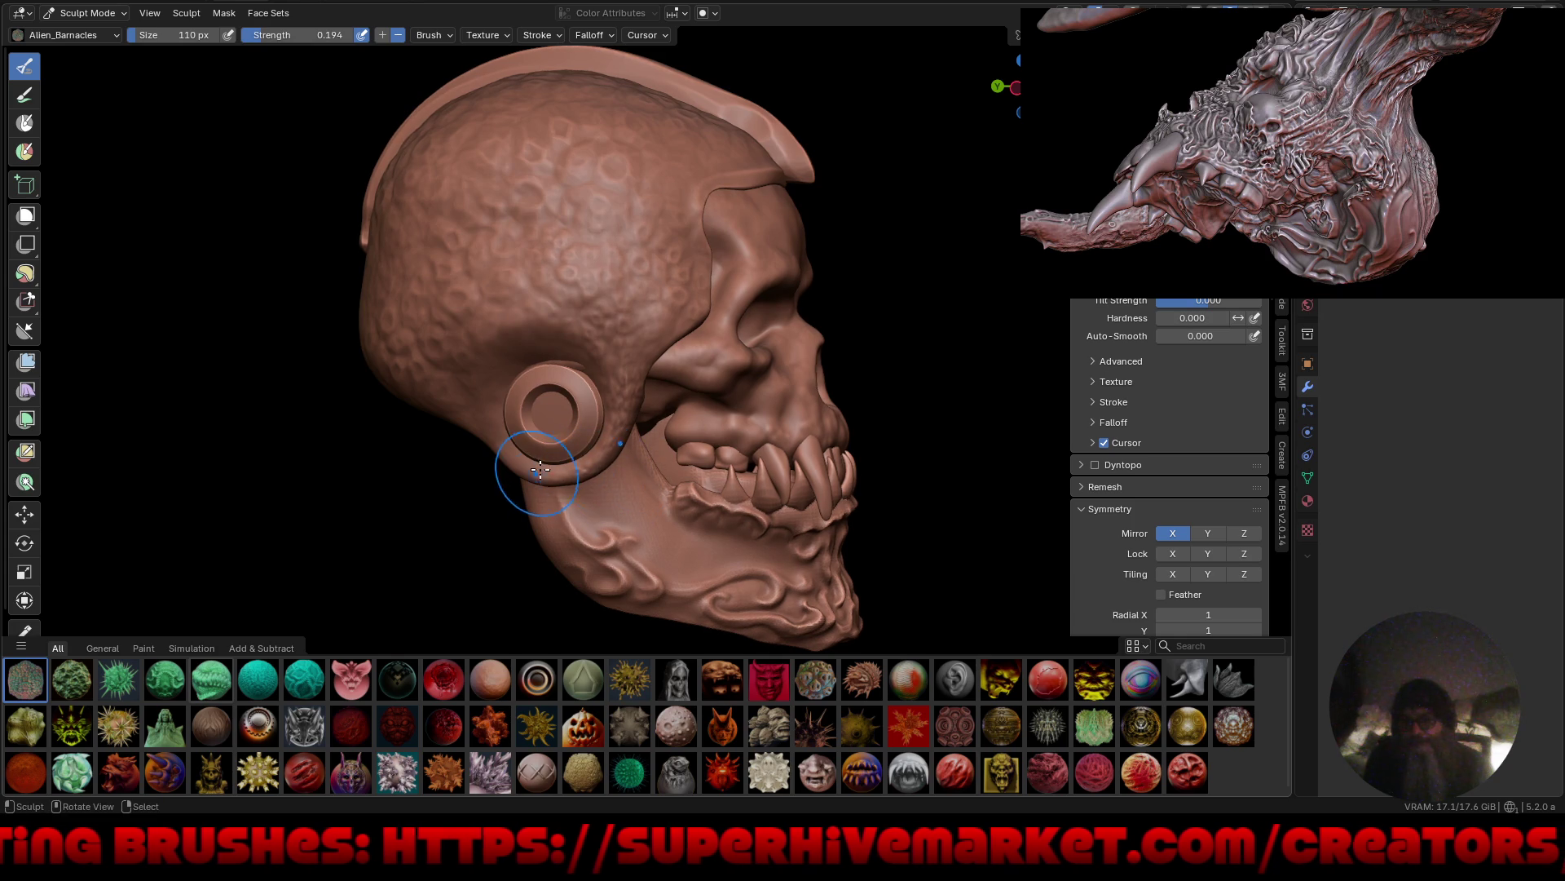
Sculpt barnacle texture near the ear ring, then check the forehead close-up.
drag(518, 465, 554, 494)
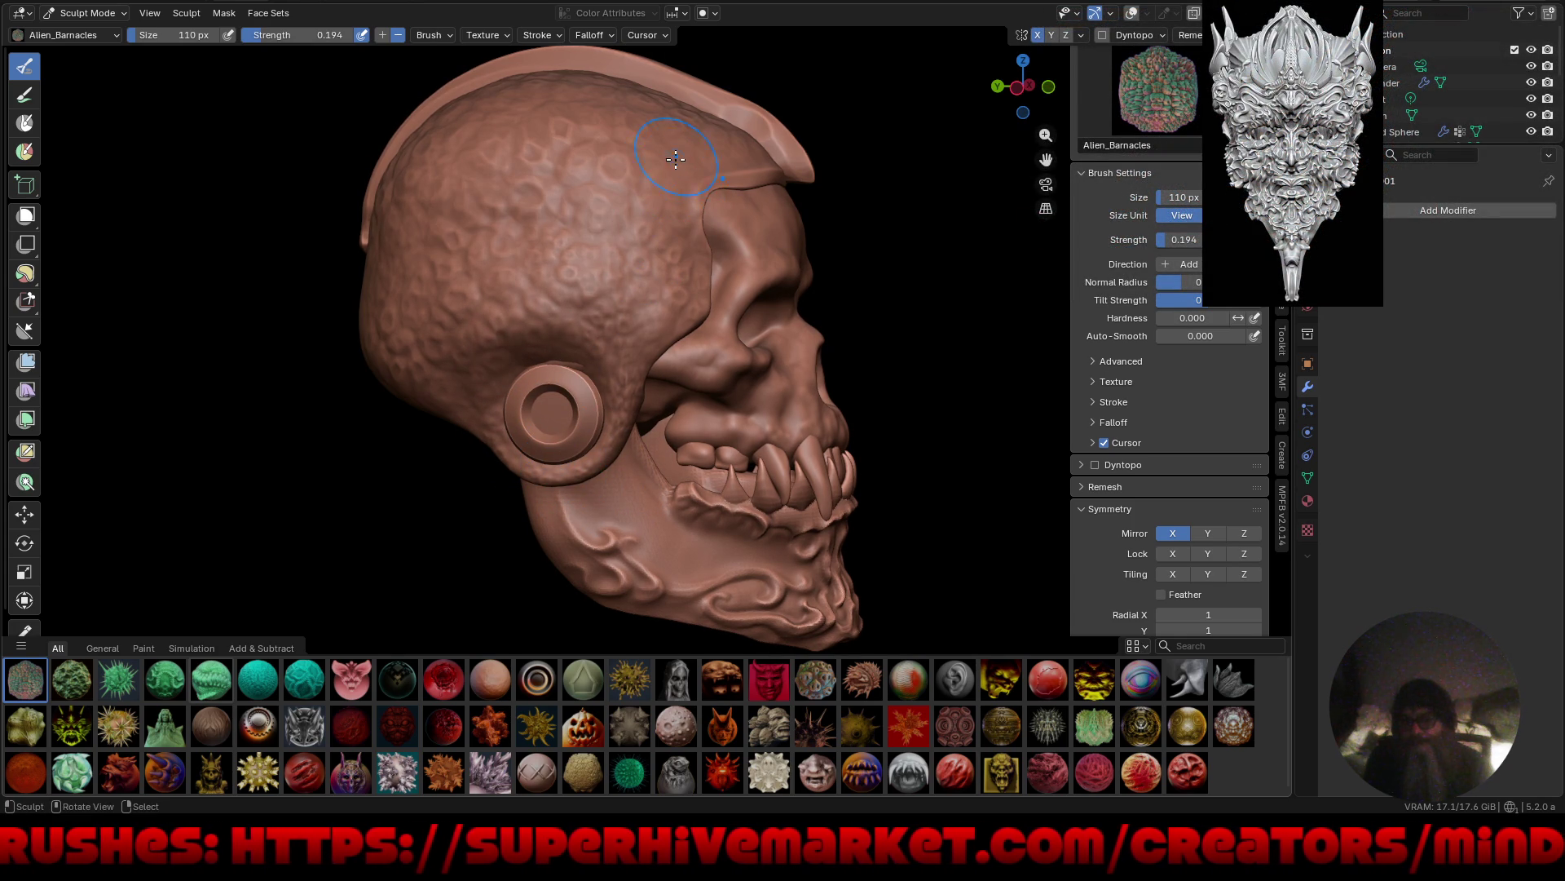
mouse_move(757, 188)
middle_down()
mouse_move(664, 192)
mouse_move(622, 423)
mouse_move(524, 423)
mouse_move(670, 504)
mouse_move(701, 489)
mouse_move(738, 521)
middle_up()
scroll(725, 456, up, 5)
middle_drag(691, 302, 741, 424)
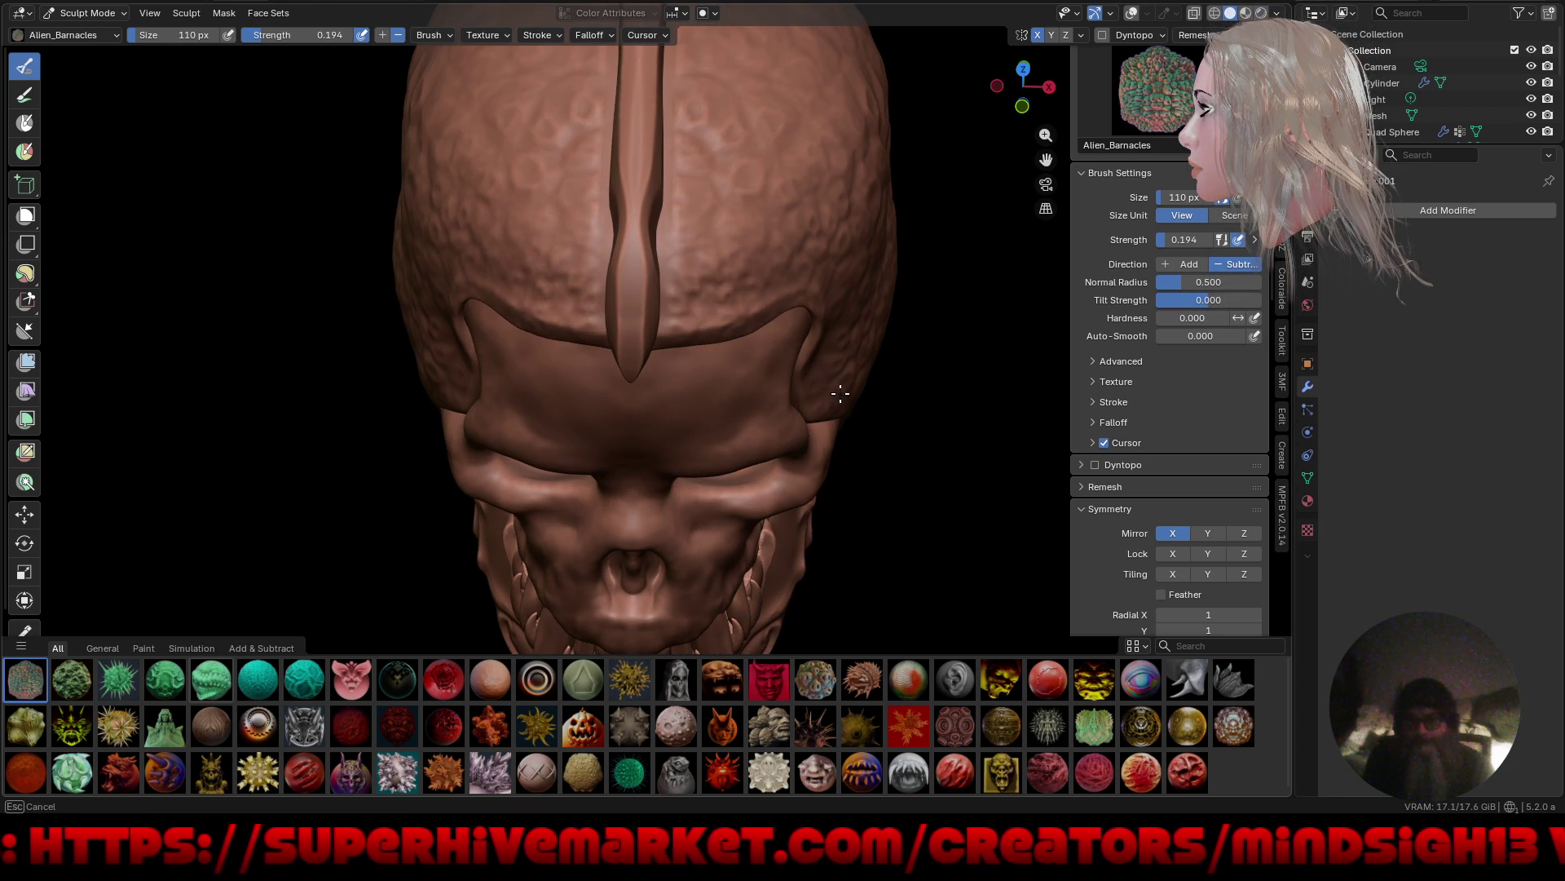
middle_drag(715, 222, 798, 369)
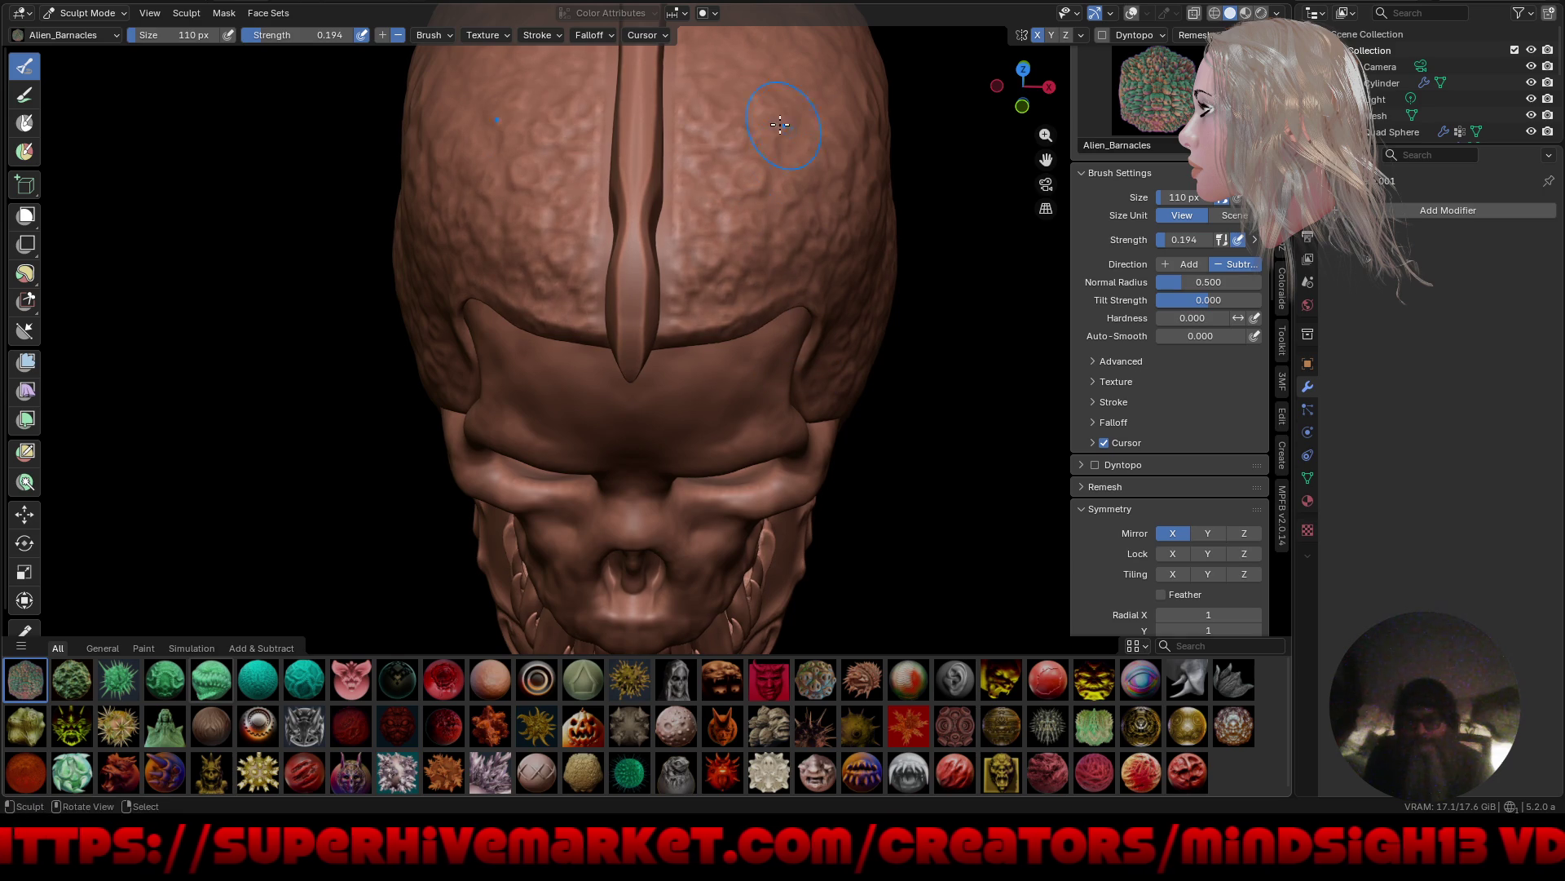
scroll(759, 373, down, 5)
mouse_move(832, 531)
middle_down()
mouse_move(648, 488)
mouse_move(748, 440)
mouse_move(839, 458)
mouse_move(765, 448)
mouse_move(818, 423)
mouse_move(834, 482)
mouse_move(723, 492)
mouse_move(723, 477)
middle_up()
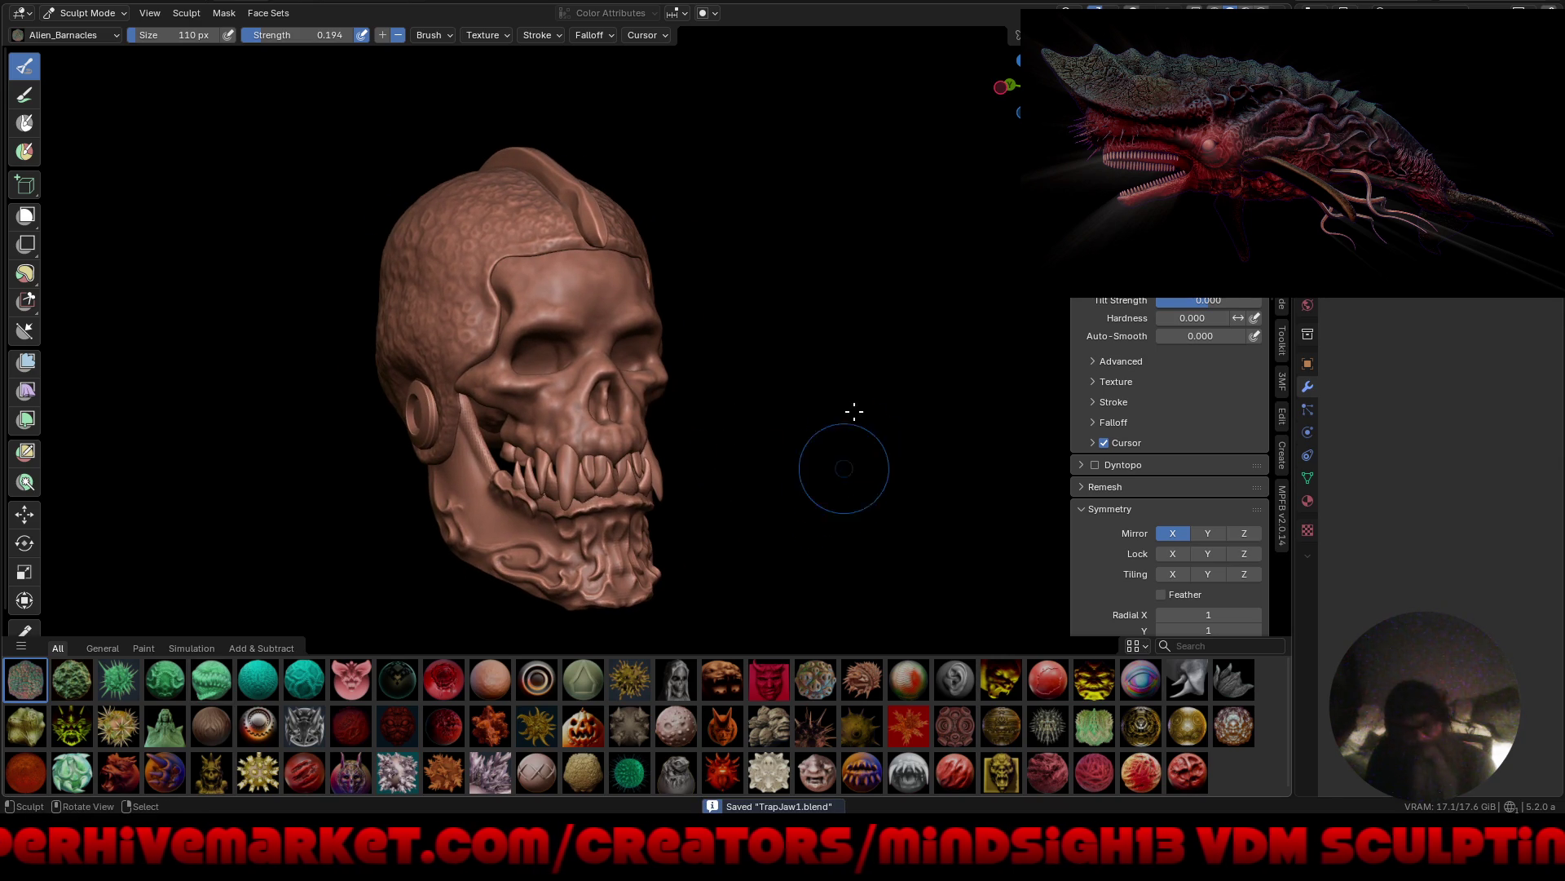
Save TrapJaw1.blend and switch the viewport shading to the olive-green MatCap.
key(ctrl+s)
click(1280, 13)
click(1230, 483)
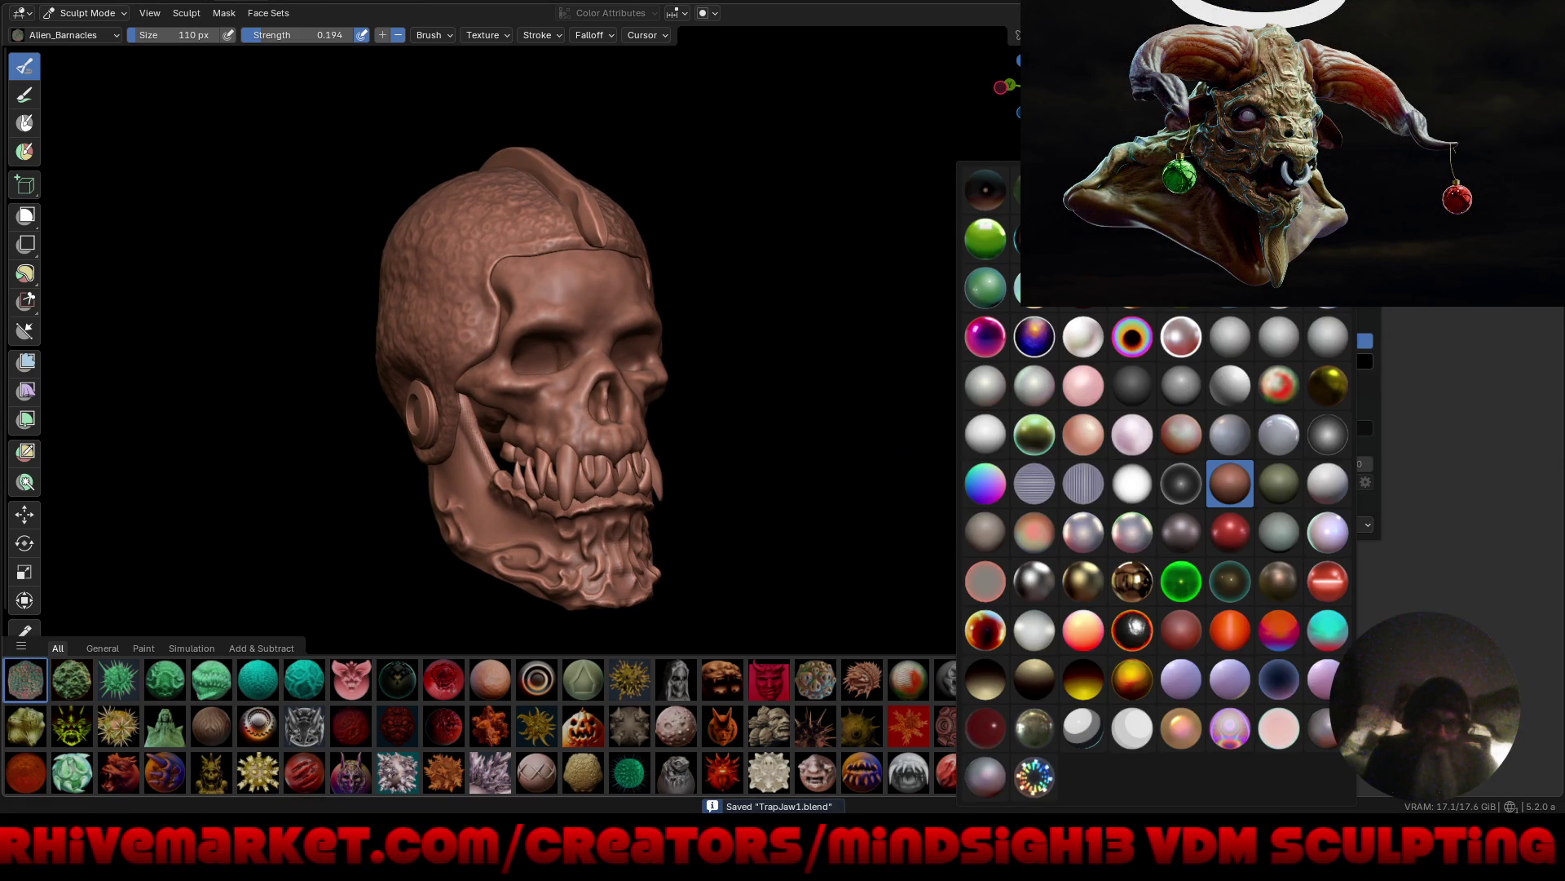
click(1285, 470)
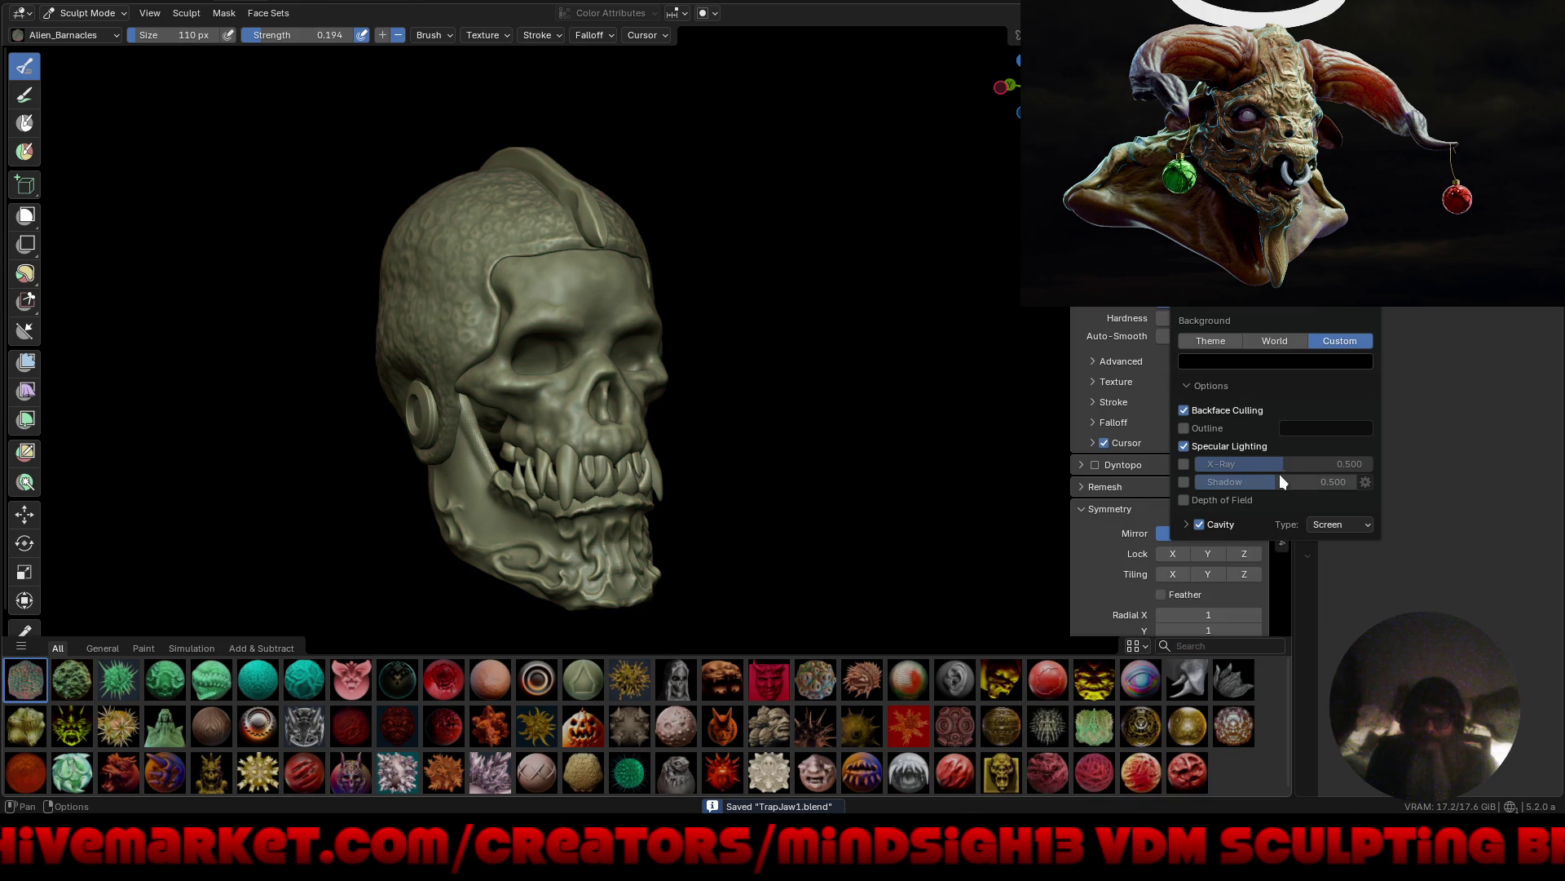
mouse_move(898, 506)
middle_down()
mouse_move(800, 489)
mouse_move(845, 501)
mouse_move(839, 518)
mouse_move(834, 500)
mouse_move(723, 500)
mouse_move(694, 478)
mouse_move(766, 454)
mouse_move(828, 482)
mouse_move(730, 493)
mouse_move(744, 492)
mouse_move(698, 444)
middle_up()
scroll(666, 405, up, 5)
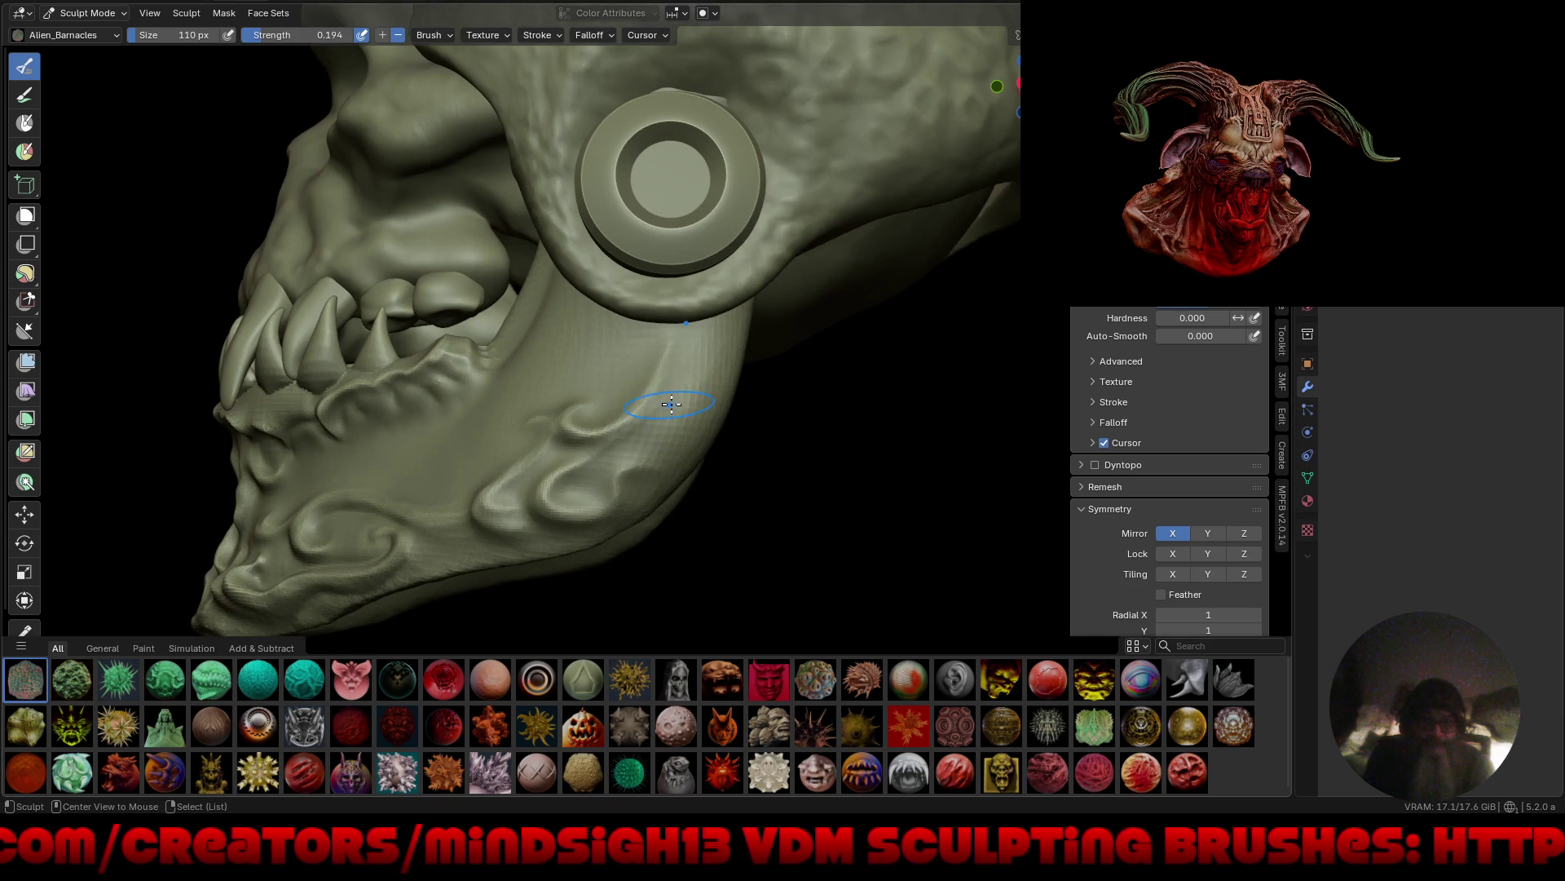
Choose Draw Sharp from Quick Favorites and zoom in on the jaw.
key(q)
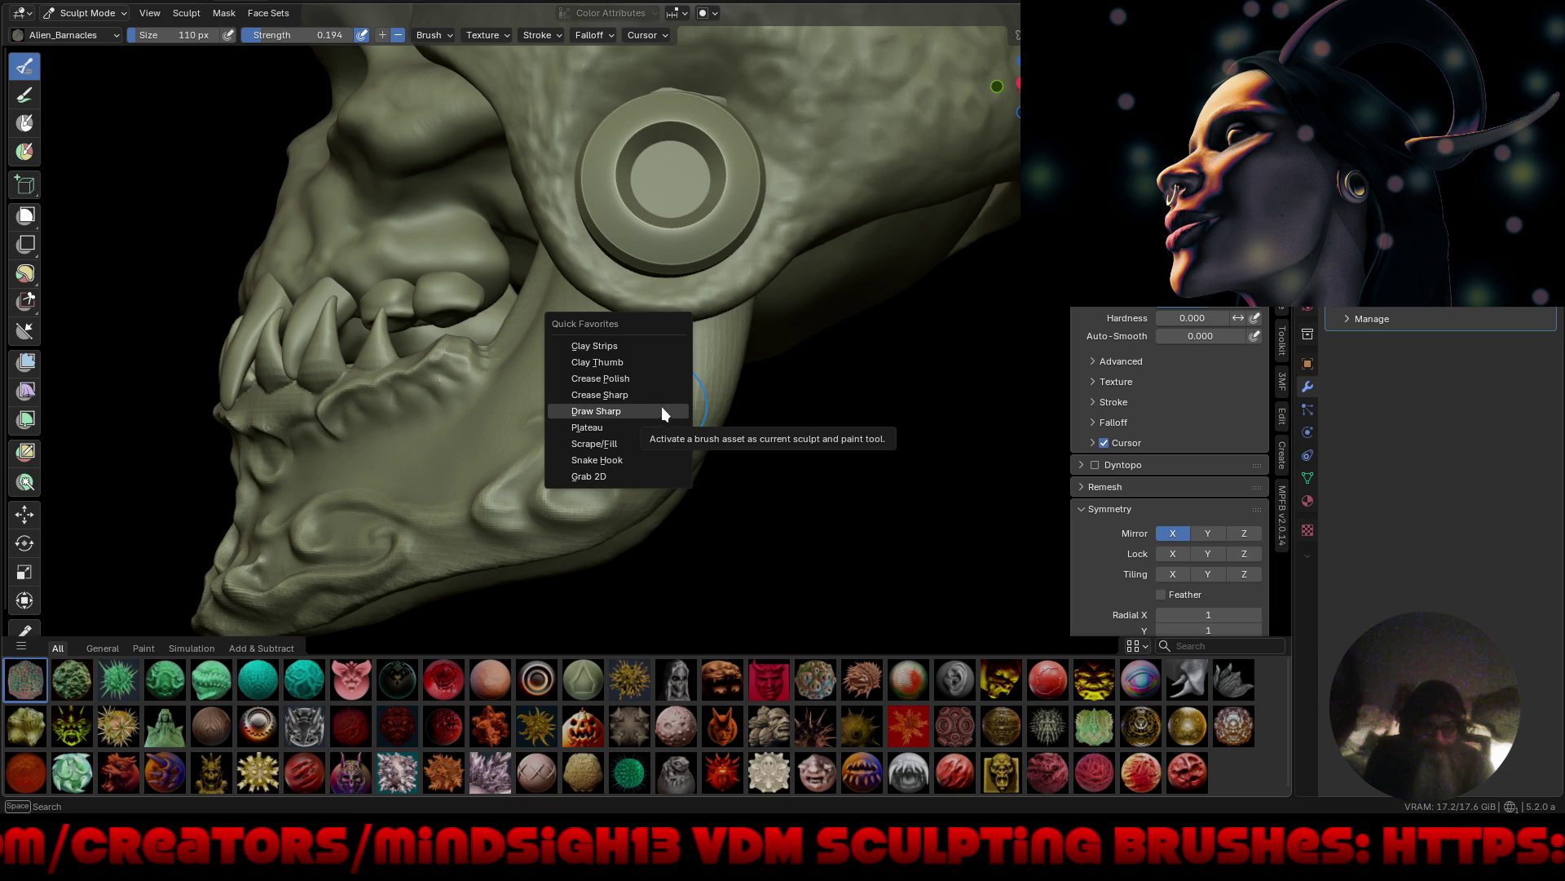
click(664, 414)
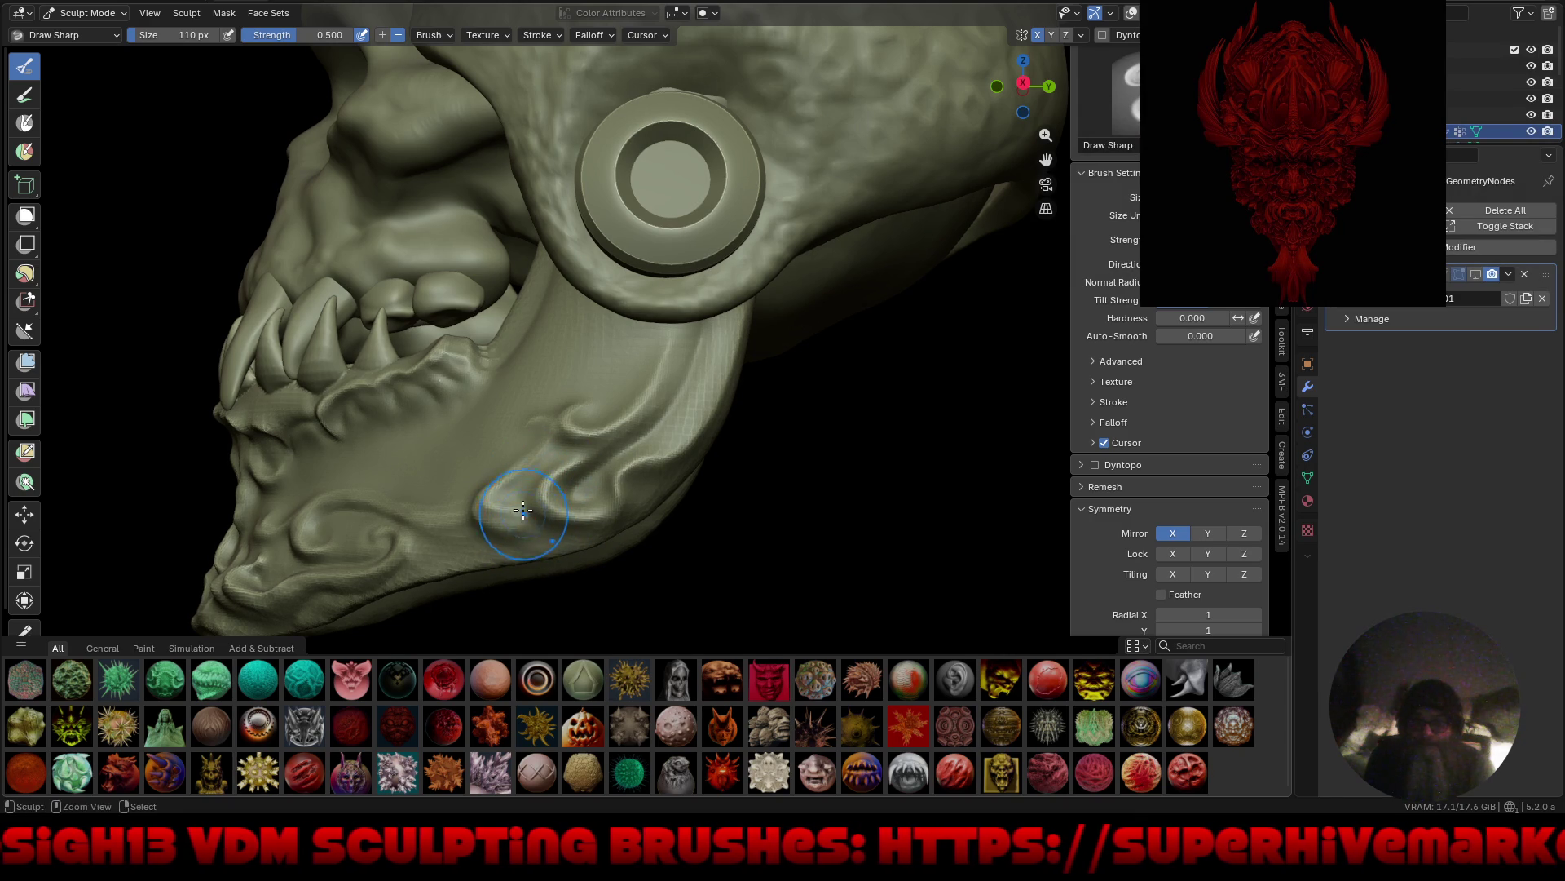
scroll(523, 510, up, 5)
middle_drag(524, 510, 519, 492)
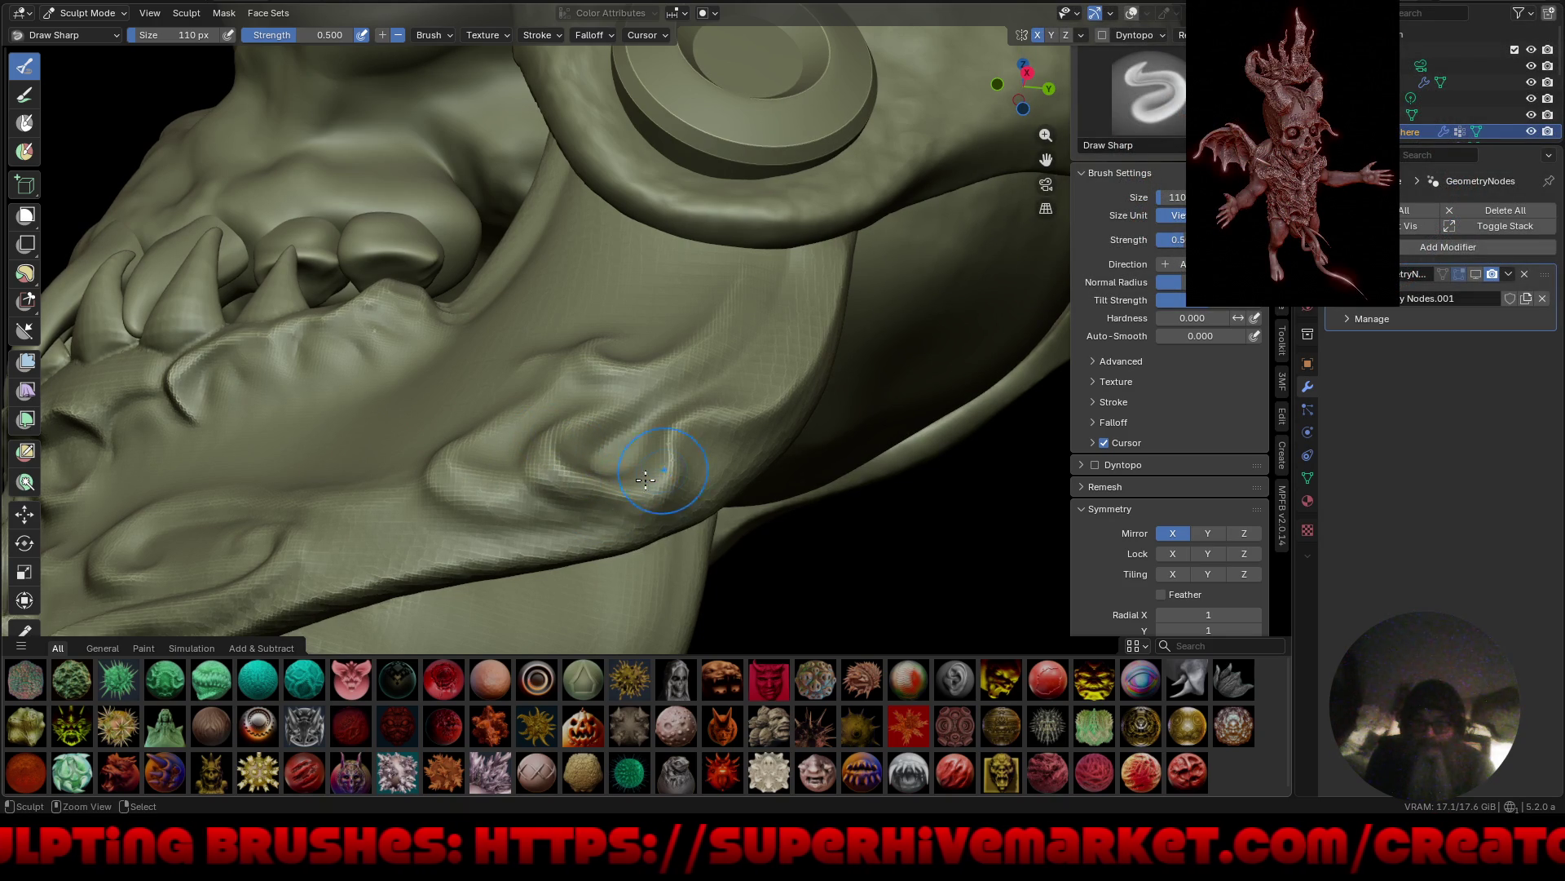
Carve sharp ridges along the jaw's swirl ornament, then inspect the teeth and ear ring.
drag(615, 504, 645, 507)
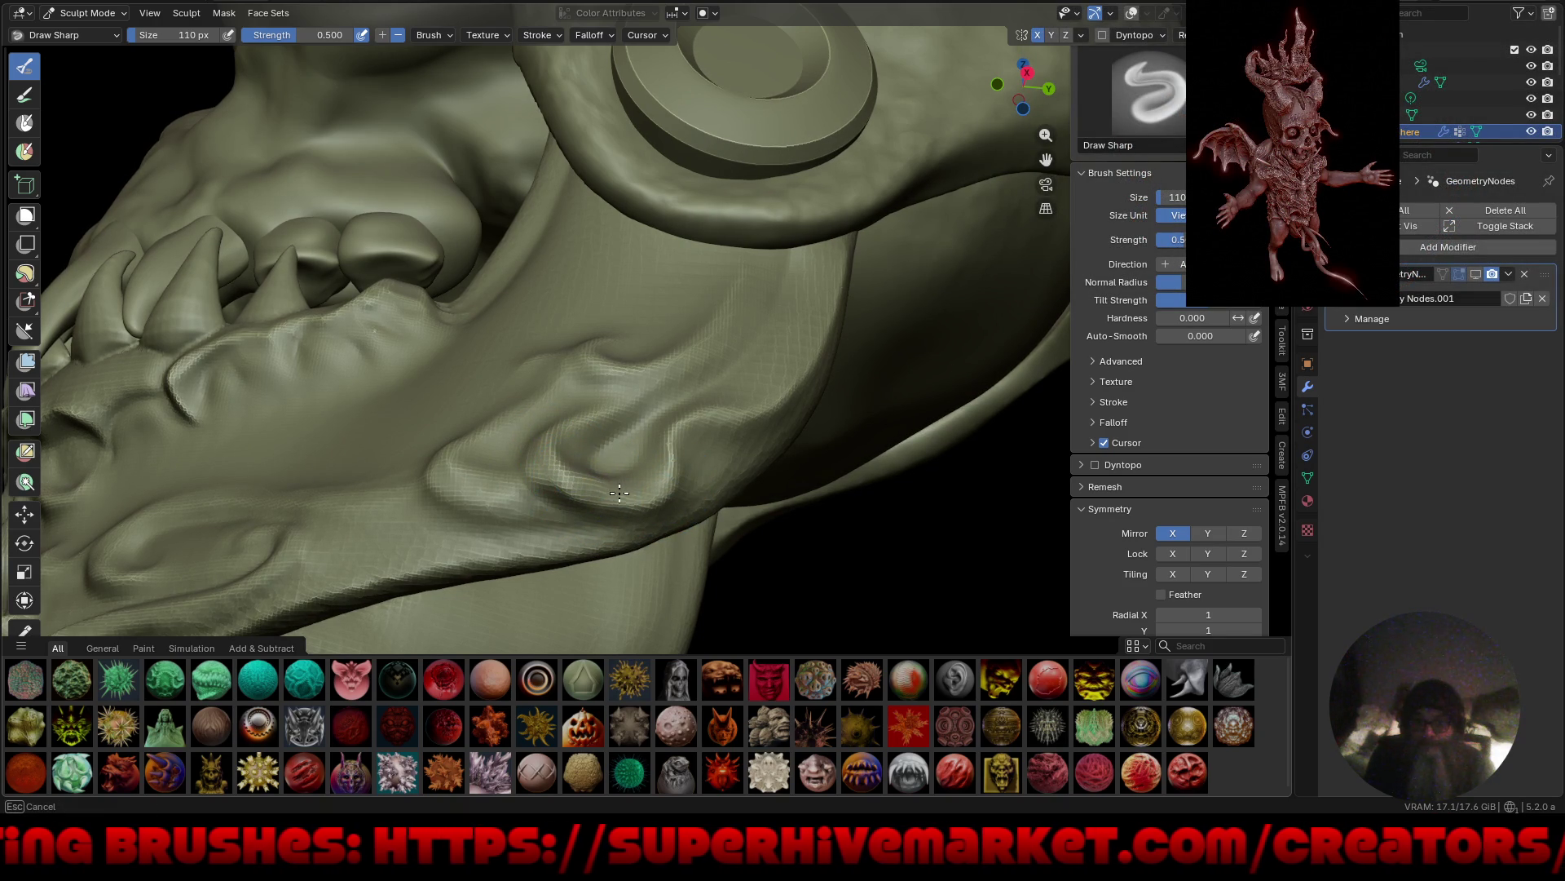
drag(593, 484, 541, 454)
middle_drag(610, 507, 555, 497)
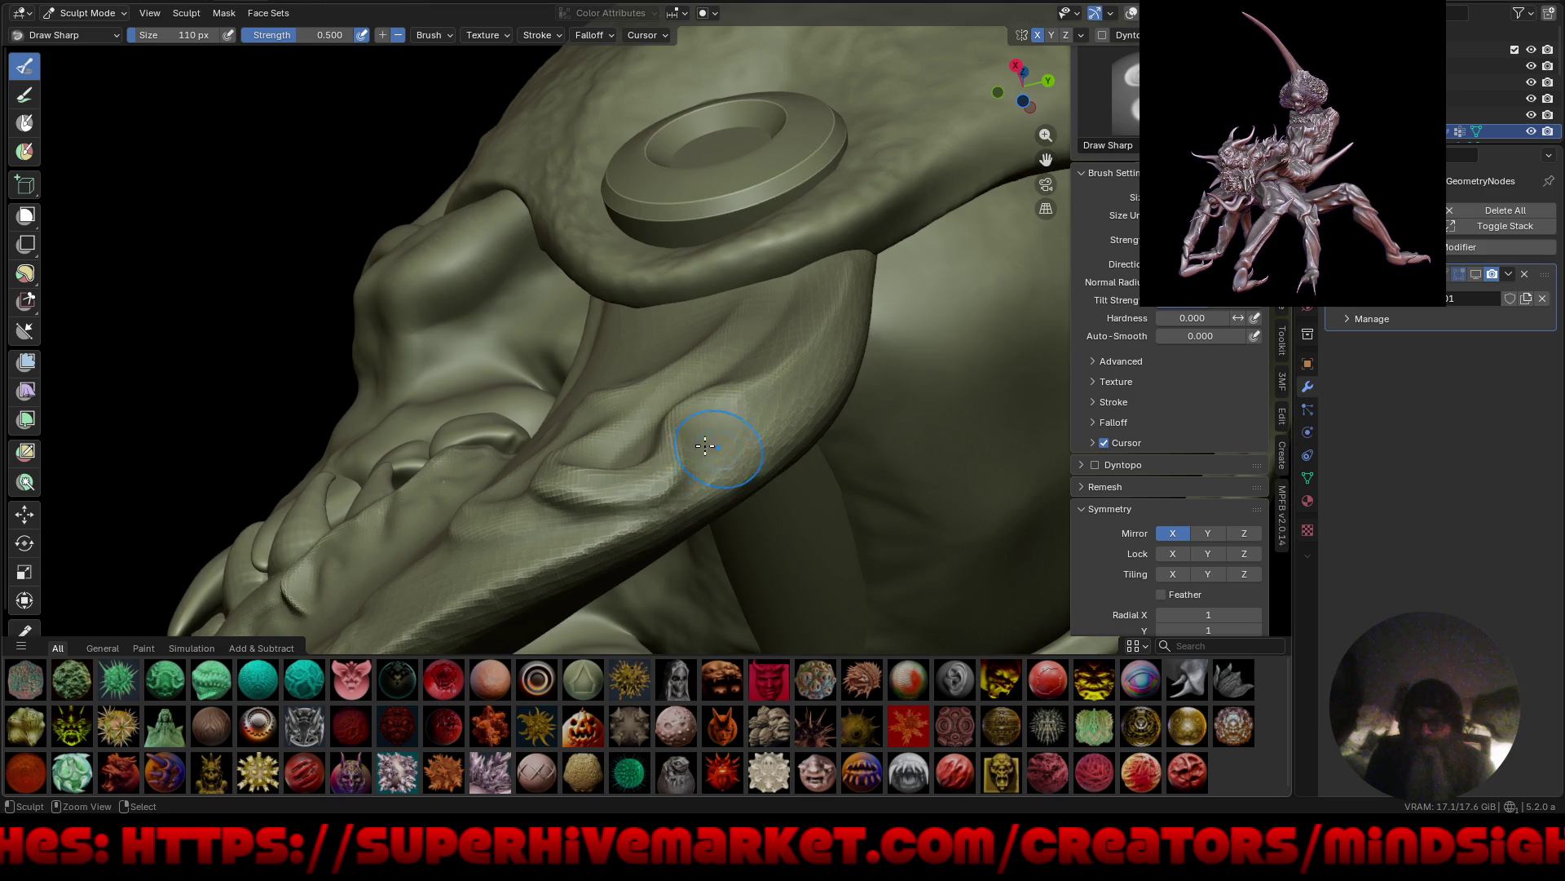
mouse_move(705, 446)
middle_down()
mouse_move(718, 490)
mouse_move(815, 522)
mouse_move(780, 418)
mouse_move(815, 412)
mouse_move(723, 428)
middle_up()
scroll(750, 318, up, 5)
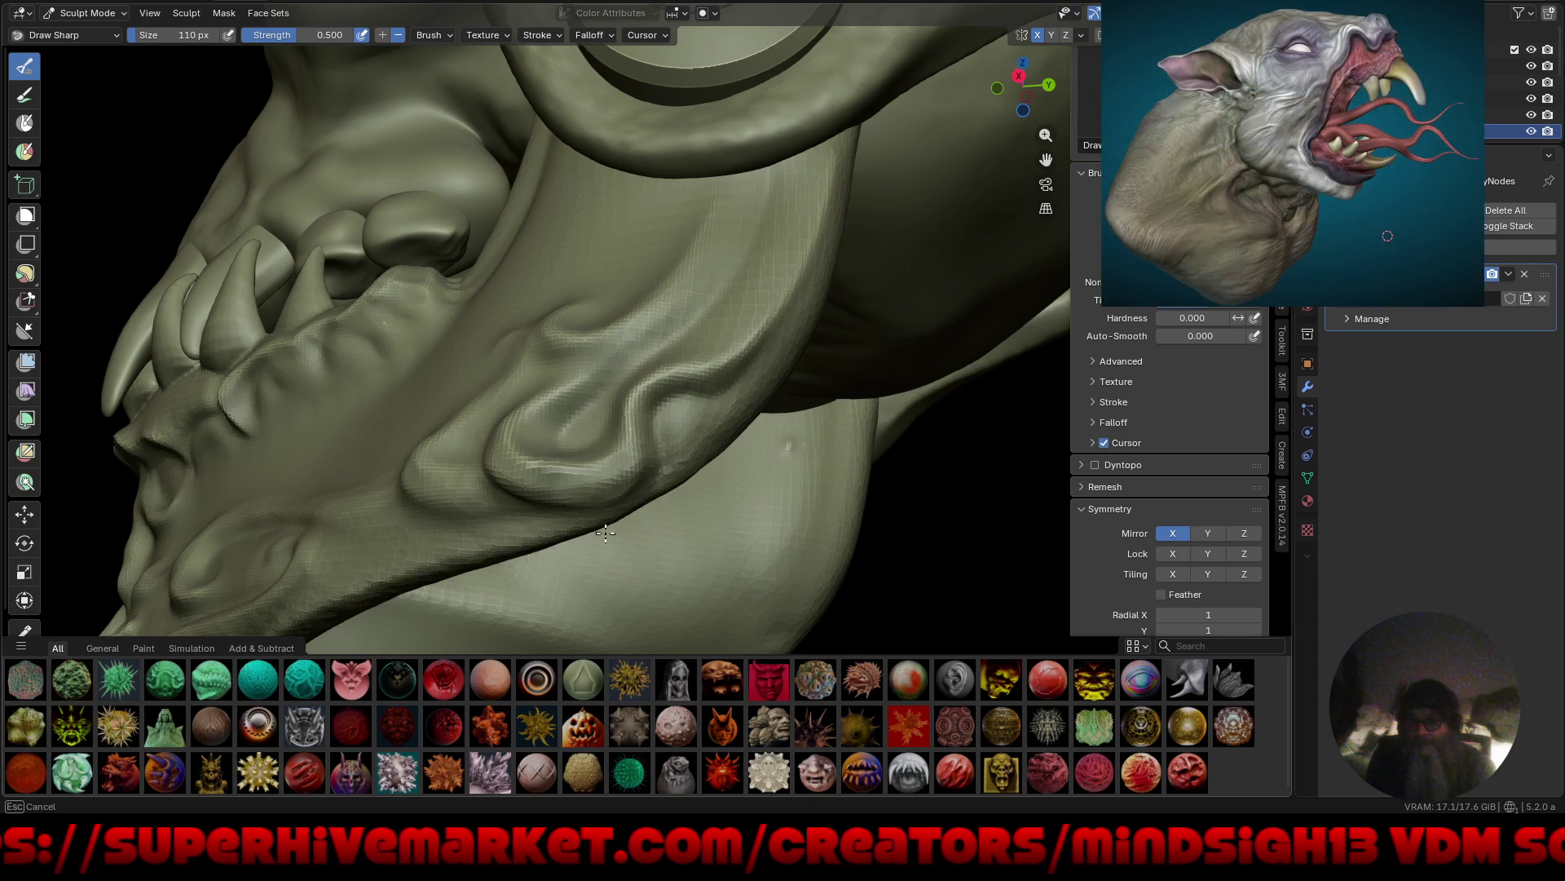
scroll(652, 457, down, 5)
mouse_move(726, 549)
middle_down()
mouse_move(800, 482)
mouse_move(800, 517)
mouse_move(666, 508)
mouse_move(644, 408)
middle_up()
scroll(634, 327, up, 4)
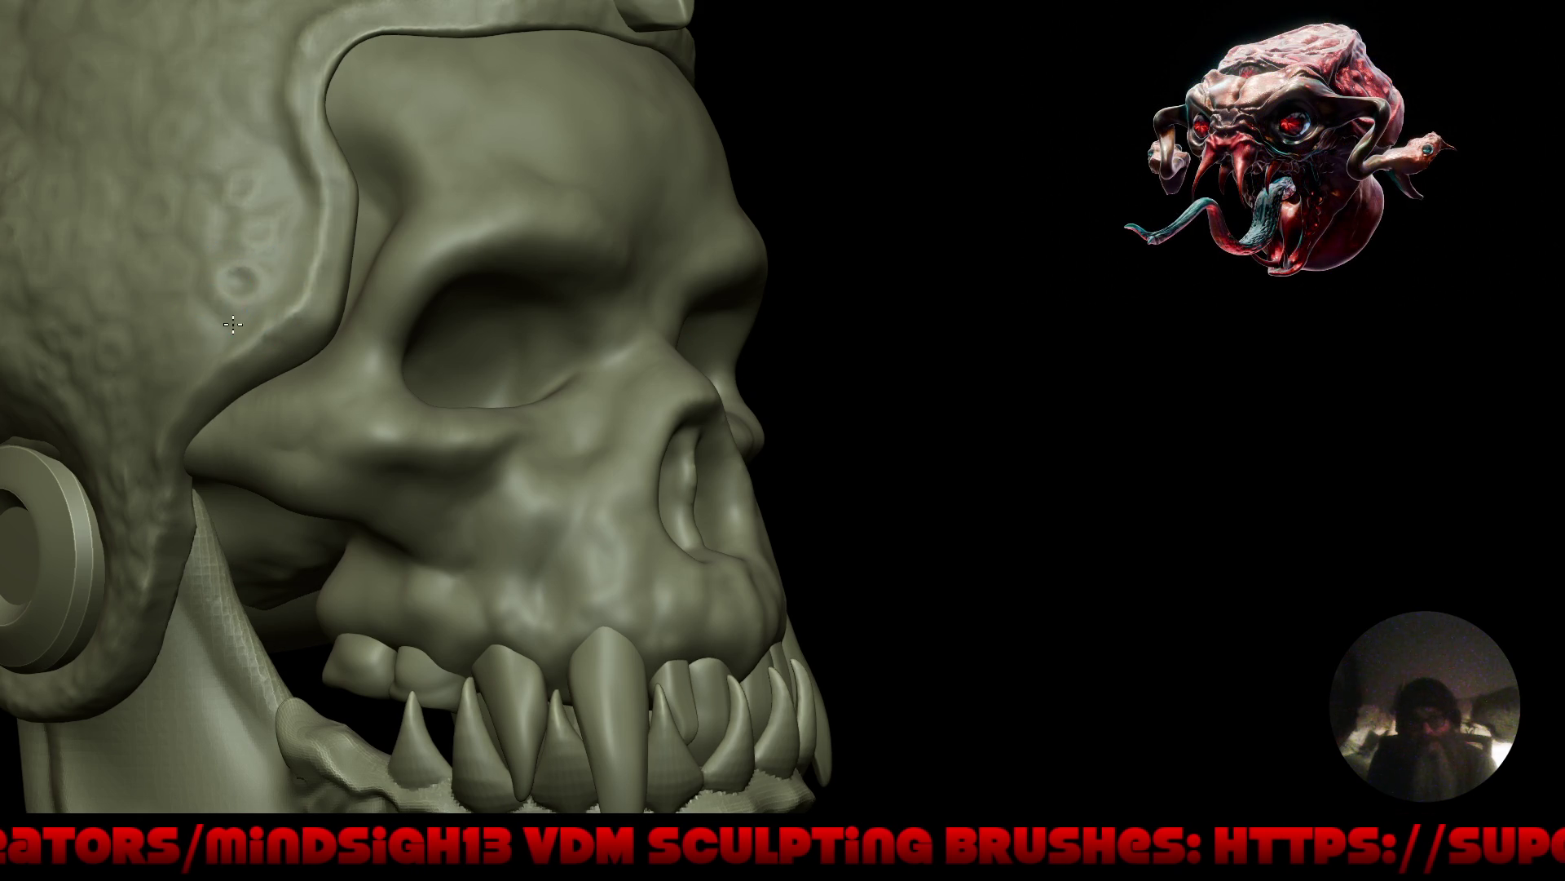
Frame the whole head and smooth the barnacle bumps off the cranium.
key(f)
mouse_move(291, 280)
right_down()
mouse_move(619, 517)
mouse_move(628, 500)
mouse_move(914, 539)
mouse_move(804, 611)
mouse_move(859, 625)
mouse_move(1104, 566)
mouse_move(1151, 530)
mouse_move(874, 500)
mouse_move(913, 542)
mouse_move(1039, 551)
mouse_move(926, 489)
right_up()
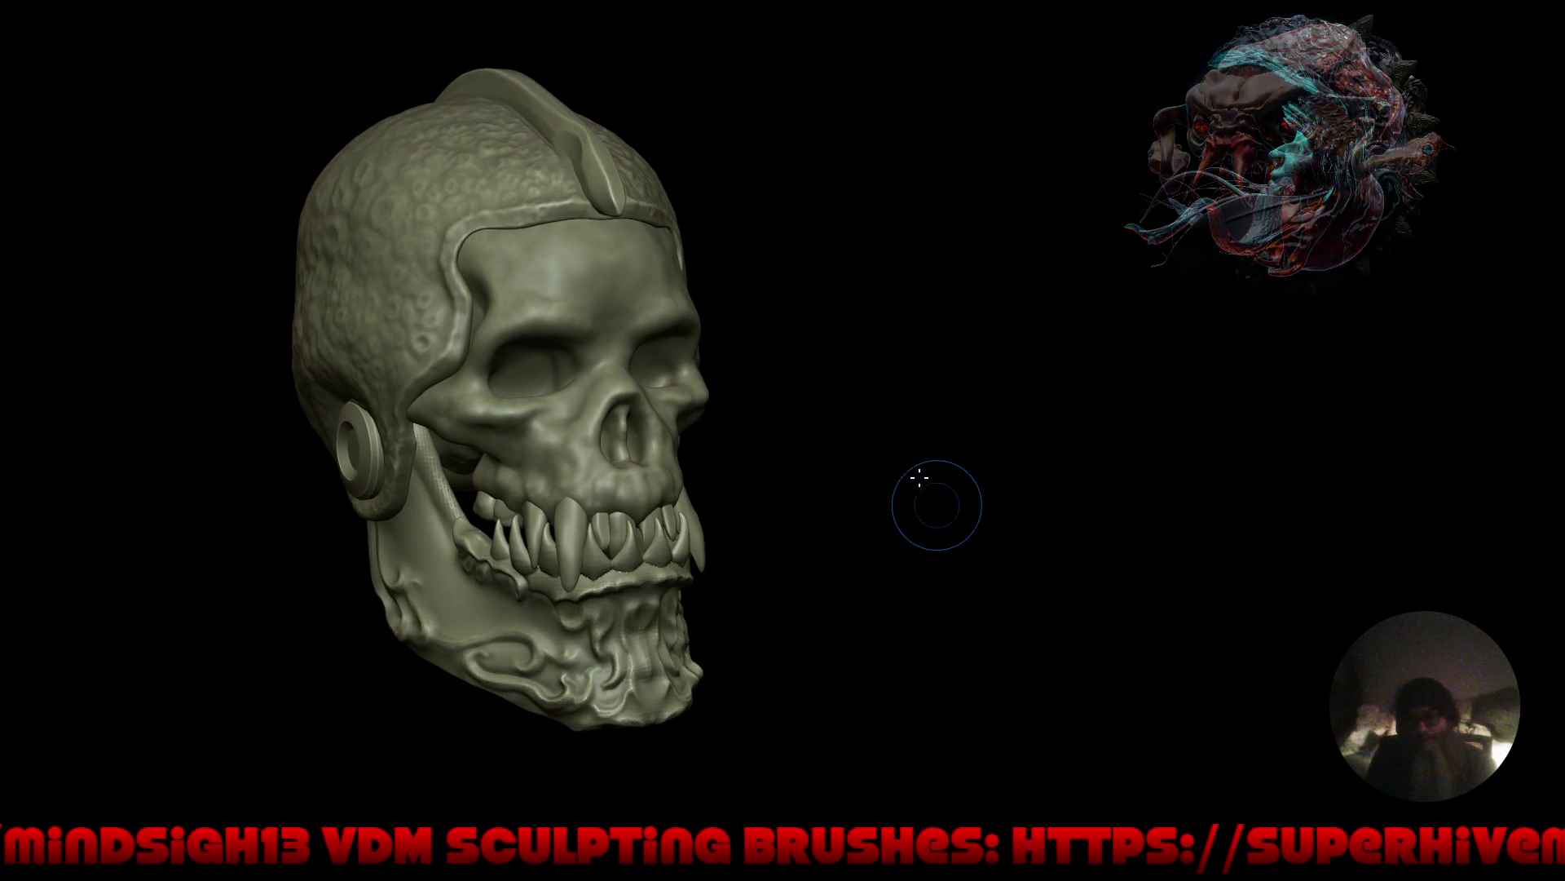
mouse_move(839, 559)
right_down()
mouse_move(971, 556)
mouse_move(828, 584)
mouse_move(814, 565)
mouse_move(800, 608)
mouse_move(803, 587)
mouse_move(874, 622)
mouse_move(839, 541)
mouse_move(627, 402)
mouse_move(652, 457)
mouse_move(645, 511)
right_up()
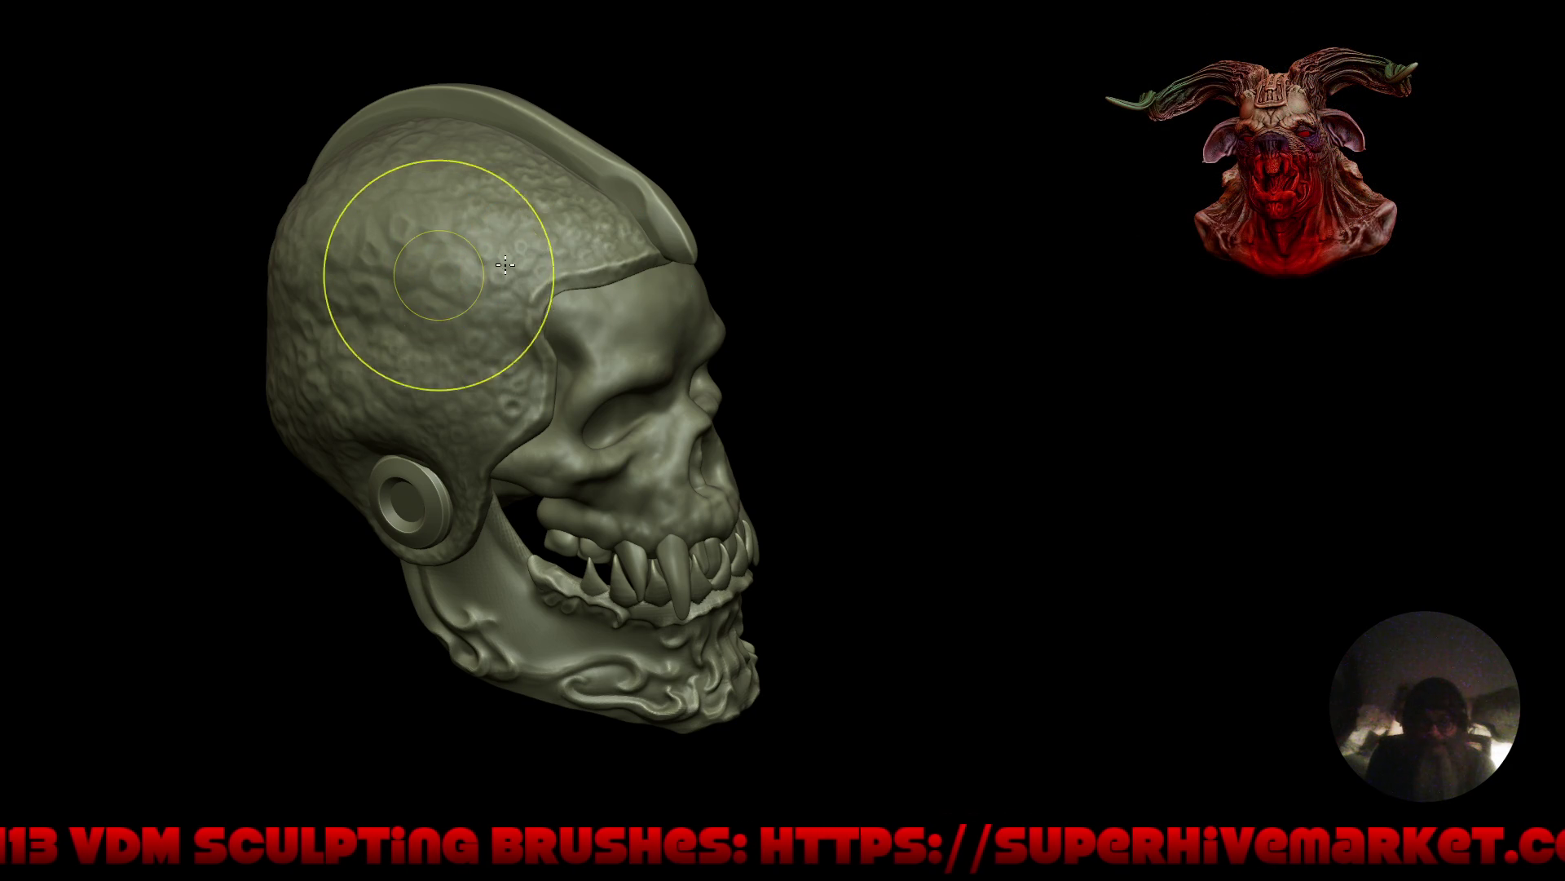
drag(505, 265, 530, 216)
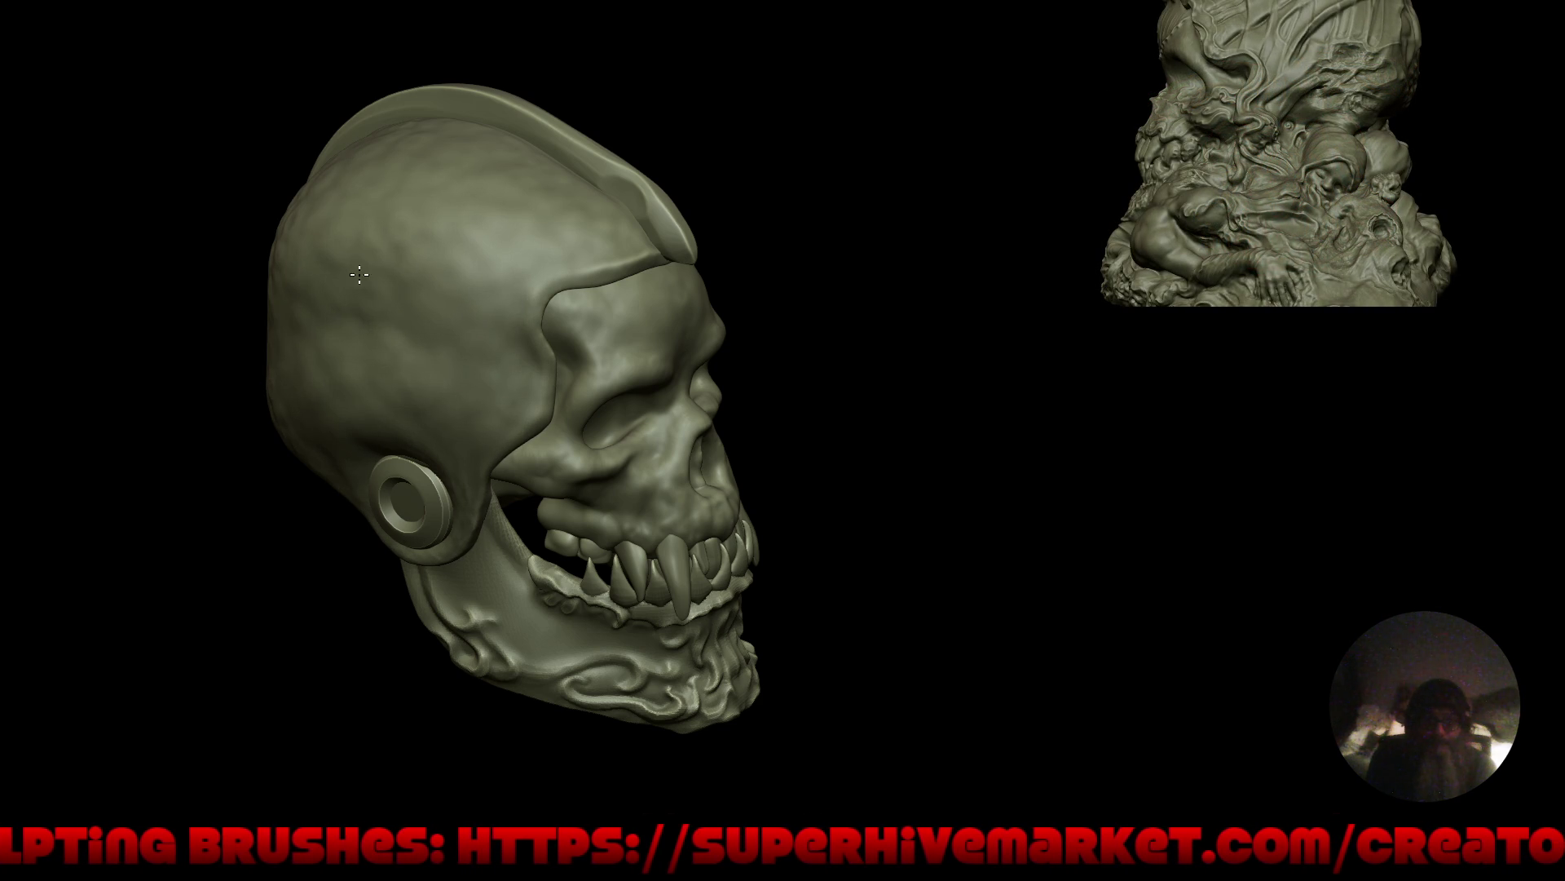
Check the skull from back, top and front, then restore the full interface.
mouse_move(289, 371)
right_down()
mouse_move(375, 436)
mouse_move(386, 395)
right_up()
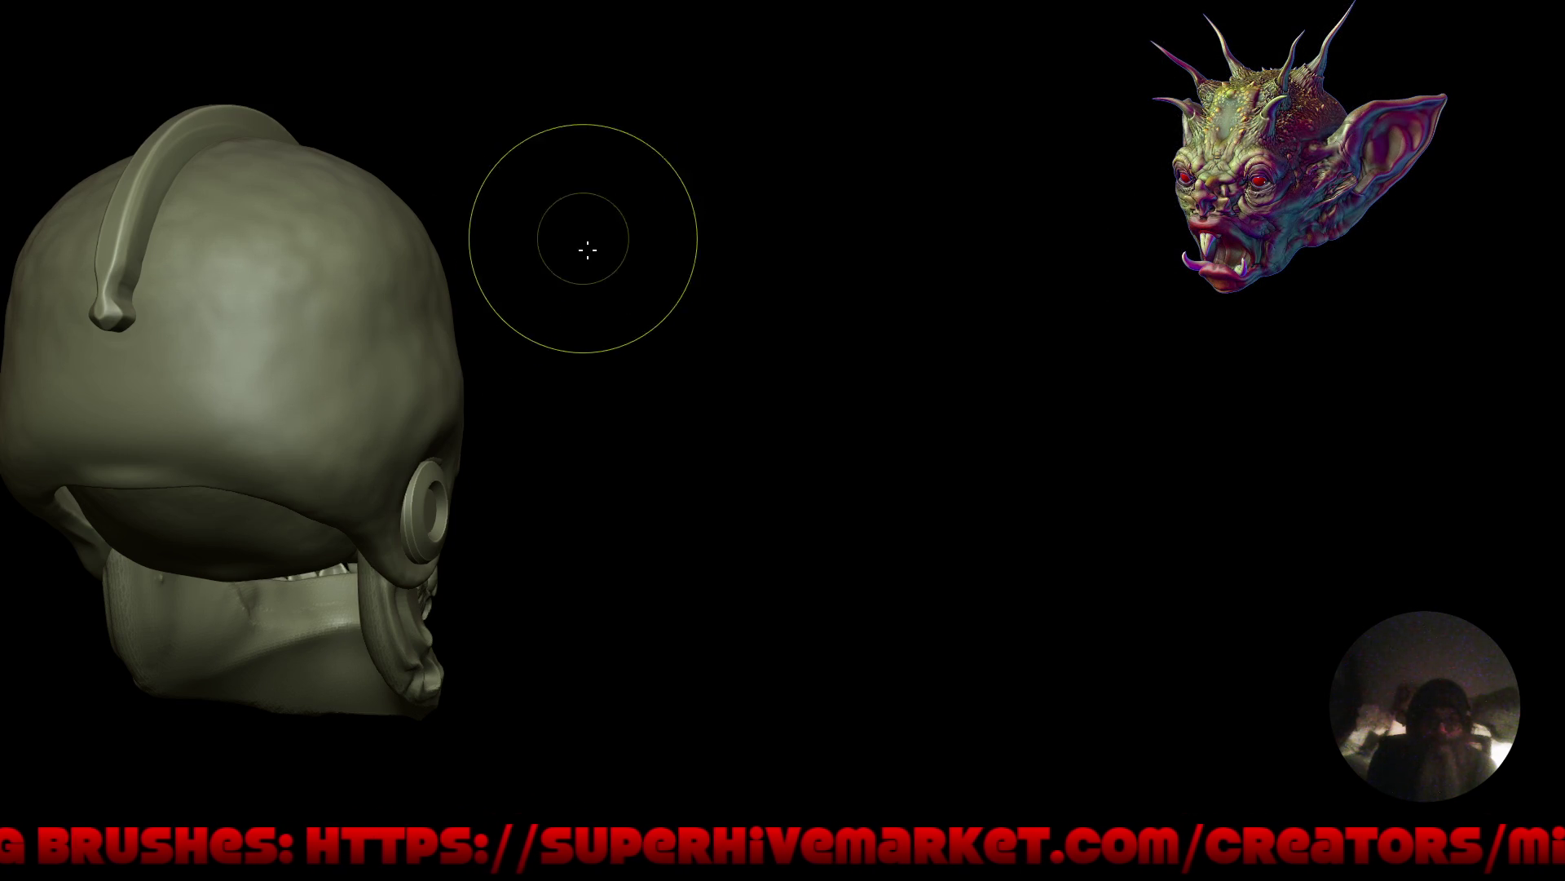
right_drag(587, 251, 600, 413)
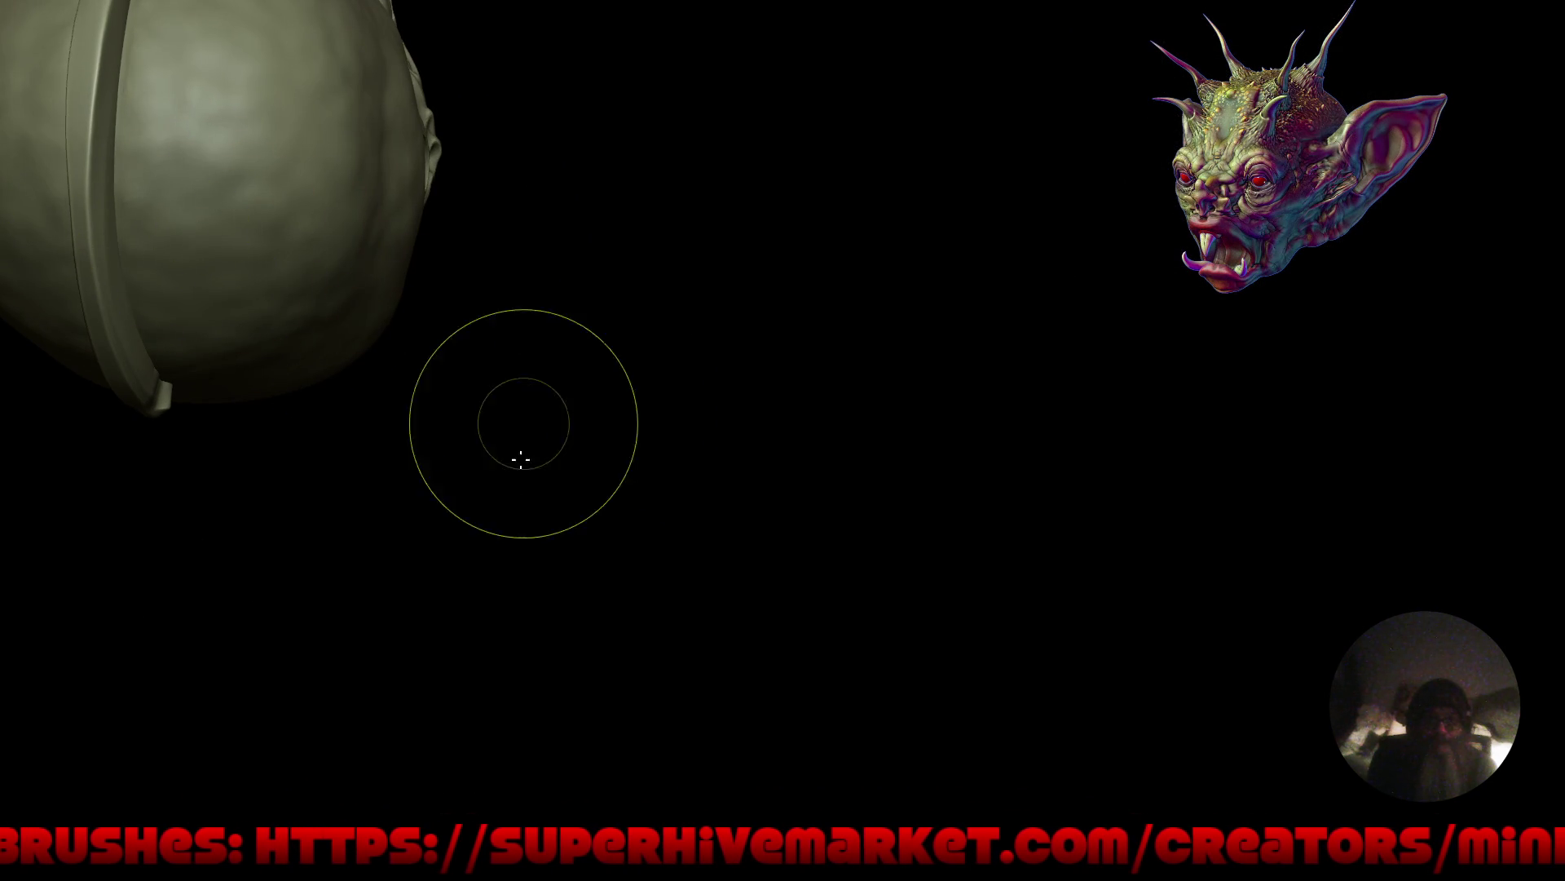
mouse_move(521, 459)
right_down()
mouse_move(244, 308)
mouse_move(469, 263)
mouse_move(529, 310)
mouse_move(542, 367)
right_up()
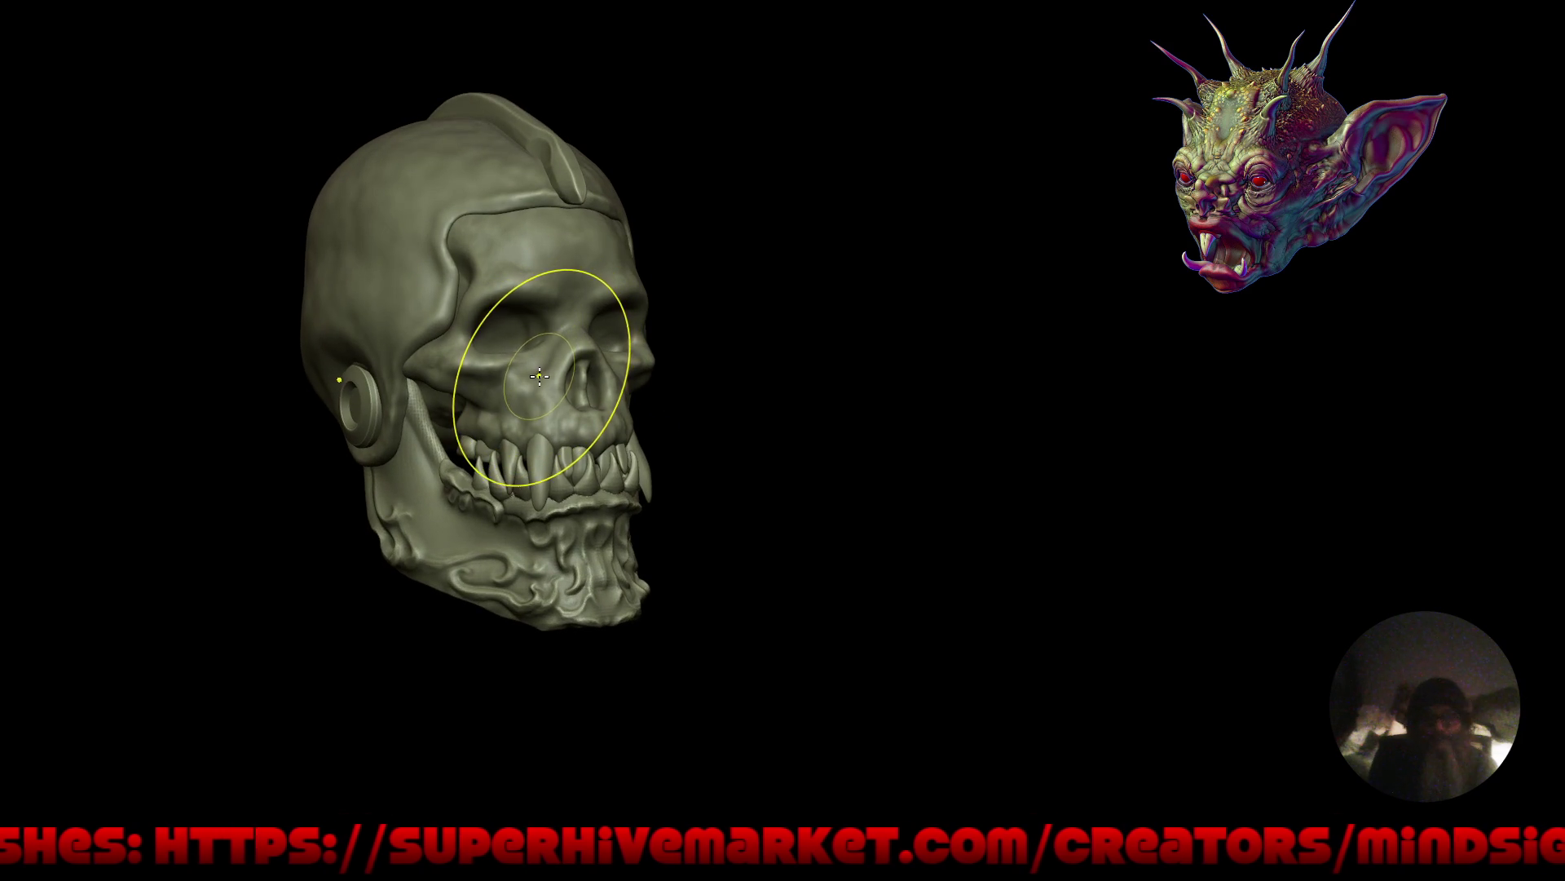
mouse_move(699, 367)
right_down()
mouse_move(863, 408)
mouse_move(792, 405)
mouse_move(873, 413)
mouse_move(807, 444)
mouse_move(818, 454)
mouse_move(836, 424)
mouse_move(741, 378)
mouse_move(699, 406)
right_up()
key(ctrl+alt+space)
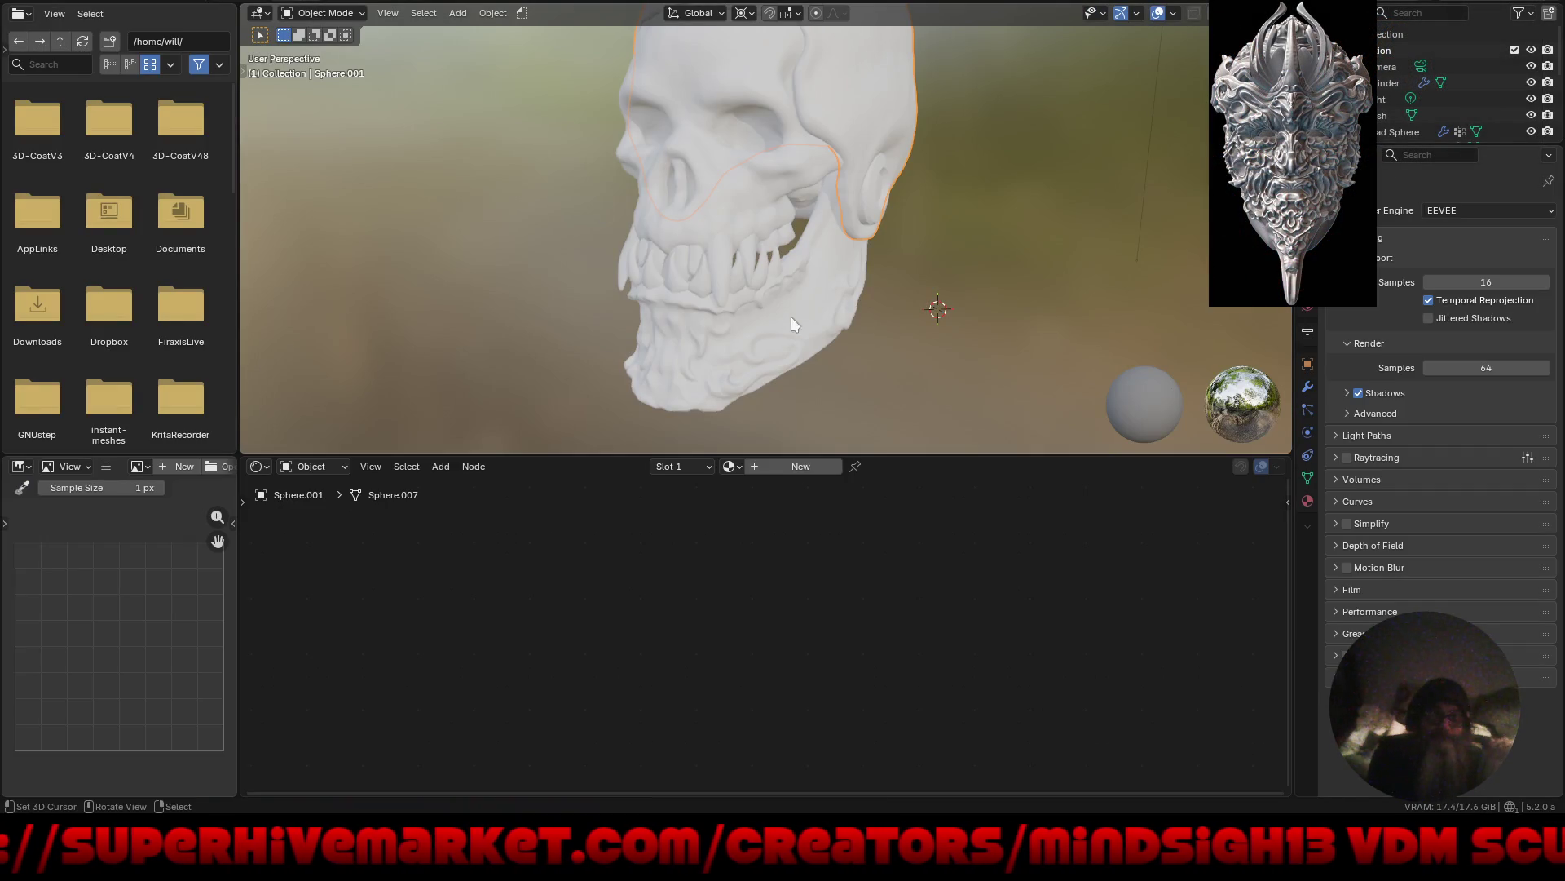
Turn the lower editor into an Asset Browser filtered to show only Materials.
middle_drag(791, 322, 926, 311)
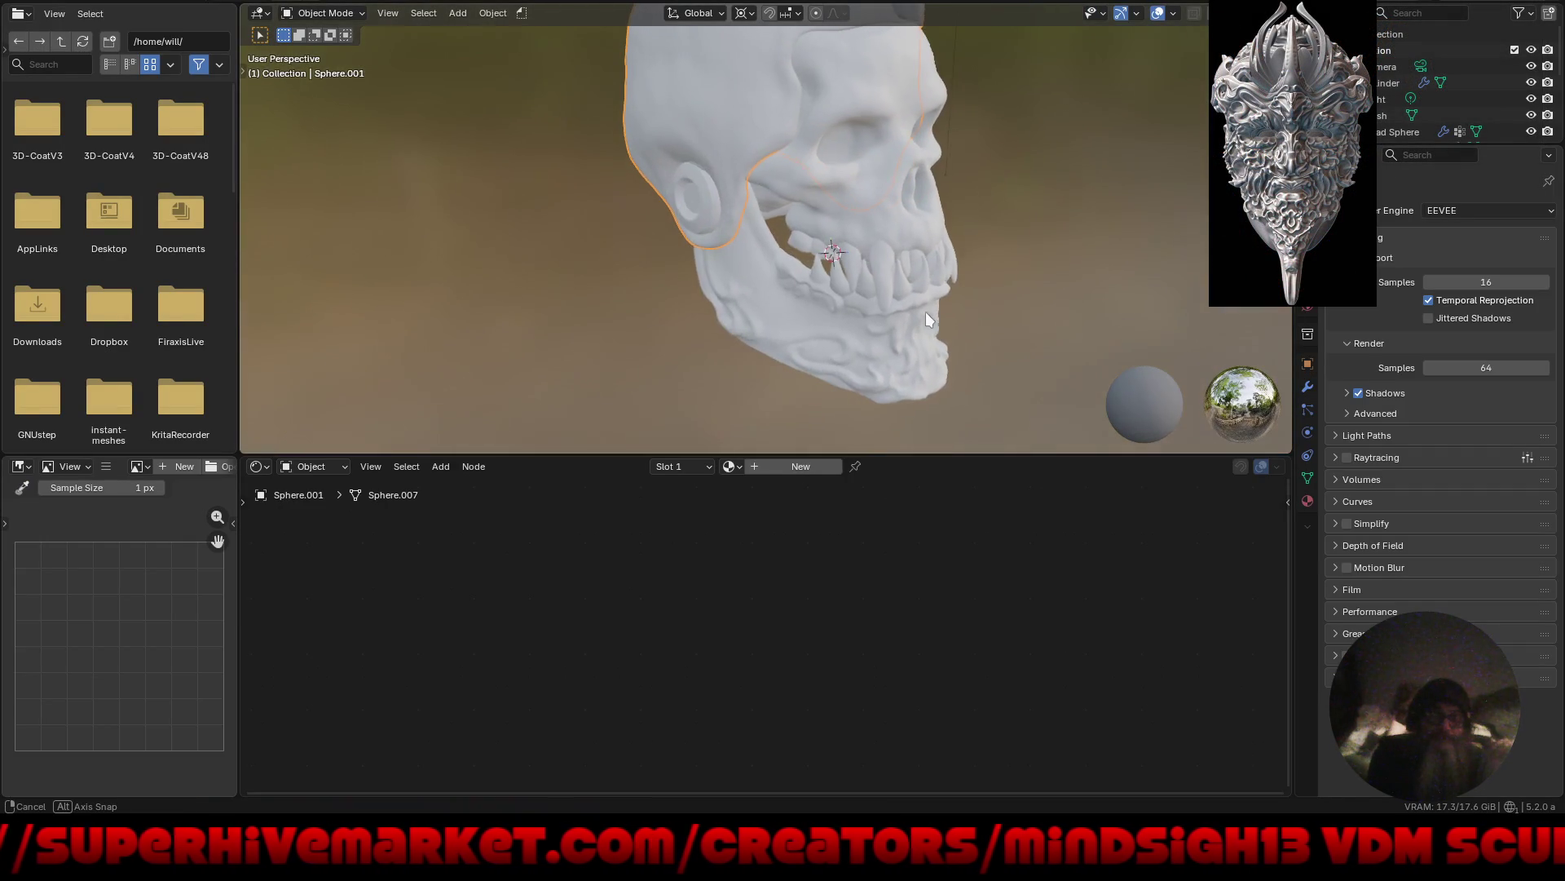
middle_drag(950, 147, 892, 249)
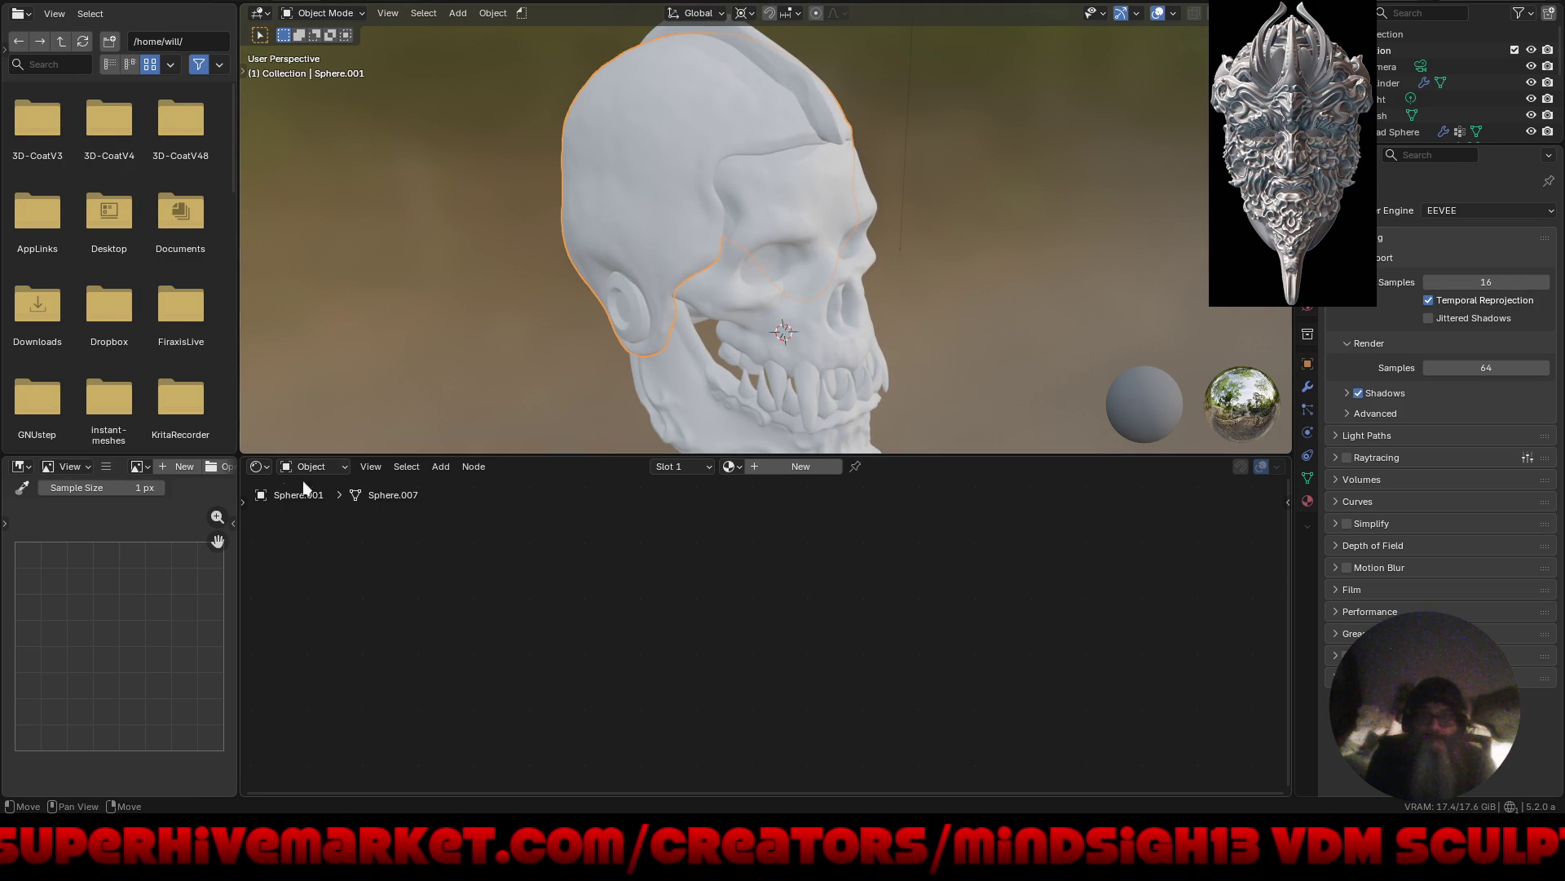
click(258, 465)
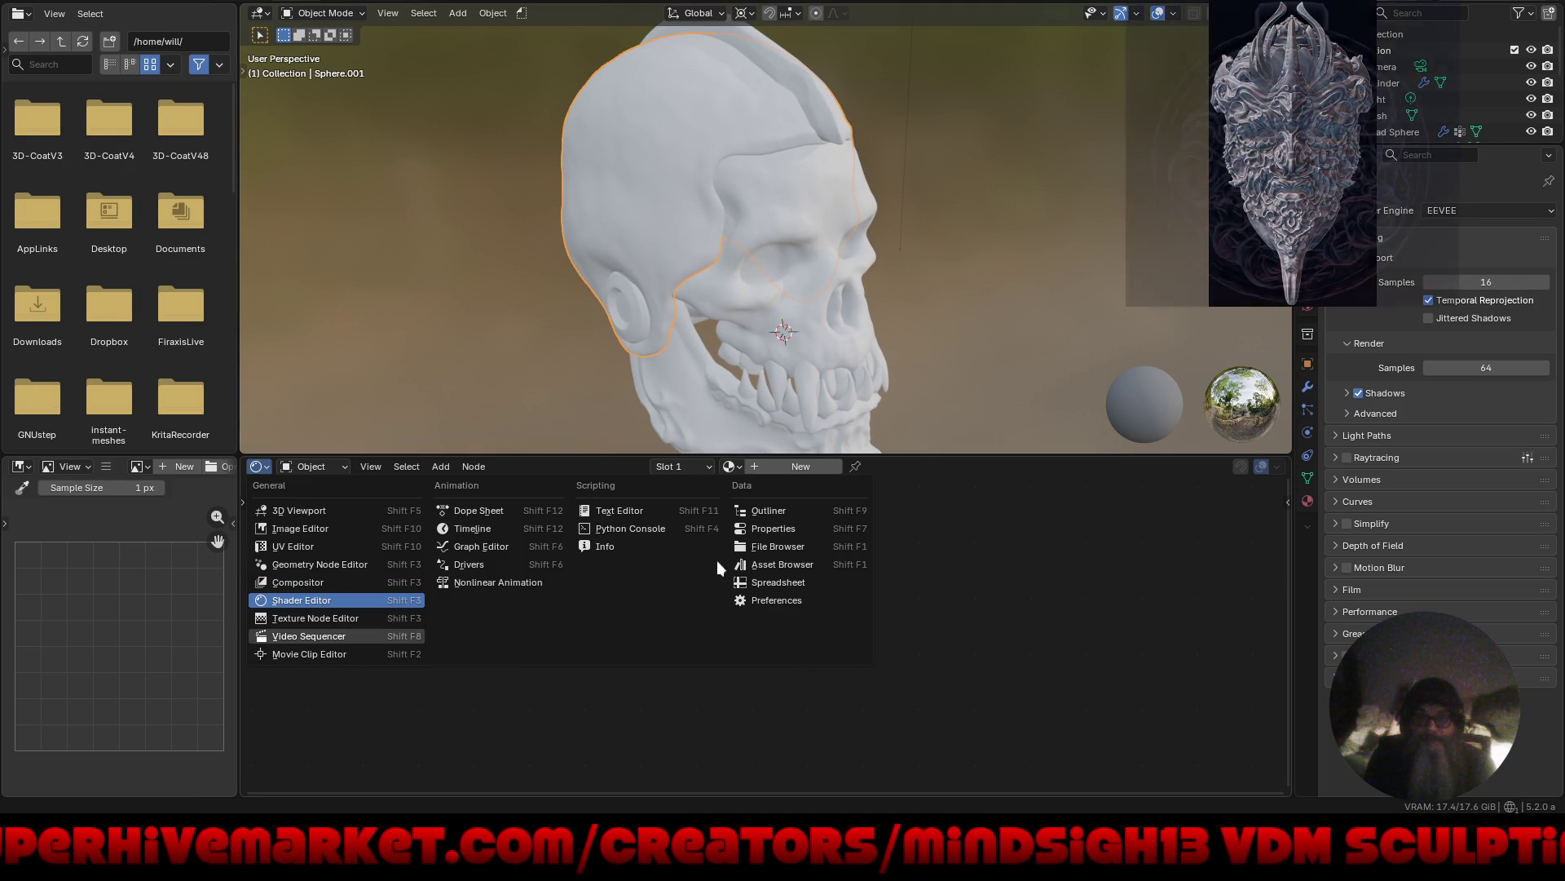
click(770, 564)
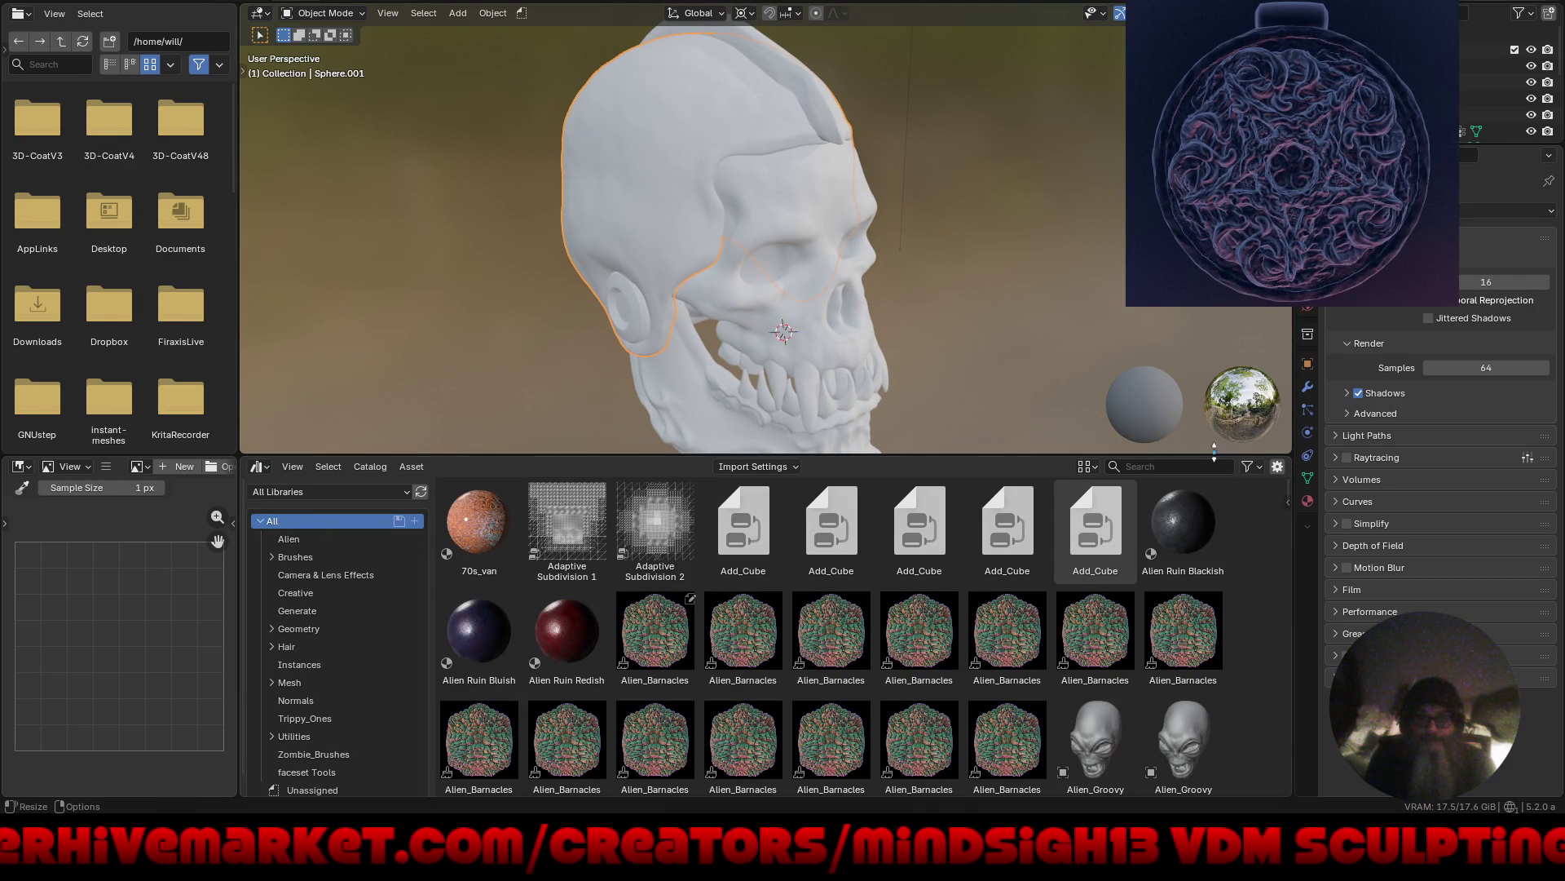
click(1255, 468)
drag(1200, 504, 1201, 613)
click(1198, 548)
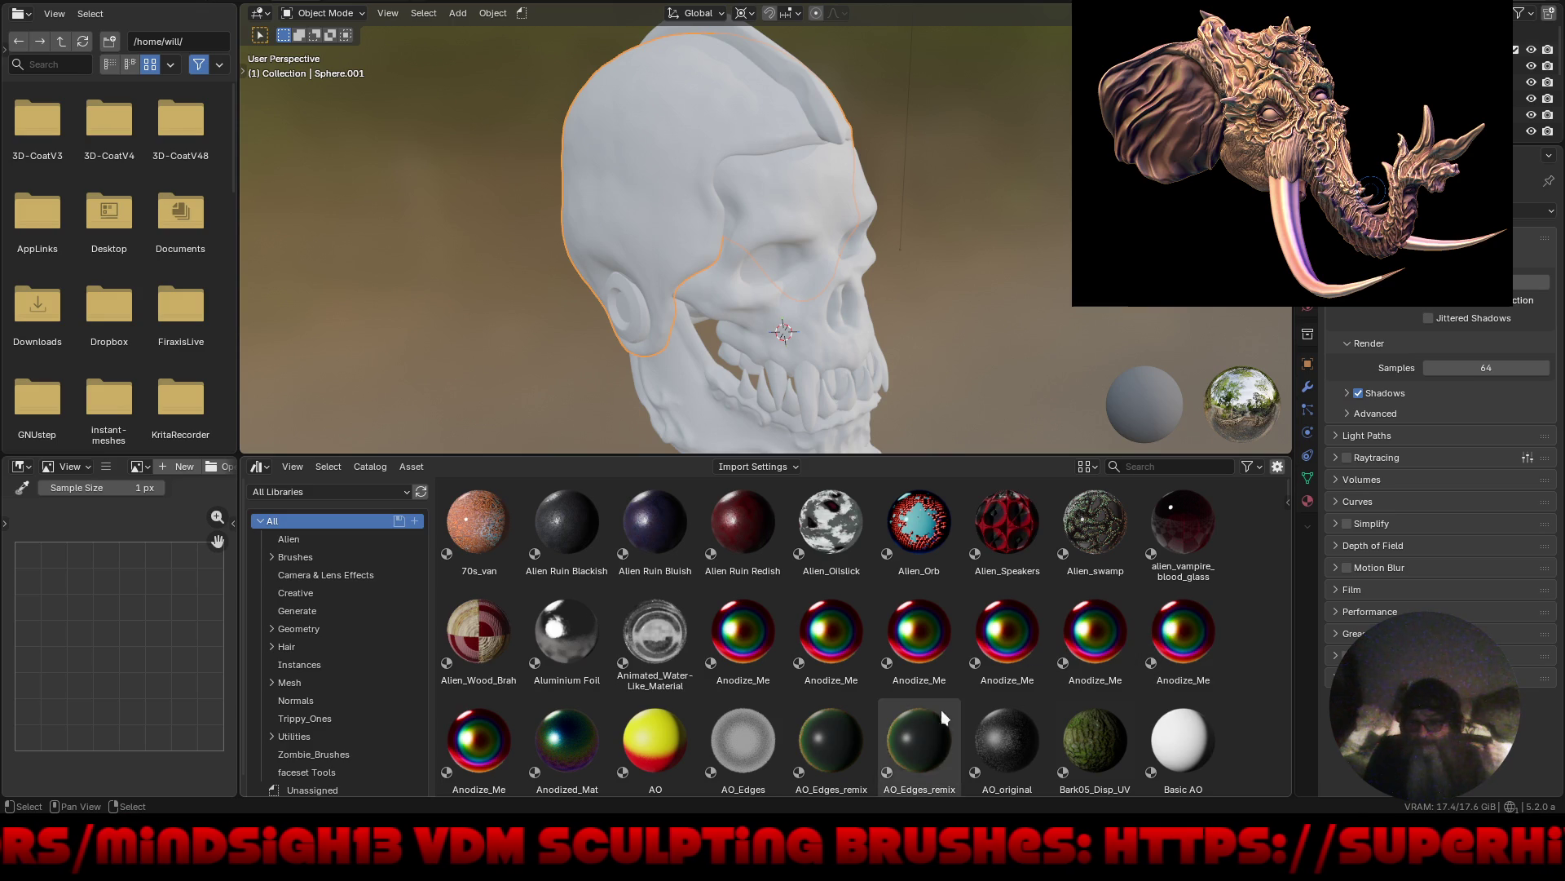
Try AO_Edges_remix, then drop alien_vampire_blood_glass onto the skull's cranium.
mouse_move(843, 743)
mouse_down()
mouse_move(796, 233)
mouse_move(813, 206)
mouse_up()
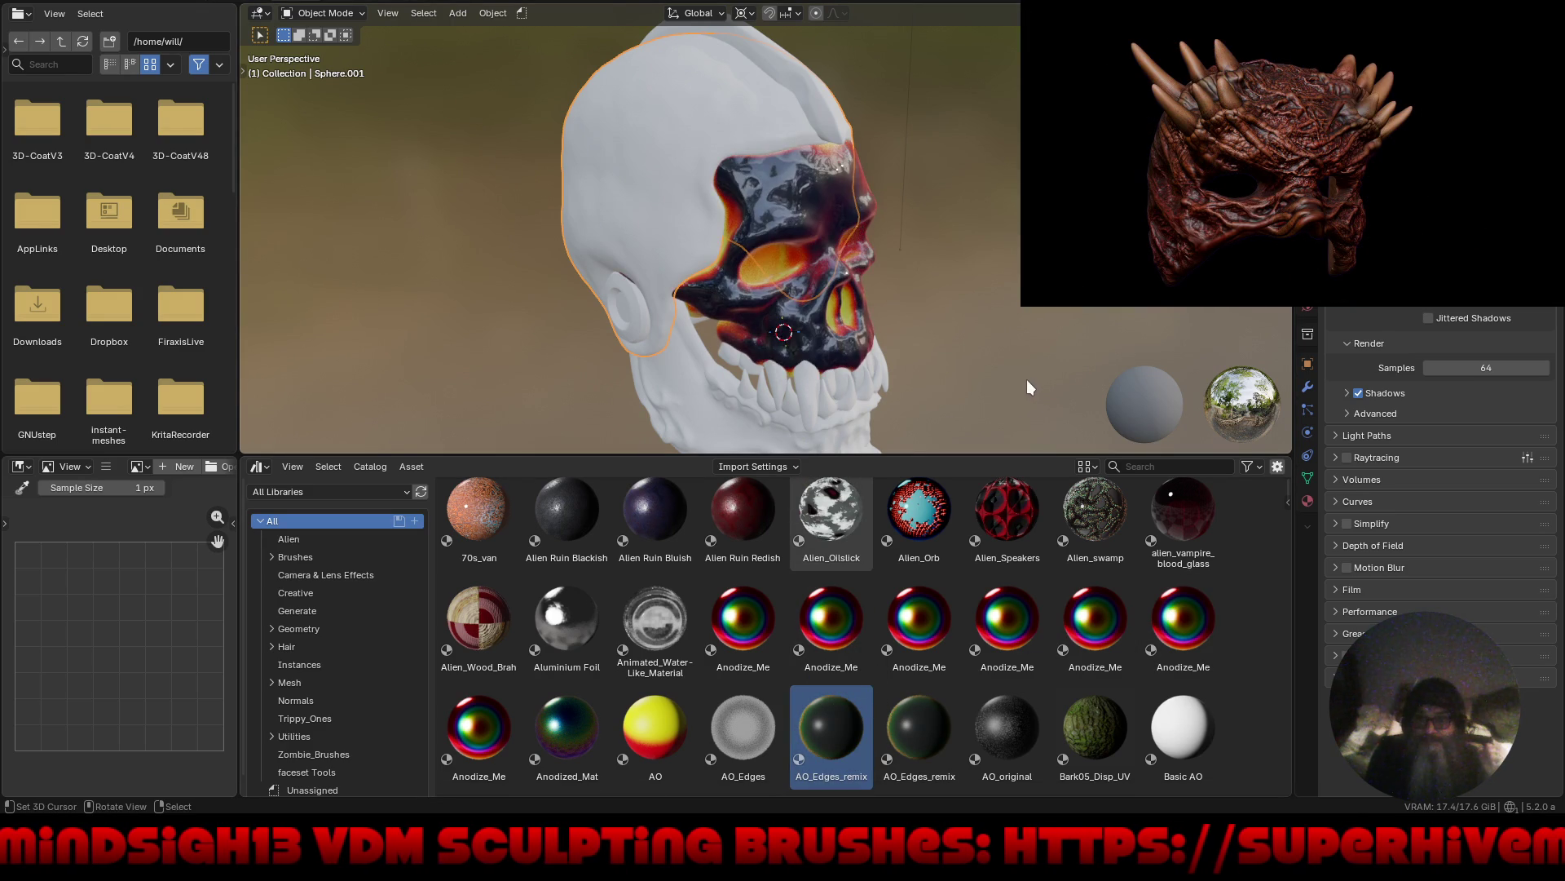
mouse_move(1013, 375)
middle_down()
mouse_move(937, 316)
mouse_move(935, 291)
mouse_move(927, 319)
mouse_move(828, 346)
mouse_move(1024, 321)
mouse_move(980, 332)
middle_up()
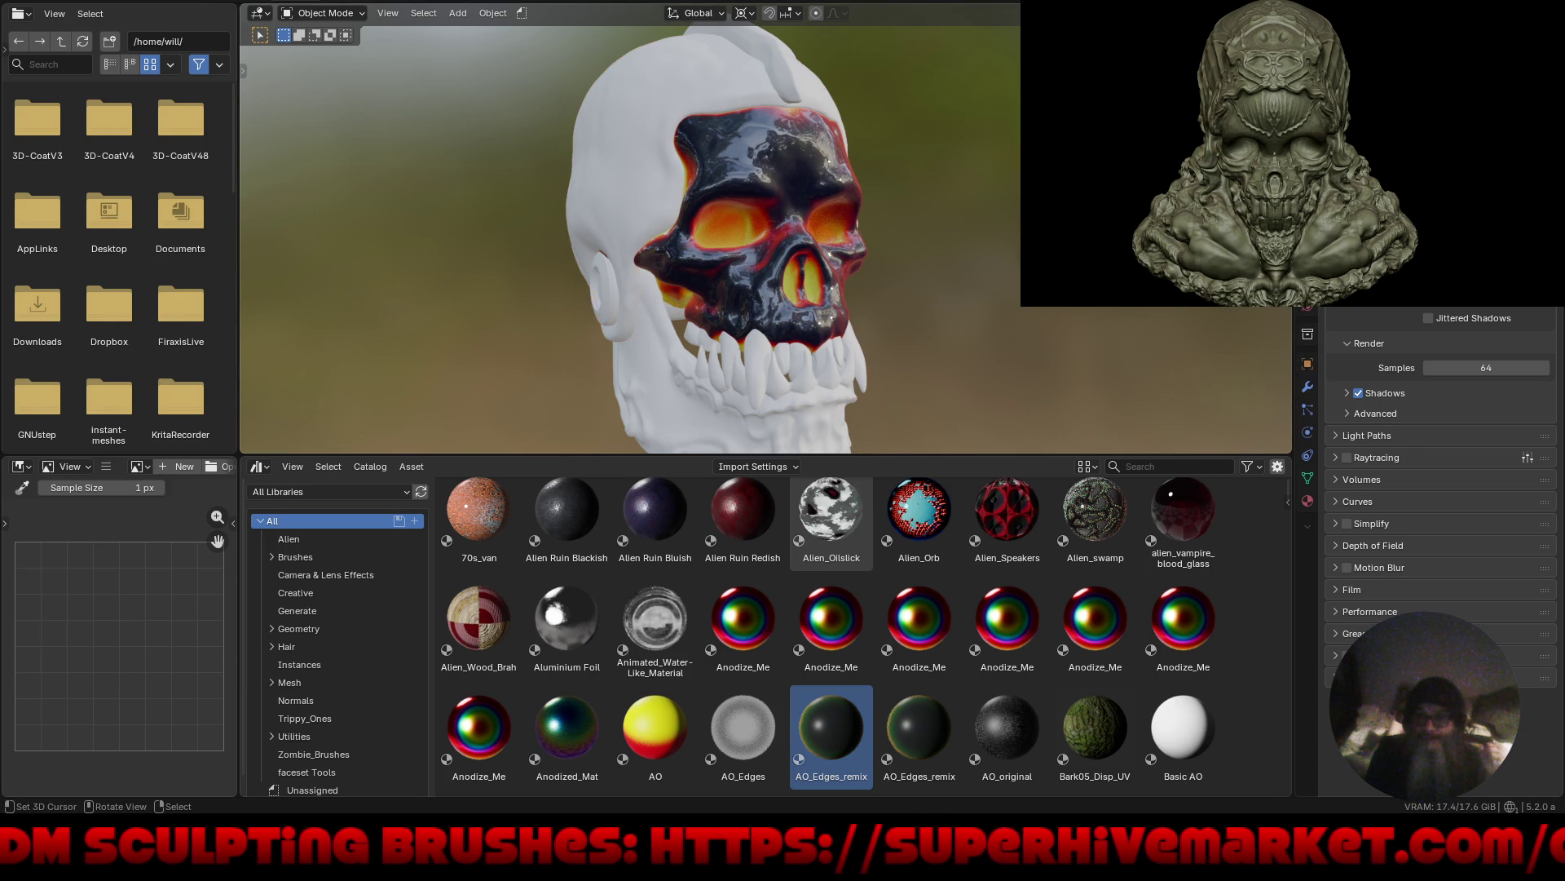
mouse_move(980, 333)
middle_down()
mouse_move(967, 341)
mouse_move(979, 233)
mouse_move(937, 251)
mouse_move(937, 290)
mouse_move(1006, 310)
mouse_move(981, 320)
middle_up()
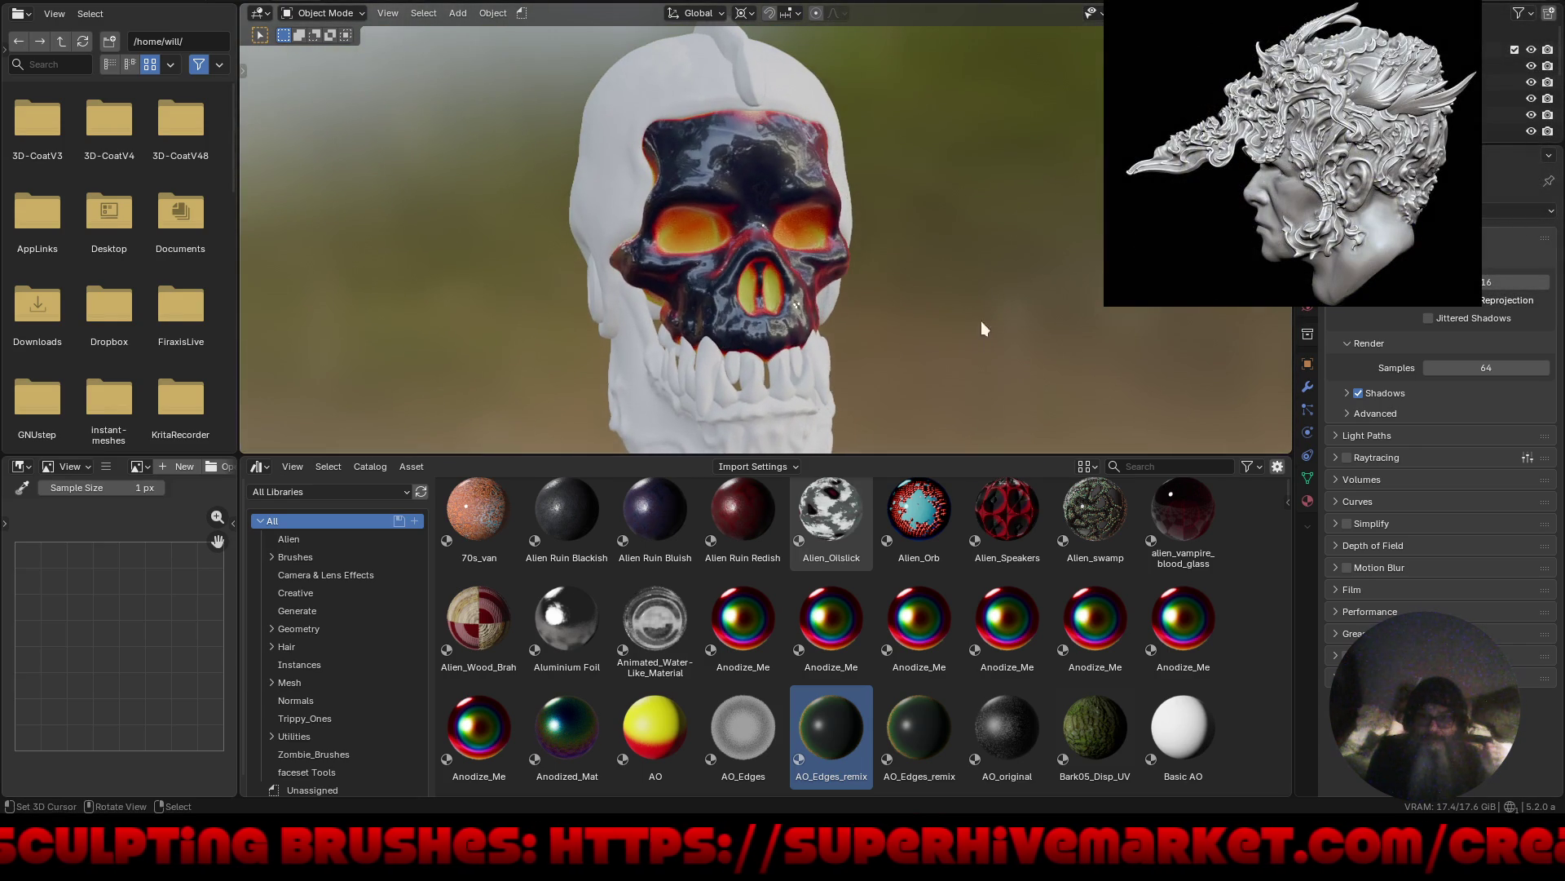
mouse_move(1174, 507)
mouse_down()
mouse_move(943, 376)
mouse_move(785, 73)
mouse_up()
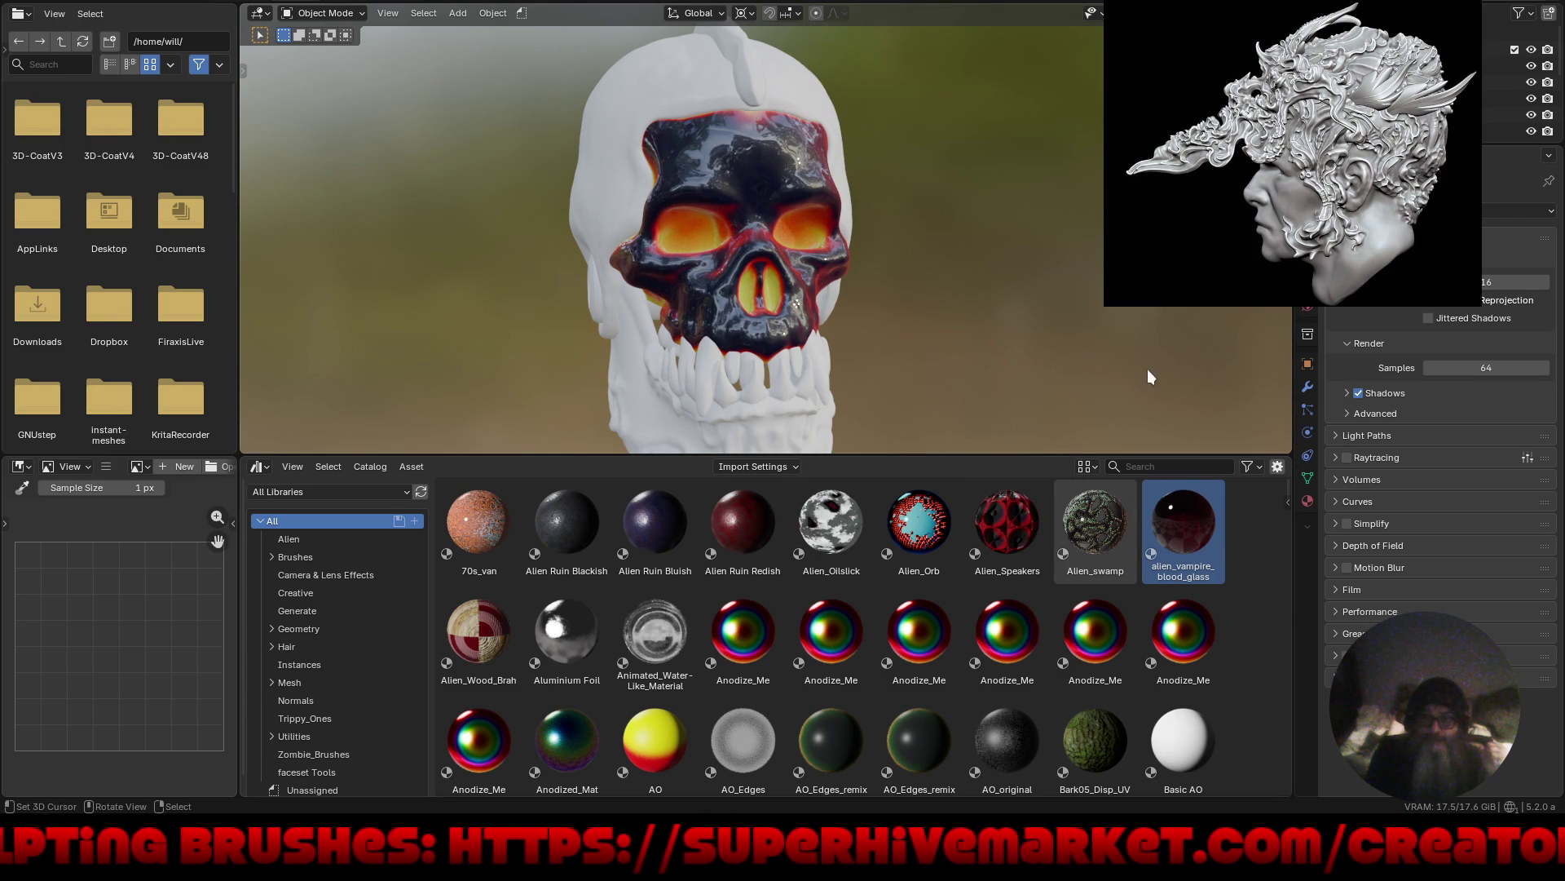
mouse_move(1130, 356)
middle_down()
mouse_move(1055, 406)
mouse_move(986, 371)
mouse_move(989, 356)
middle_up()
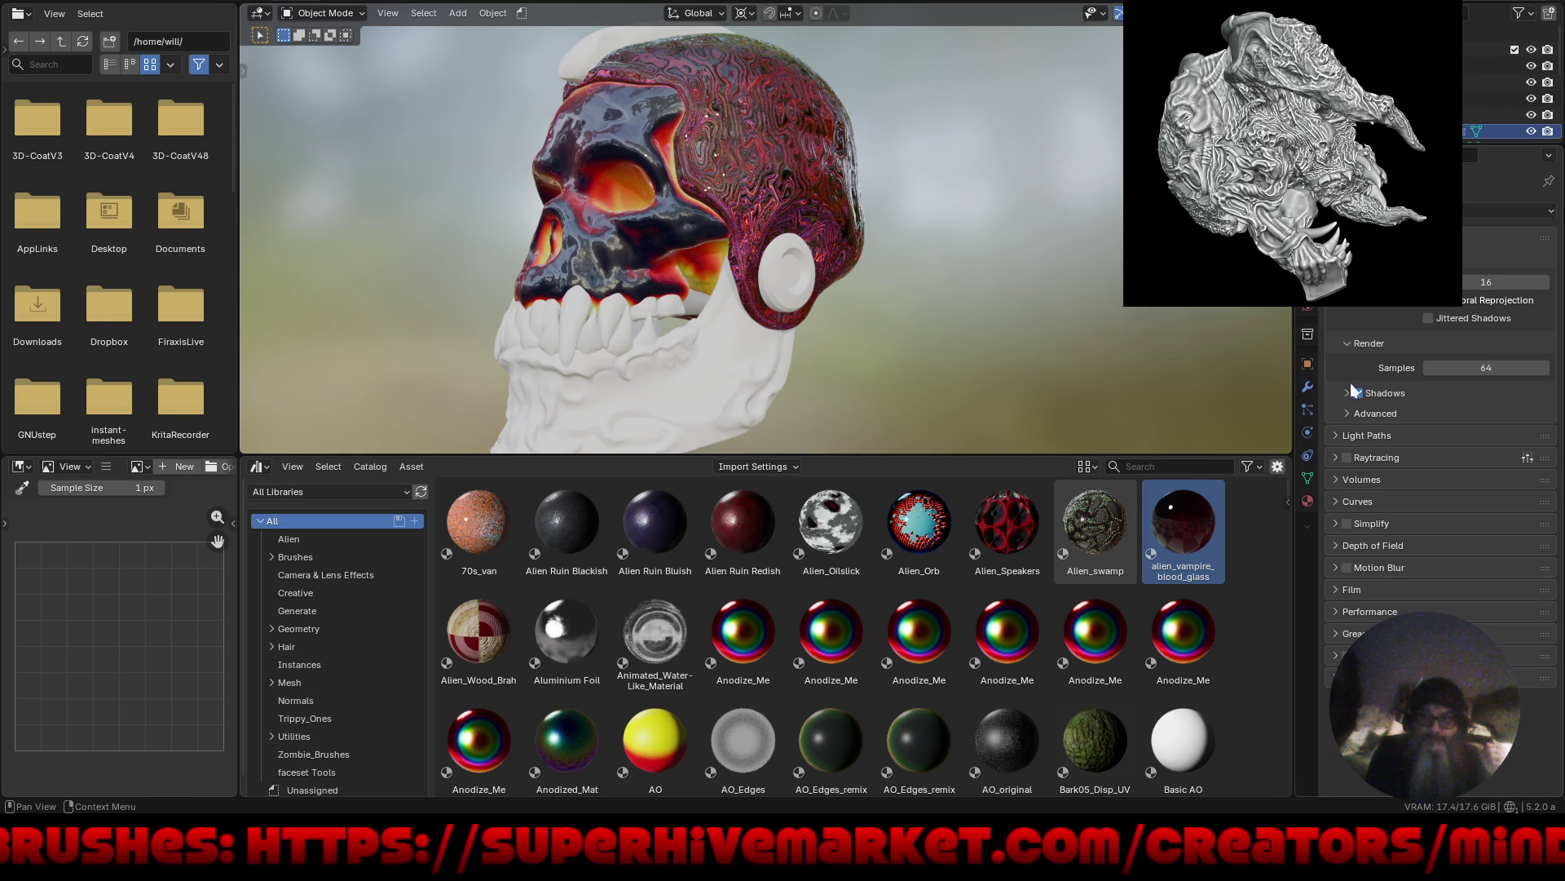
Assign alien_vampire_blood_glass to the jaw in Material Properties, removing its three leftover slots.
click(1307, 502)
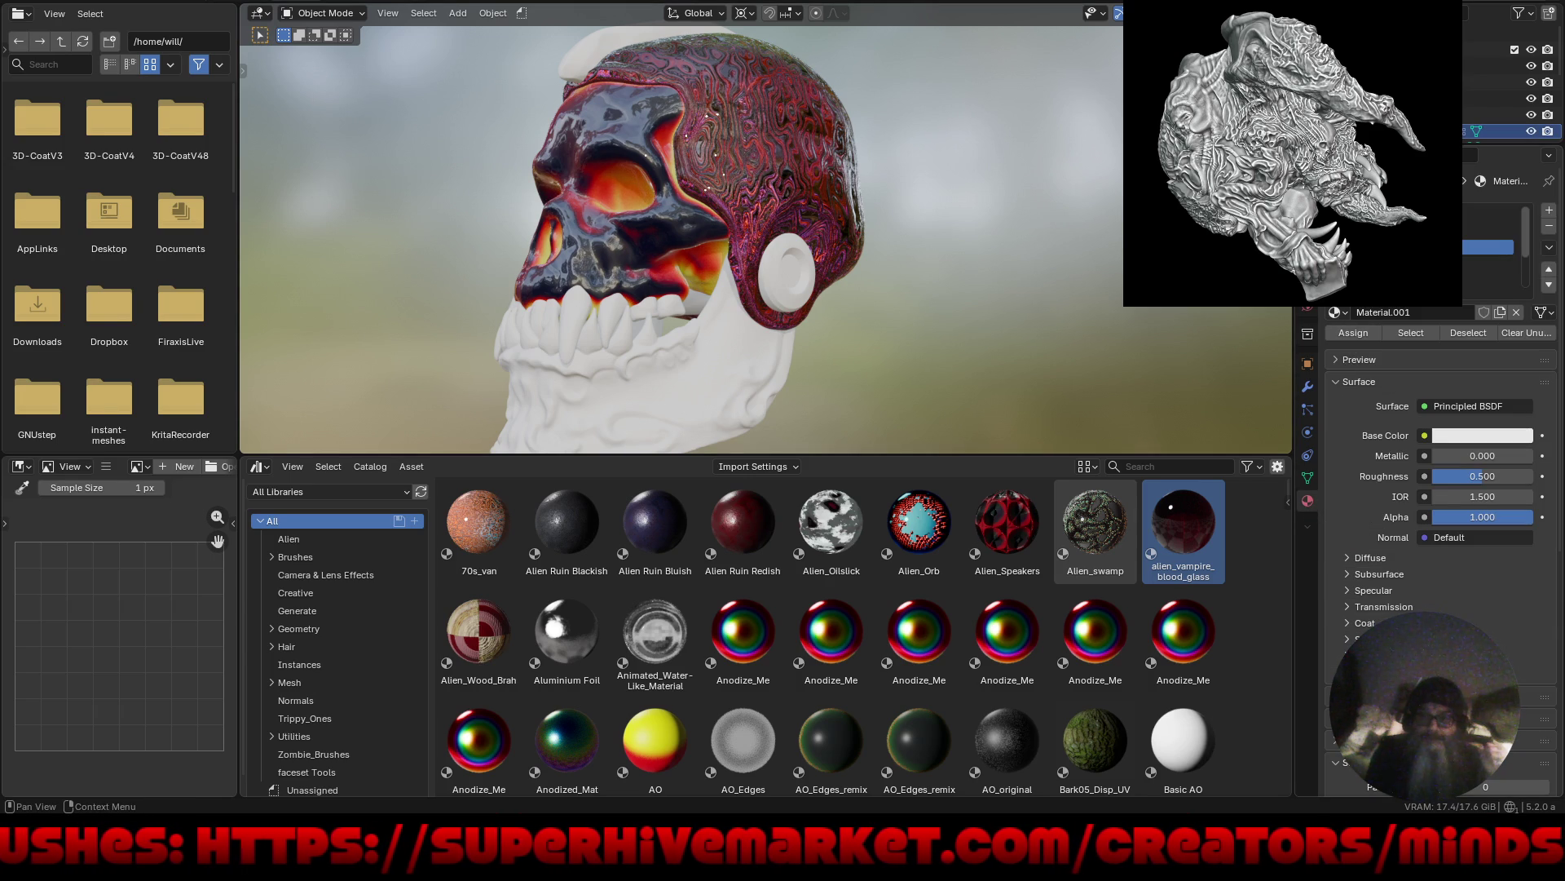
click(1345, 313)
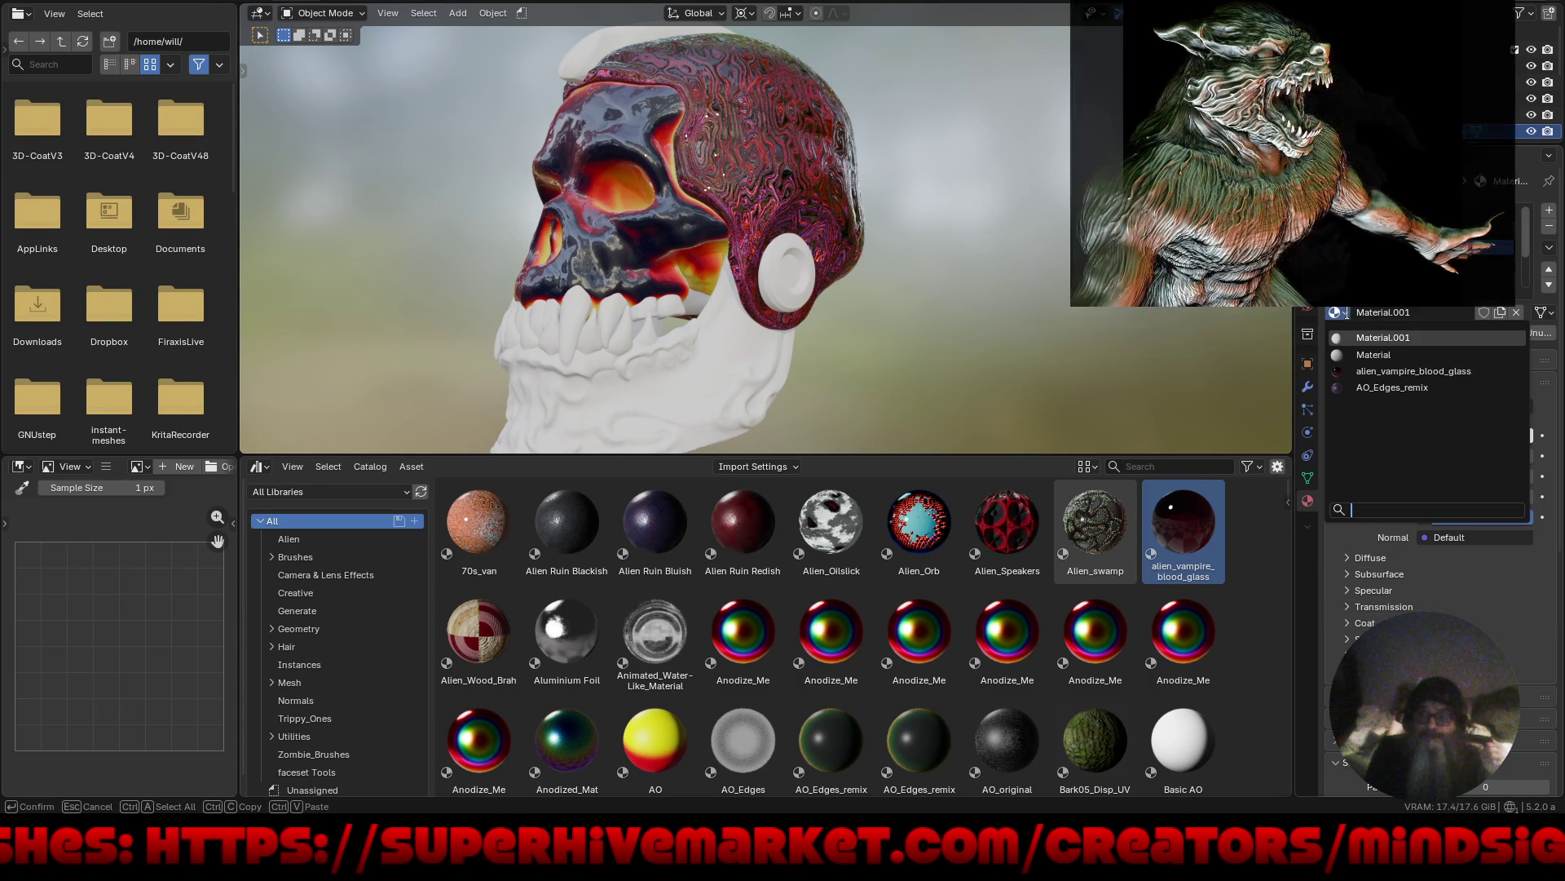
click(1369, 373)
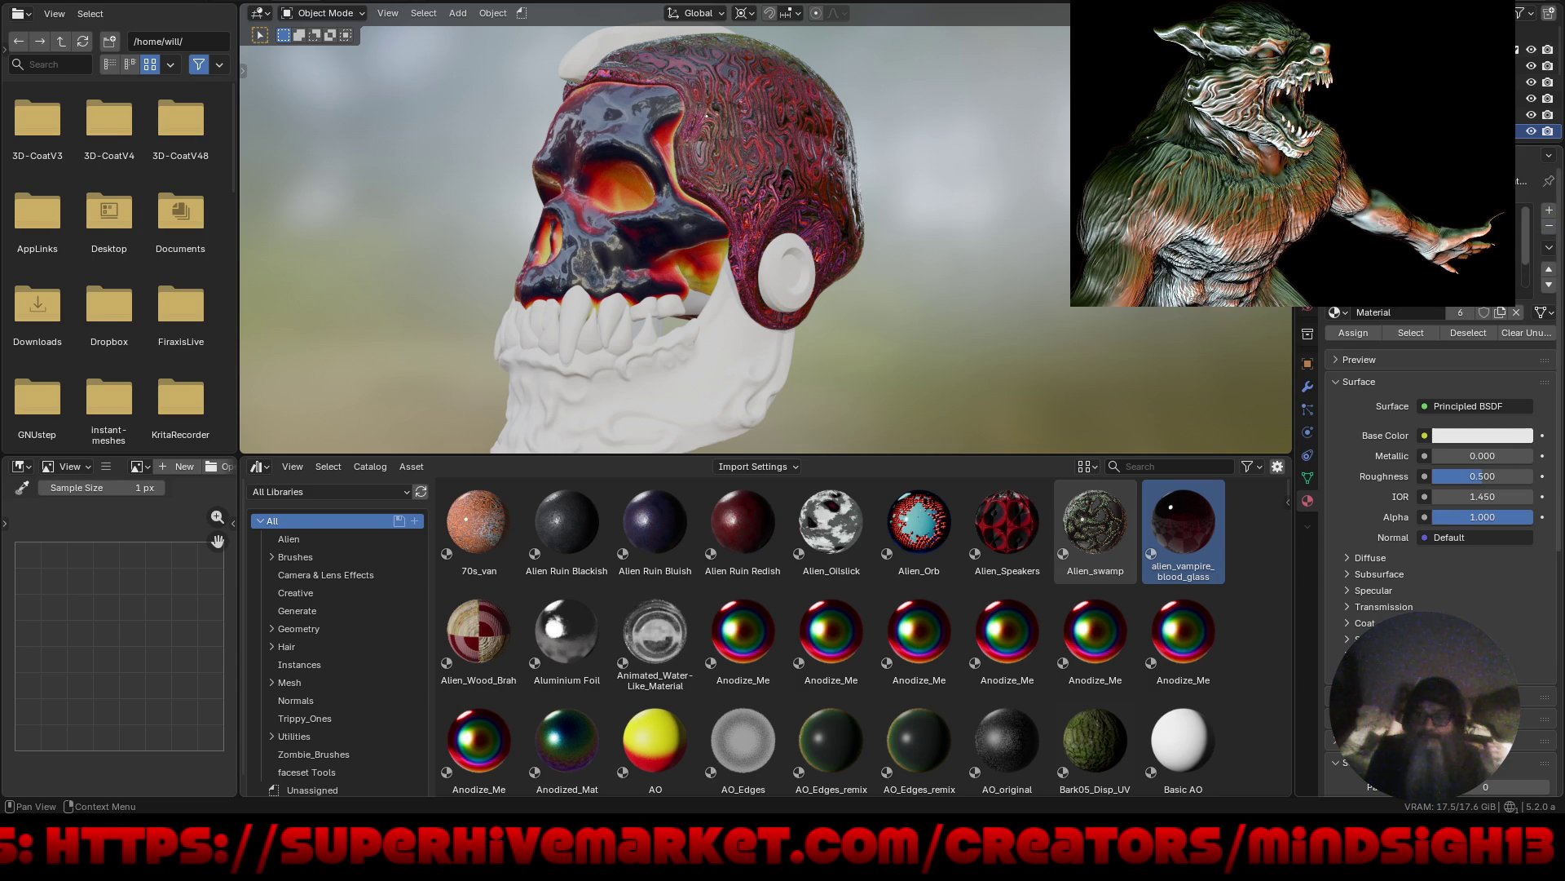
click(1549, 227)
click(1549, 227)
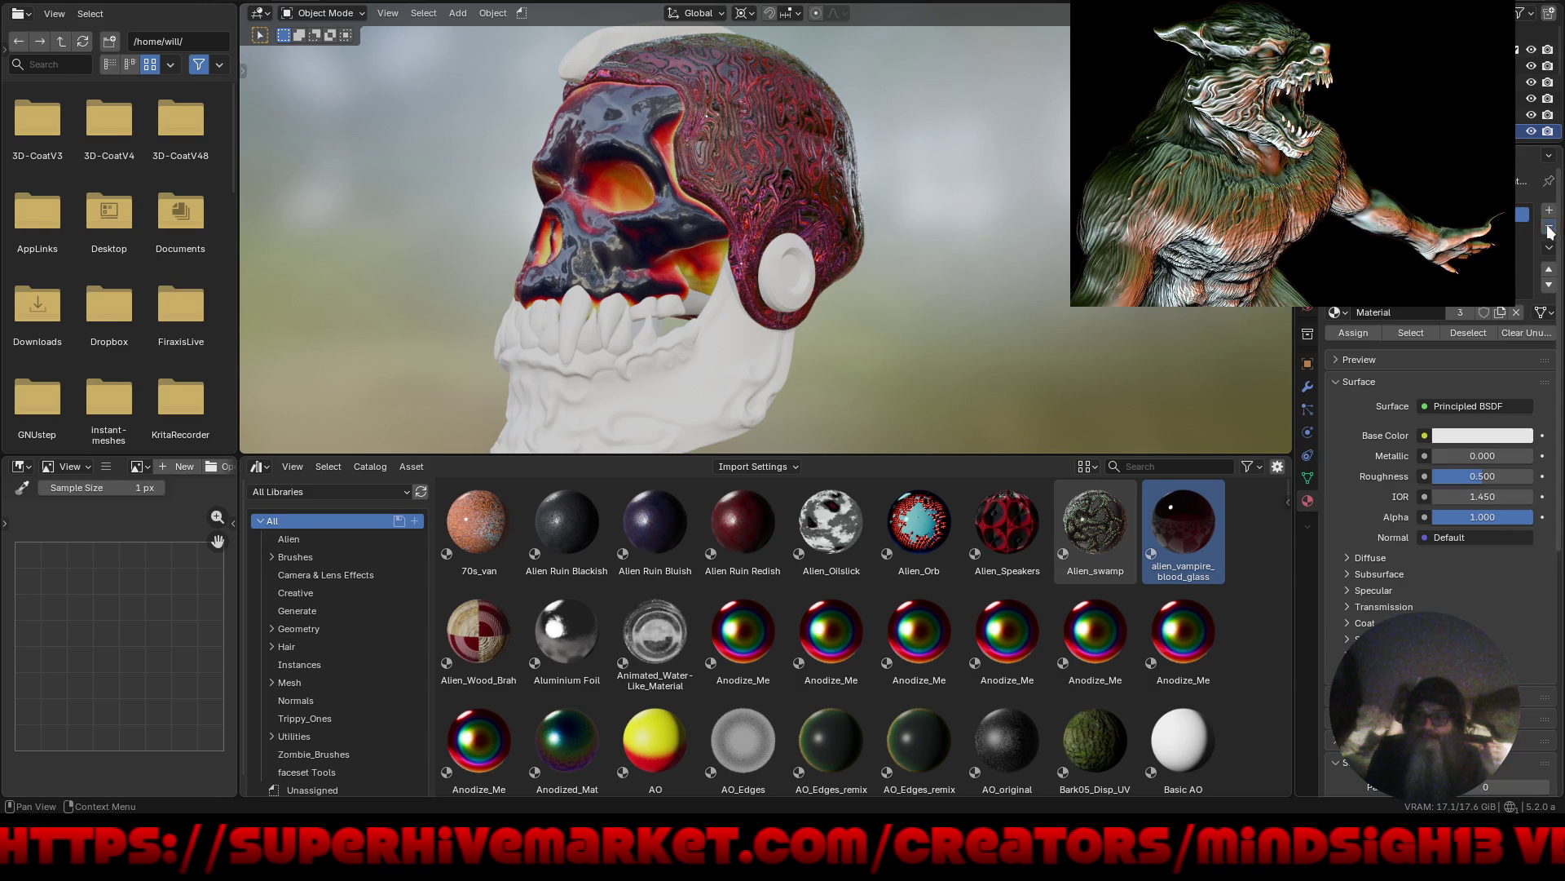
click(1549, 231)
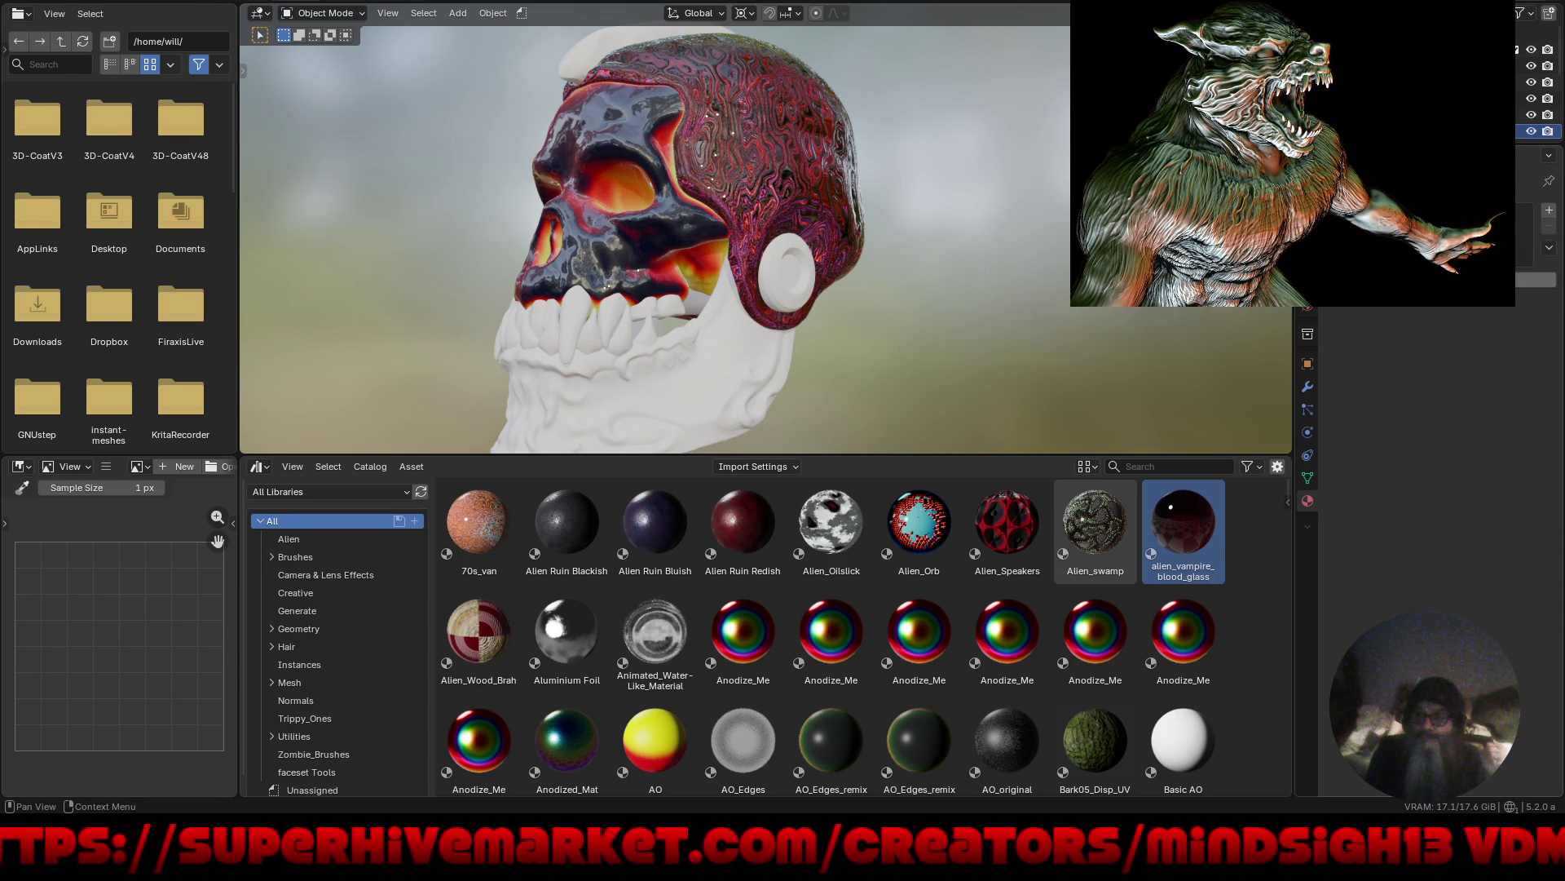
click(1342, 318)
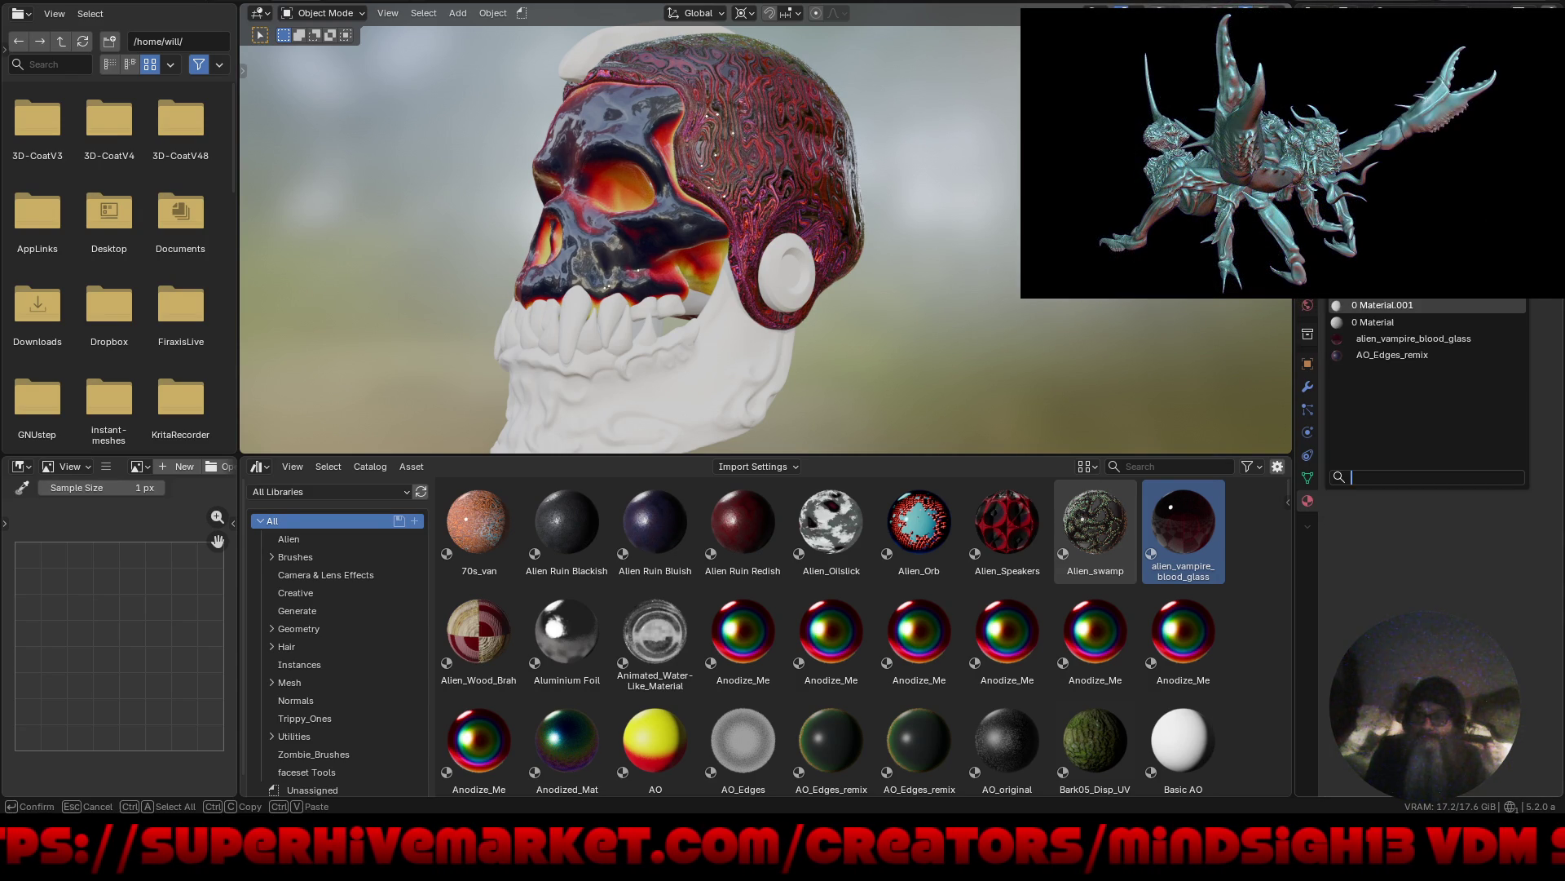
click(1373, 337)
mouse_move(911, 308)
middle_down()
mouse_move(1041, 300)
mouse_move(860, 359)
mouse_move(968, 363)
mouse_move(907, 368)
mouse_move(844, 438)
mouse_move(930, 420)
mouse_move(1000, 374)
mouse_move(896, 371)
mouse_move(998, 350)
mouse_move(809, 336)
mouse_move(870, 373)
mouse_move(884, 331)
mouse_move(874, 357)
middle_up()
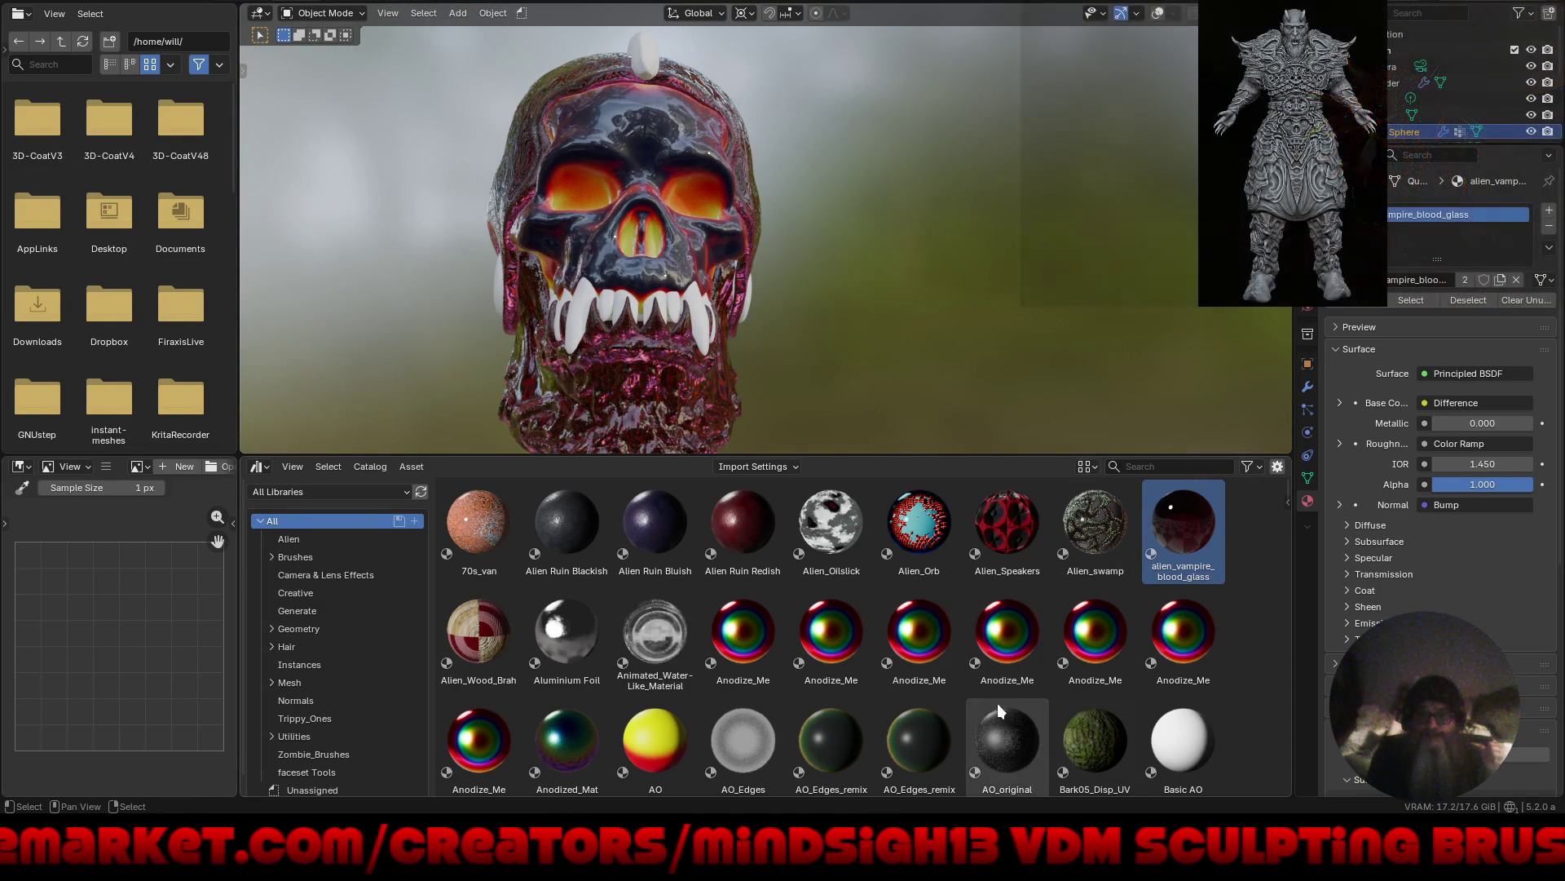
Apply Blood_Circles_2 to the skull's jaw and assign it to the cranium too.
scroll(996, 703, down, 3)
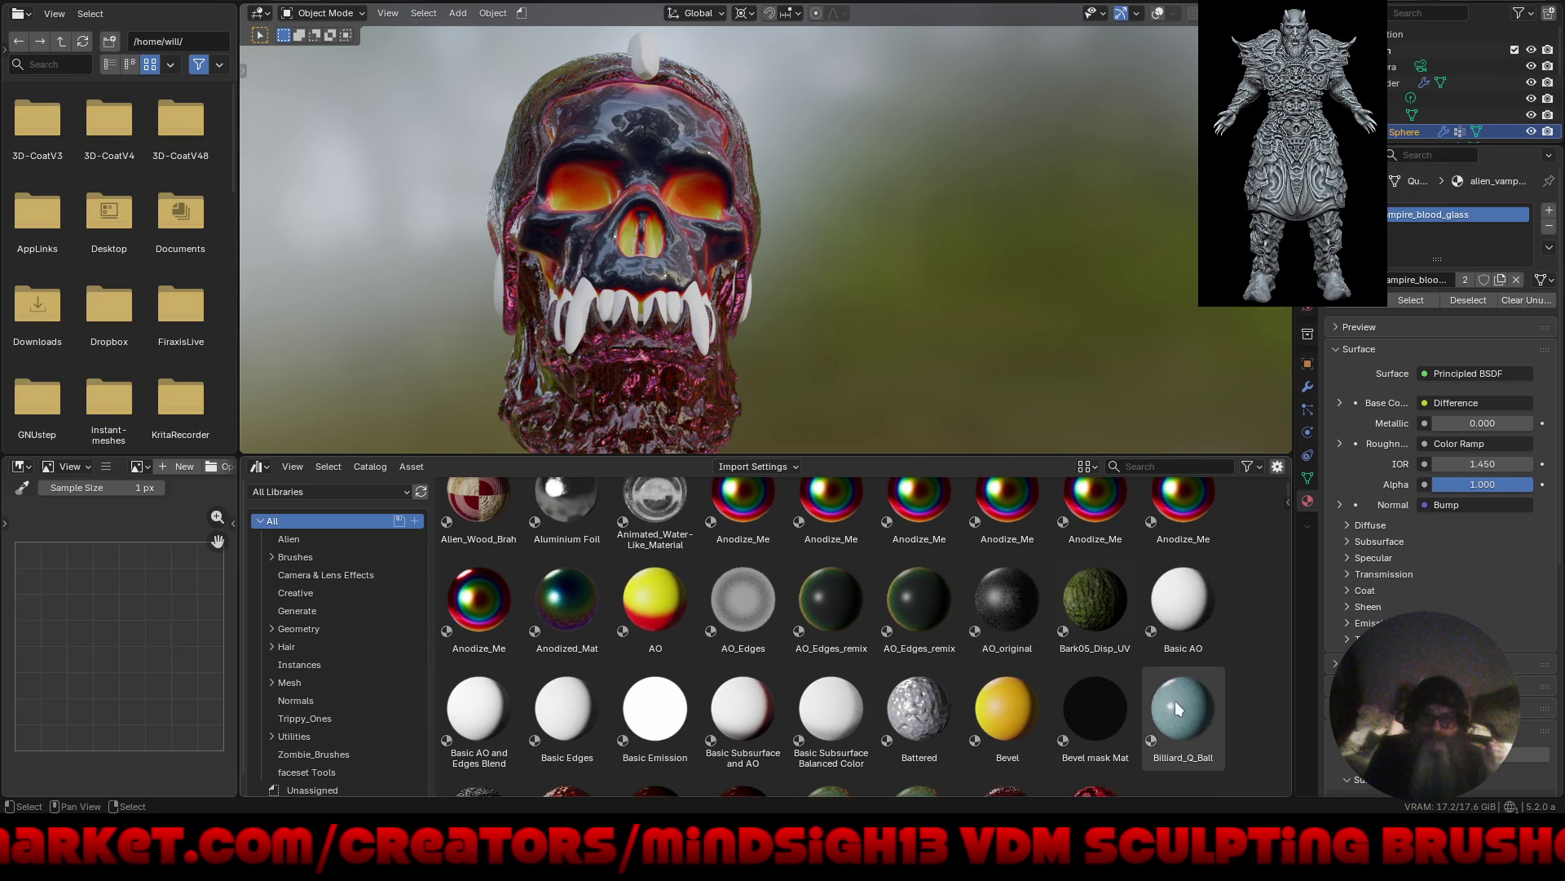
scroll(1195, 571, down, 4)
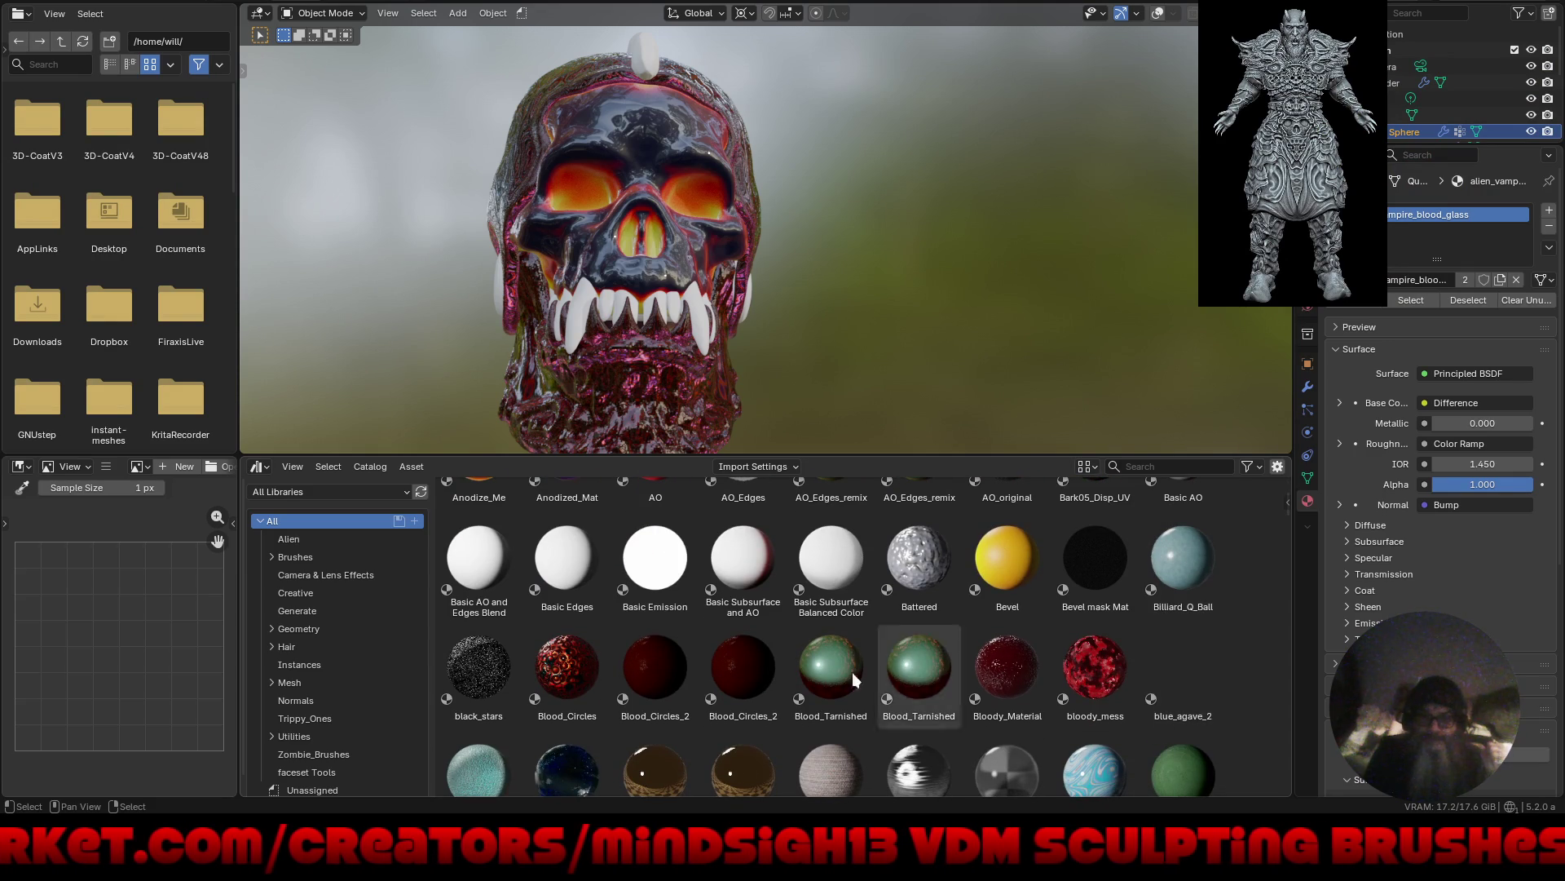
drag(673, 678, 693, 636)
drag(634, 444, 652, 423)
mouse_move(839, 379)
middle_down()
mouse_move(923, 398)
mouse_move(692, 414)
middle_up()
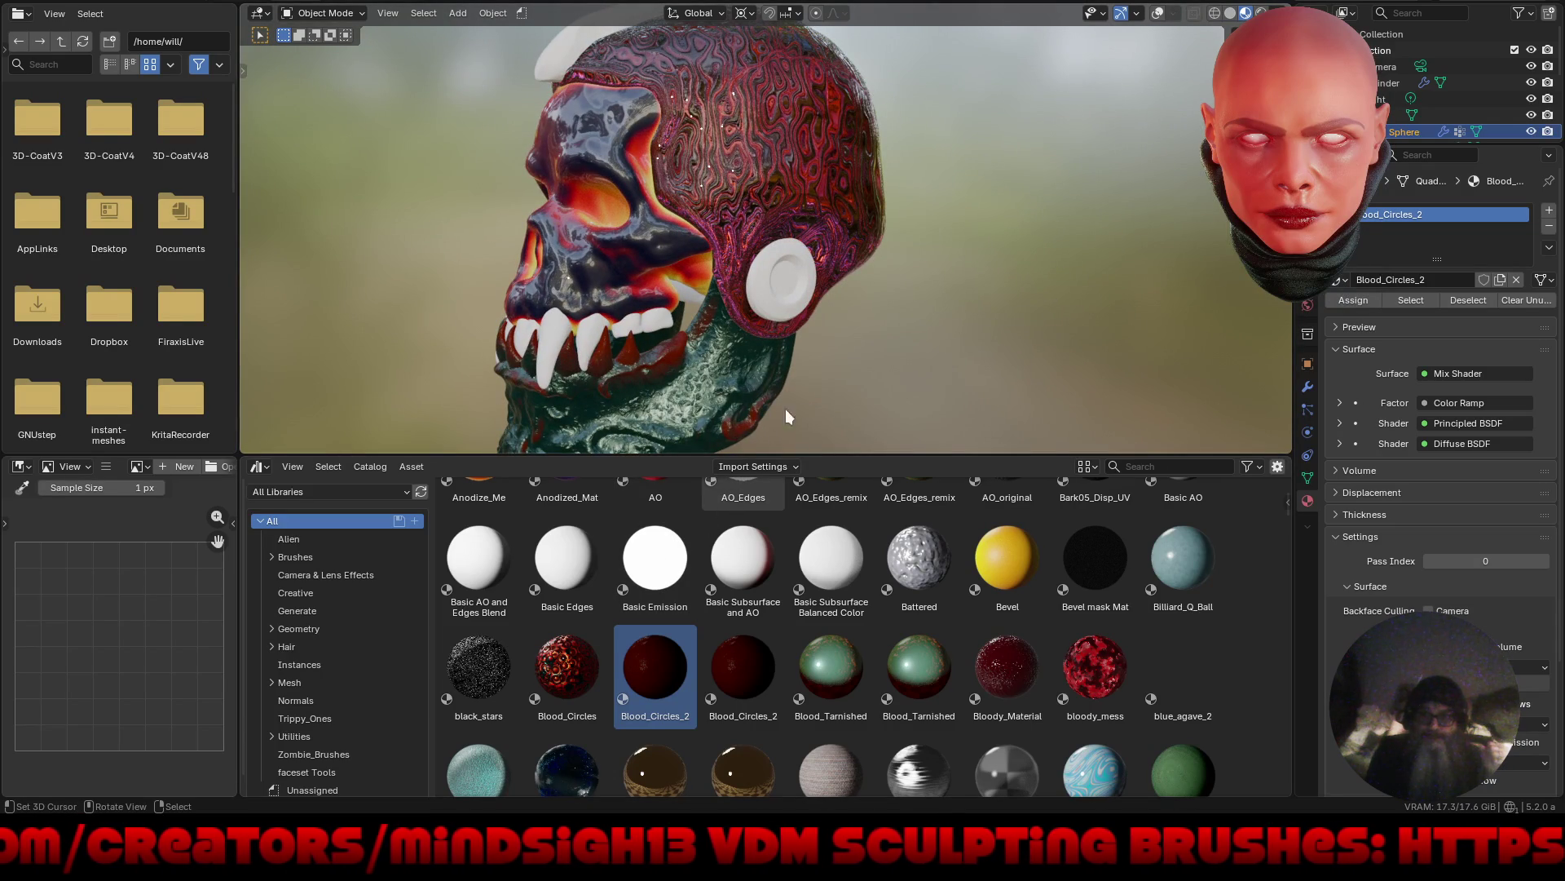
click(838, 170)
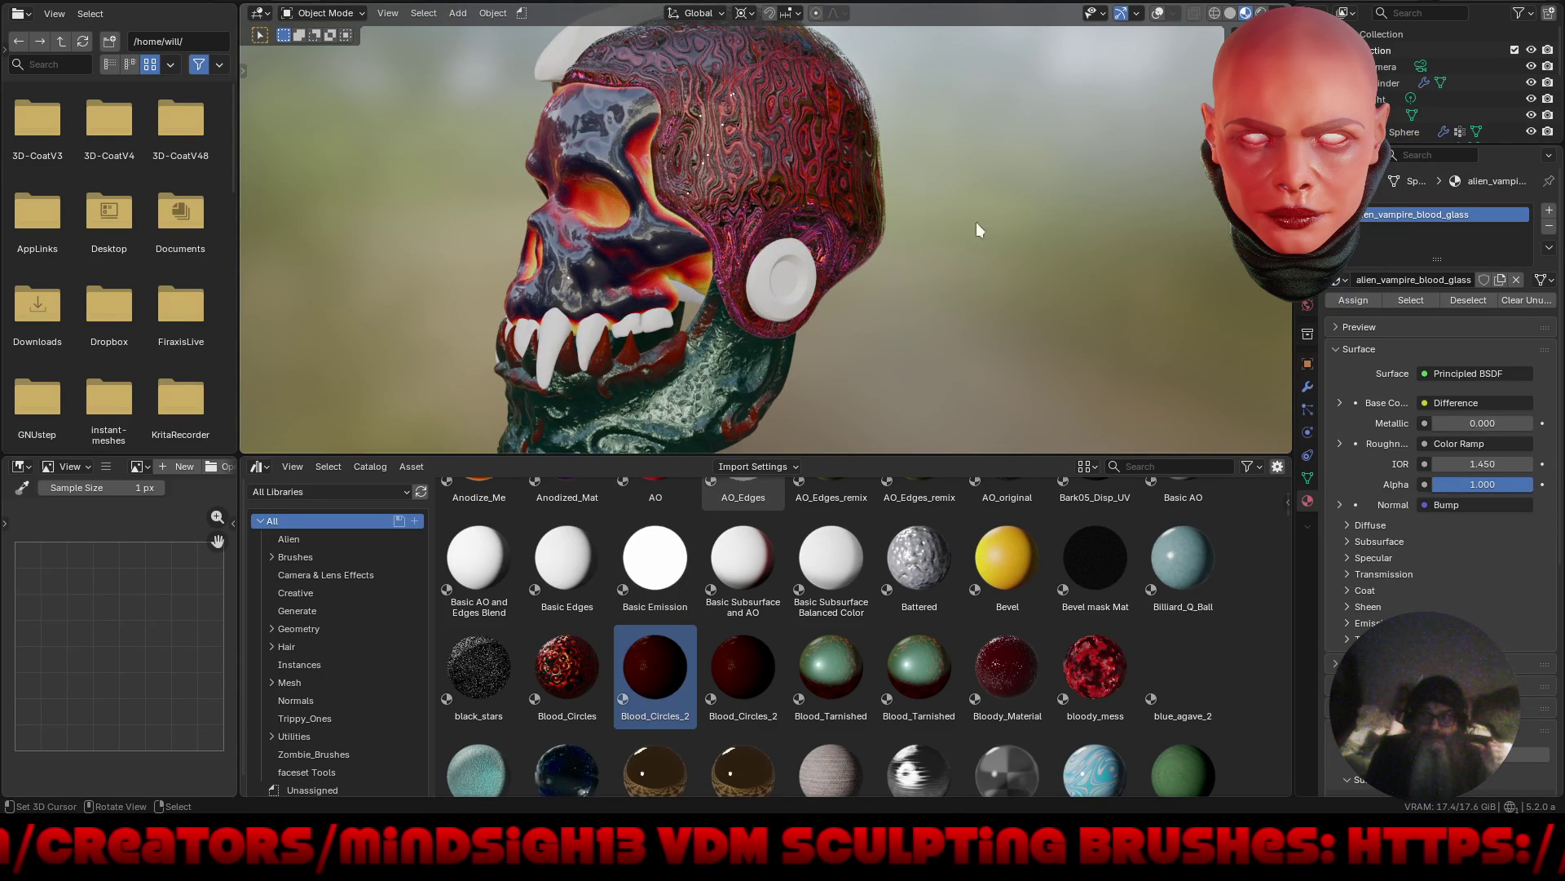
click(1341, 282)
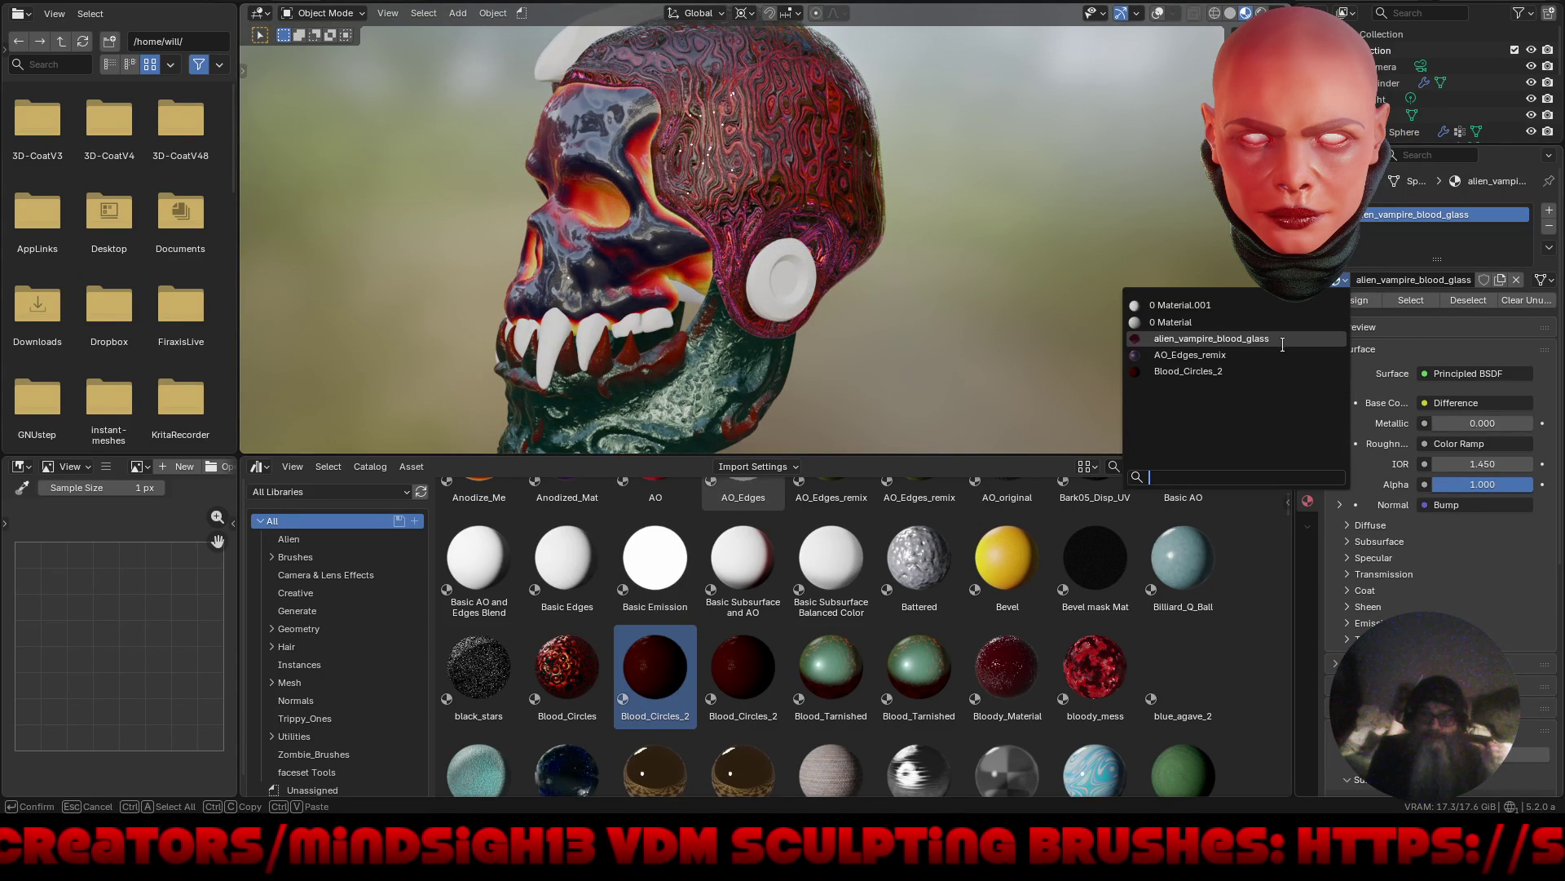
click(1283, 369)
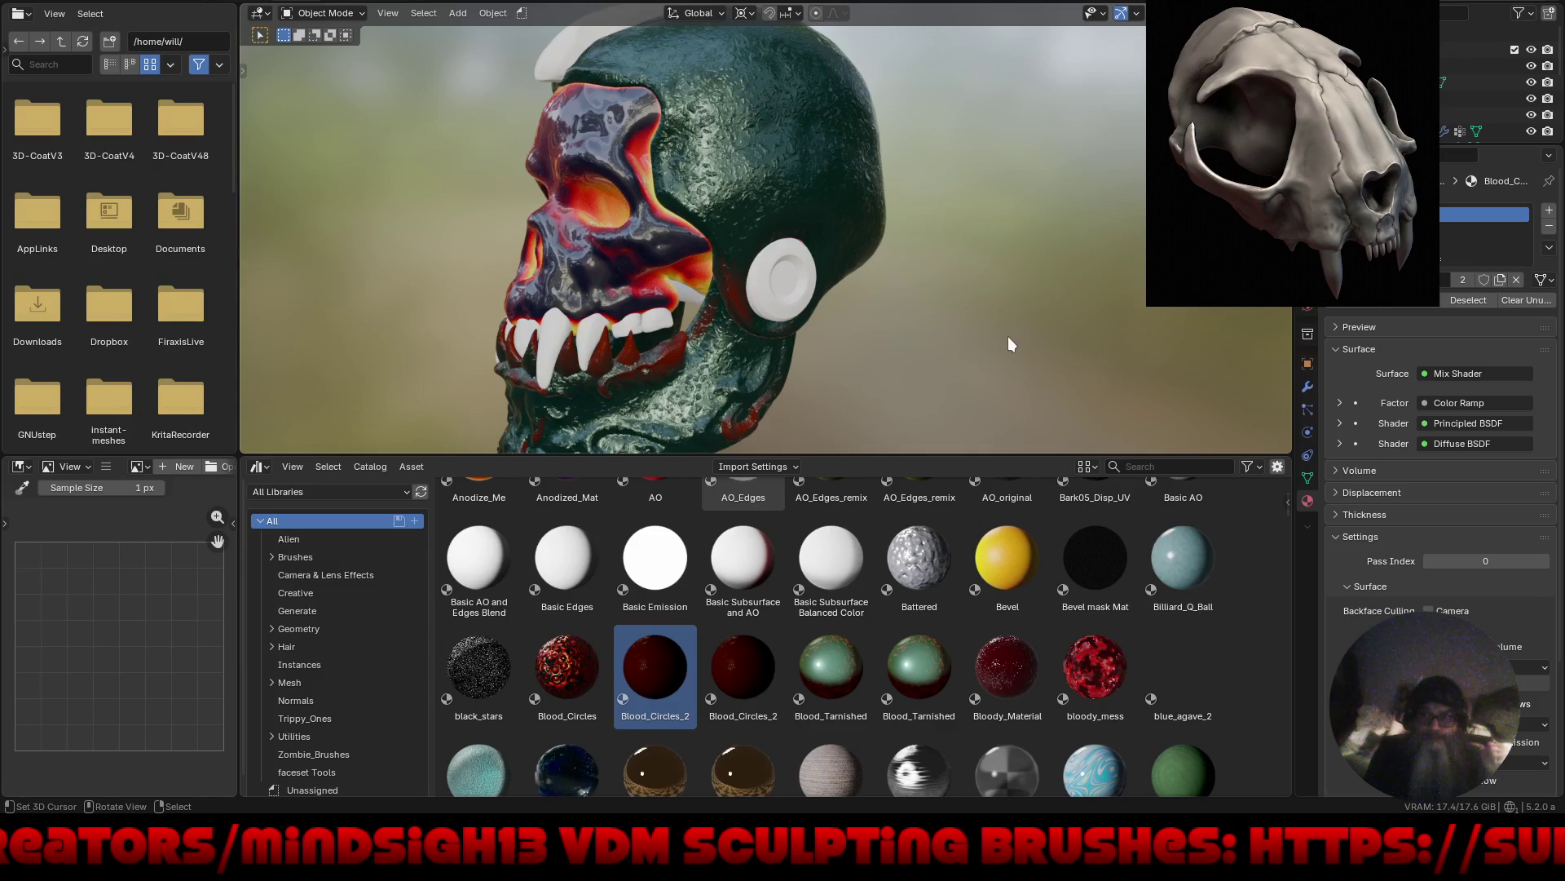
mouse_move(1008, 336)
middle_down()
mouse_move(1223, 330)
mouse_move(1037, 341)
middle_up()
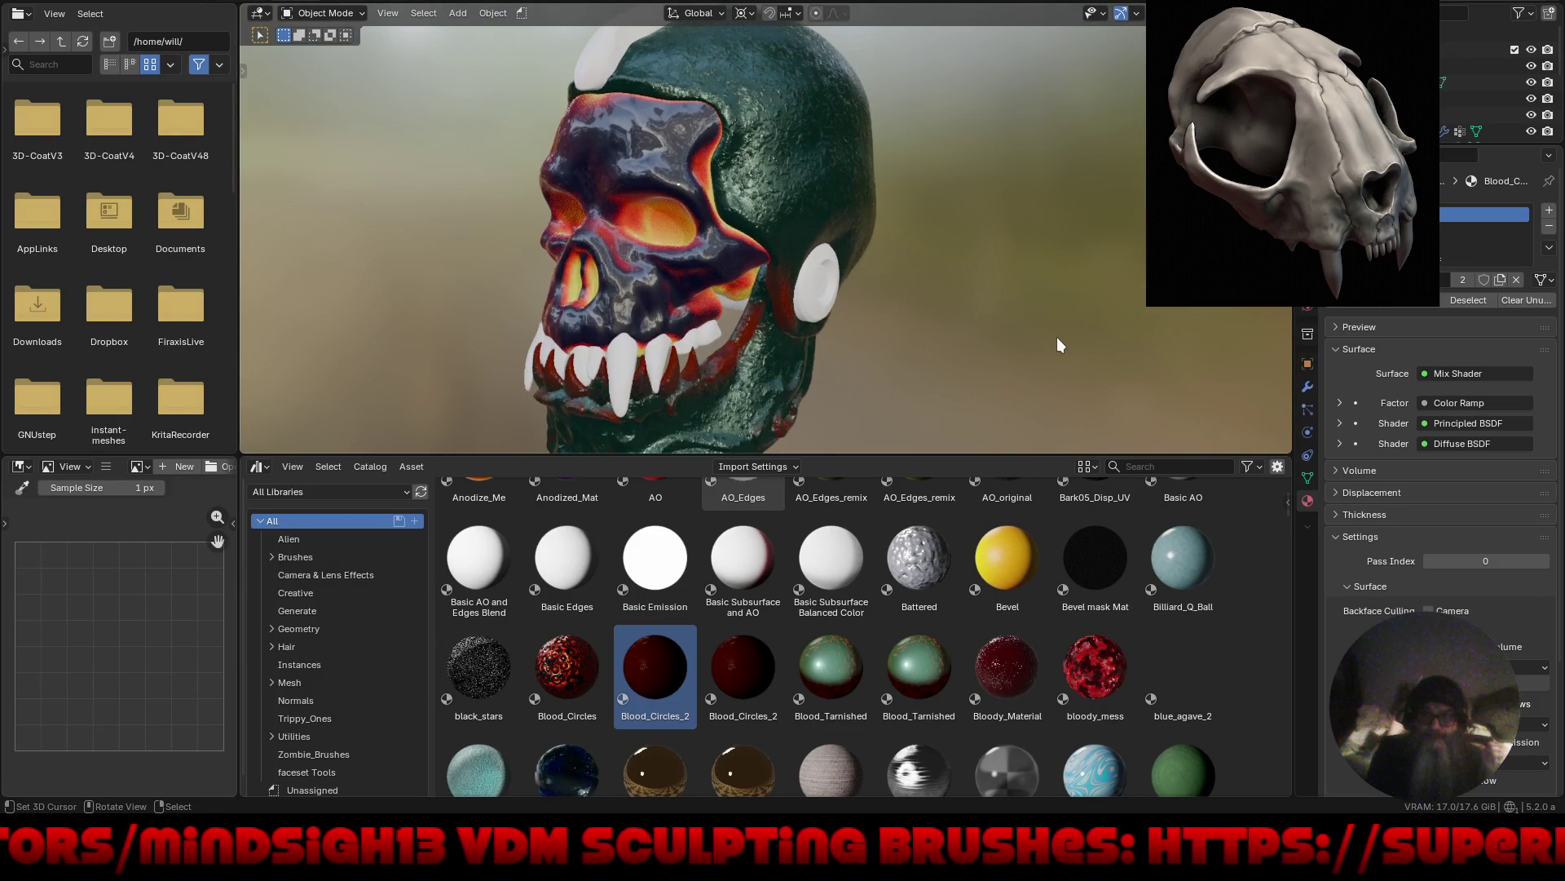
Drag Bloody_Material onto both the cranium and the jaw for a dark red finish.
click(1015, 669)
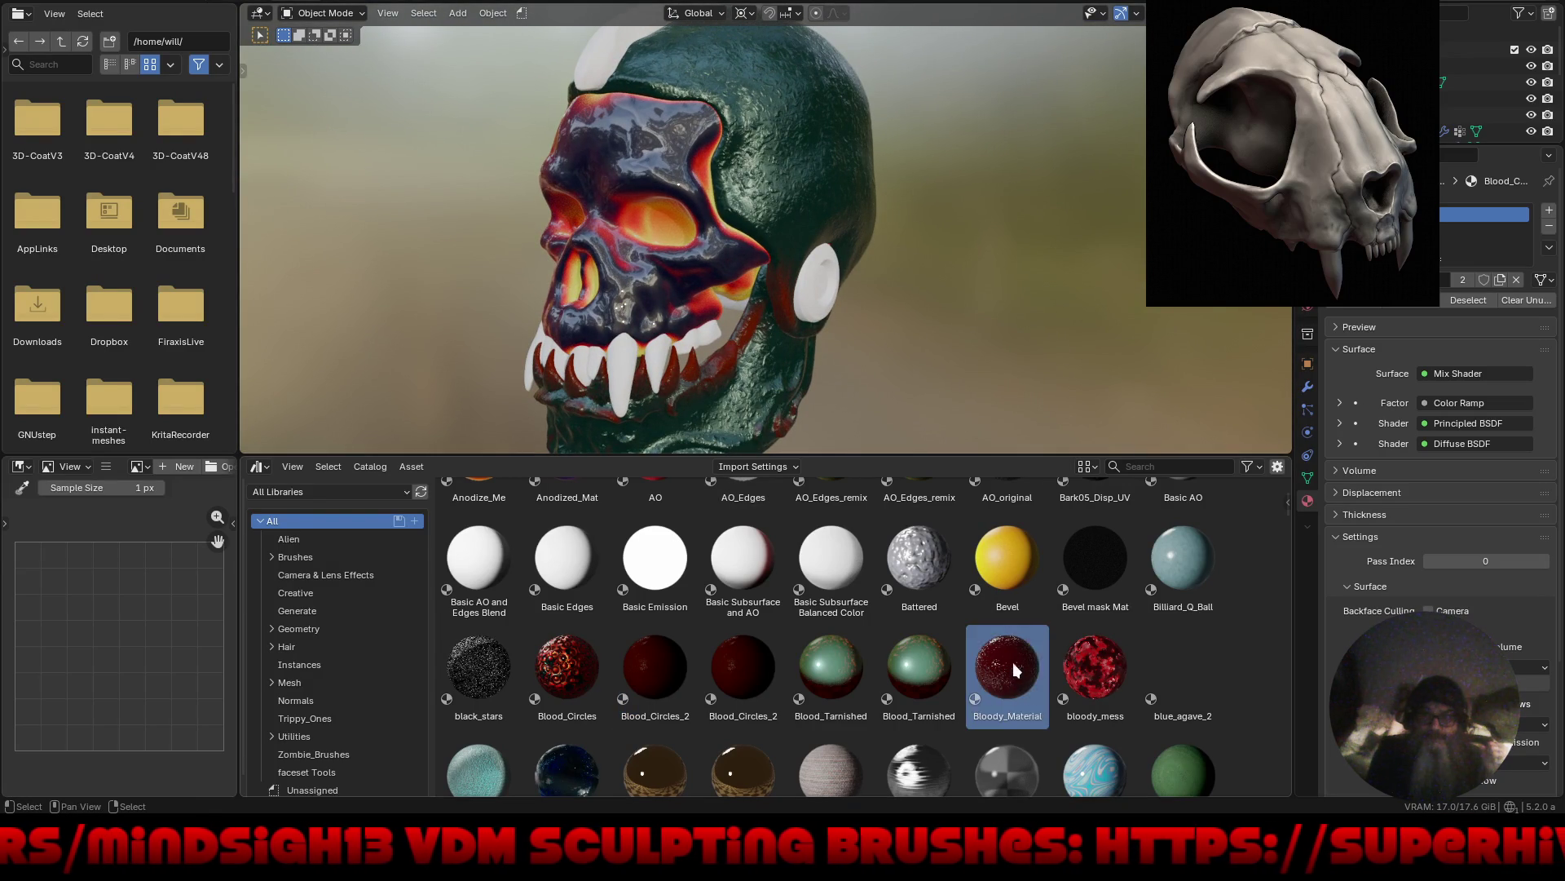
mouse_move(1014, 669)
mouse_down()
mouse_move(909, 349)
mouse_move(808, 155)
mouse_up()
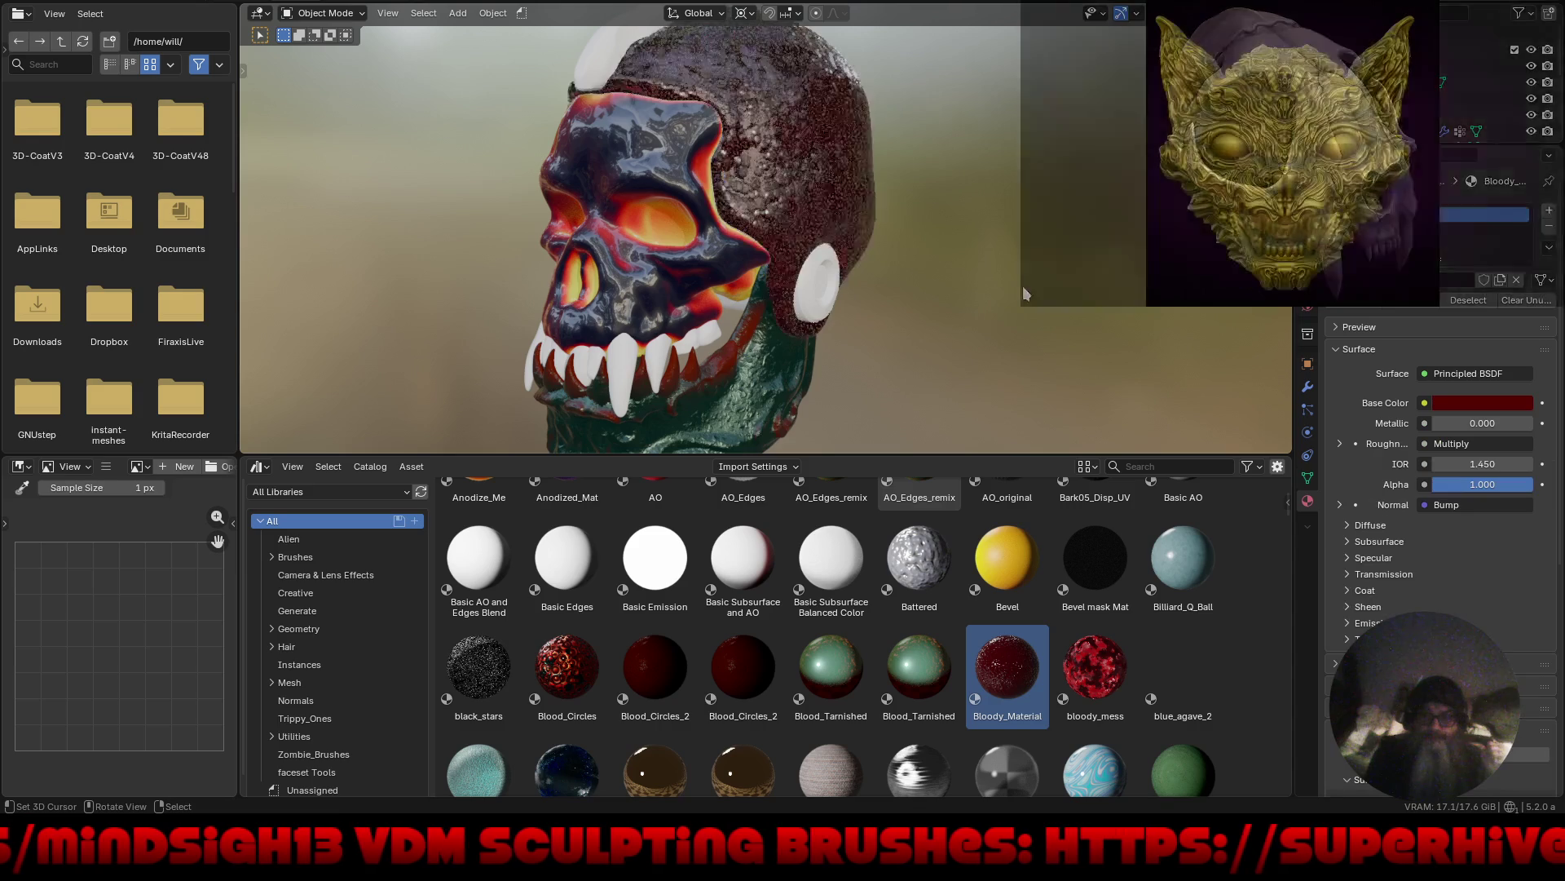
mouse_move(1011, 314)
middle_down()
mouse_move(717, 317)
mouse_move(1069, 544)
middle_up()
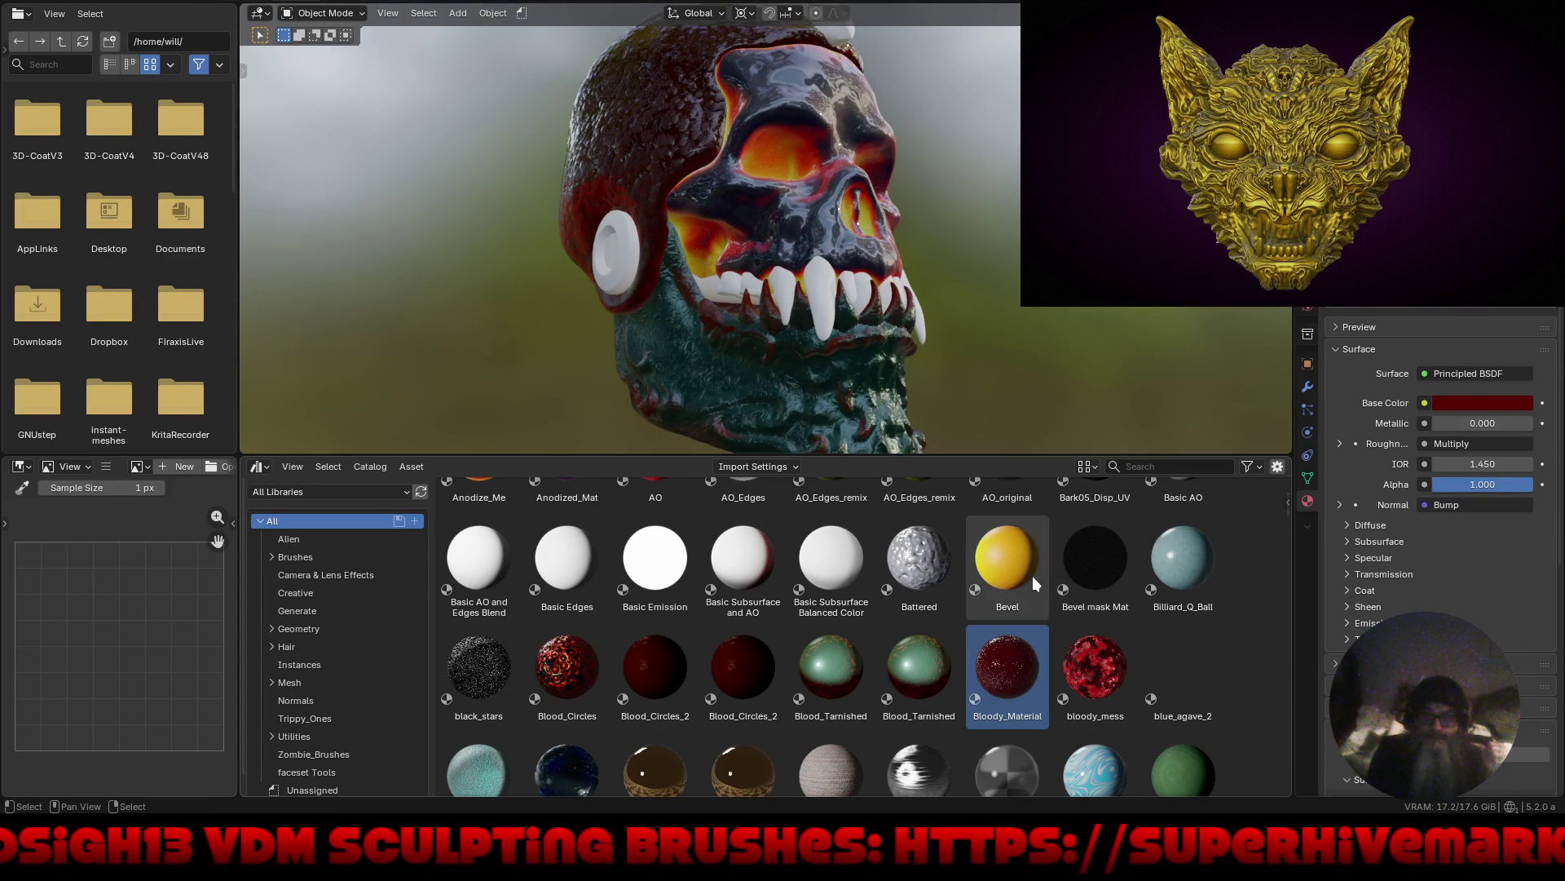
mouse_move(1007, 662)
mouse_down()
mouse_move(920, 570)
mouse_move(839, 391)
mouse_up()
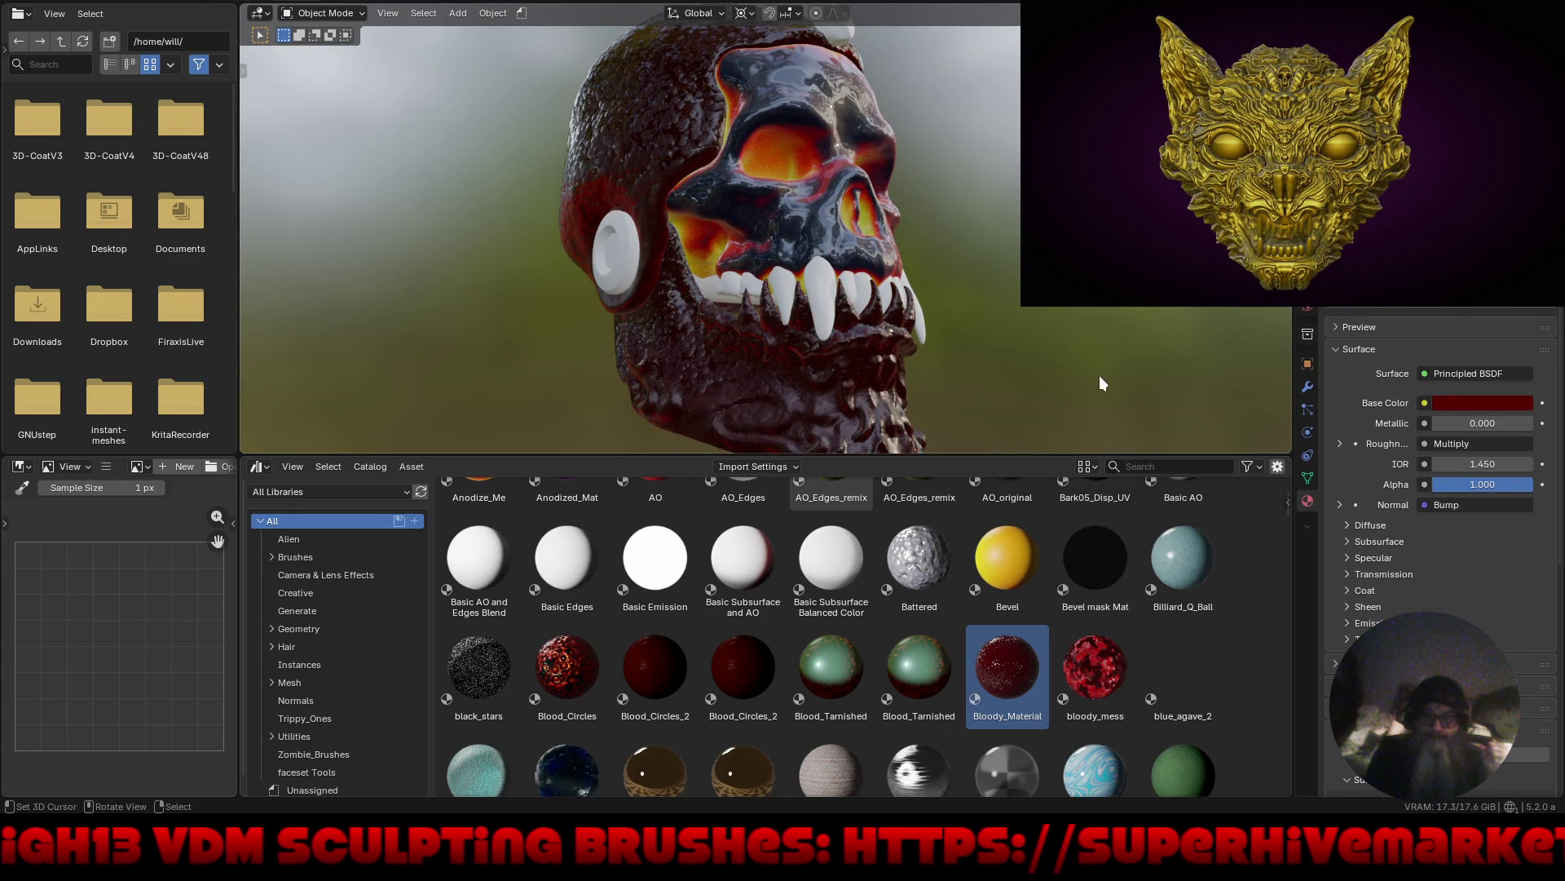
mouse_move(1098, 363)
middle_down()
mouse_move(1167, 365)
mouse_move(1072, 362)
mouse_move(1049, 461)
middle_up()
Apply Cali_Letters_fungus to the skull's face.
scroll(1180, 605, down, 4)
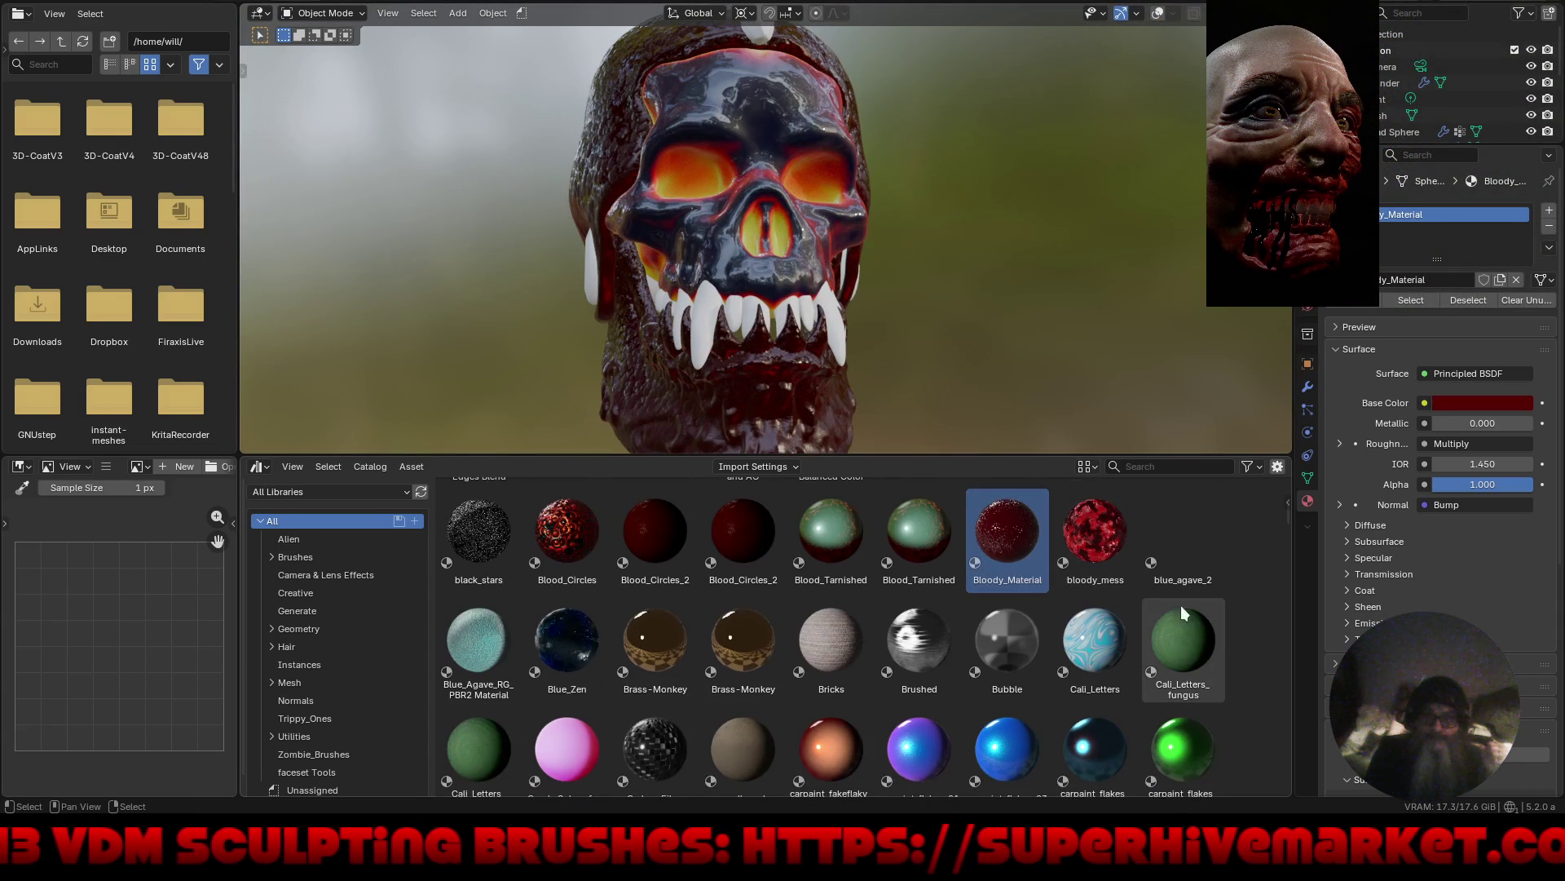
mouse_move(1191, 652)
mouse_down()
mouse_move(750, 135)
mouse_move(766, 155)
mouse_up()
mouse_move(1035, 294)
middle_down()
mouse_move(1051, 329)
mouse_move(986, 325)
mouse_move(956, 295)
mouse_move(965, 282)
mouse_move(985, 301)
middle_up()
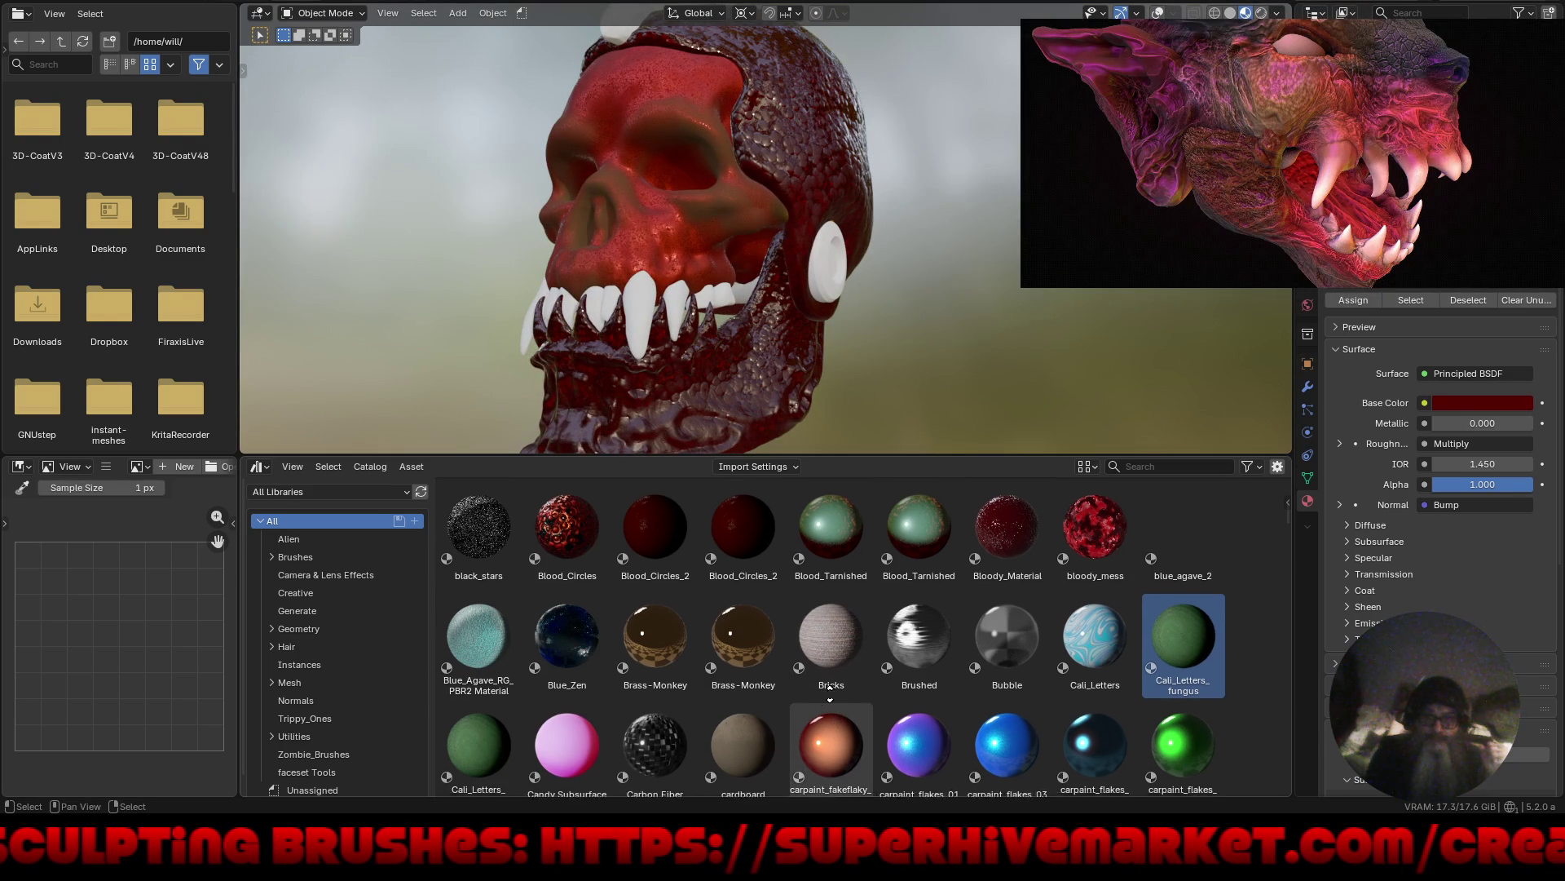
Try carpaint_flakes_green_G on the face, then put Cali_Letters_fungus back.
scroll(833, 729, down, 3)
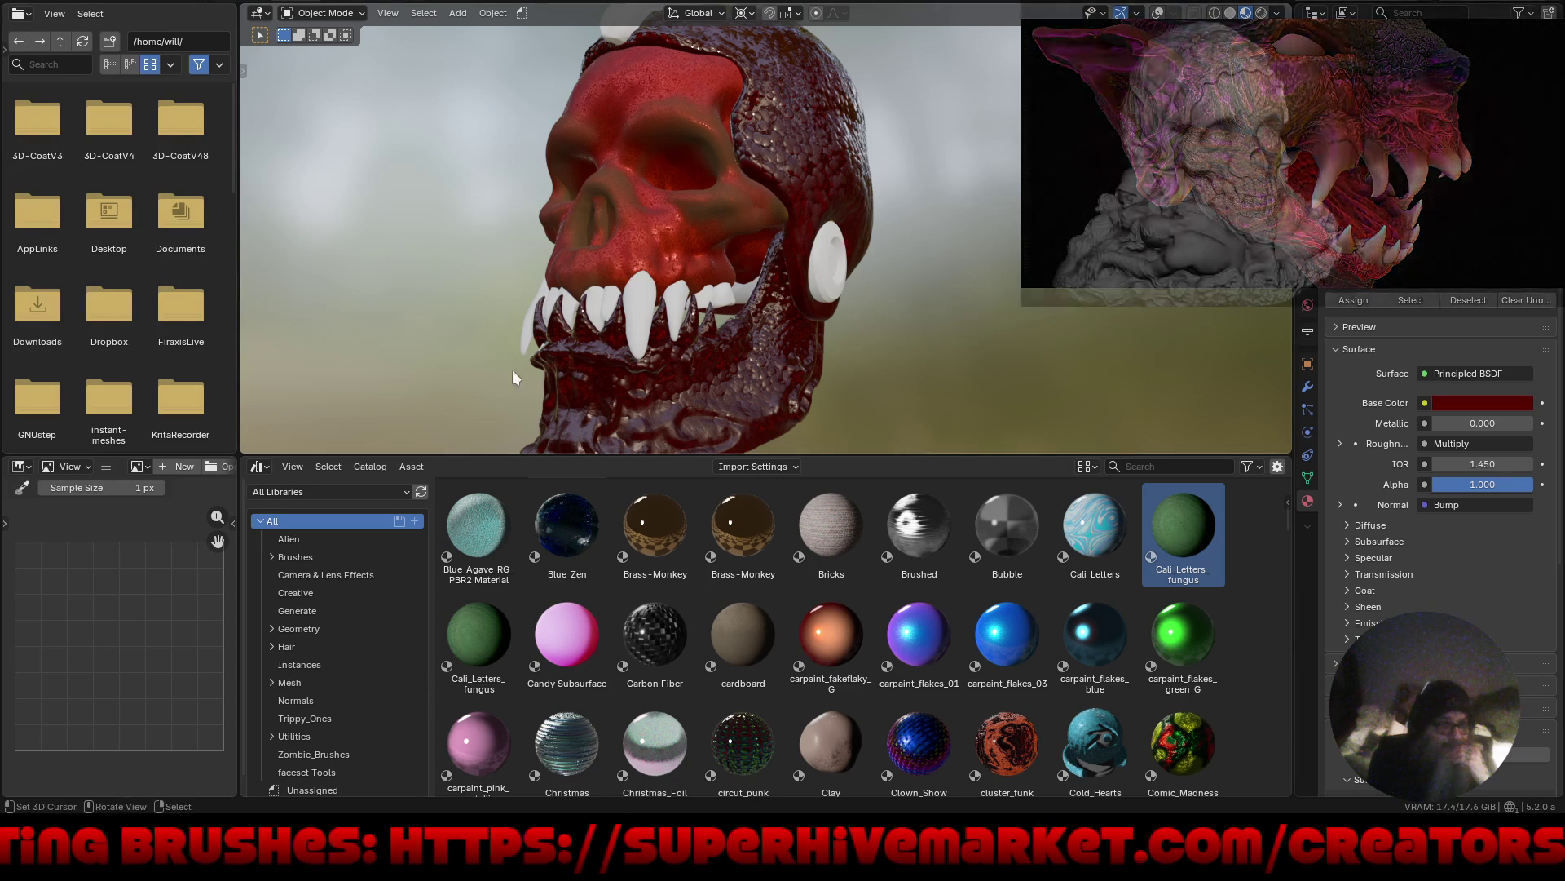
scroll(1099, 708, down, 3)
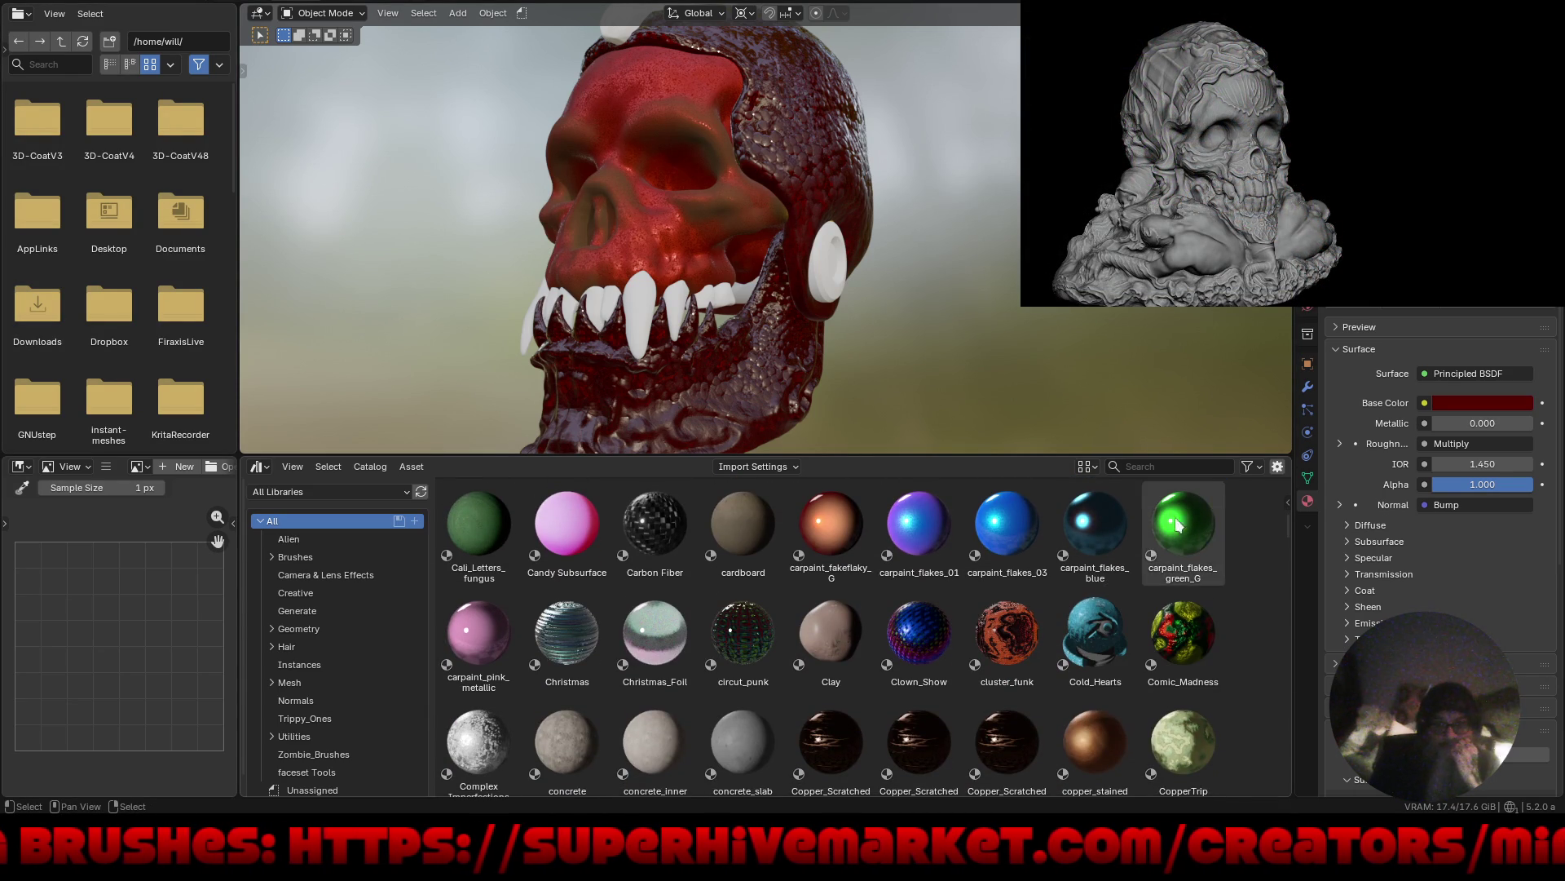
mouse_move(1182, 526)
mouse_down()
mouse_move(880, 396)
mouse_move(628, 217)
mouse_up()
mouse_move(897, 333)
middle_down()
mouse_move(965, 376)
mouse_move(1052, 335)
mouse_move(1014, 319)
mouse_move(852, 384)
middle_up()
mouse_move(478, 520)
mouse_down()
mouse_move(734, 285)
mouse_move(752, 217)
mouse_up()
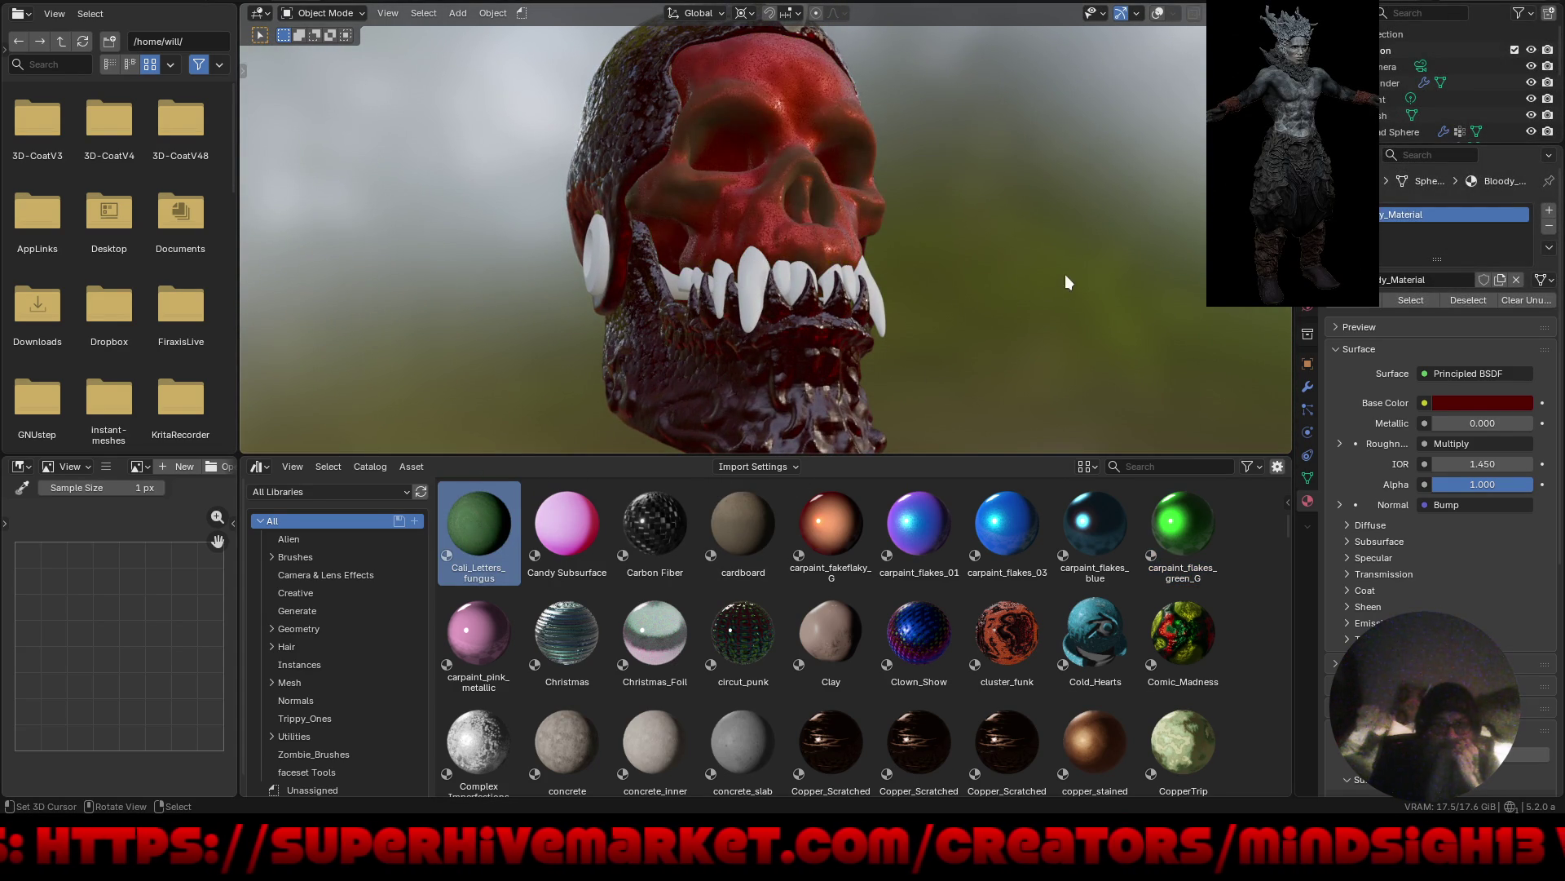
middle_drag(1065, 274, 1021, 305)
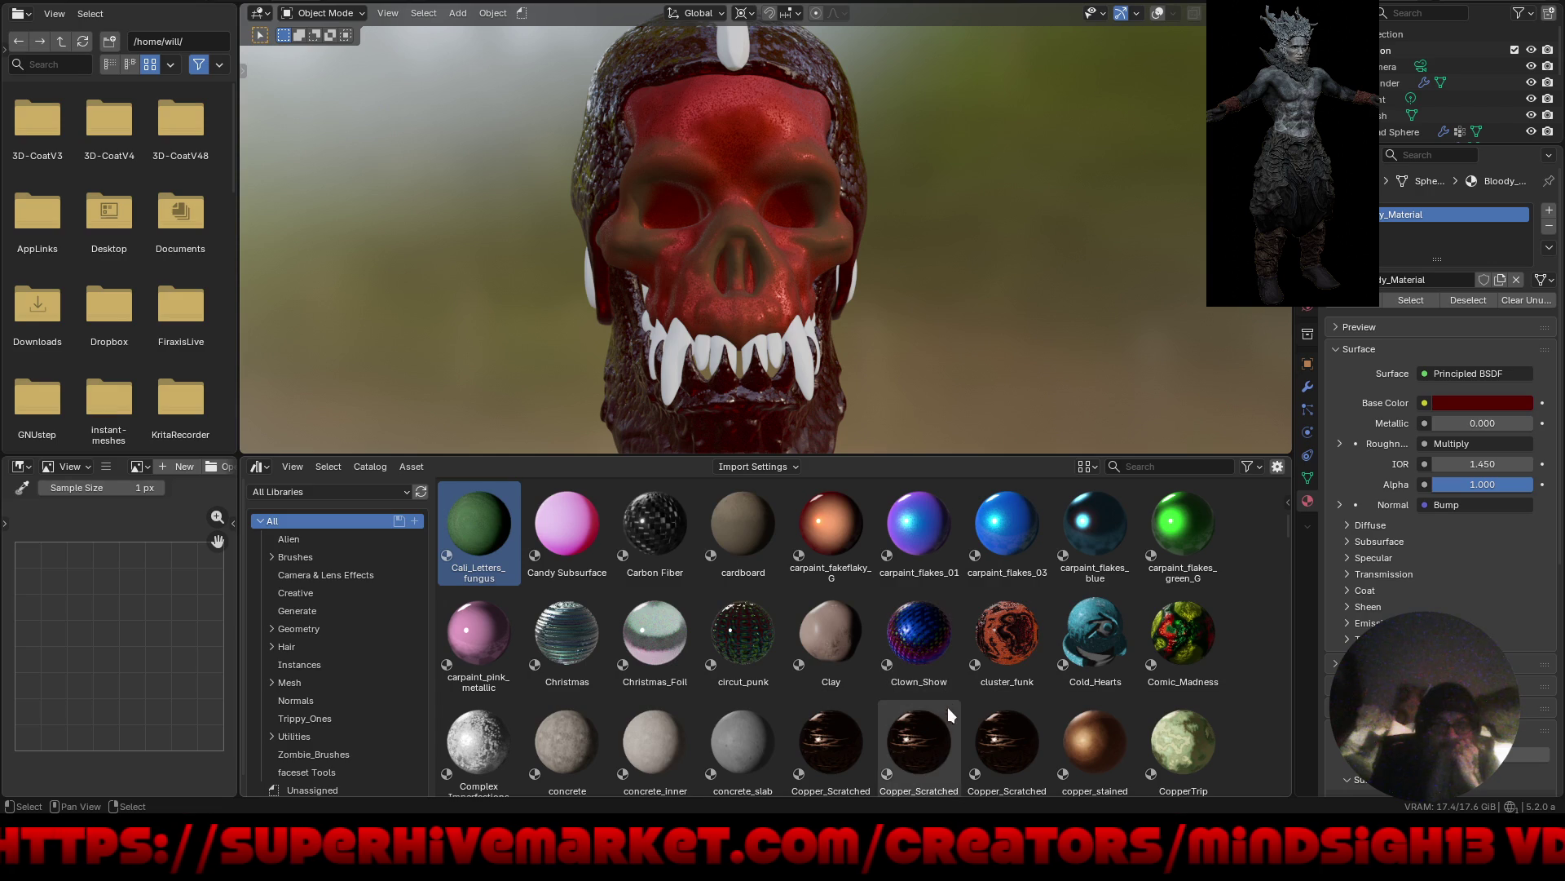
scroll(949, 714, down, 3)
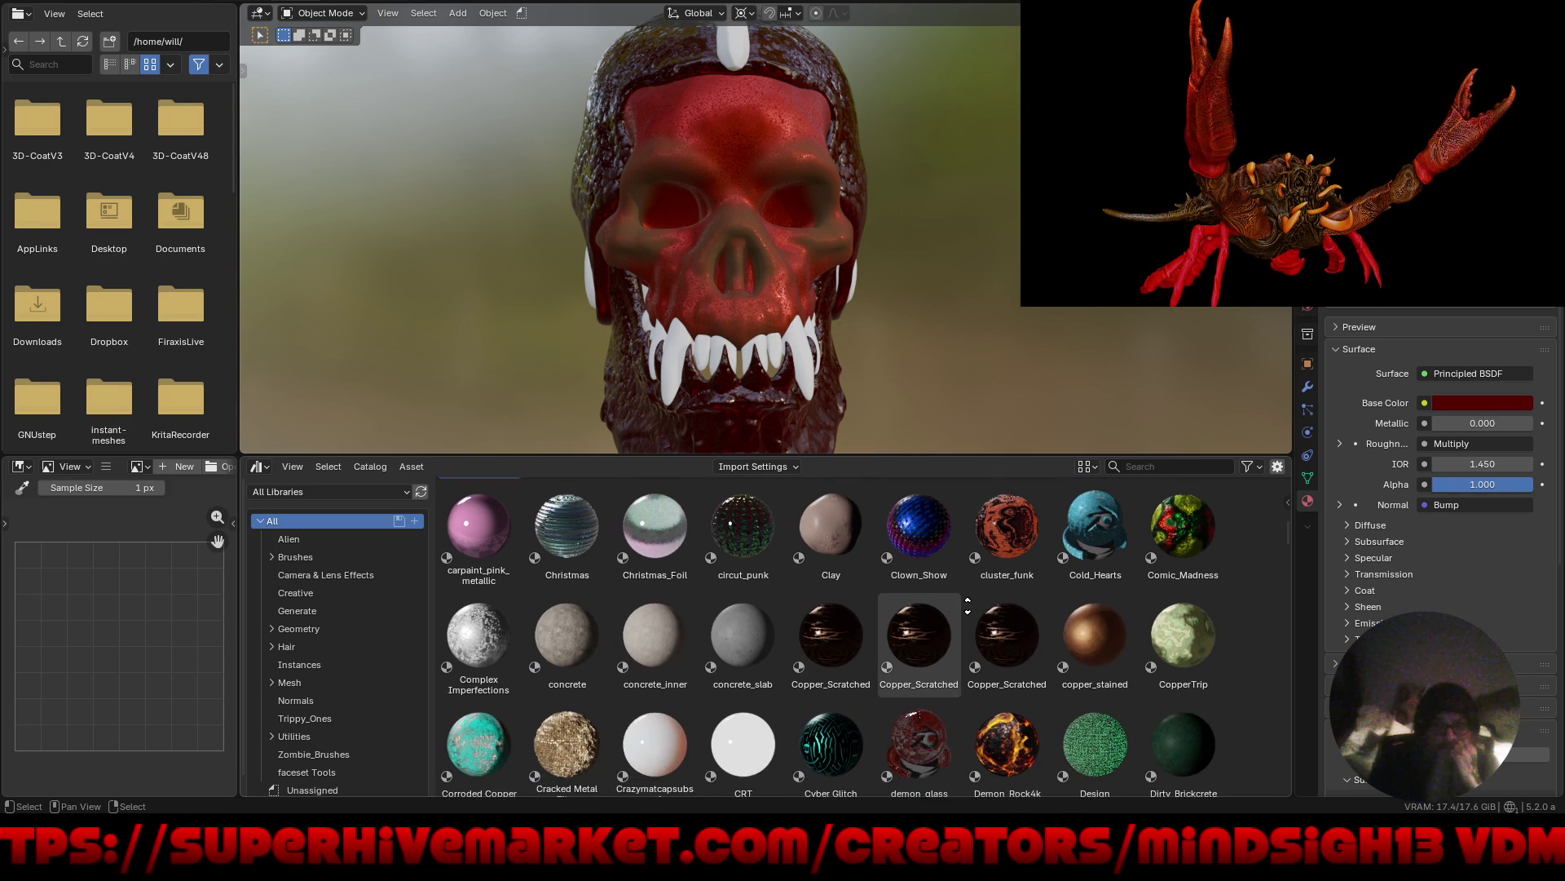
scroll(974, 636, down, 2)
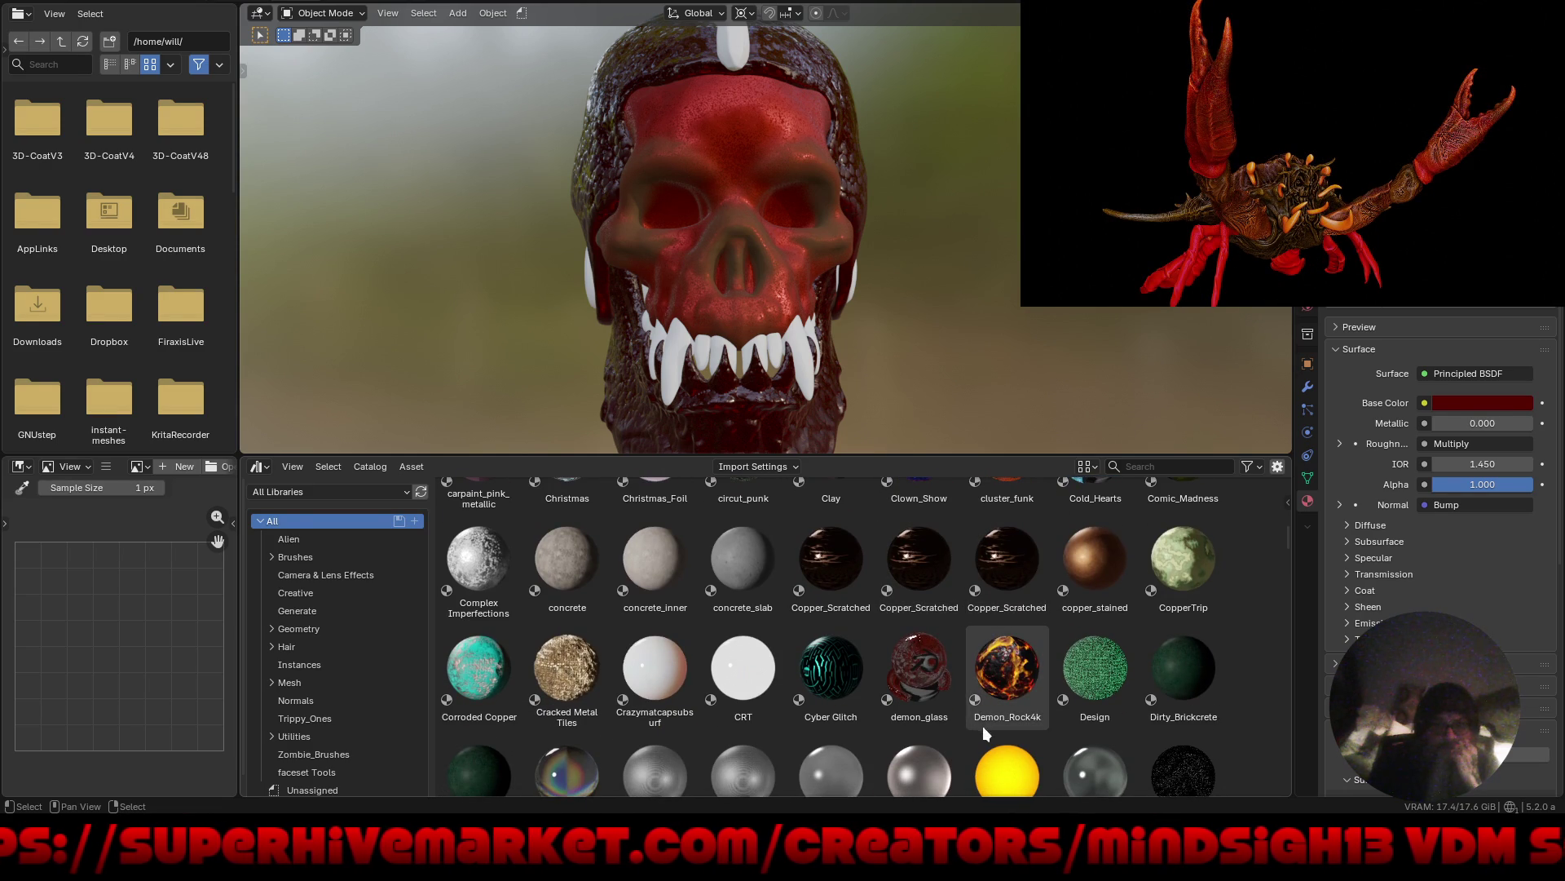
Apply Dirty_Brickcrete to the skull's face and inspect it up close.
drag(1187, 672, 737, 129)
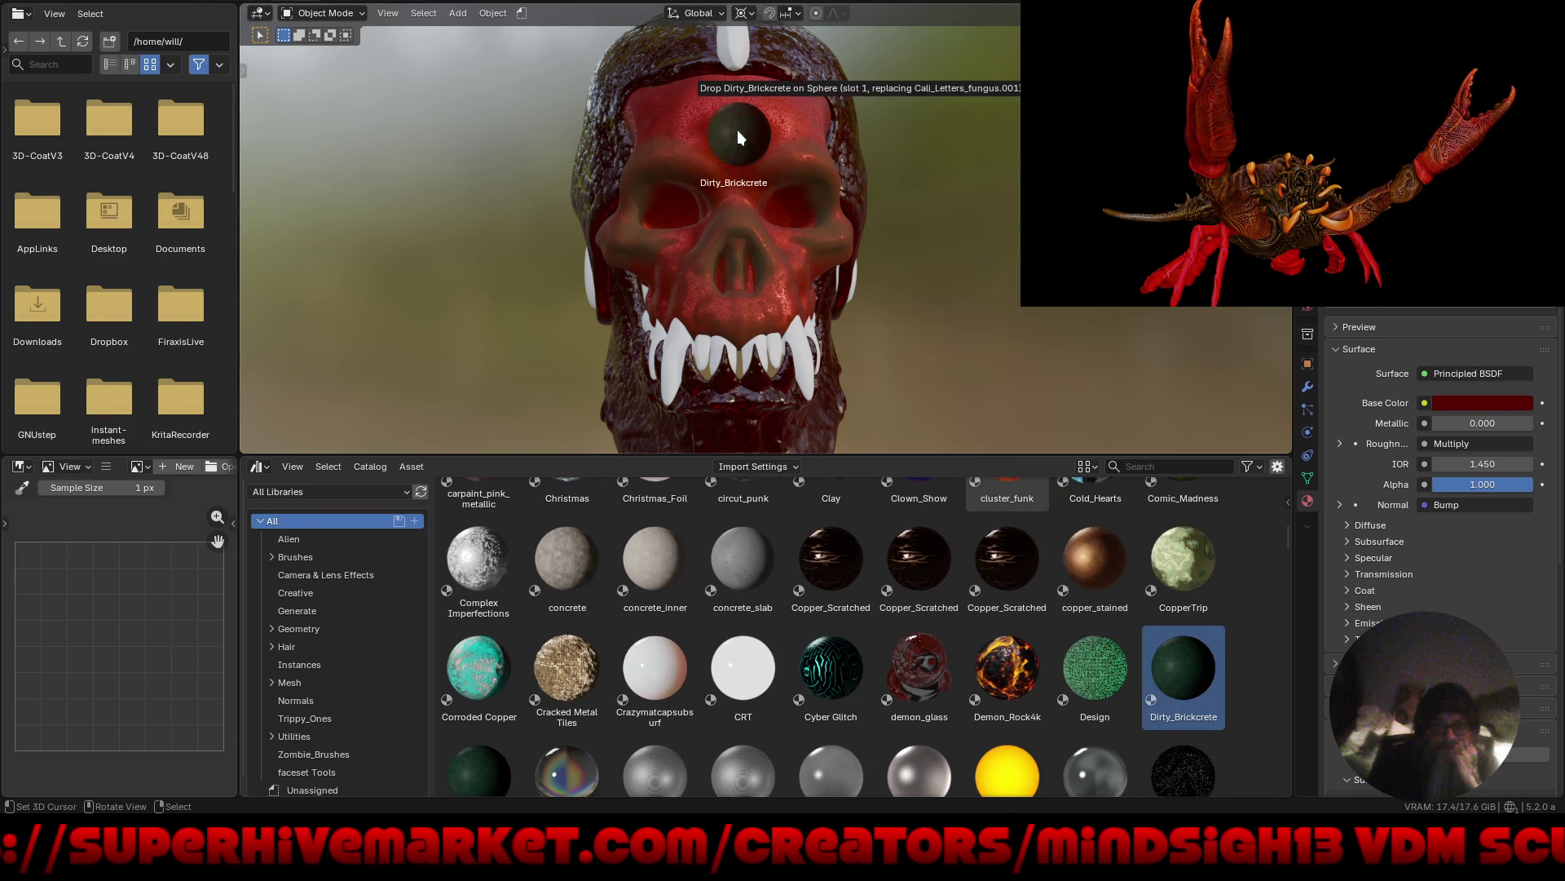
drag(987, 274, 985, 276)
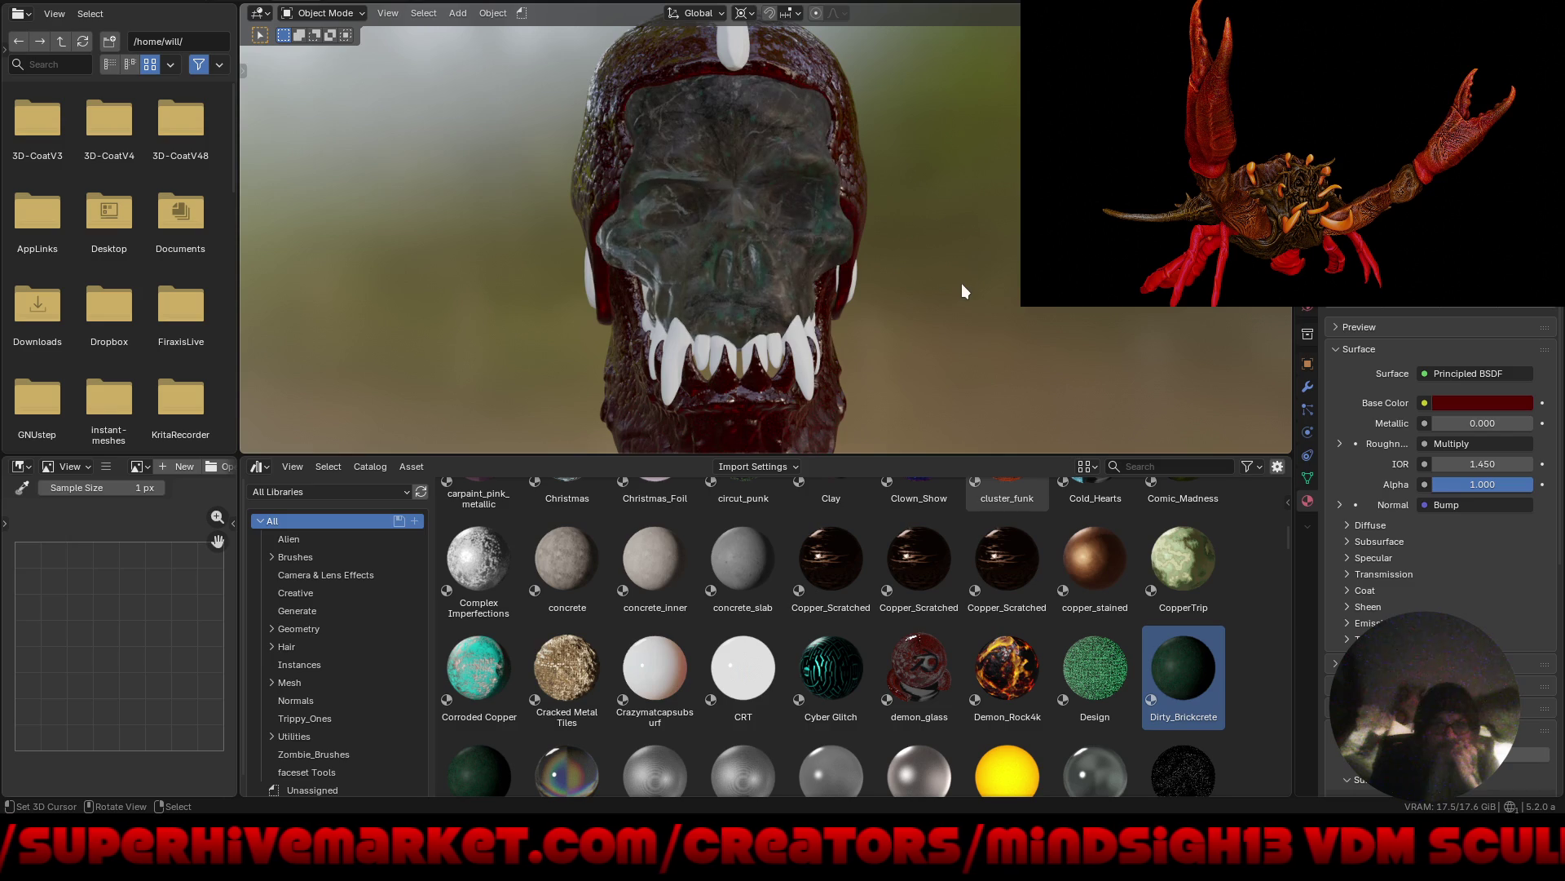
middle_drag(947, 291, 991, 306)
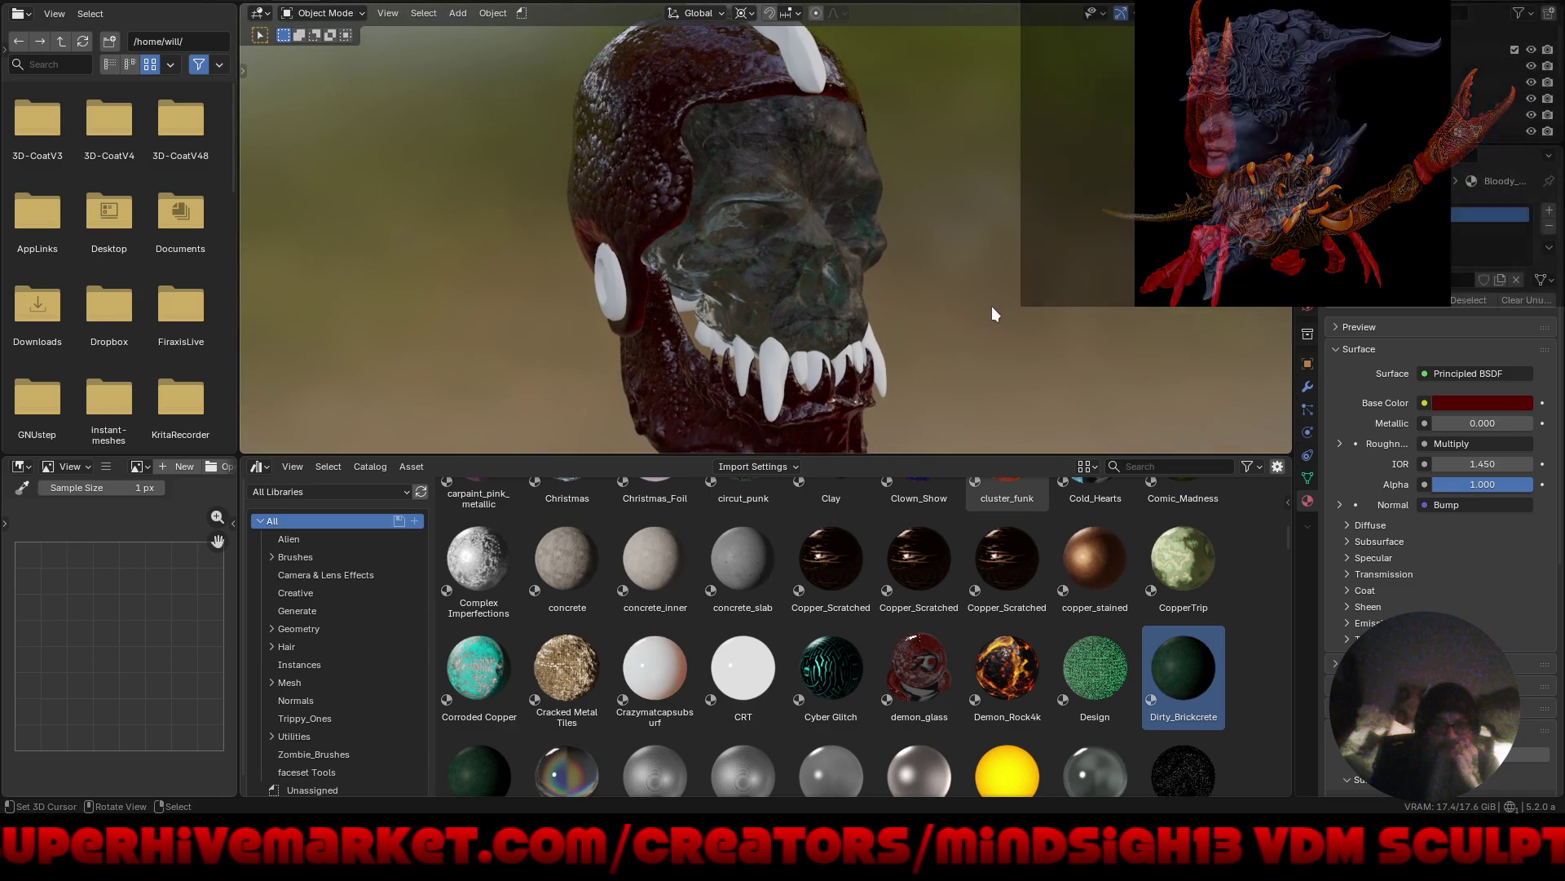
mouse_move(856, 144)
ctrl+middle_down()
mouse_move(874, 120)
mouse_move(824, 194)
mouse_move(786, 400)
mouse_move(820, 283)
mouse_move(890, 382)
mouse_move(922, 344)
mouse_move(896, 342)
ctrl+middle_up()
Swap the face material to Cyber Glitch and orbit to view the look.
drag(831, 665, 706, 235)
drag(1025, 324, 1044, 321)
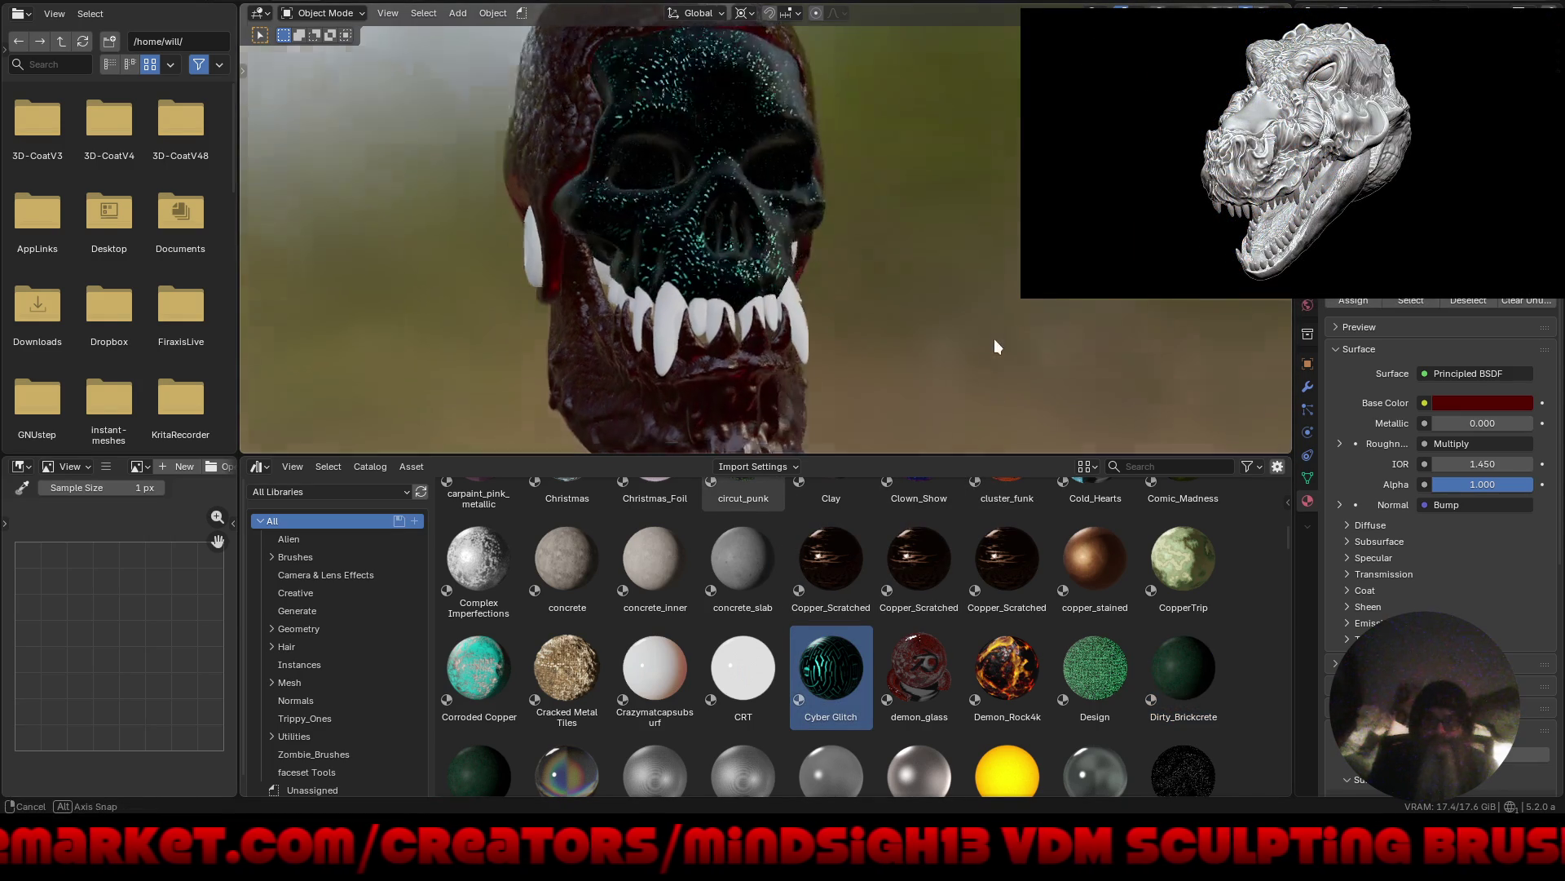
mouse_move(995, 339)
middle_down()
mouse_move(1020, 325)
mouse_move(1094, 334)
middle_up()
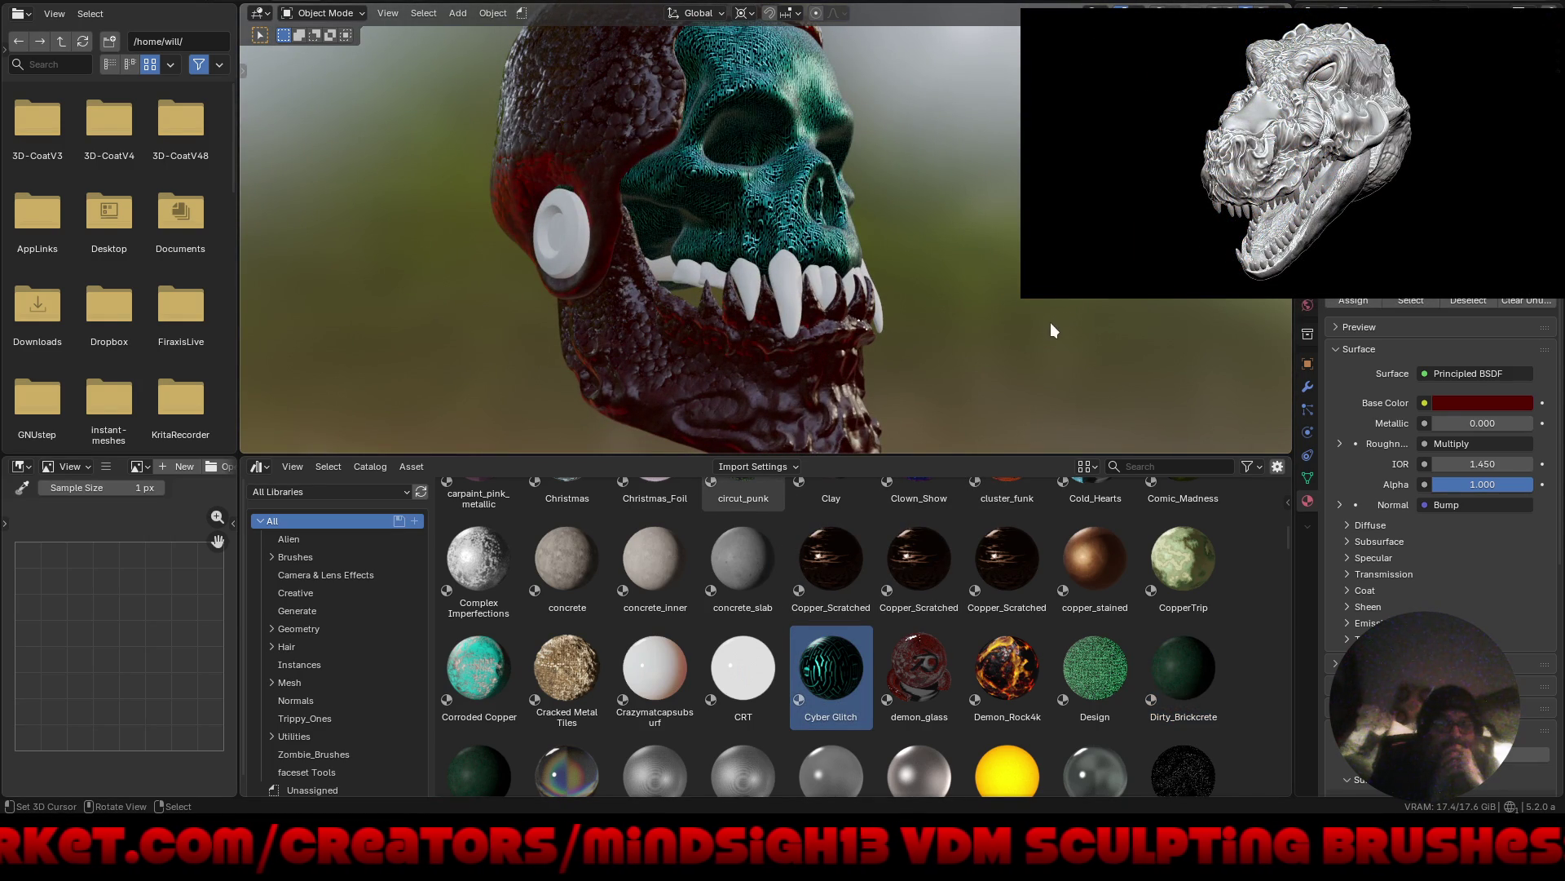
mouse_move(1049, 329)
middle_down()
mouse_move(1028, 350)
mouse_move(869, 342)
middle_up()
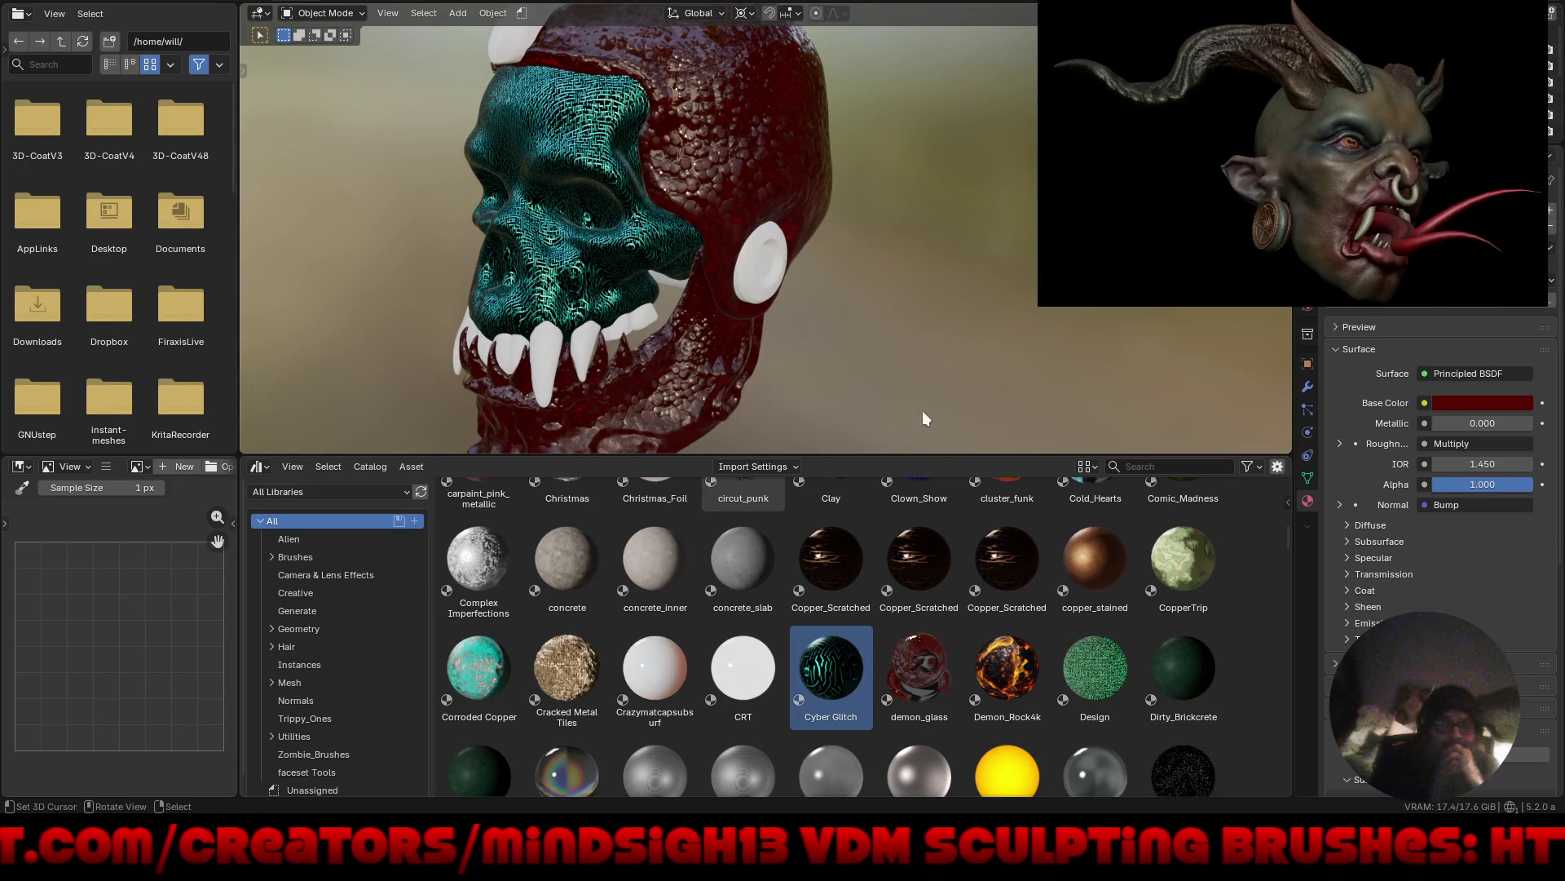
Apply Fantasy_Steps to the skull's face and view the result frontally.
scroll(803, 553, down, 3)
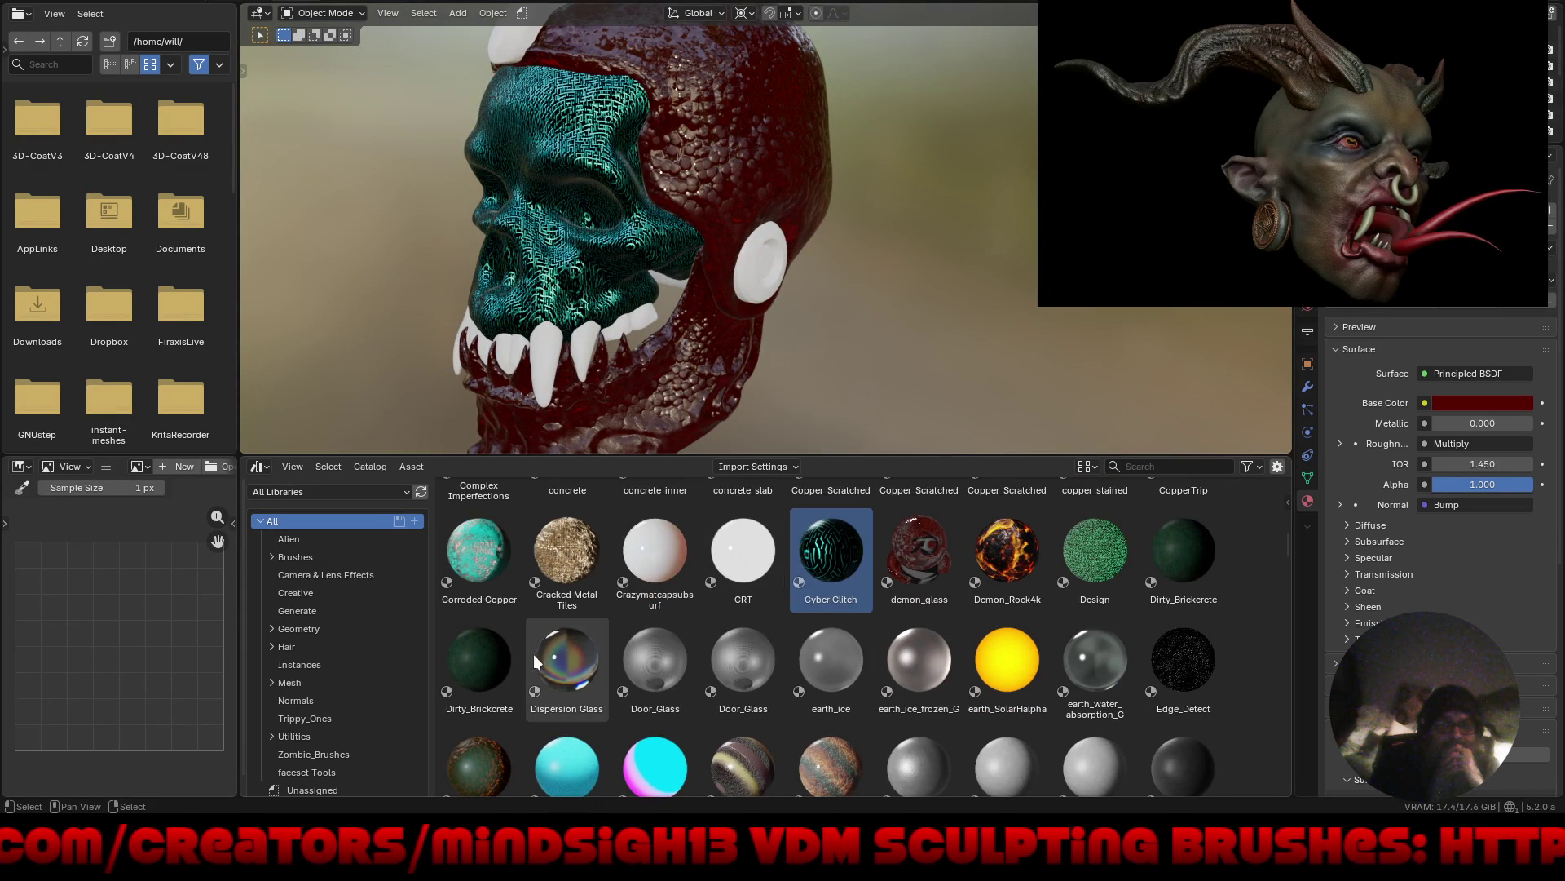
scroll(571, 695, down, 4)
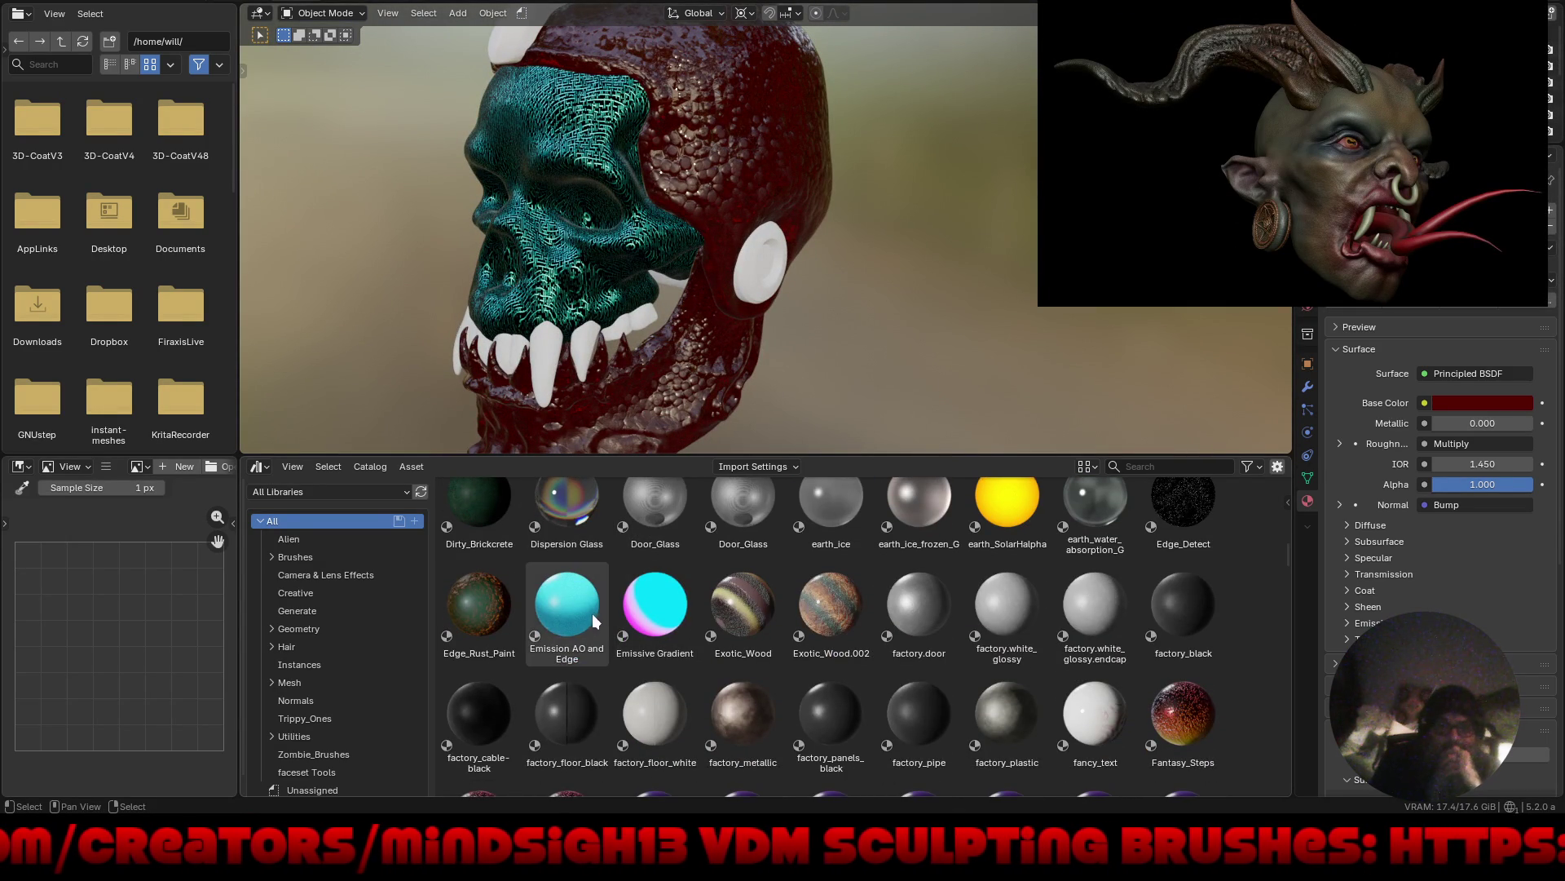
scroll(574, 687, down, 6)
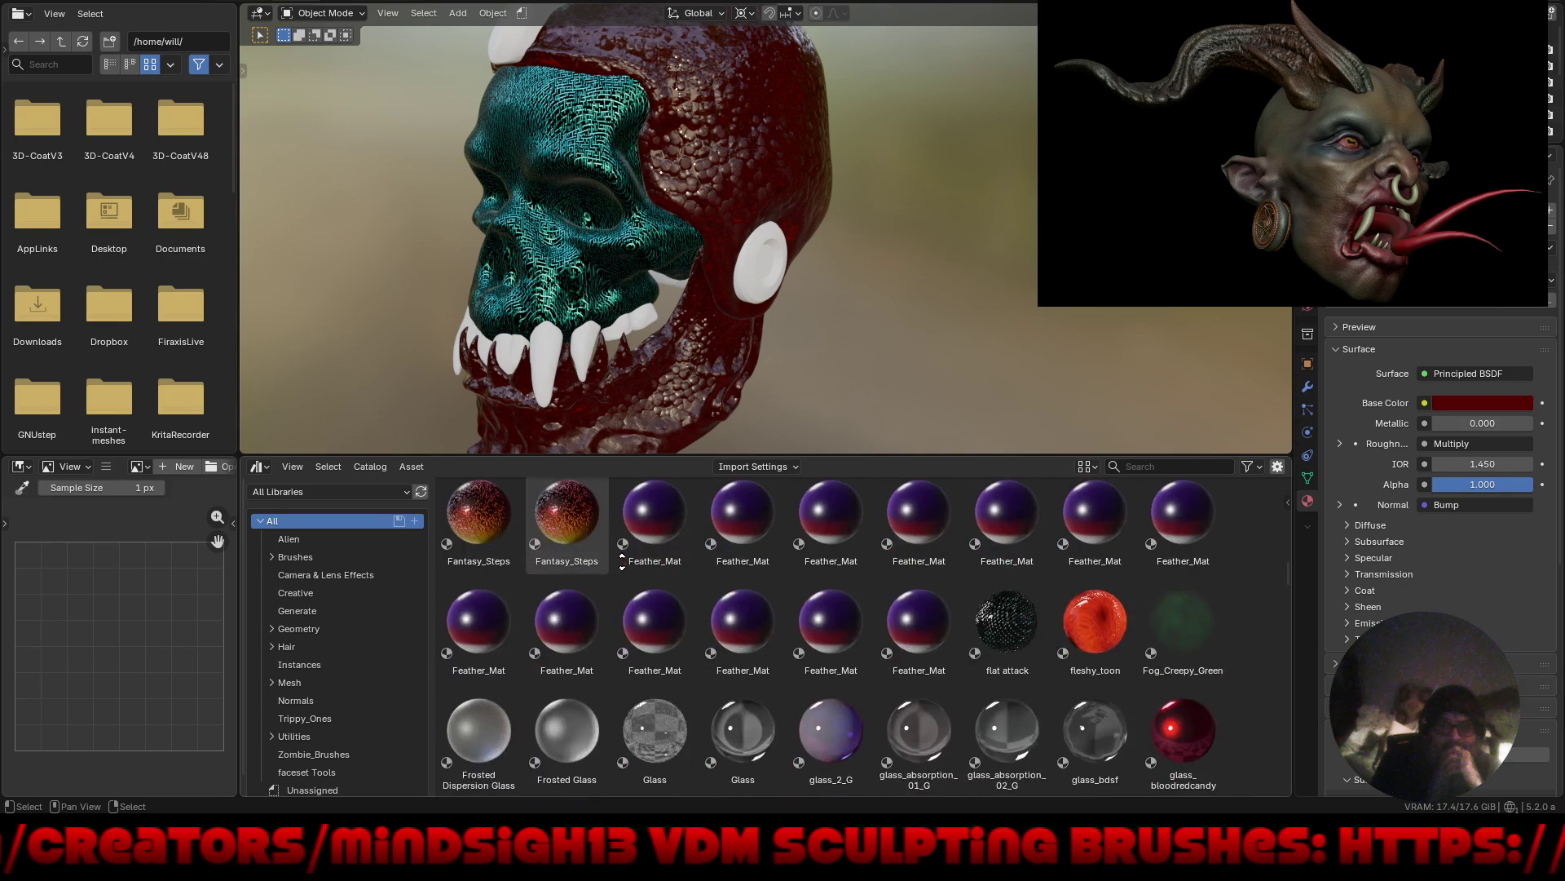
mouse_move(602, 561)
mouse_down()
mouse_move(568, 512)
mouse_move(660, 351)
mouse_move(599, 280)
mouse_up()
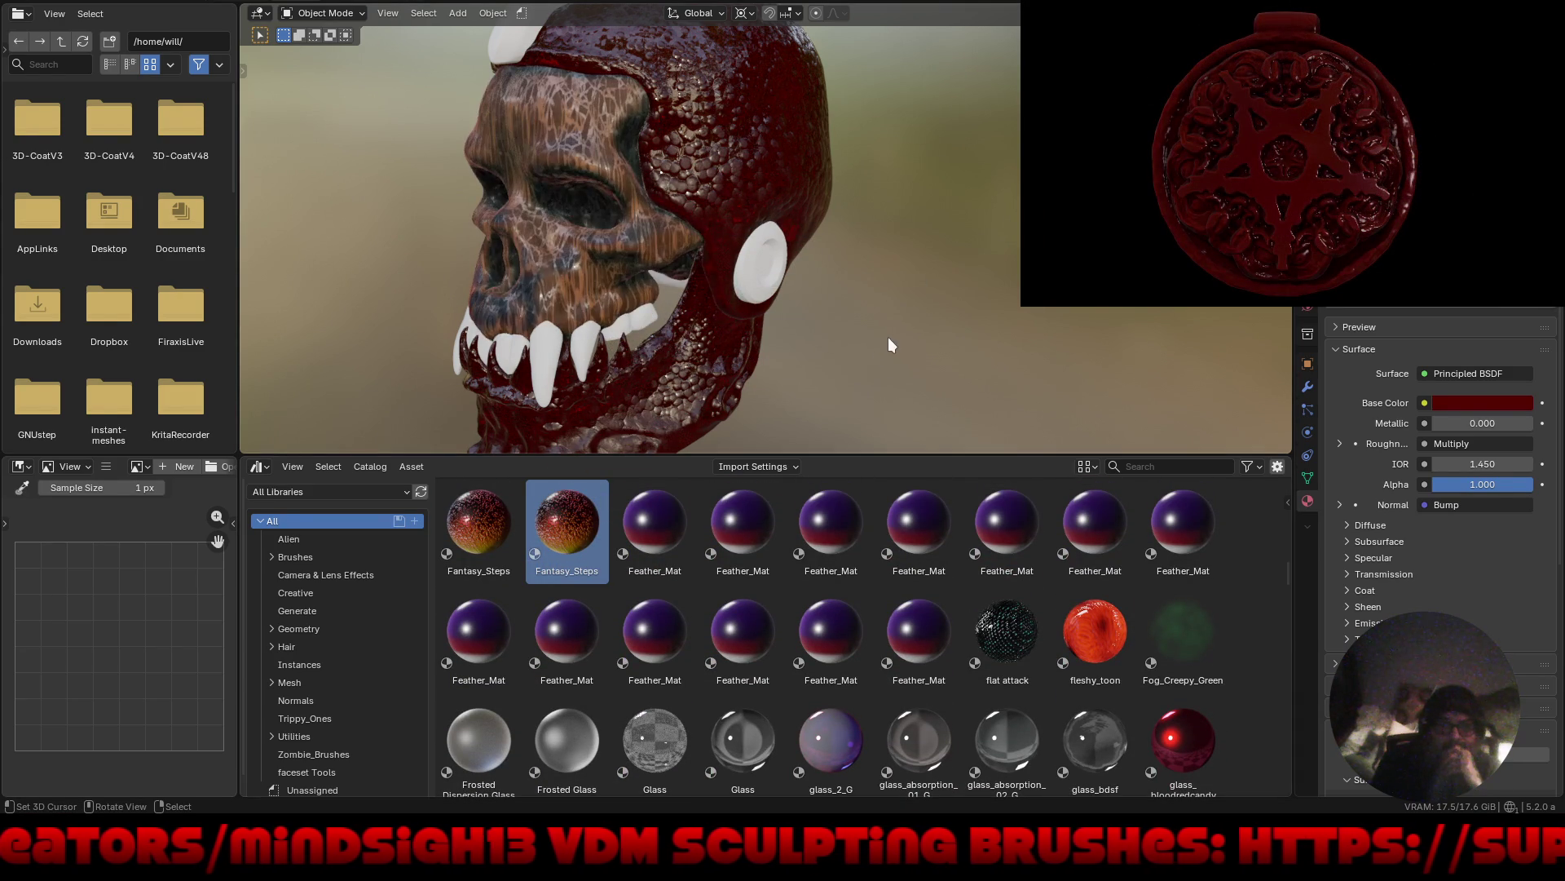
mouse_move(888, 335)
middle_down()
mouse_move(894, 369)
mouse_move(976, 354)
mouse_move(983, 340)
mouse_move(958, 328)
mouse_move(1004, 322)
mouse_move(998, 333)
middle_up()
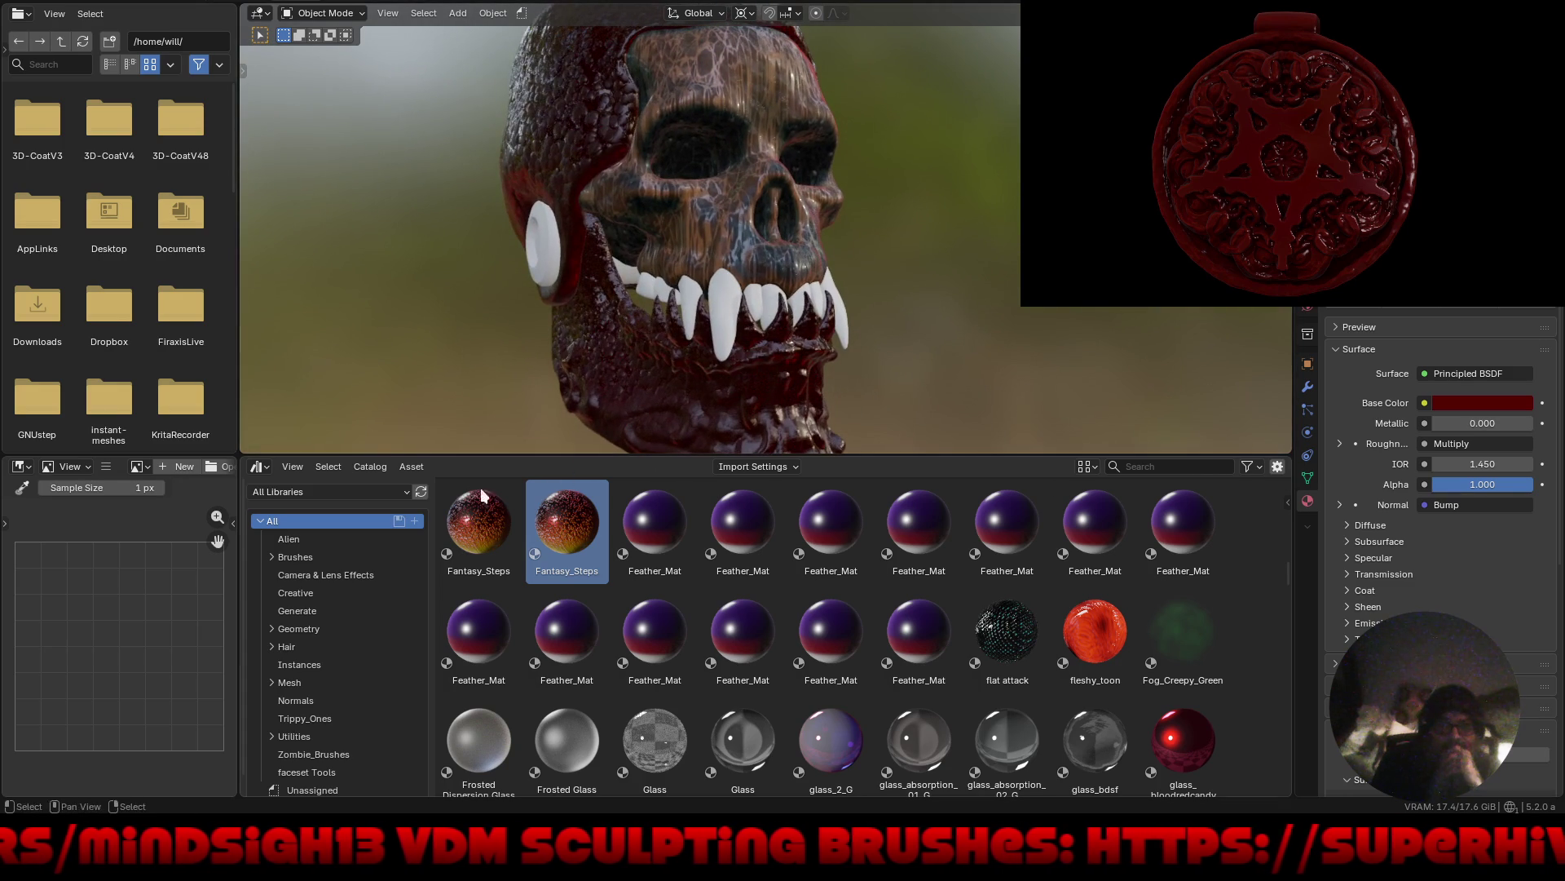
Switch the library area to the Shader Editor and adjust Bloody_Material's base colour, ending deep dark red.
click(262, 471)
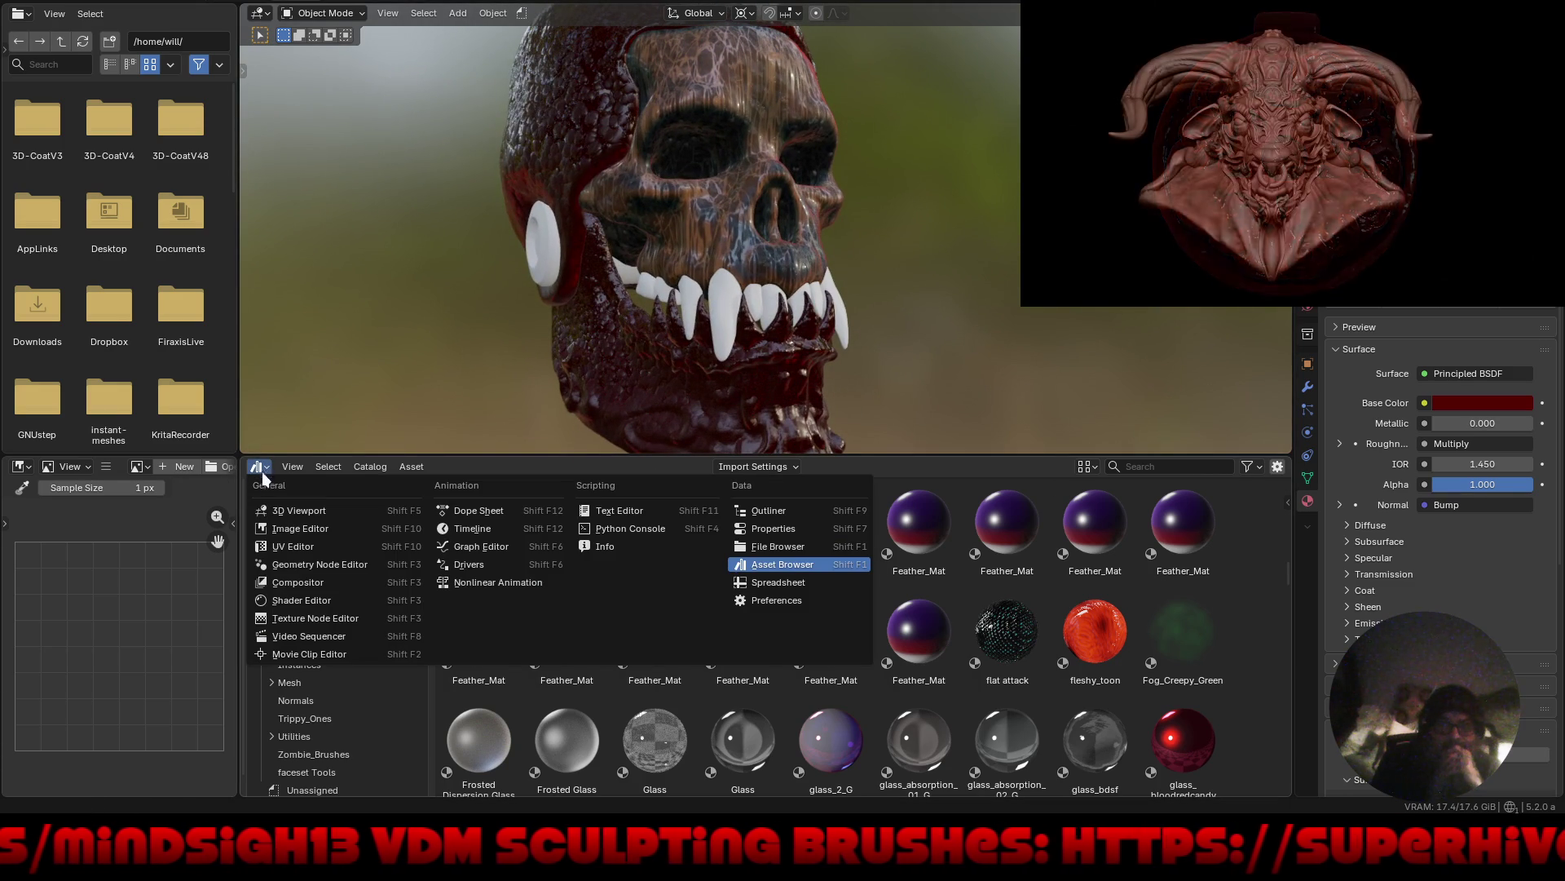
click(287, 602)
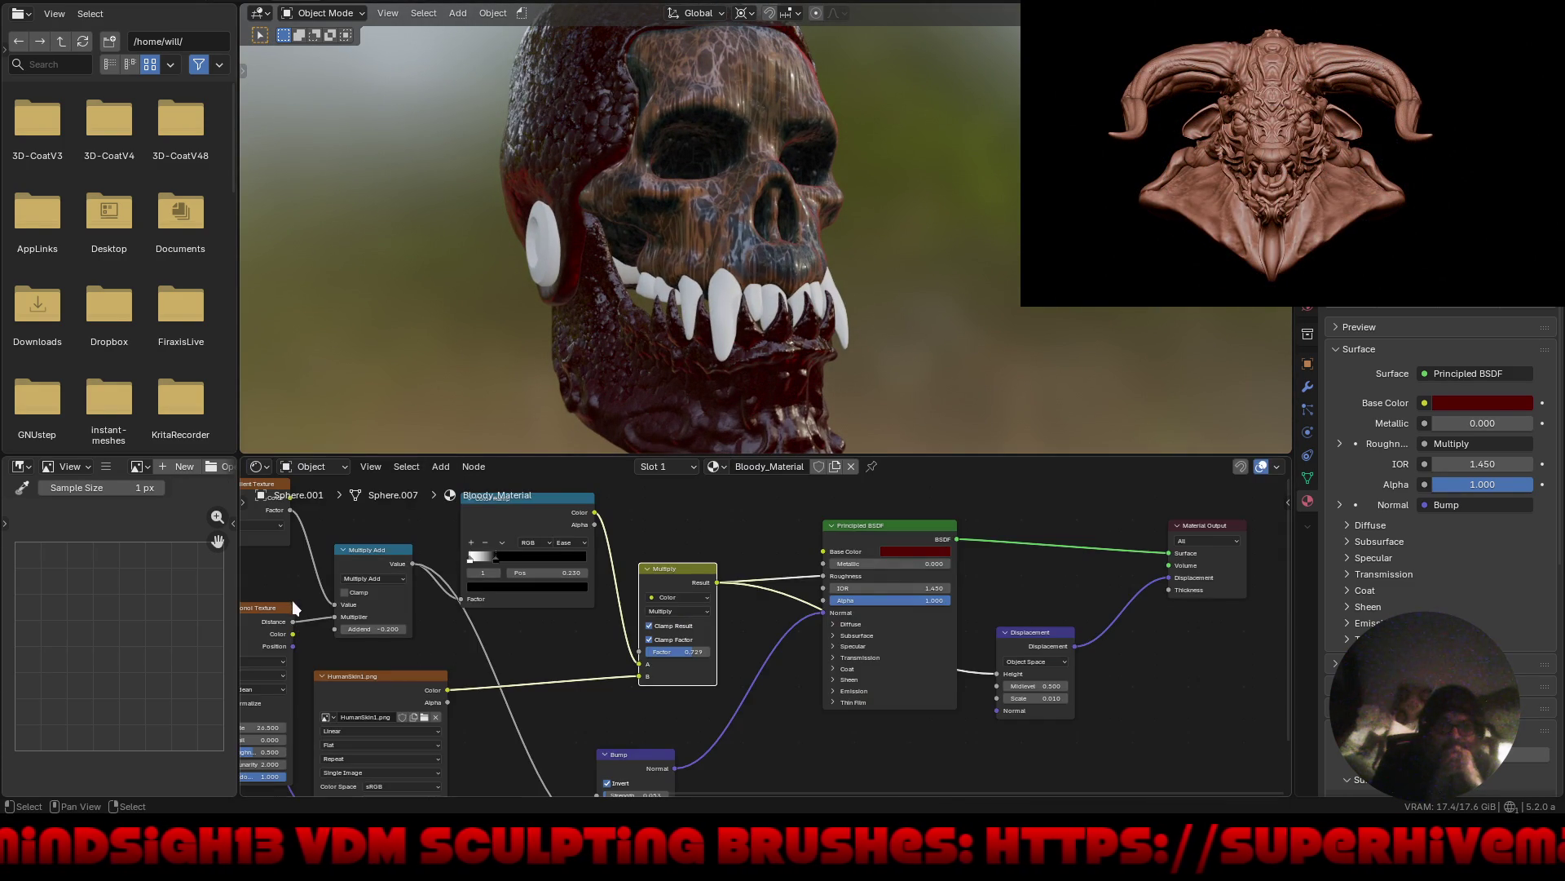
click(905, 551)
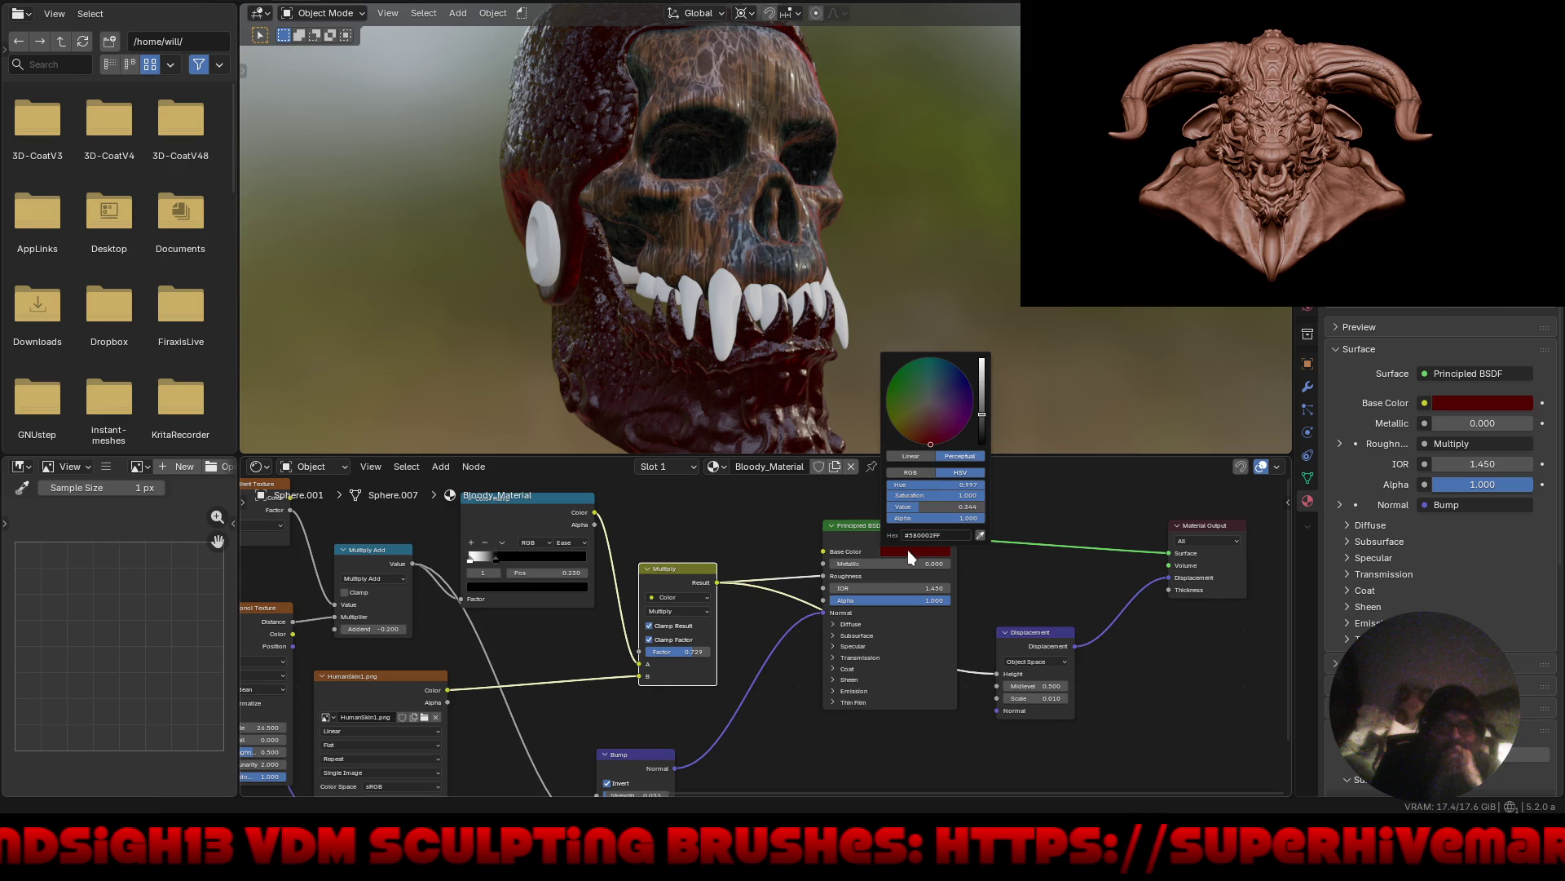
mouse_move(928, 409)
mouse_down()
mouse_move(913, 378)
mouse_move(936, 450)
mouse_up()
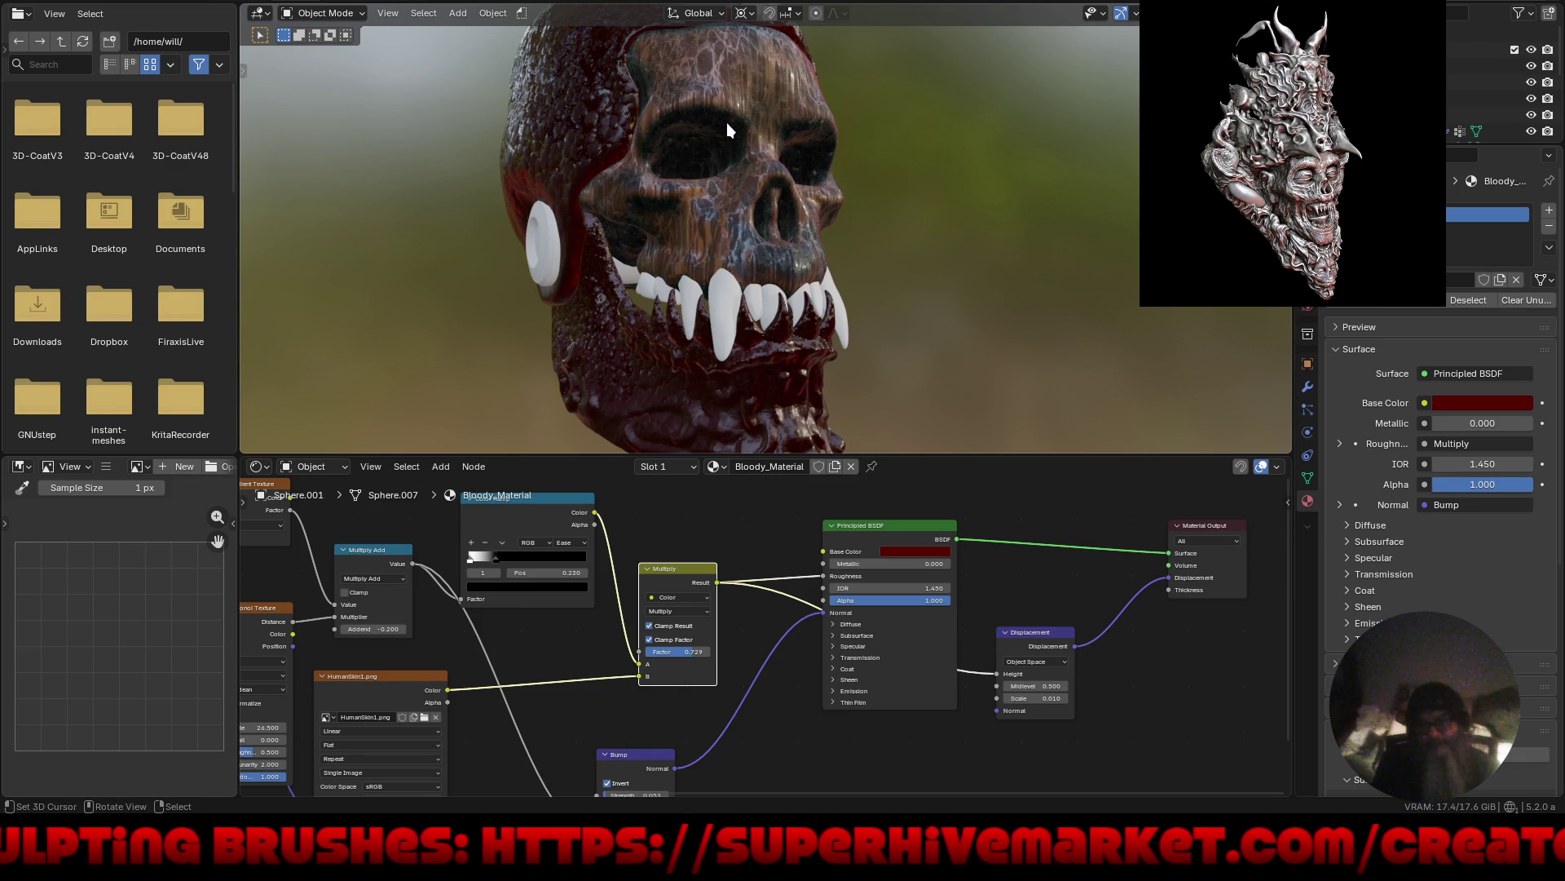
In Fantasy_Steps, move the top ramp stop to 0.644, turn a stop green, slide the red stop to 0.082.
click(751, 96)
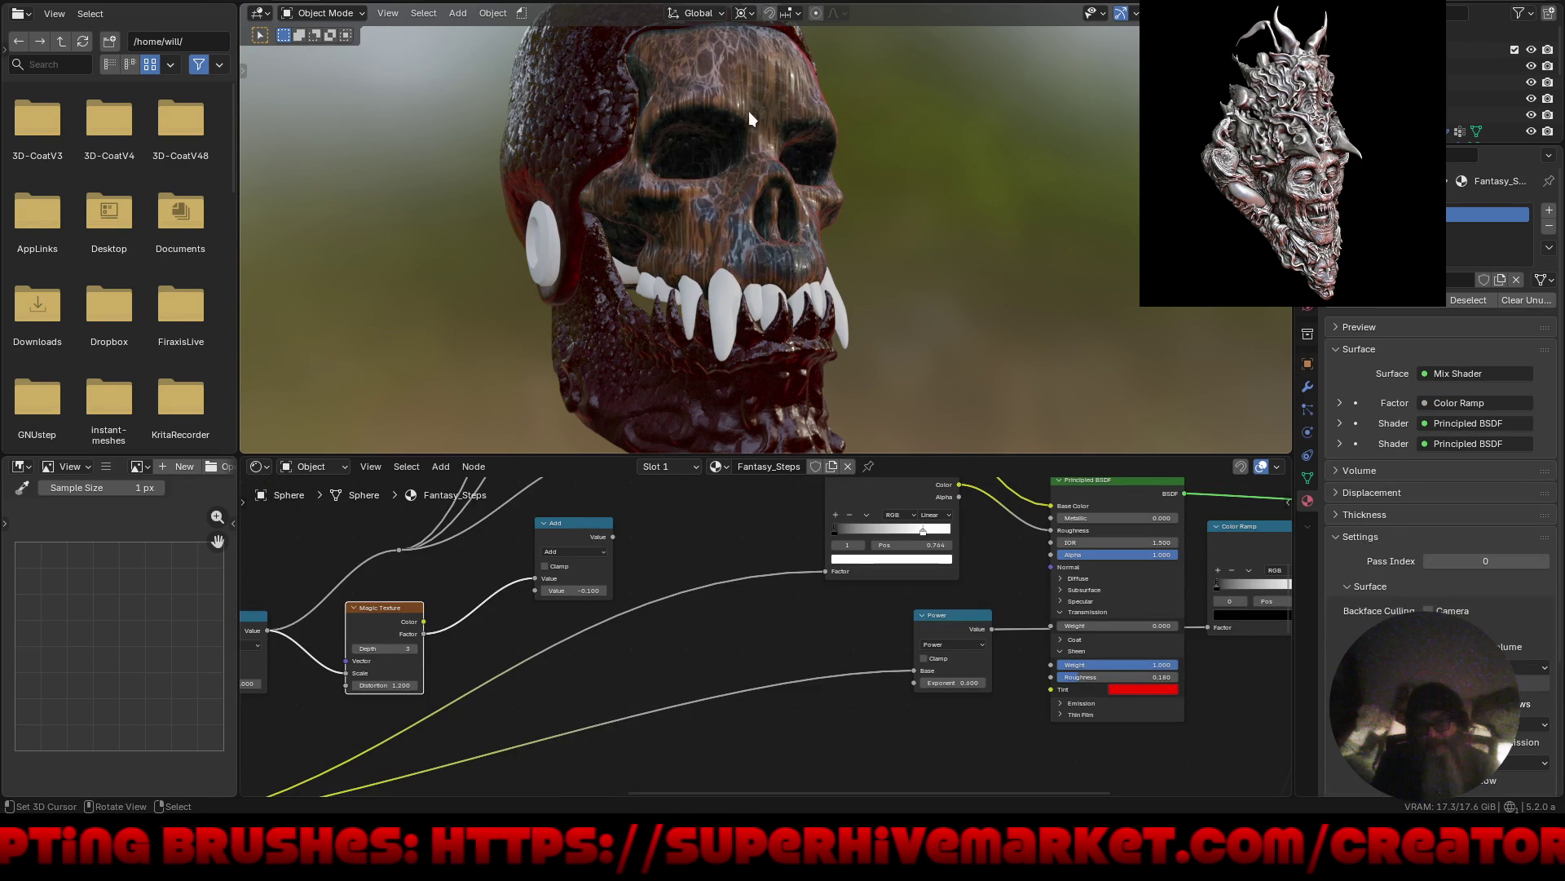
mouse_move(749, 571)
middle_down()
mouse_move(758, 608)
mouse_move(649, 619)
mouse_move(633, 762)
mouse_move(740, 837)
middle_up()
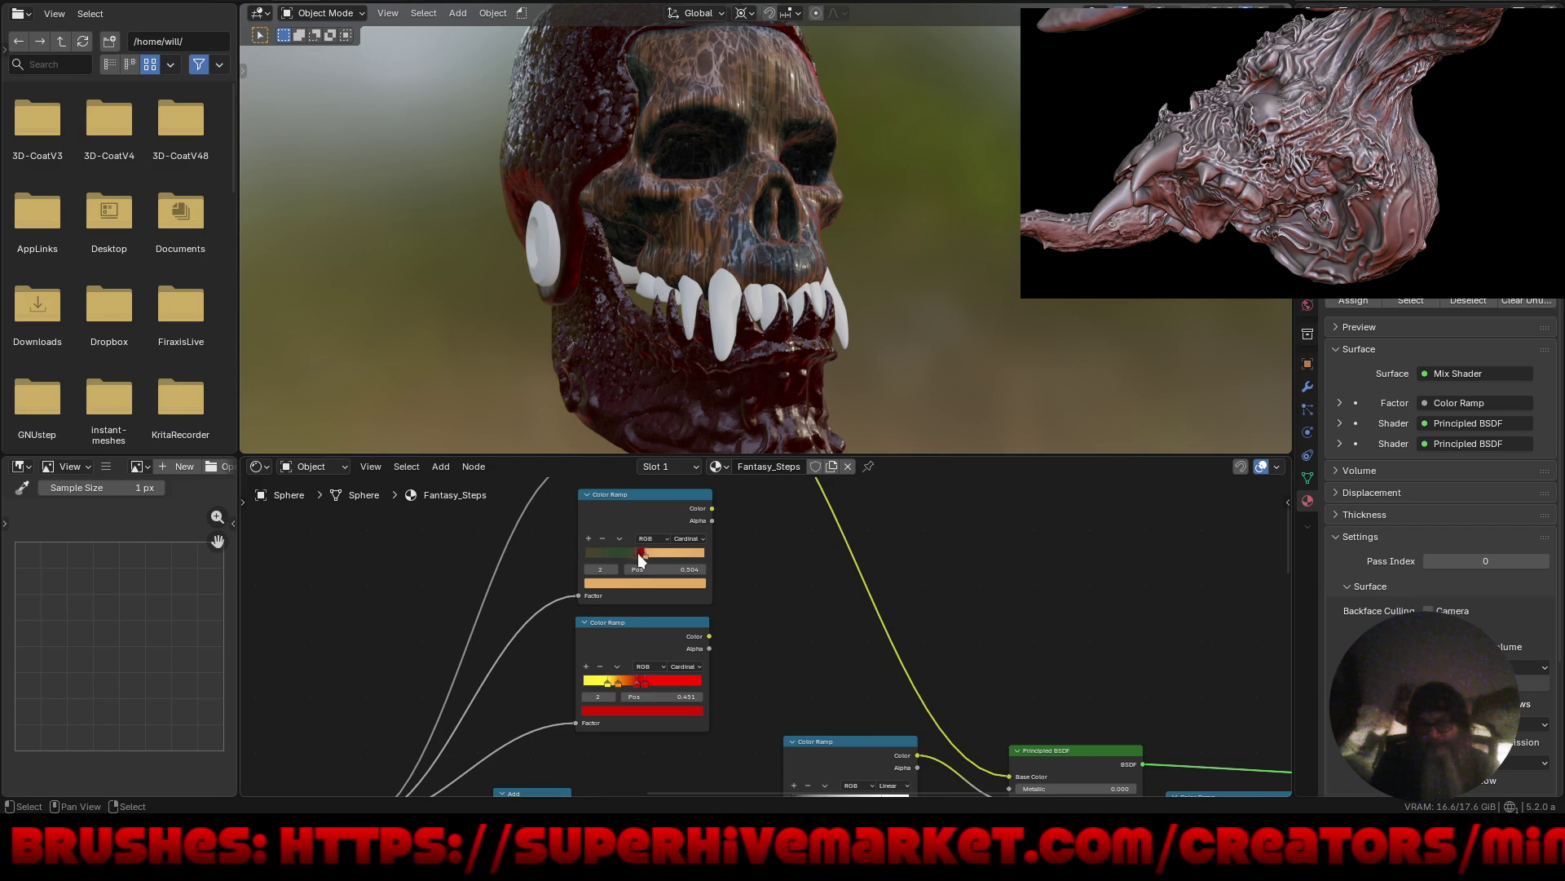
mouse_move(638, 553)
mouse_down()
mouse_move(673, 557)
mouse_move(628, 549)
mouse_up()
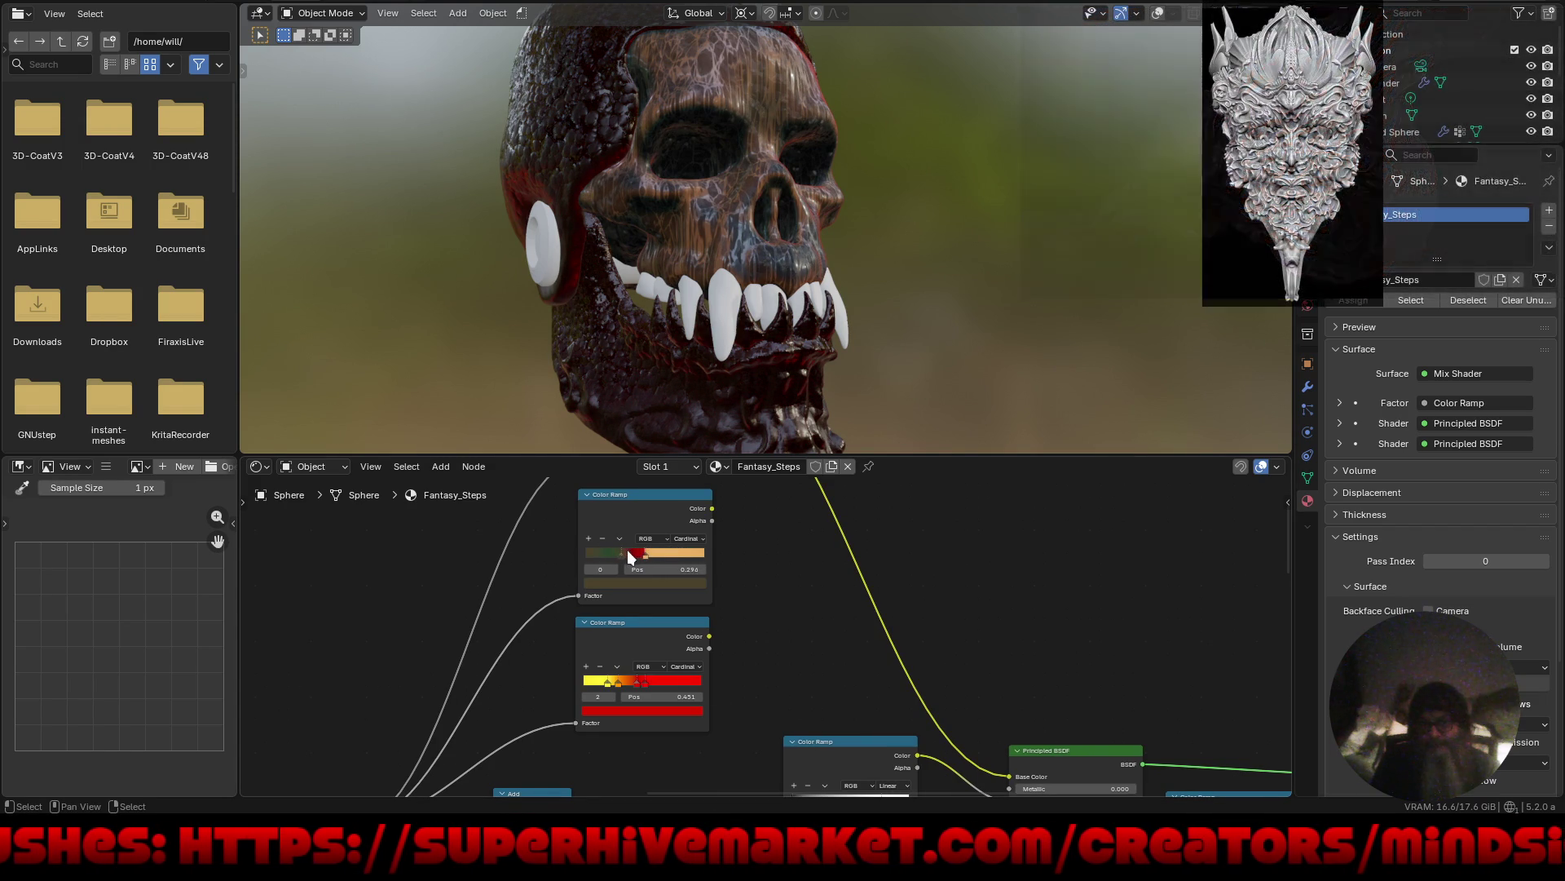
click(654, 711)
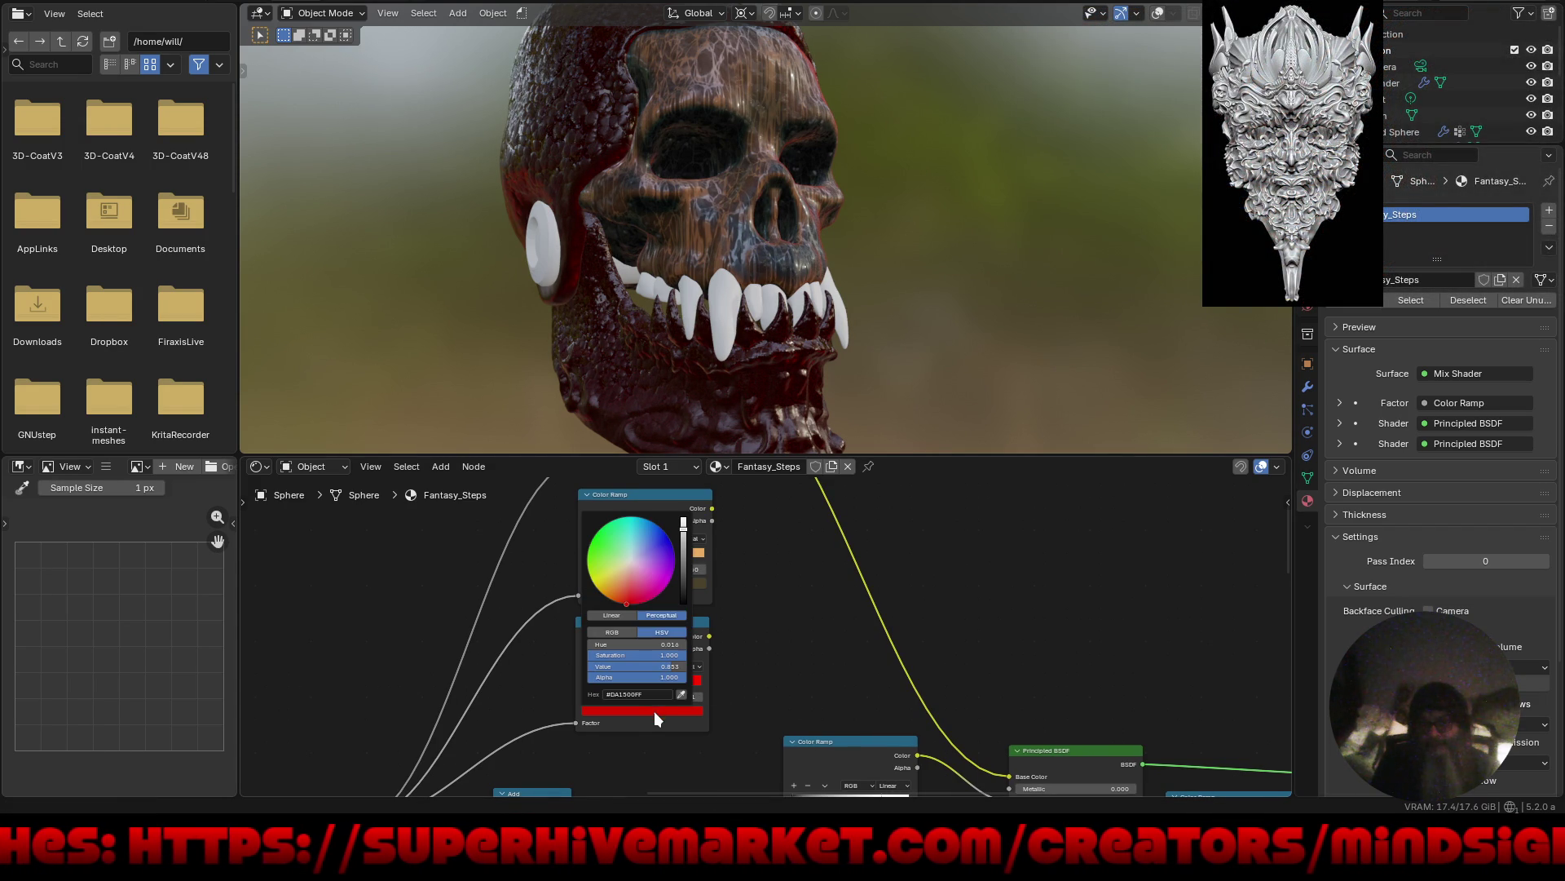
drag(624, 545, 604, 545)
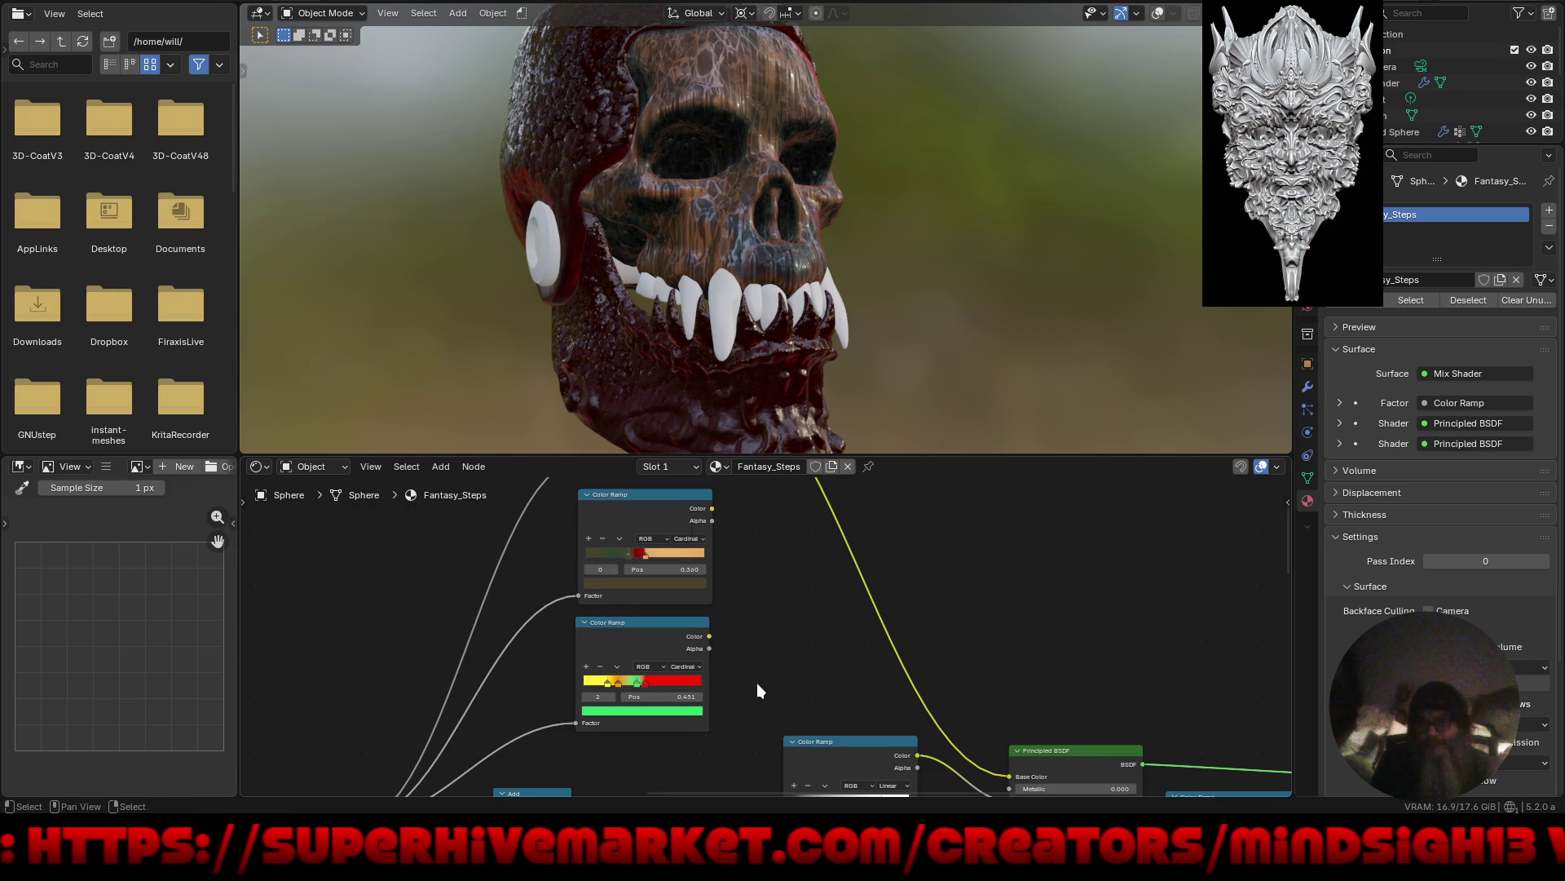
click(645, 683)
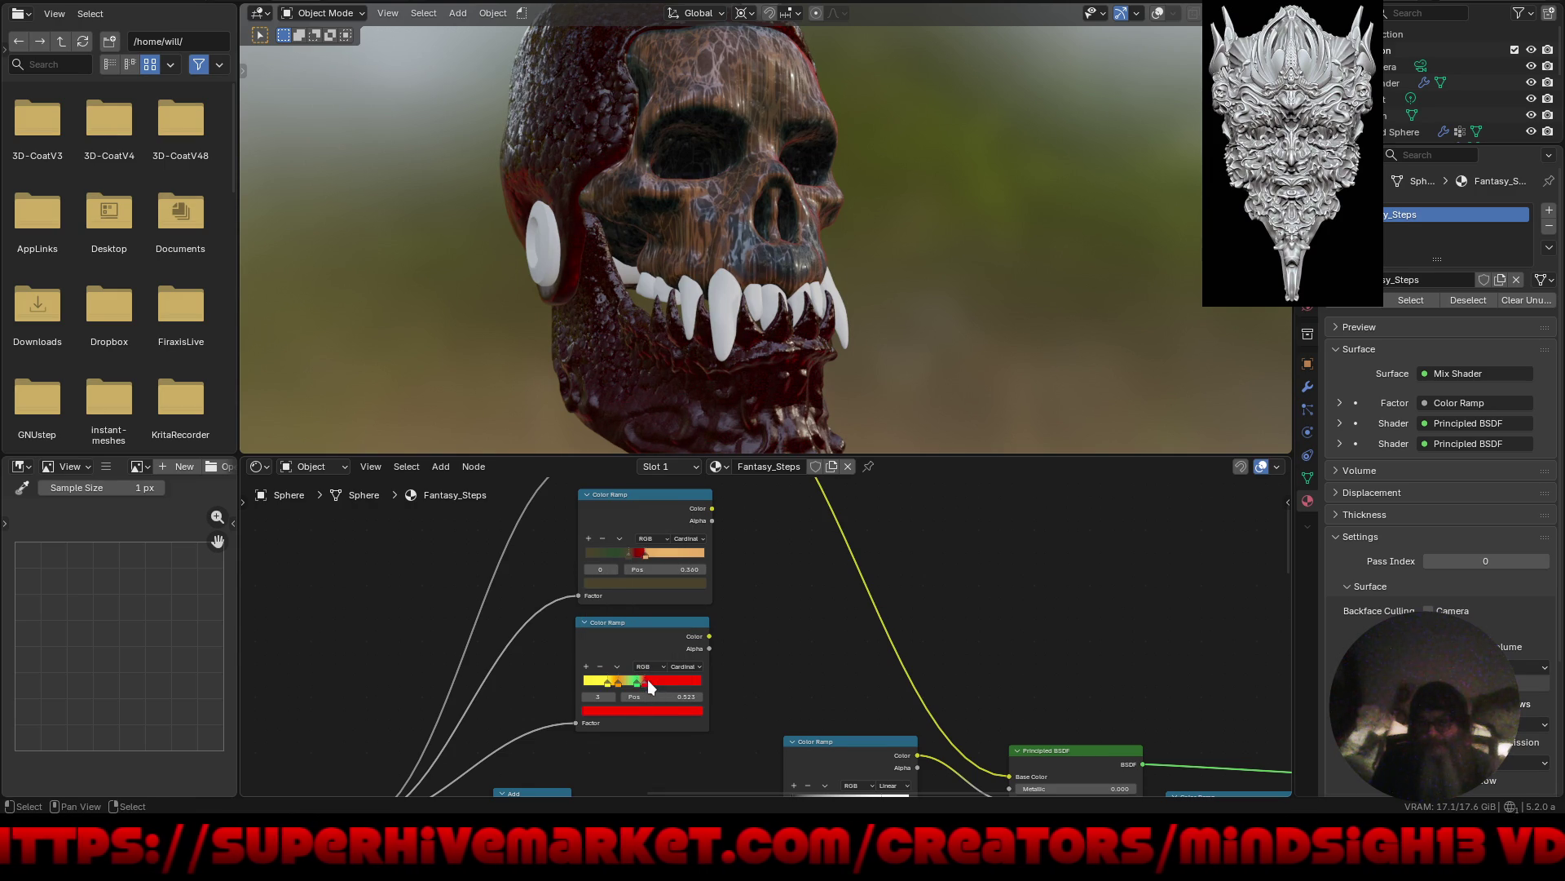
drag(650, 687, 598, 681)
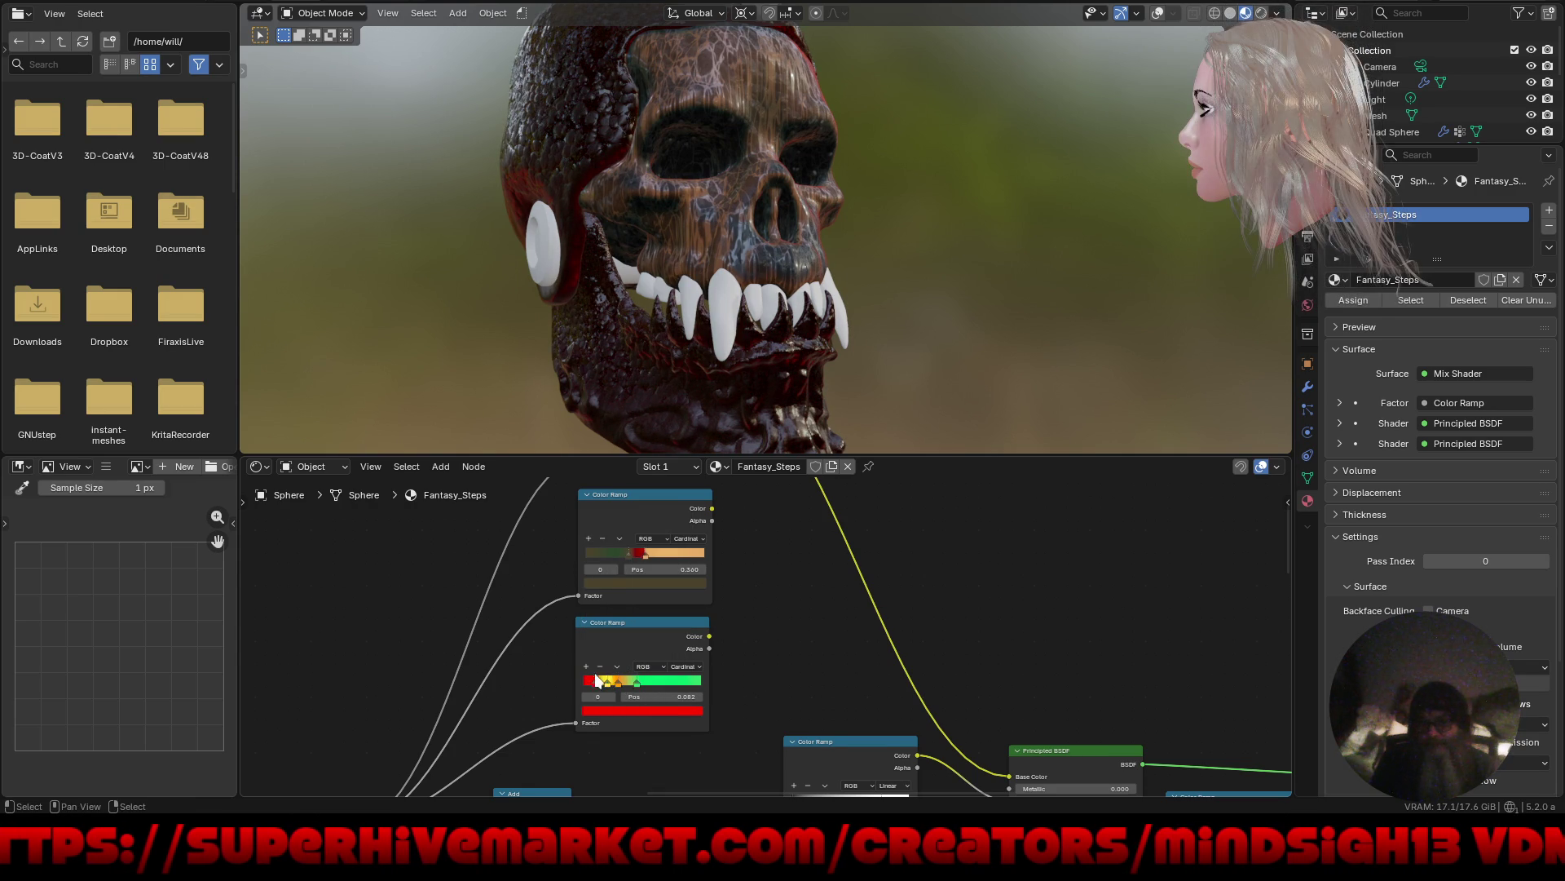
click(662, 708)
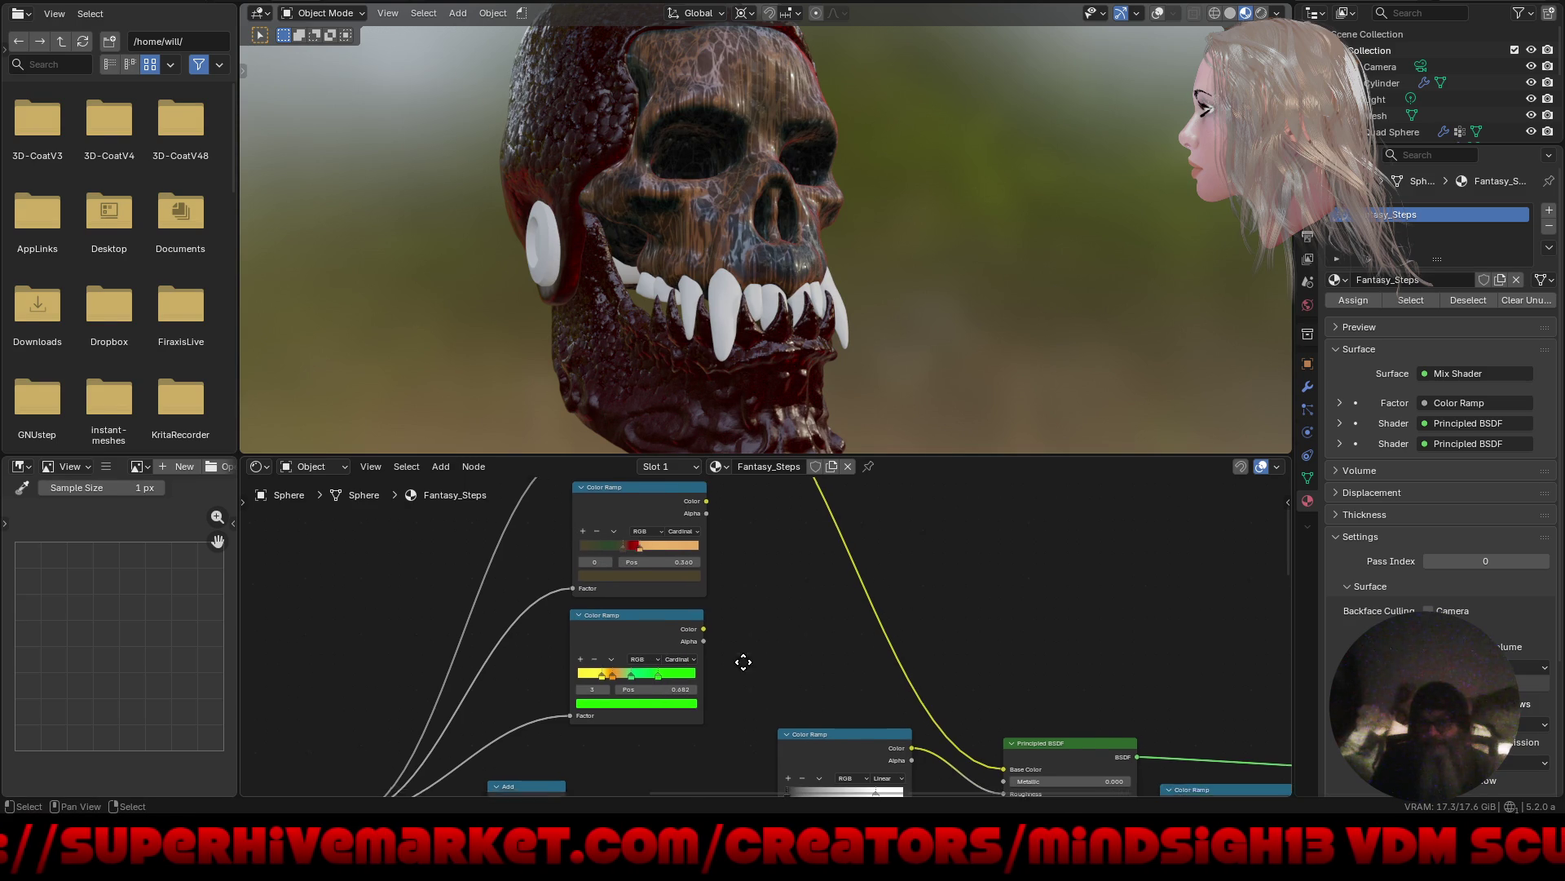
Set the Principled BSDF sheen tint to mint green and survey the node tree.
mouse_move(740, 656)
middle_down()
mouse_move(727, 653)
mouse_move(737, 668)
mouse_move(647, 506)
middle_up()
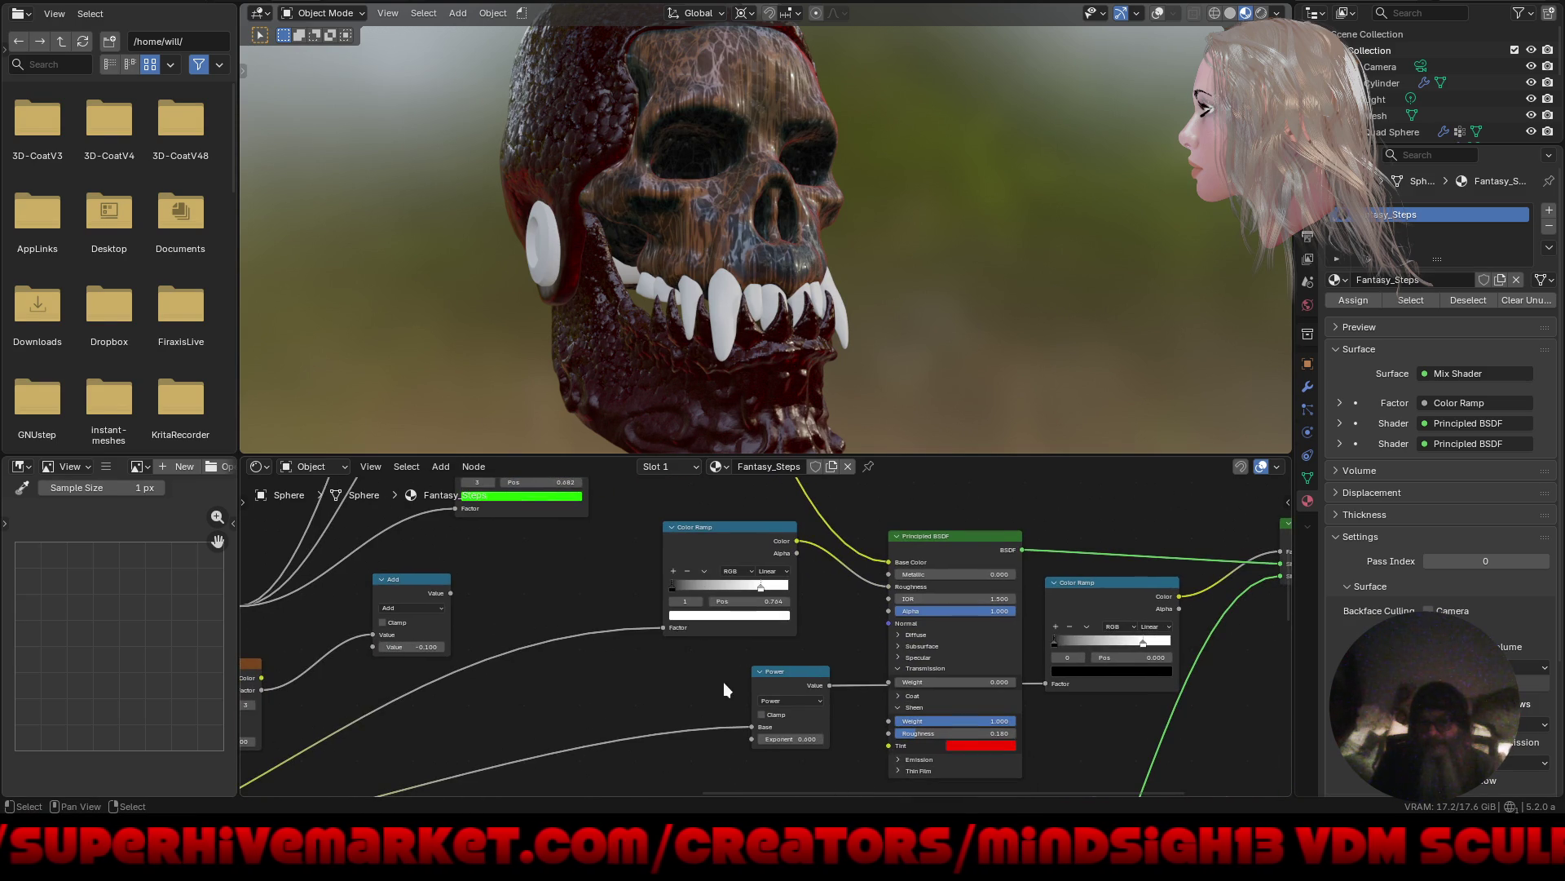
middle_drag(723, 681, 652, 606)
click(900, 667)
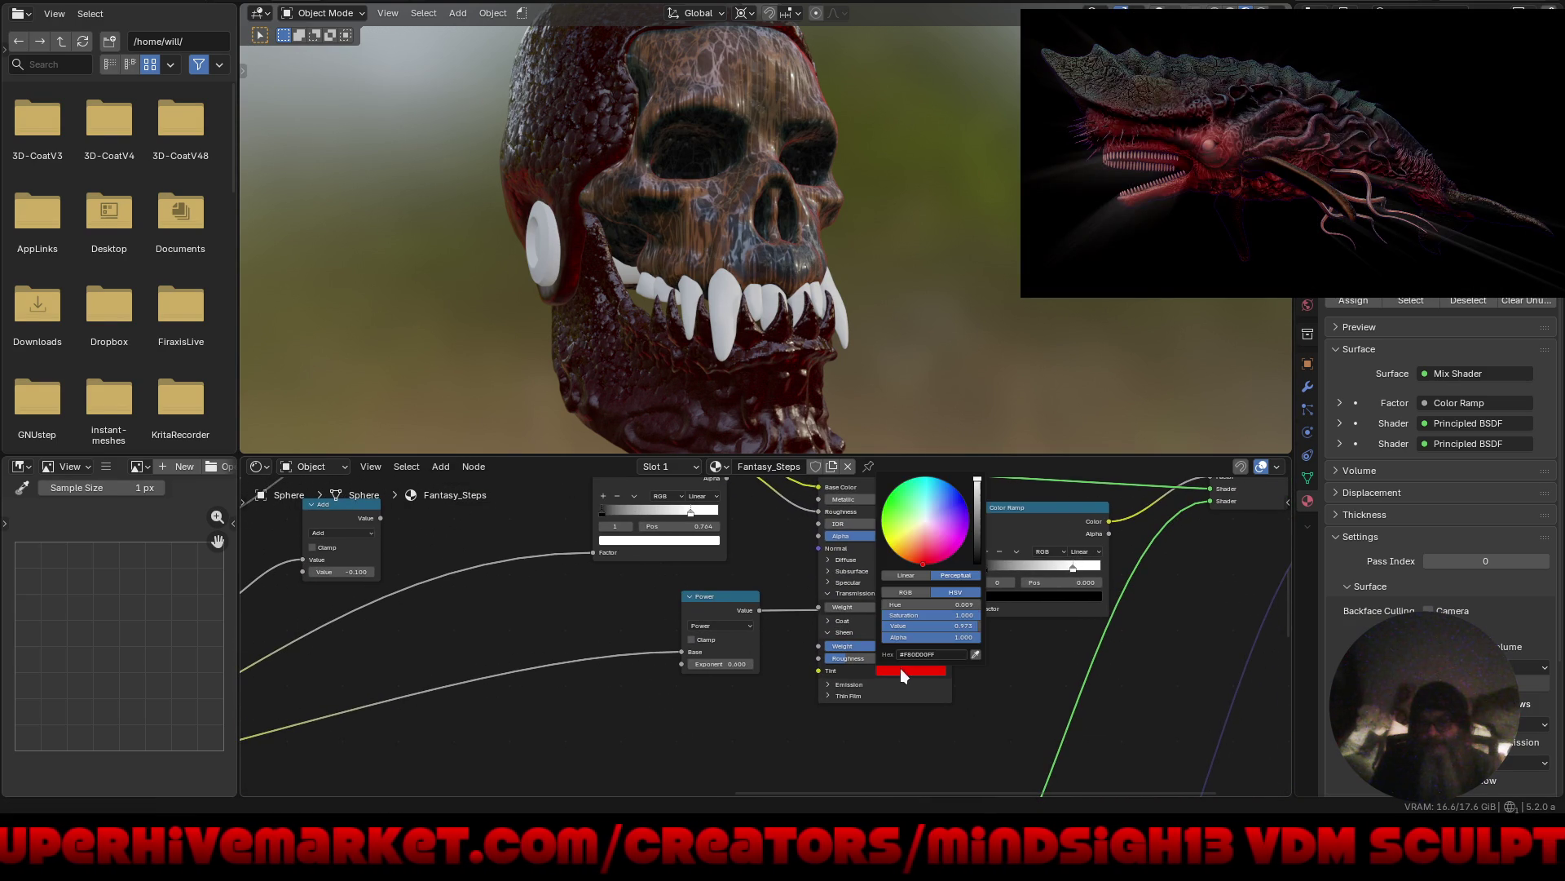
drag(899, 511, 912, 501)
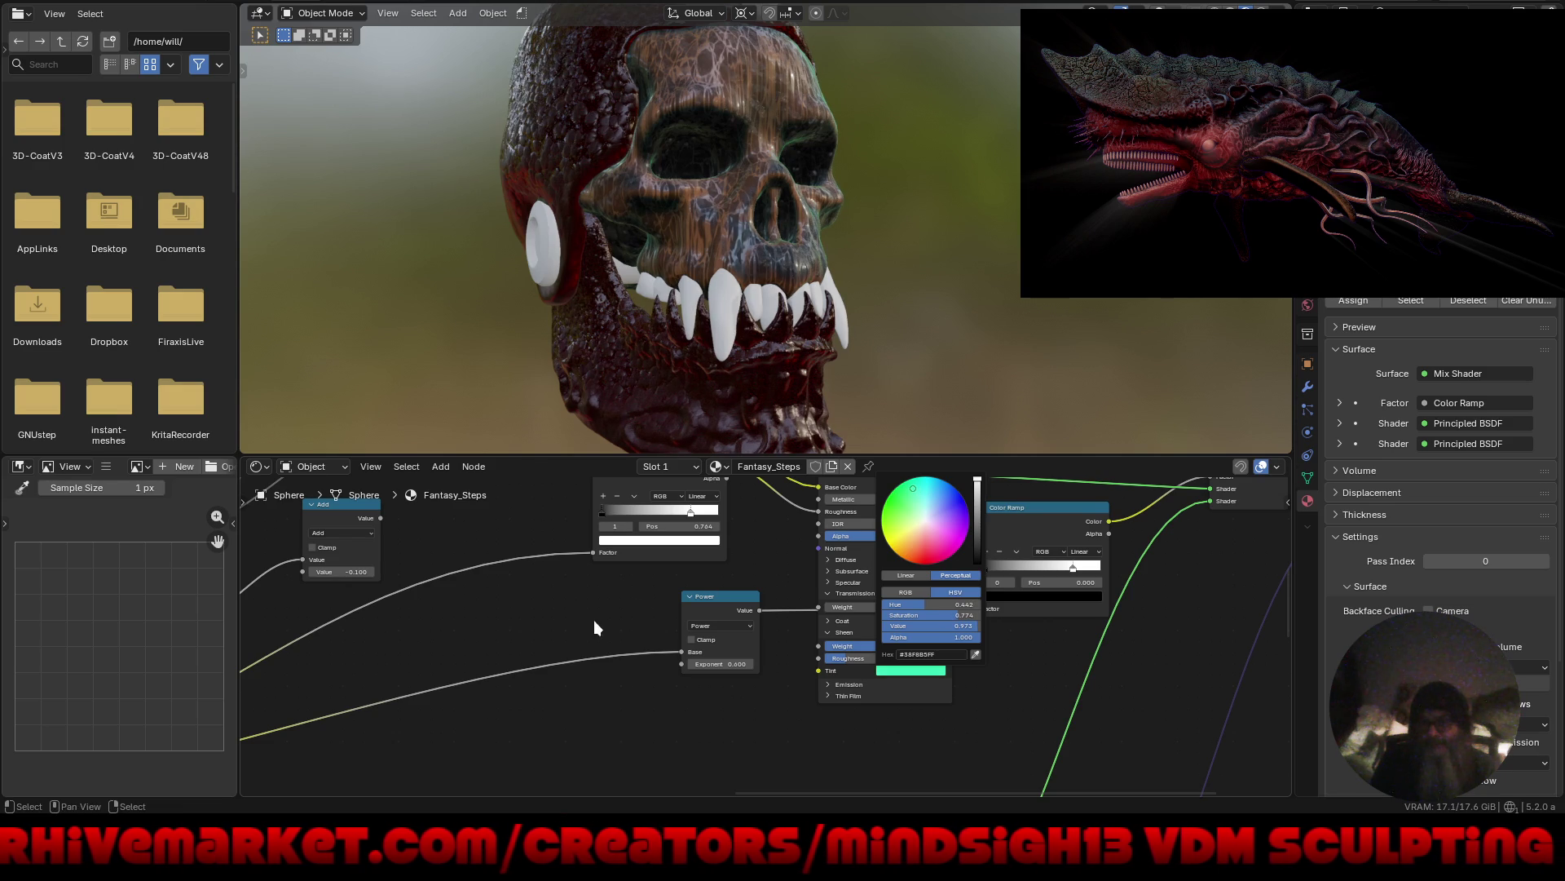
mouse_move(567, 663)
middle_down()
mouse_move(559, 737)
mouse_move(353, 726)
mouse_move(658, 487)
mouse_move(861, 571)
mouse_move(881, 517)
mouse_move(701, 538)
mouse_move(545, 677)
mouse_move(599, 794)
middle_up()
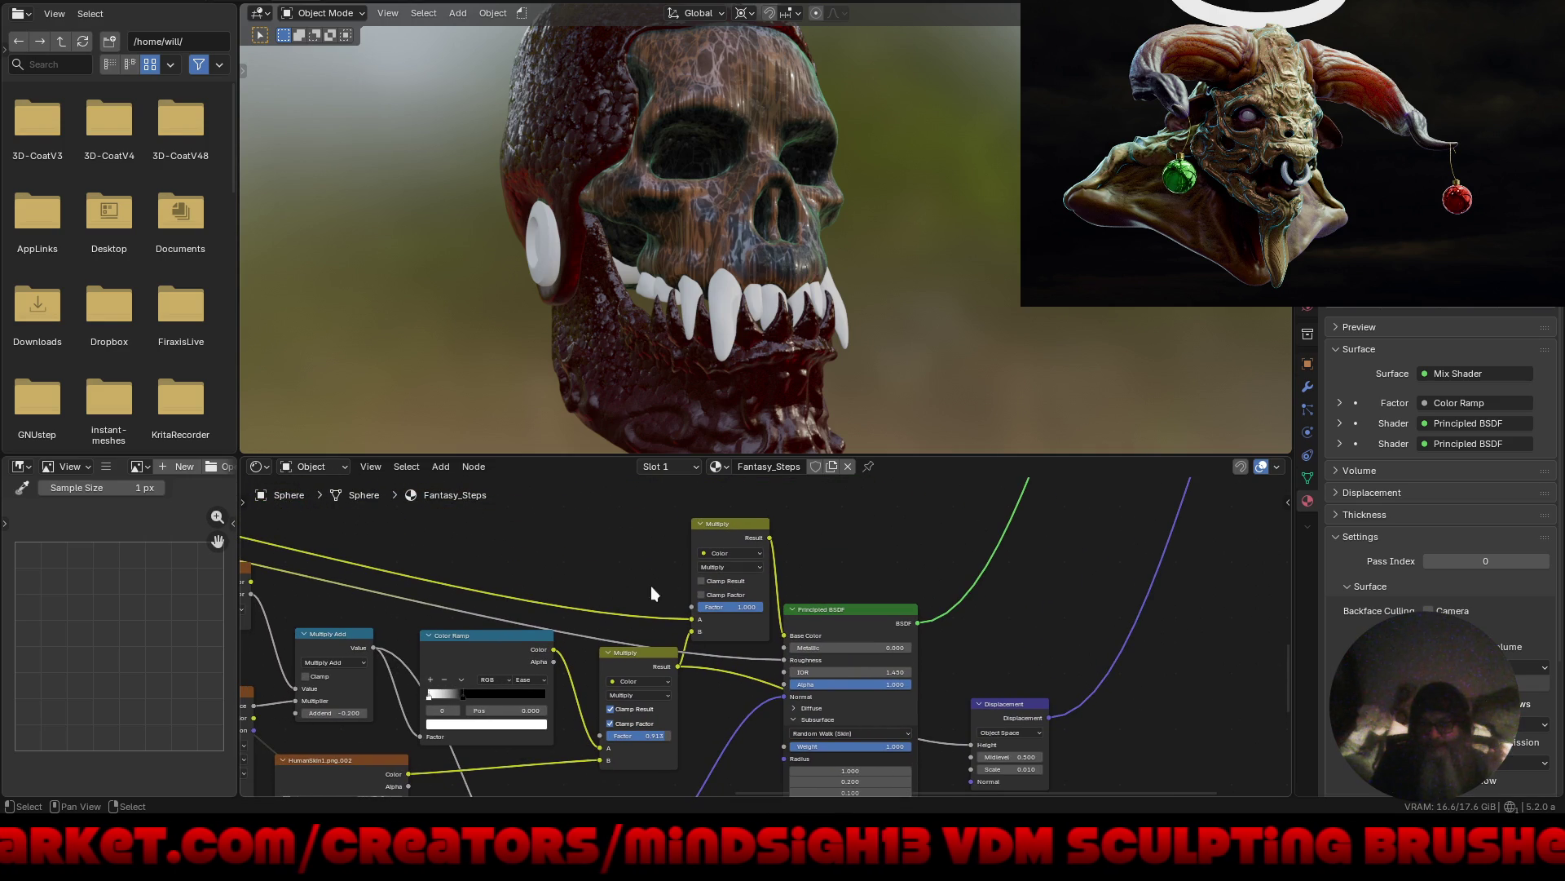
mouse_move(488, 689)
middle_down()
mouse_move(855, 701)
mouse_move(603, 663)
mouse_move(269, 652)
middle_up()
mouse_move(913, 600)
middle_down()
mouse_move(785, 840)
mouse_move(899, 830)
middle_up()
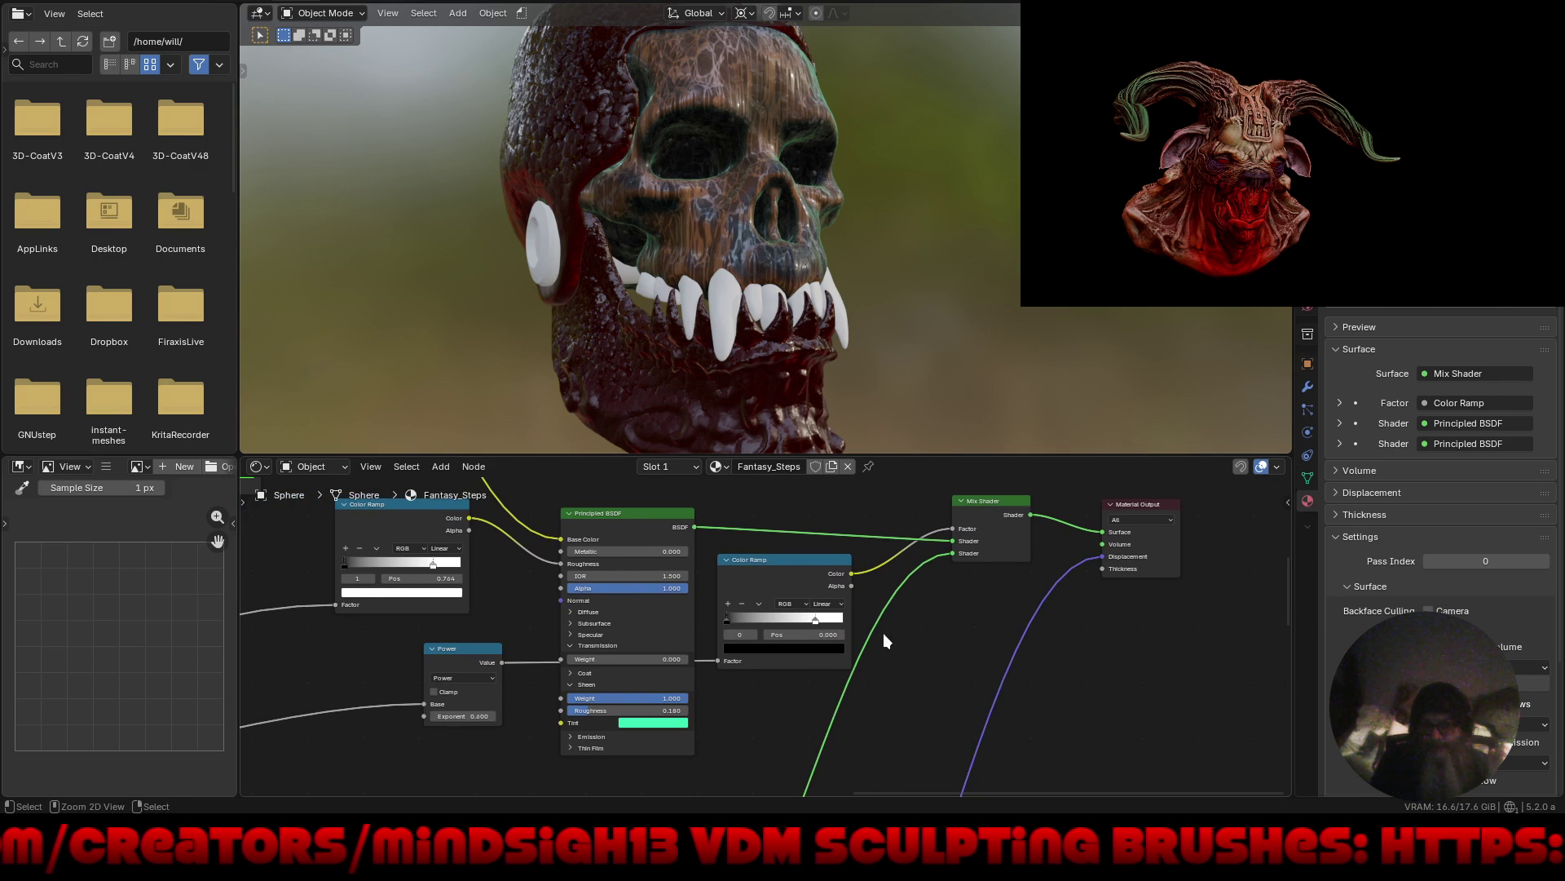
With the node editor full-screen, slide the peach stop right and turn the red stop green (#27BB3B).
key(ctrl+alt+space)
key(Home)
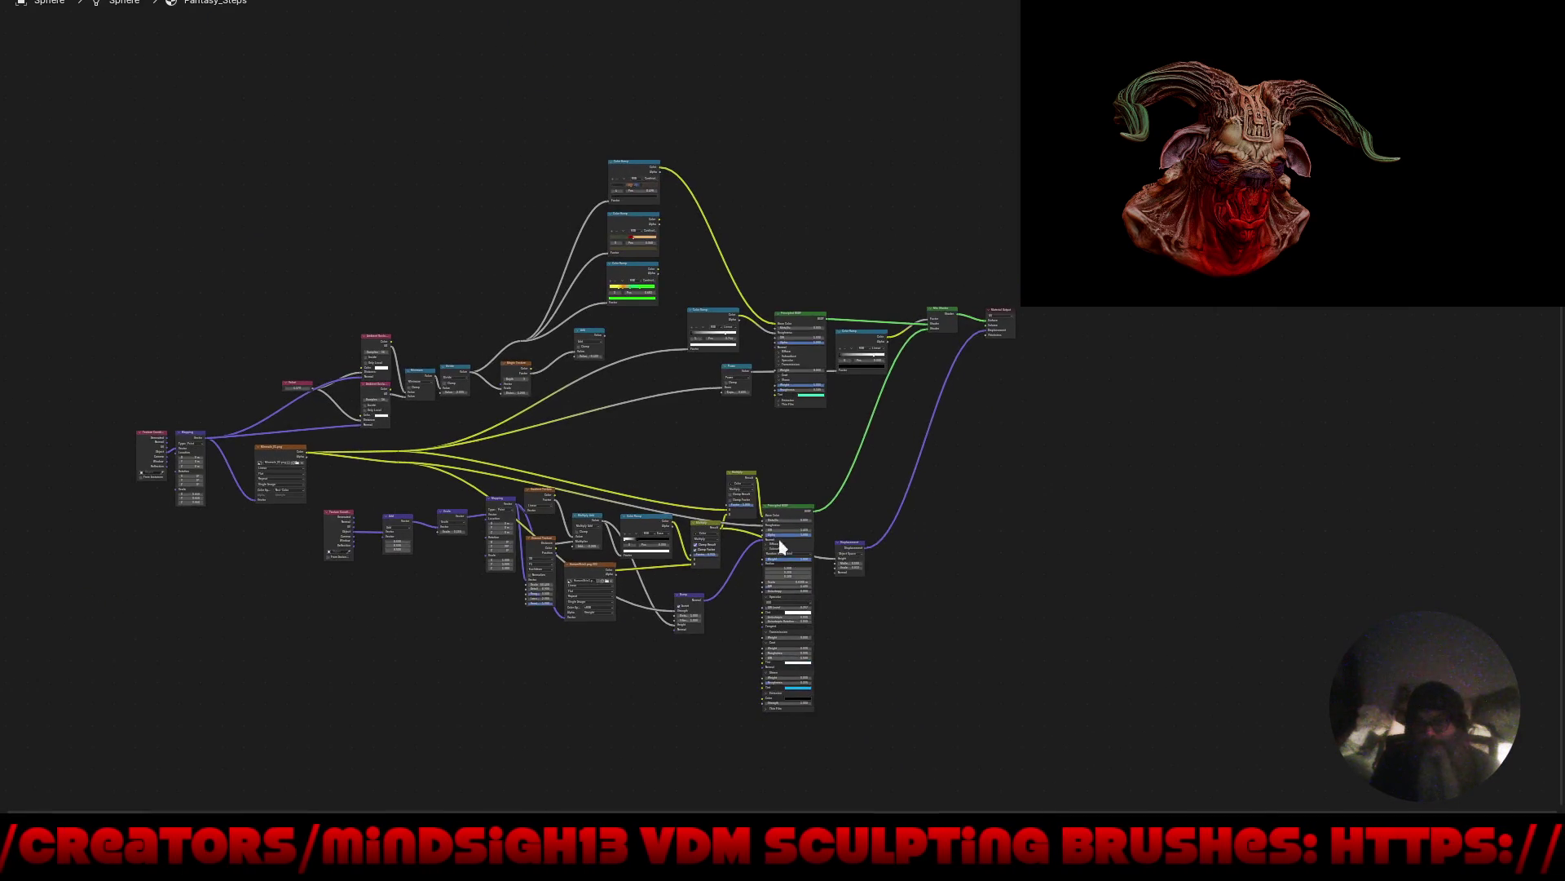
scroll(726, 413, up, 6)
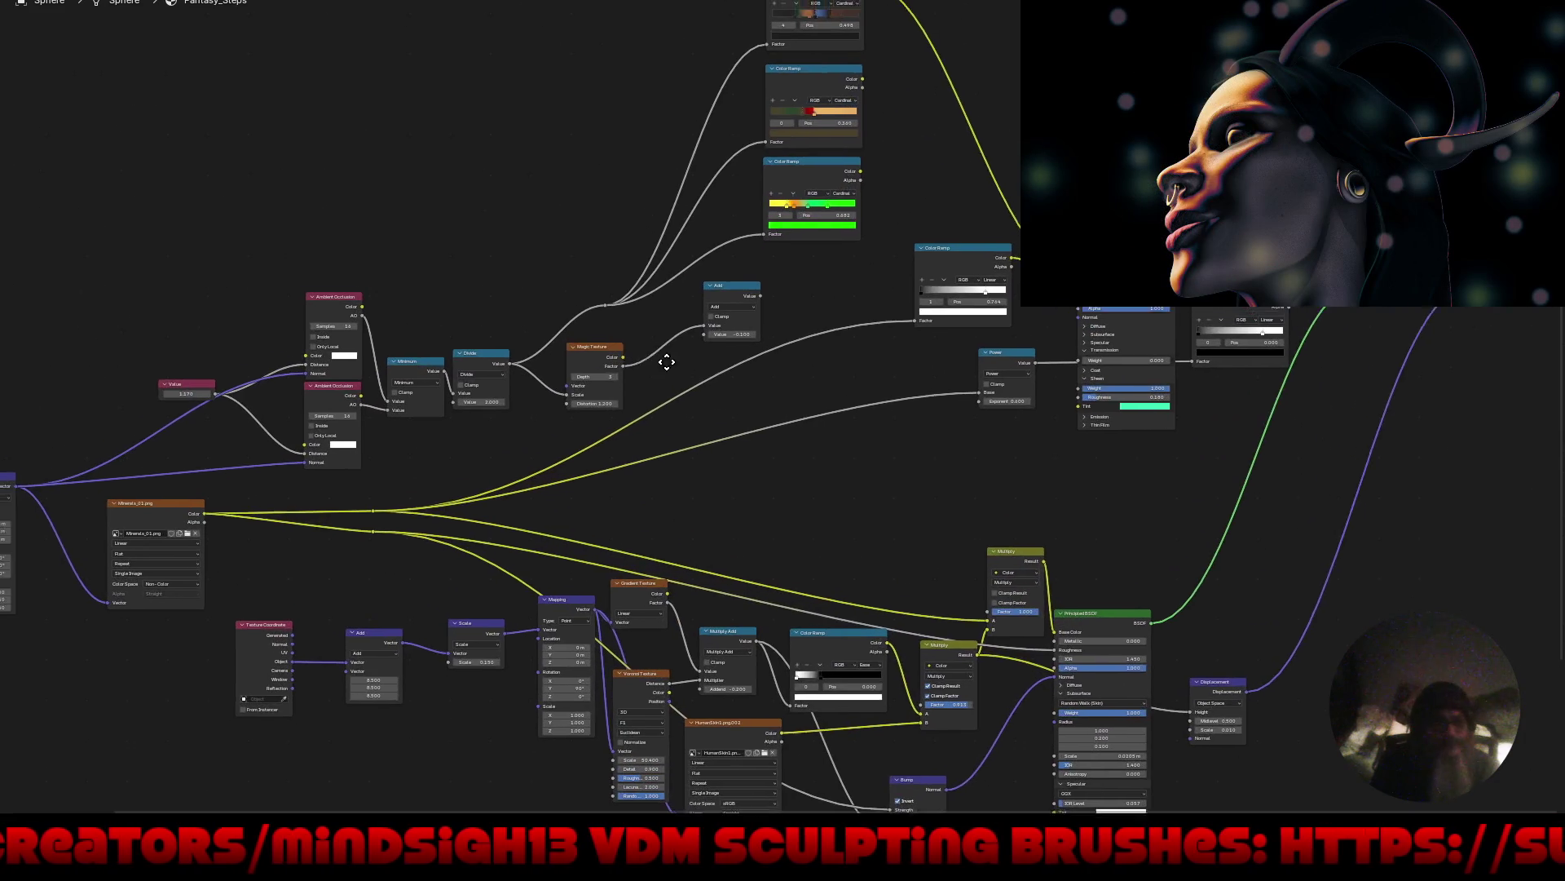
scroll(666, 362, down, 6)
scroll(1230, 340, up, 6)
middle_drag(679, 429, 706, 492)
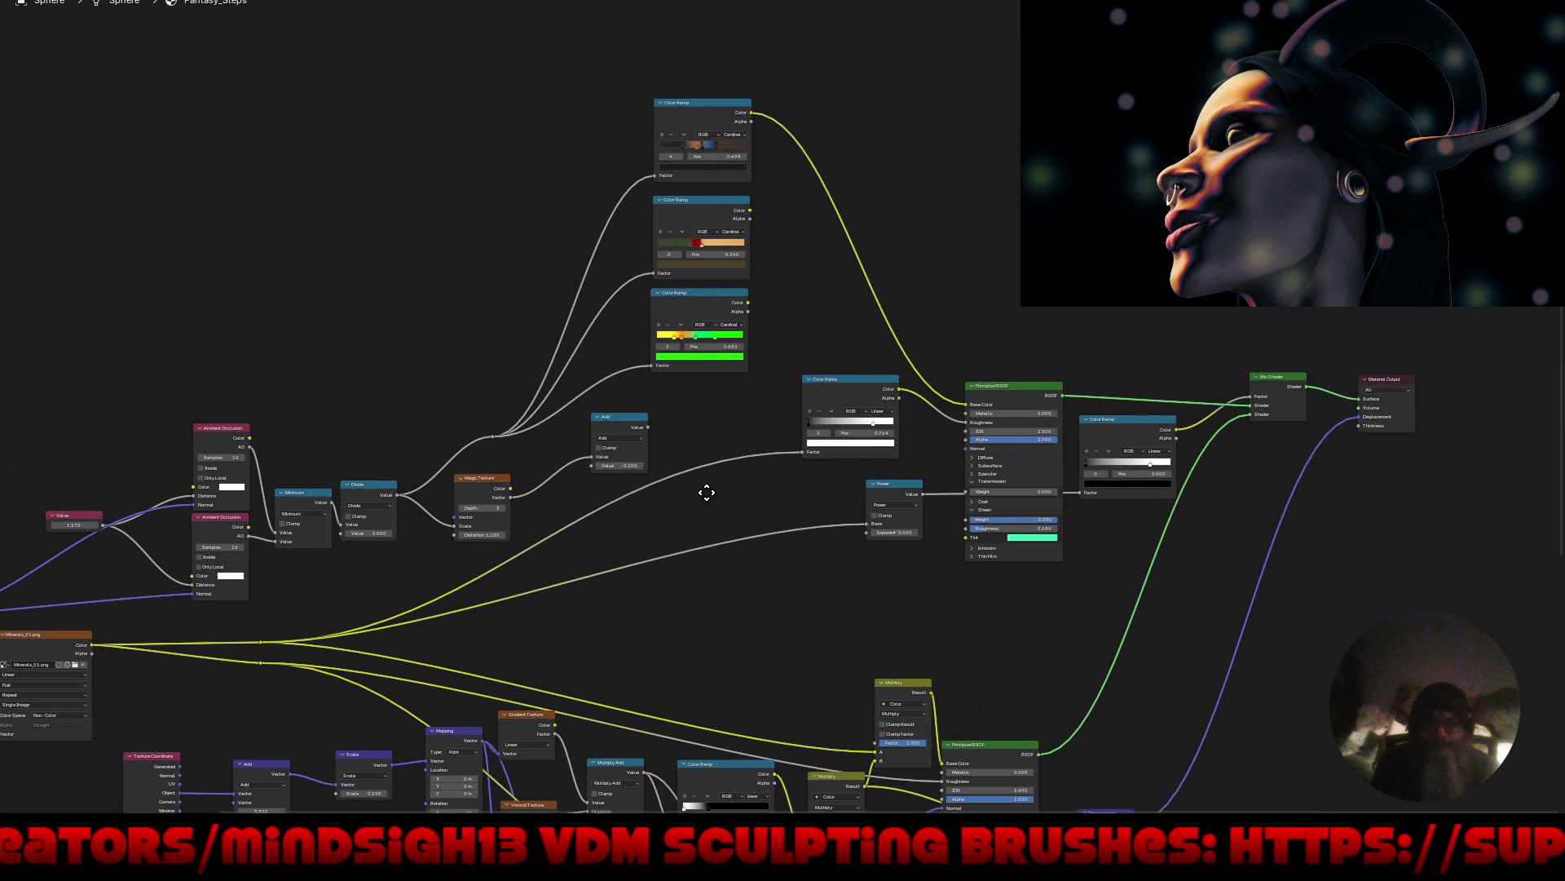
scroll(652, 232, up, 8)
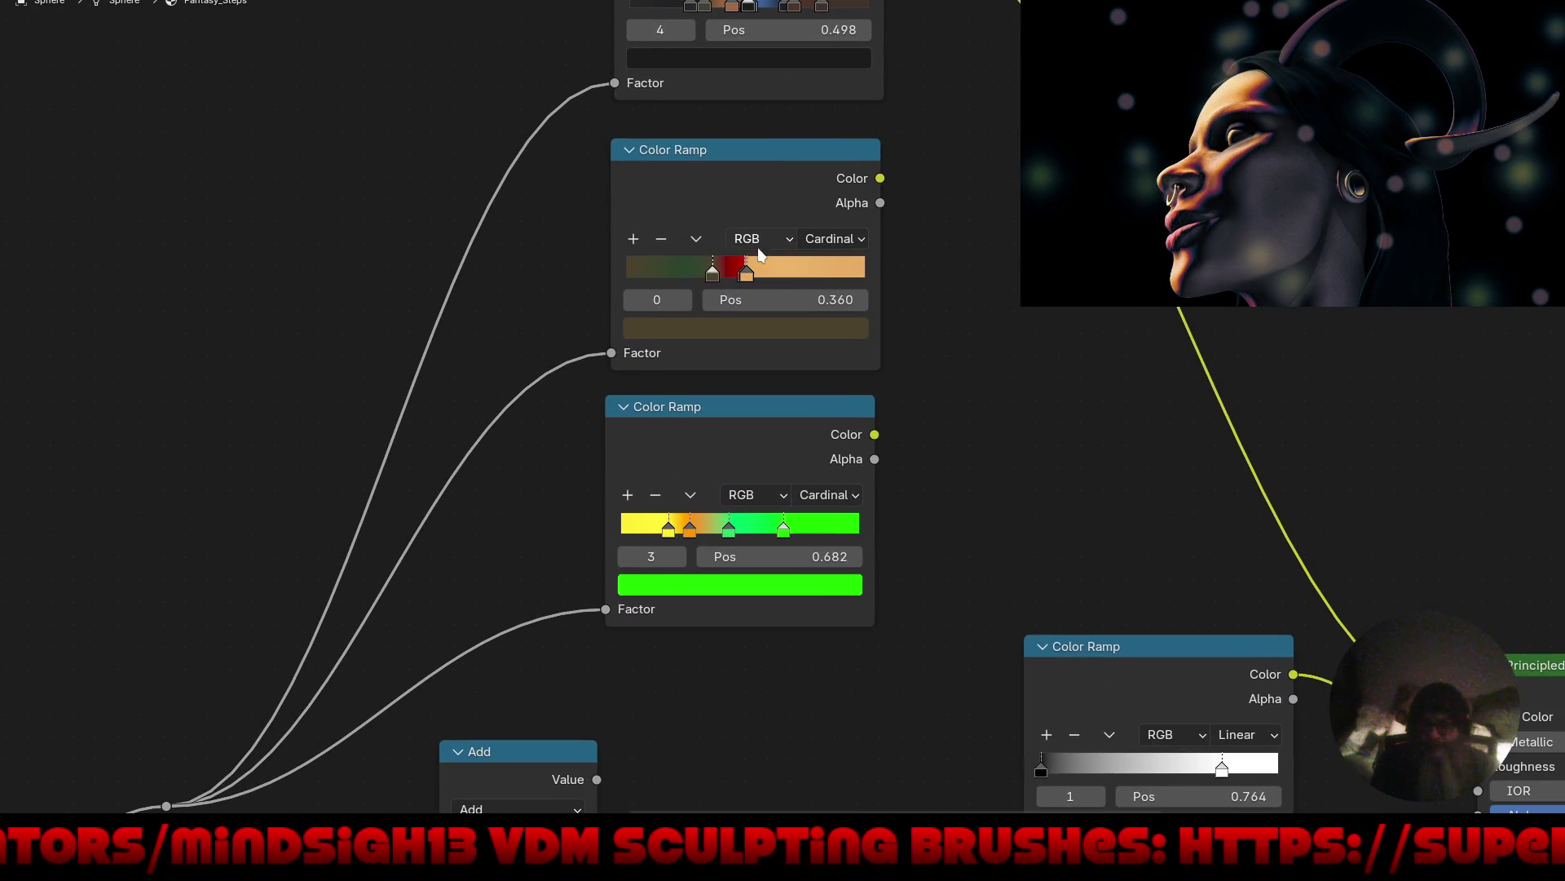
drag(750, 279, 771, 283)
click(740, 278)
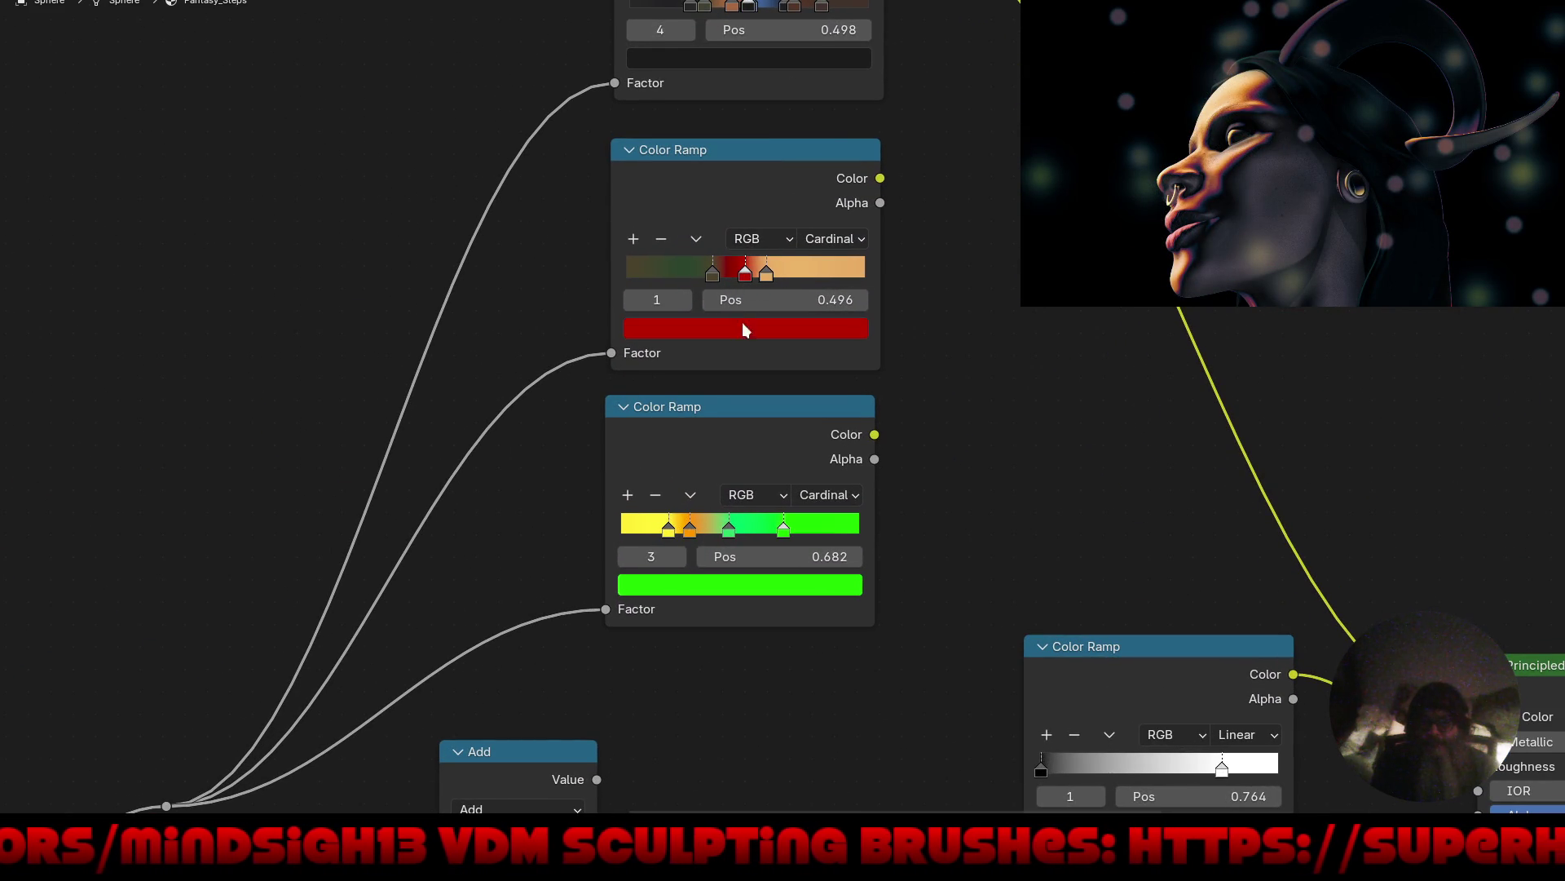
click(757, 329)
click(665, 397)
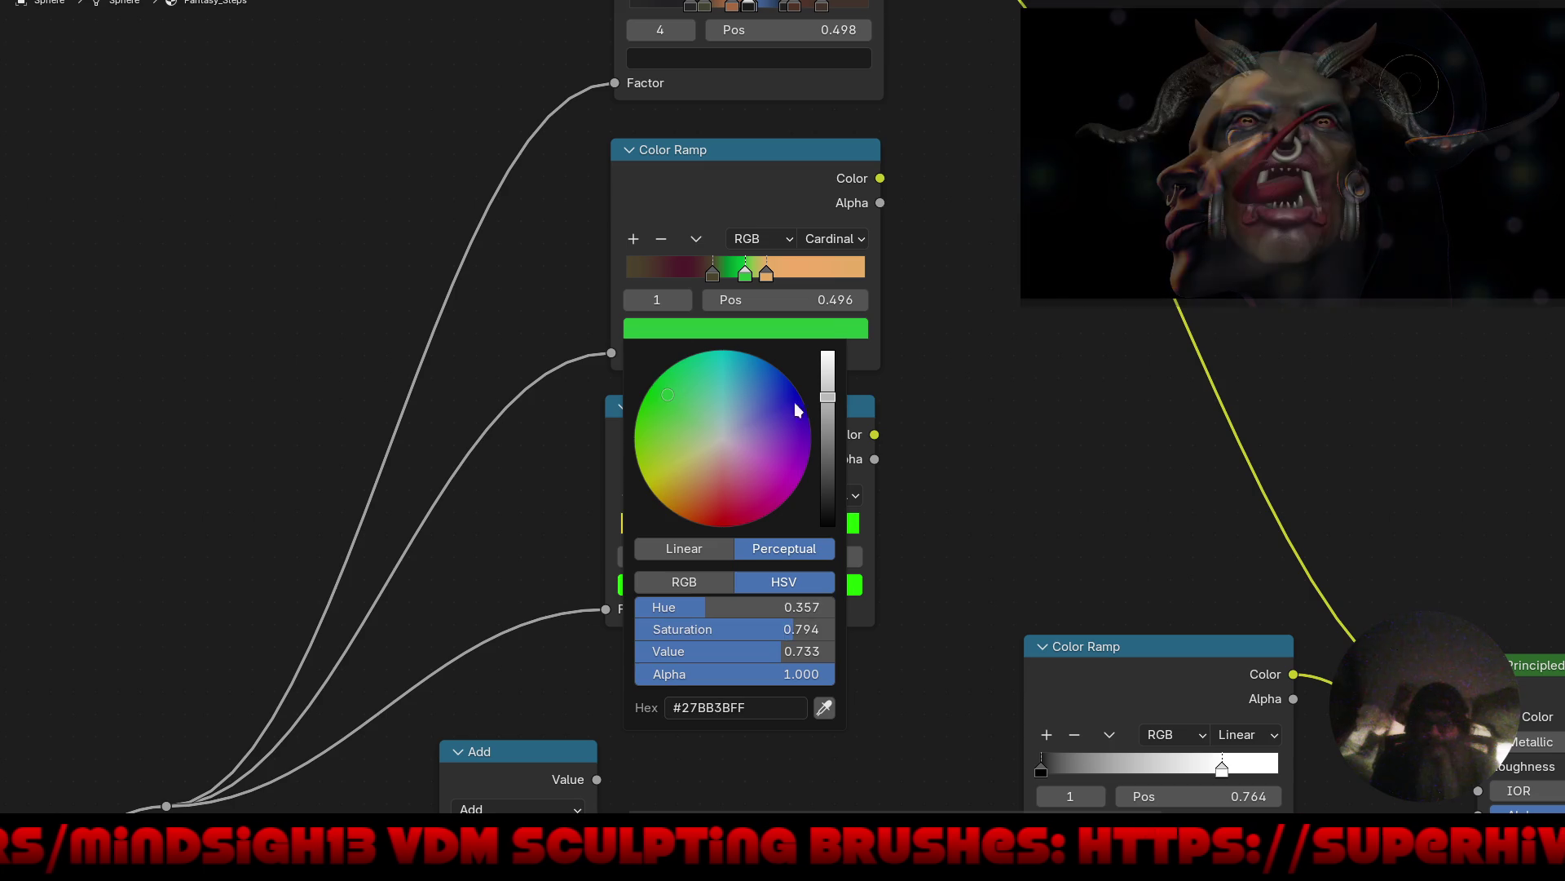
Move the Principled BSDF node further to the right.
scroll(776, 647, down, 10)
scroll(894, 353, up, 10)
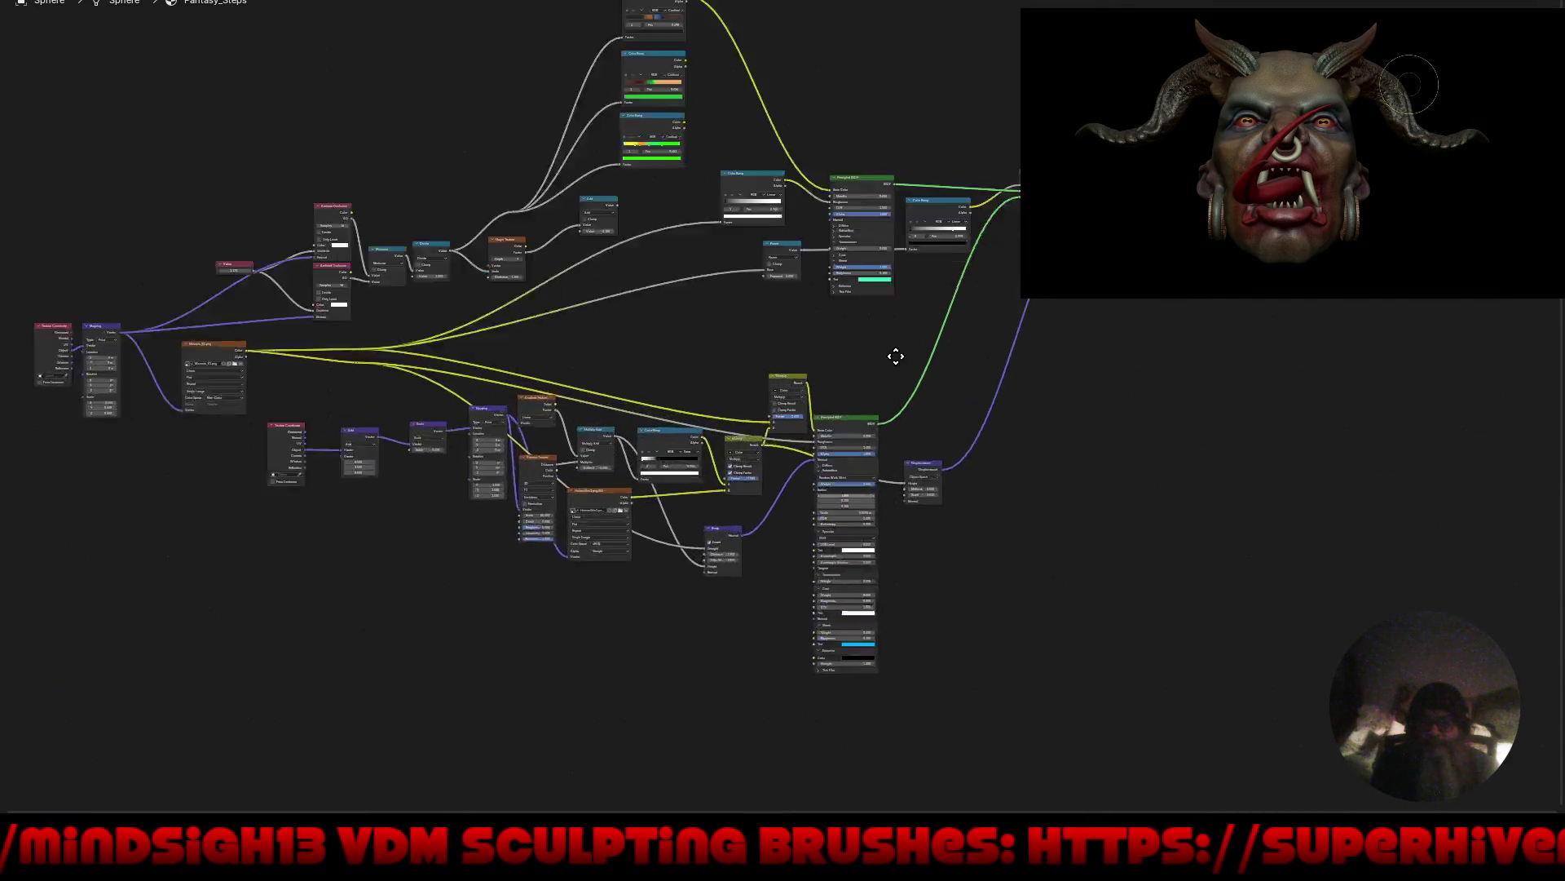
scroll(769, 315, up, 2)
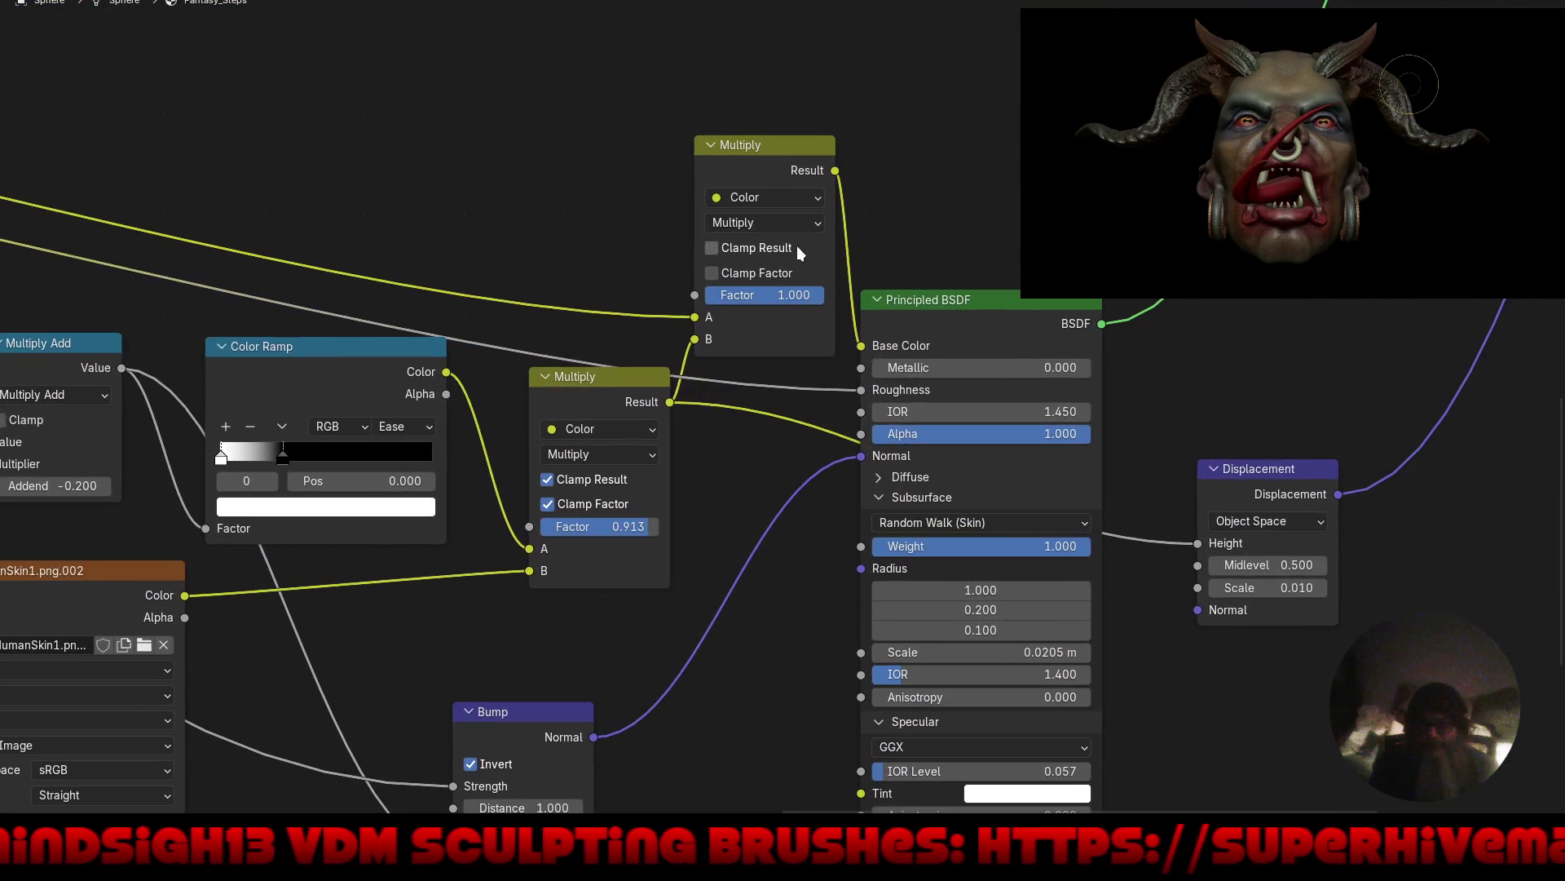
drag(970, 316, 1139, 275)
Insert a Hue/Saturation/Value node on the Multiply–Base Color link.
key(shift+a)
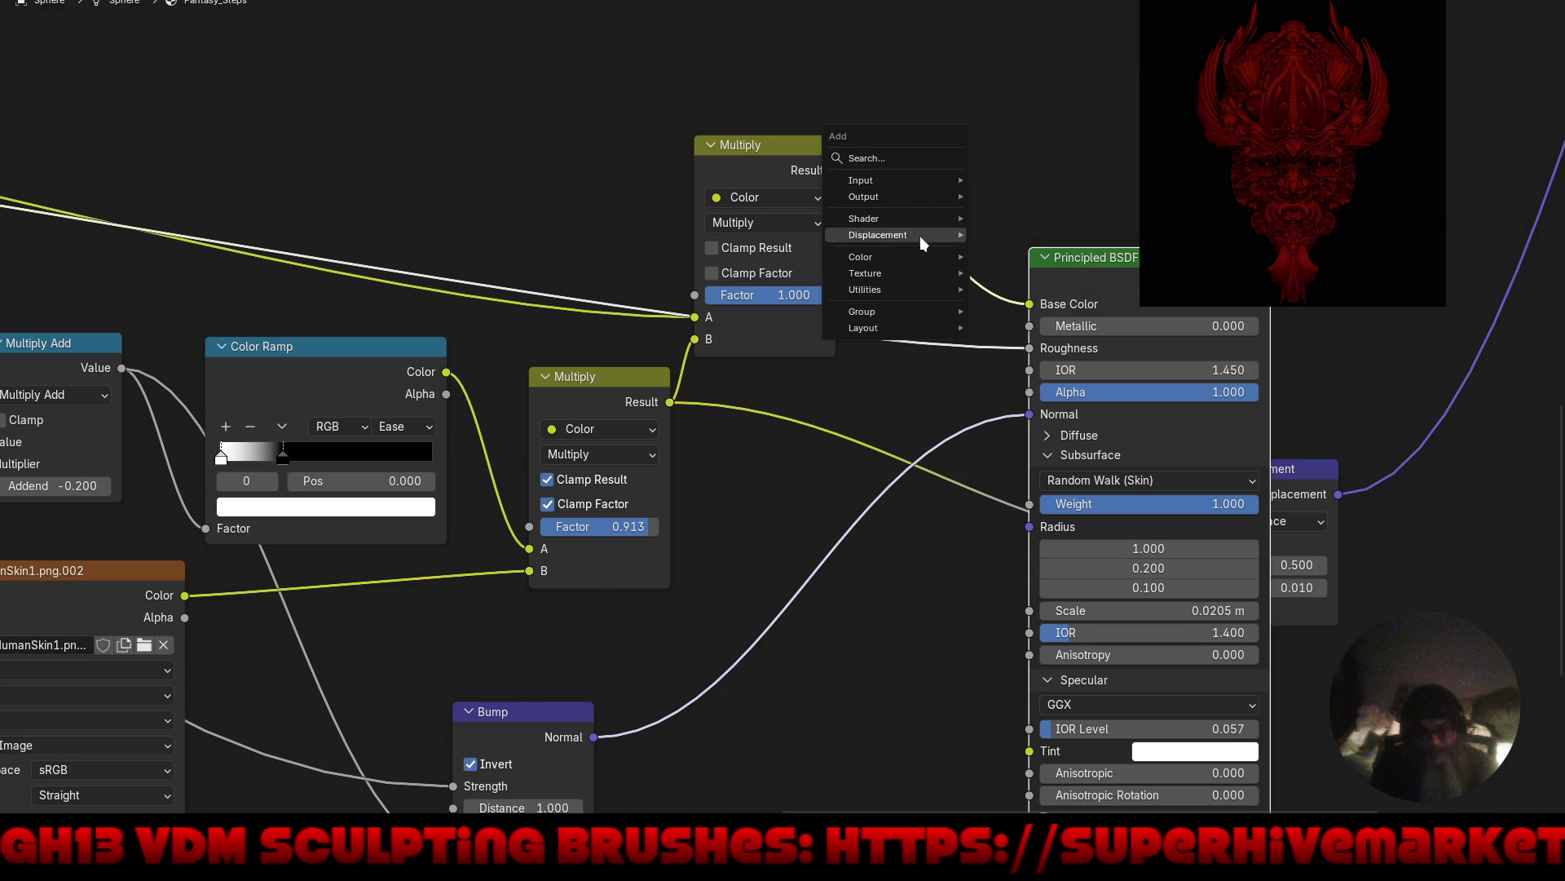
mouse_move(931, 256)
click(1022, 322)
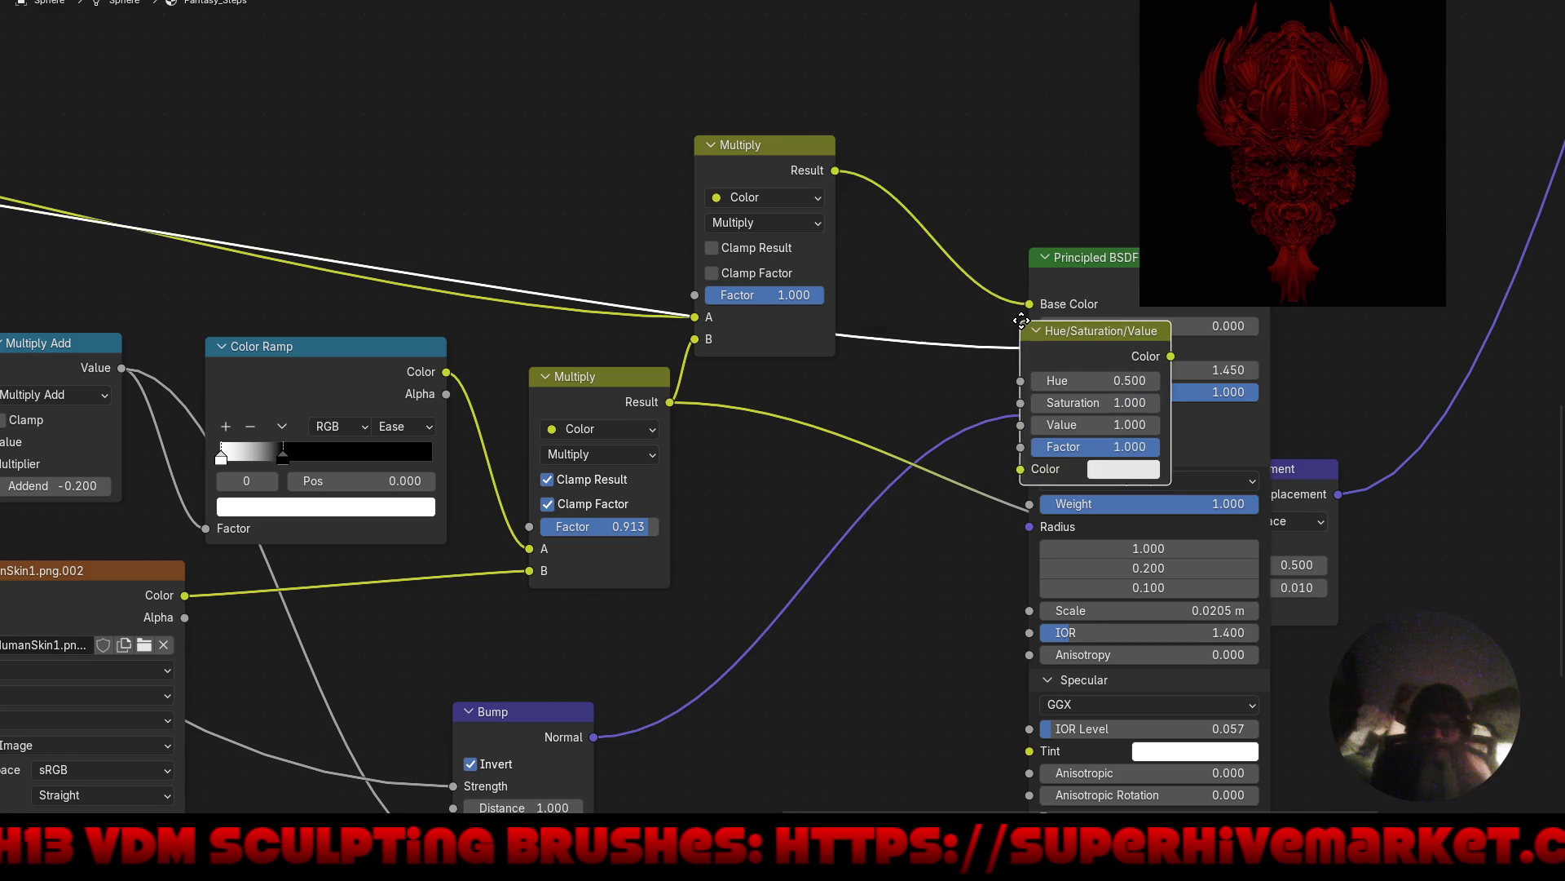
click(913, 232)
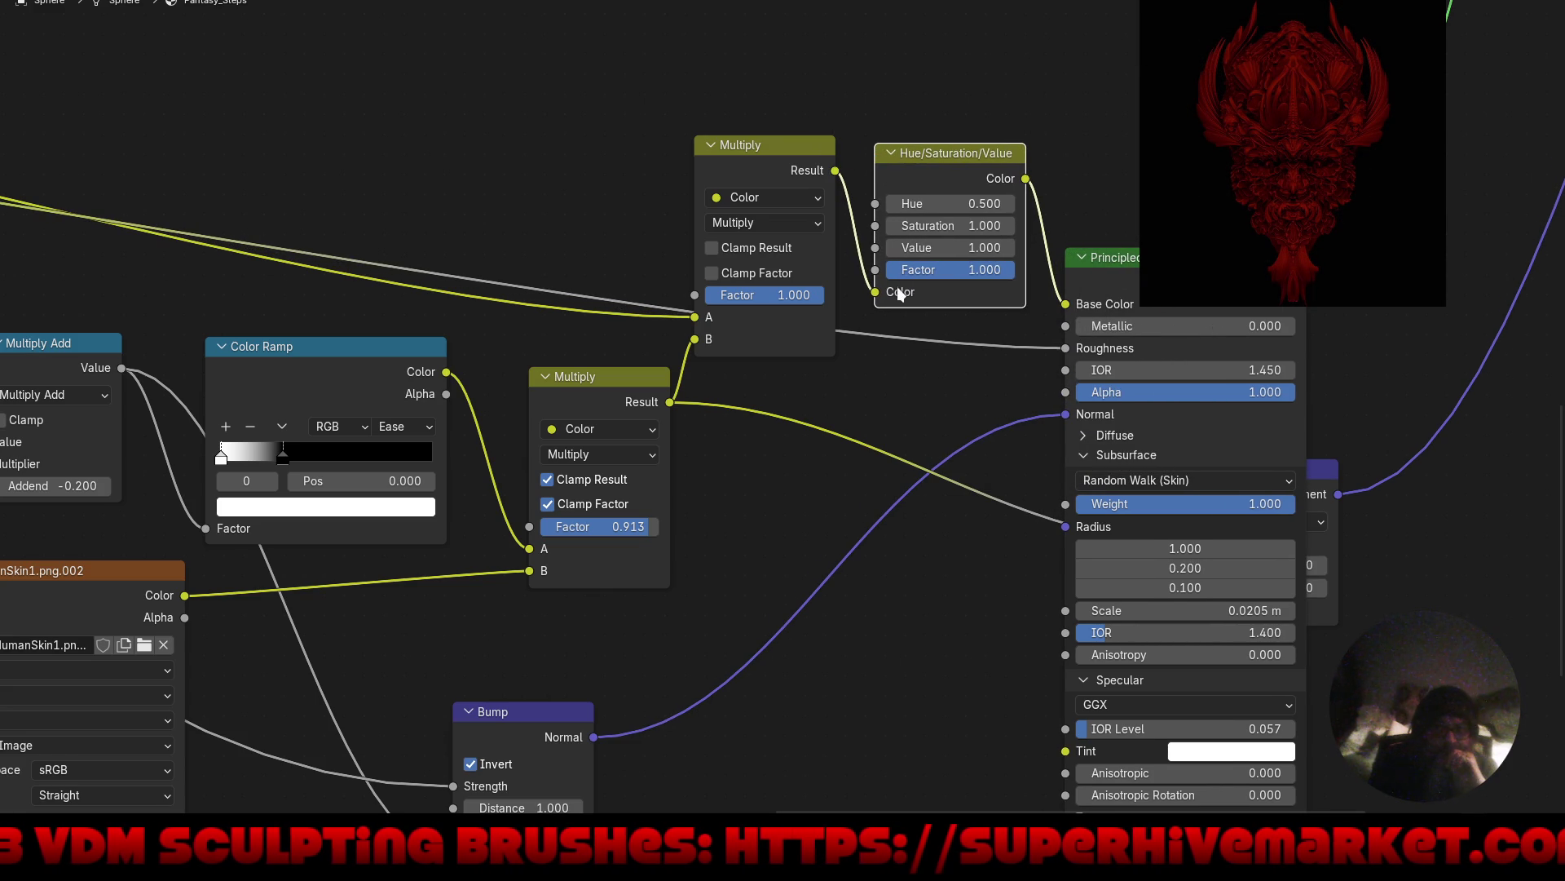
Restore the full layout with the 3D viewport and set the node's Hue to 0.000.
key(ctrl+space)
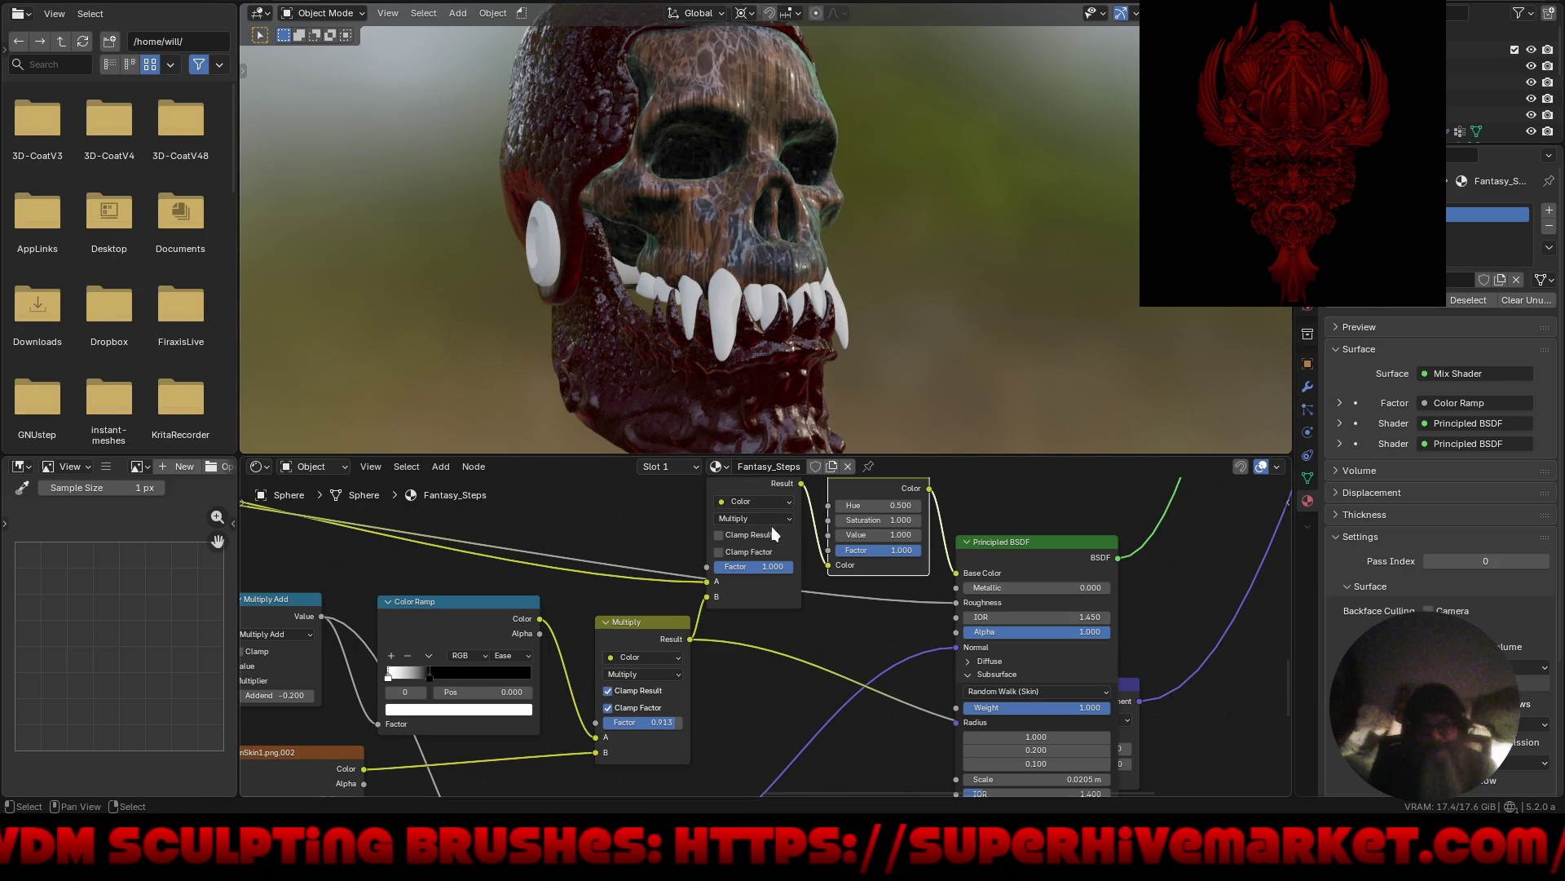
mouse_move(878, 507)
mouse_down()
mouse_move(922, 502)
mouse_move(827, 503)
mouse_move(906, 502)
mouse_move(844, 501)
mouse_up()
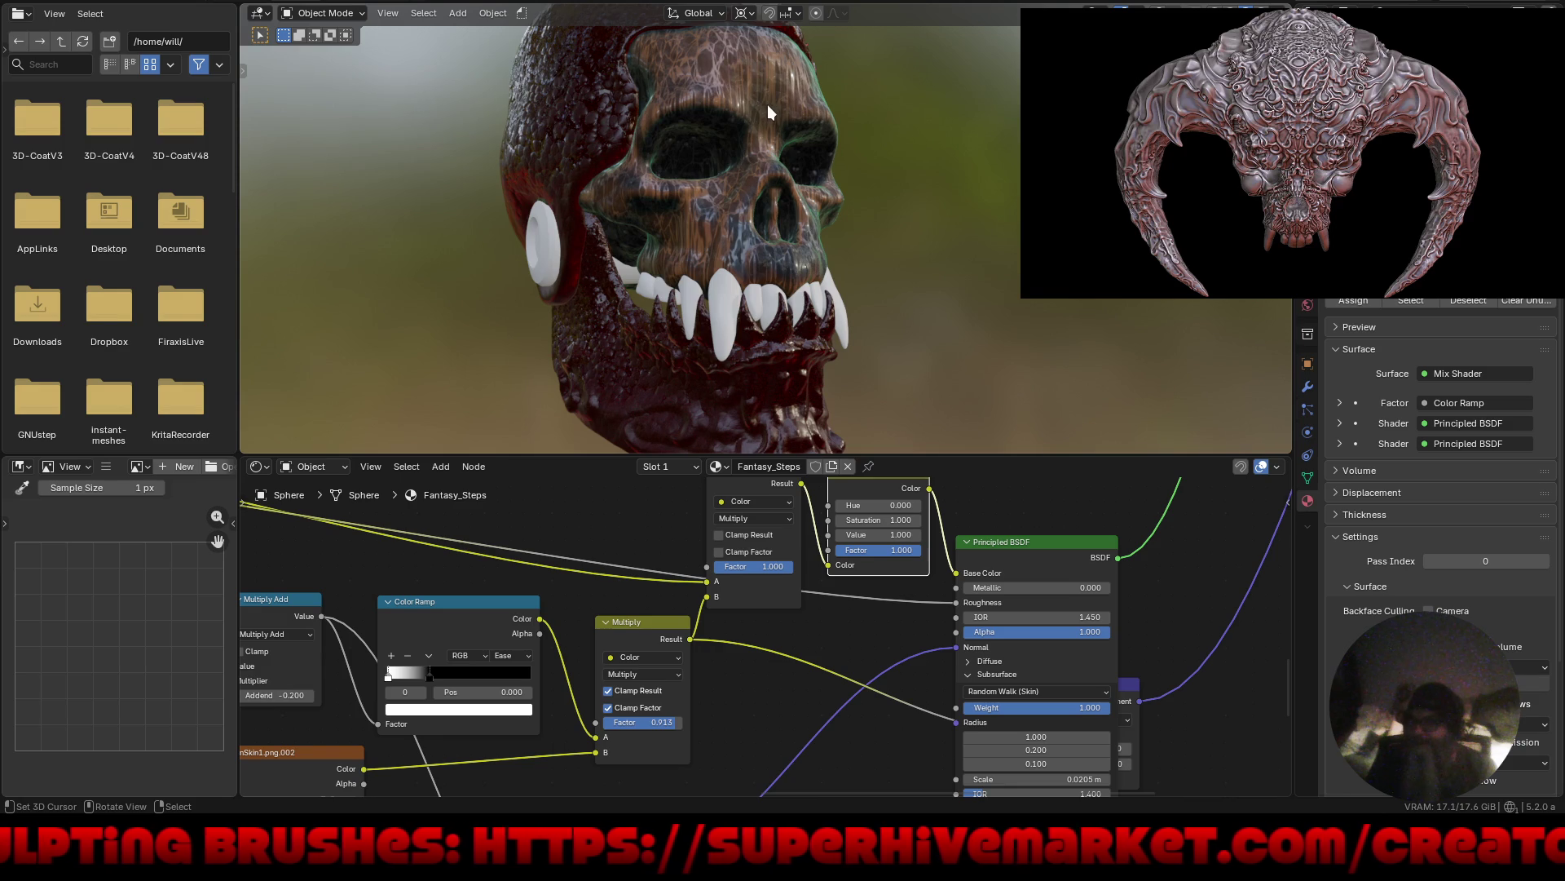
scroll(893, 508, up, 3)
ctrl+middle_drag(945, 399, 923, 427)
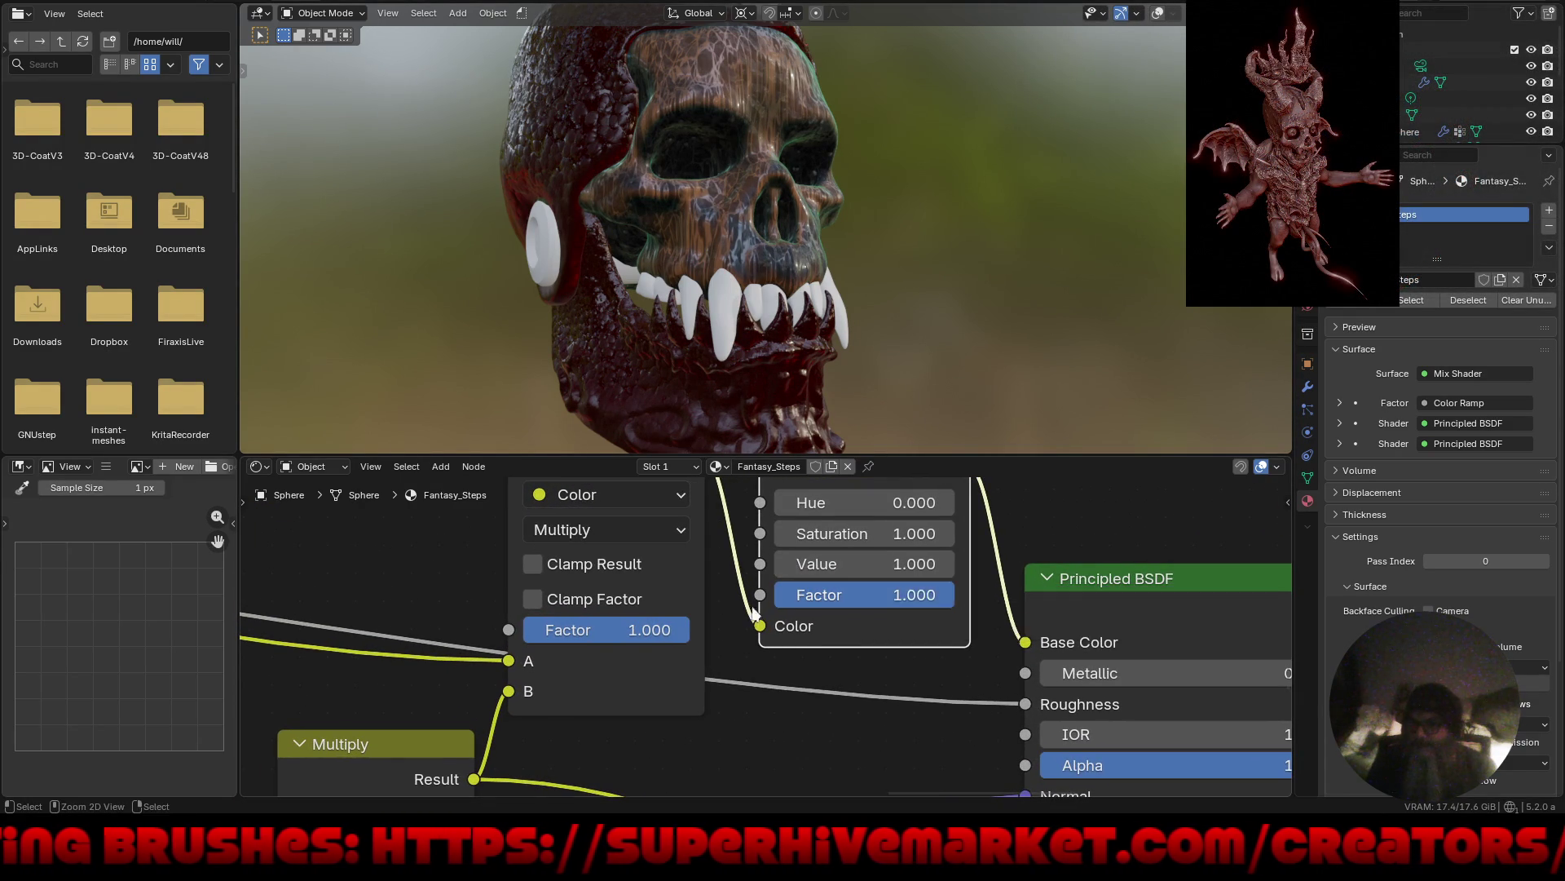
scroll(1044, 590, down, 5)
mouse_move(1044, 590)
middle_down()
mouse_move(946, 716)
mouse_move(961, 744)
mouse_move(950, 734)
middle_up()
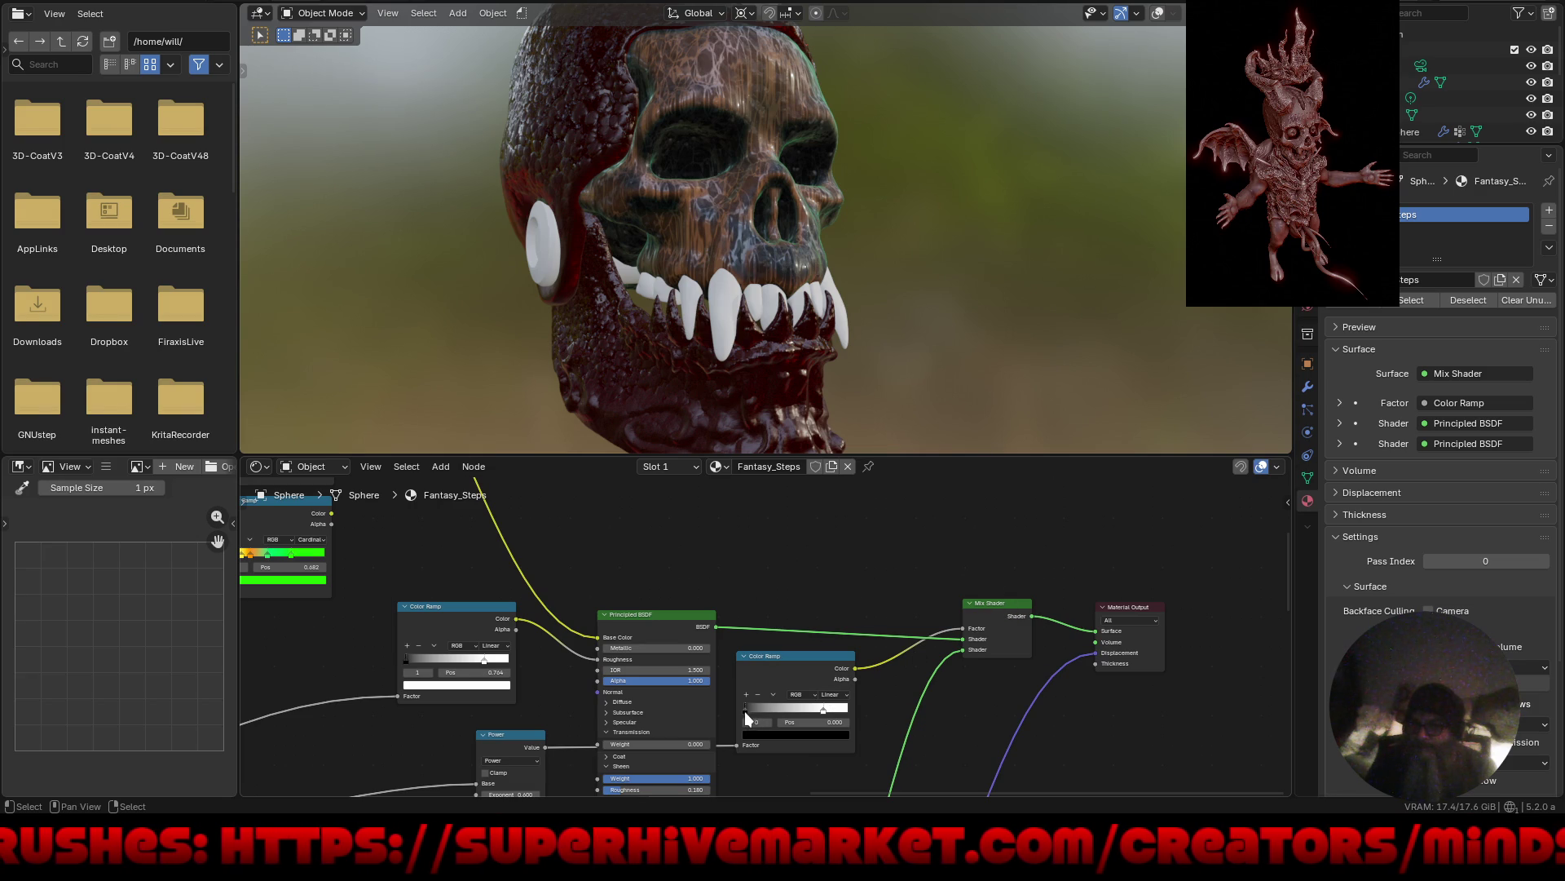
Reposition the black and white stops of the Mix Shader factor ramp, settling at 0.775.
mouse_move(745, 711)
mouse_down()
mouse_move(840, 711)
mouse_move(731, 693)
mouse_up()
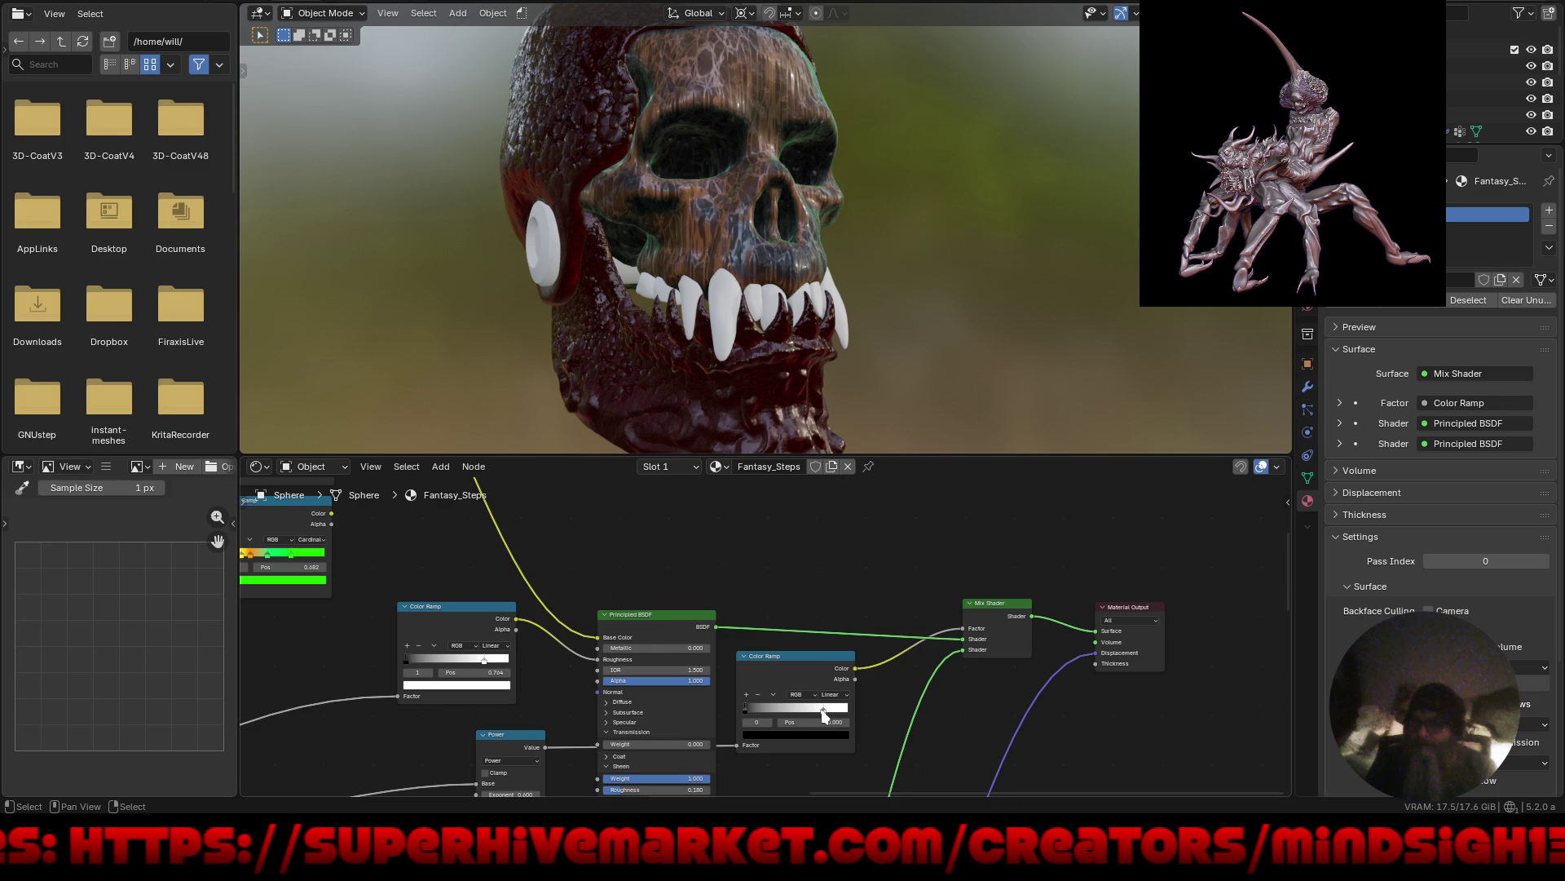
mouse_move(824, 711)
mouse_down()
mouse_move(781, 716)
mouse_move(828, 715)
mouse_up()
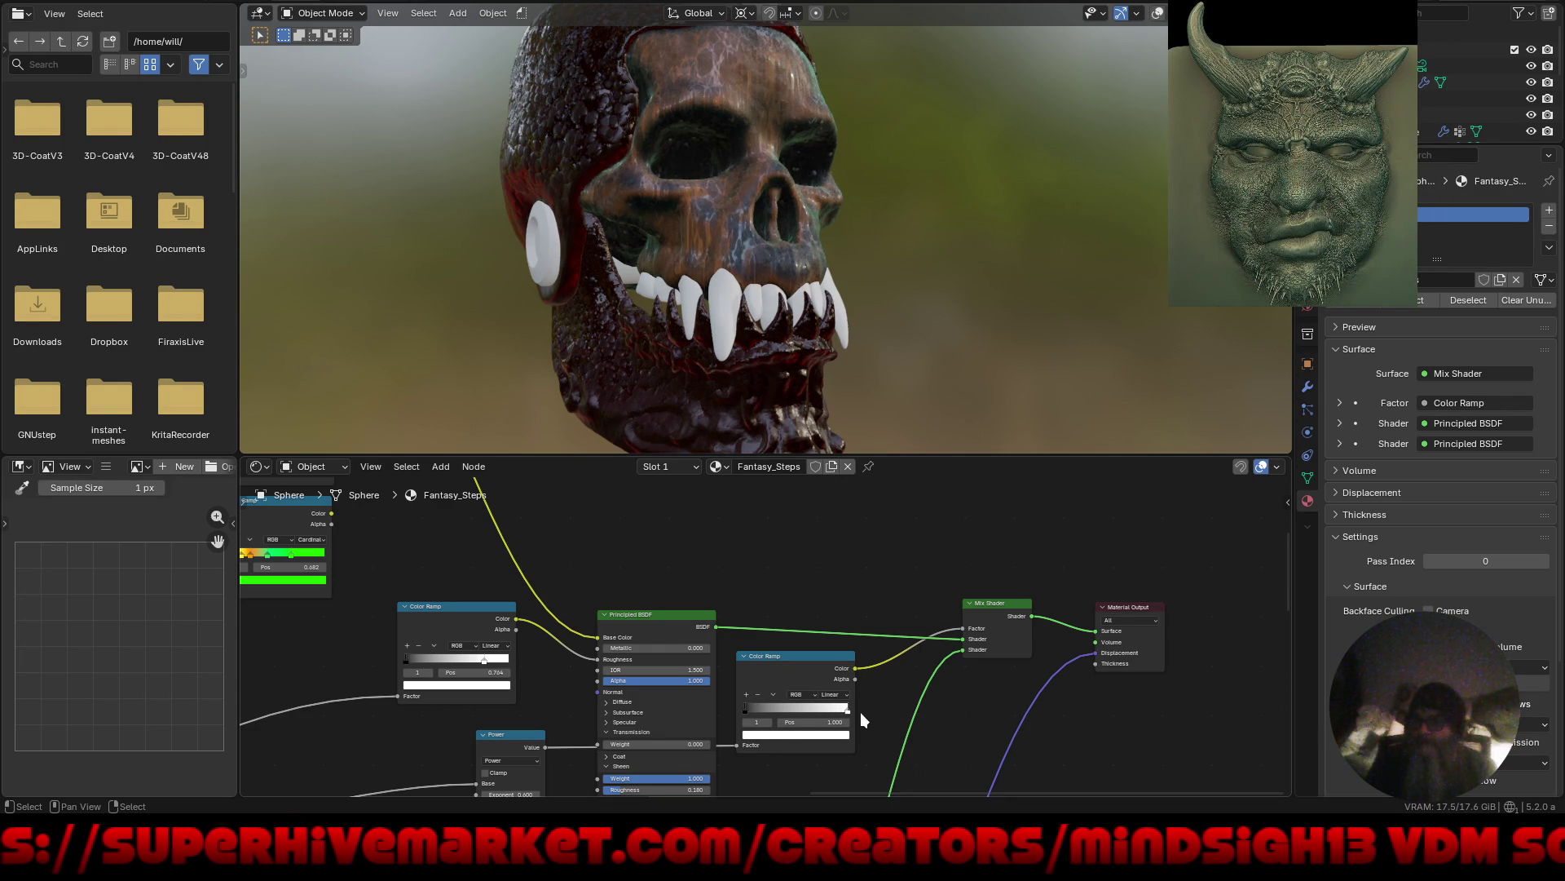
mouse_move(823, 710)
mouse_down()
mouse_move(790, 713)
mouse_move(866, 710)
mouse_up()
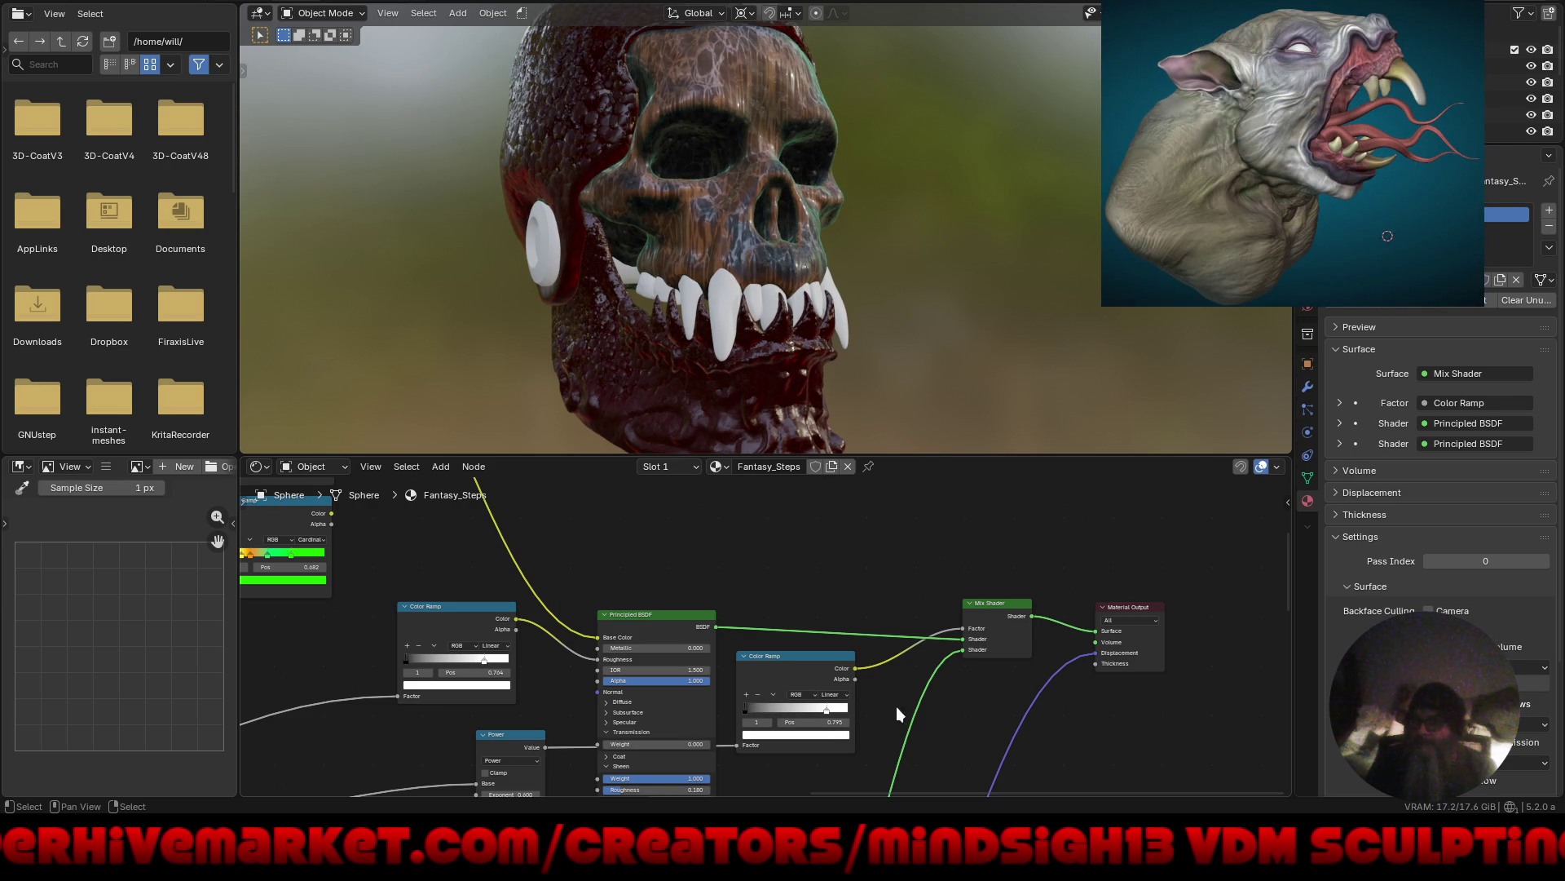
mouse_move(848, 336)
middle_down()
mouse_move(770, 346)
mouse_move(820, 322)
middle_up()
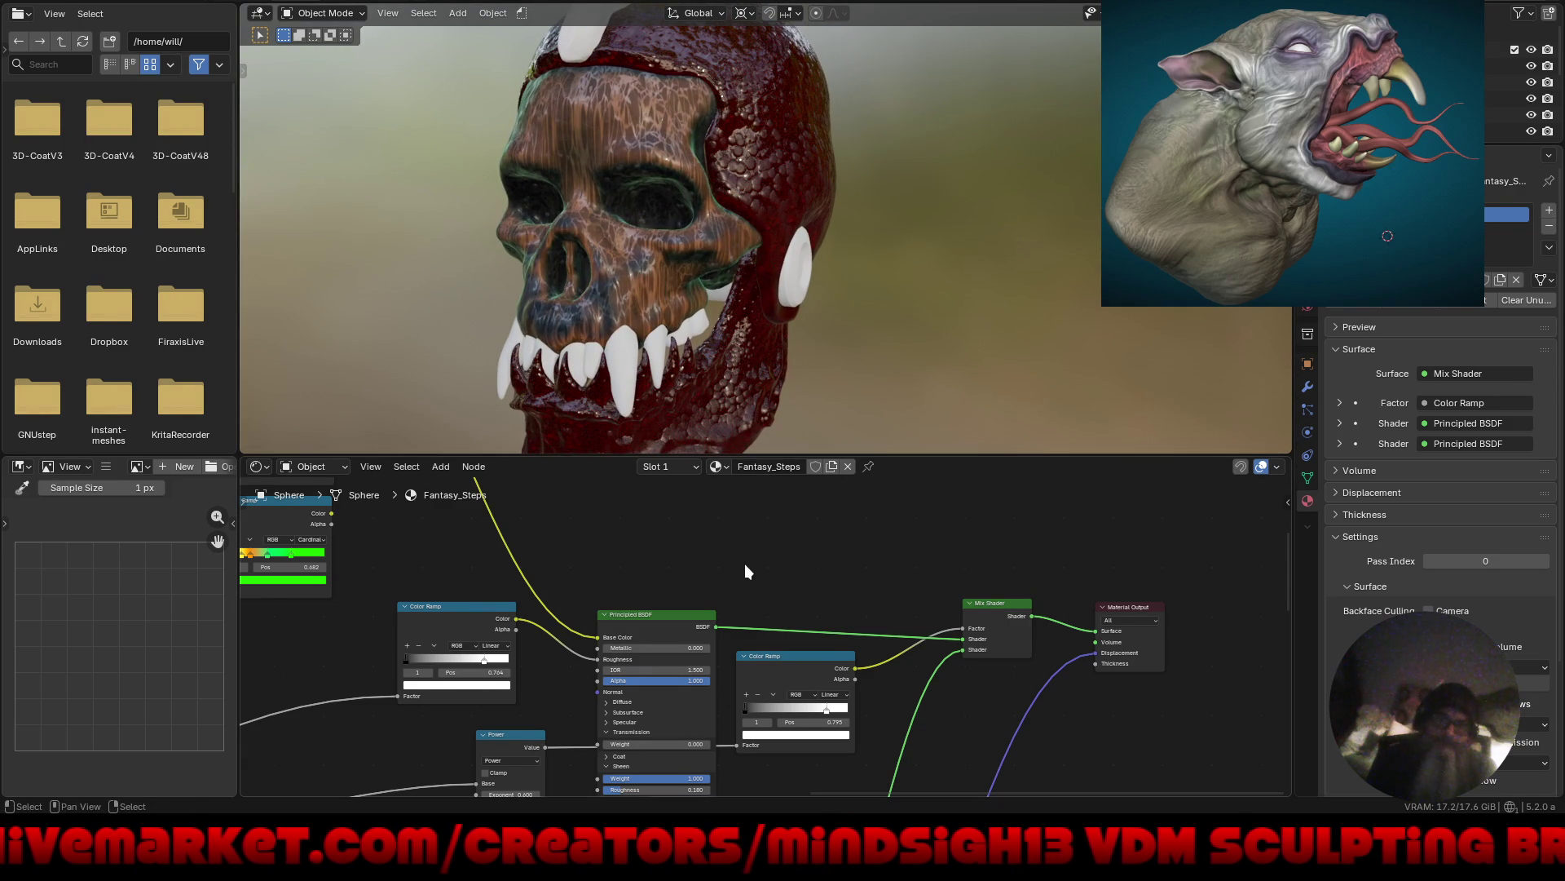
mouse_move(746, 564)
middle_down()
mouse_move(856, 576)
mouse_move(727, 553)
mouse_move(699, 570)
middle_up()
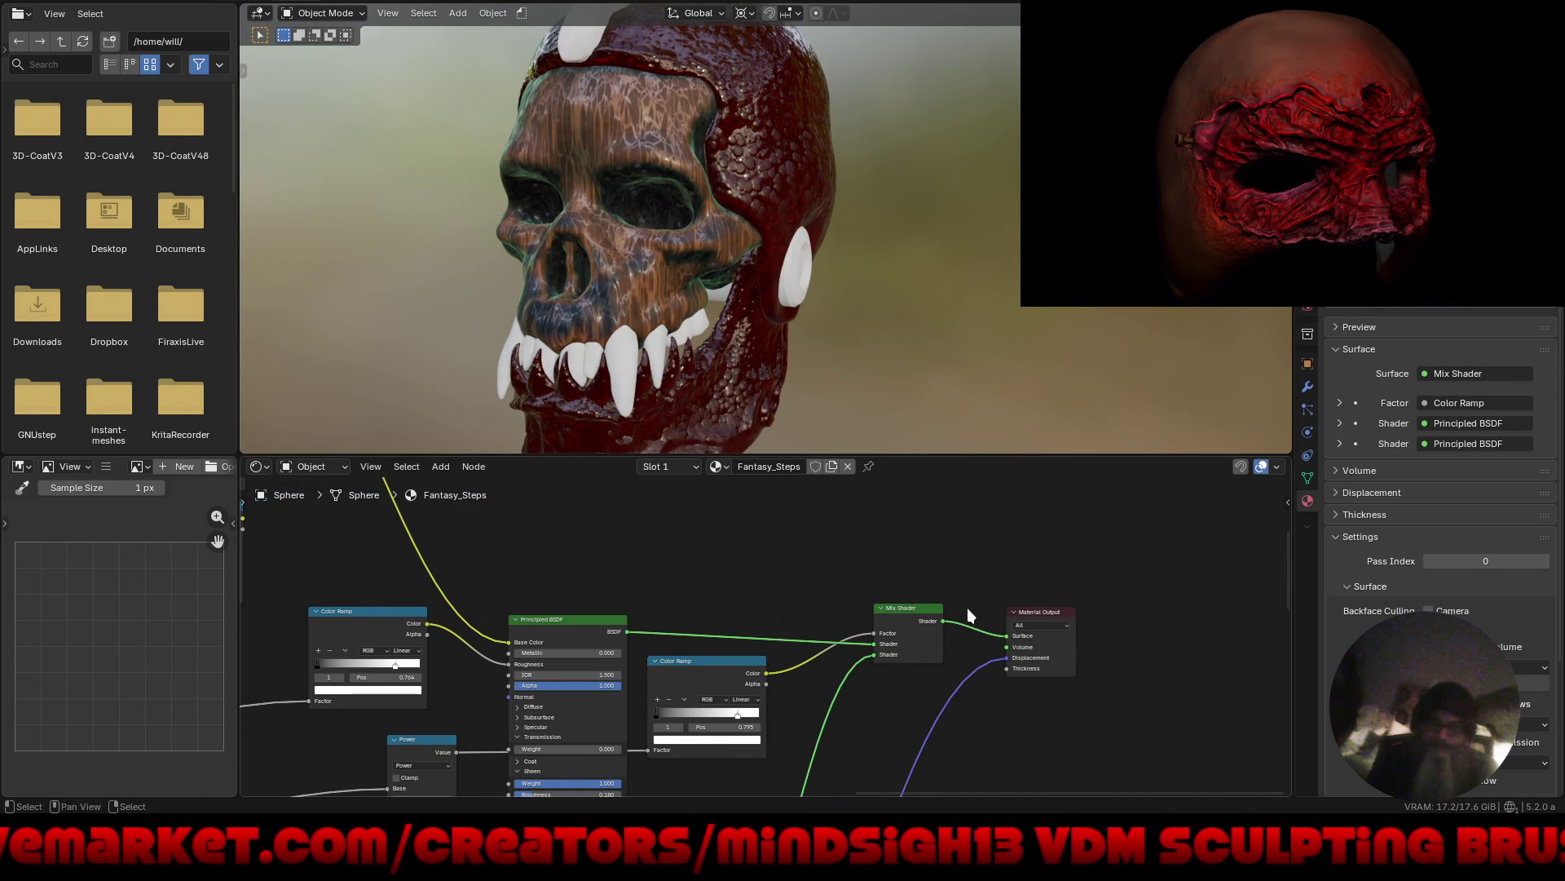
Duplicate the Mix Shader onto the output link and feed it a new green Principled BSDF.
drag(1053, 609, 1197, 613)
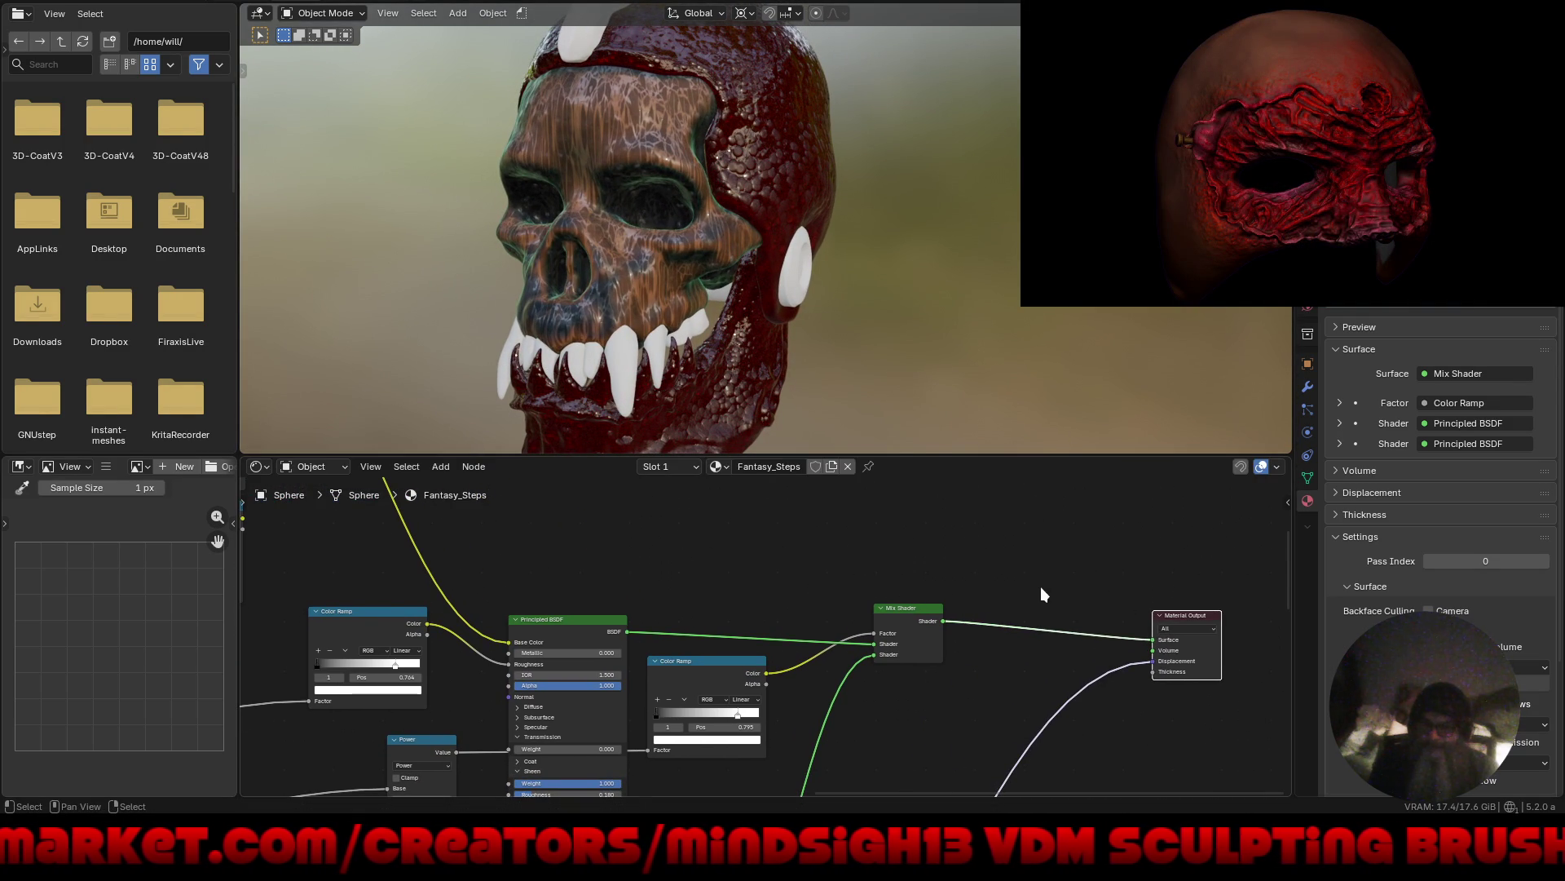
key(shift+d)
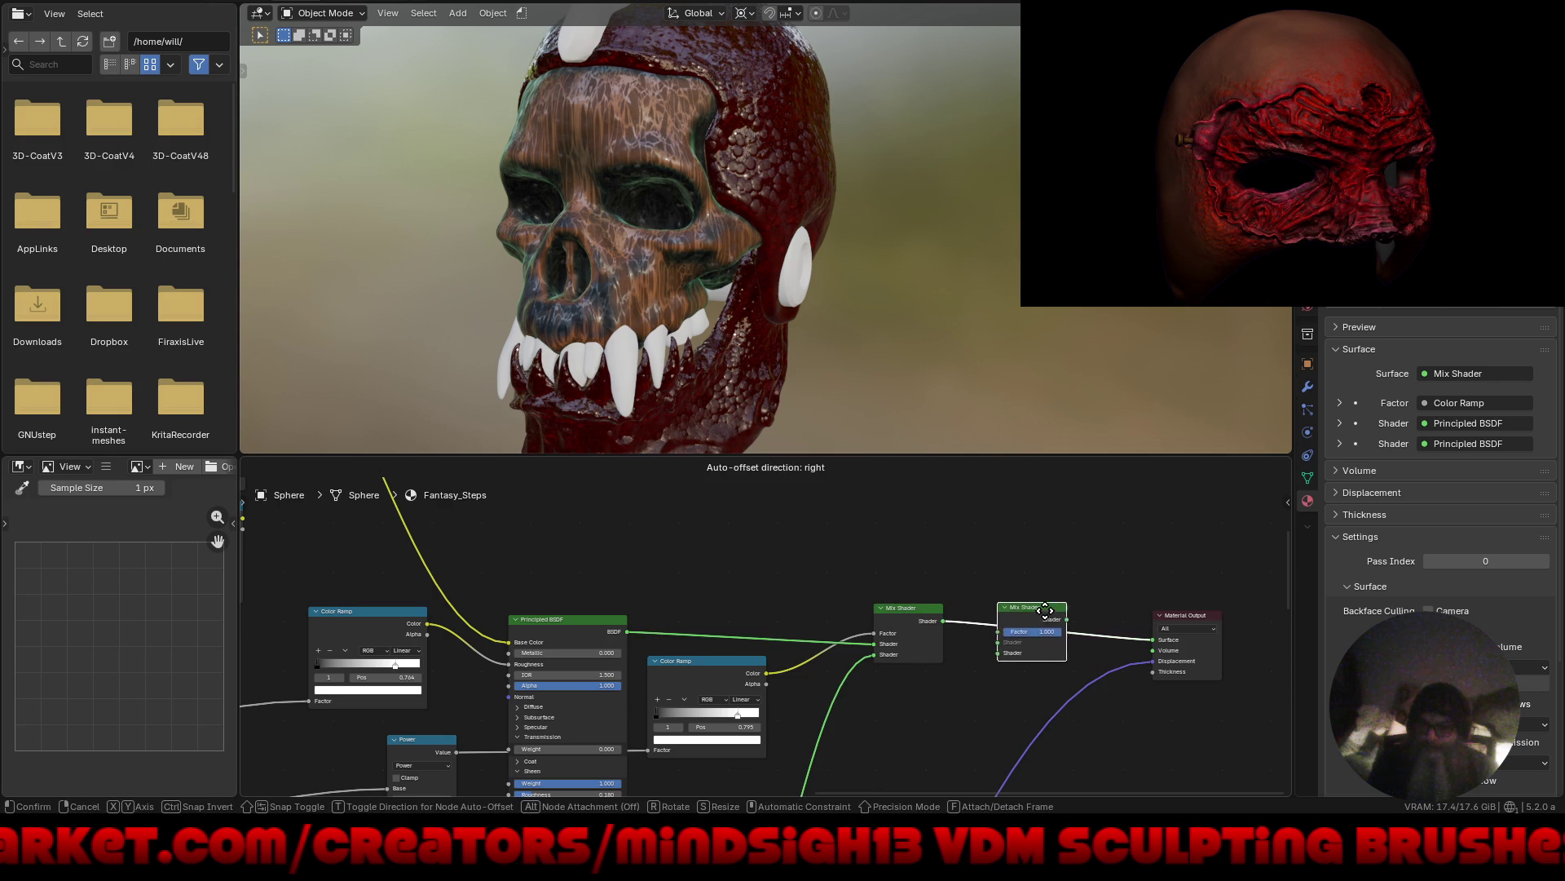
click(1020, 649)
drag(955, 695, 927, 711)
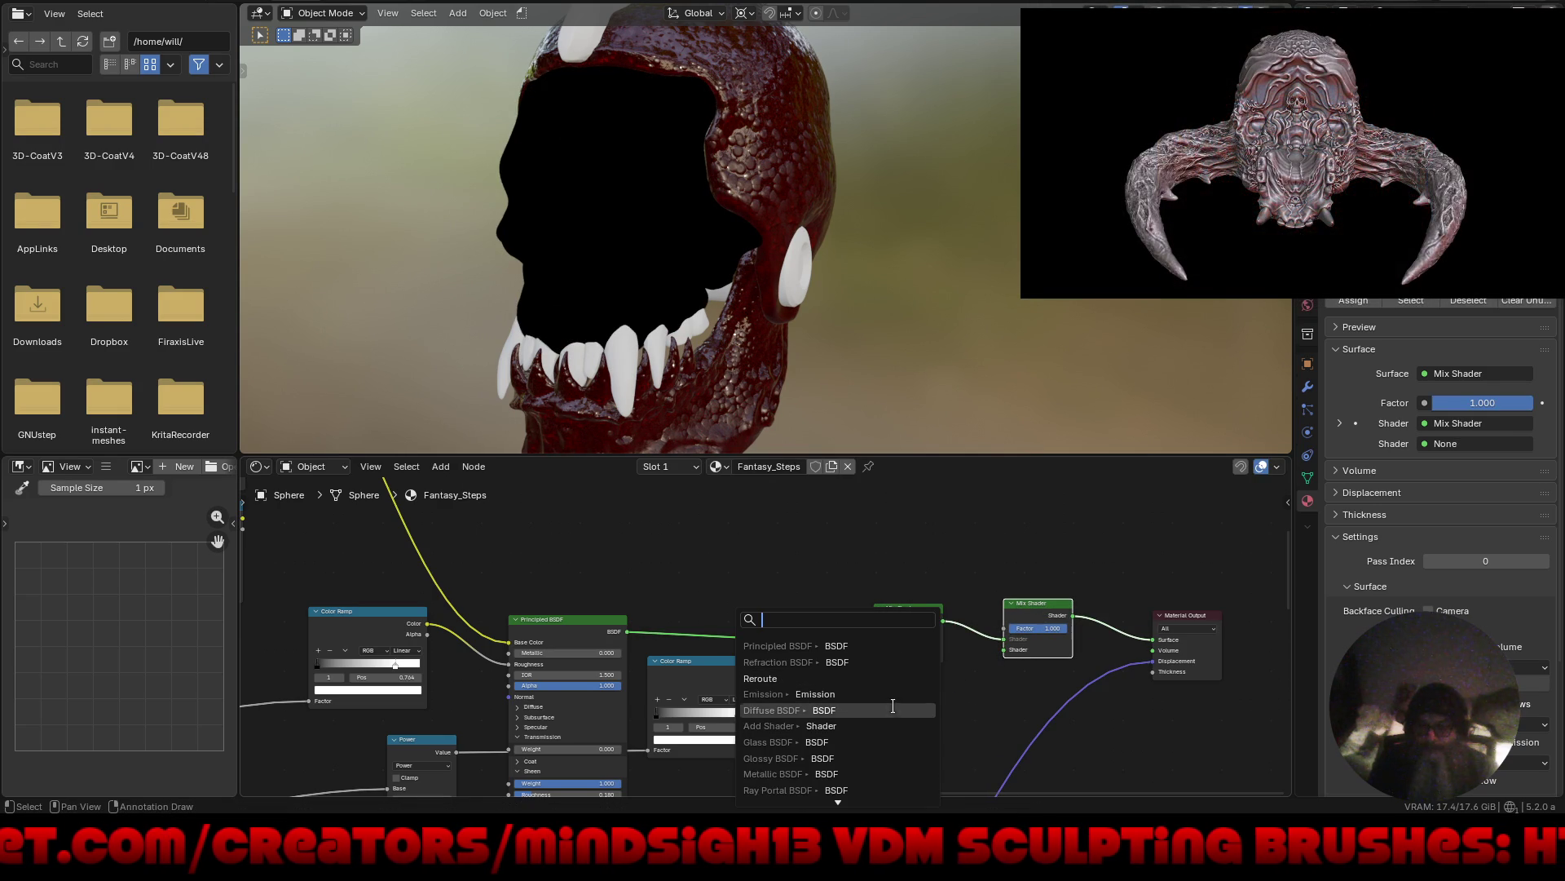
click(889, 646)
click(918, 651)
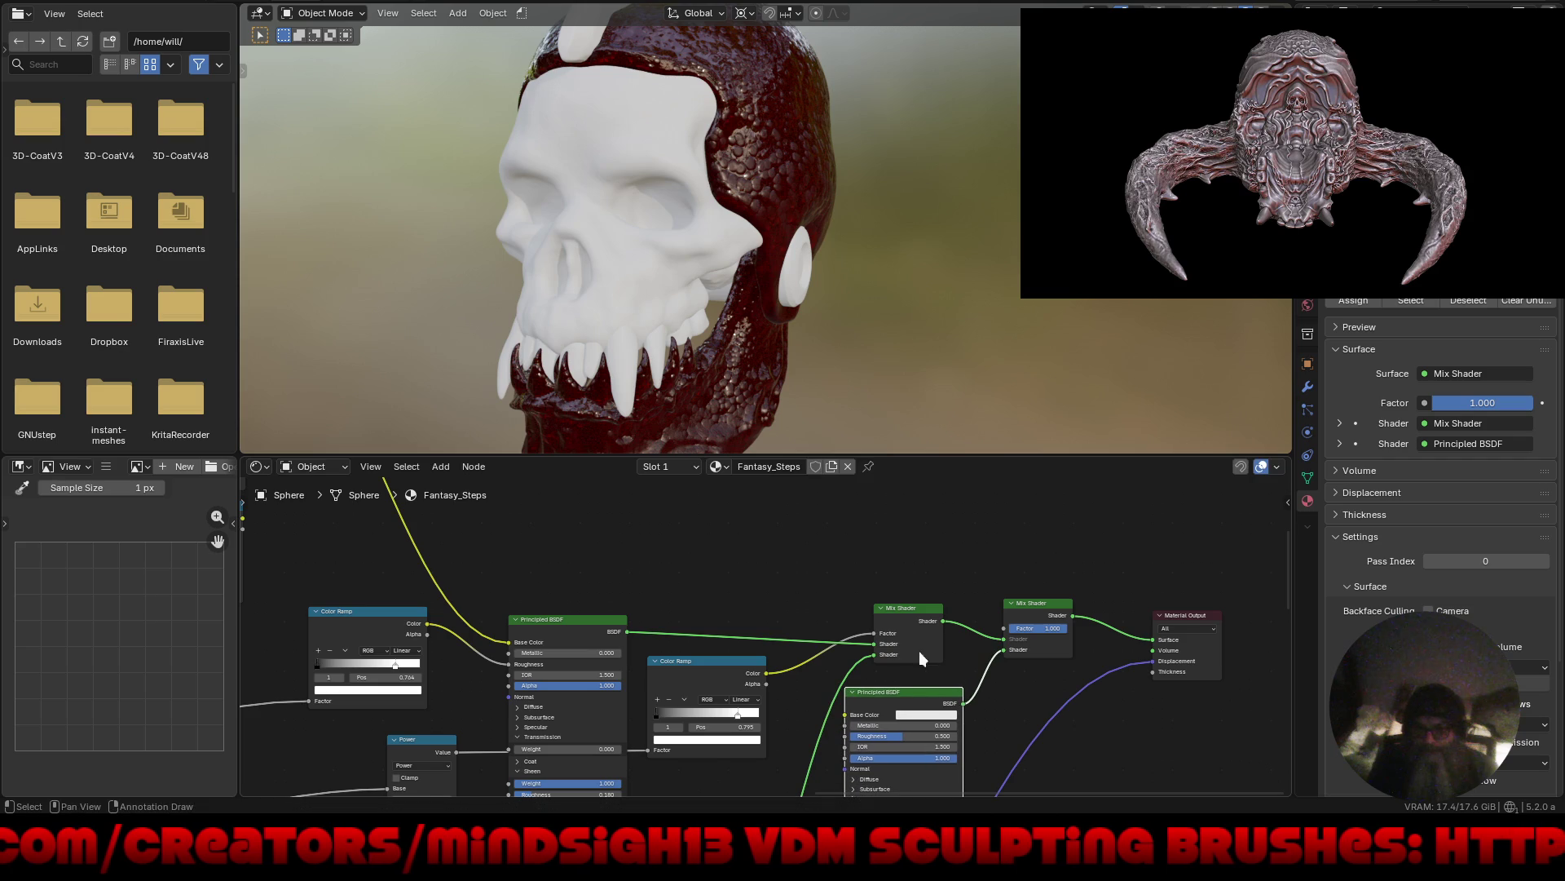
click(926, 715)
drag(919, 569, 912, 563)
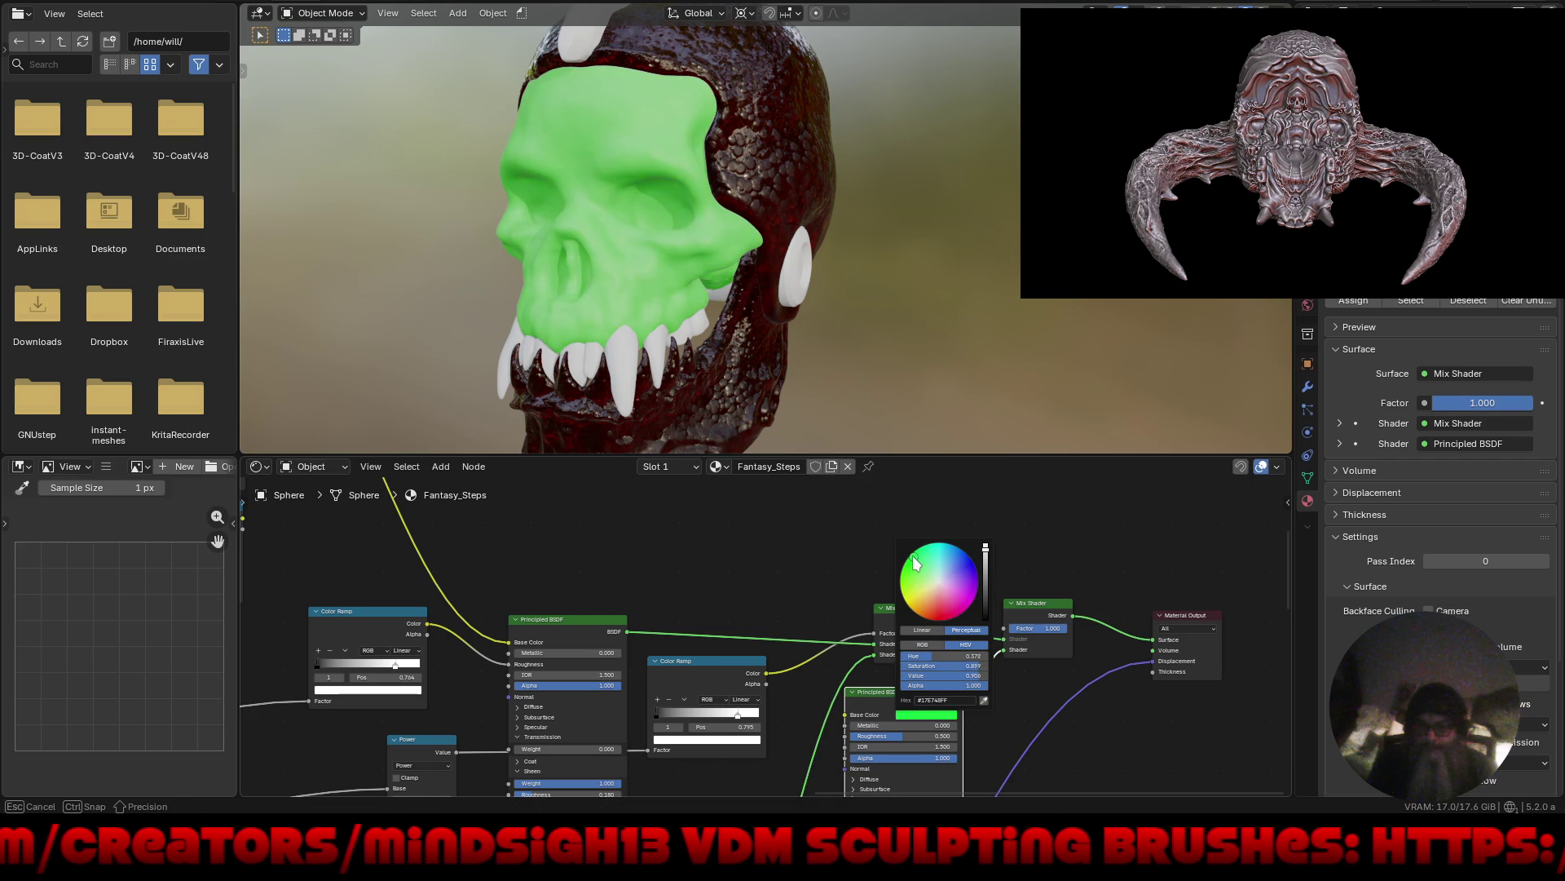
Set the new Mix Shader factor to 0.242, darken the green, and drive the factor with the Color Ramp.
drag(1064, 628, 1005, 625)
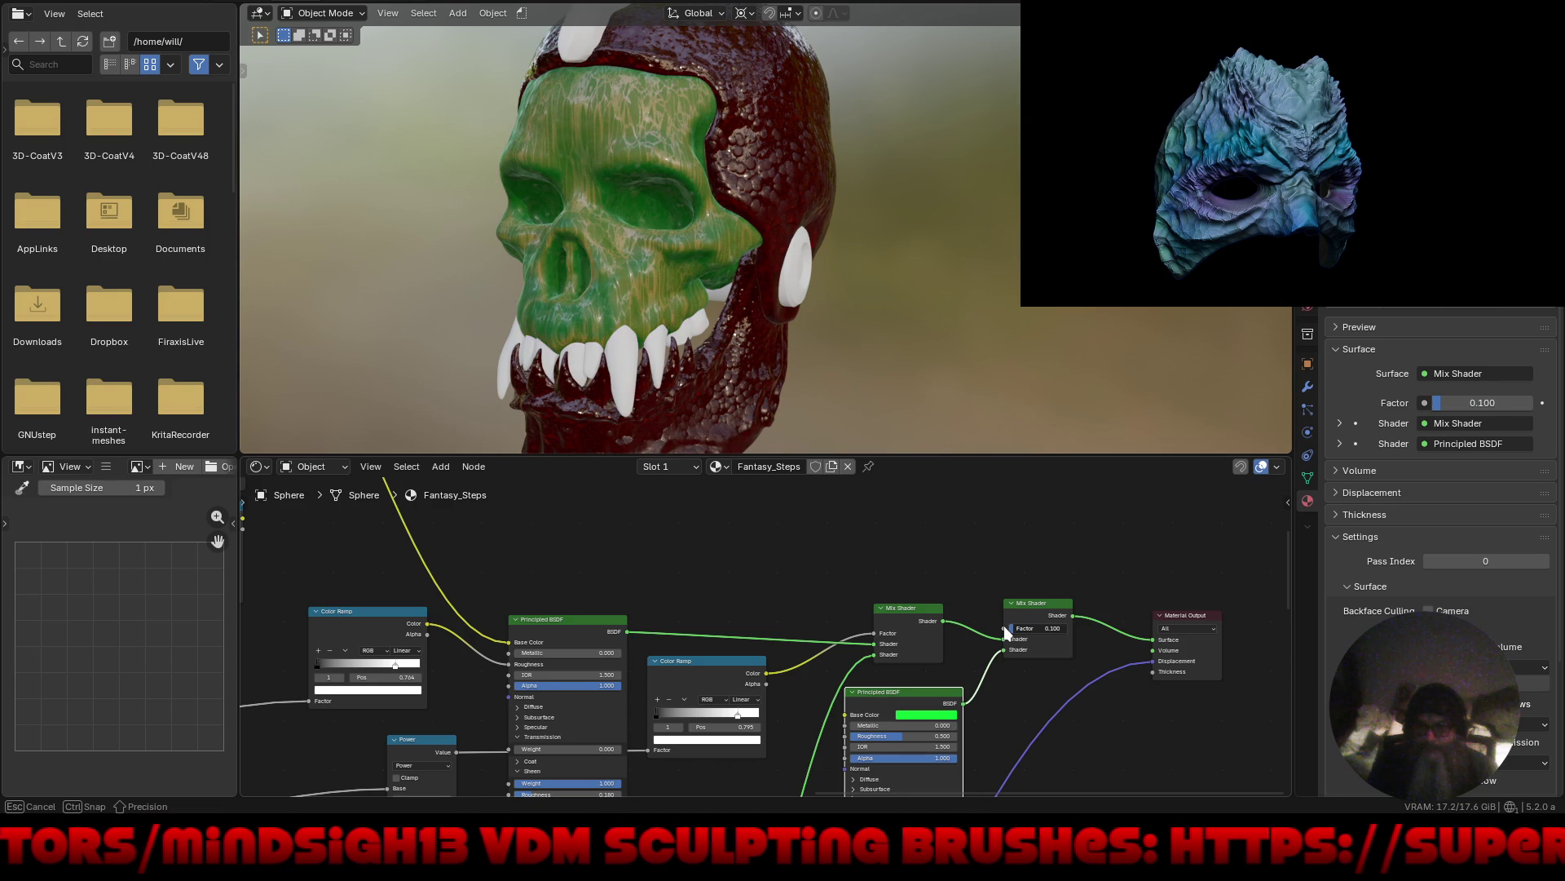
drag(1004, 626, 1044, 668)
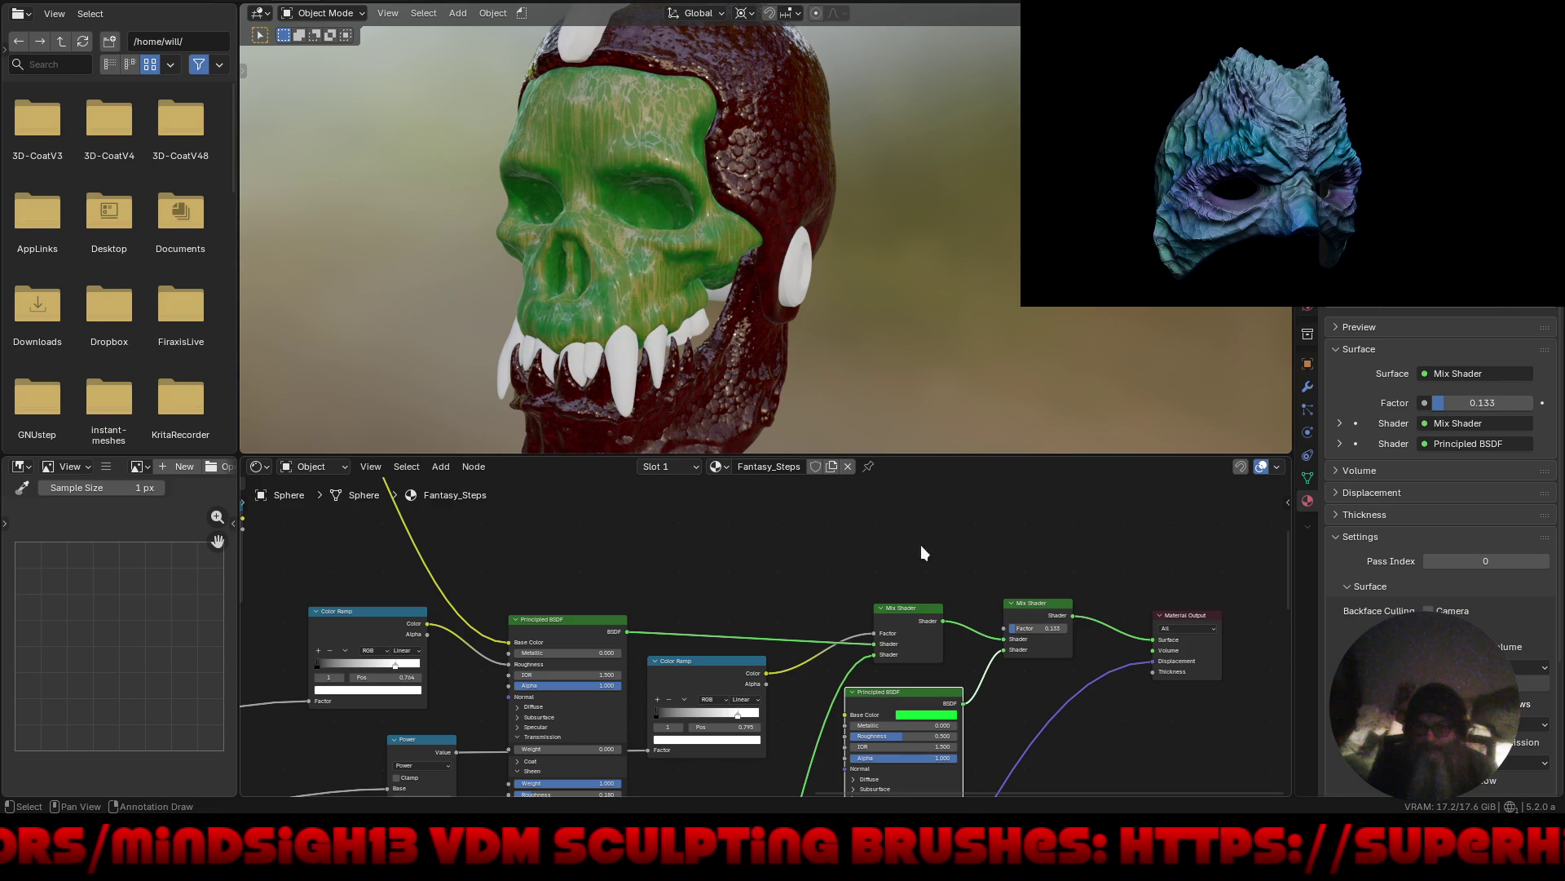
mouse_move(876, 424)
middle_down()
mouse_move(856, 353)
mouse_move(957, 328)
mouse_move(918, 324)
mouse_move(895, 500)
middle_up()
middle_drag(921, 704, 901, 667)
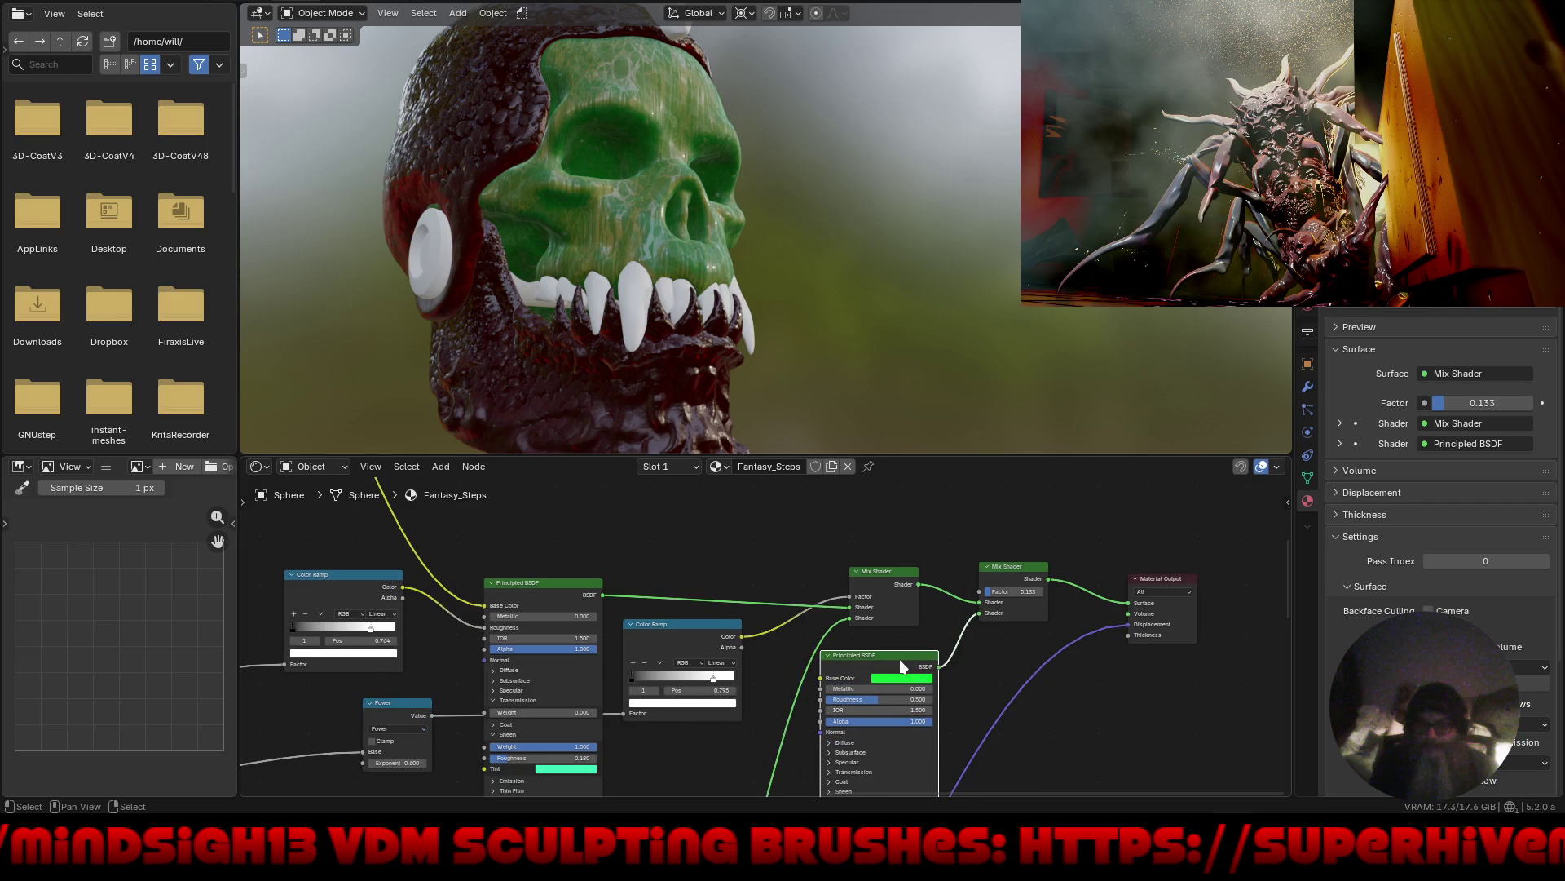
click(900, 683)
drag(963, 542, 963, 544)
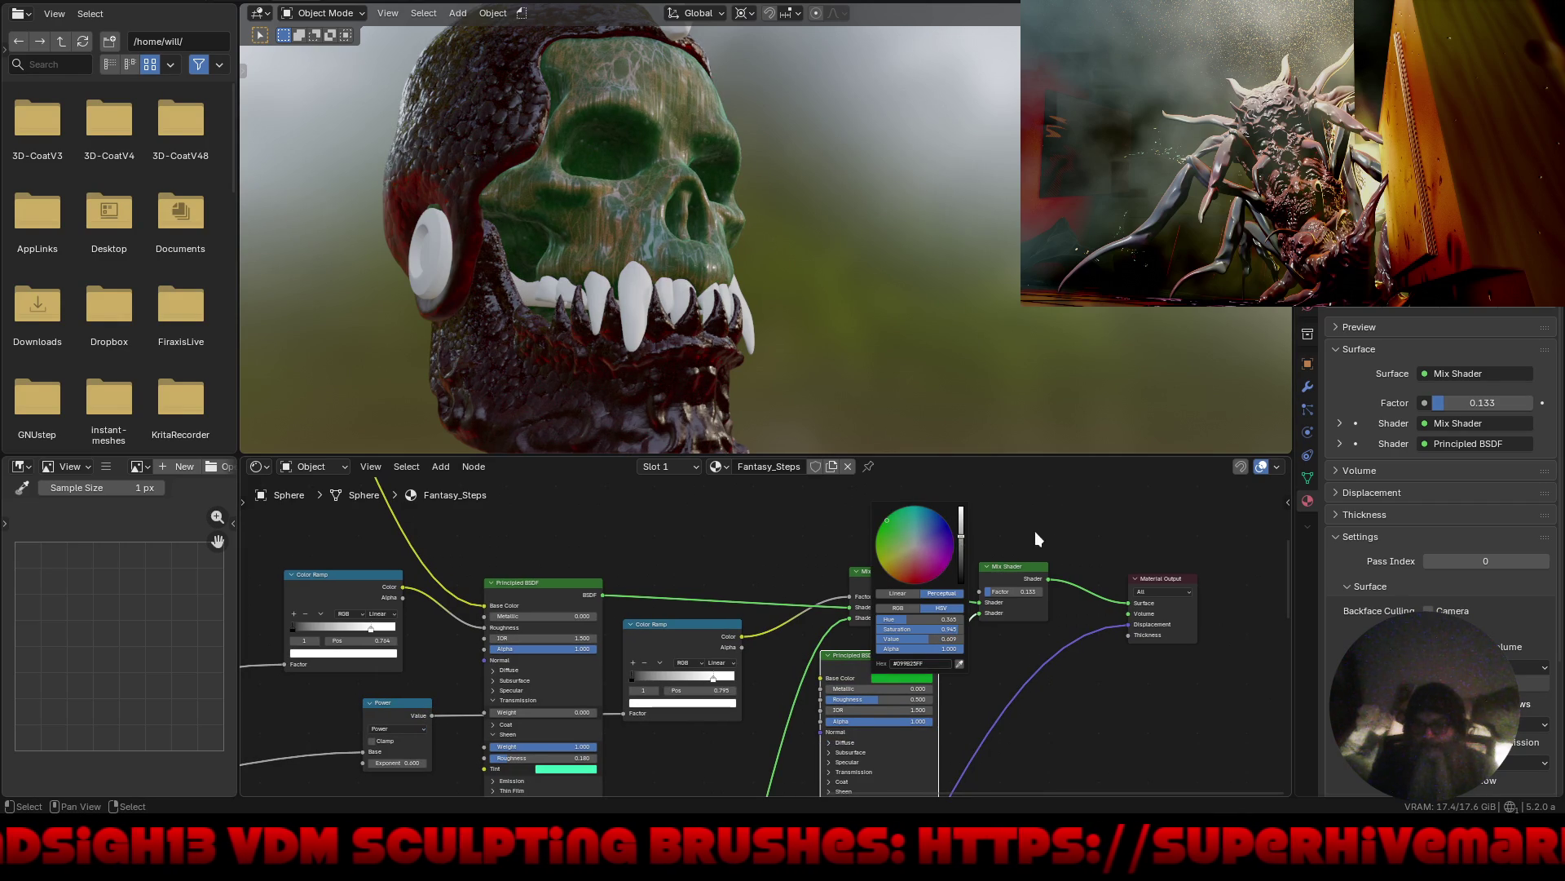
mouse_move(998, 591)
mouse_down()
mouse_move(1016, 588)
mouse_move(1000, 593)
mouse_up()
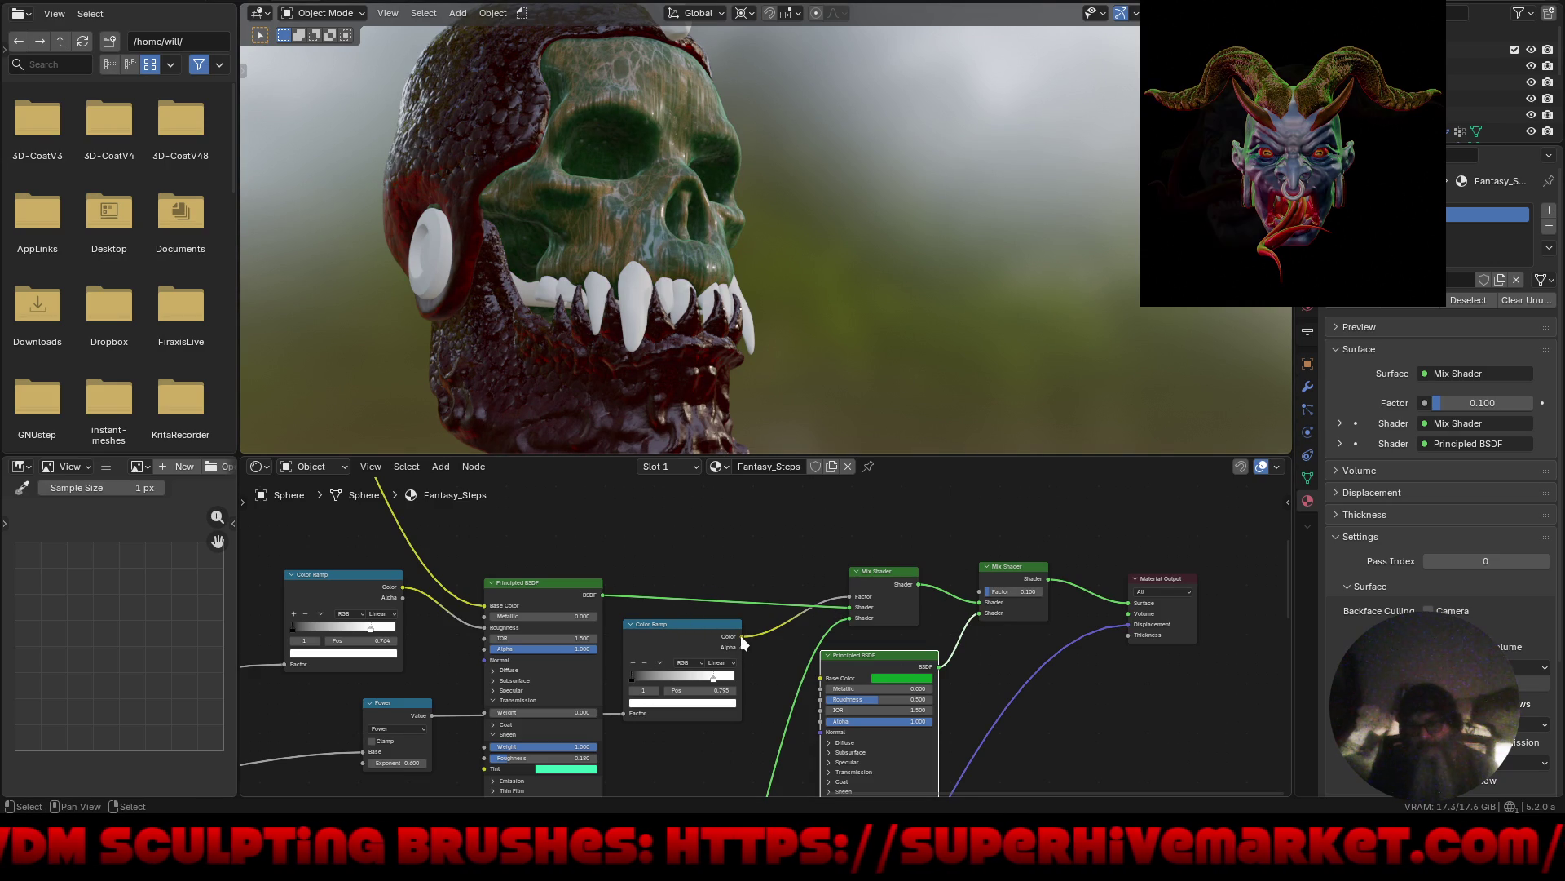
drag(743, 634, 965, 606)
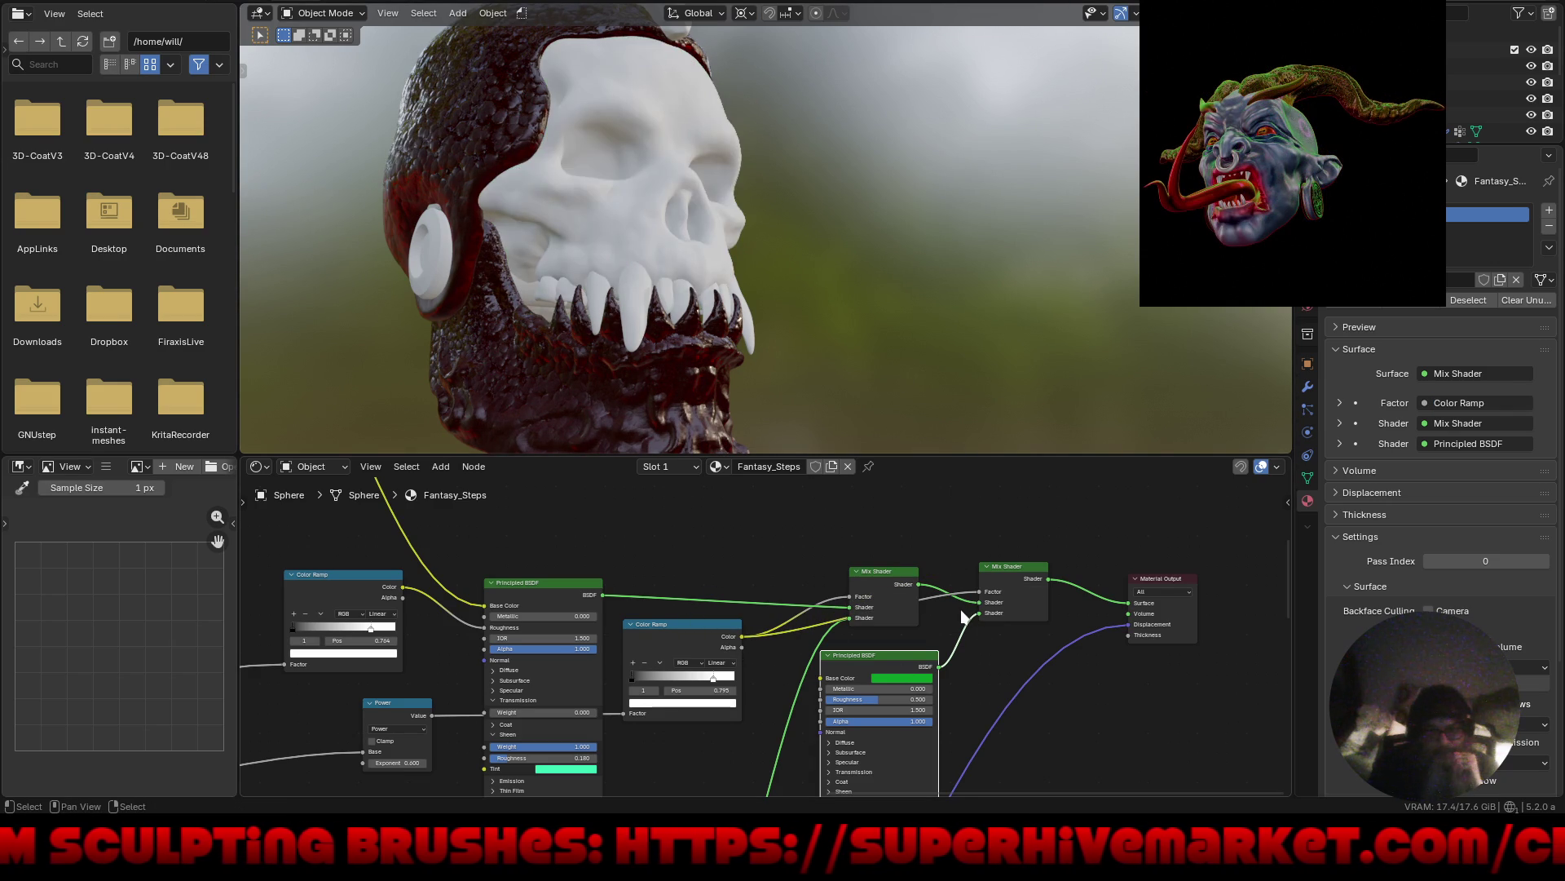
Duplicate the second Color Ramp node, place the copy, and reverse its gradient.
mouse_move(950, 408)
middle_down()
mouse_move(941, 347)
mouse_move(920, 359)
middle_up()
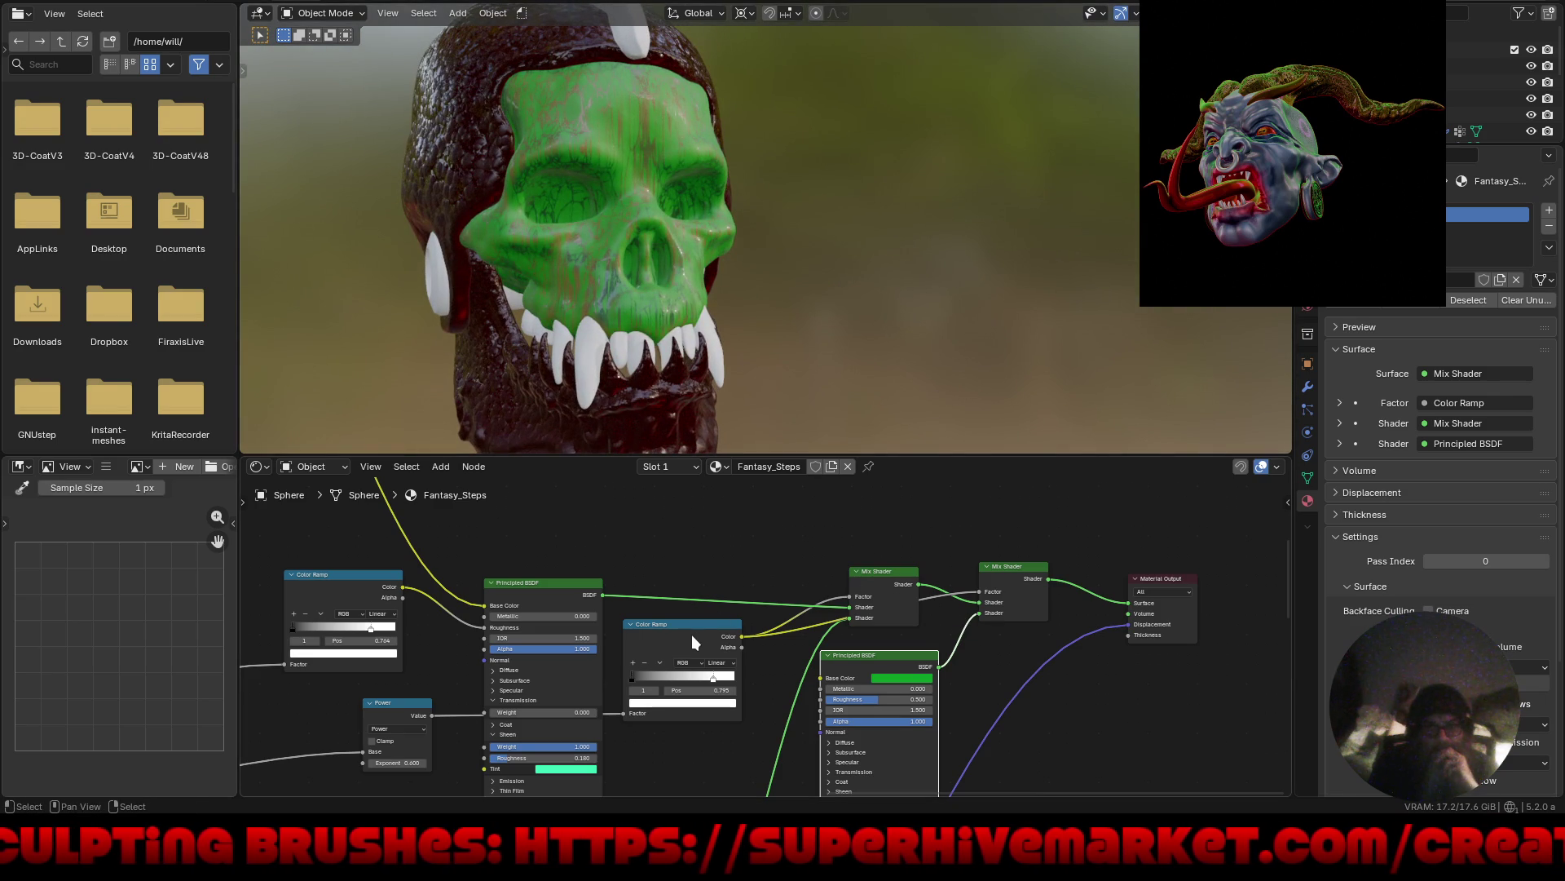
click(718, 623)
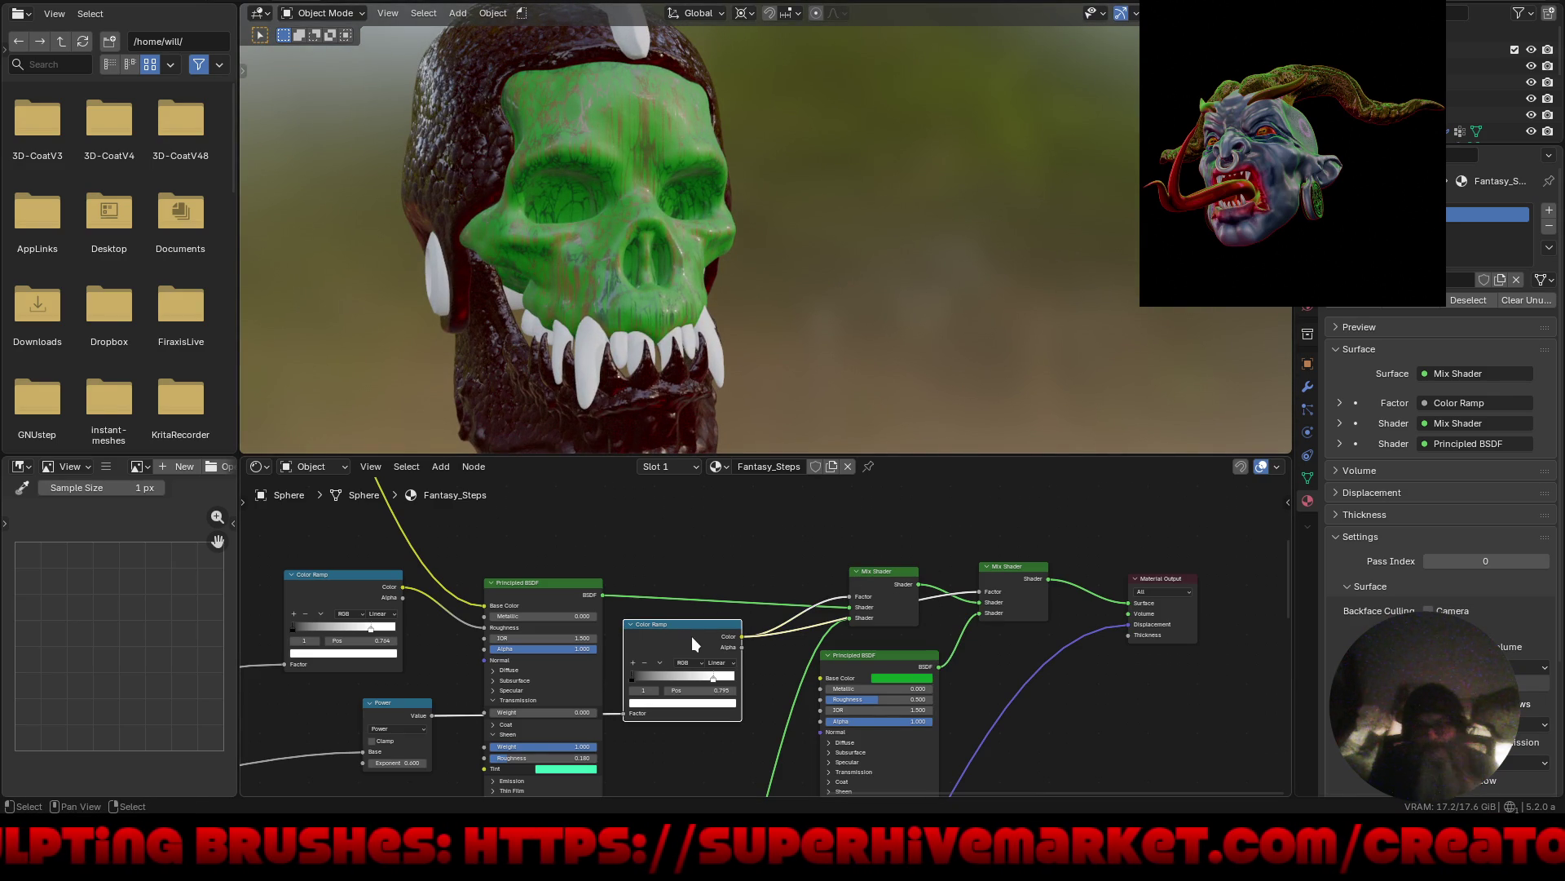
key(shift+d)
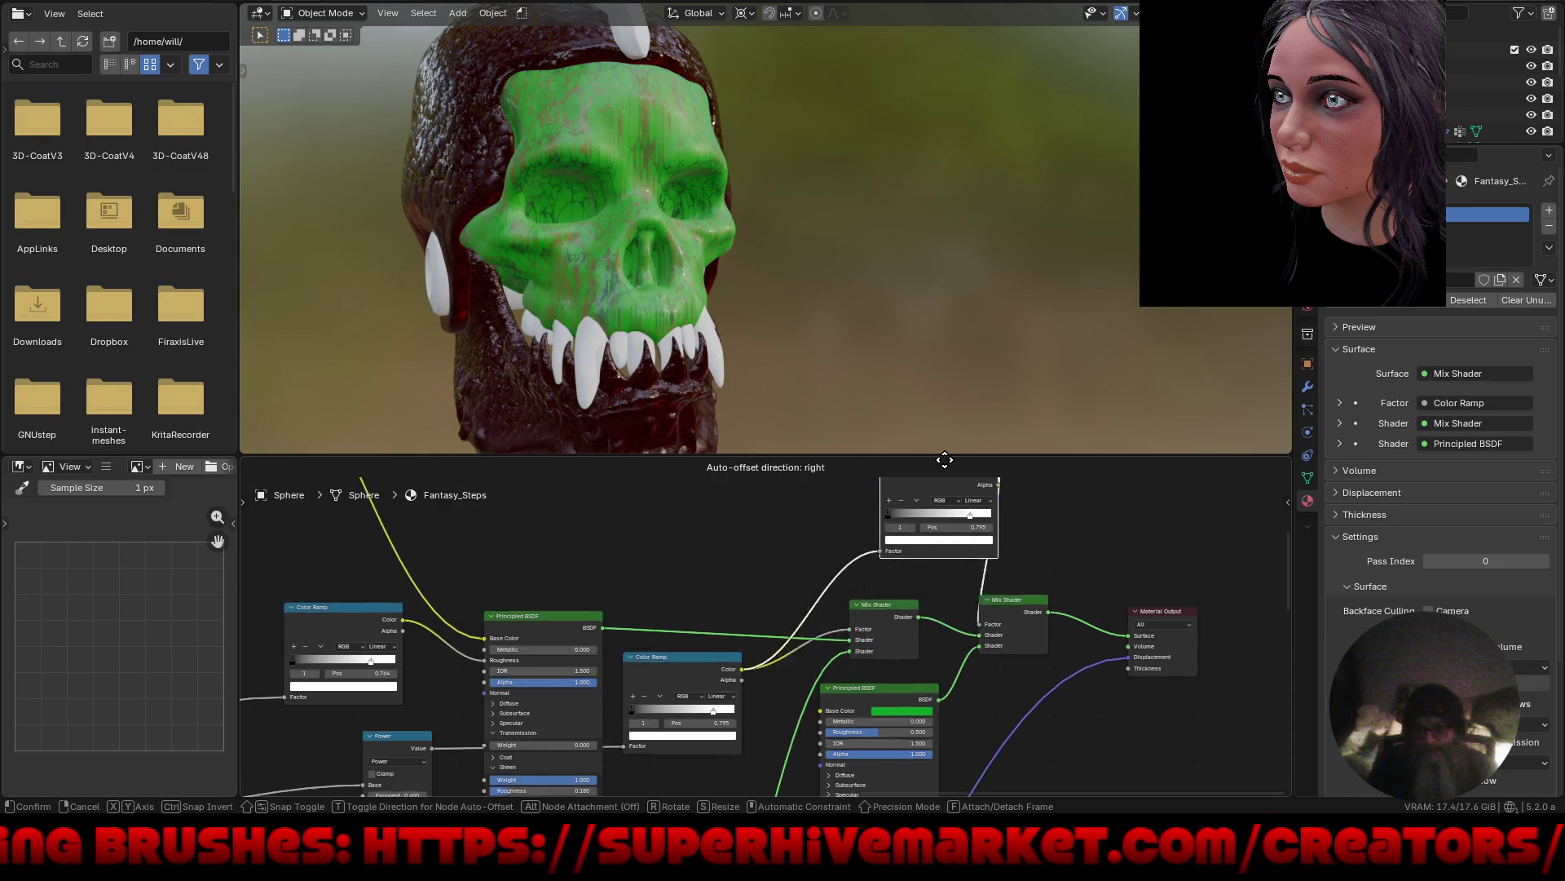
click(872, 542)
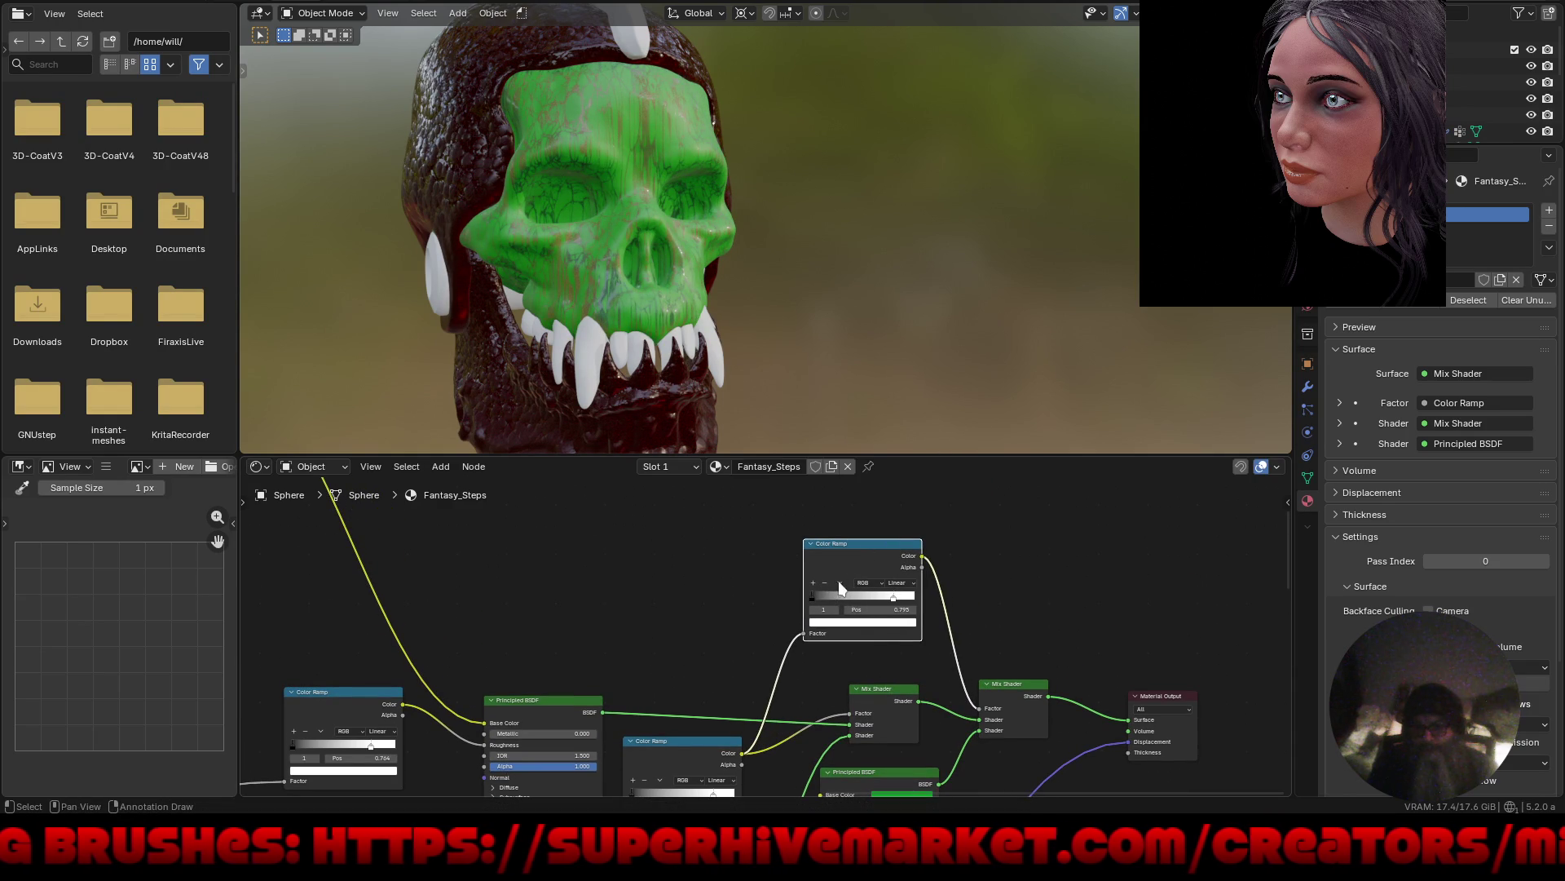
click(841, 583)
click(856, 597)
Reshape the new ramp's stops, ending with black at 0.605 and white at 0.177.
scroll(881, 601, up, 1)
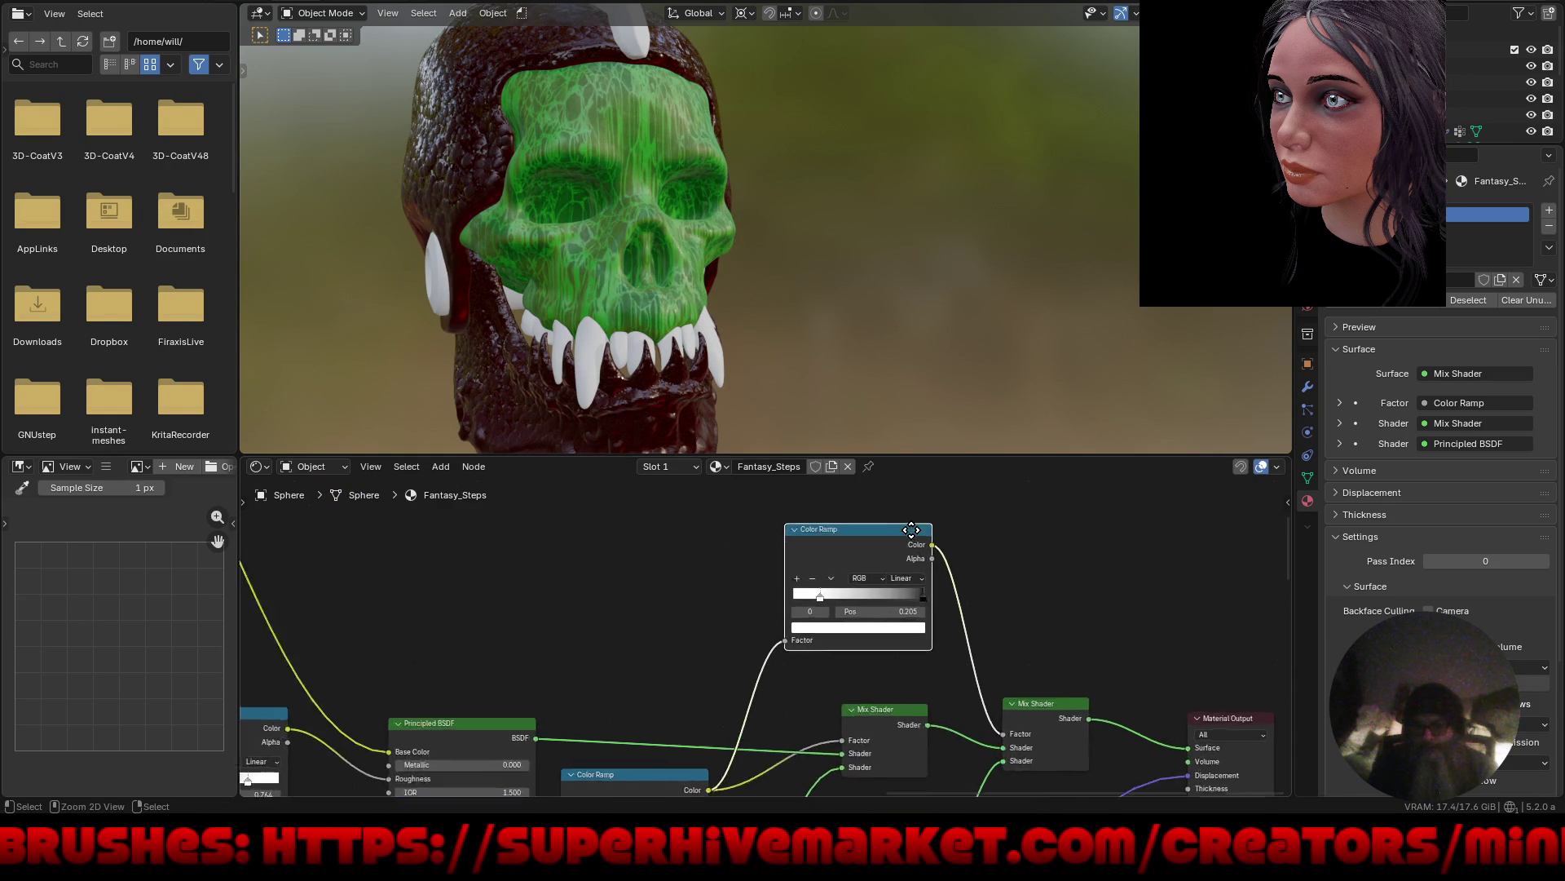
ctrl+middle_drag(911, 530, 829, 589)
mouse_move(955, 594)
mouse_down()
mouse_move(859, 599)
mouse_move(914, 595)
mouse_up()
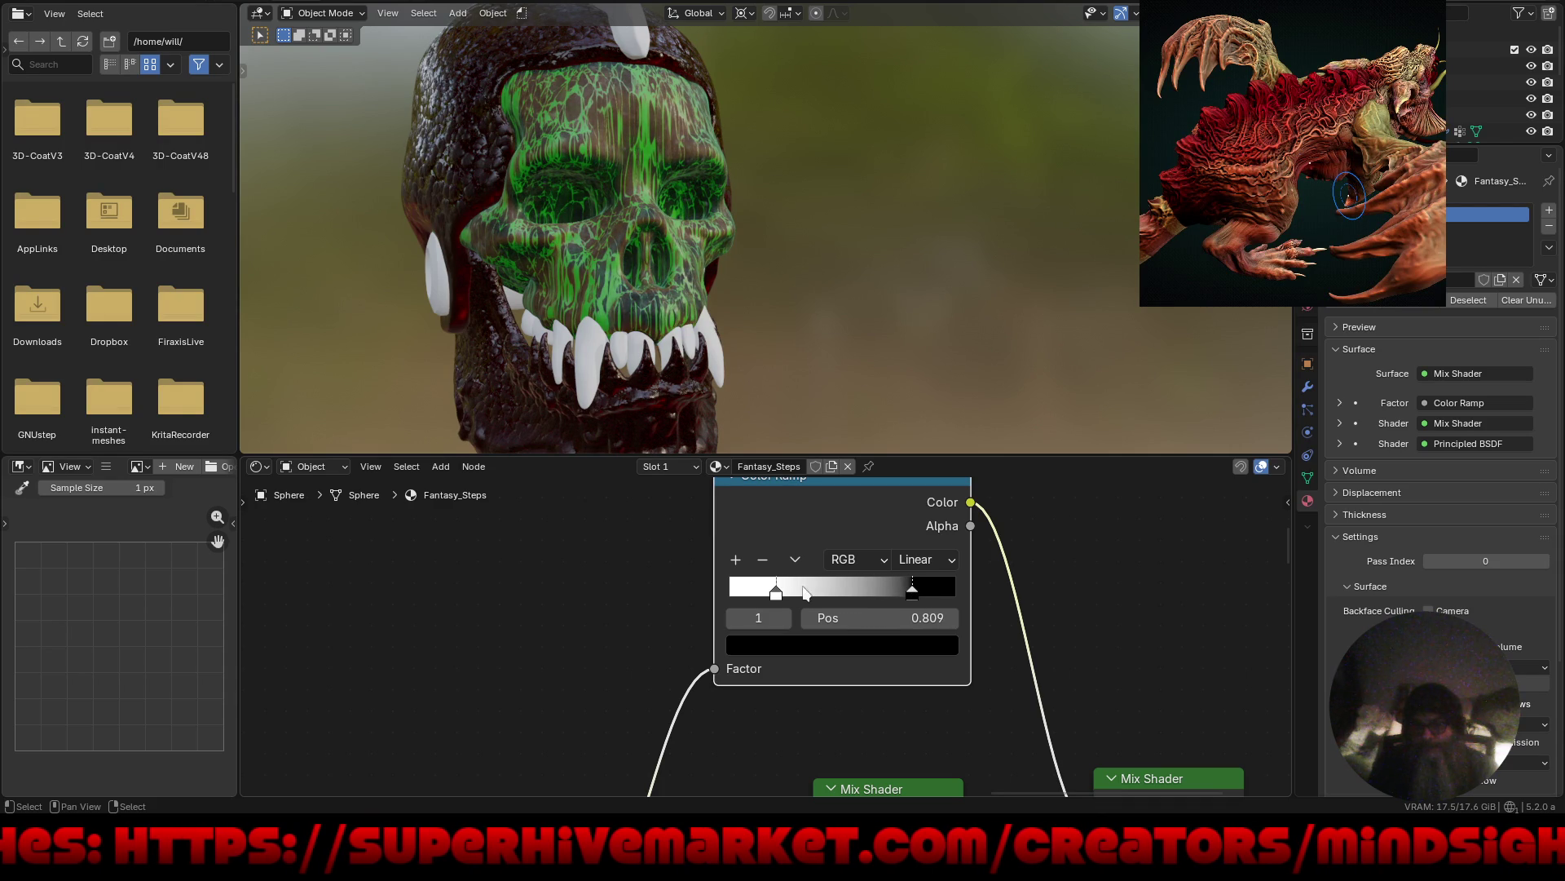
drag(776, 594, 816, 599)
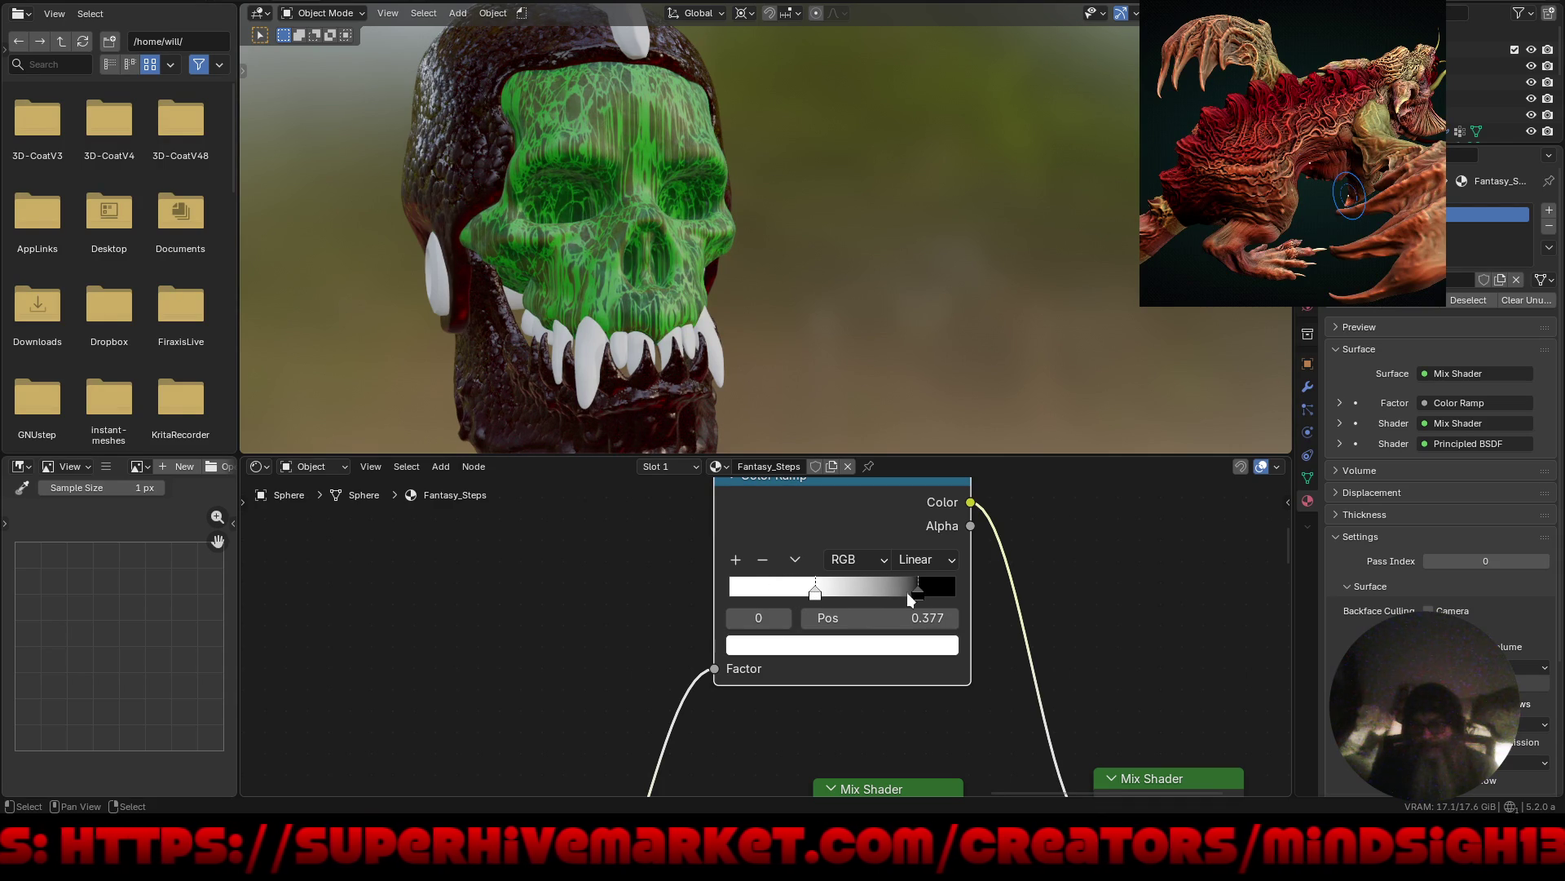
mouse_move(912, 590)
mouse_down()
mouse_move(865, 592)
mouse_move(947, 592)
mouse_move(927, 590)
mouse_up()
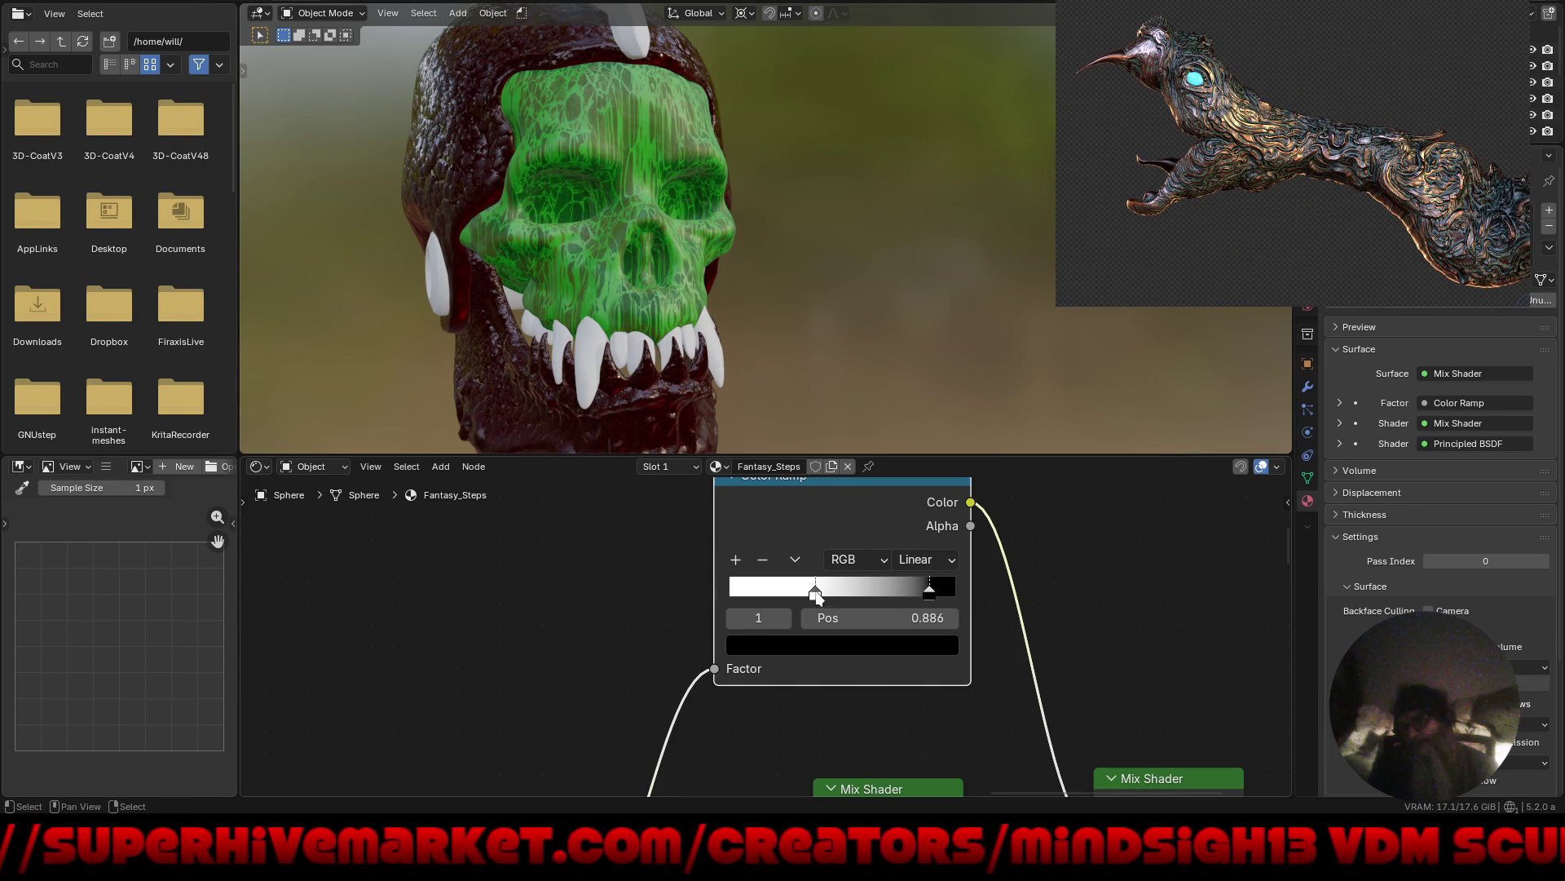
mouse_move(816, 593)
mouse_down()
mouse_move(856, 594)
mouse_move(727, 592)
mouse_up()
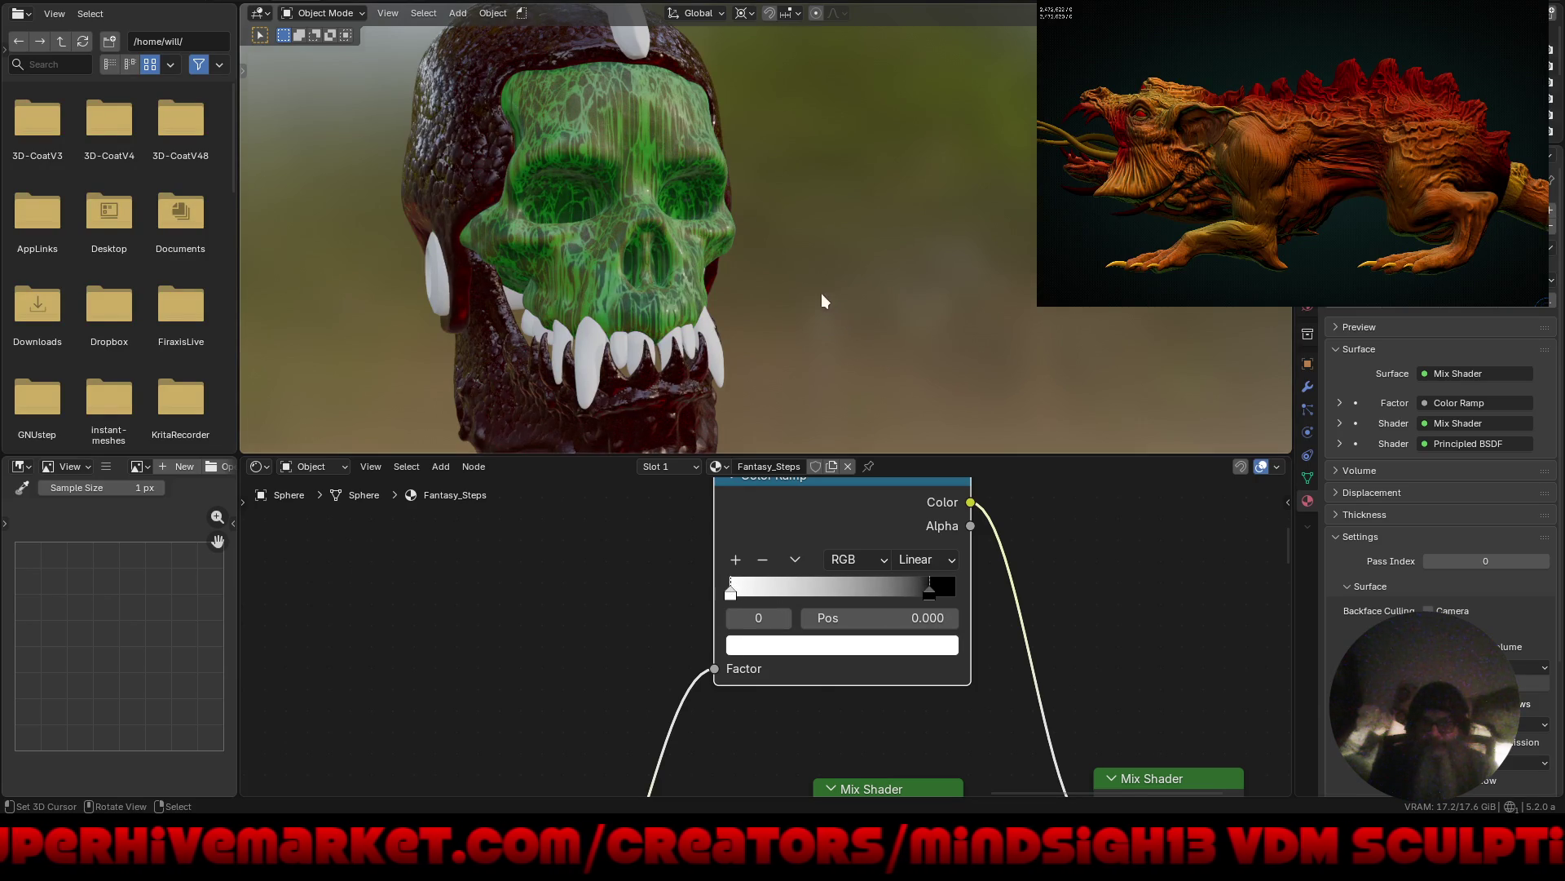
Make the green Principled BSDF glossier by lowering its roughness to about 0.050.
middle_drag(820, 292, 732, 262)
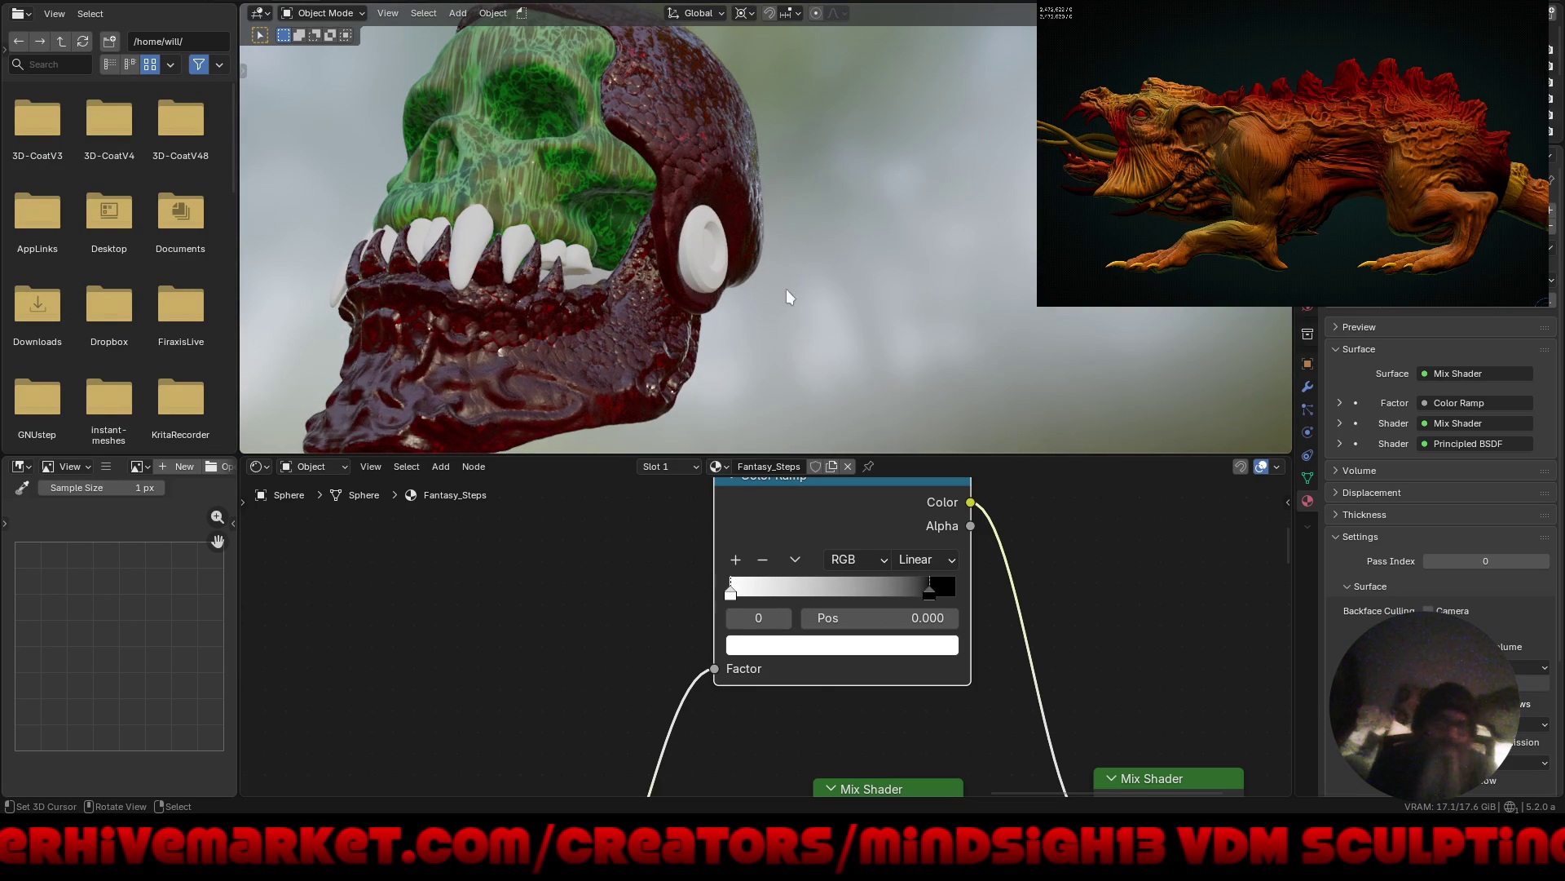
middle_drag(838, 279, 835, 331)
middle_drag(906, 645, 894, 644)
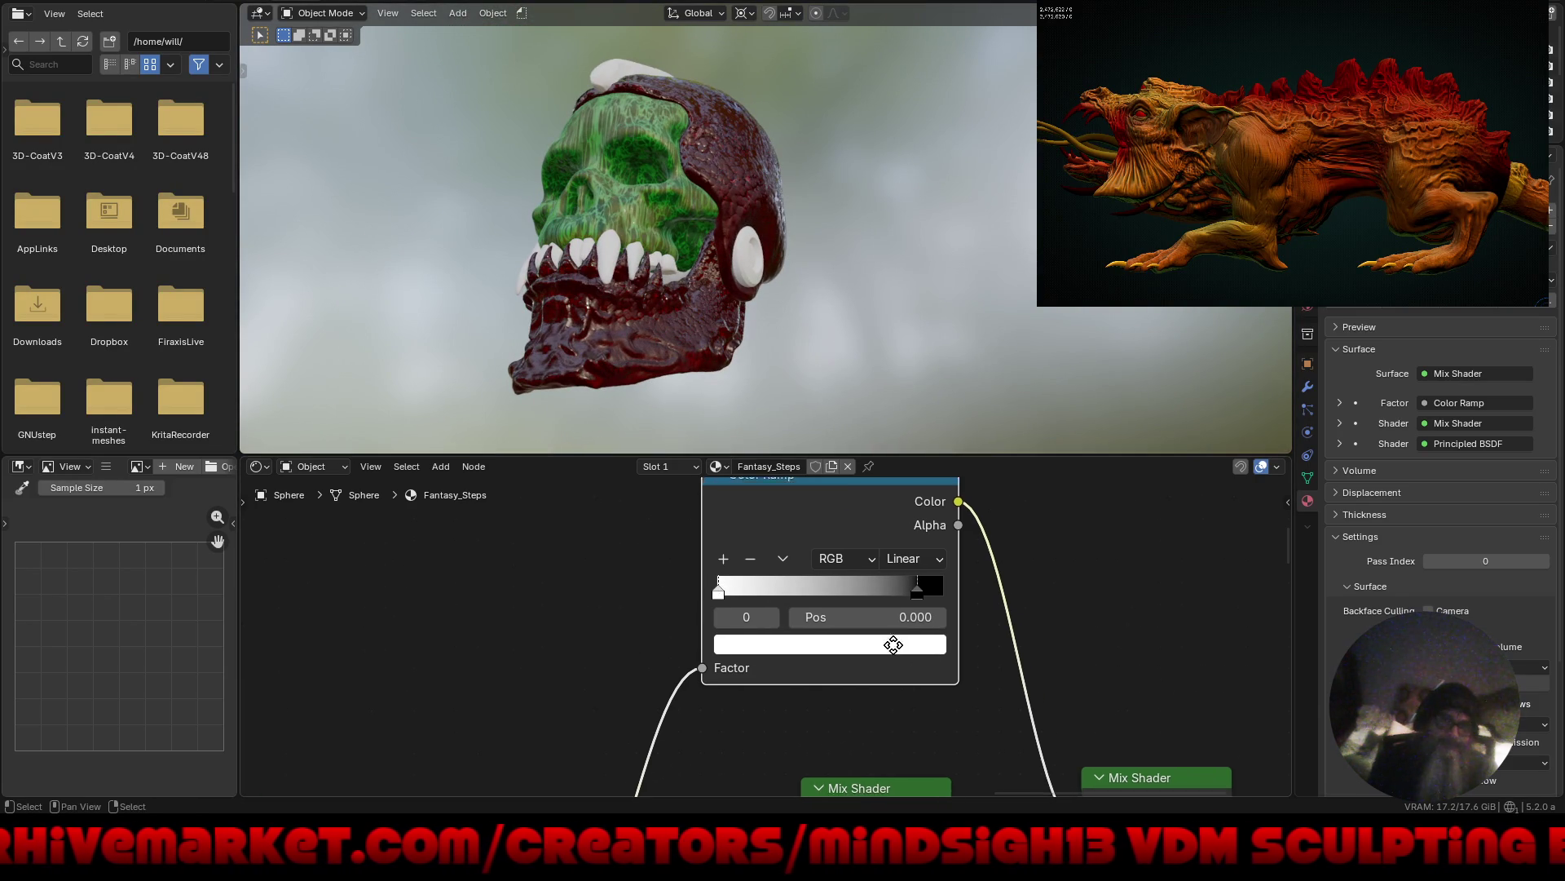
shift+scroll(893, 644, down, 3)
ctrl+scroll(891, 601, right, 4)
scroll(832, 690, down, 3)
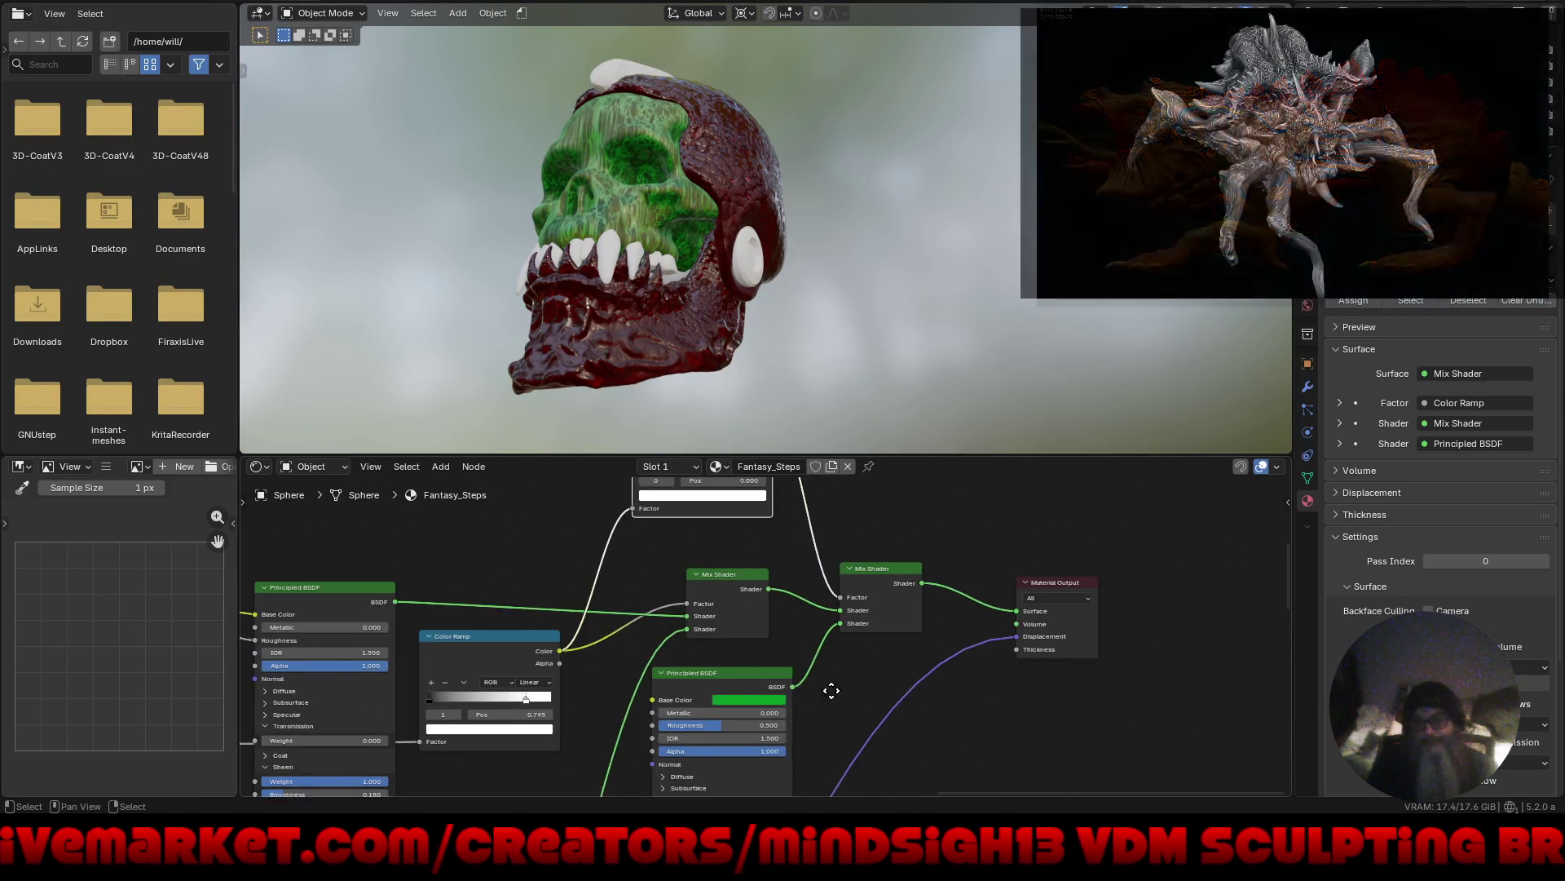
scroll(831, 691, up, 4)
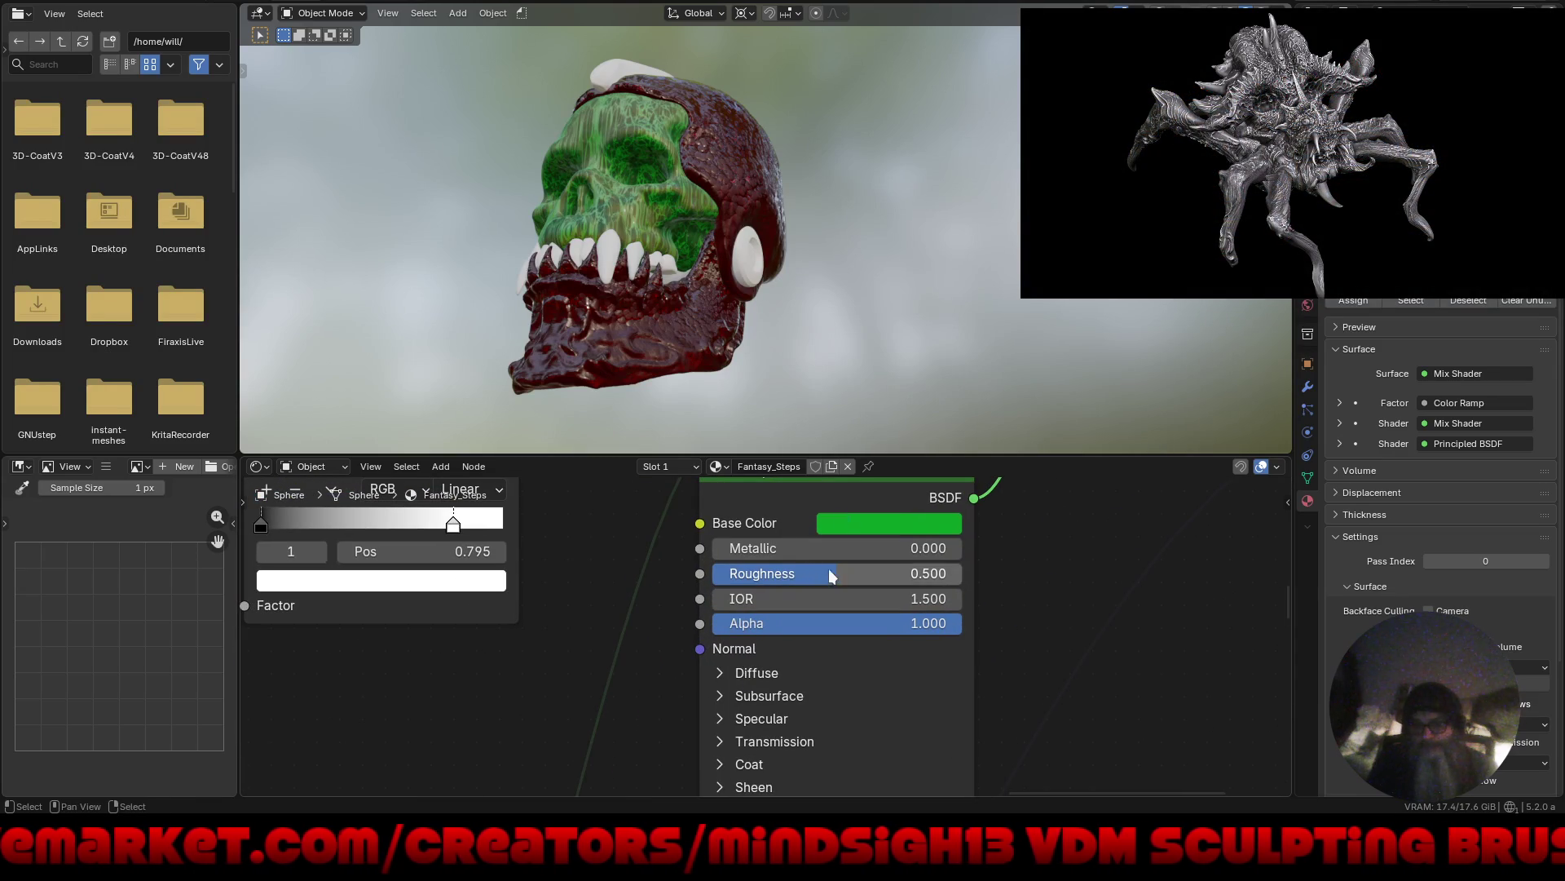
drag(832, 576, 716, 573)
mouse_move(775, 301)
middle_down()
mouse_move(784, 315)
mouse_move(703, 217)
middle_up()
scroll(709, 204, up, 3)
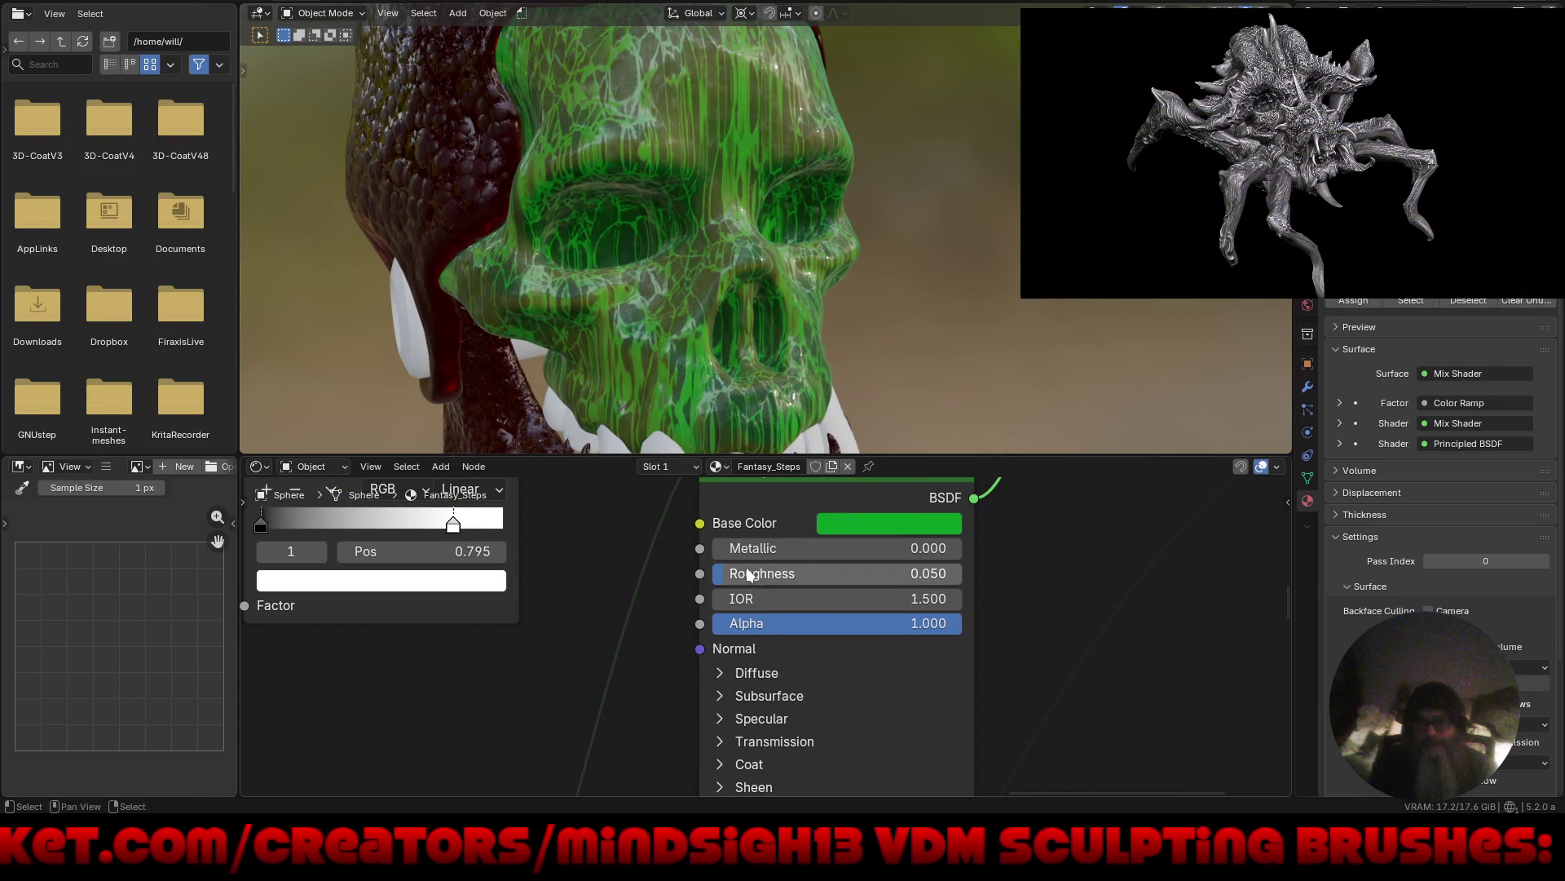
drag(746, 570, 1173, 610)
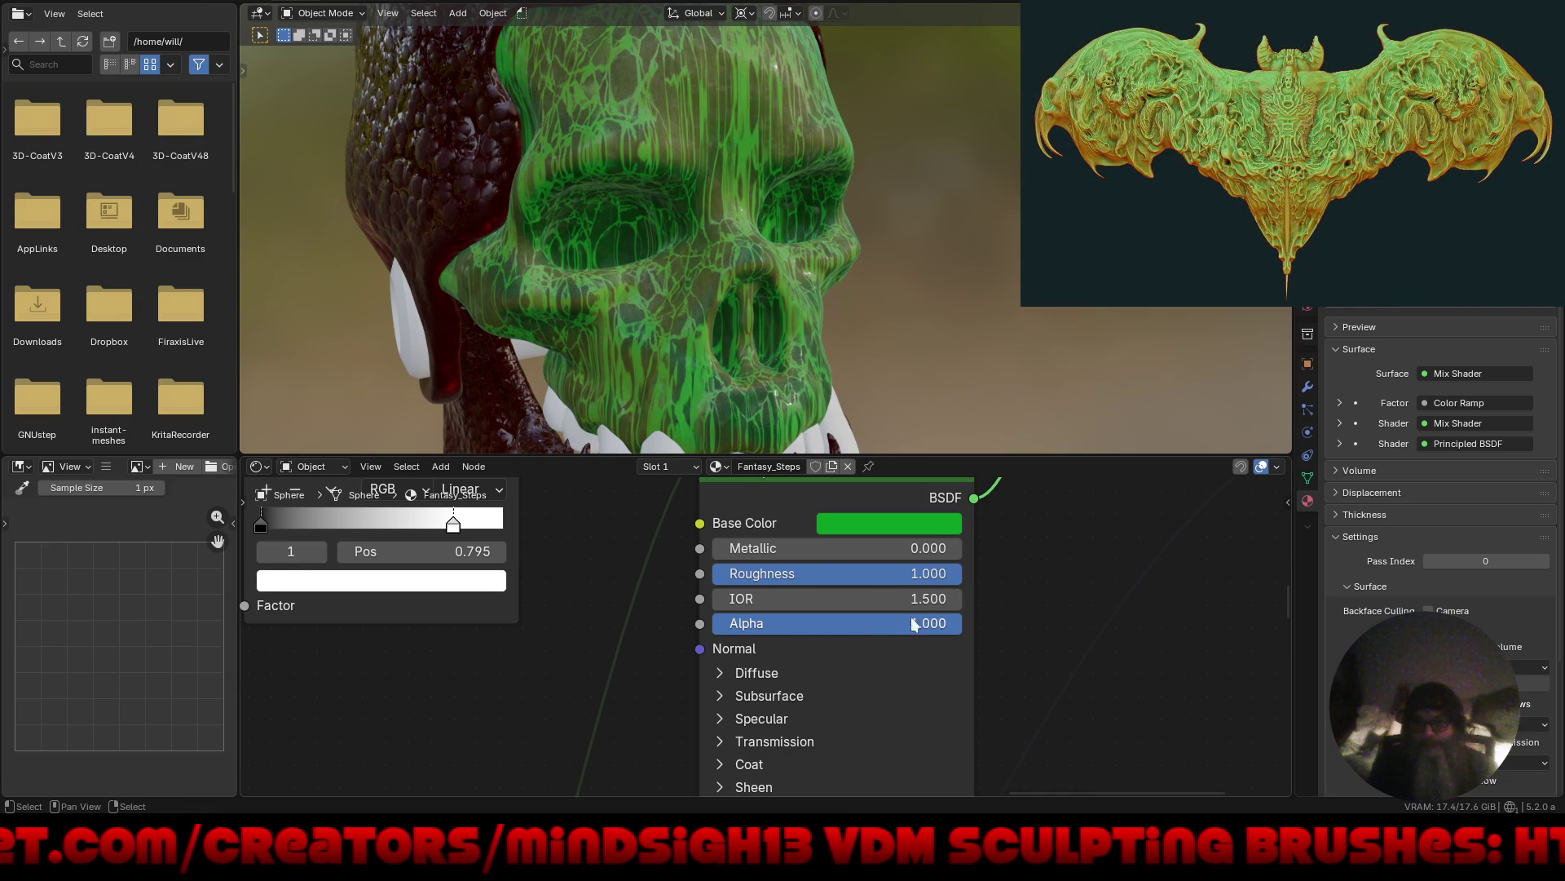
middle_drag(750, 677, 772, 596)
Set the subsurface method to Random Walk (Skin) with weight 1.000.
click(746, 615)
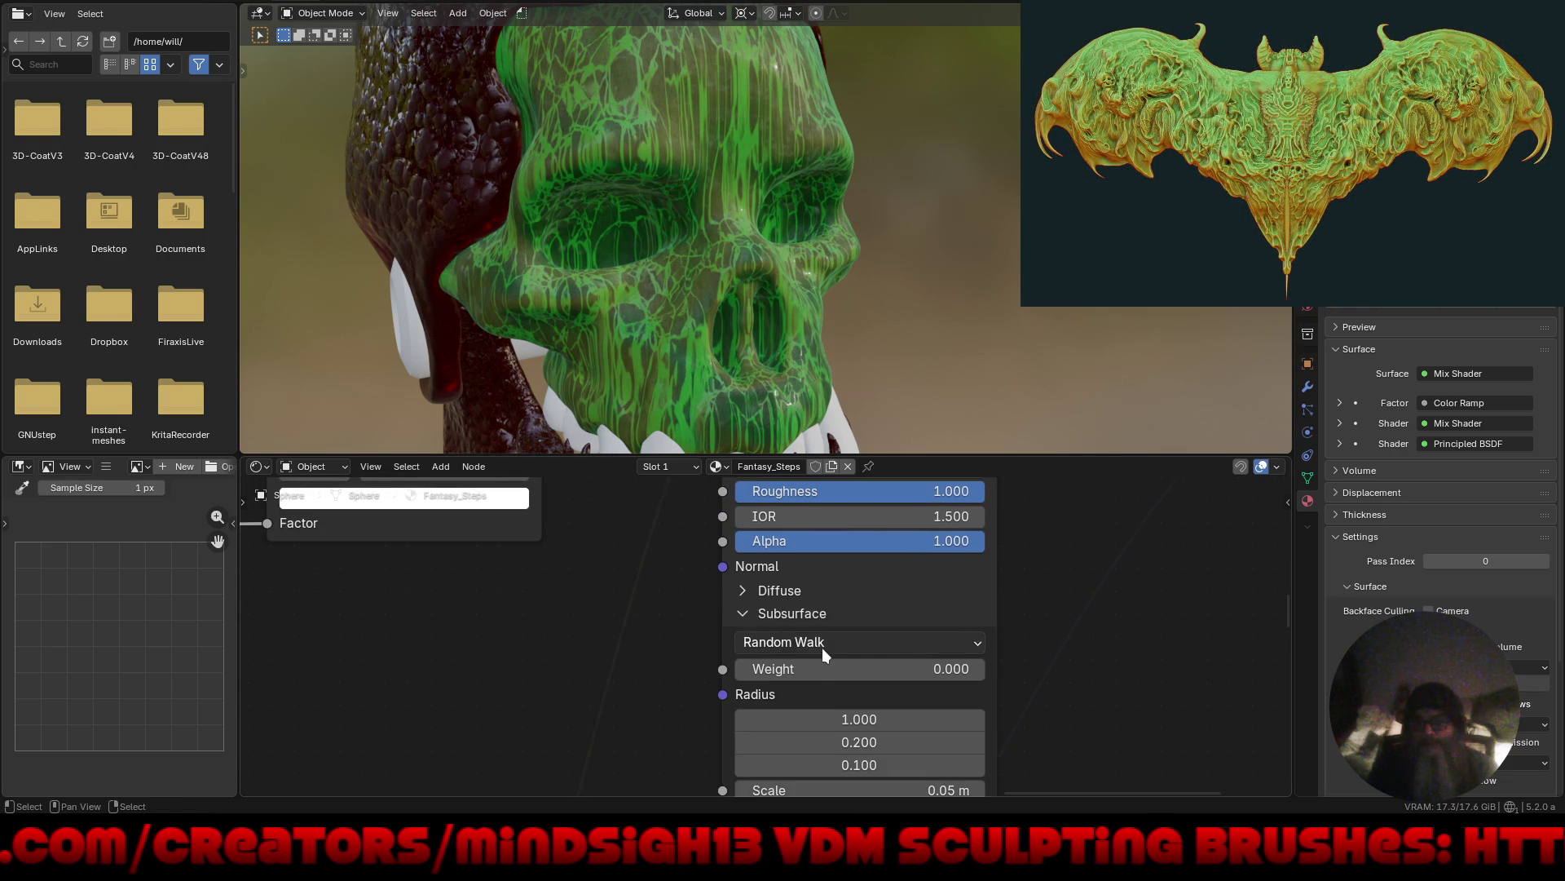
middle_drag(822, 647, 834, 575)
click(837, 575)
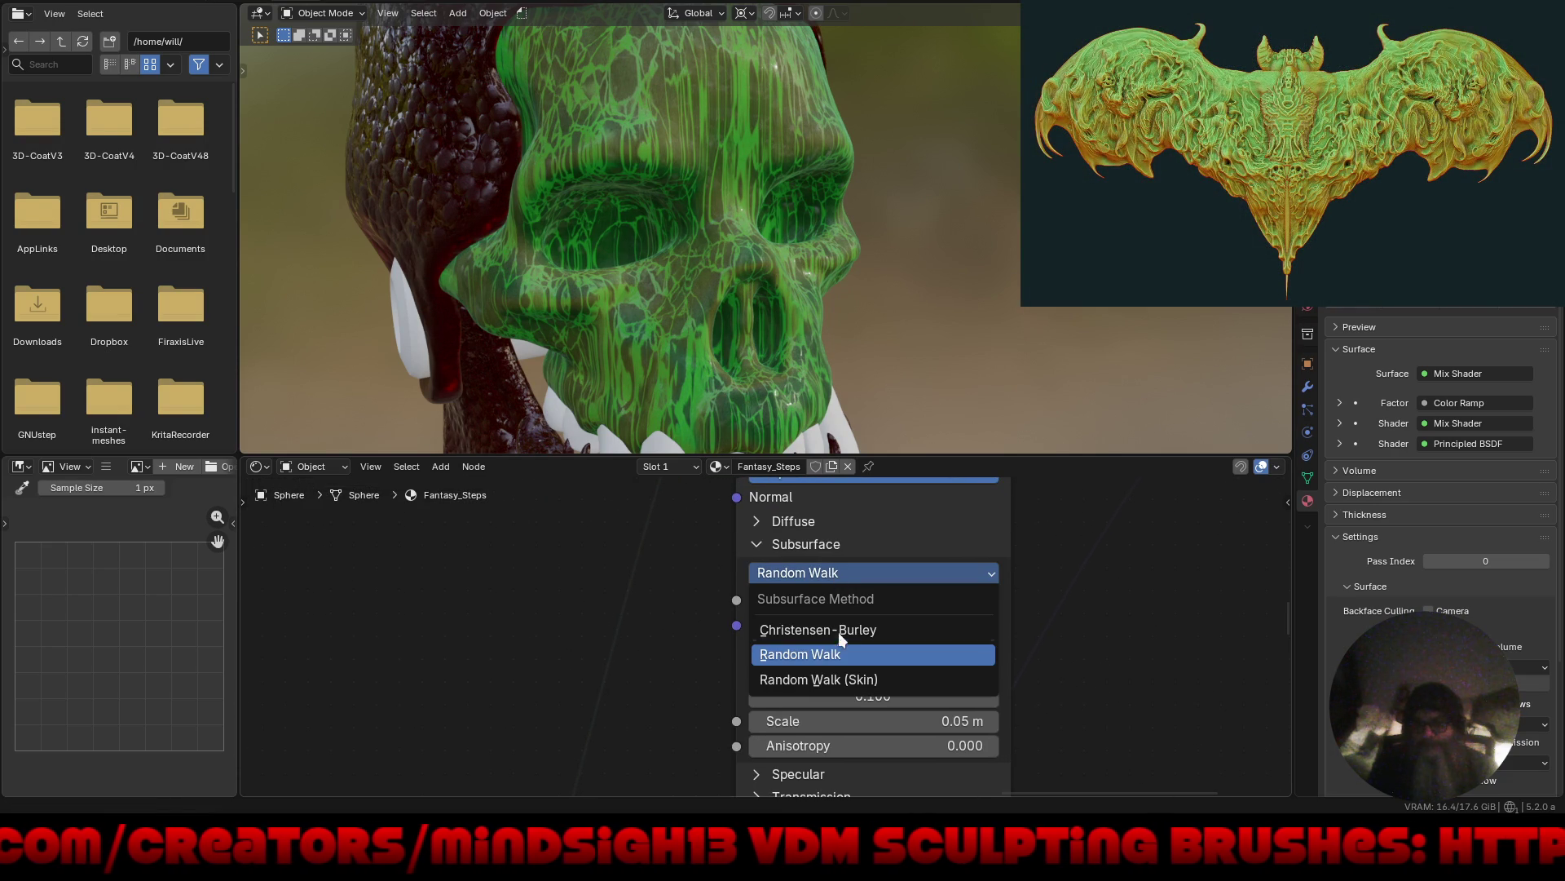
click(837, 678)
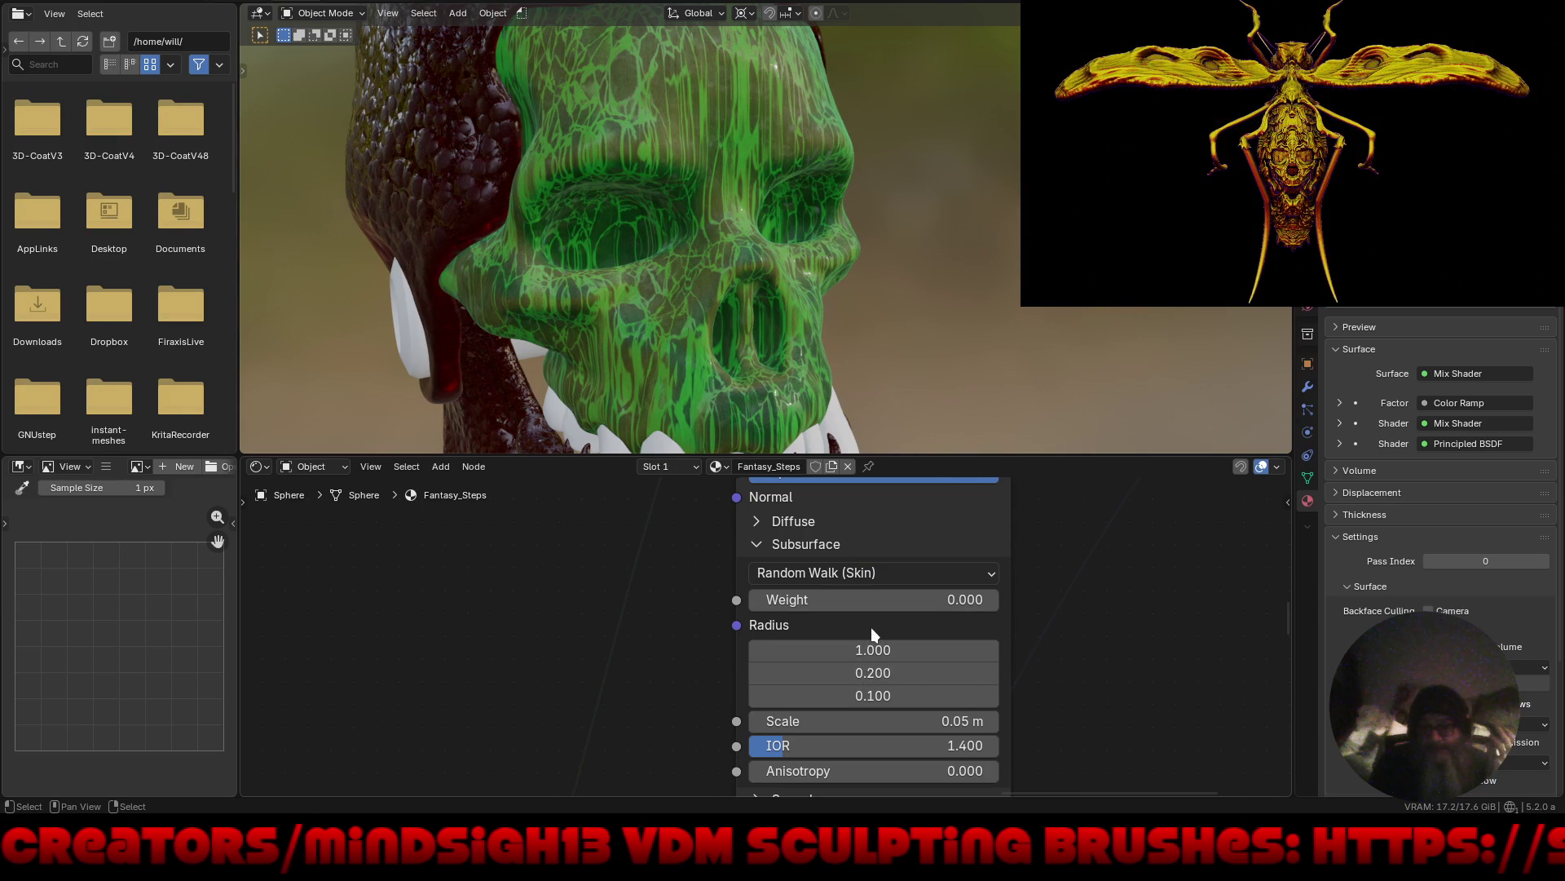
scroll(1230, 628, left, 5)
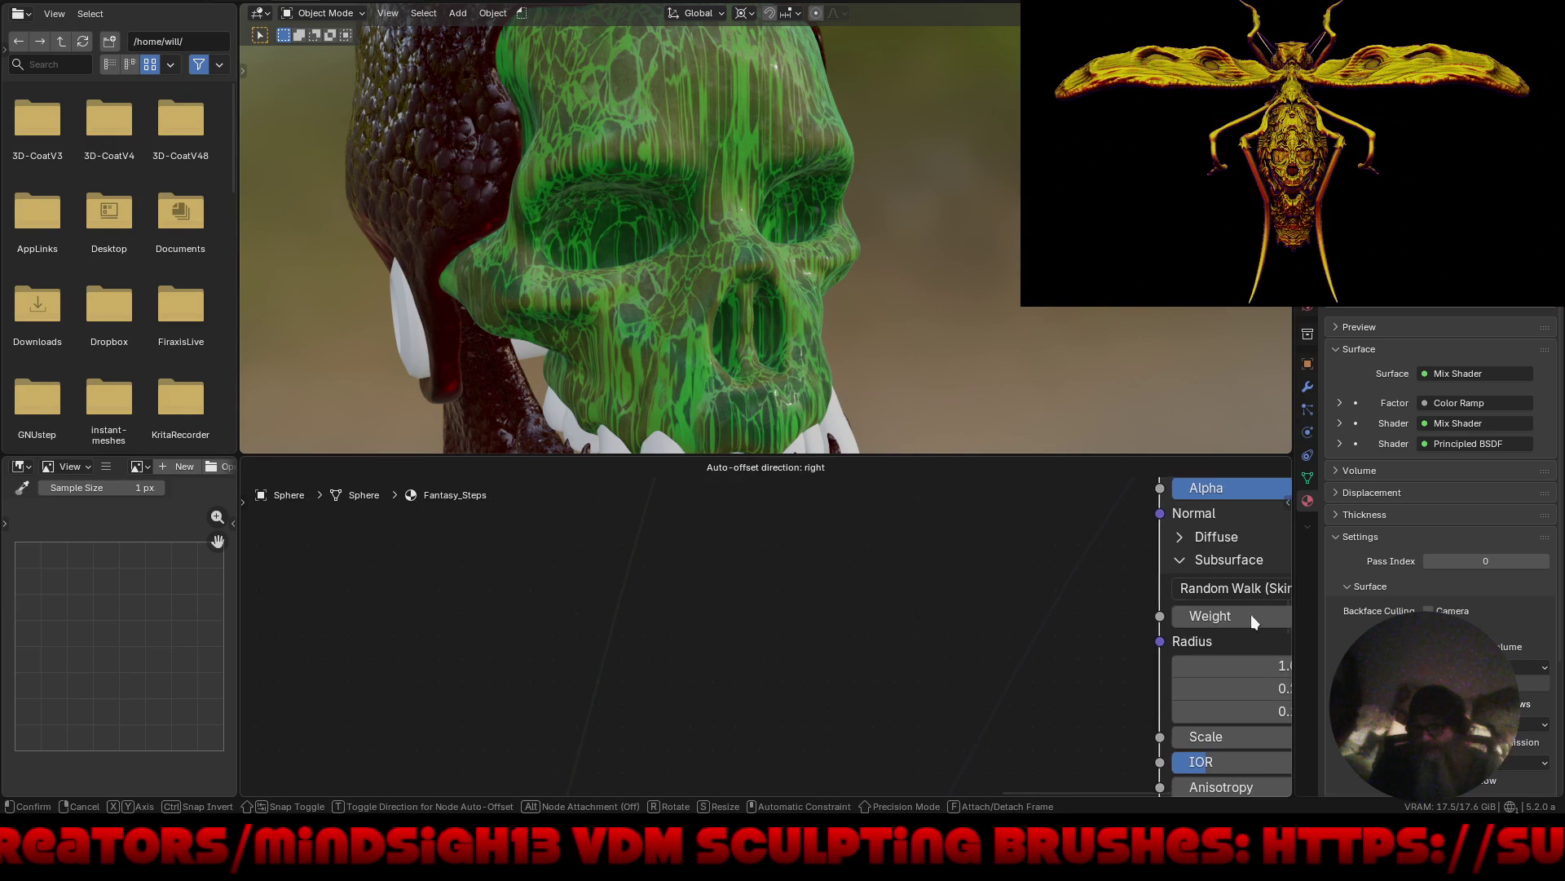
mouse_move(1182, 612)
middle_down()
mouse_move(675, 621)
mouse_move(745, 620)
middle_up()
drag(745, 620, 1182, 629)
middle_drag(1028, 597, 996, 565)
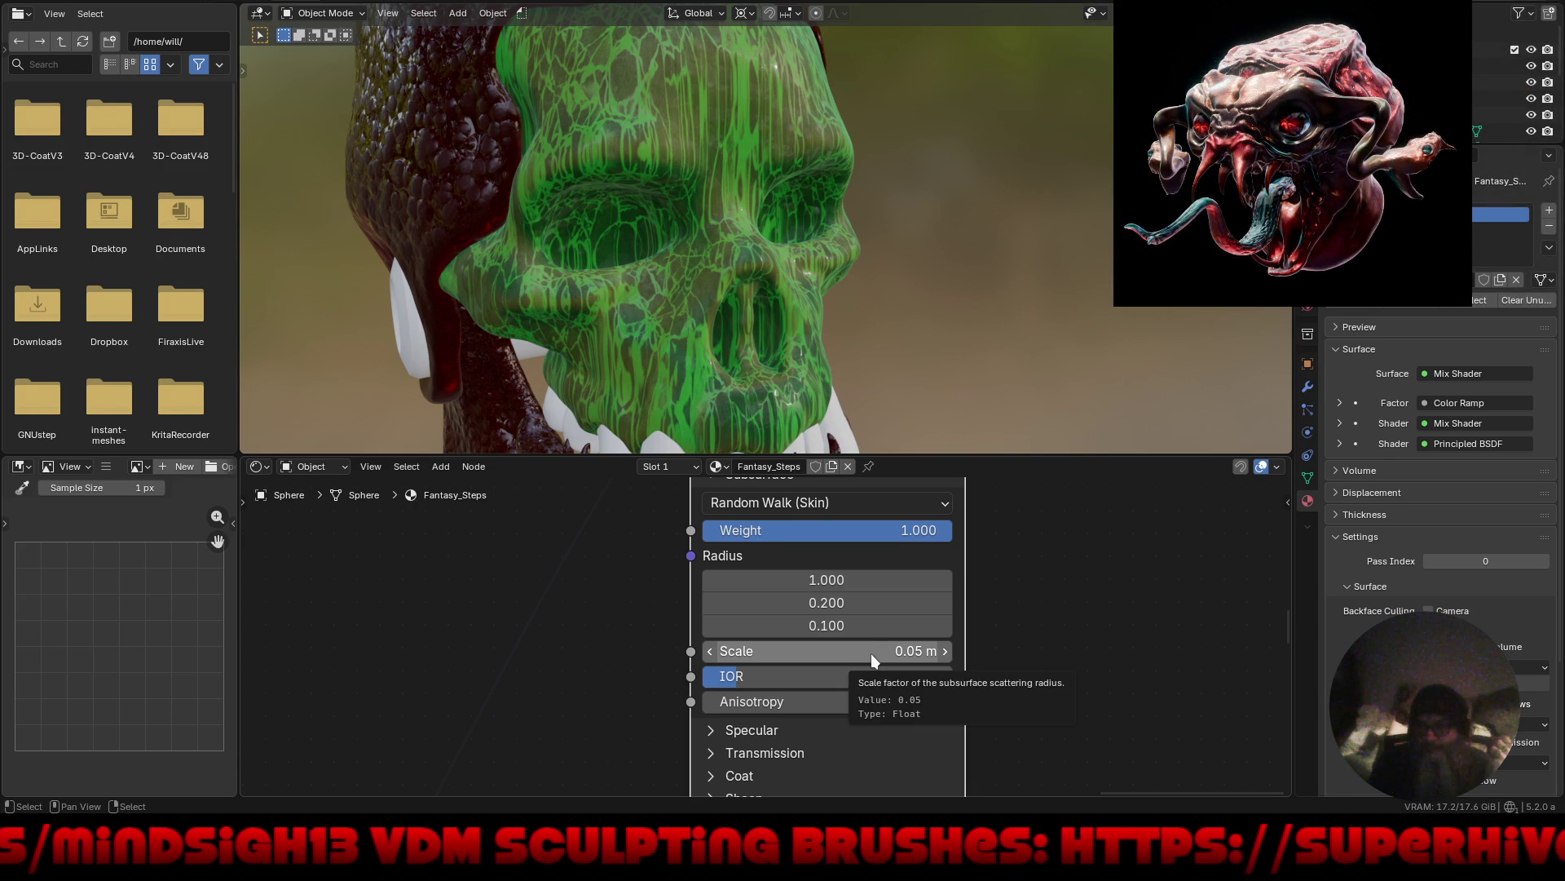
Set subsurface scale to 0.02 m and anisotropy to 0.890.
click(872, 652)
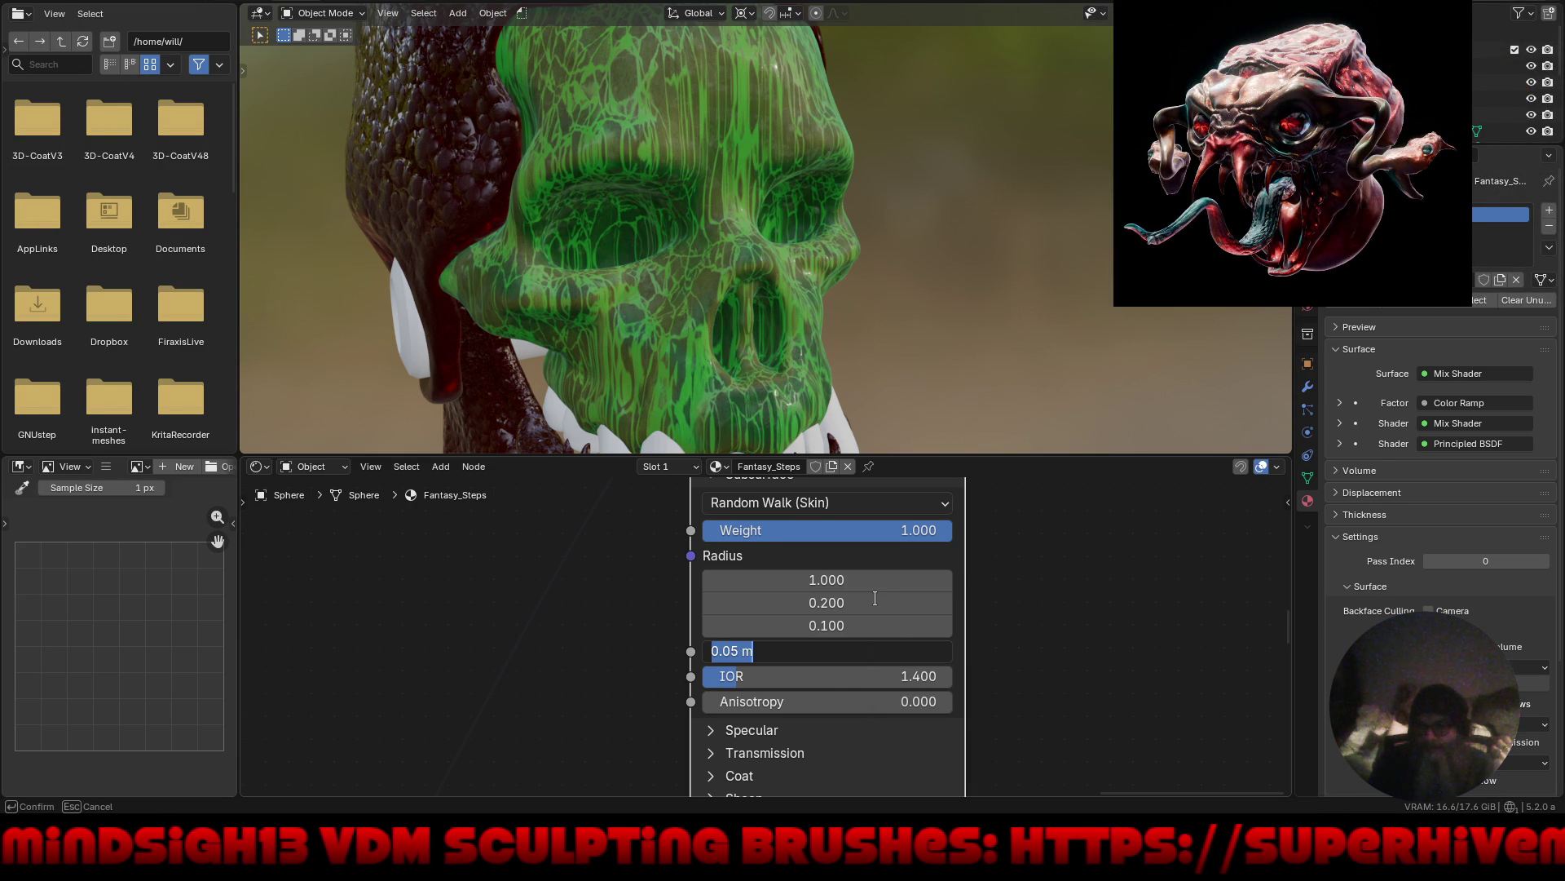
text(.0)
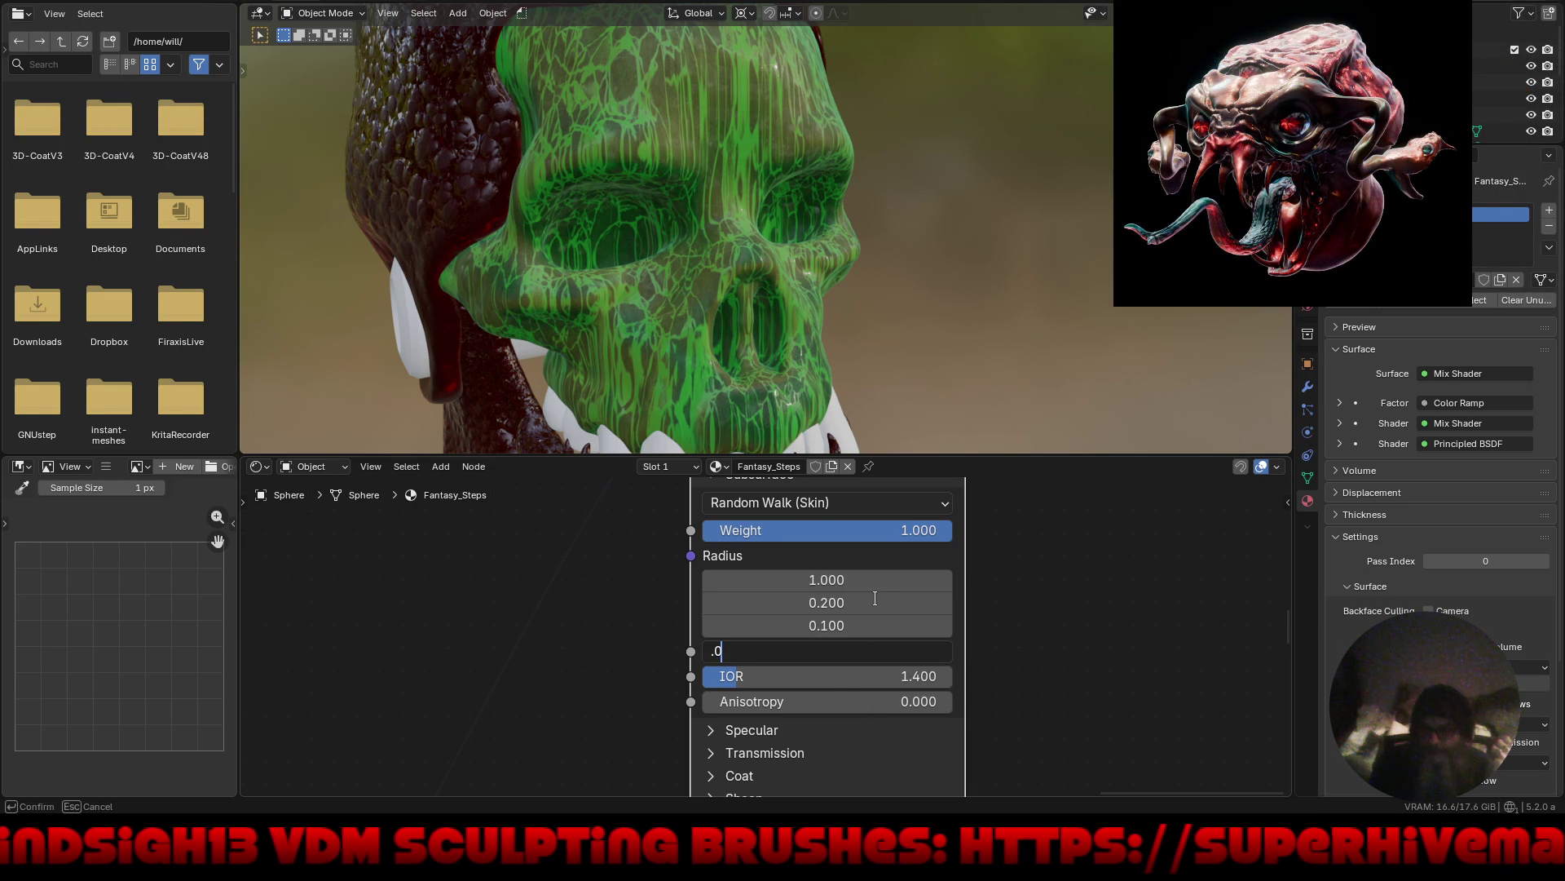
text(2)
key(Return)
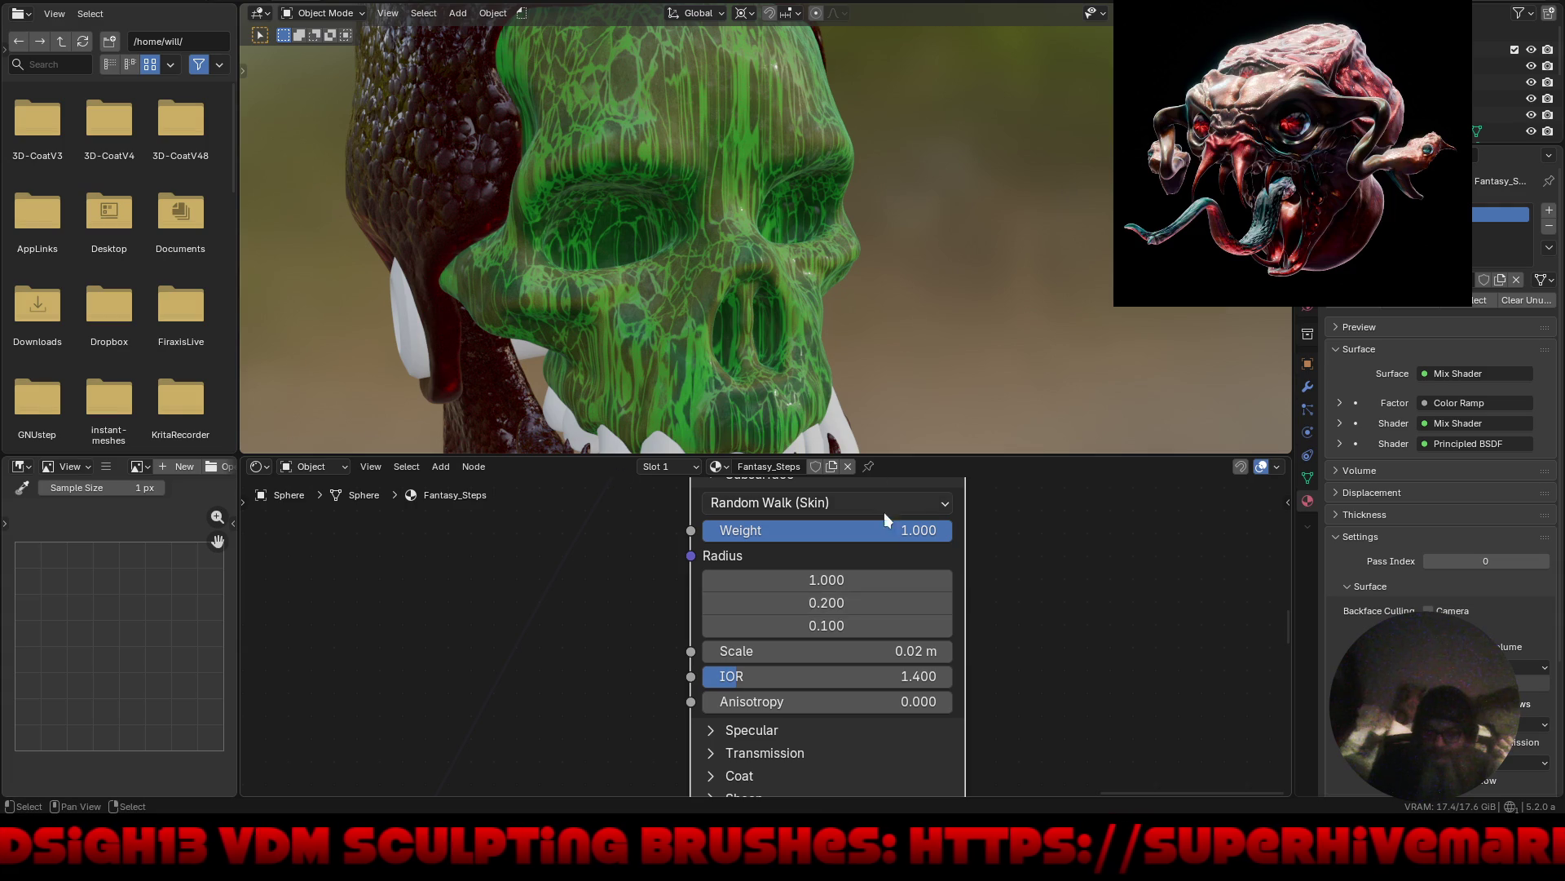
double_click(881, 701)
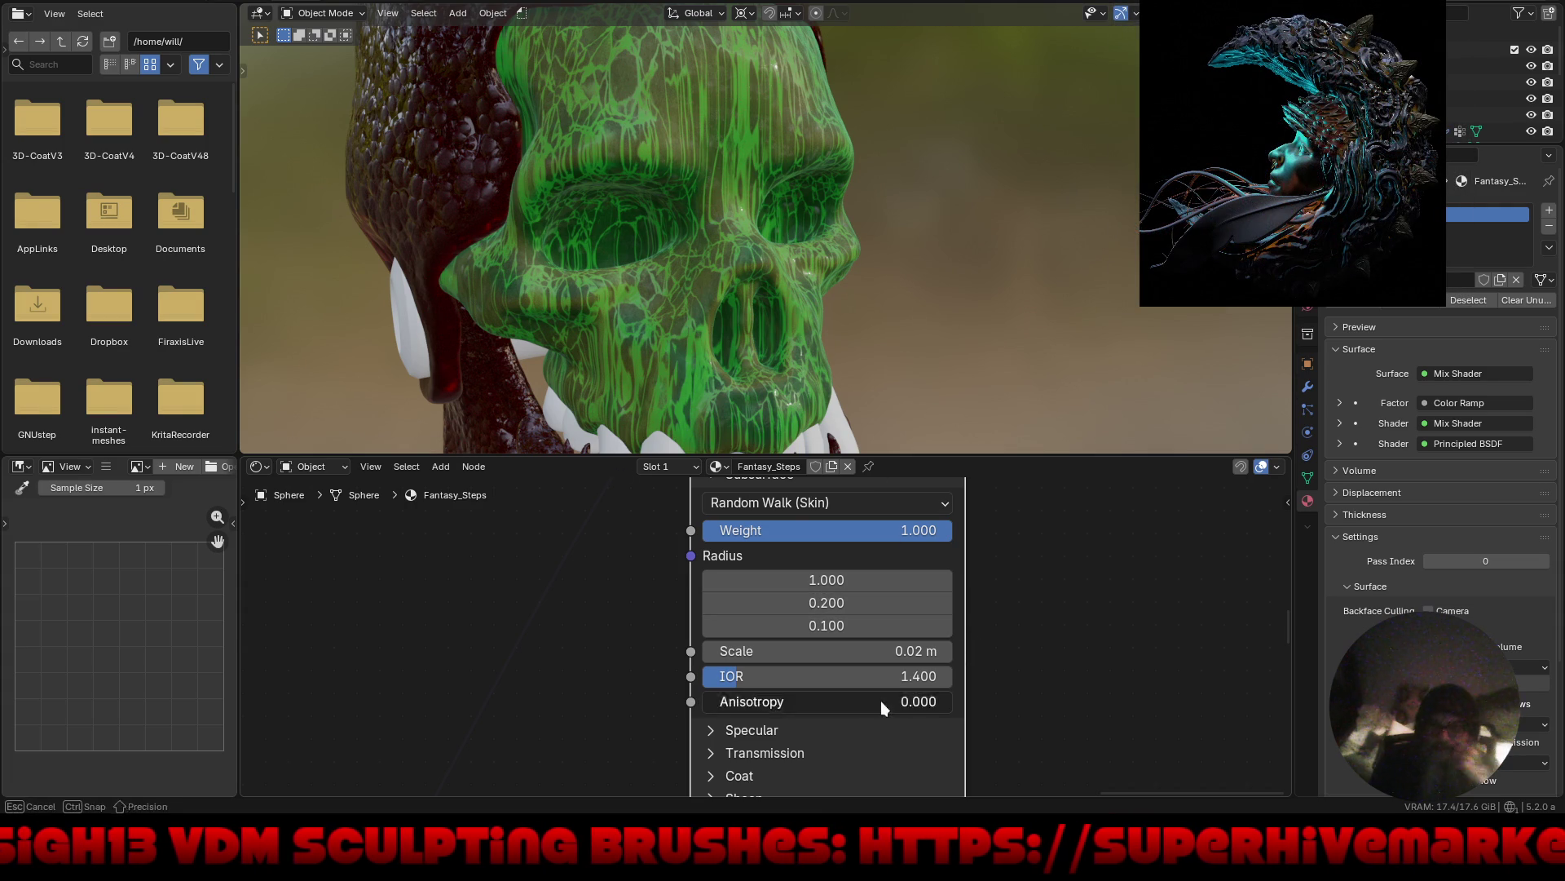
text(.89)
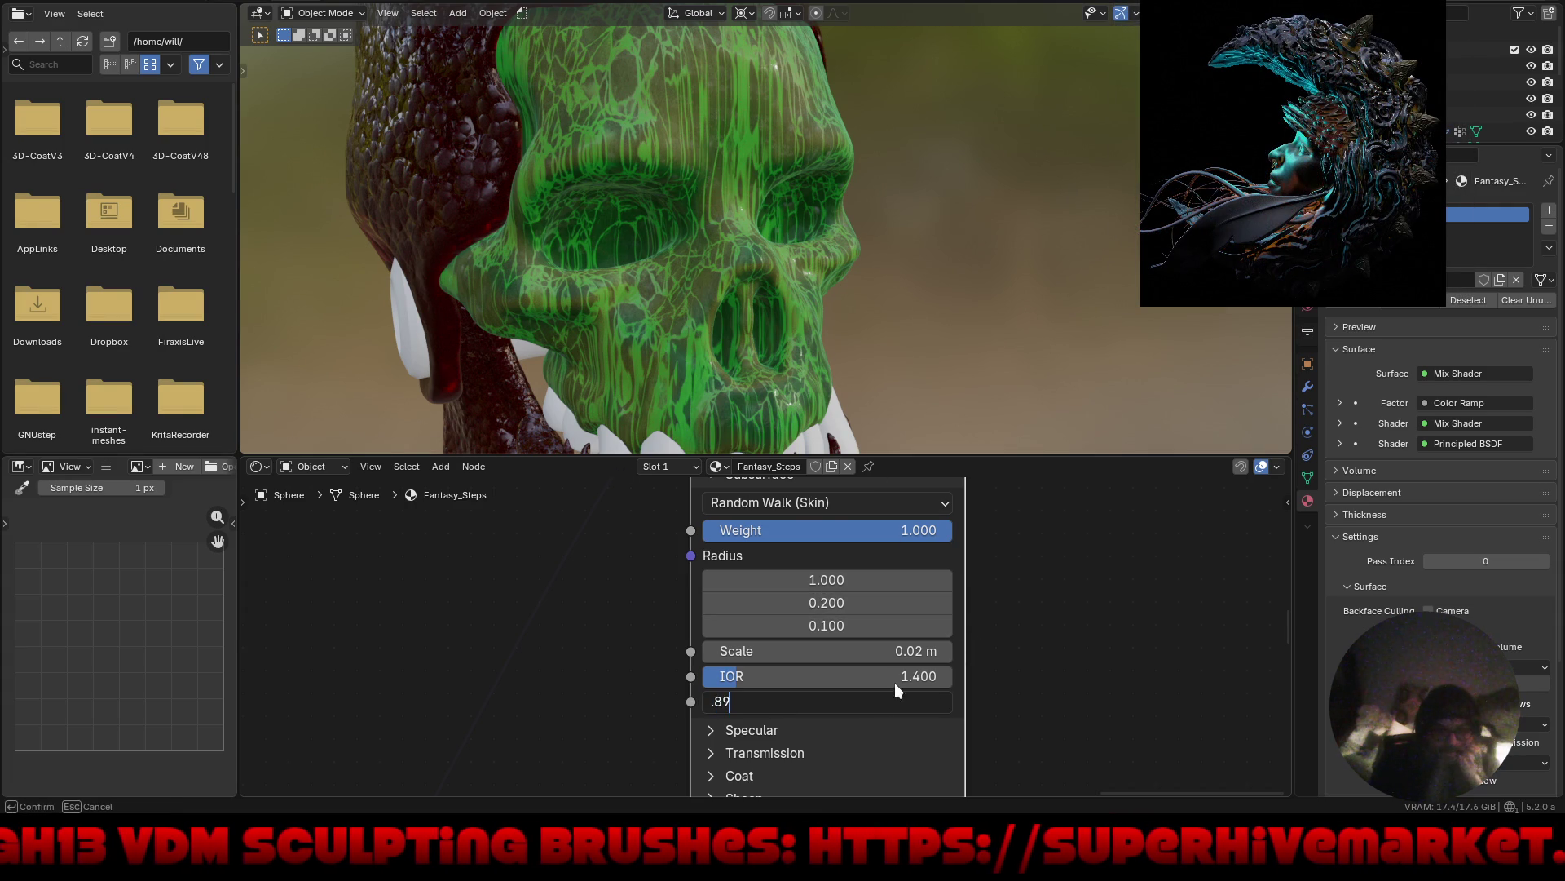
key(Return)
mouse_move(1077, 673)
middle_down()
mouse_move(1027, 565)
mouse_move(1053, 549)
middle_up()
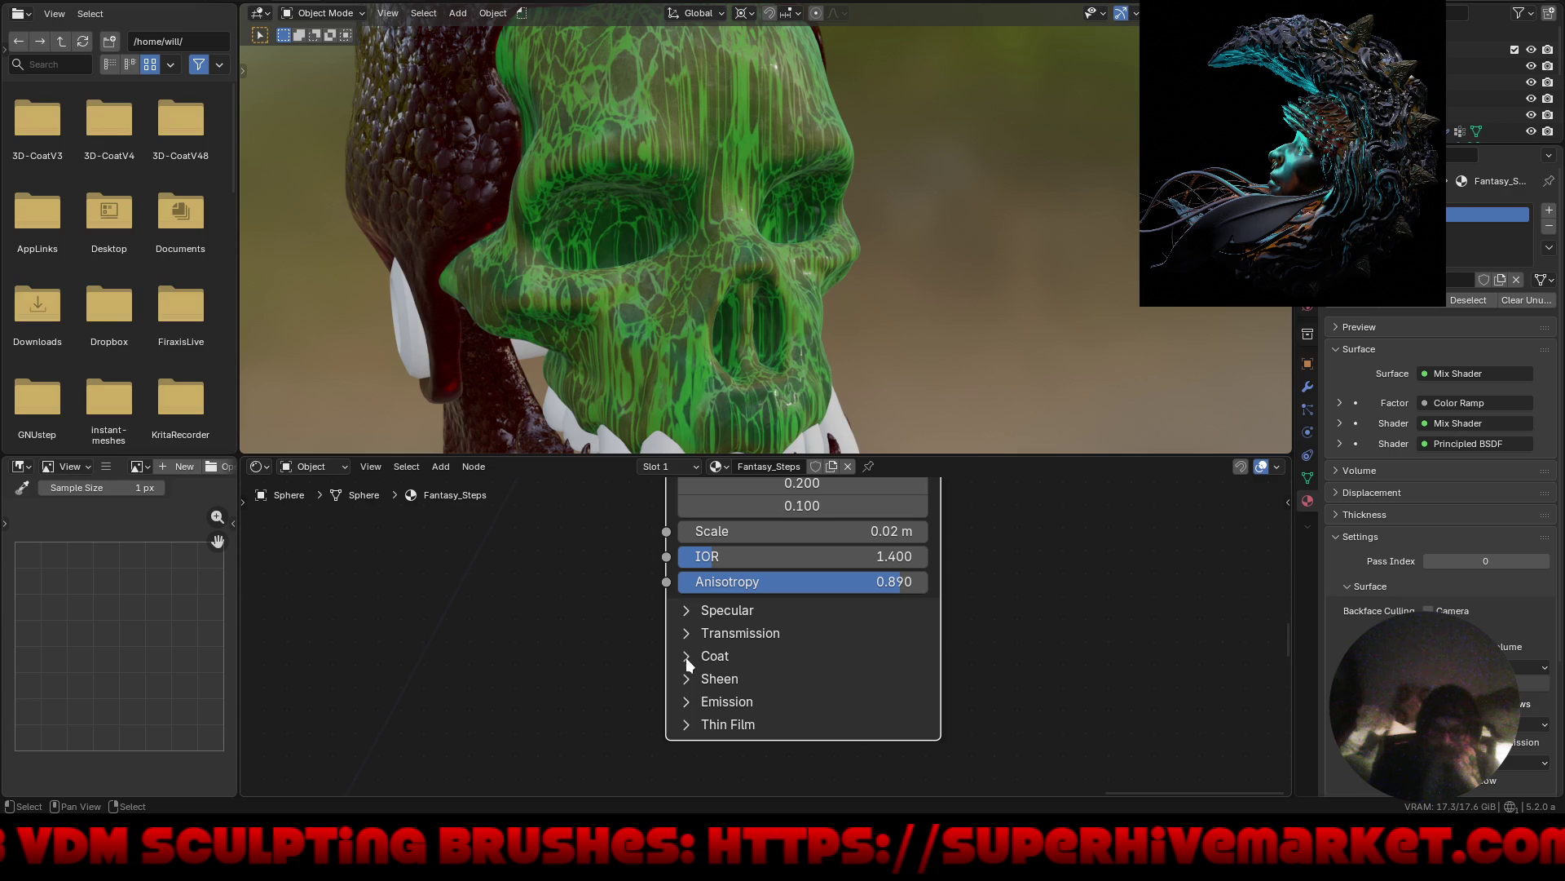
Expand Sheen on the green Principled BSDF, raise its weight, and tint it blue.
click(687, 679)
drag(717, 707, 1245, 732)
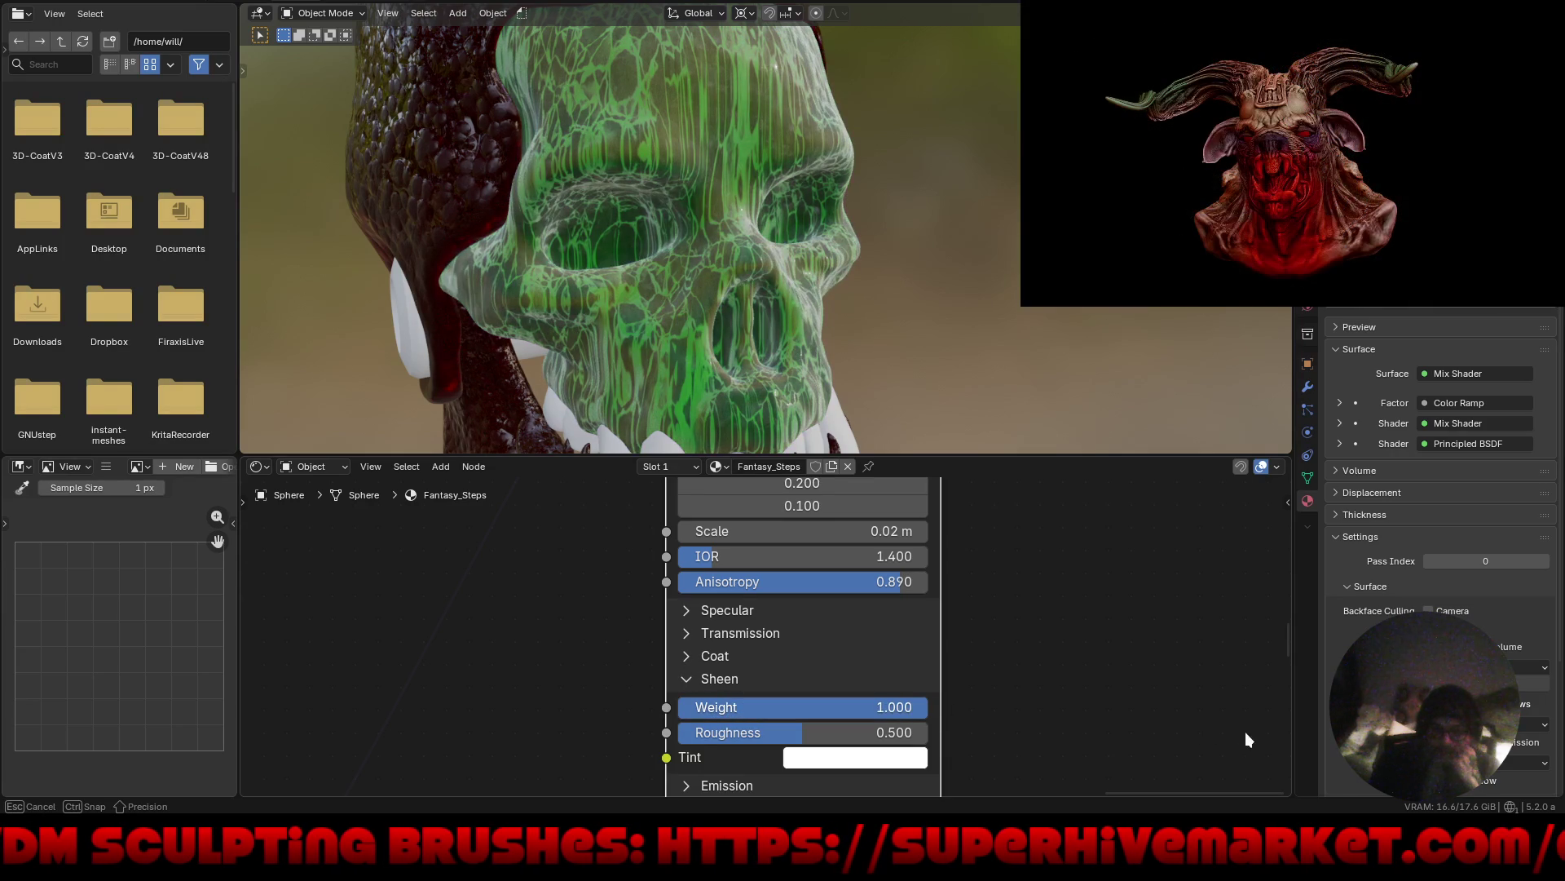
mouse_move(1012, 673)
middle_down()
mouse_move(982, 647)
mouse_move(806, 619)
middle_up()
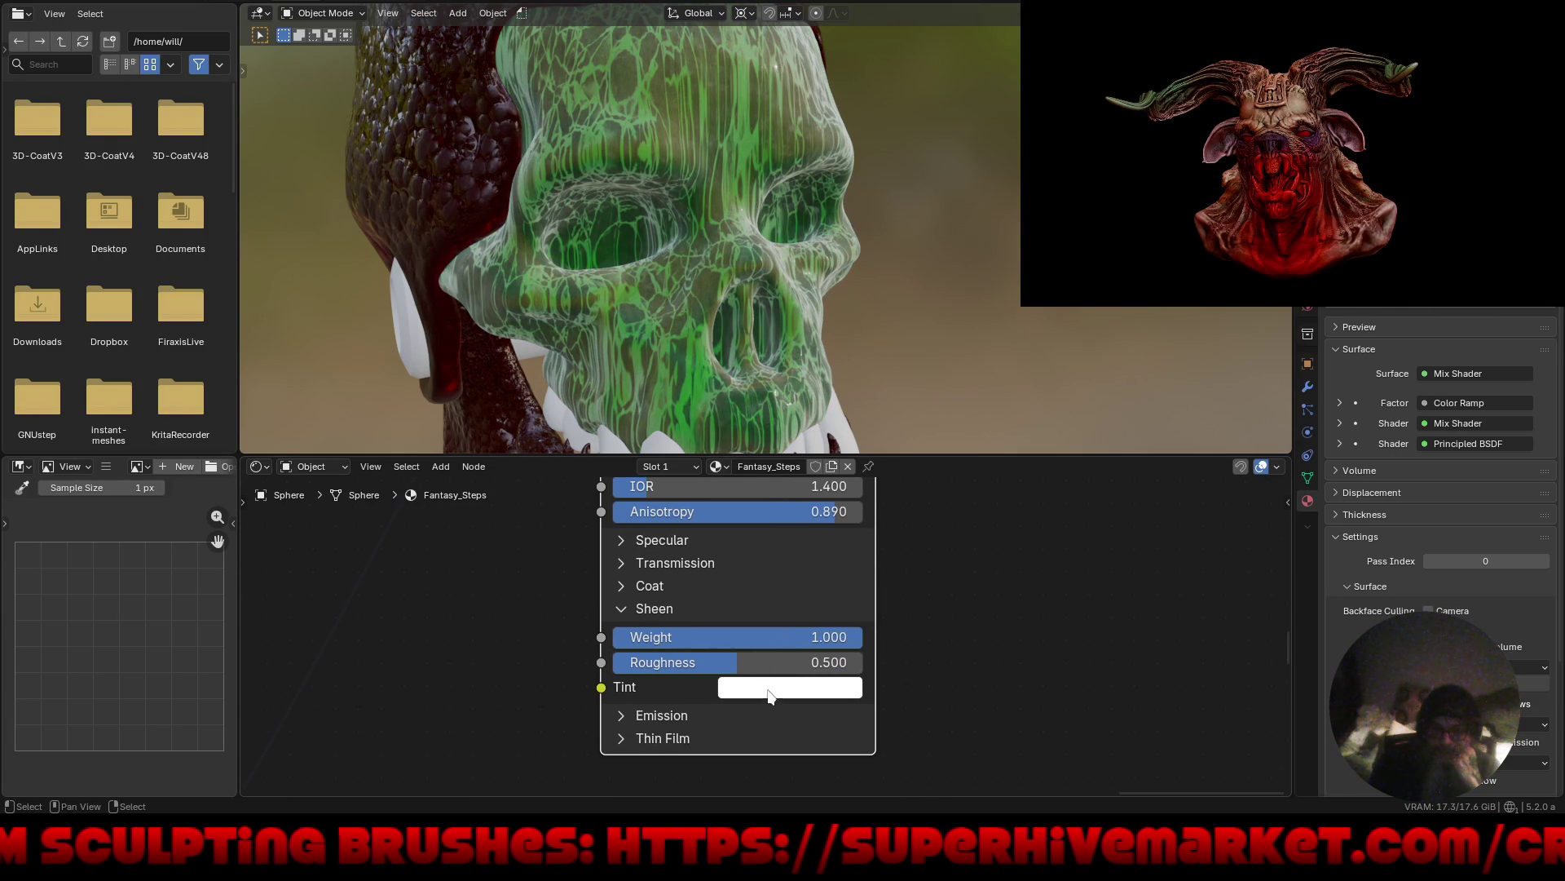
click(786, 686)
mouse_move(775, 349)
mouse_down()
mouse_move(765, 338)
mouse_move(852, 301)
mouse_up()
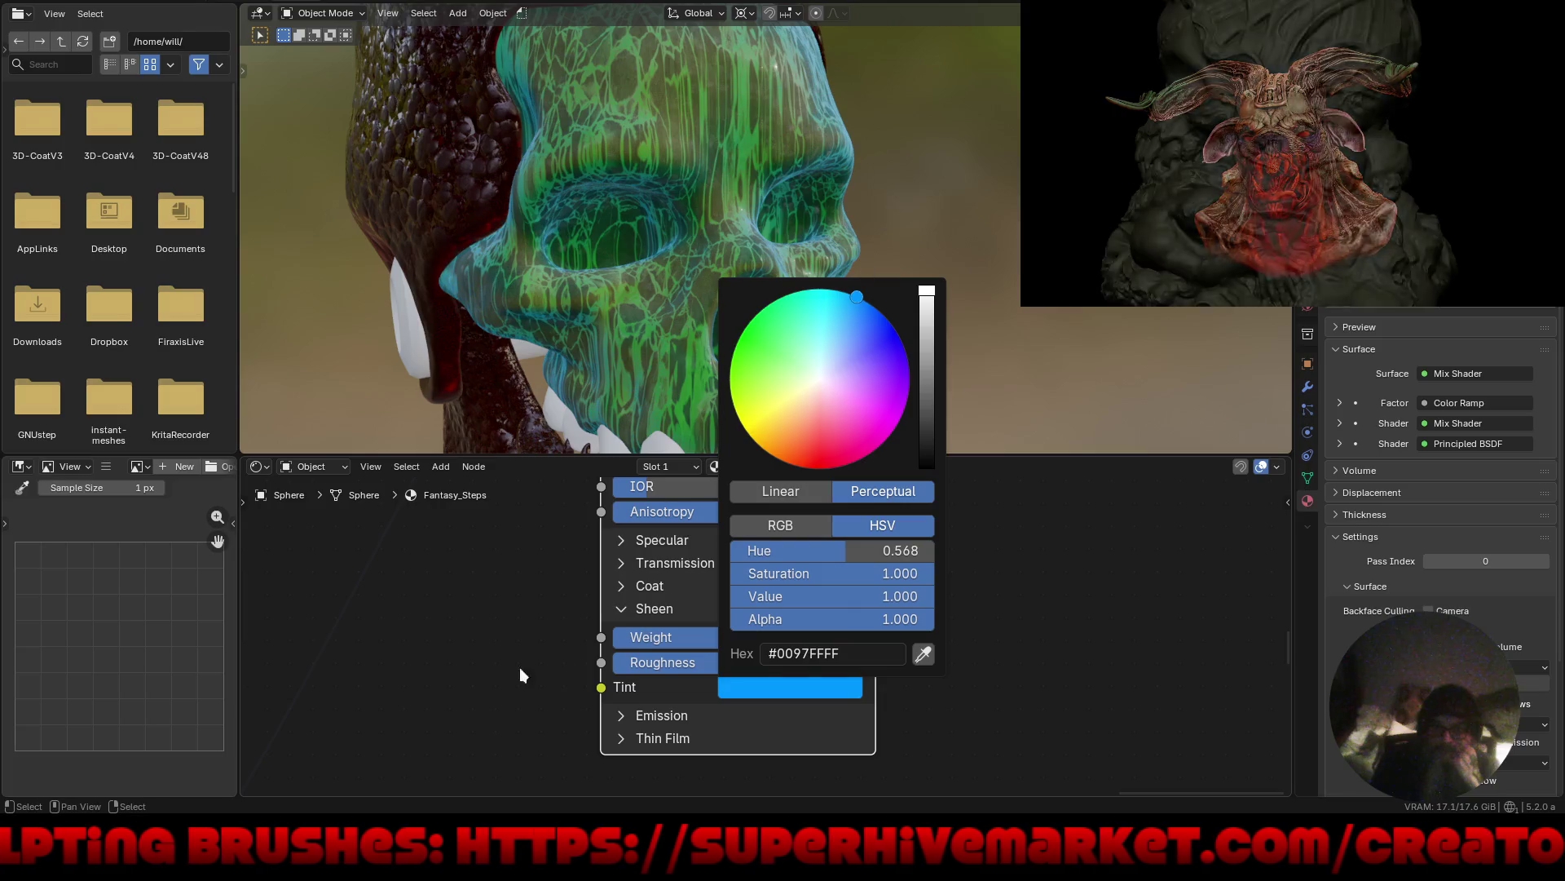
mouse_move(702, 662)
mouse_down()
mouse_move(715, 657)
mouse_move(618, 647)
mouse_move(706, 636)
mouse_move(717, 614)
mouse_up()
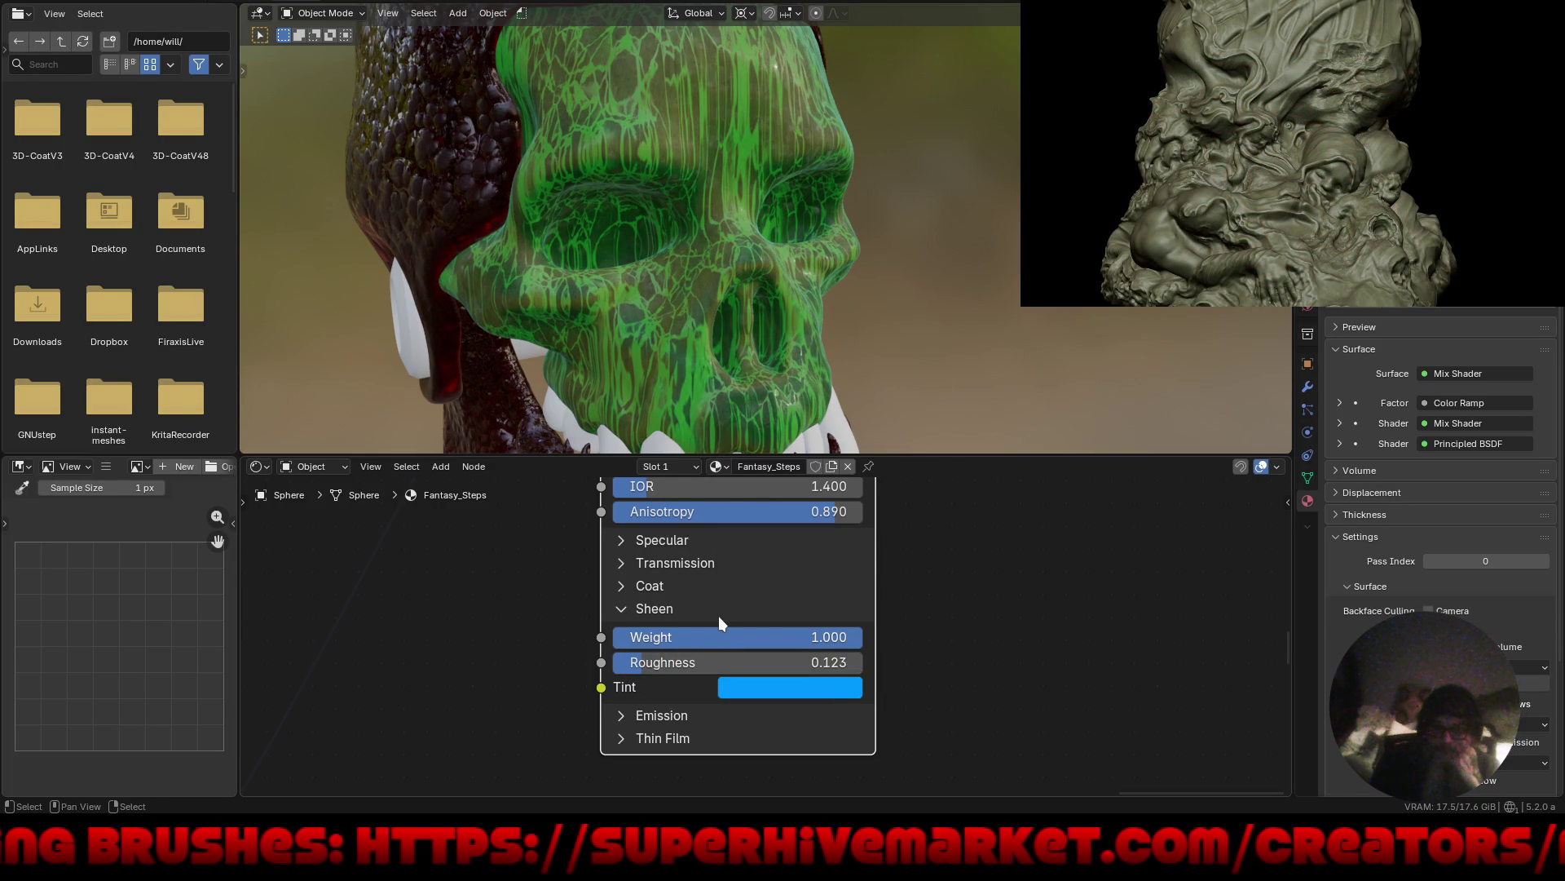
Set Sheen Weight to 20 and view the glowing skull full-screen.
click(770, 634)
text(20)
key(Return)
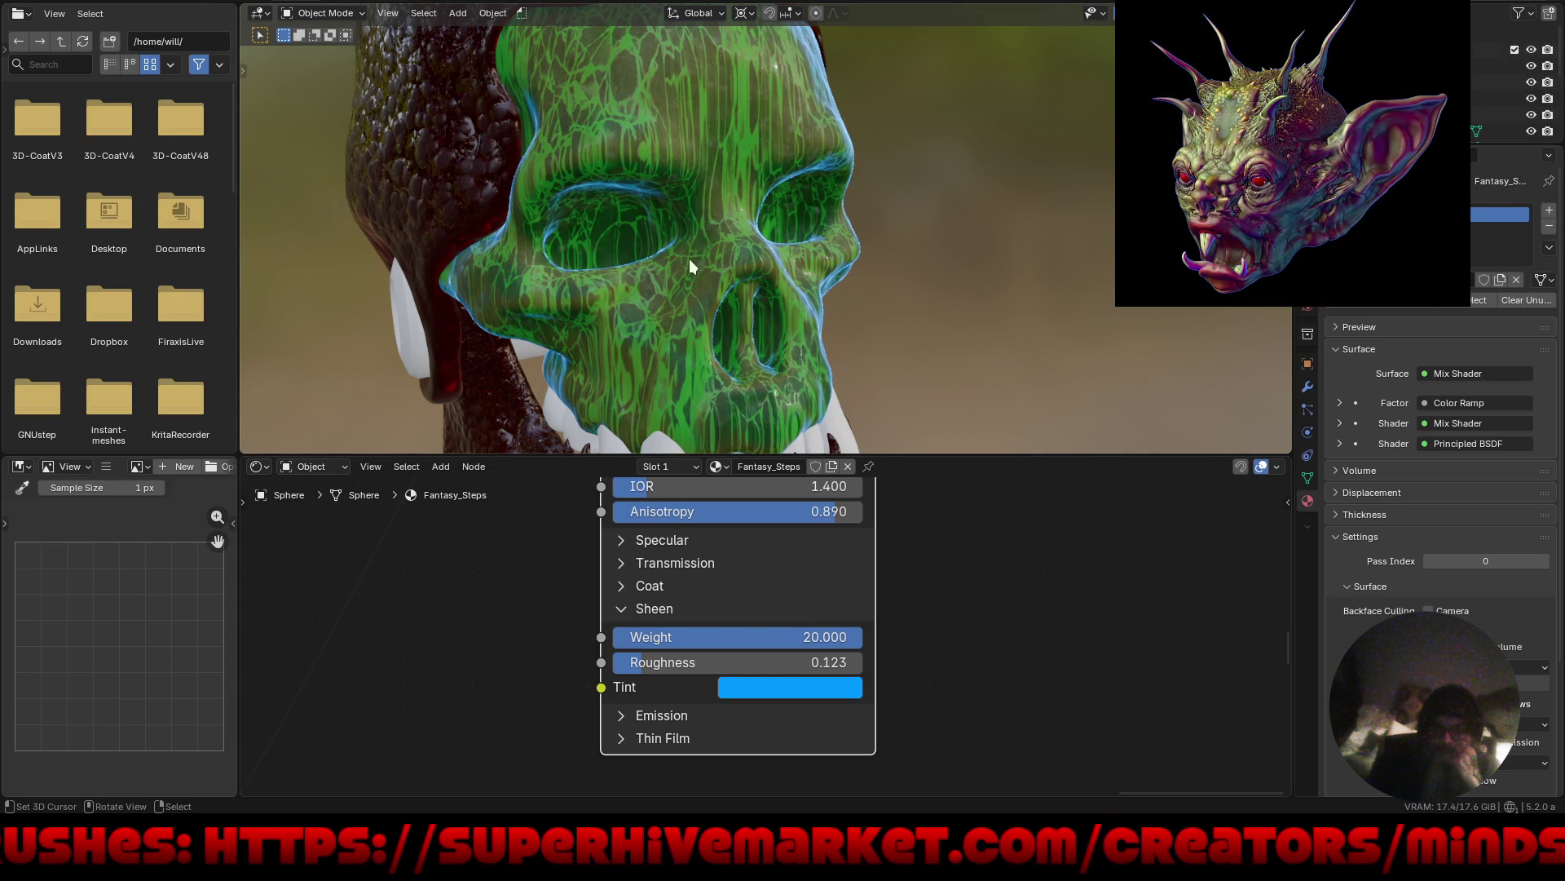
scroll(682, 329, down, 5)
mouse_move(836, 341)
middle_down()
mouse_move(740, 315)
mouse_move(760, 315)
middle_up()
key(ctrl+alt+space)
mouse_move(738, 461)
middle_down()
mouse_move(908, 443)
mouse_move(817, 437)
middle_up()
scroll(931, 418, up, 4)
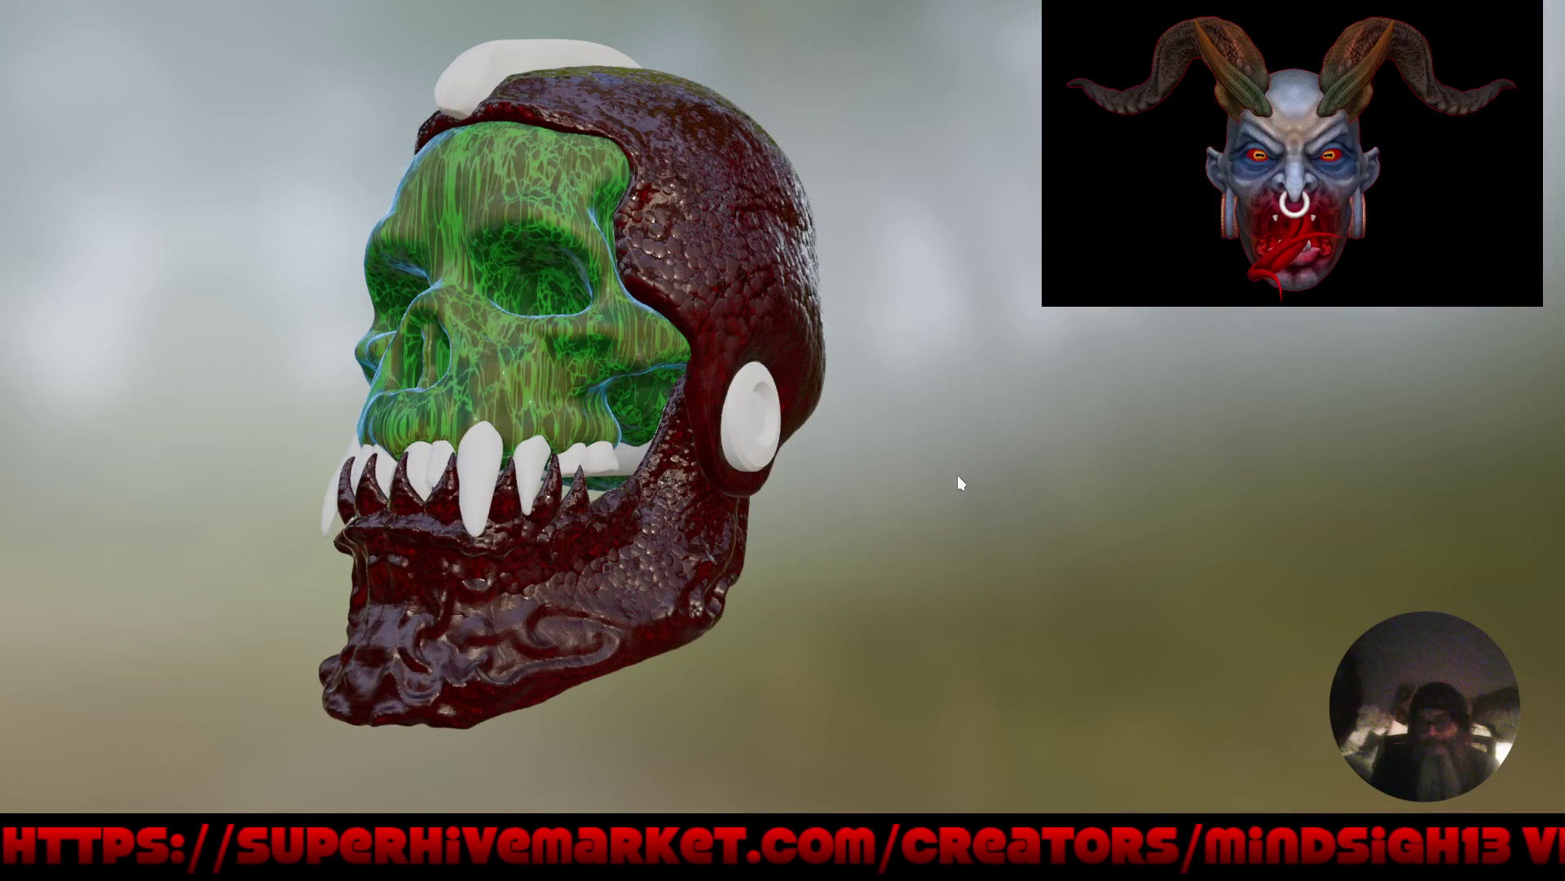
Orbit the skull, restore the full workspace layout and save TrapJaw1.blend.
mouse_move(958, 482)
middle_down()
mouse_move(918, 475)
mouse_move(926, 492)
mouse_move(874, 501)
mouse_move(1049, 530)
mouse_move(994, 513)
mouse_move(969, 542)
middle_up()
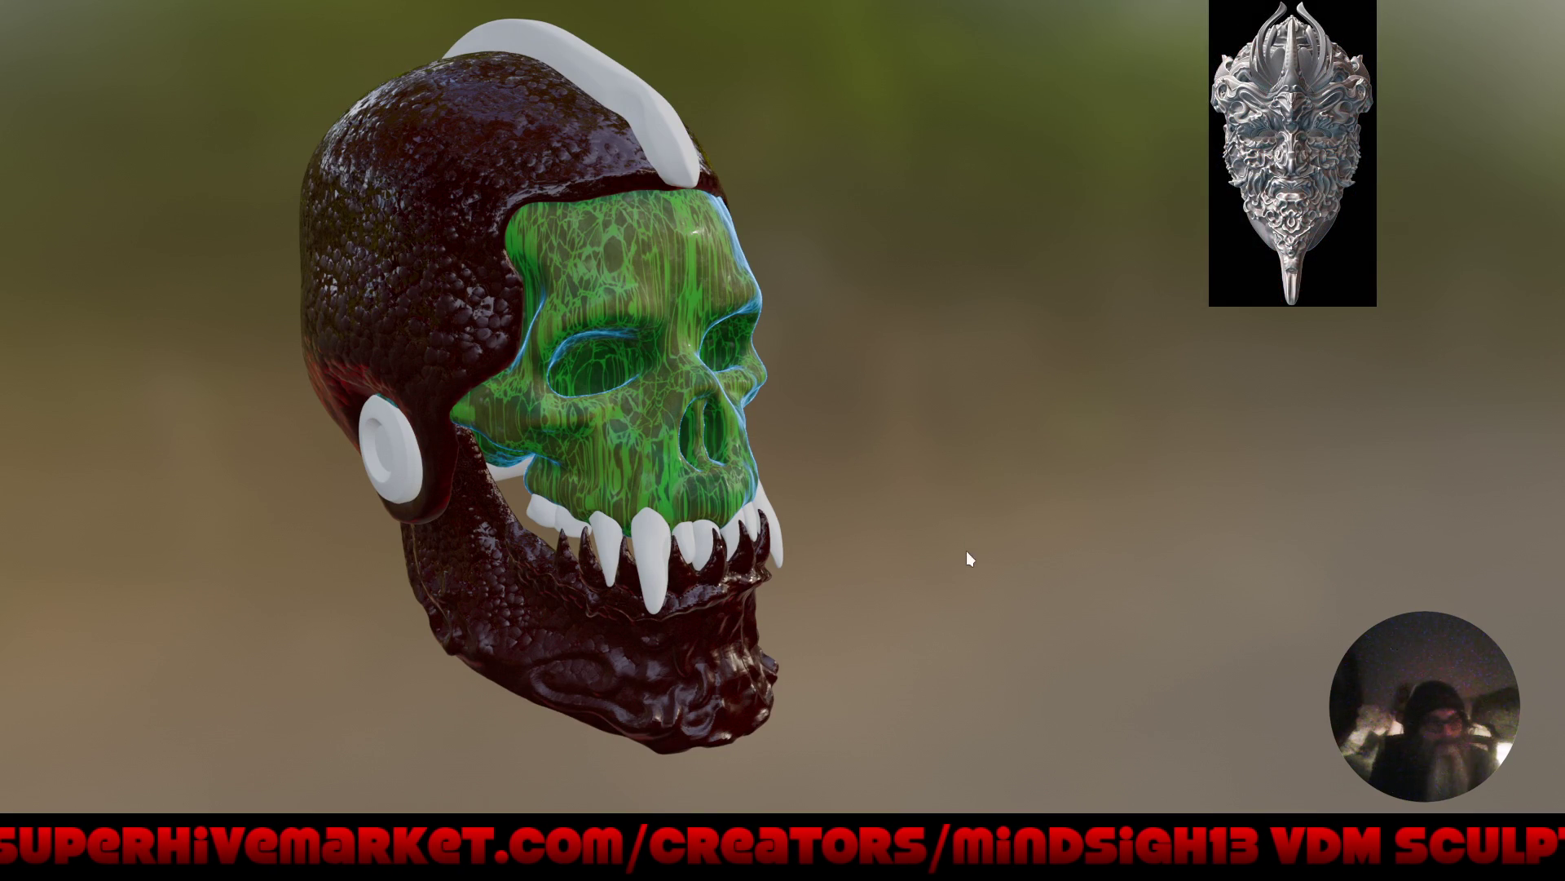
mouse_move(972, 552)
middle_down()
mouse_move(986, 549)
mouse_move(951, 554)
mouse_move(965, 541)
middle_up()
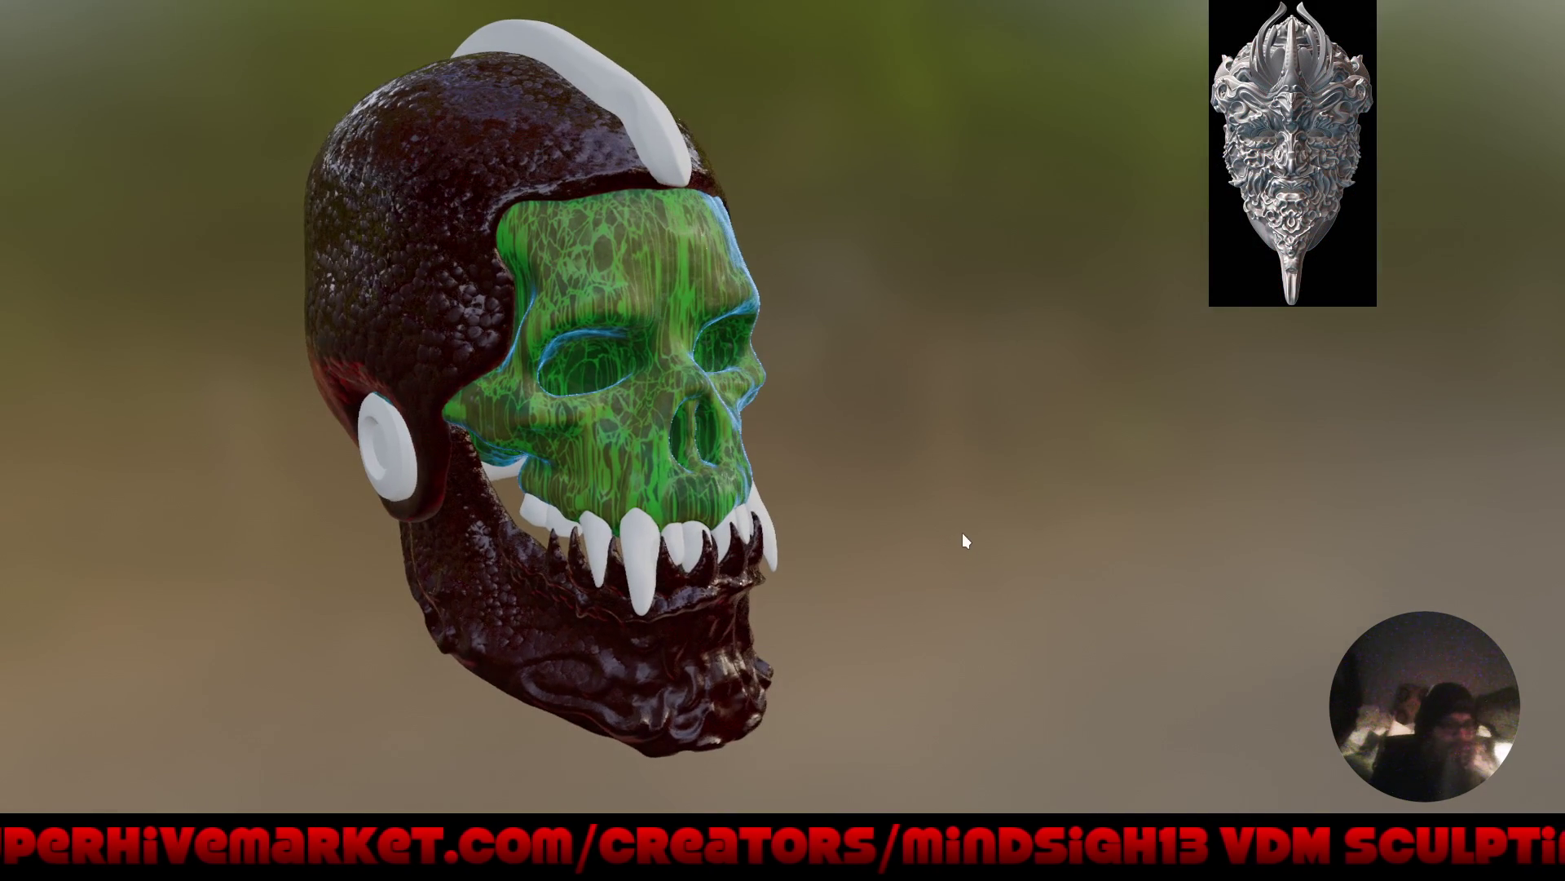
key(ctrl+alt+space)
key(ctrl+s)
mouse_move(937, 412)
middle_down()
mouse_move(890, 299)
mouse_move(858, 337)
middle_up()
Switch the lower panel to the material Asset Browser and collapse its file browser sidebar.
click(259, 467)
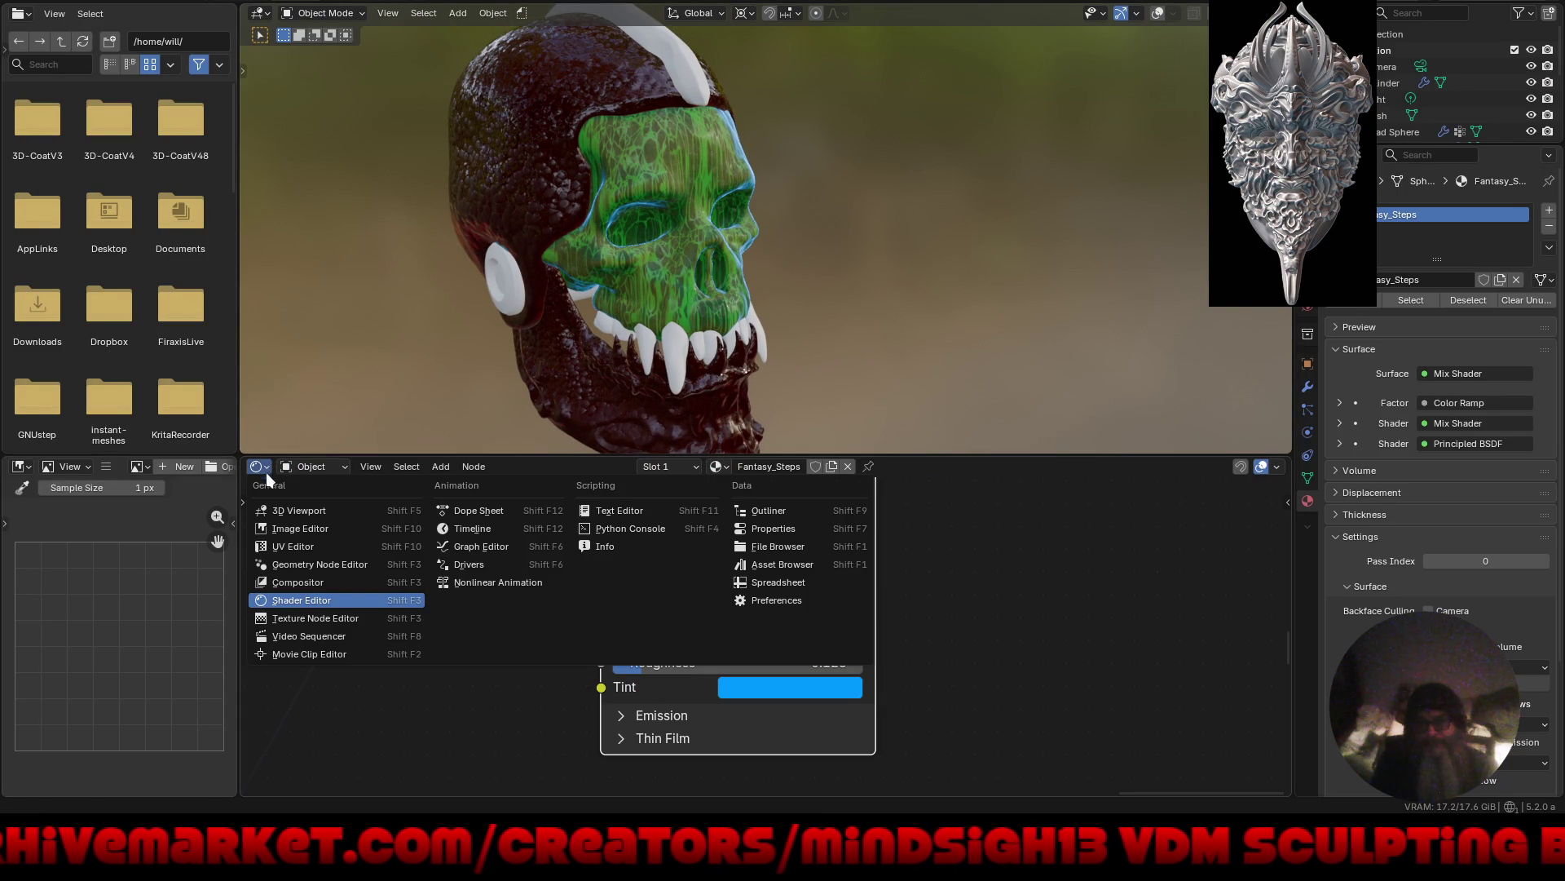
click(782, 564)
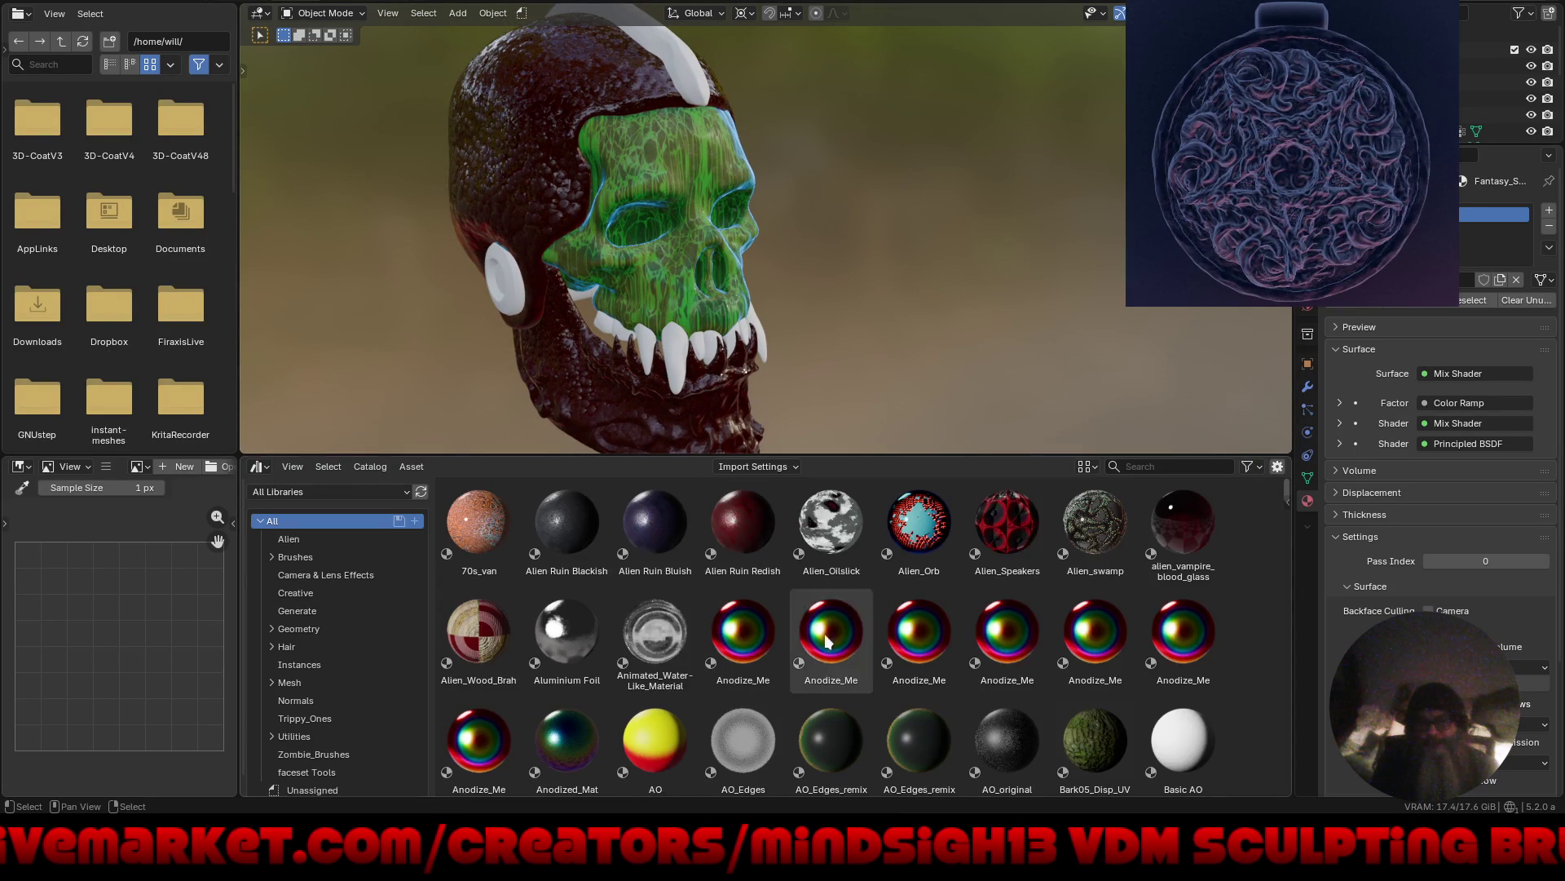
scroll(1259, 684, down, 5)
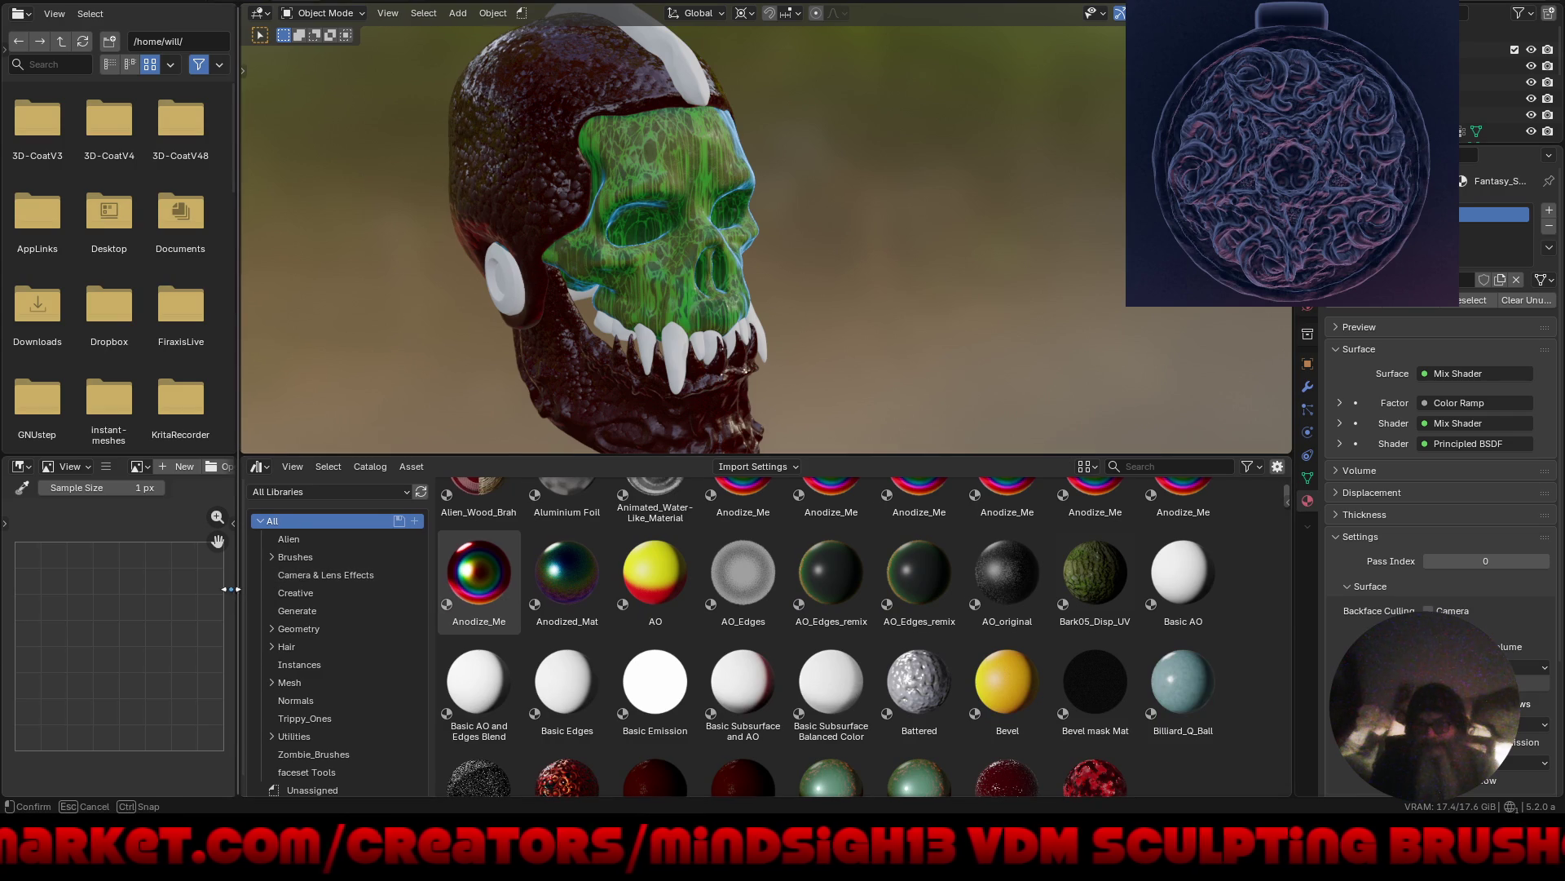
drag(243, 593, 29, 593)
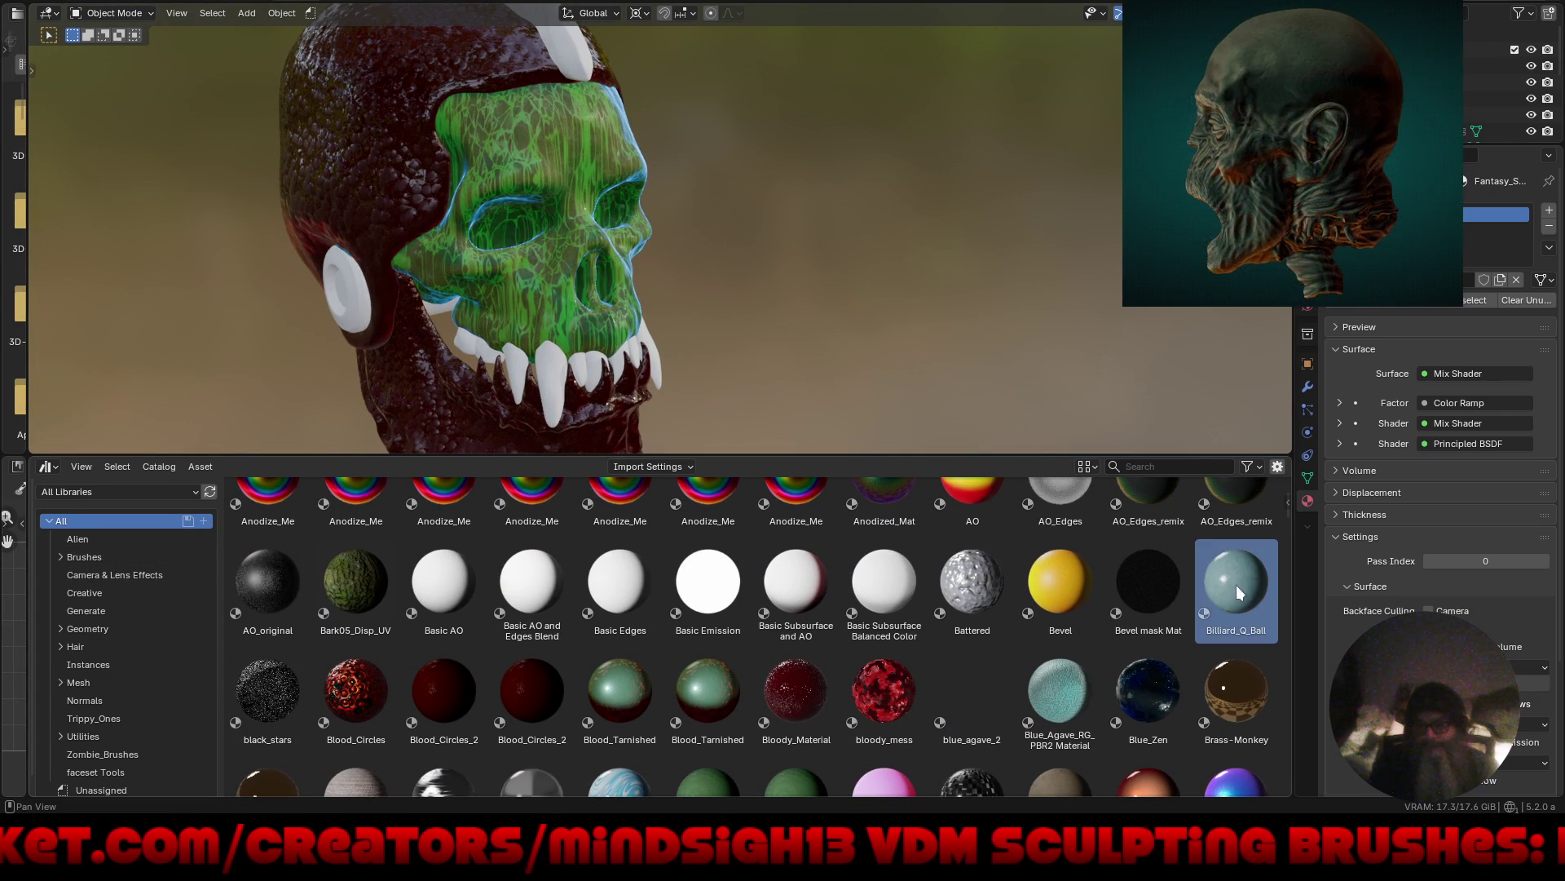
Drag the Billiard_Q_Ball material onto the fangs.
mouse_move(1235, 591)
mouse_down()
mouse_move(1150, 588)
mouse_move(552, 382)
mouse_up()
mouse_move(921, 391)
middle_down()
mouse_move(789, 336)
mouse_move(586, 332)
mouse_move(681, 320)
mouse_move(671, 356)
mouse_move(601, 350)
mouse_move(725, 351)
mouse_move(702, 360)
mouse_move(758, 383)
middle_up()
scroll(565, 335, up, 4)
scroll(585, 332, down, 5)
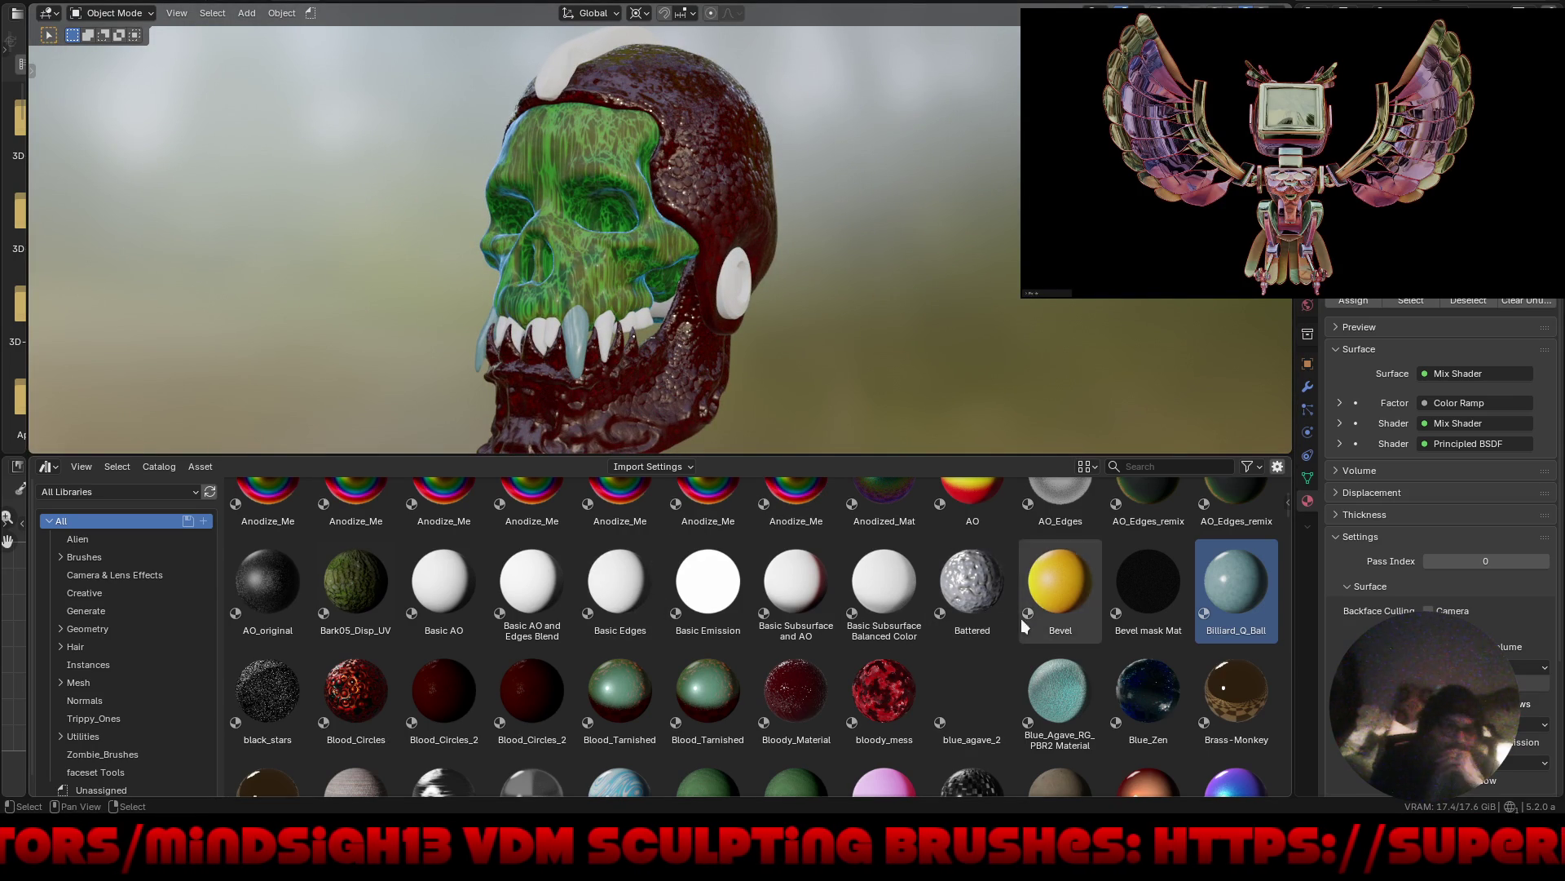
Apply Basic Subsurface Balanced Color to the fangs and scroll through the material library.
mouse_move(902, 593)
mouse_down()
mouse_move(601, 465)
mouse_move(576, 336)
mouse_up()
mouse_move(942, 354)
middle_down()
mouse_move(786, 367)
mouse_move(900, 381)
middle_up()
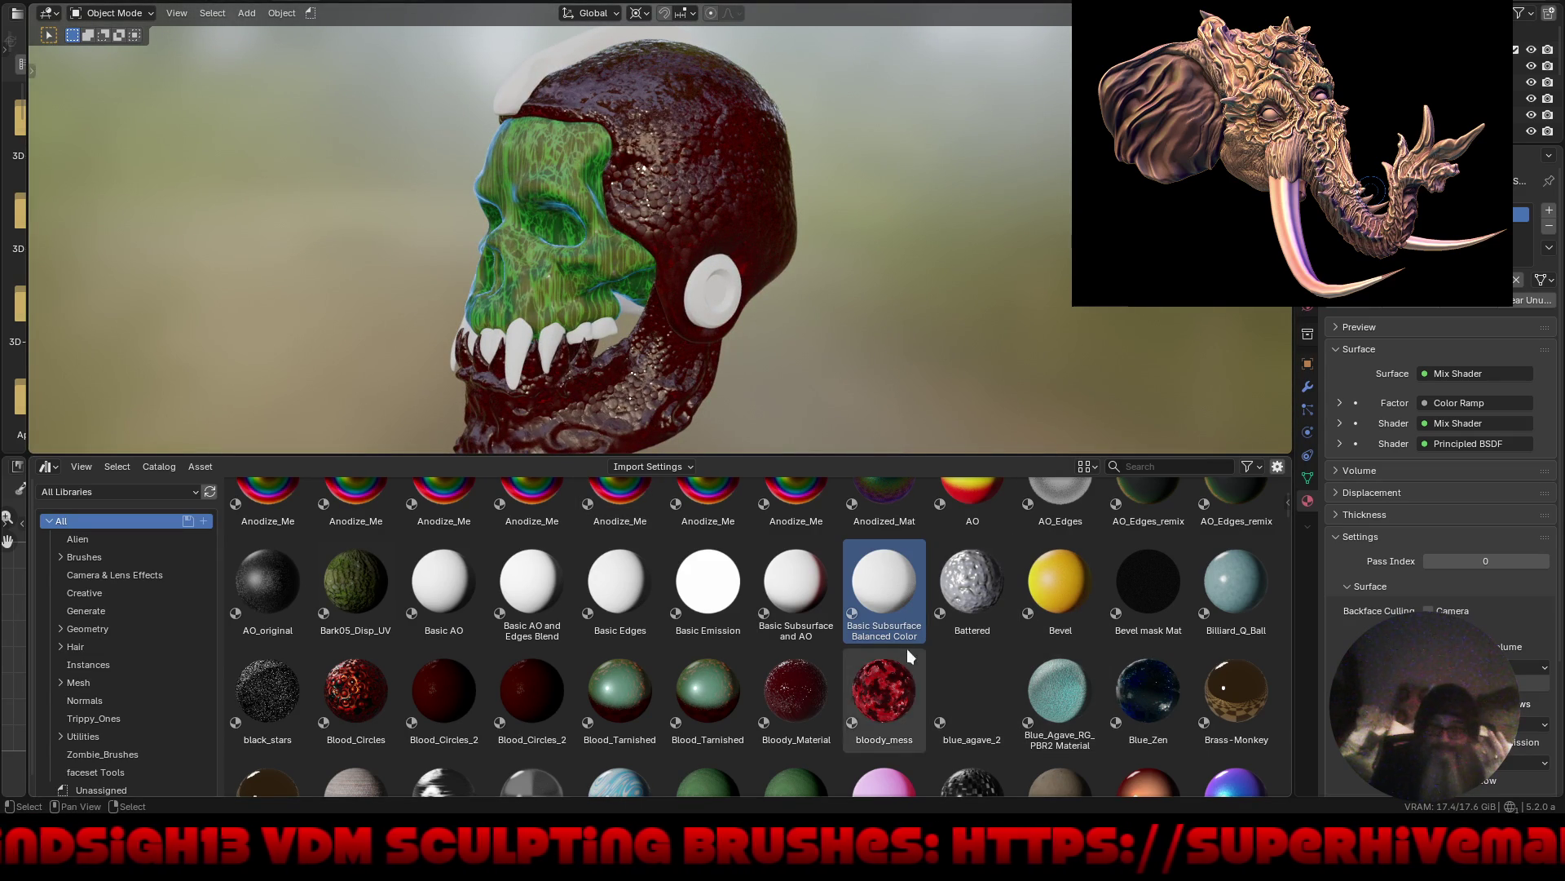
scroll(889, 587, down, 2)
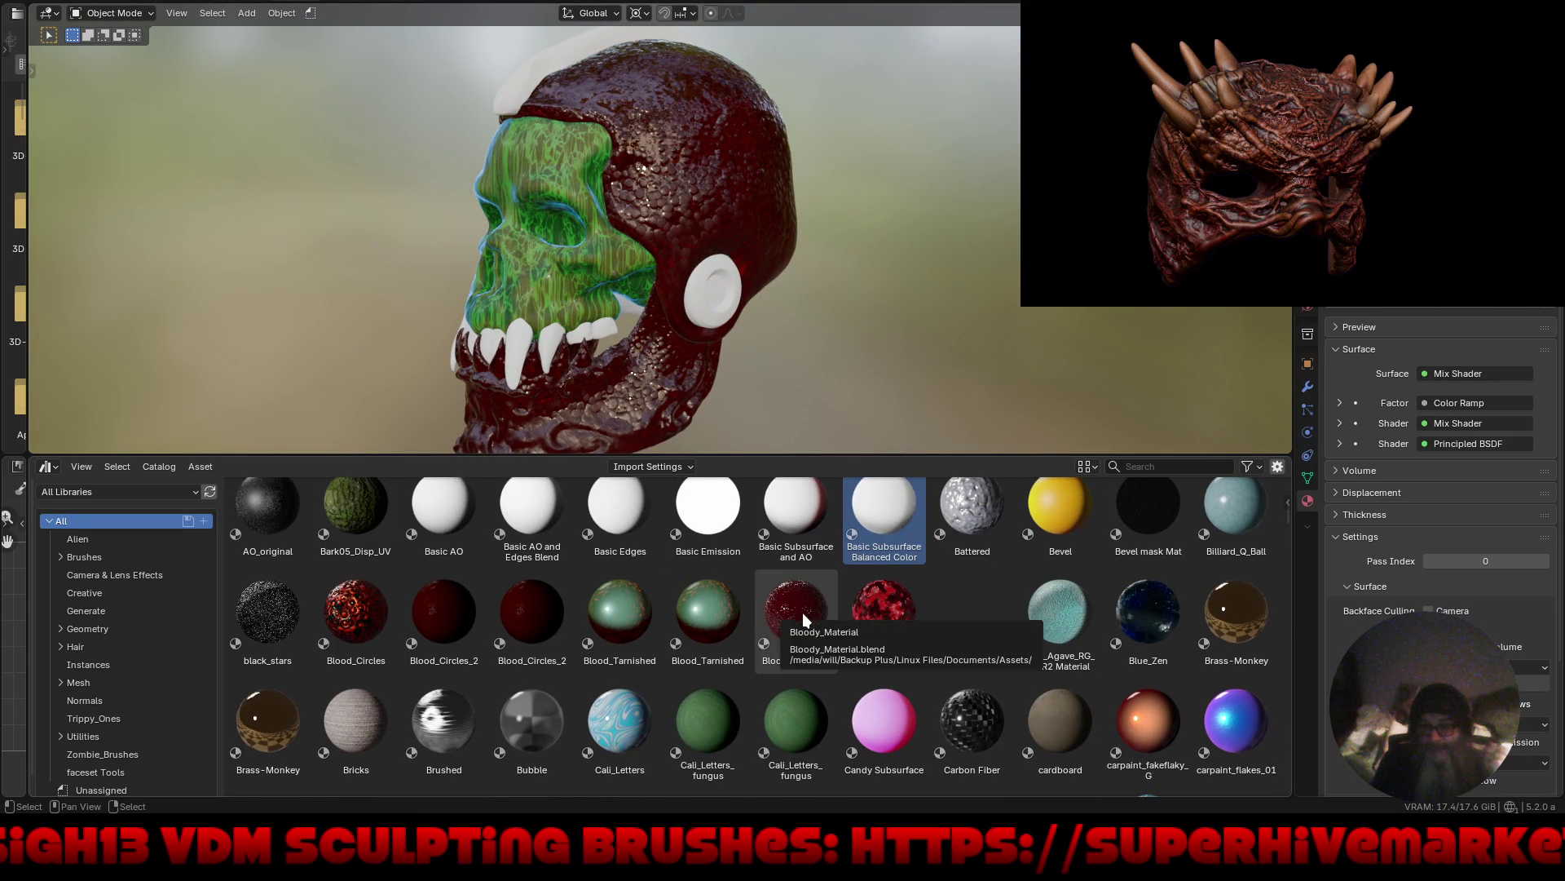
scroll(775, 654, down, 1)
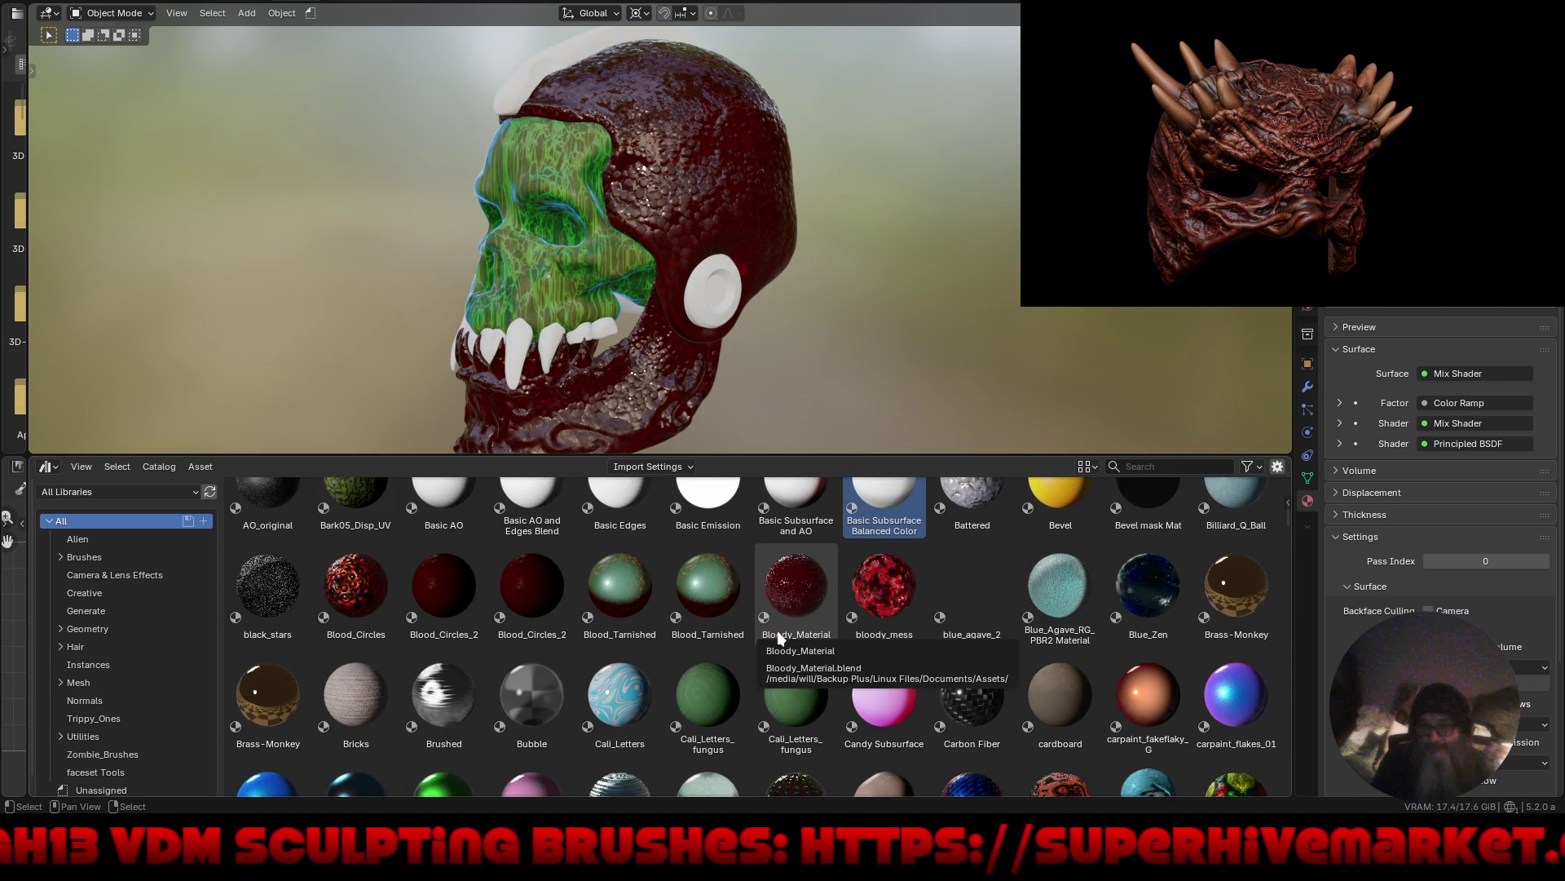
scroll(747, 664, down, 3)
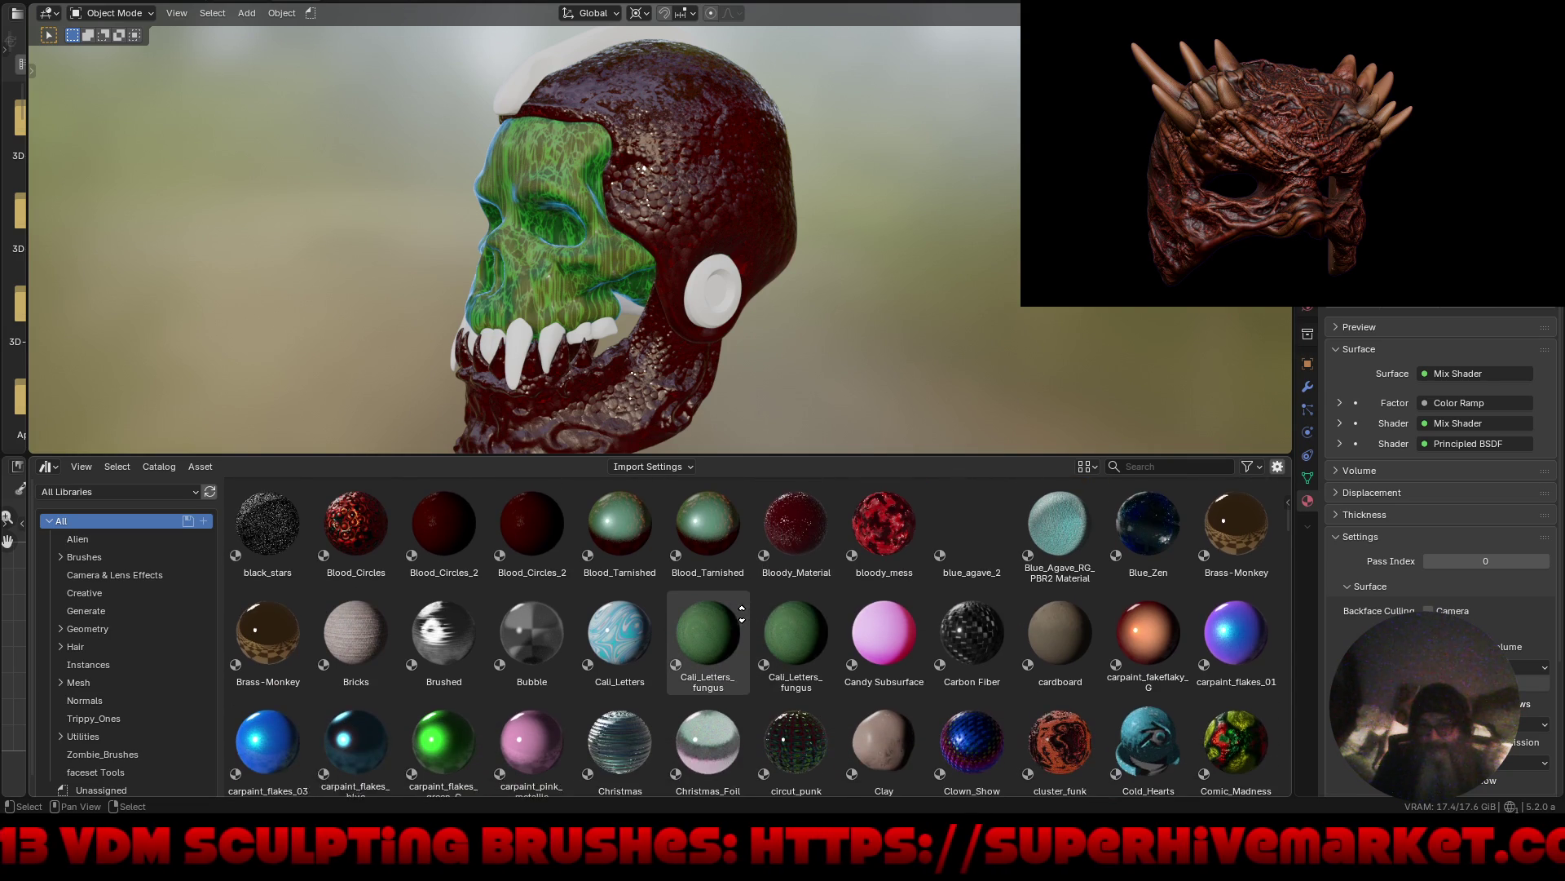
scroll(706, 686, down, 1)
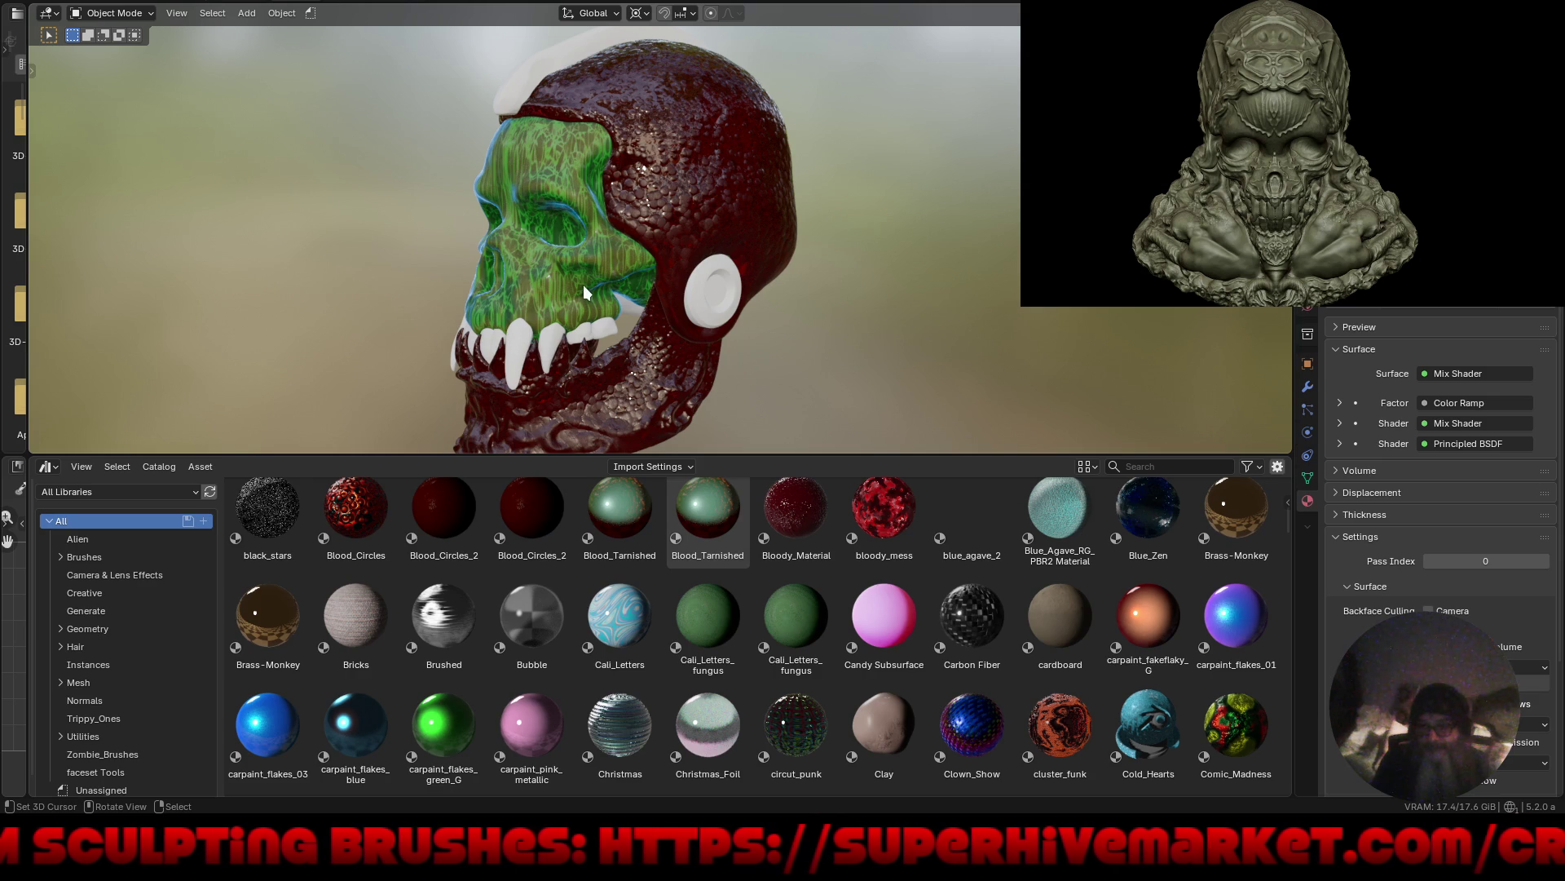
Assign the Fantasy_Steps material to the selected fang via Browse Material.
click(522, 352)
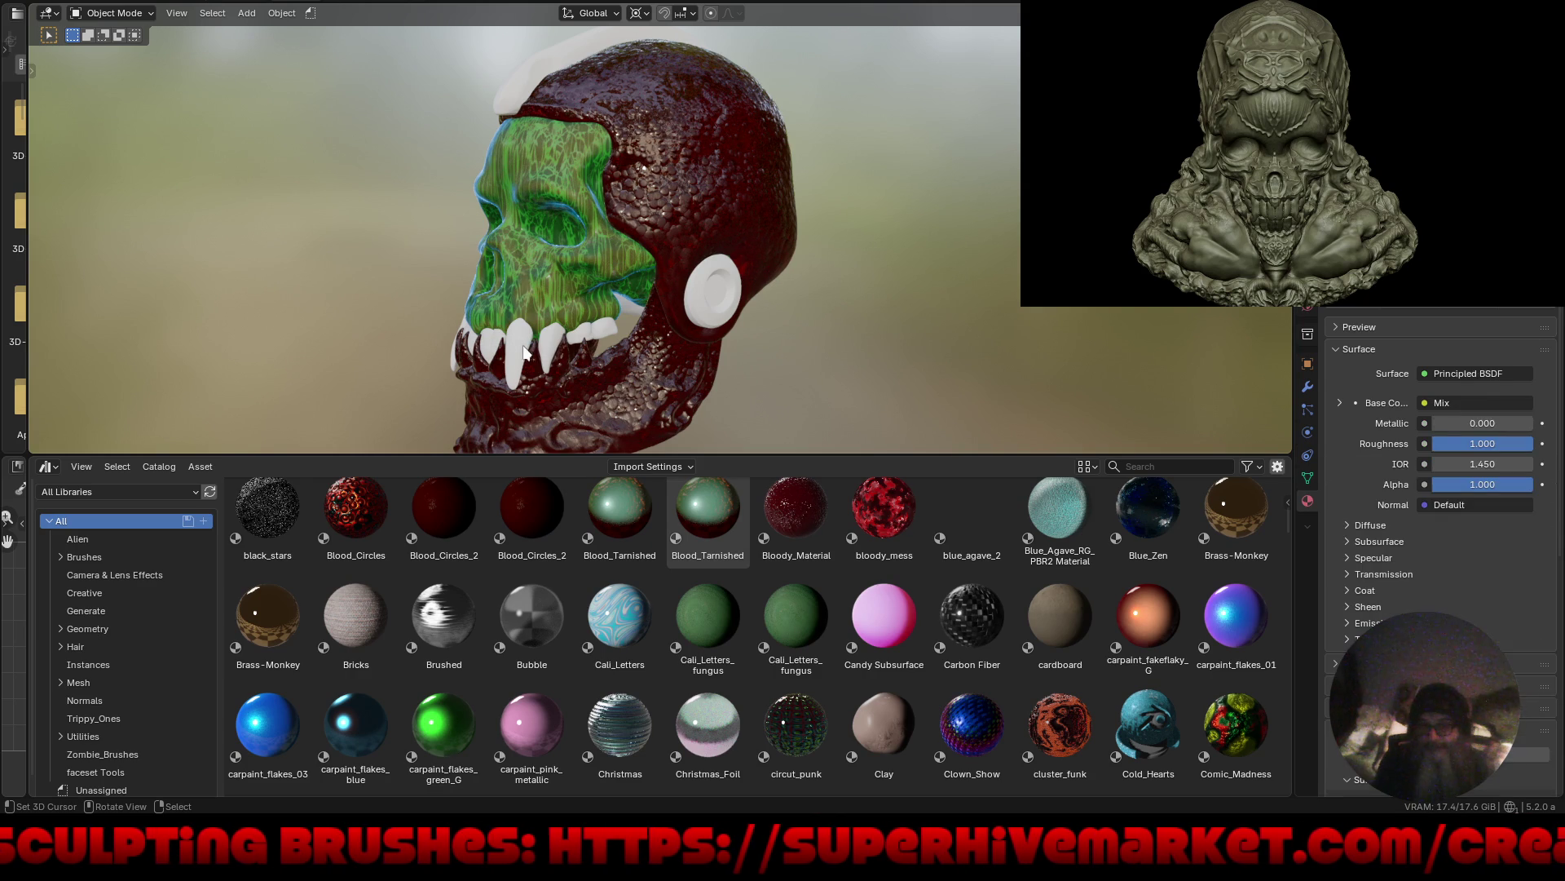
click(1337, 281)
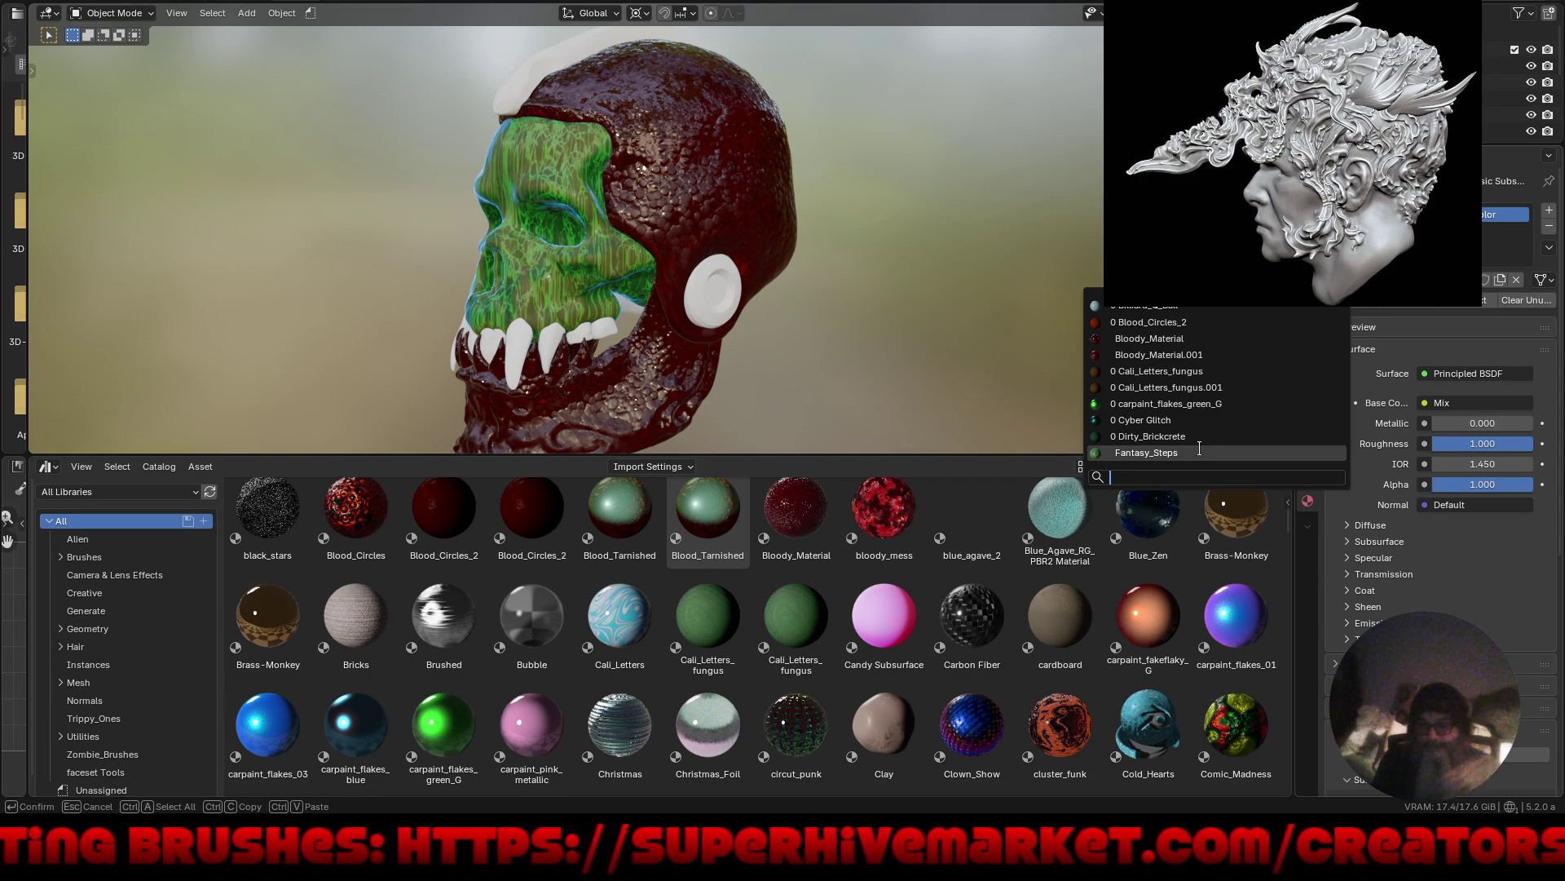
click(1200, 453)
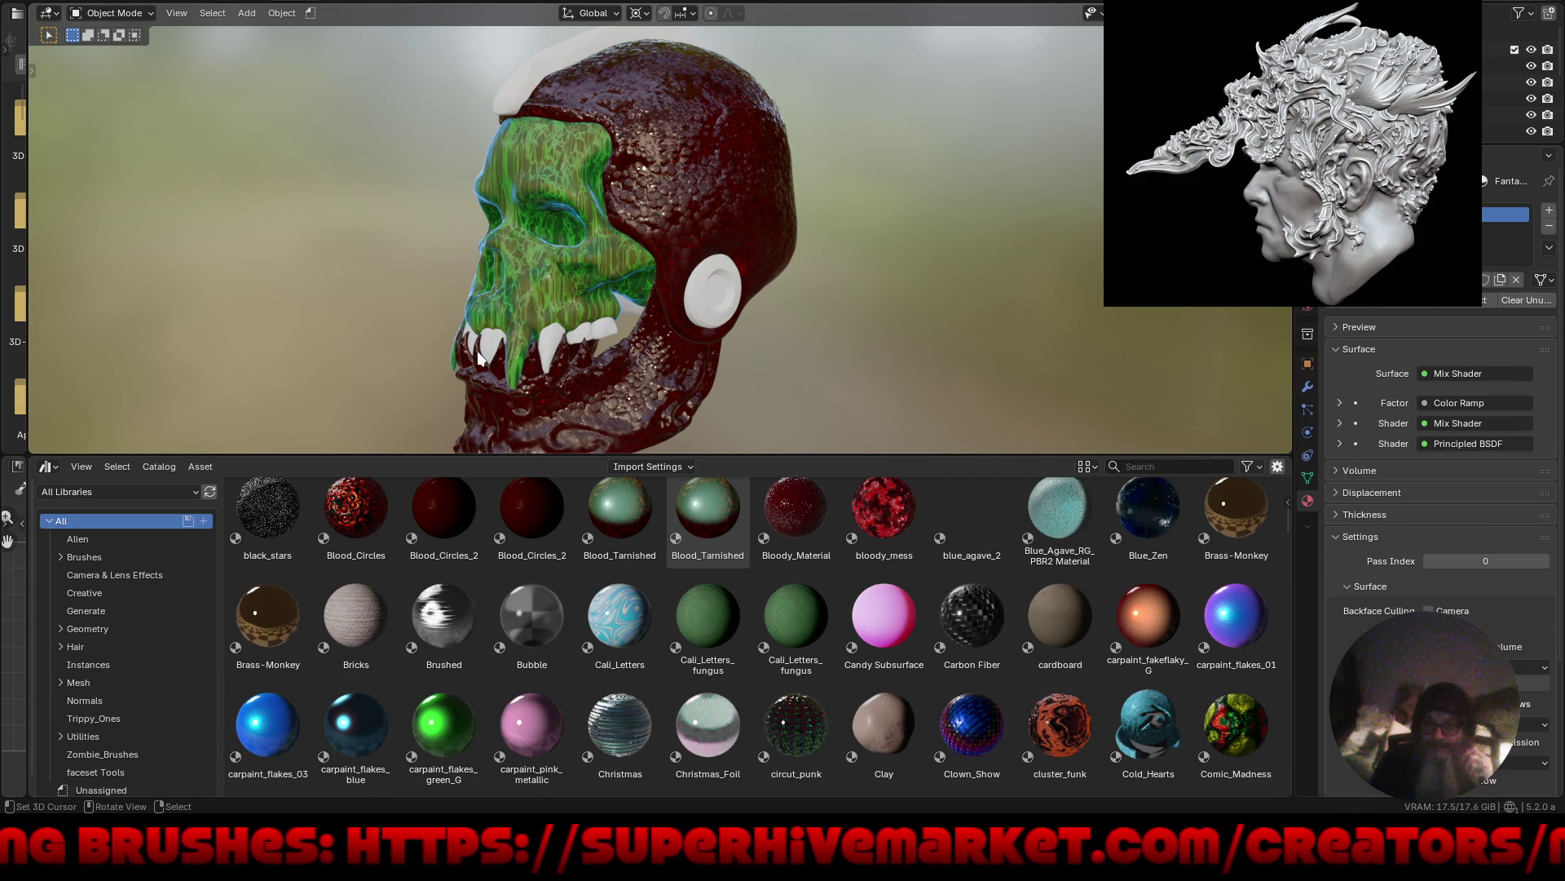
Orbit and zoom to face the jaw head-on, then show viewport overlays again.
scroll(479, 359, up, 2)
middle_drag(530, 310, 627, 309)
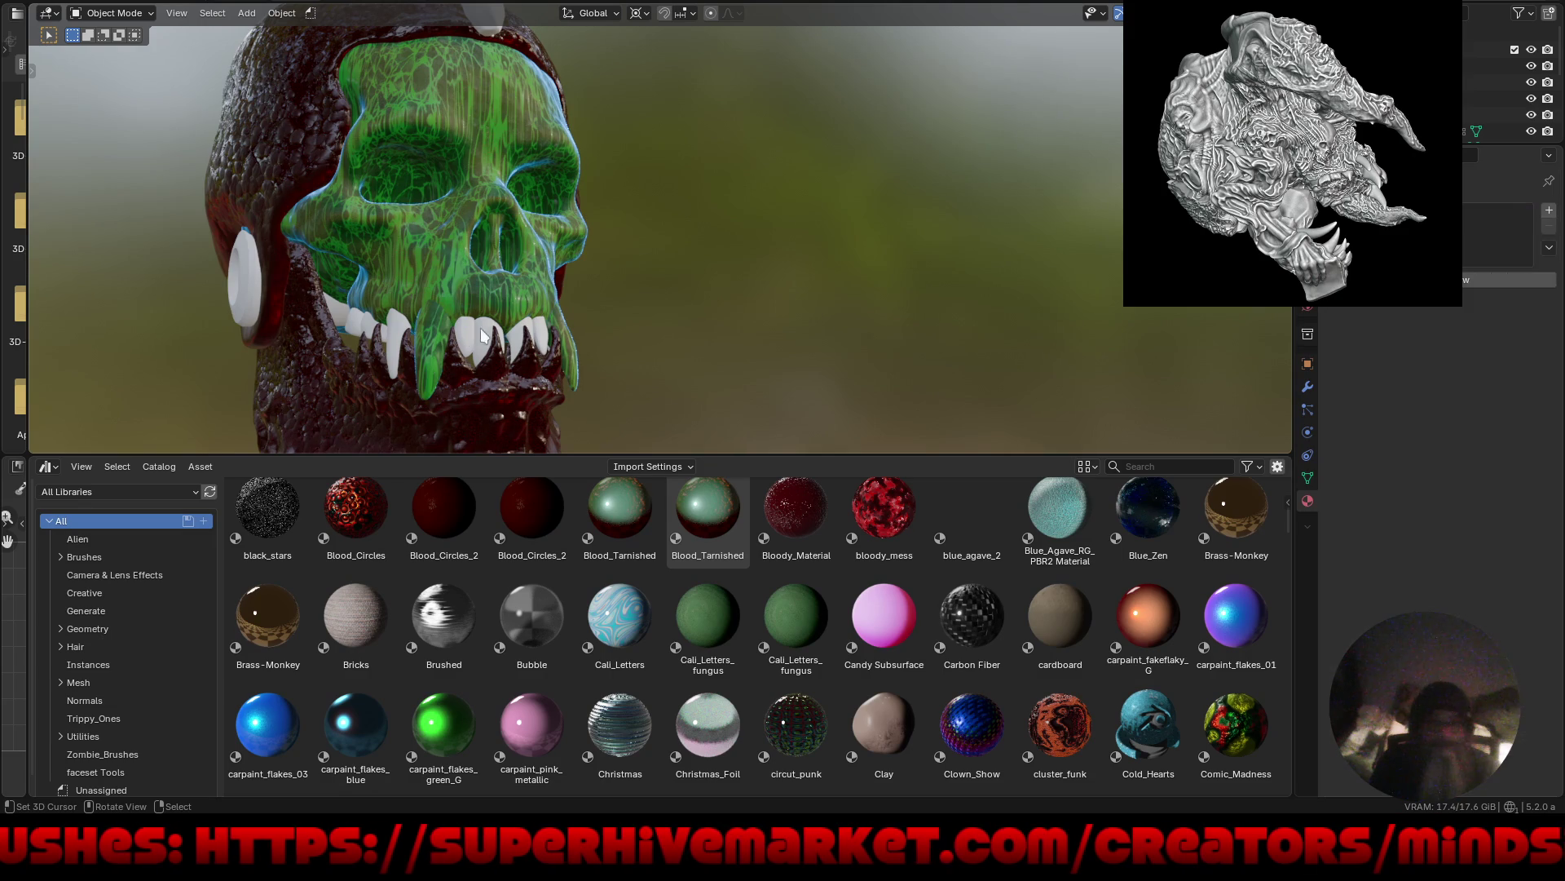
mouse_move(737, 315)
middle_down()
mouse_move(762, 335)
mouse_move(709, 357)
mouse_move(462, 334)
middle_up()
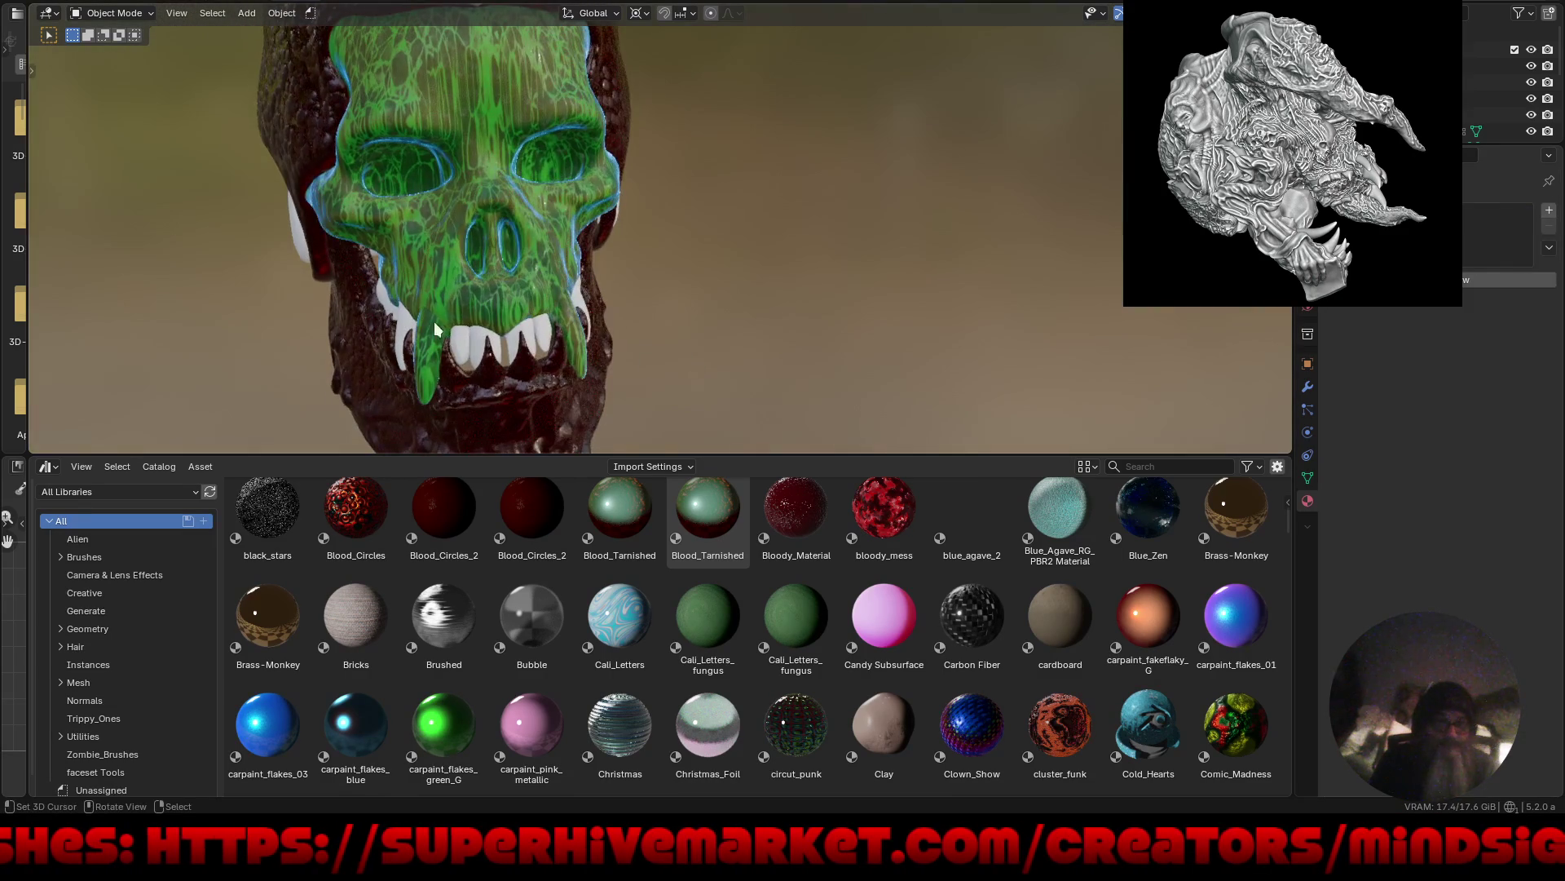
scroll(461, 343, up, 3)
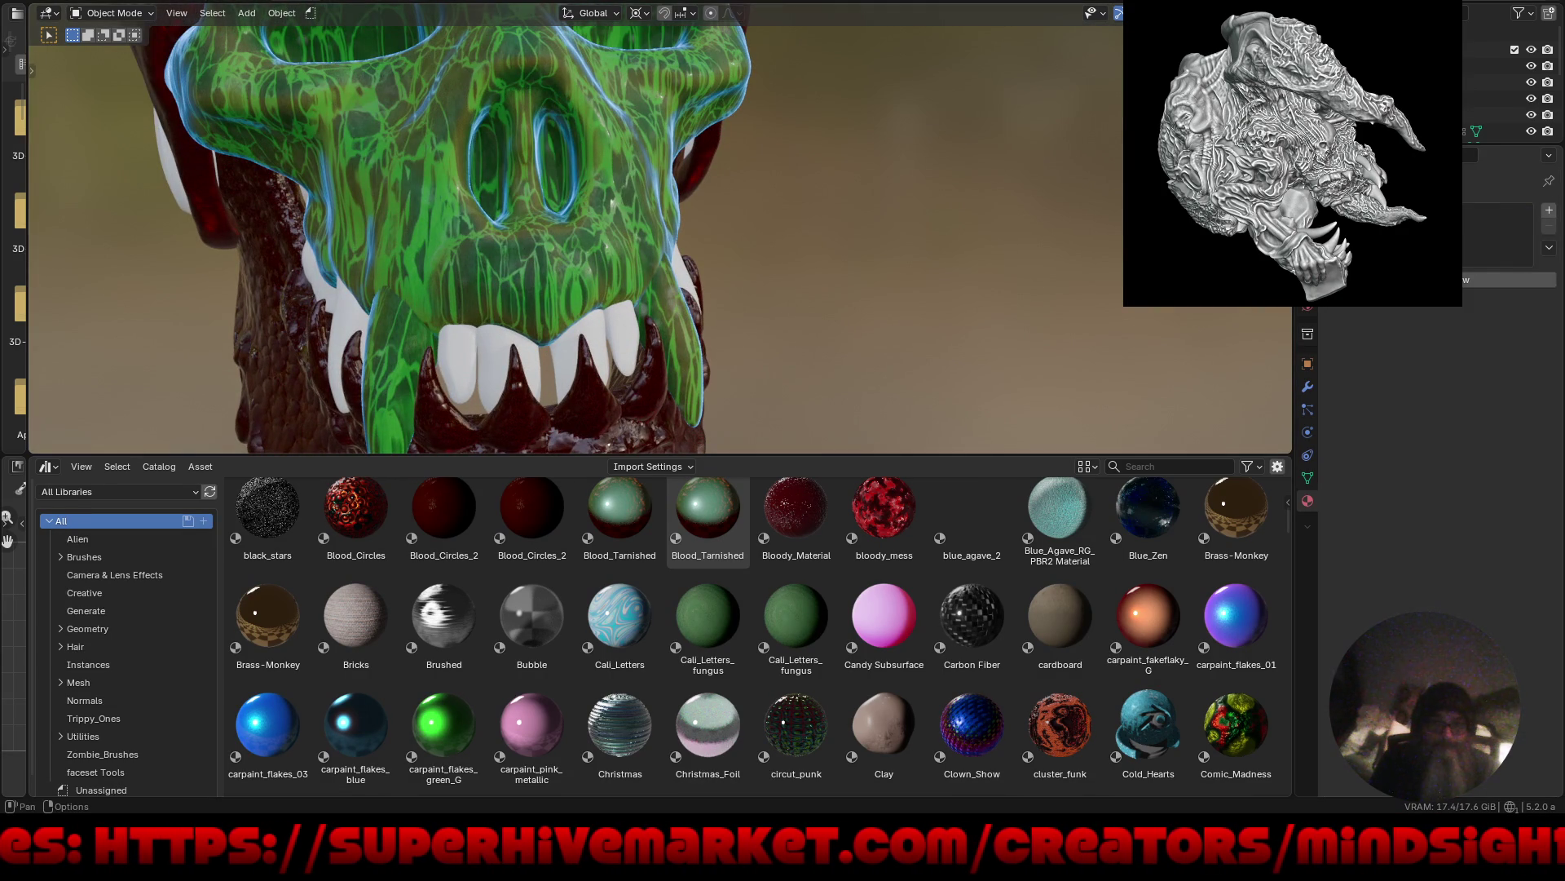
key(shift+alt+z)
Shift-select the teeth, making the green fang Roundcube.003 the active object.
shift+click(485, 352)
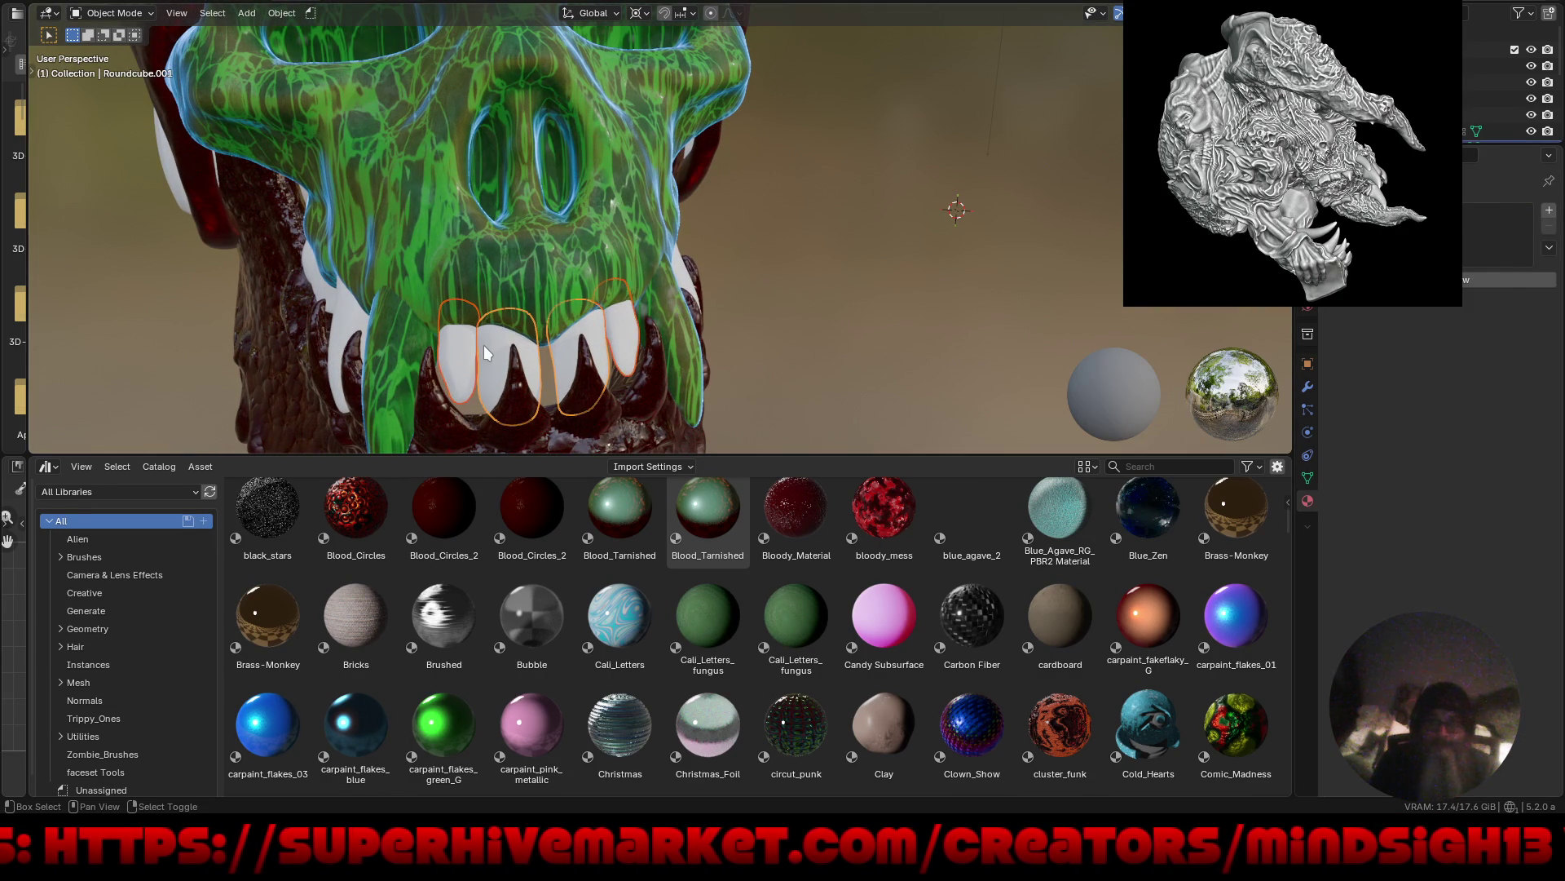
shift+click(322, 290)
shift+click(322, 290)
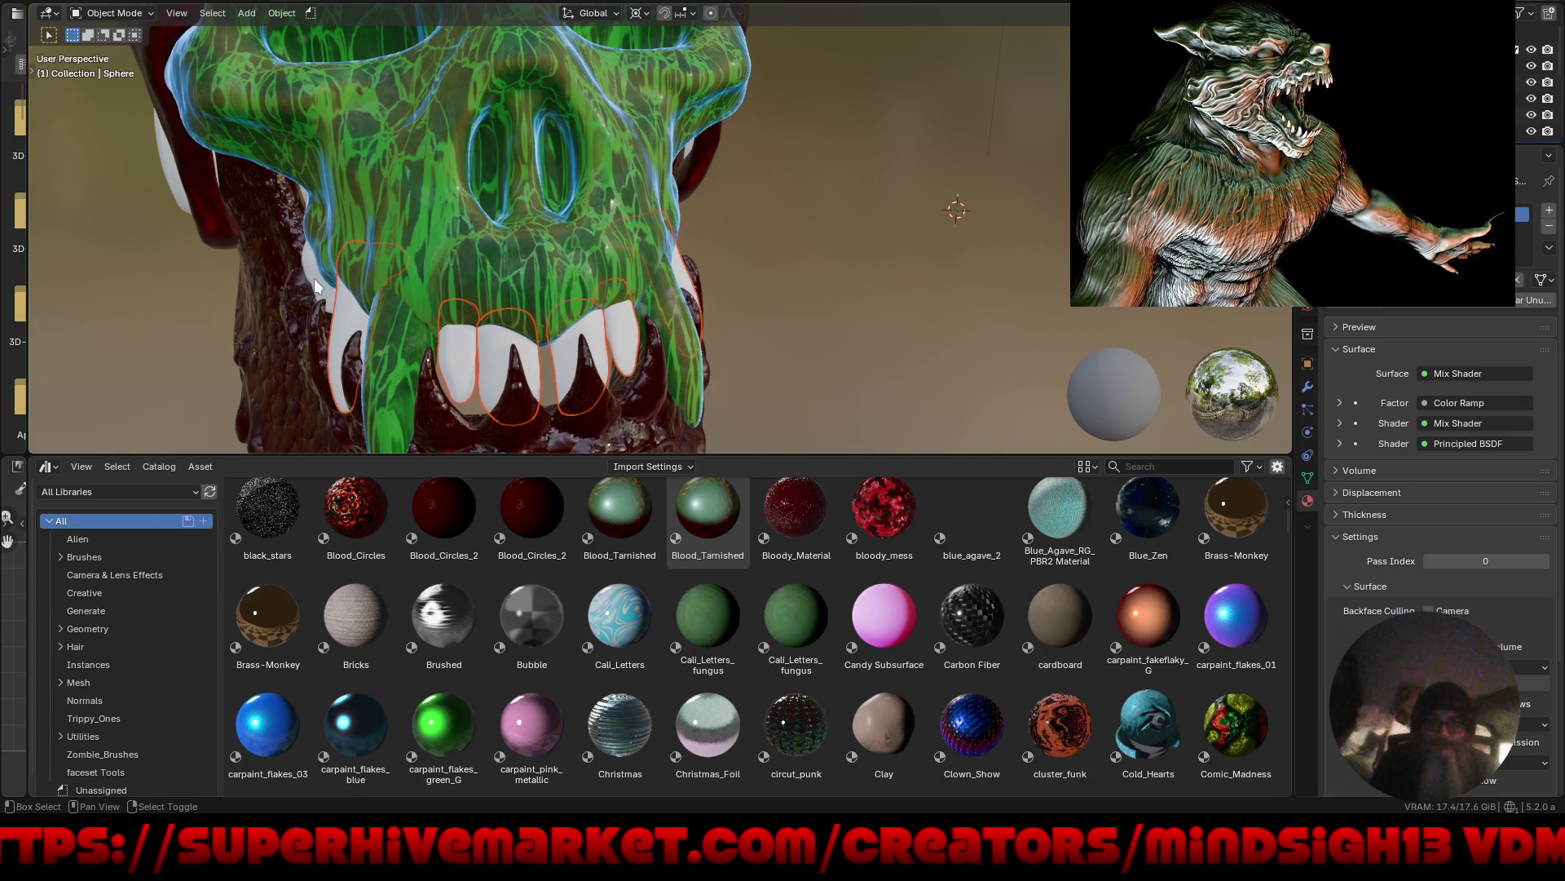
shift+click(314, 277)
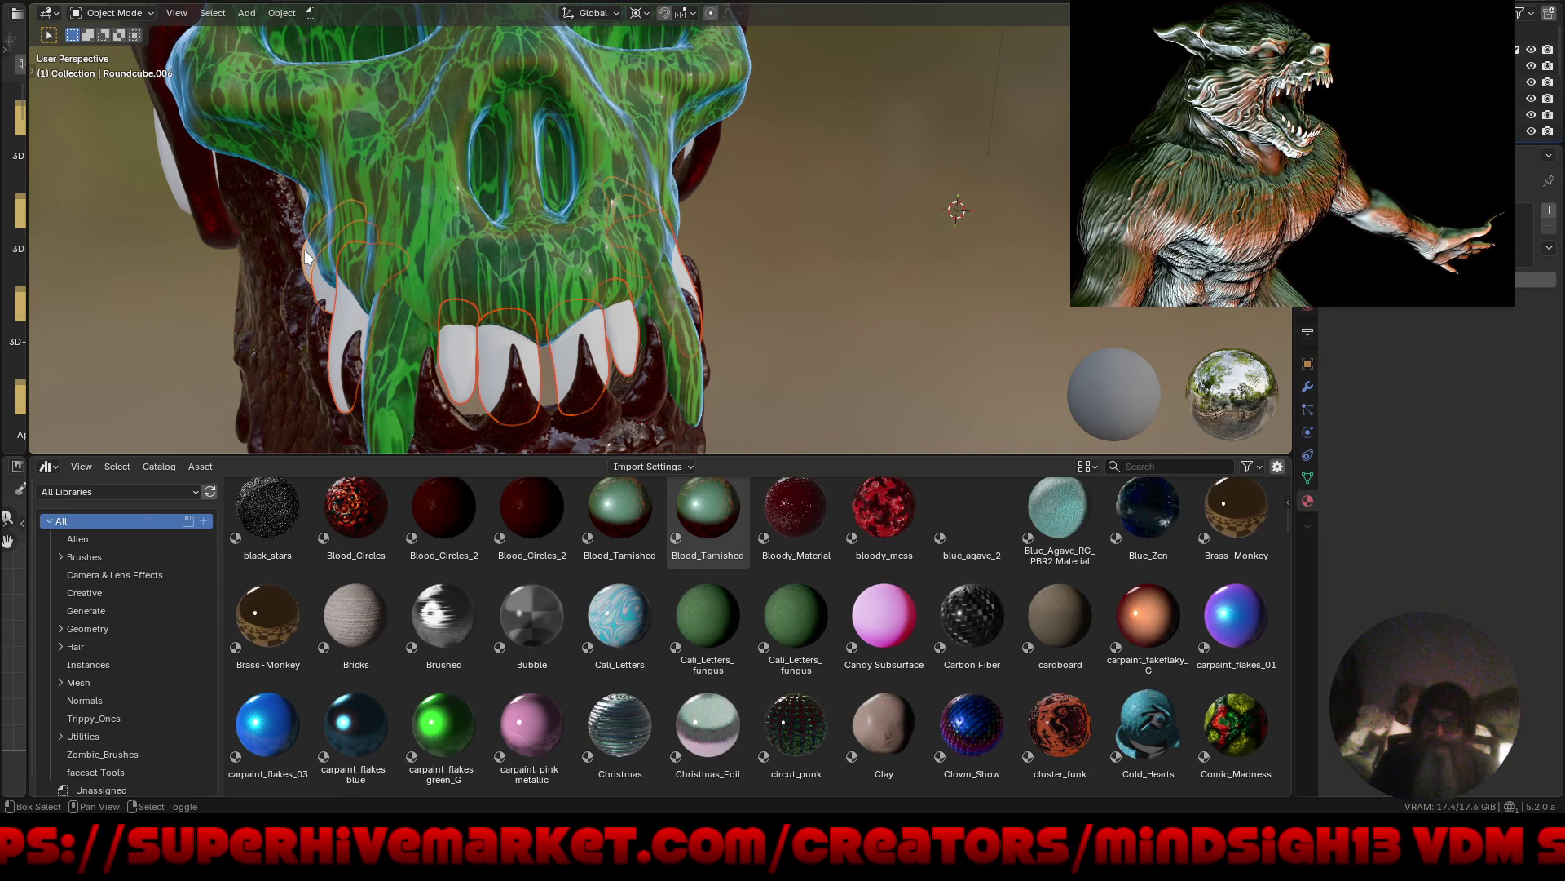
shift+click(386, 368)
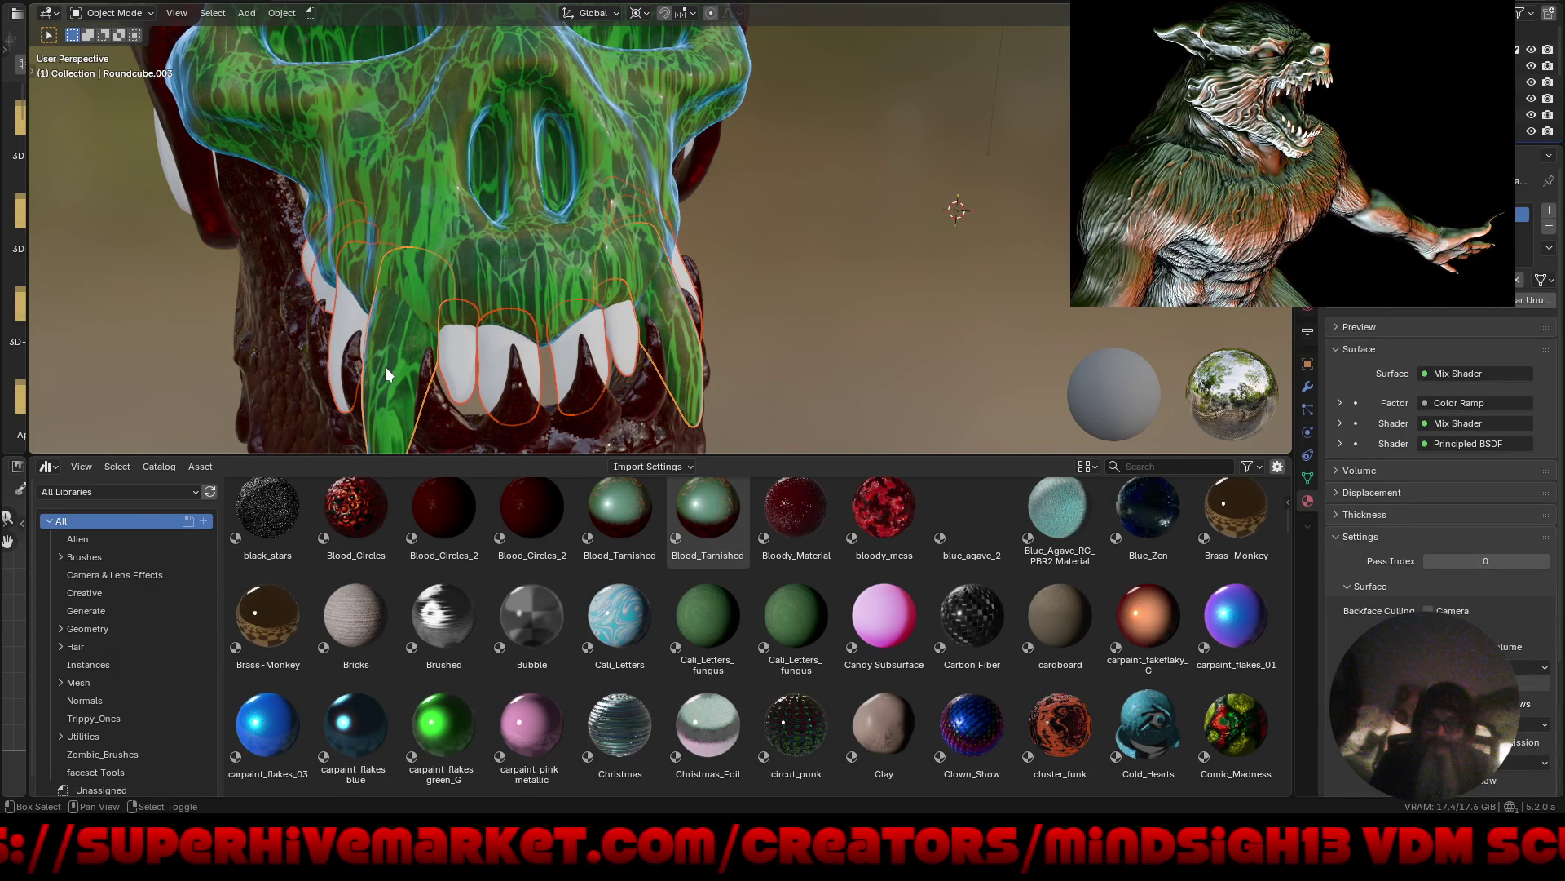
Bring up Material Utilities > Select by Material from the object context menu.
right_click(419, 152)
mouse_move(423, 154)
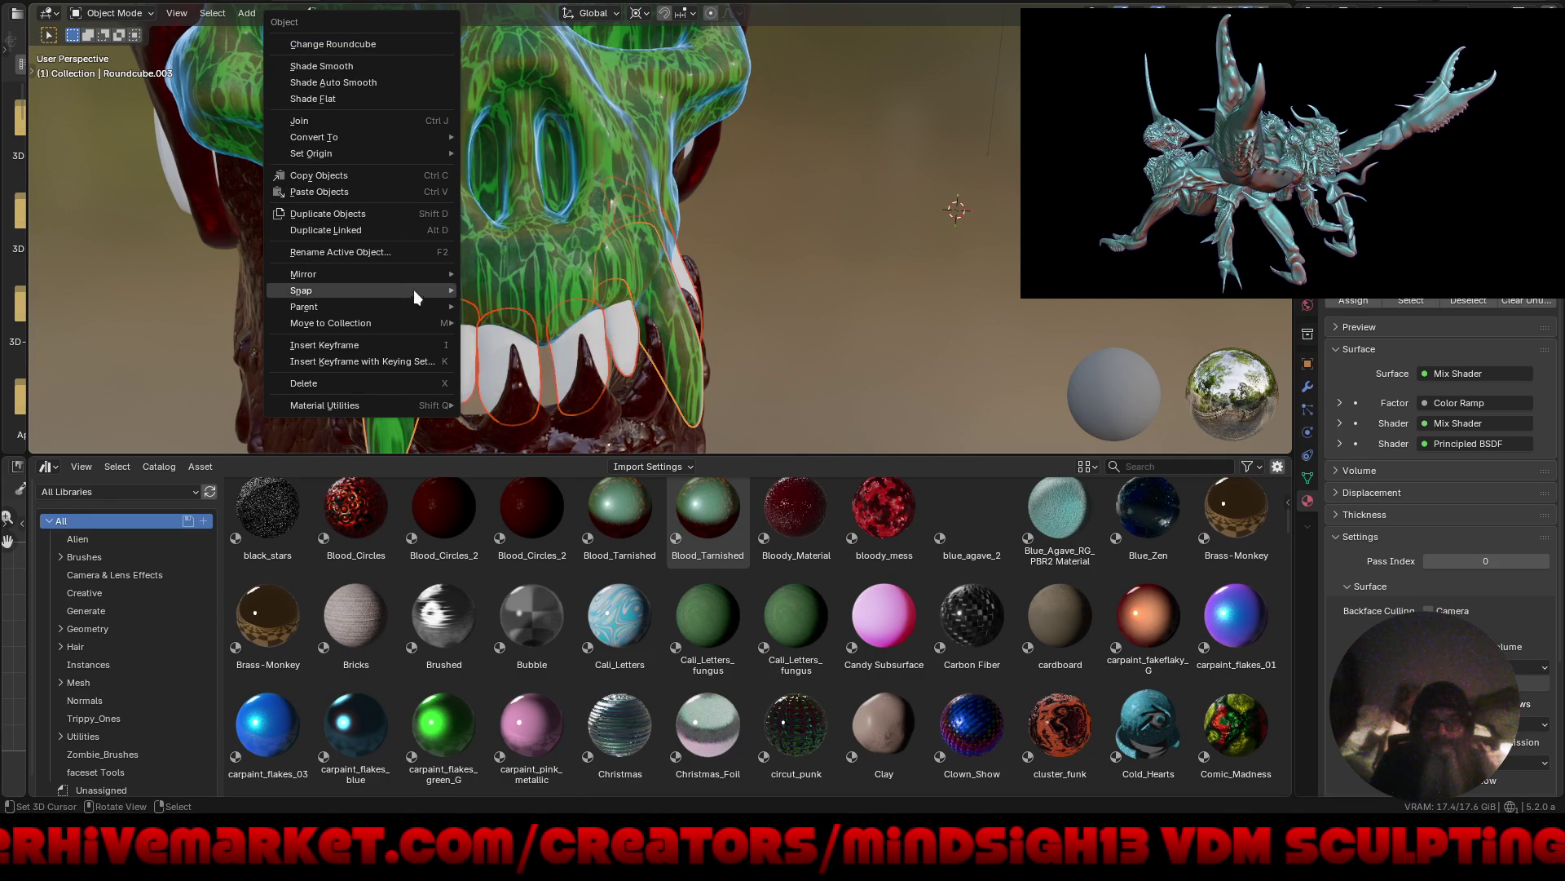
mouse_move(417, 400)
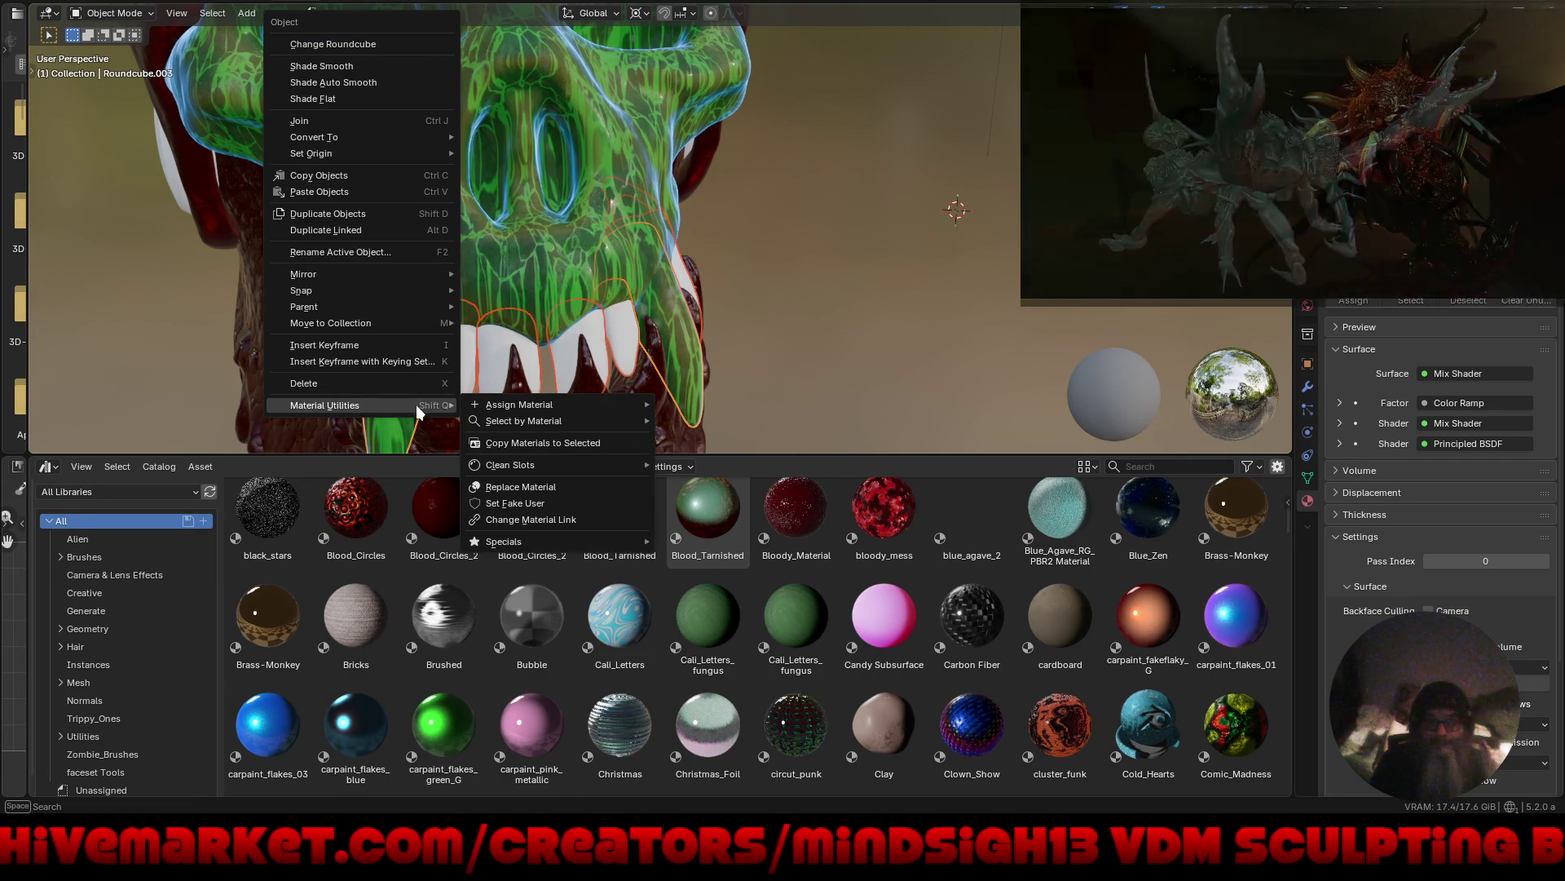
mouse_move(515, 411)
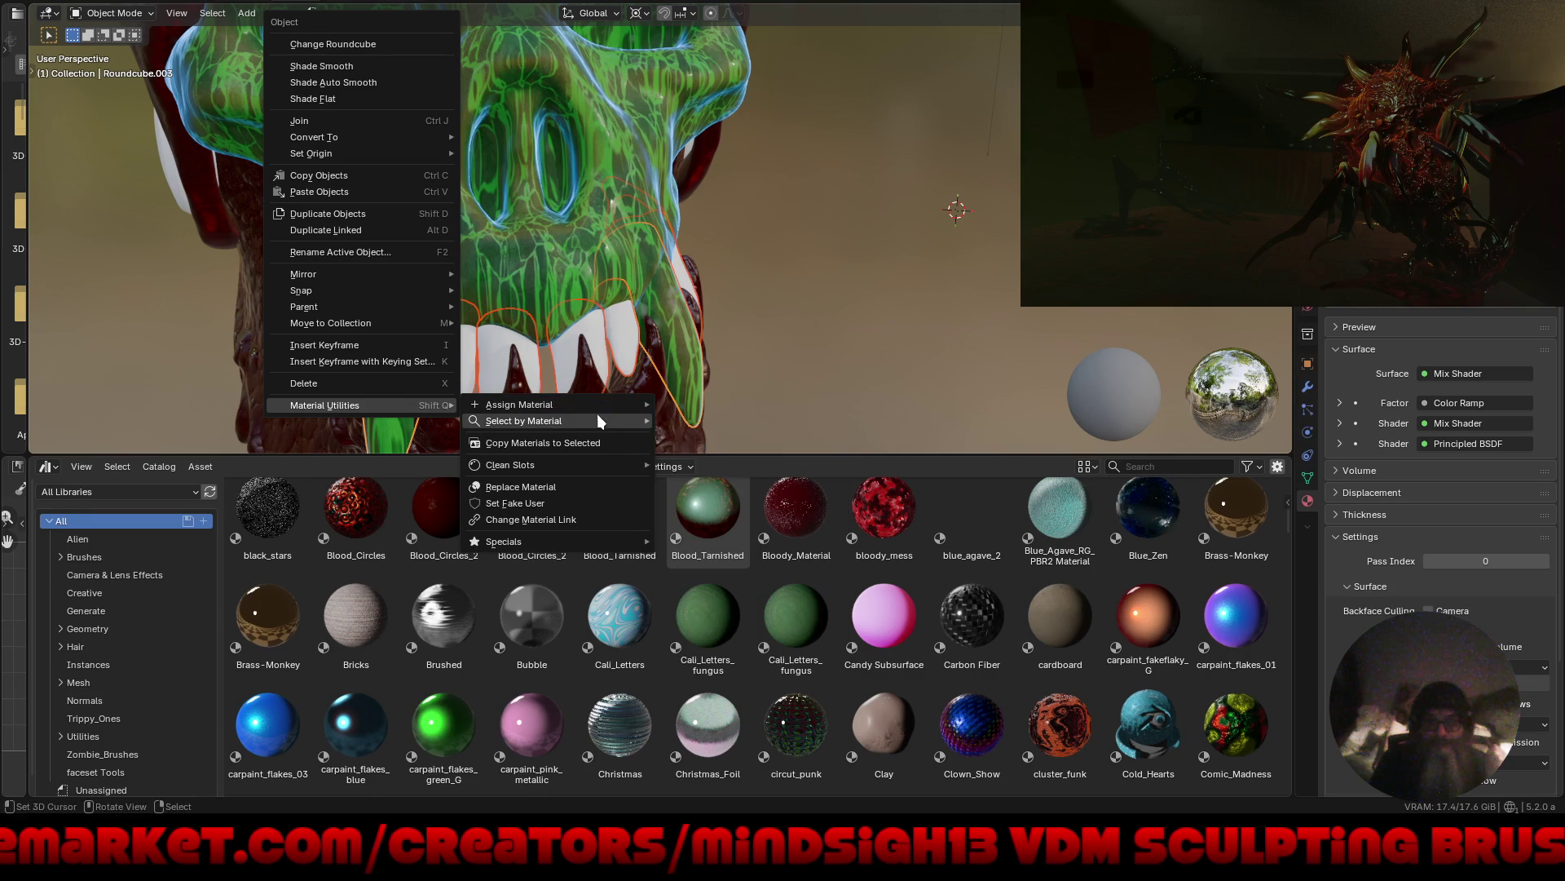
mouse_move(596, 422)
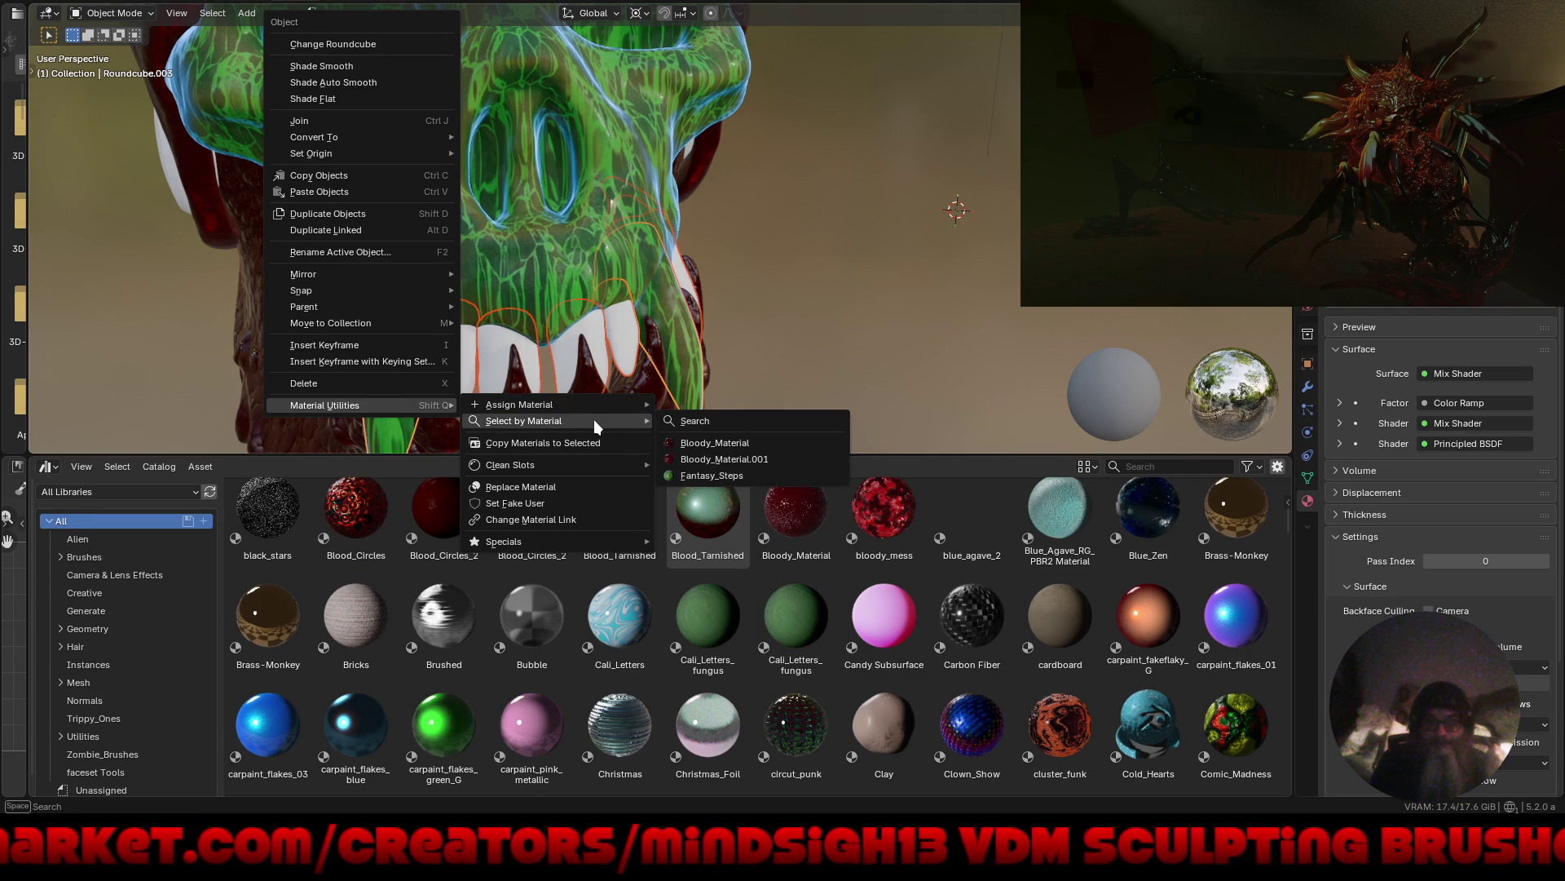
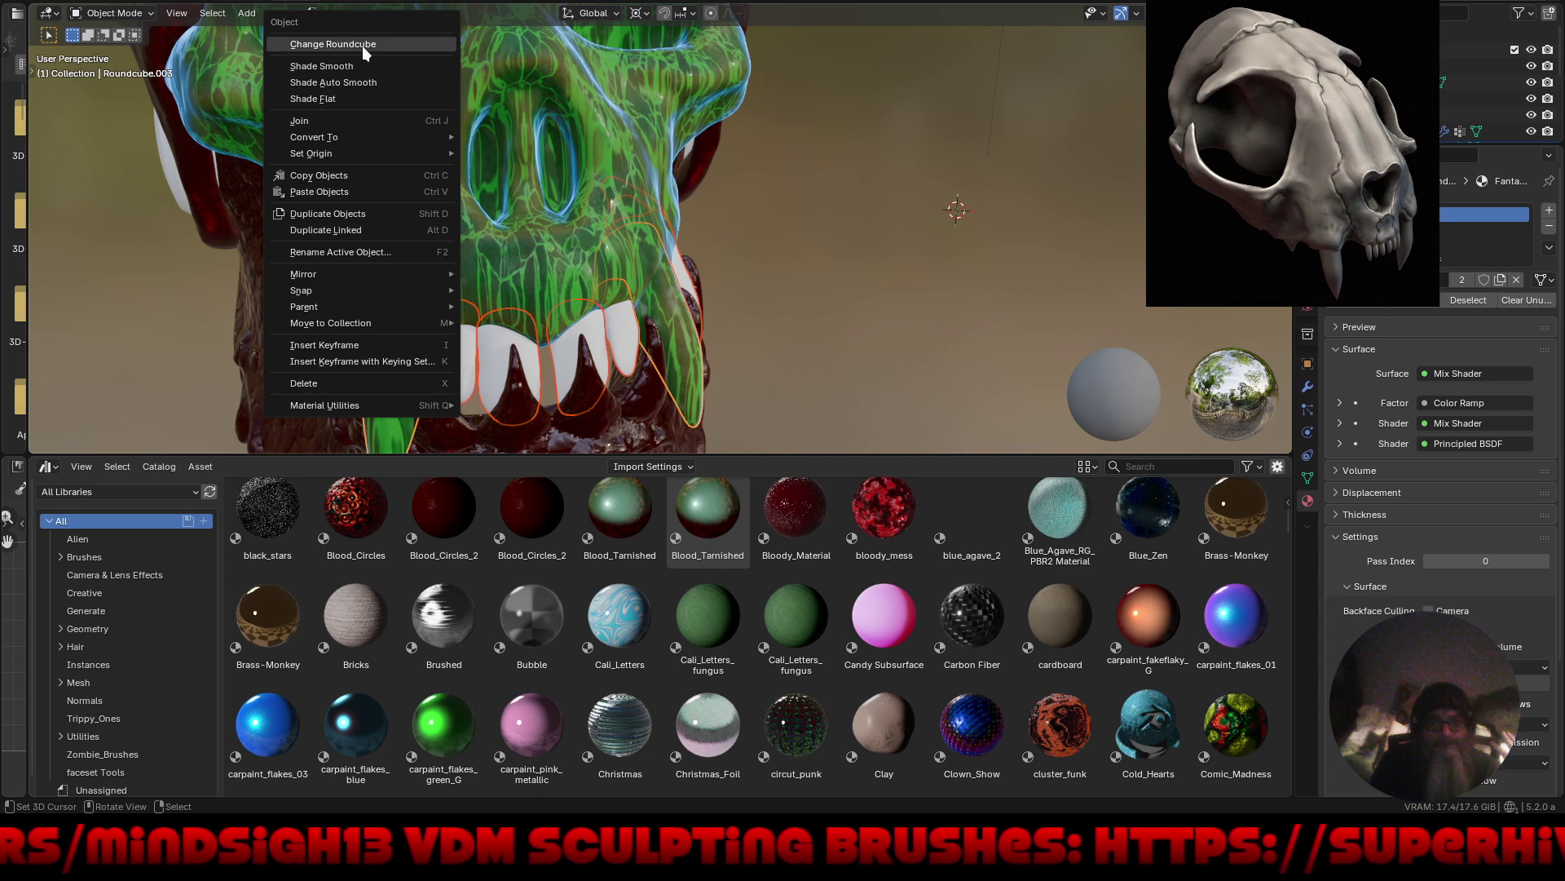
Select a single front tooth and assign it the Fantasy_Steps material from the material list.
click(853, 266)
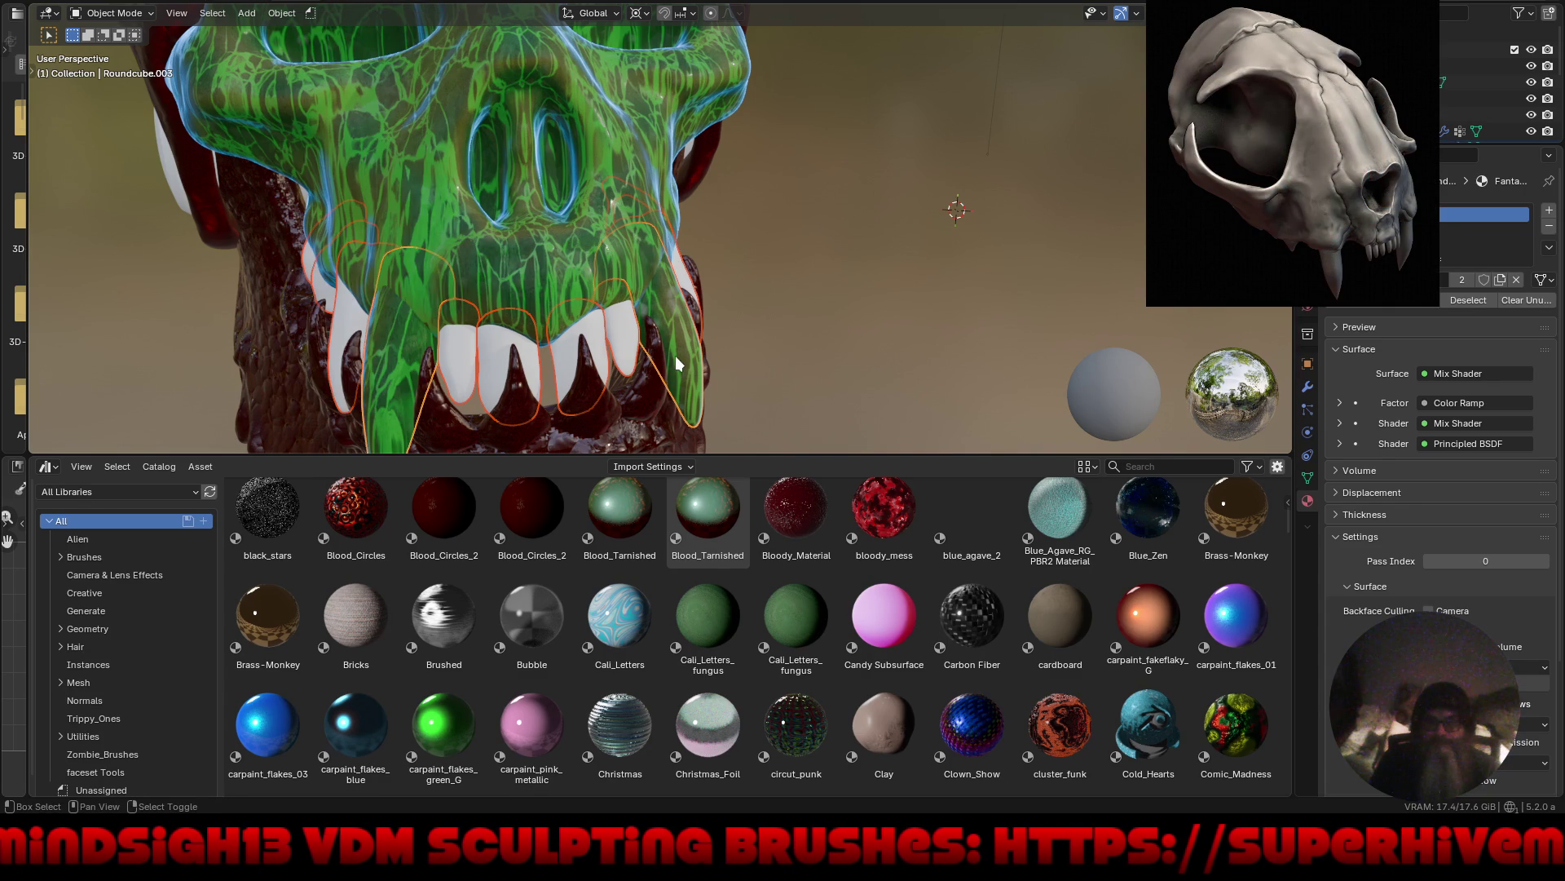
right_click(673, 269)
mouse_move(673, 268)
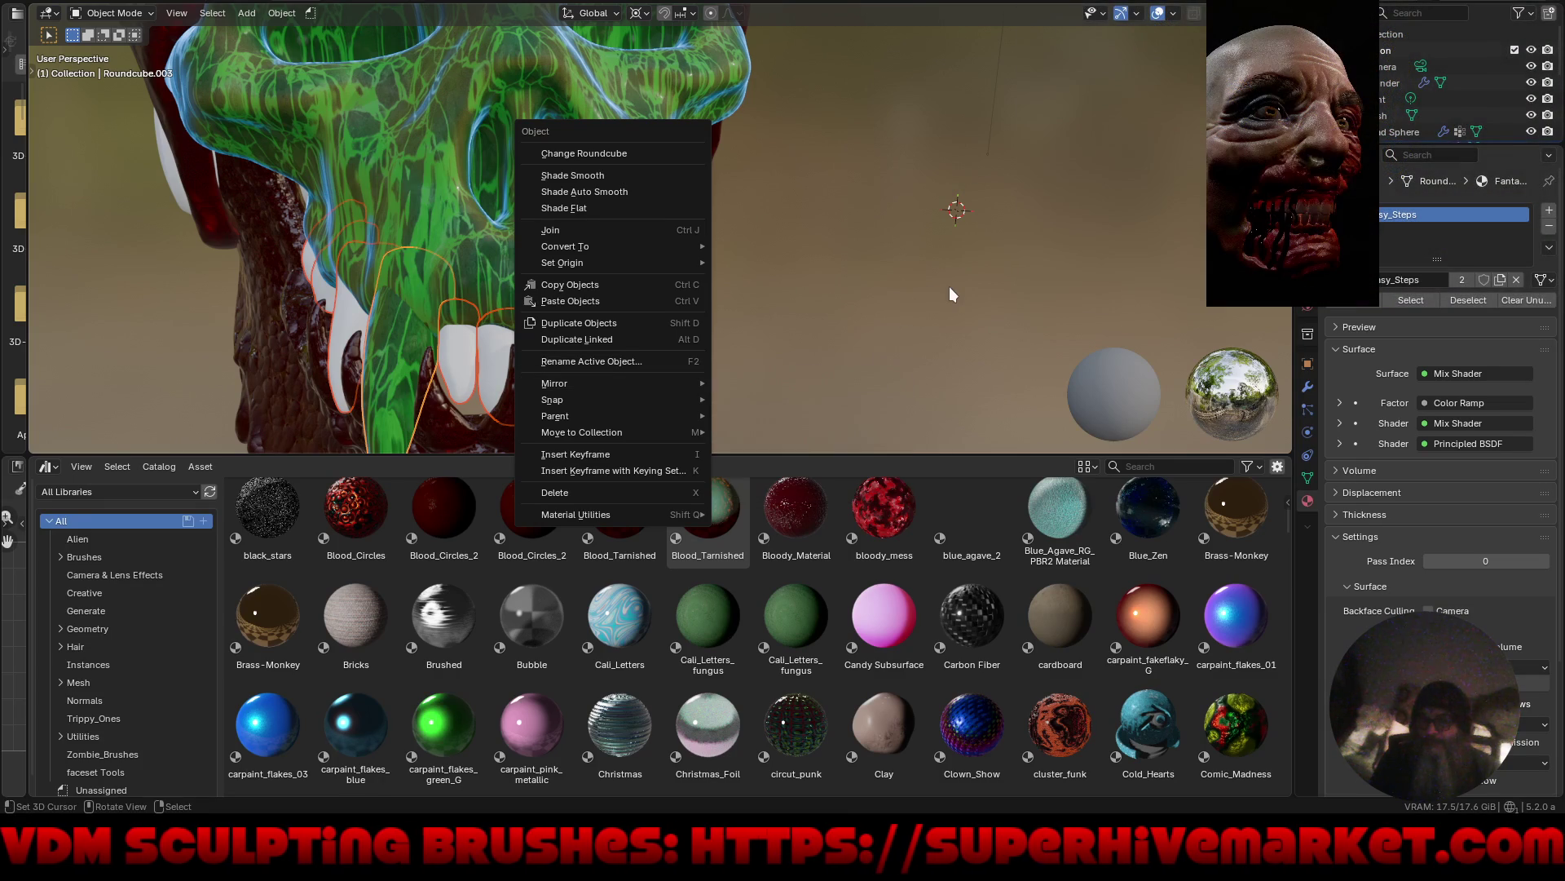
click(949, 286)
click(592, 330)
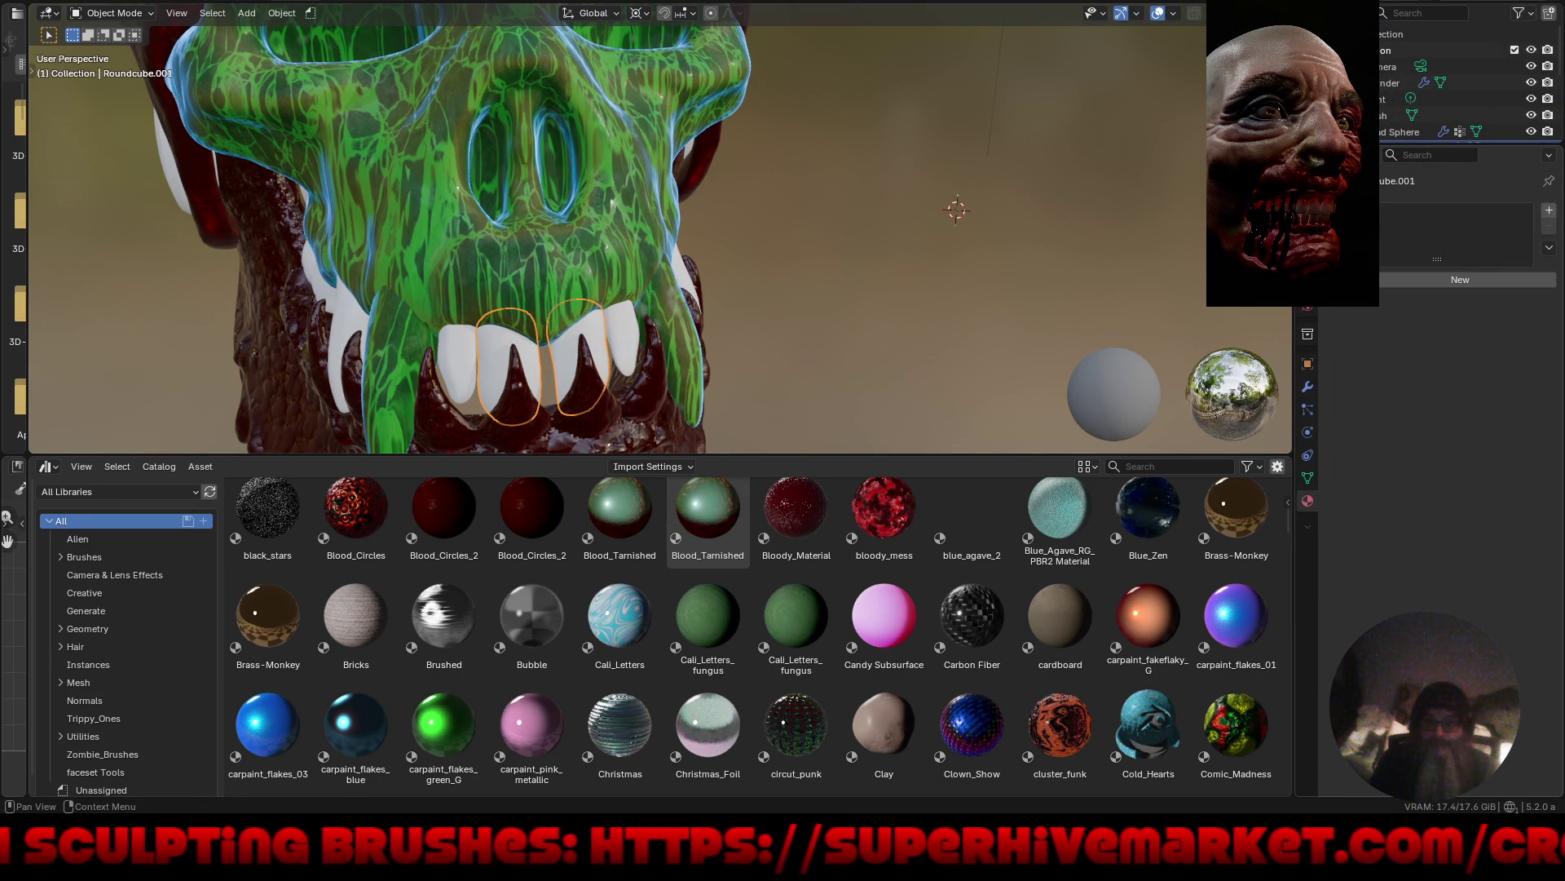
click(1369, 280)
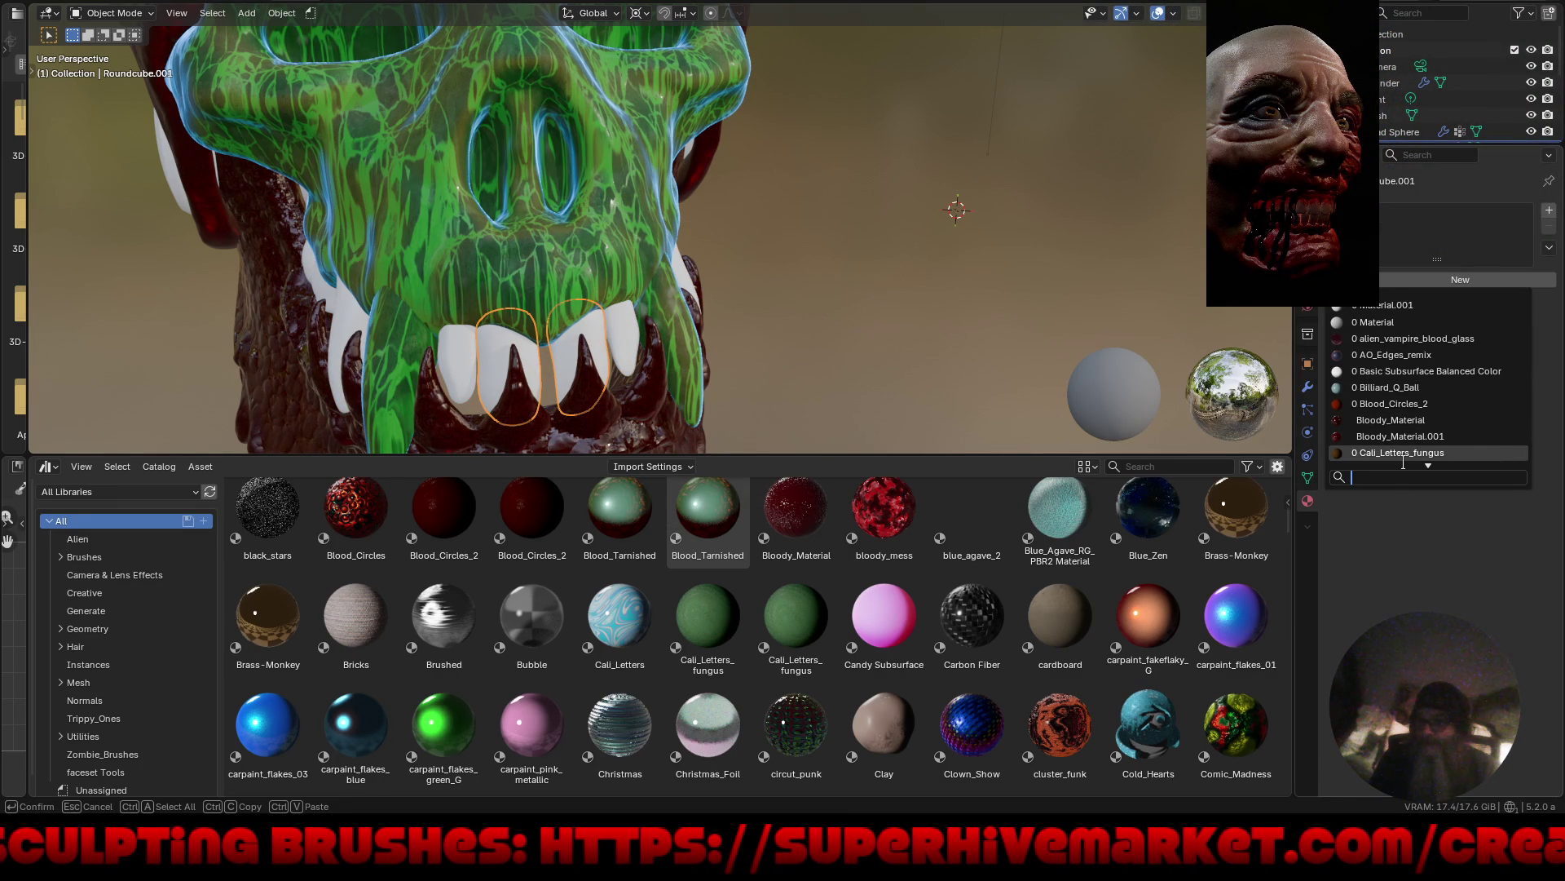
scroll(1403, 461, down, 3)
scroll(1413, 452, down, 2)
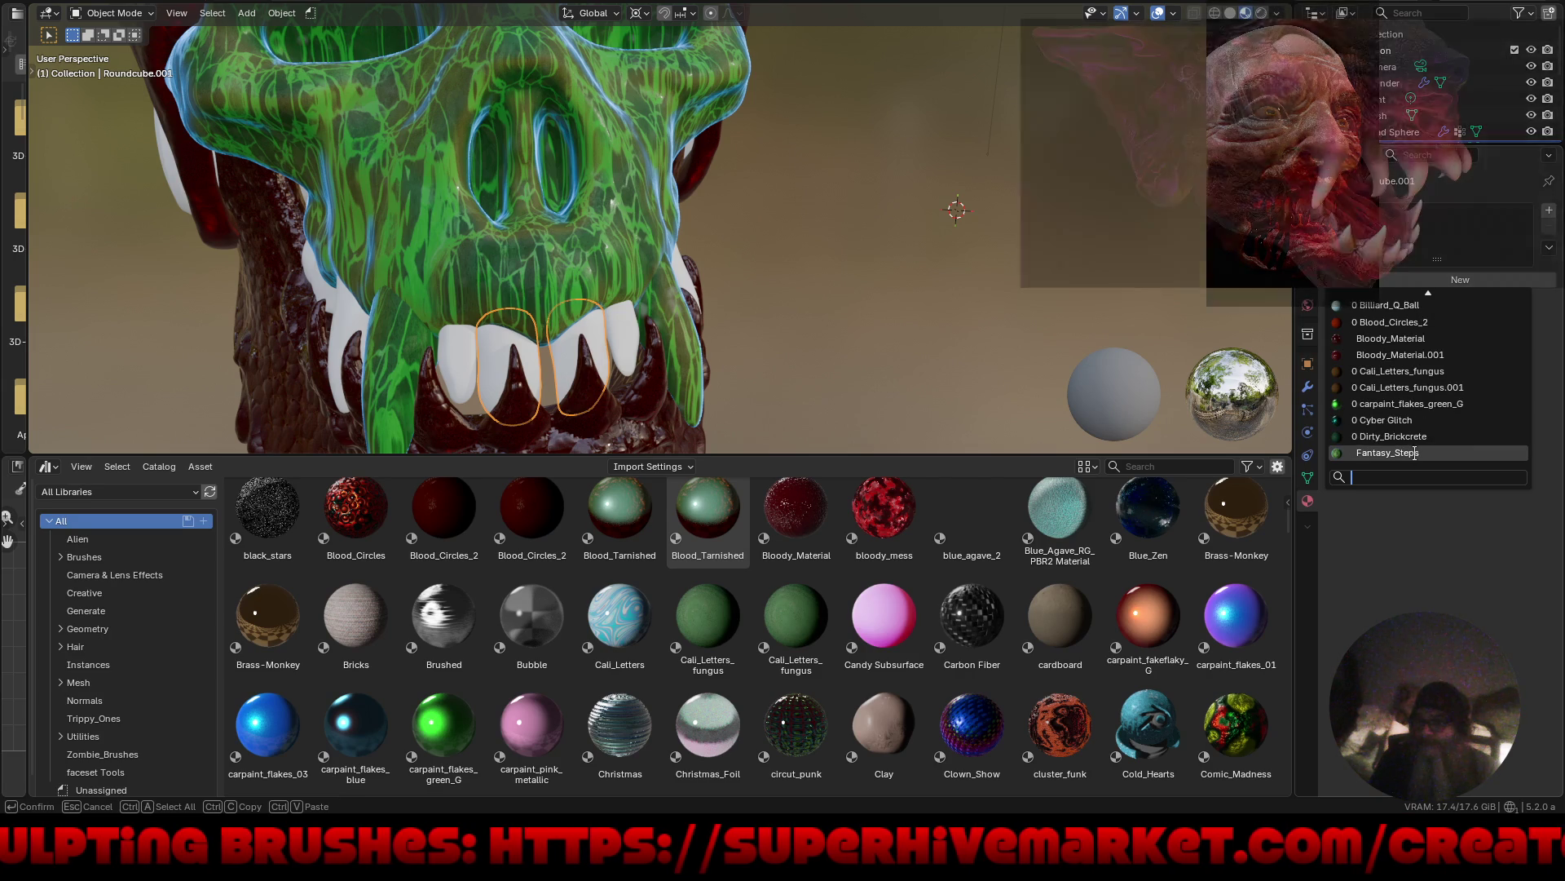
click(1450, 451)
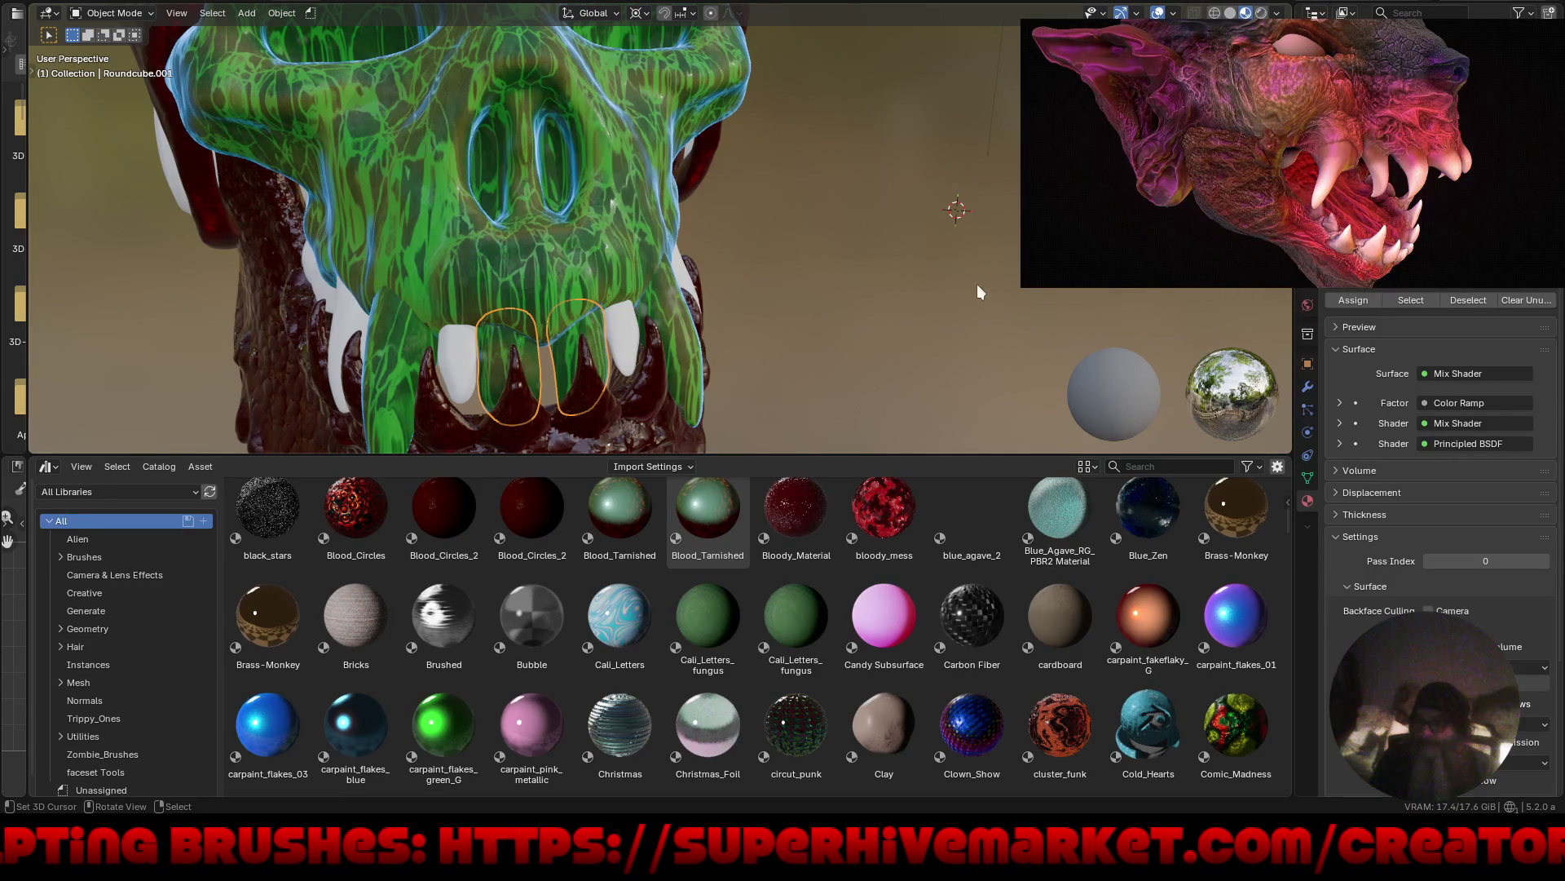
Select Roundcube.002 and try the cluster_funk and Crazymatcapsubsurf materials on the teeth.
shift+click(629, 341)
middle_drag(897, 335, 751, 297)
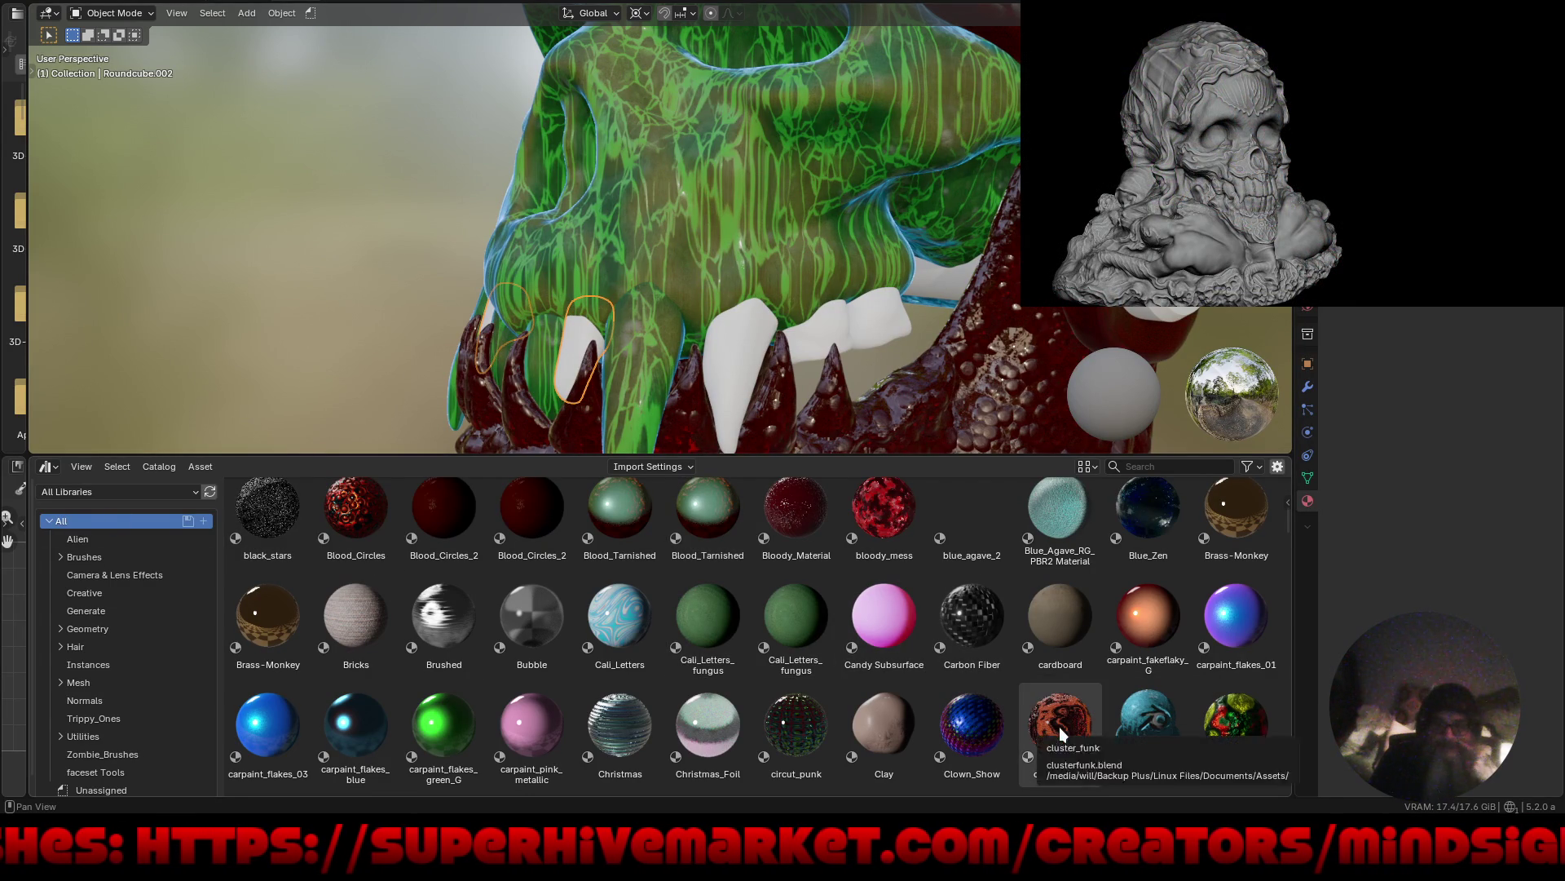
drag(1060, 724, 736, 346)
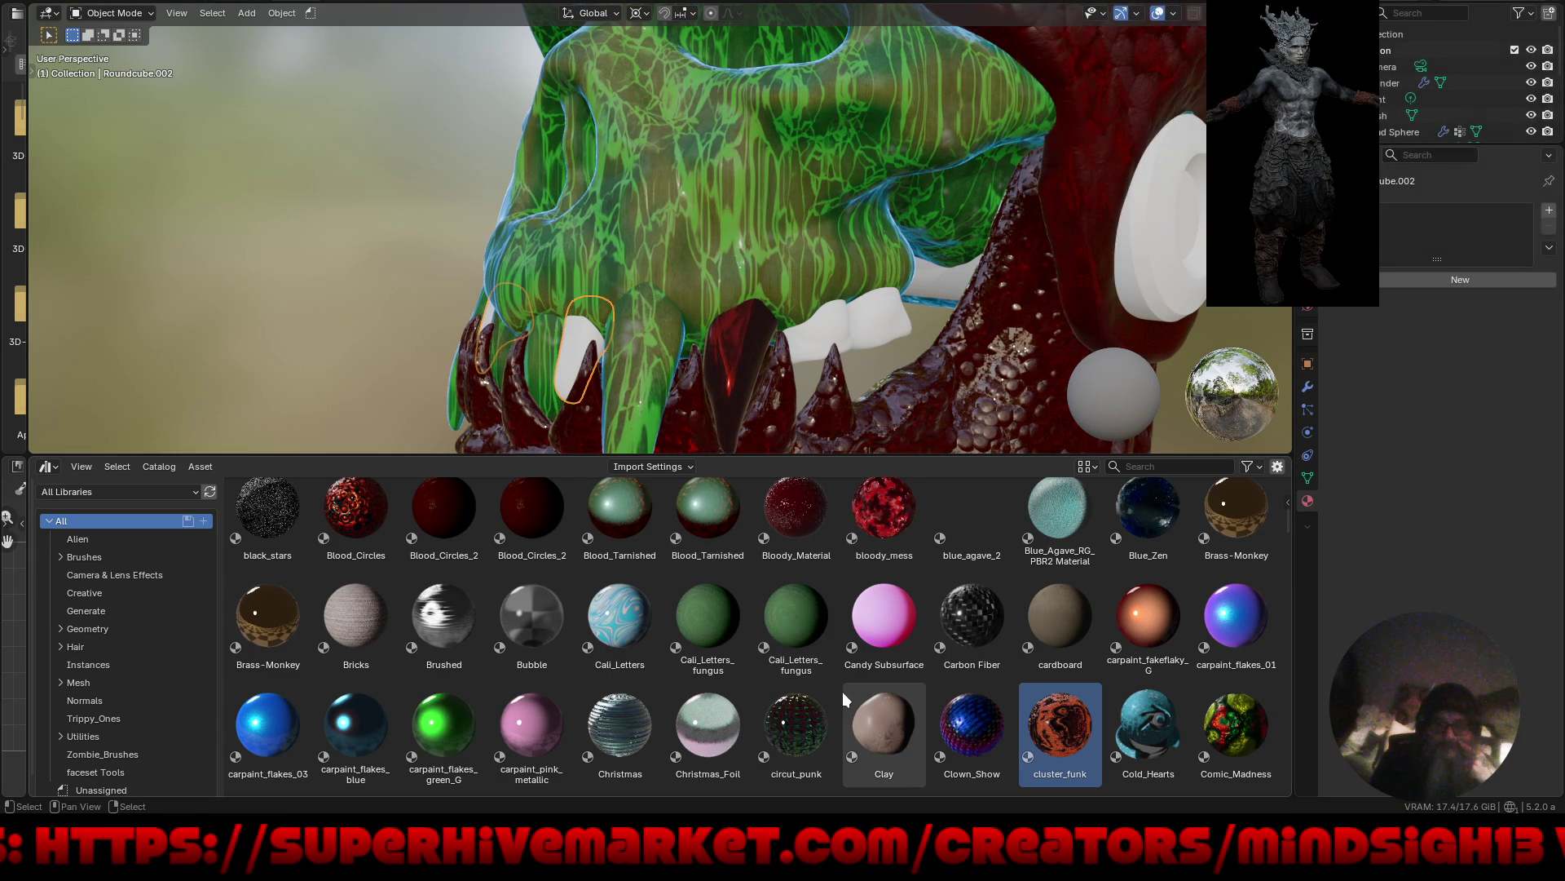
scroll(843, 691, down, 5)
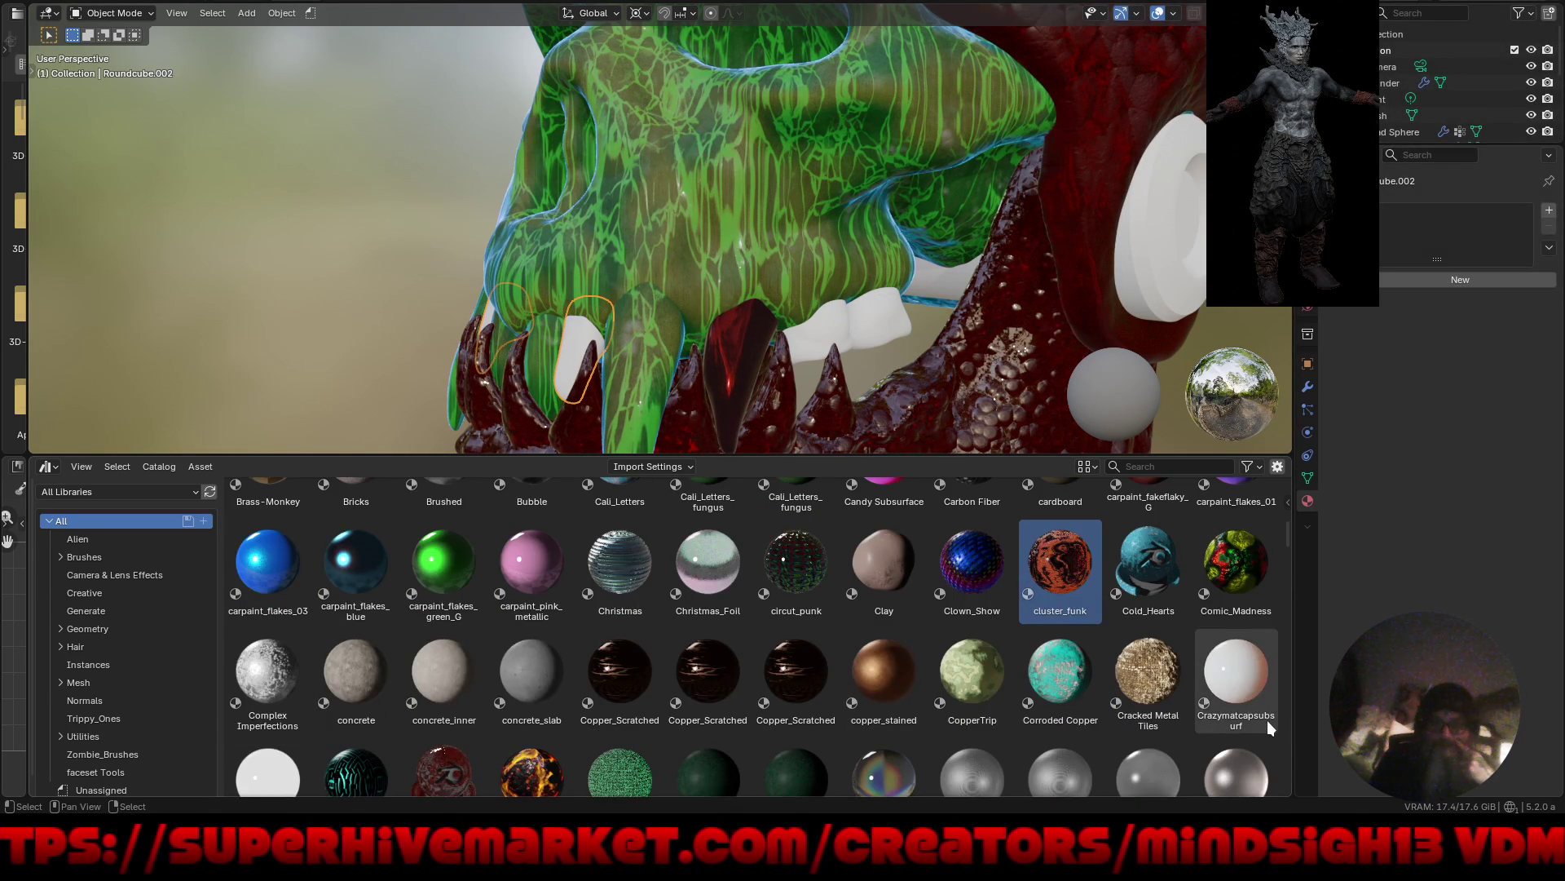
mouse_move(1264, 721)
mouse_down()
mouse_move(909, 502)
mouse_move(720, 320)
mouse_up()
mouse_move(720, 320)
middle_down()
mouse_move(600, 251)
mouse_move(596, 298)
middle_up()
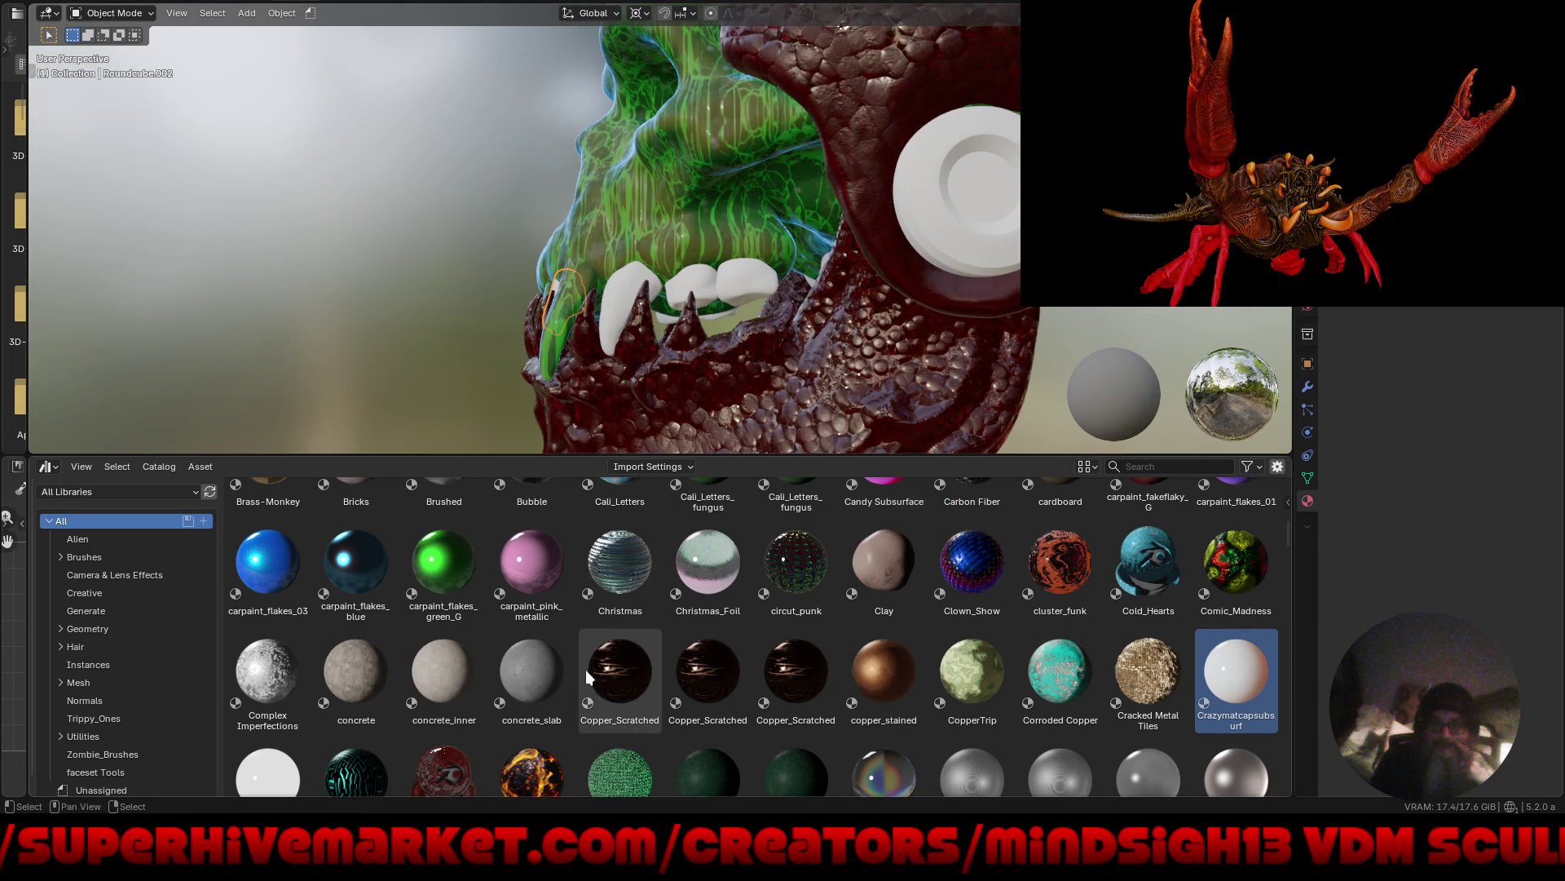
Try the Dispersion Glass material from the asset library on the skull mesh.
scroll(569, 685, down, 3)
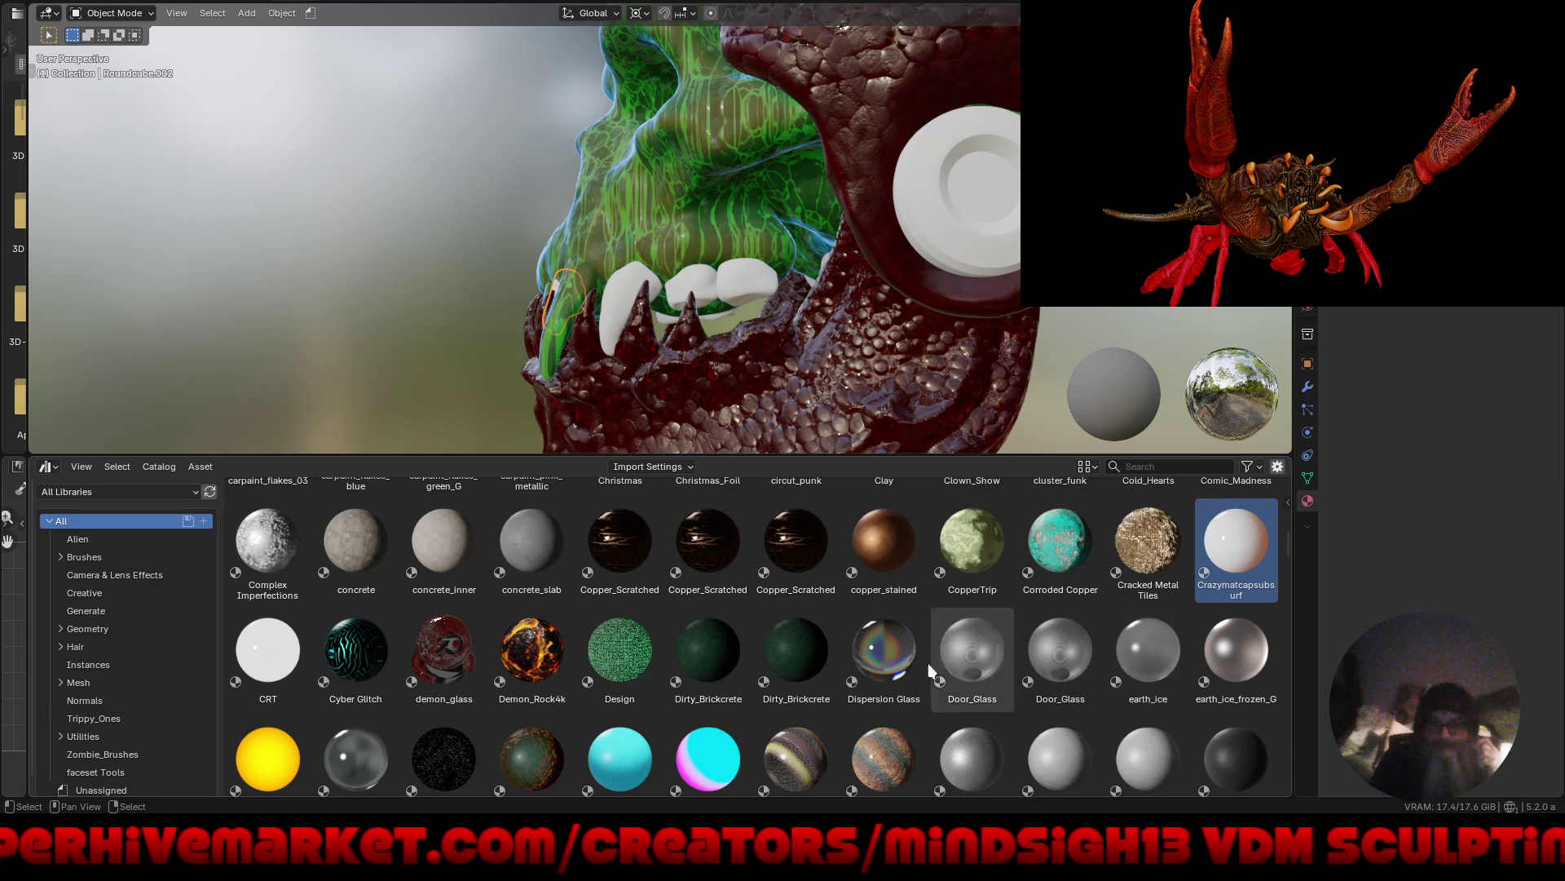
scroll(818, 691, down, 2)
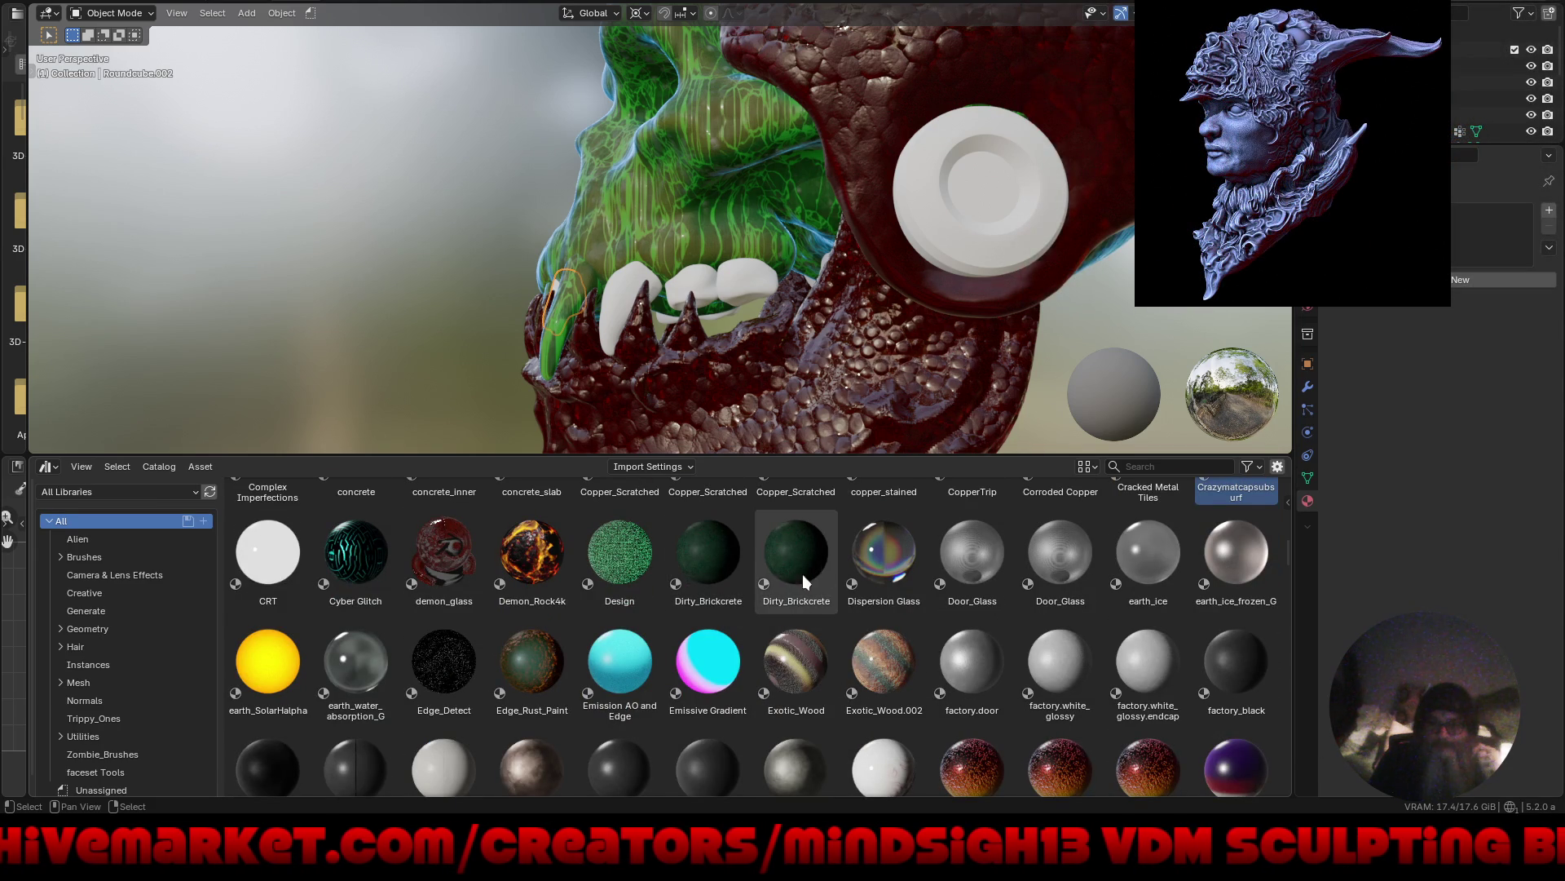
mouse_move(884, 555)
mouse_down()
mouse_move(664, 314)
mouse_move(624, 300)
mouse_up()
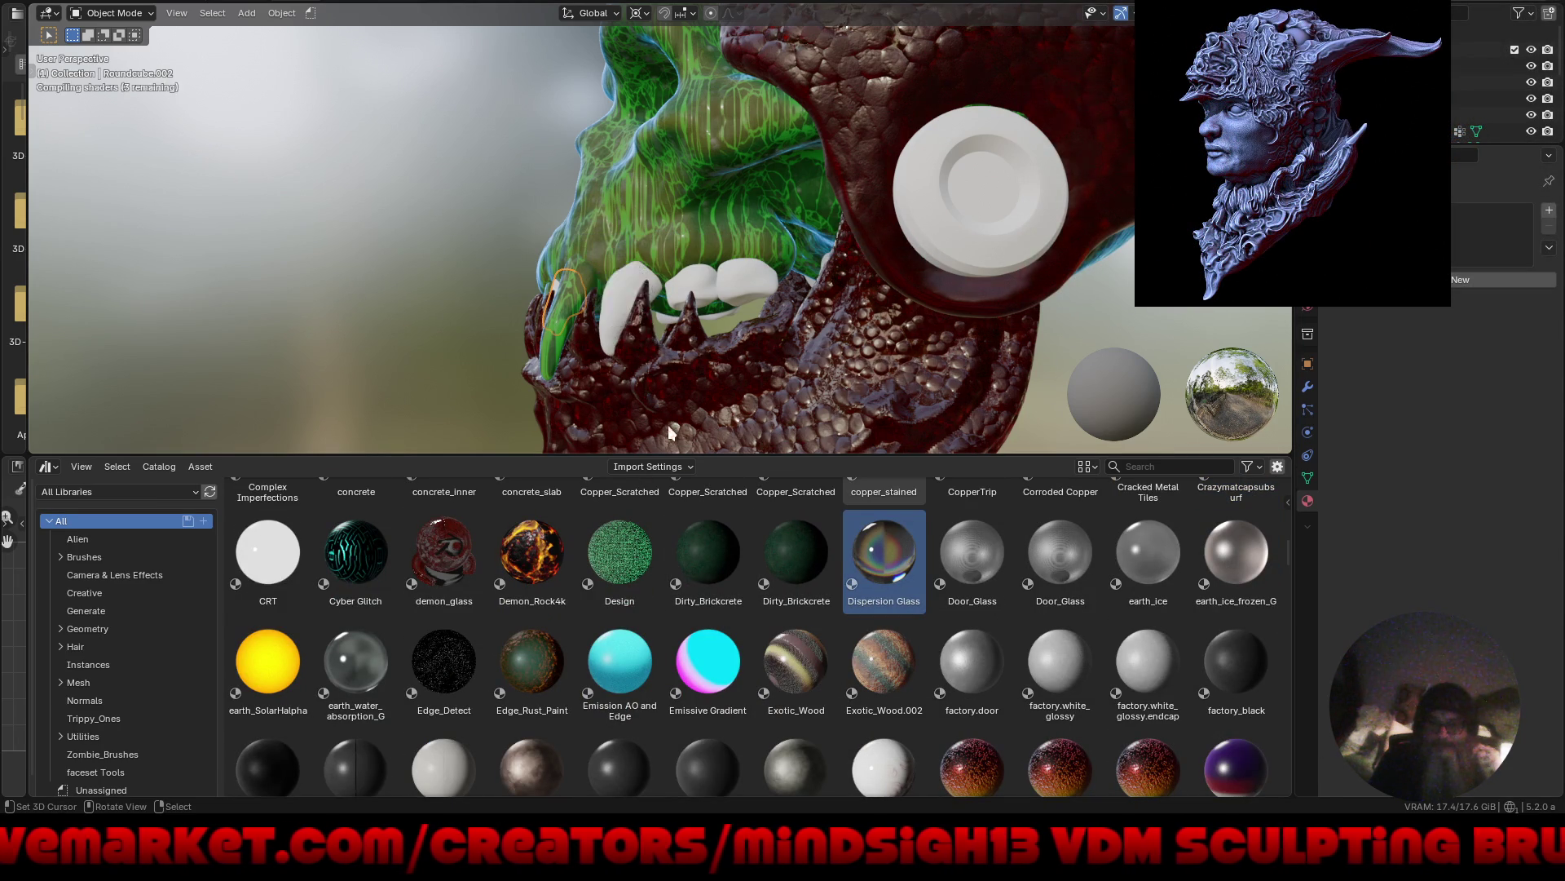
mouse_move(743, 358)
middle_down()
mouse_move(820, 375)
mouse_move(969, 334)
mouse_move(943, 352)
mouse_move(862, 354)
middle_up()
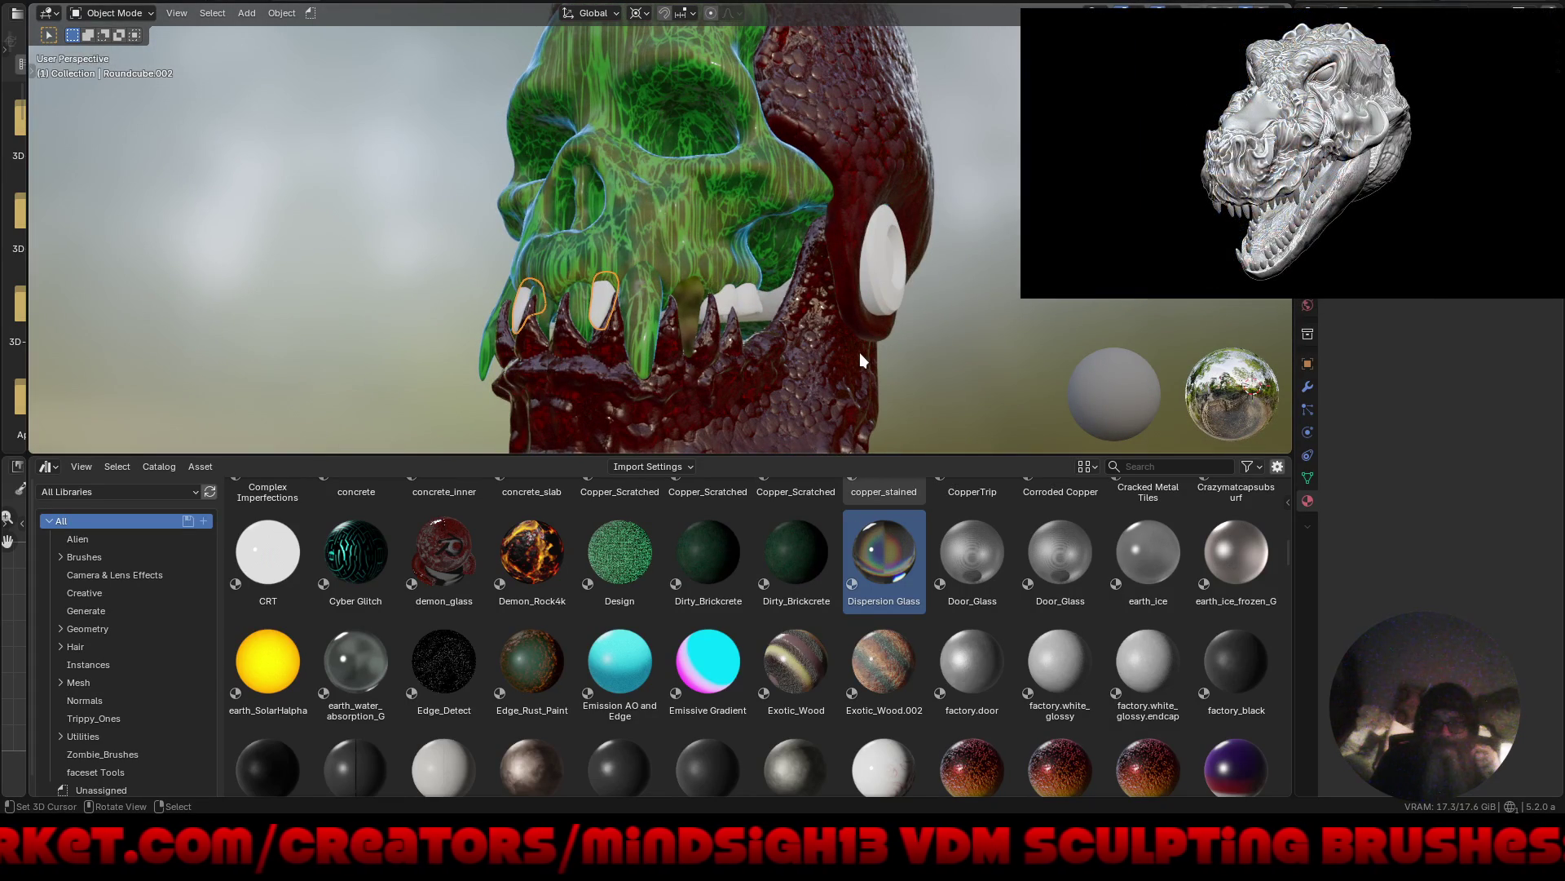
Apply fleshy_toon to the two front teeth and orbit the skull to face forward.
scroll(876, 664, down, 2)
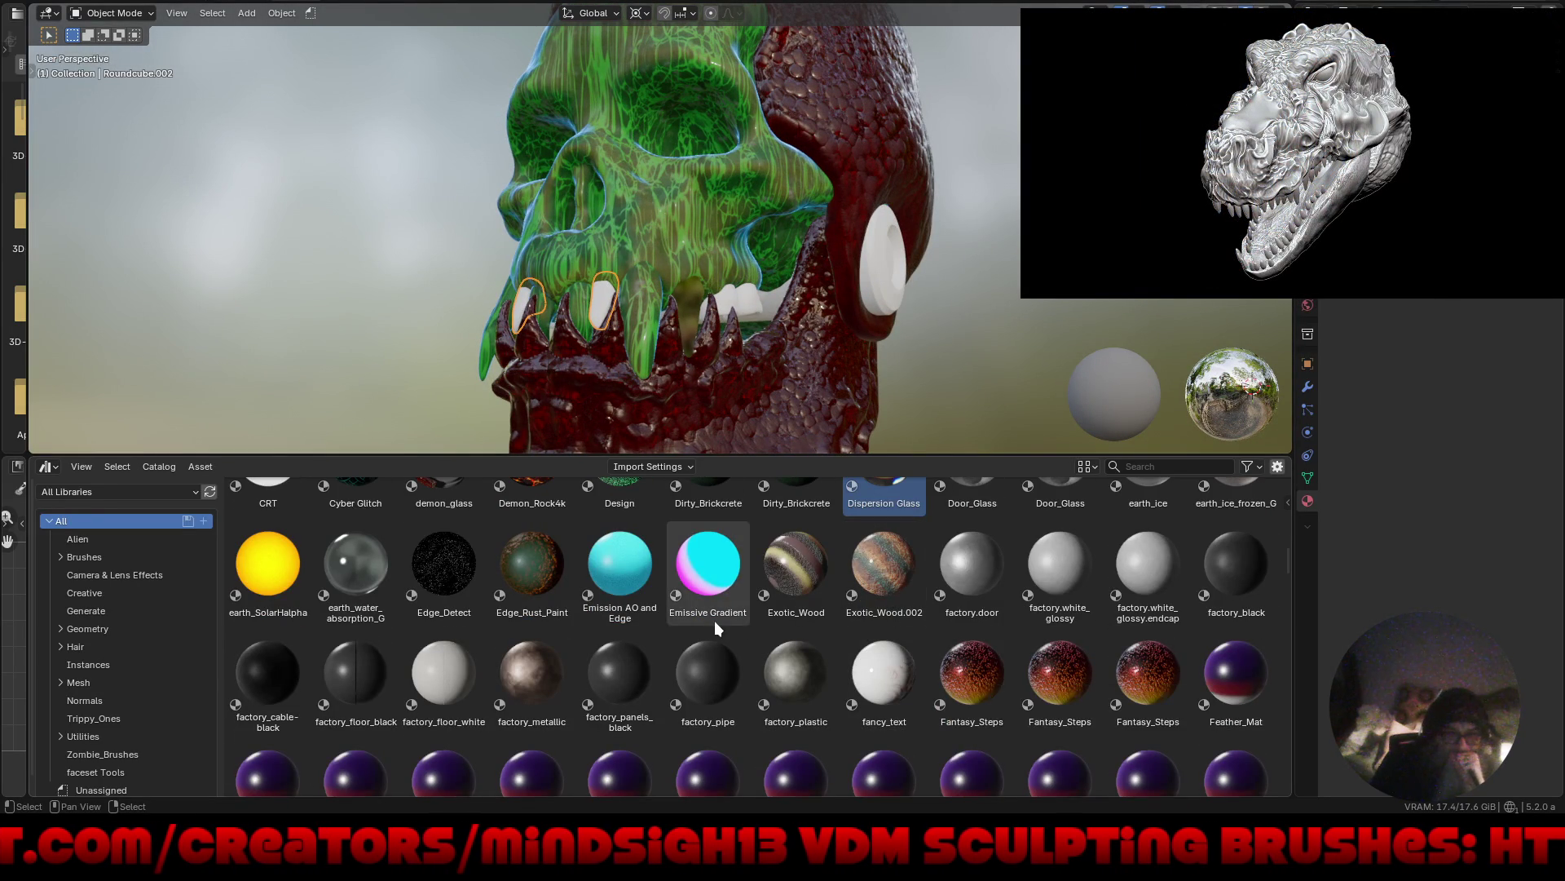
scroll(713, 636, down, 3)
scroll(714, 627, down, 2)
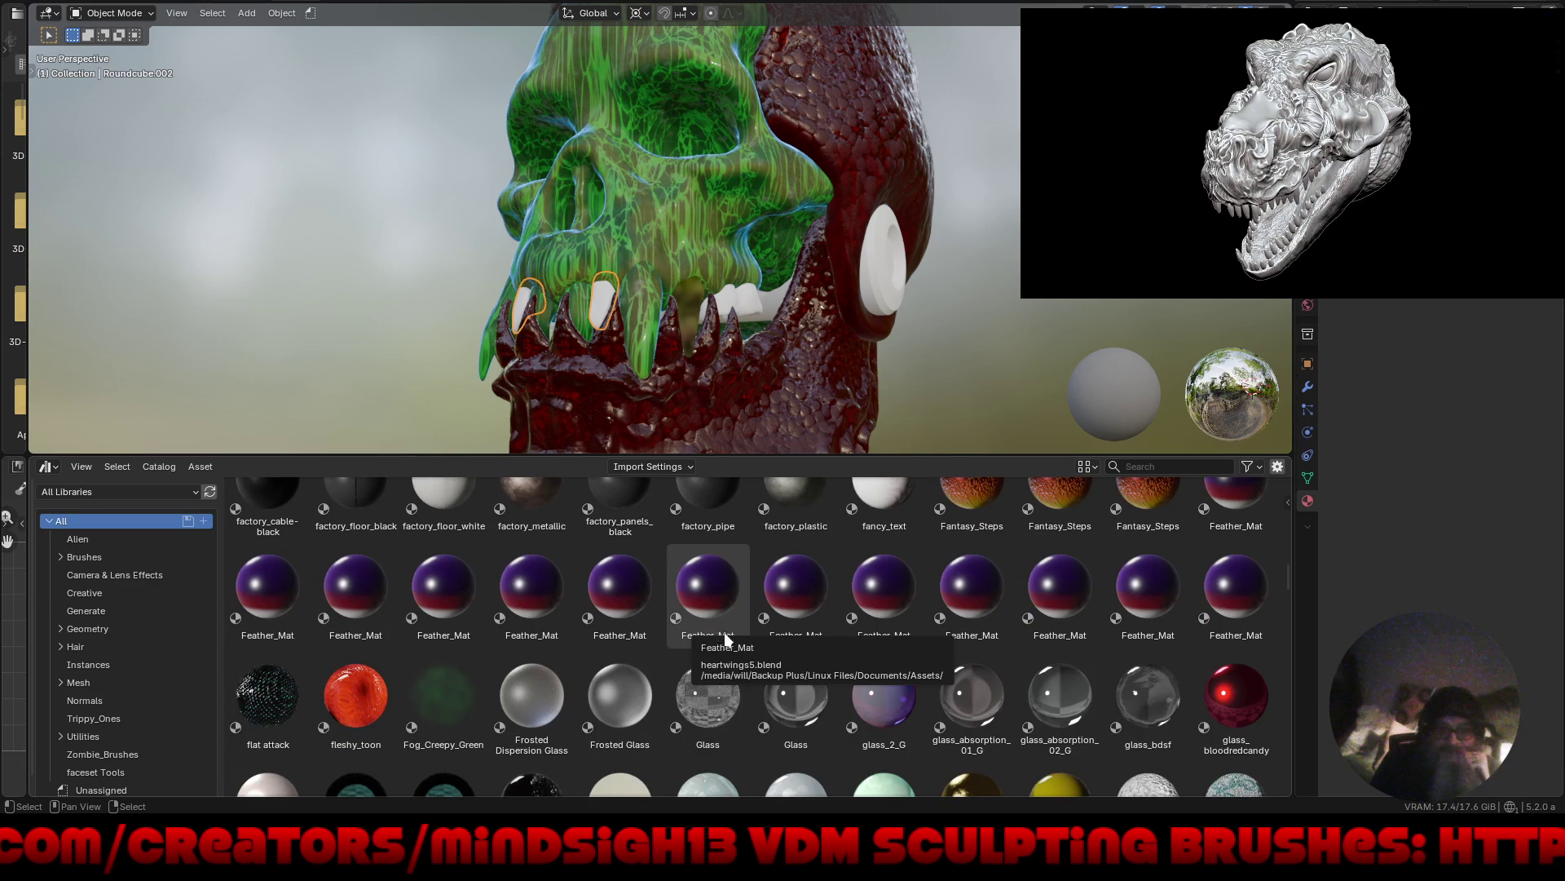
mouse_move(357, 697)
mouse_down()
mouse_move(448, 621)
mouse_move(639, 354)
mouse_move(599, 291)
mouse_up()
middle_drag(771, 330, 887, 371)
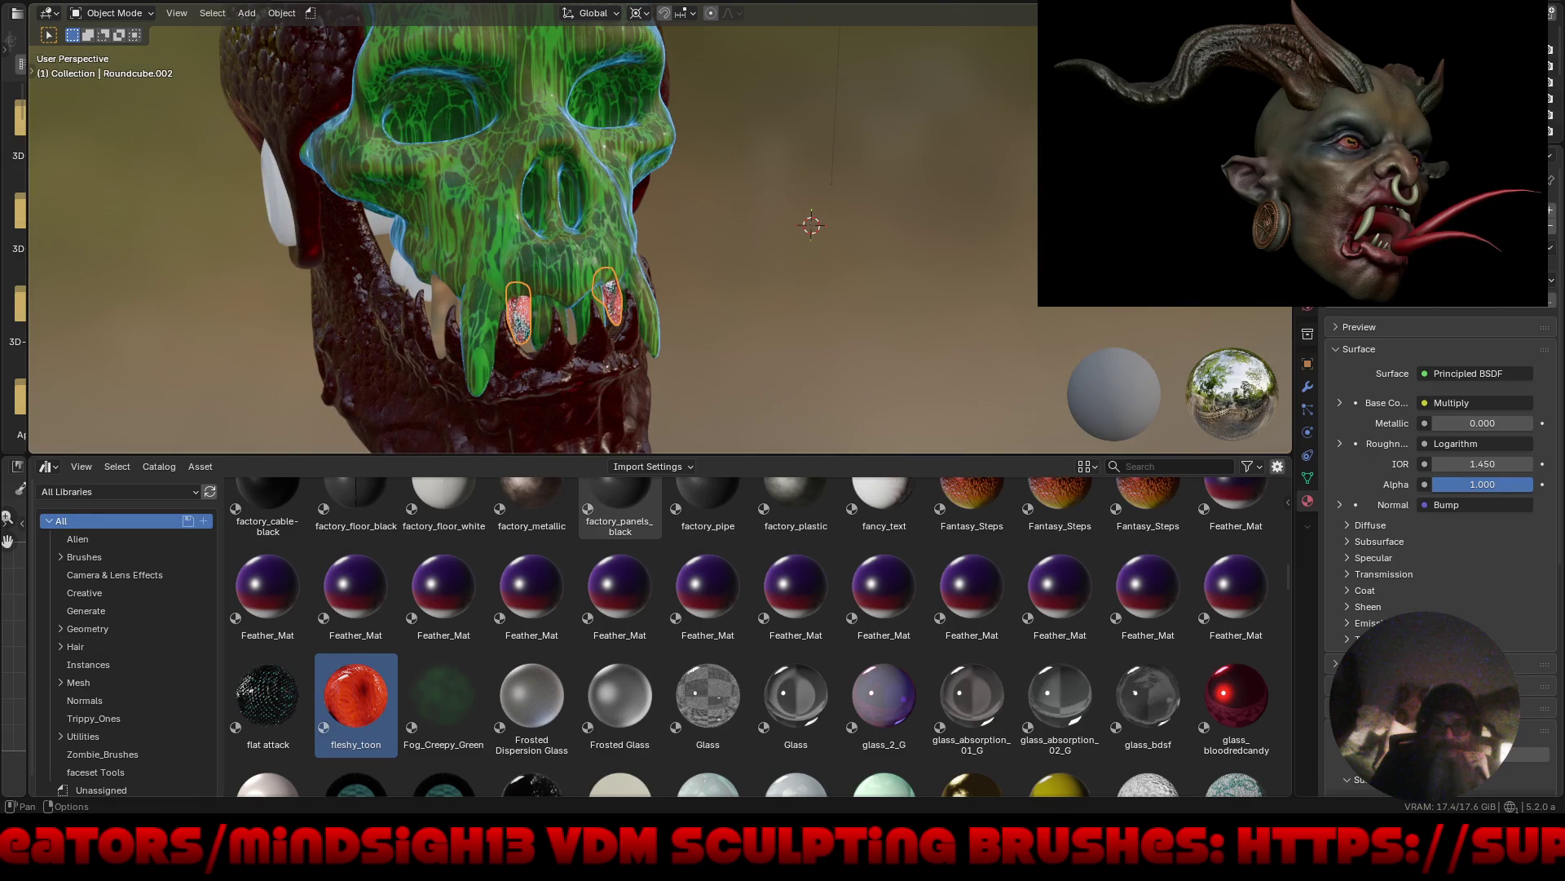
Hide the viewport overlays and try Material.006 on a tooth.
key(shift+alt+z)
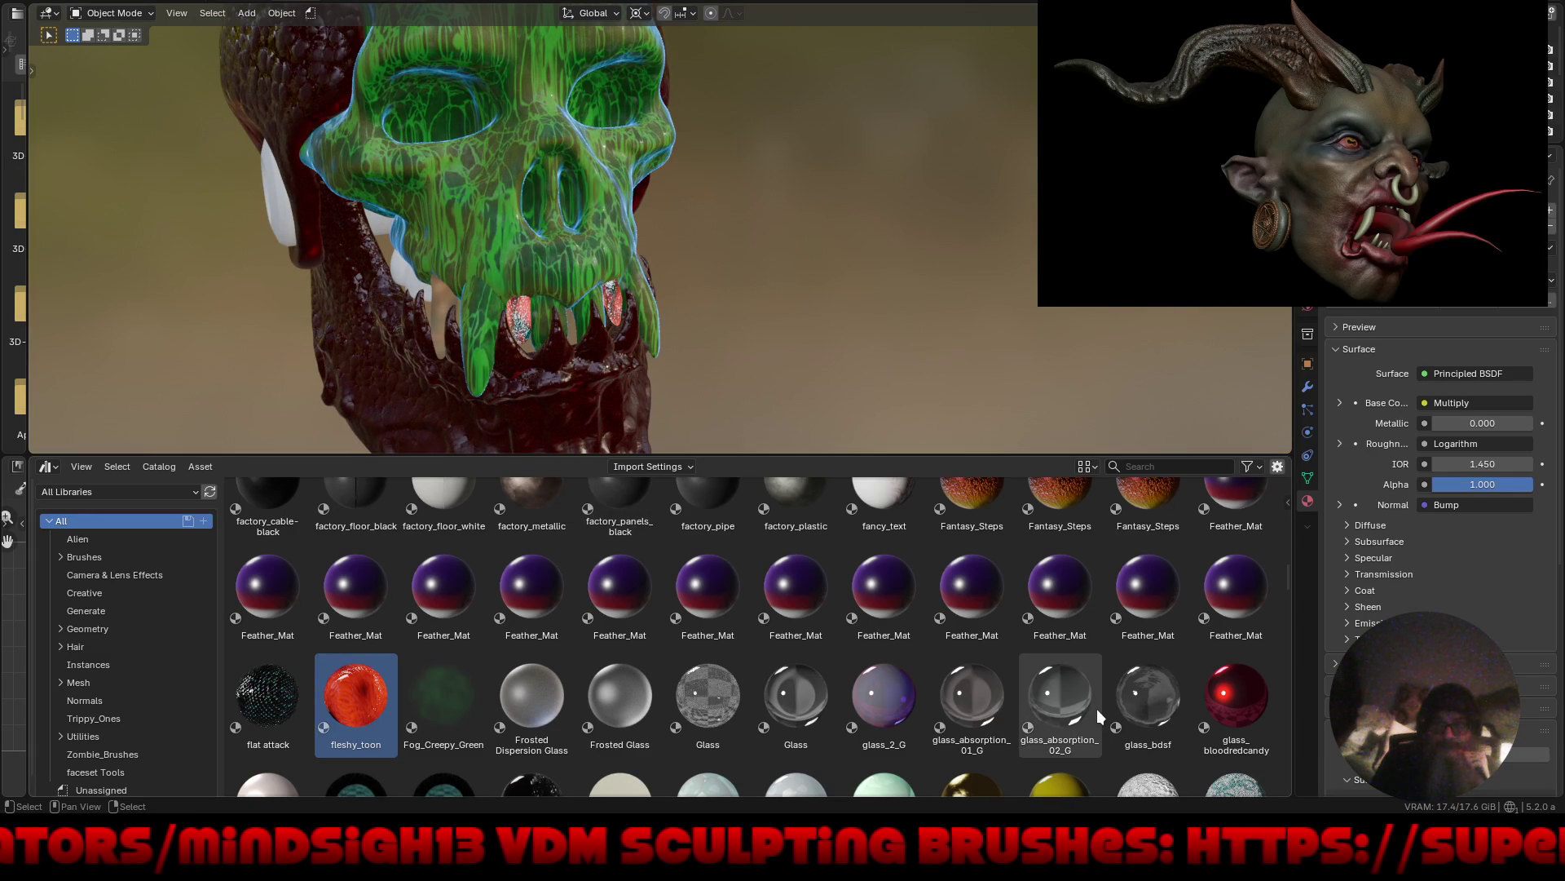
scroll(1090, 719, down, 5)
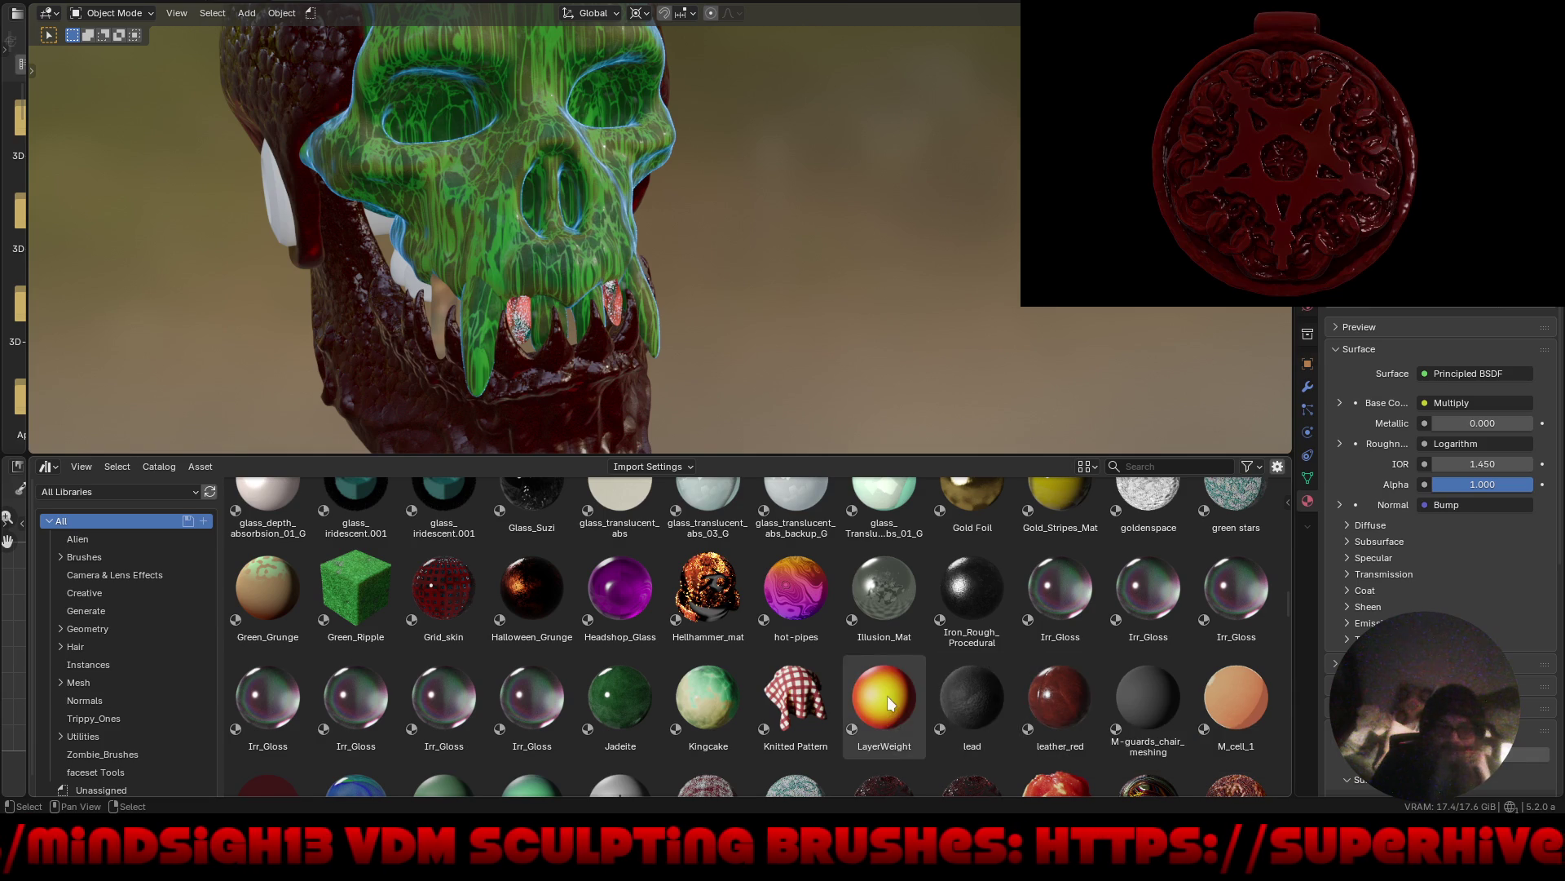
scroll(888, 701, down, 2)
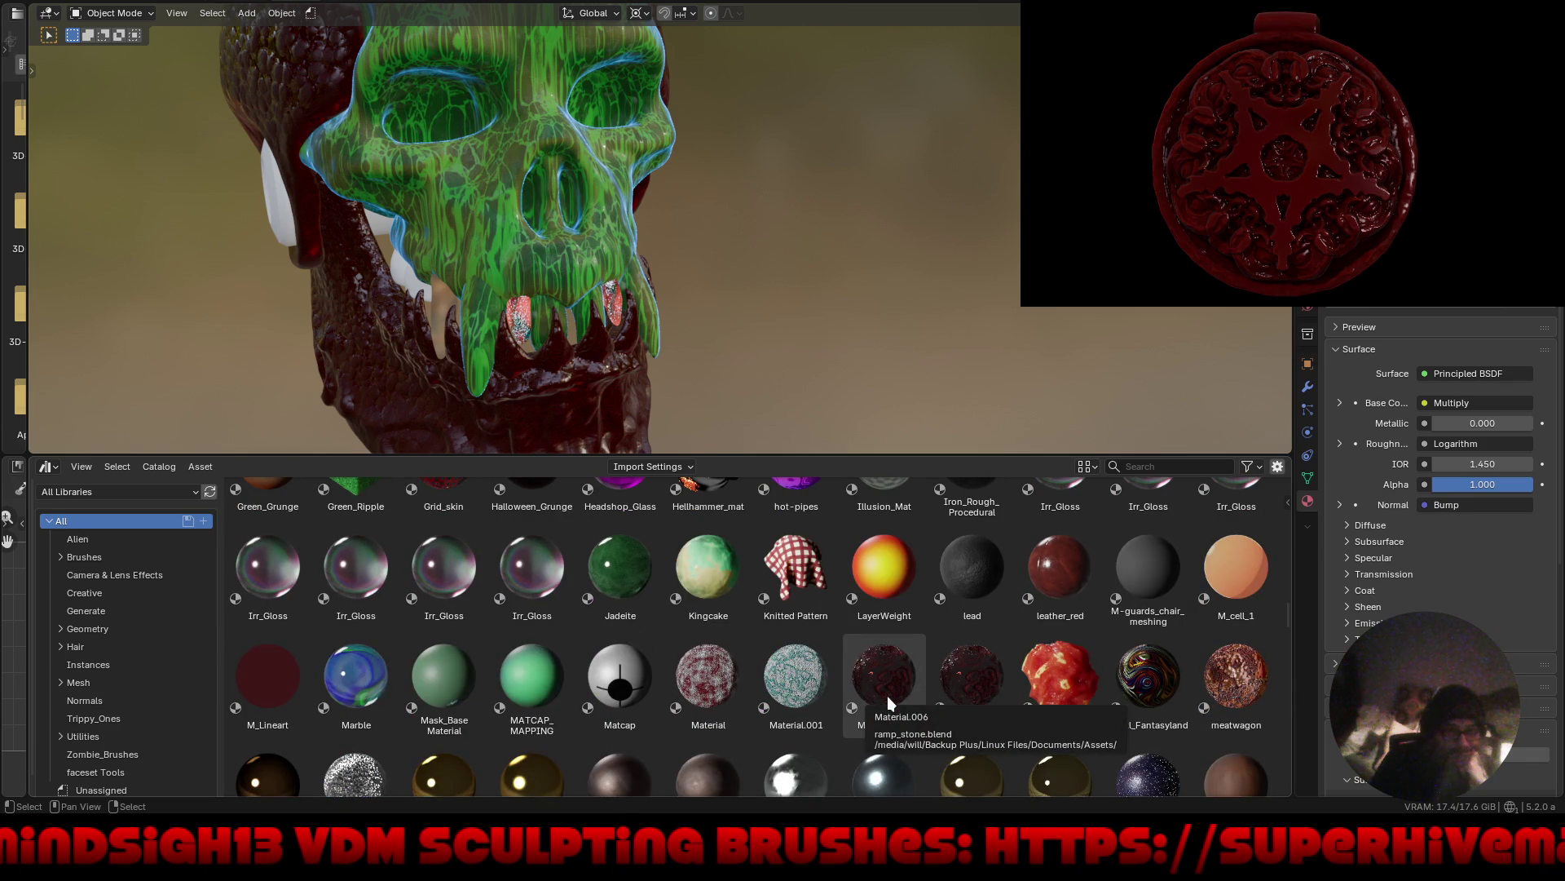
mouse_move(887, 677)
mouse_down()
mouse_move(557, 273)
mouse_move(468, 352)
mouse_move(483, 360)
mouse_up()
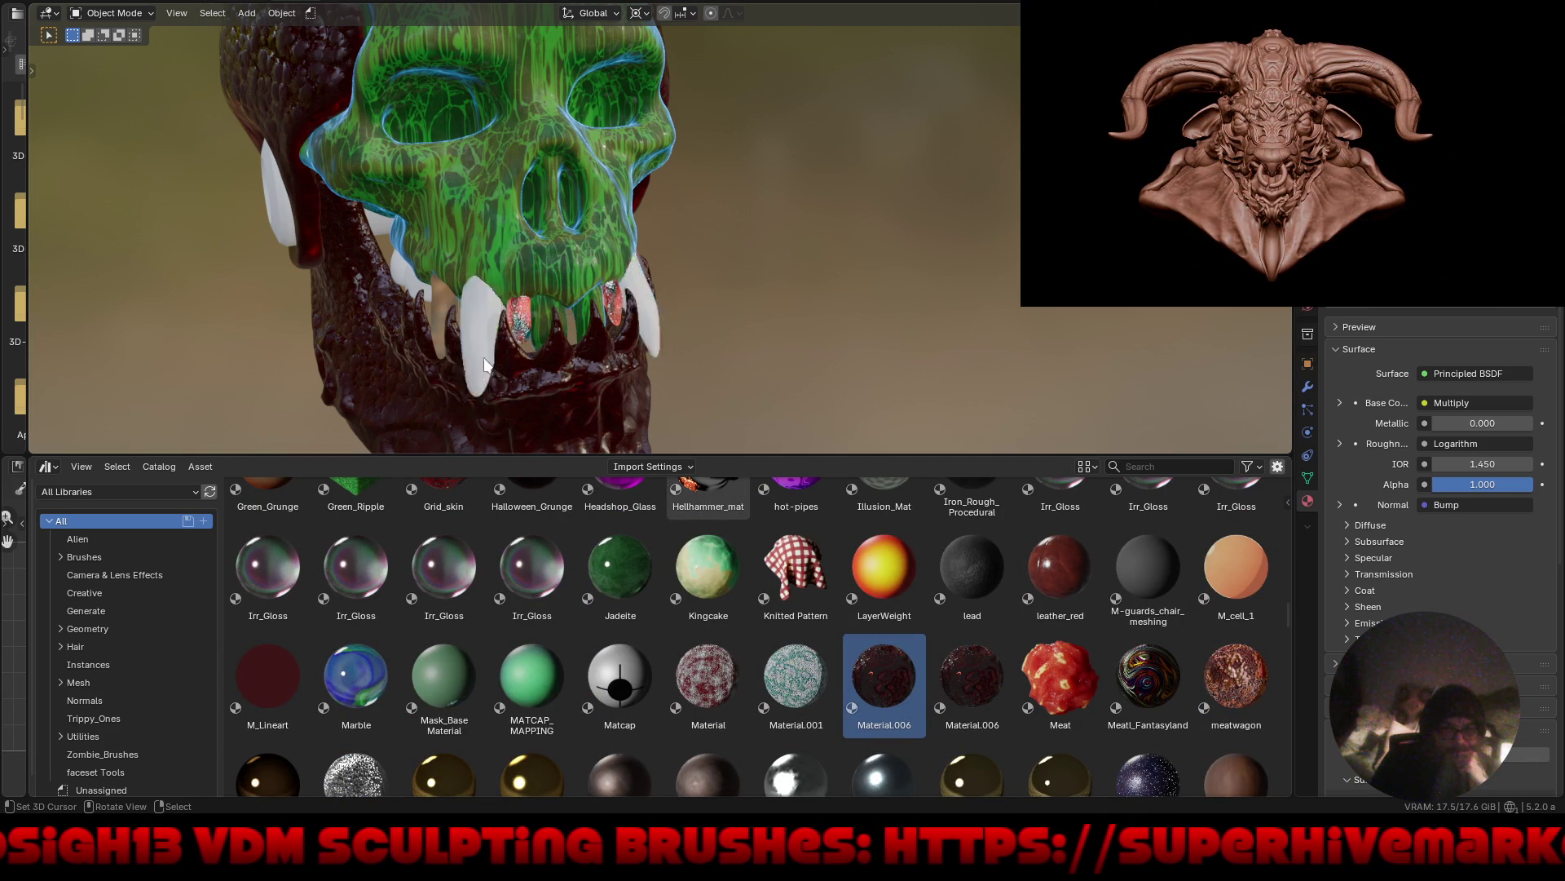
middle_drag(752, 354, 582, 285)
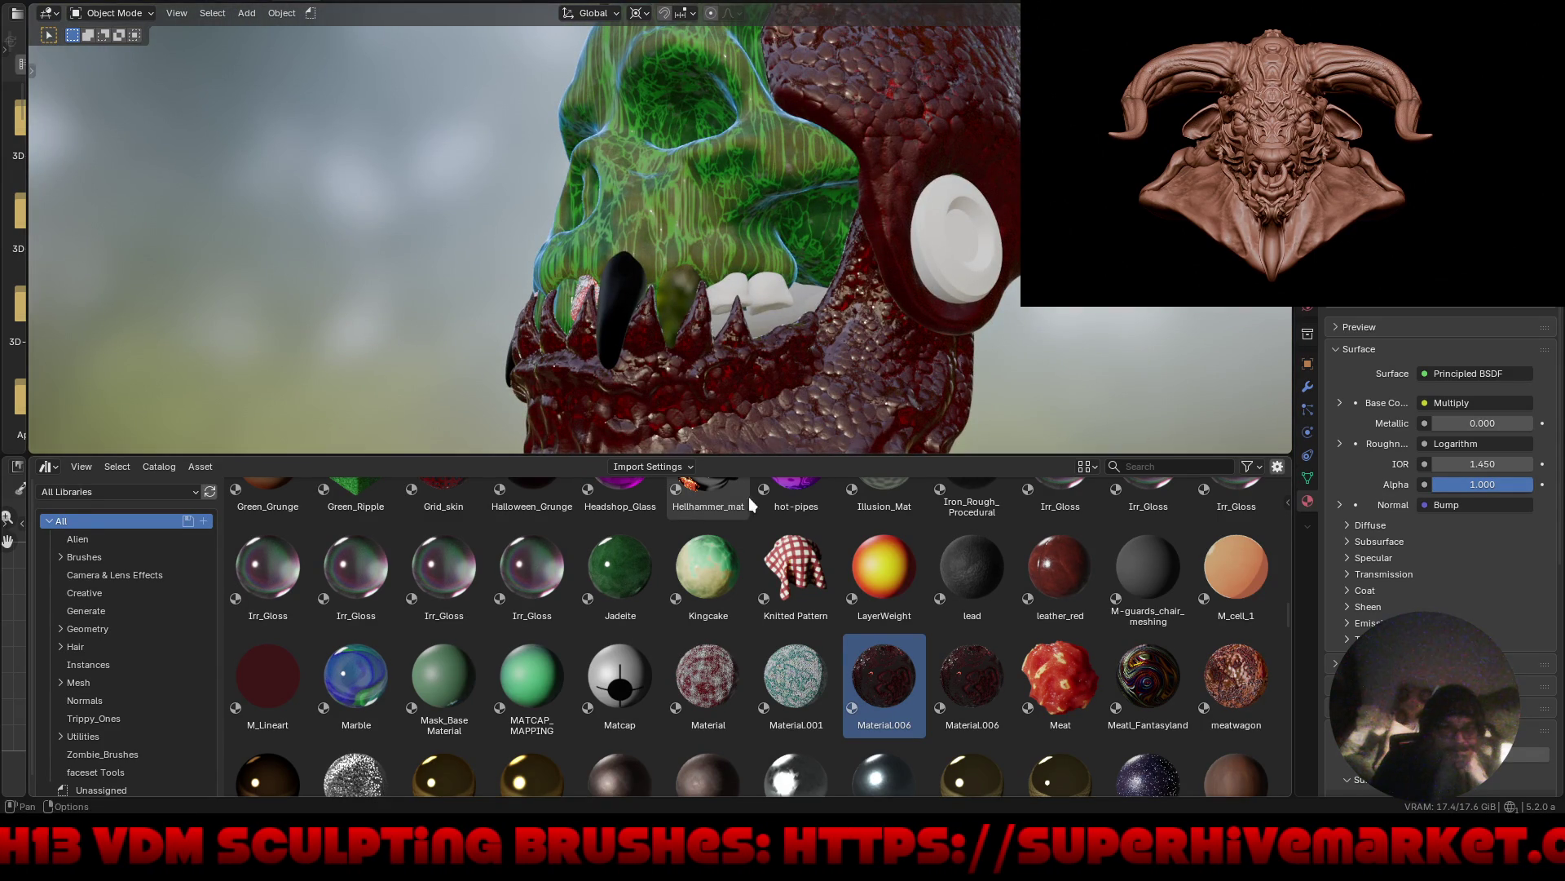
Drag metal_colombia_rough onto a fang and onto the red jaw, turning both gold.
scroll(756, 673, down, 3)
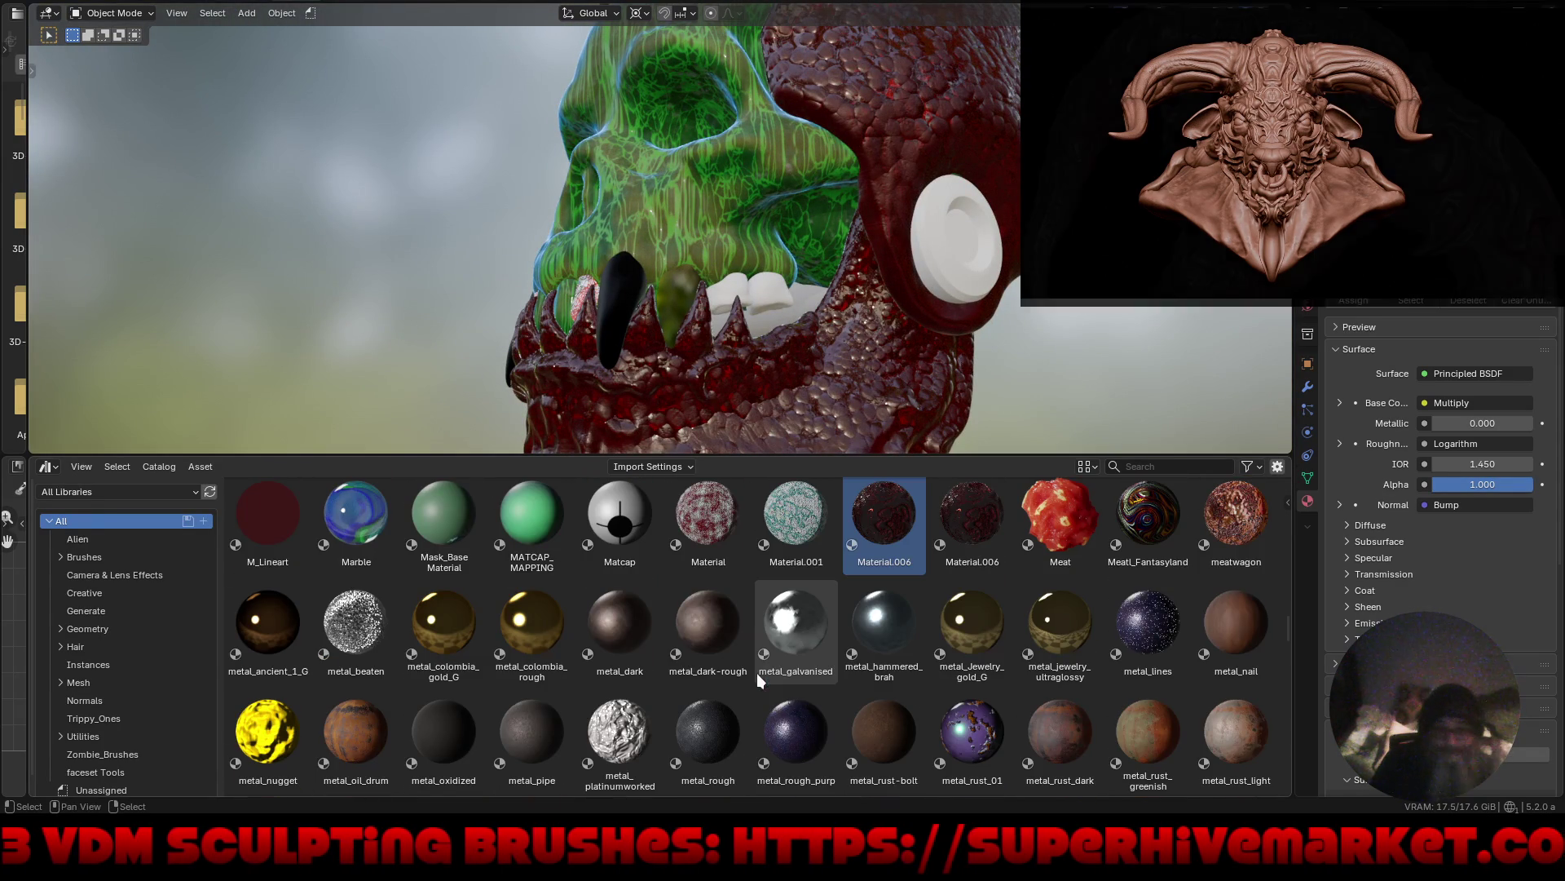
drag(531, 628, 617, 310)
mouse_move(715, 317)
middle_down()
mouse_move(918, 336)
mouse_move(880, 321)
mouse_move(686, 326)
middle_up()
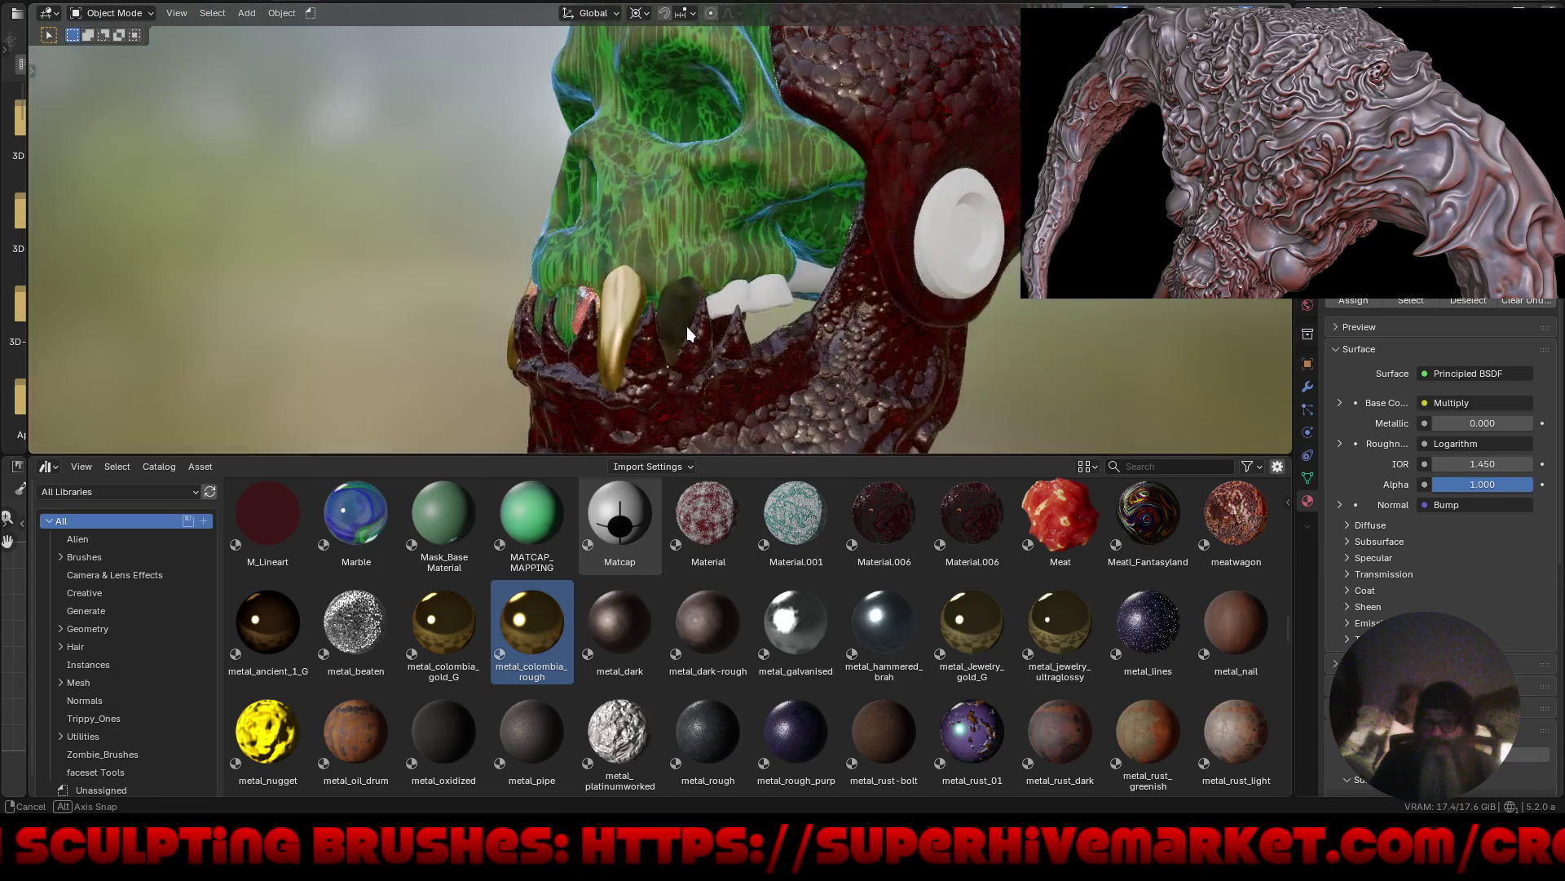
mouse_move(526, 628)
mouse_down()
mouse_move(684, 351)
mouse_move(683, 276)
mouse_up()
mouse_move(534, 633)
mouse_down()
mouse_move(691, 371)
mouse_move(694, 276)
mouse_up()
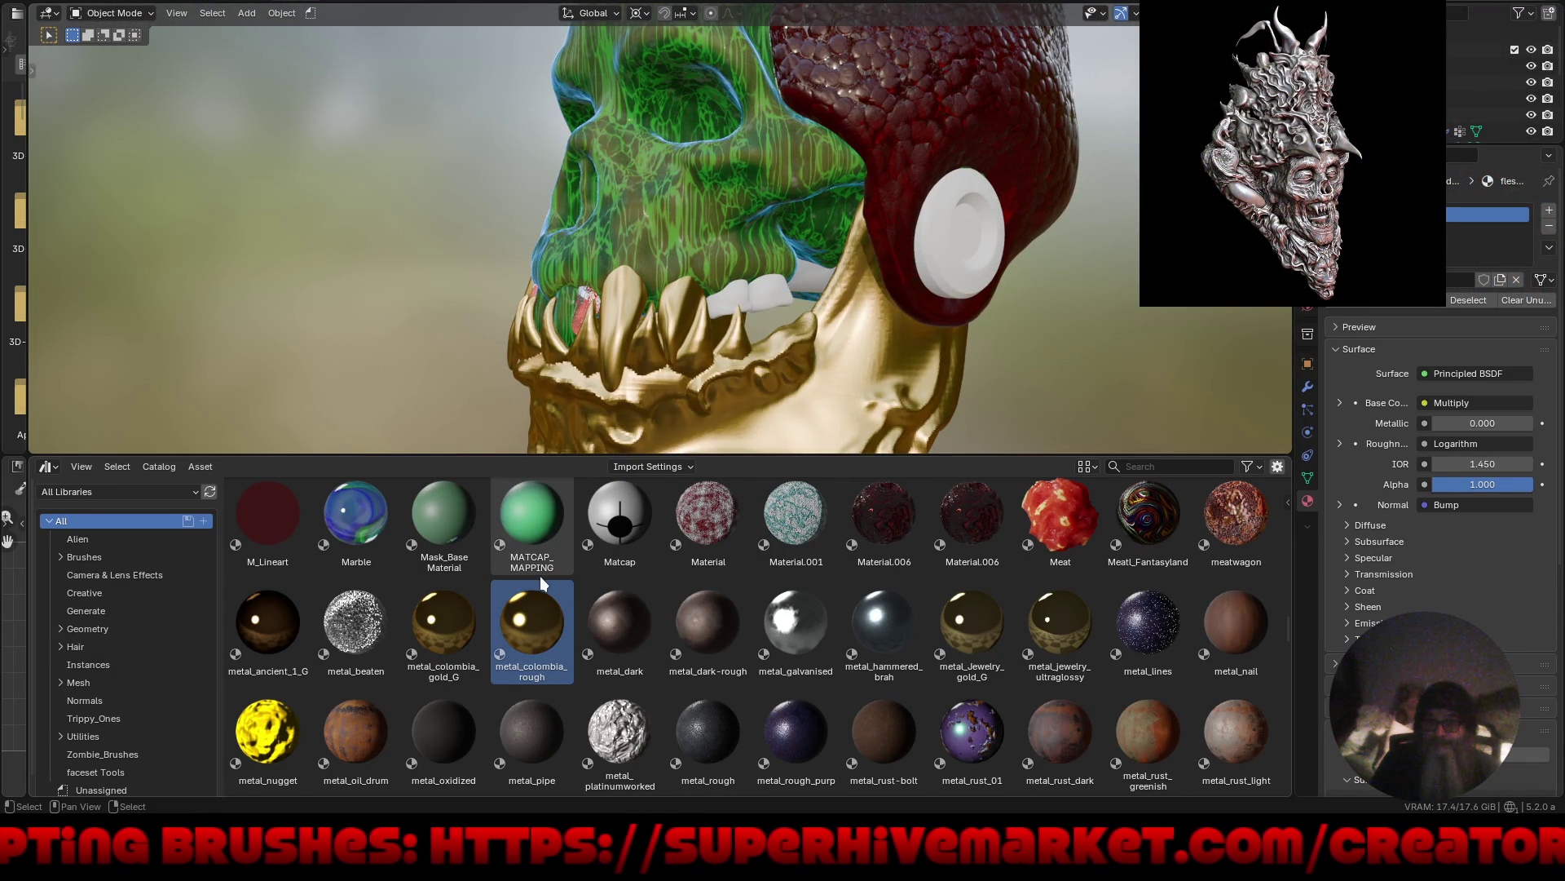
Undo the gold material on the jaw and orbit back to a front view.
key(ctrl+z)
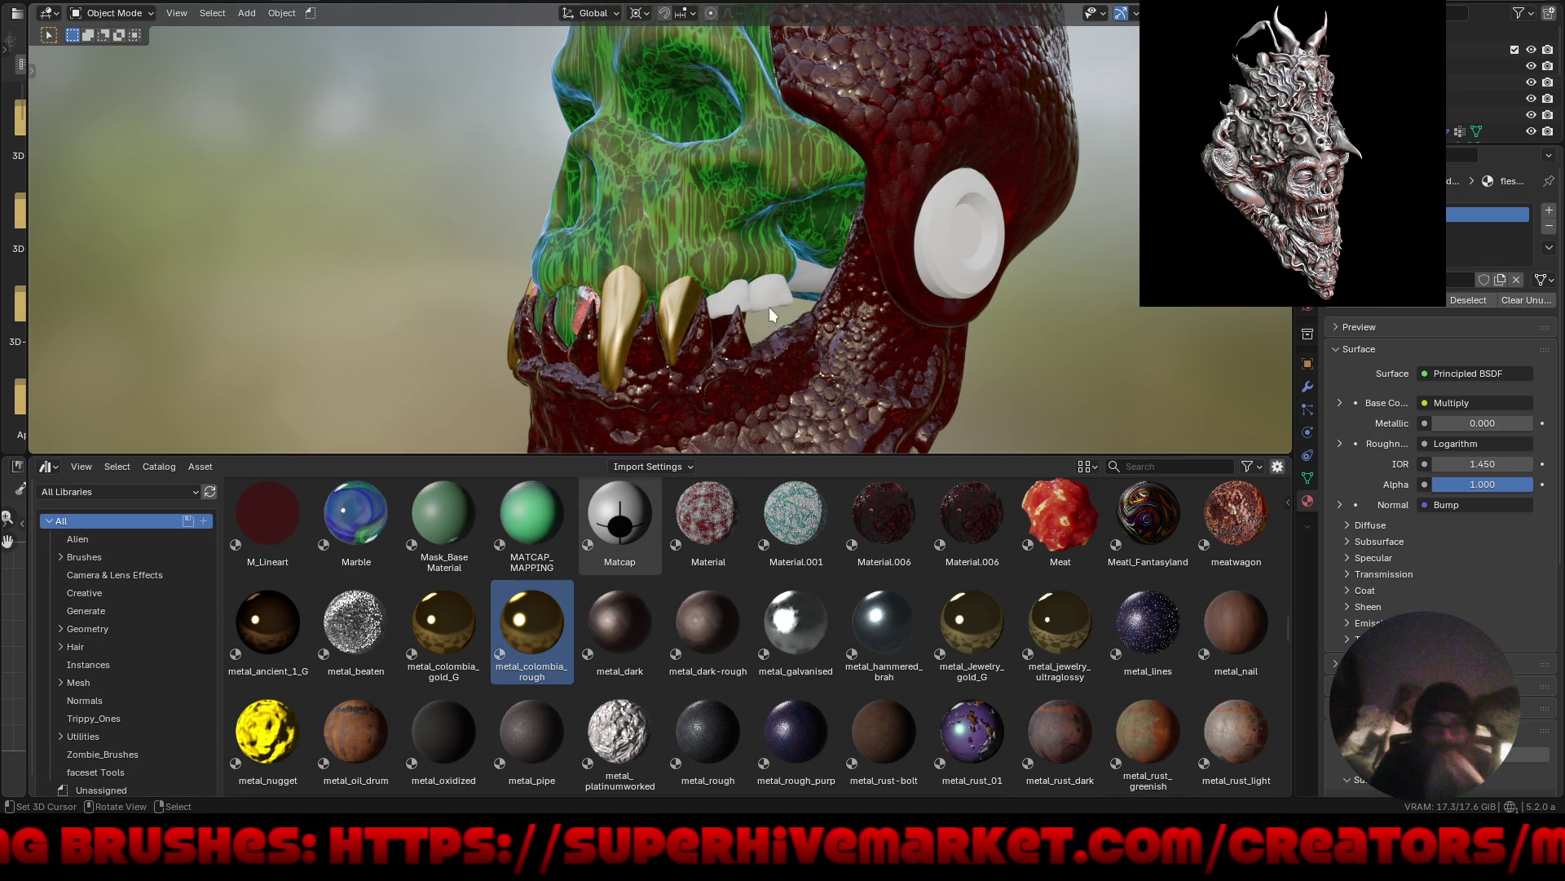
mouse_move(844, 349)
middle_down()
mouse_move(705, 300)
mouse_move(783, 269)
mouse_move(750, 280)
middle_up()
scroll(547, 312, up, 6)
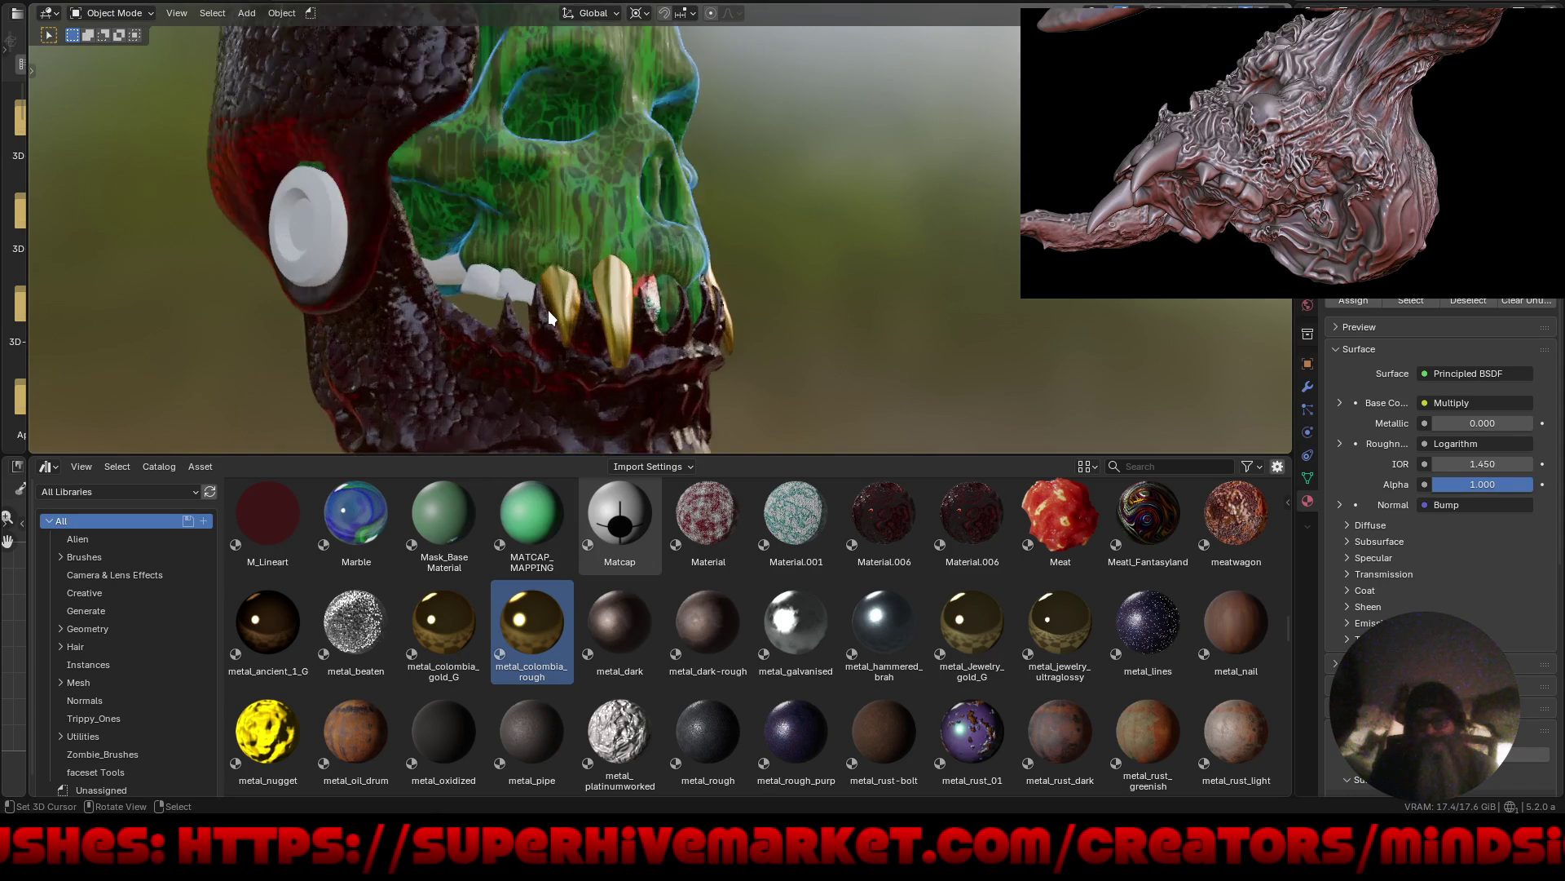
scroll(706, 321, down, 5)
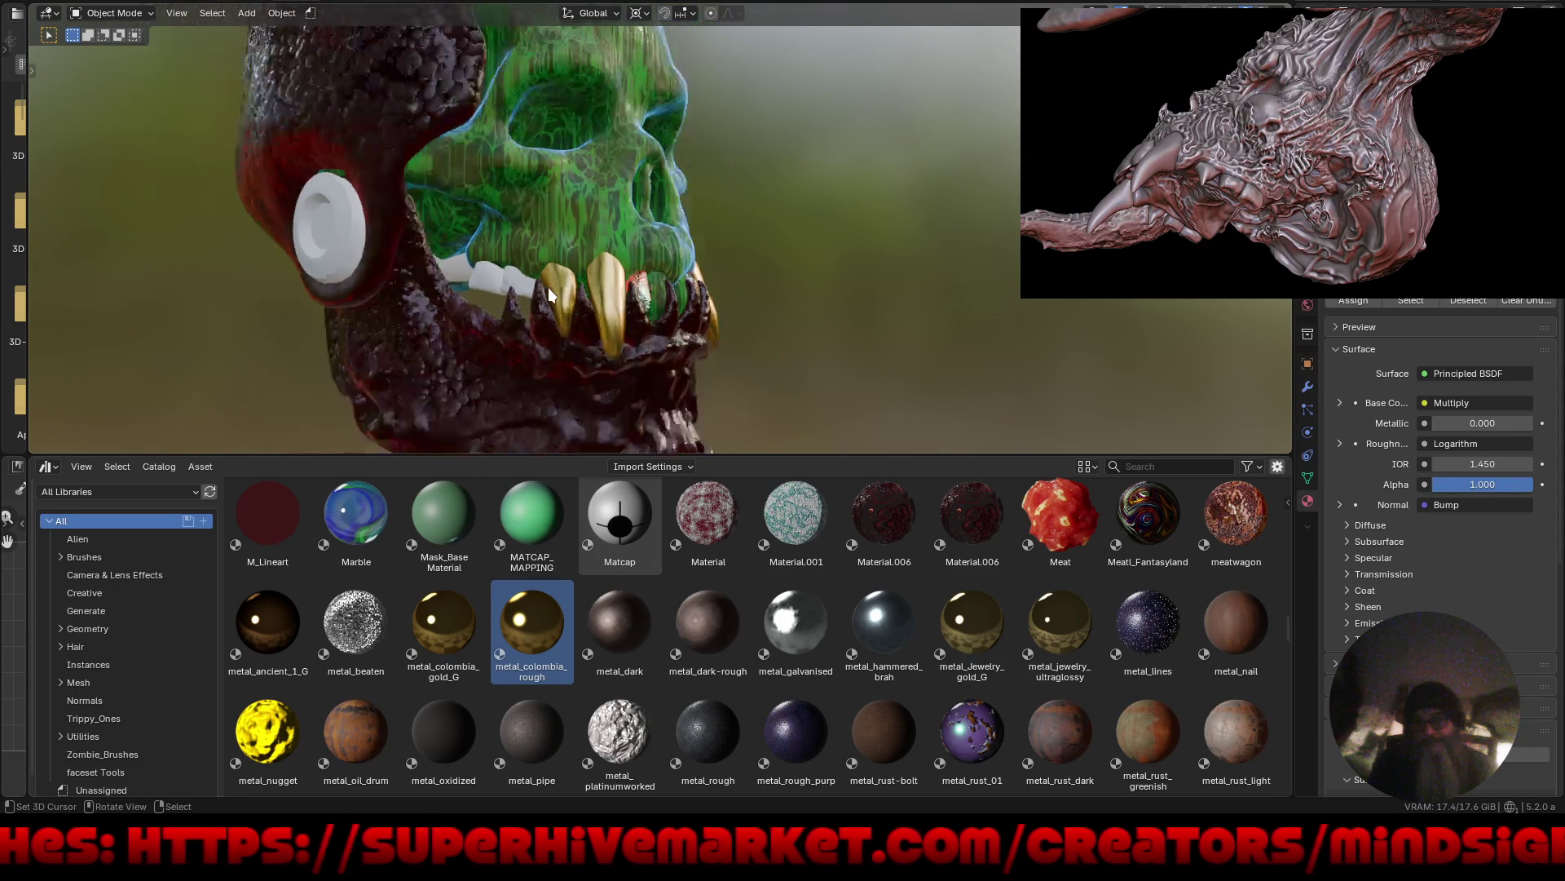
mouse_move(548, 287)
middle_down()
mouse_move(726, 282)
mouse_move(658, 258)
mouse_move(738, 302)
middle_up()
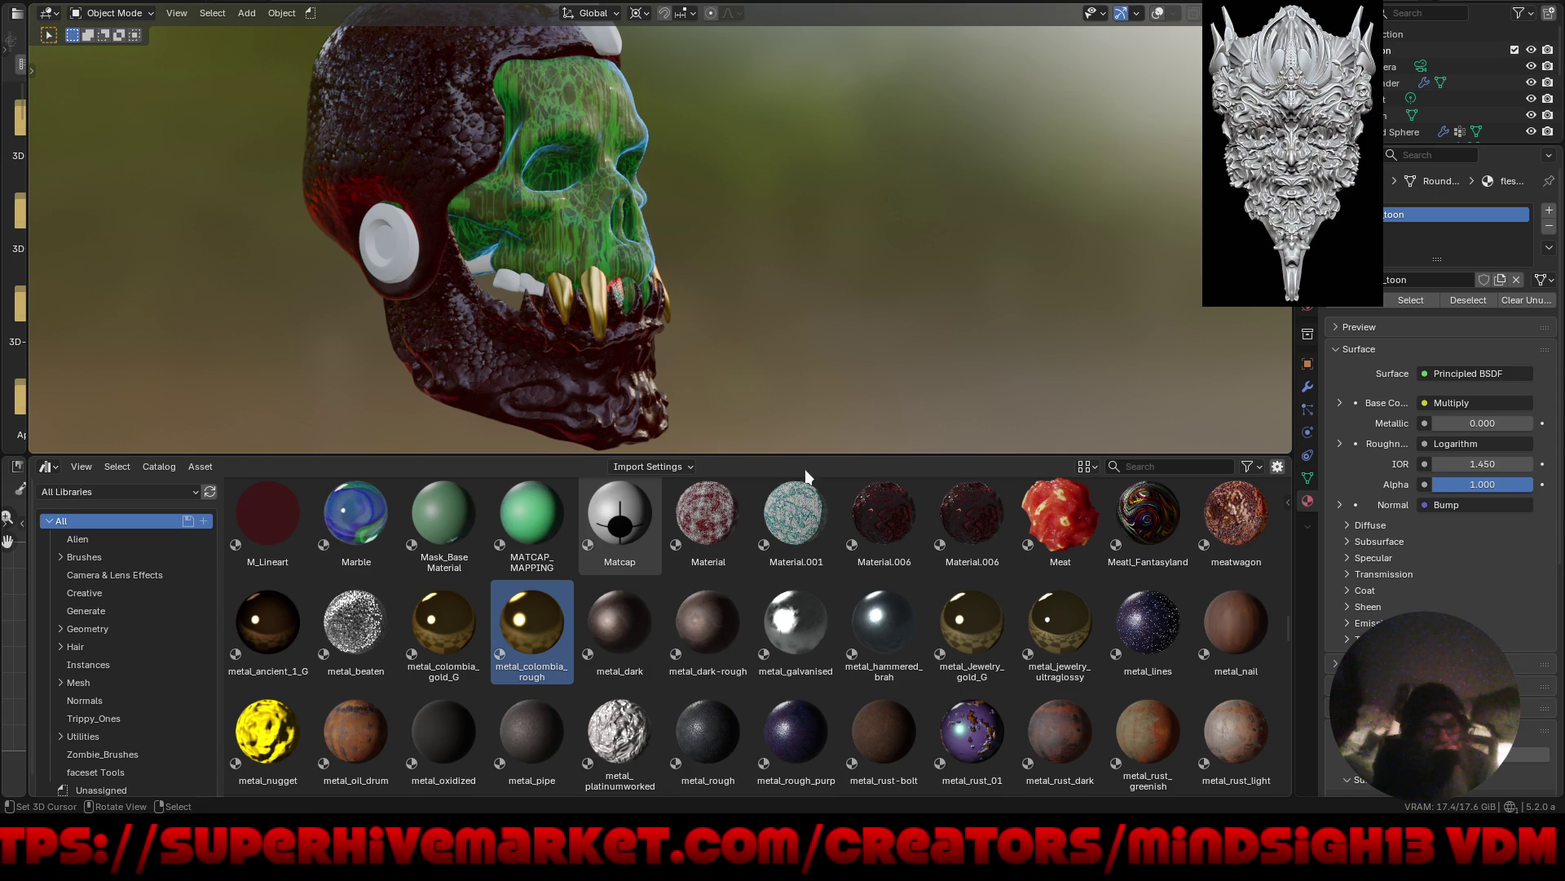
Replace Roundcube.003's metal_colombia_rough with metal_oil_drum, then view the skull's other side.
scroll(532, 665, down, 2)
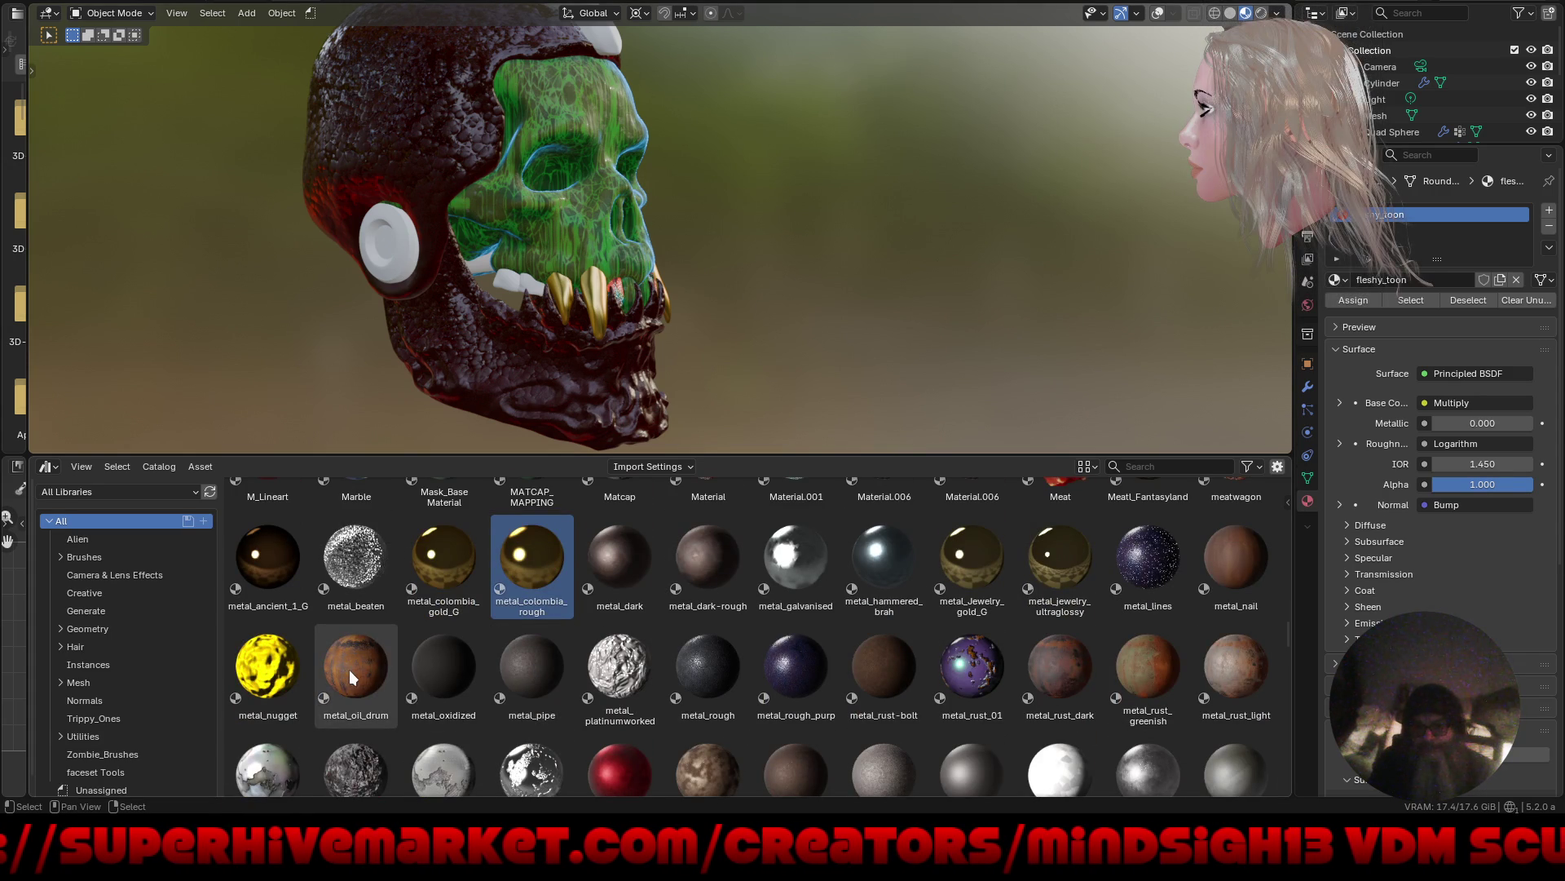
drag(352, 675, 597, 291)
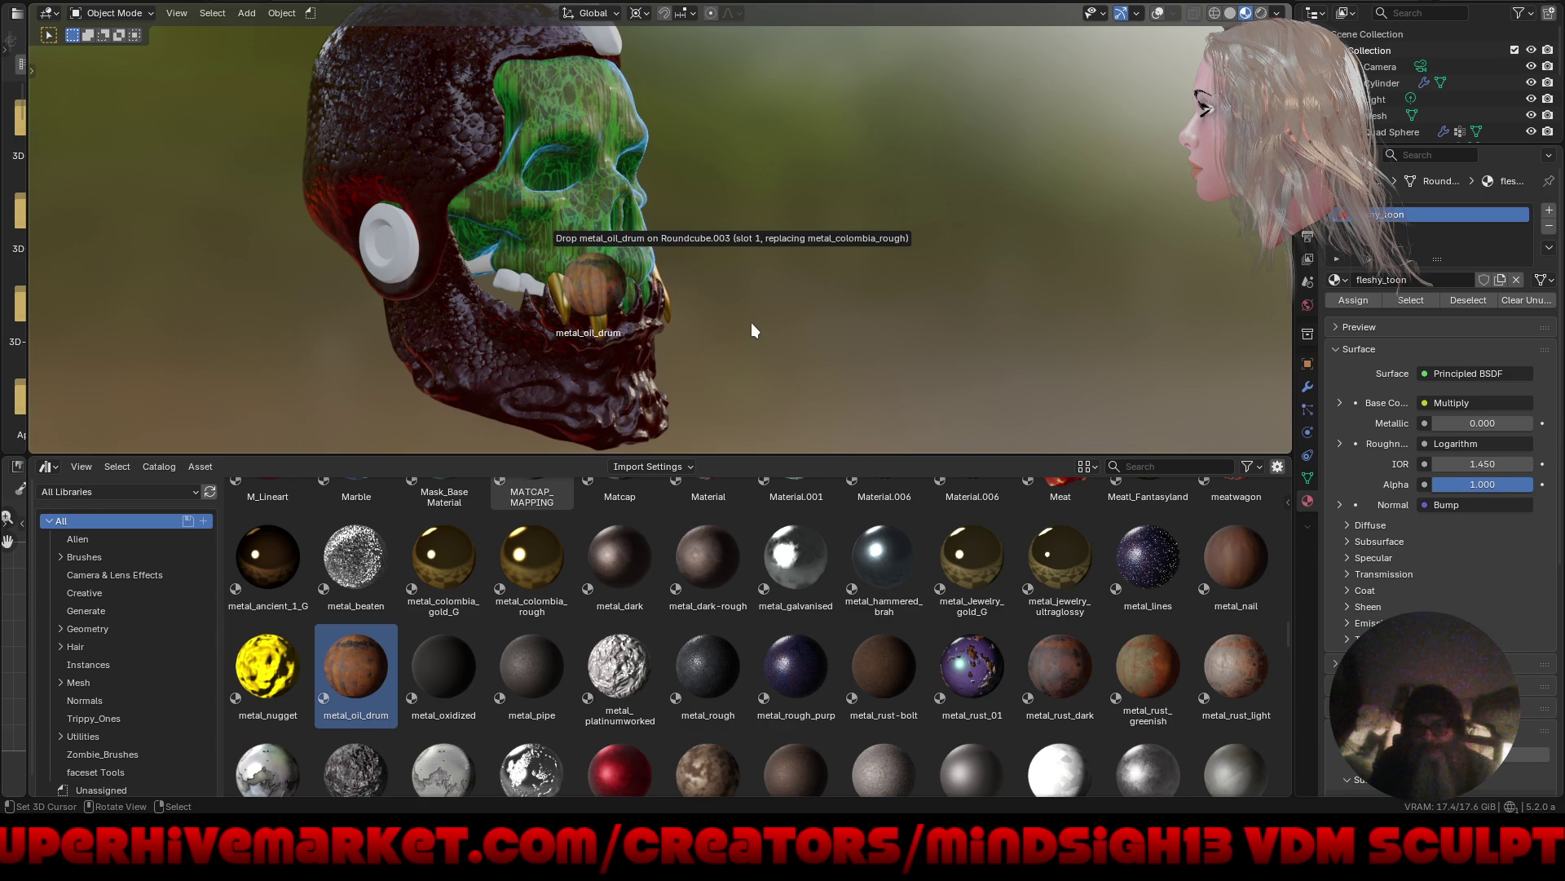
drag(598, 290, 597, 290)
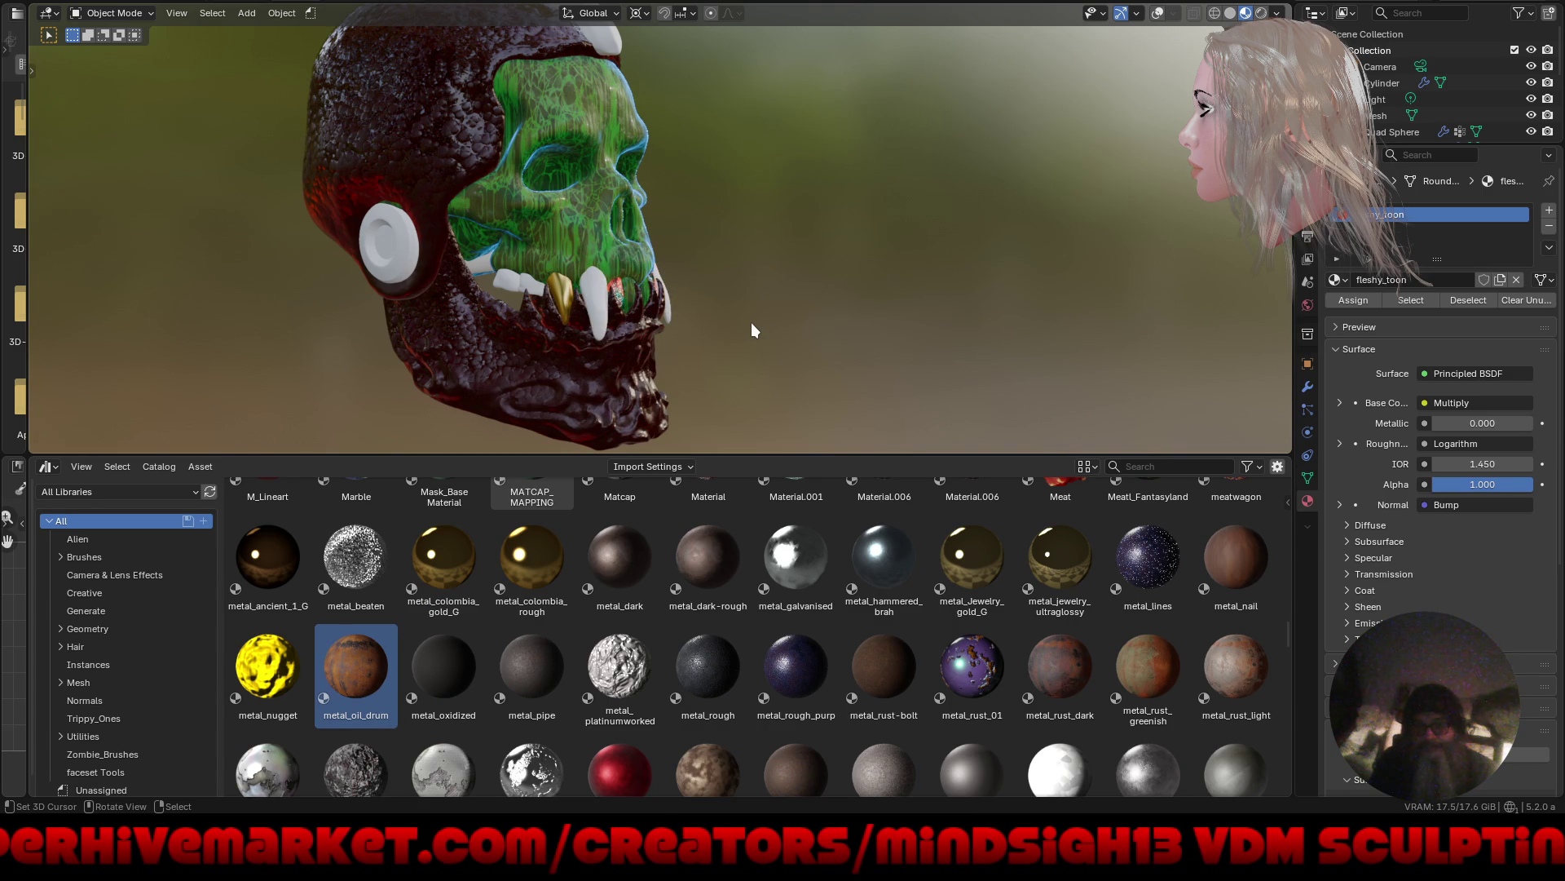
mouse_move(717, 305)
middle_down()
mouse_move(749, 323)
mouse_move(624, 333)
mouse_move(810, 387)
mouse_move(790, 350)
mouse_move(678, 384)
mouse_move(715, 398)
mouse_move(693, 387)
middle_up()
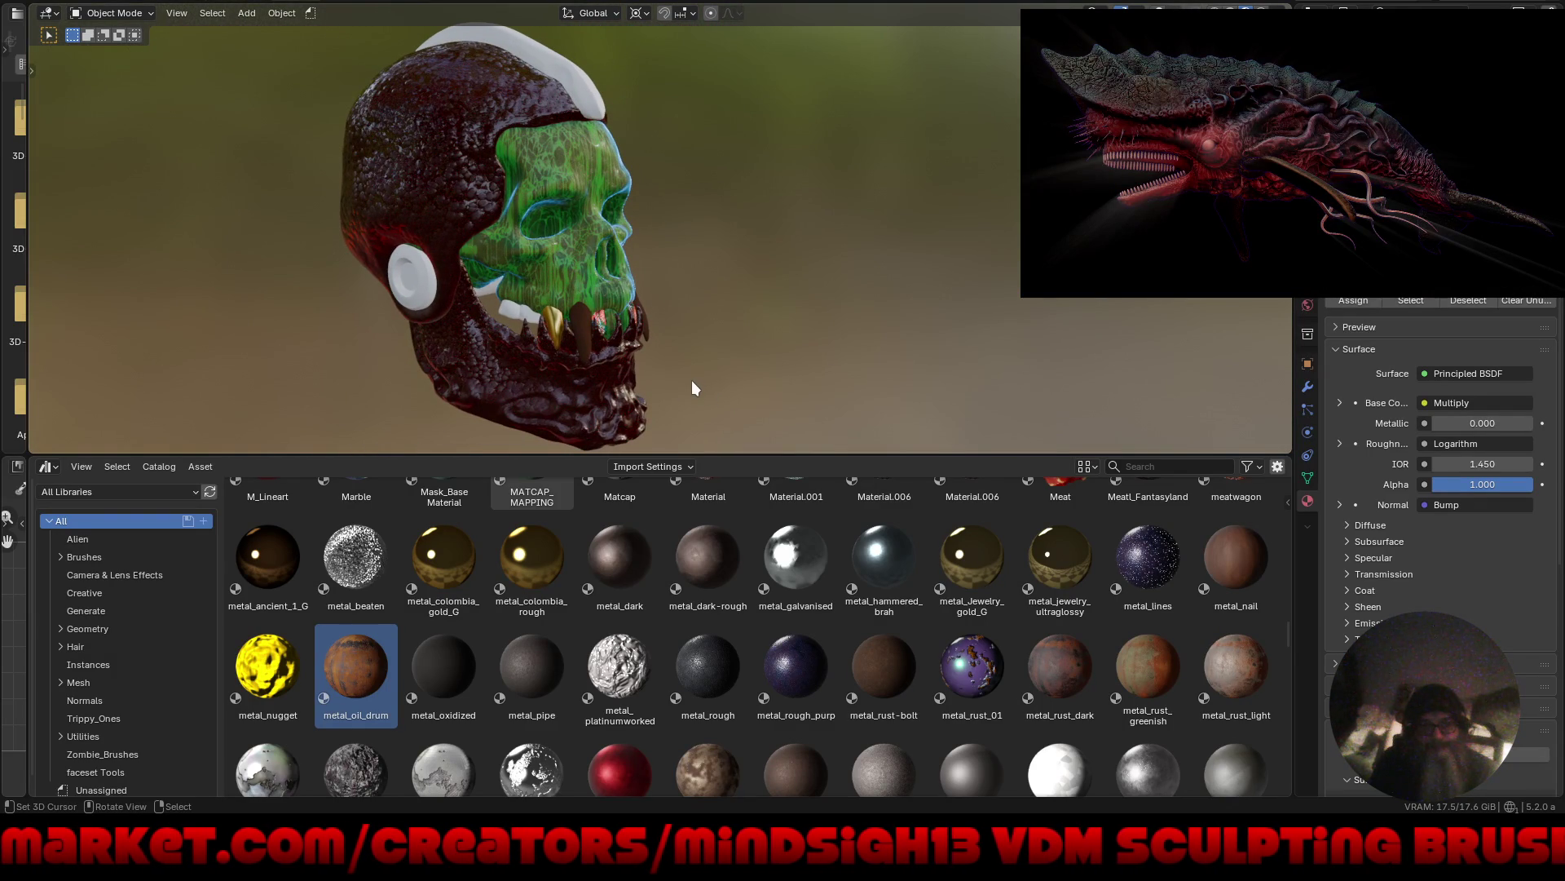
Apply metal_colombia_rough to the rim on the skull's top and the side cylinder.
mouse_move(534, 560)
mouse_down()
mouse_move(548, 561)
mouse_move(592, 227)
mouse_move(590, 95)
mouse_up()
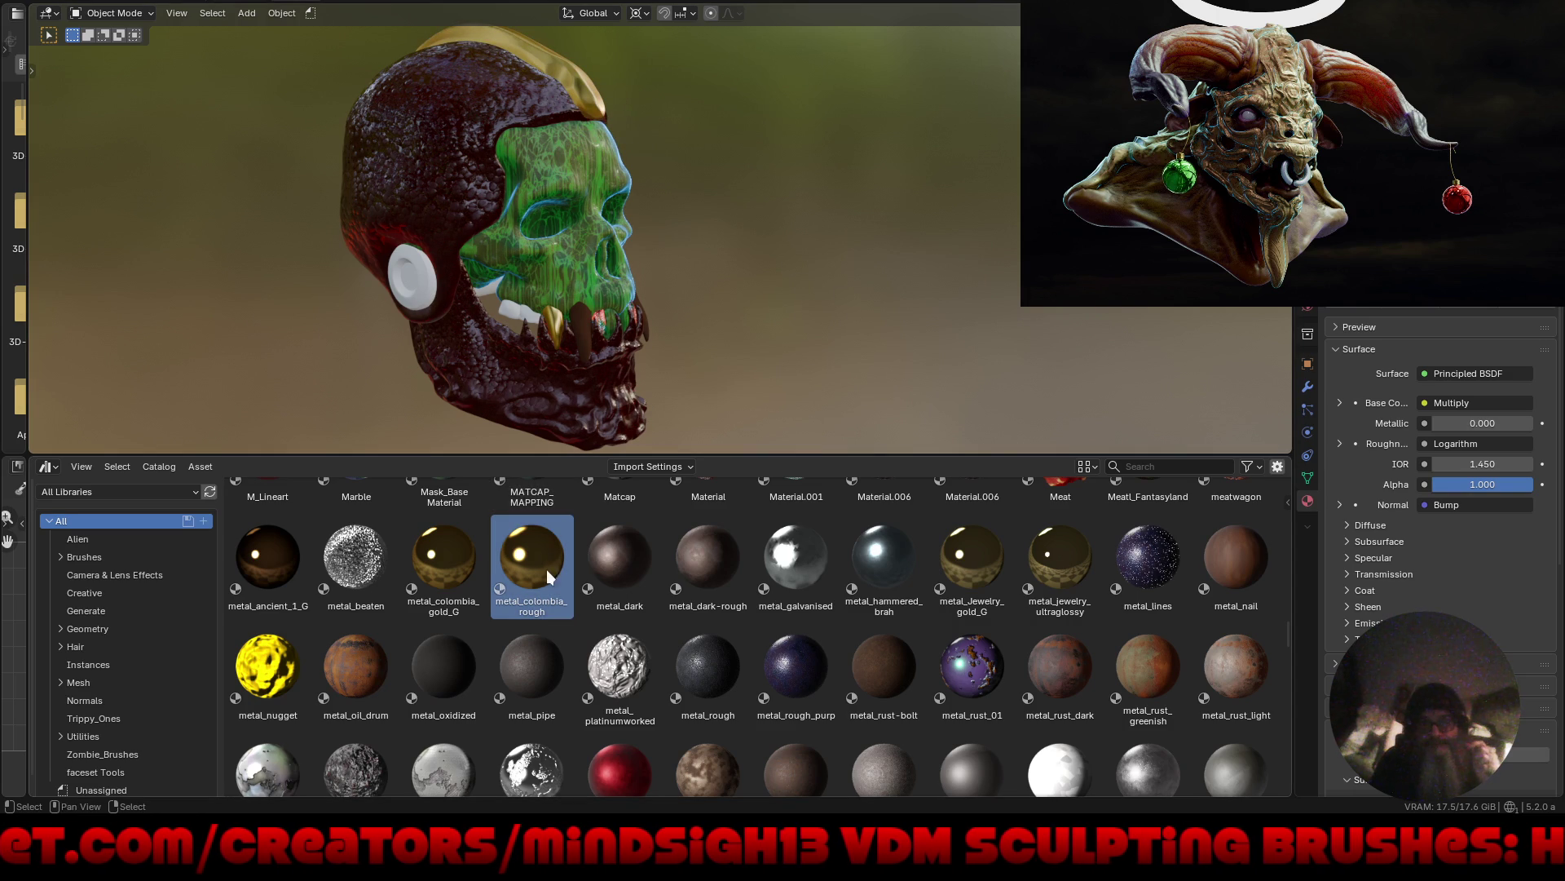
drag(531, 563, 412, 280)
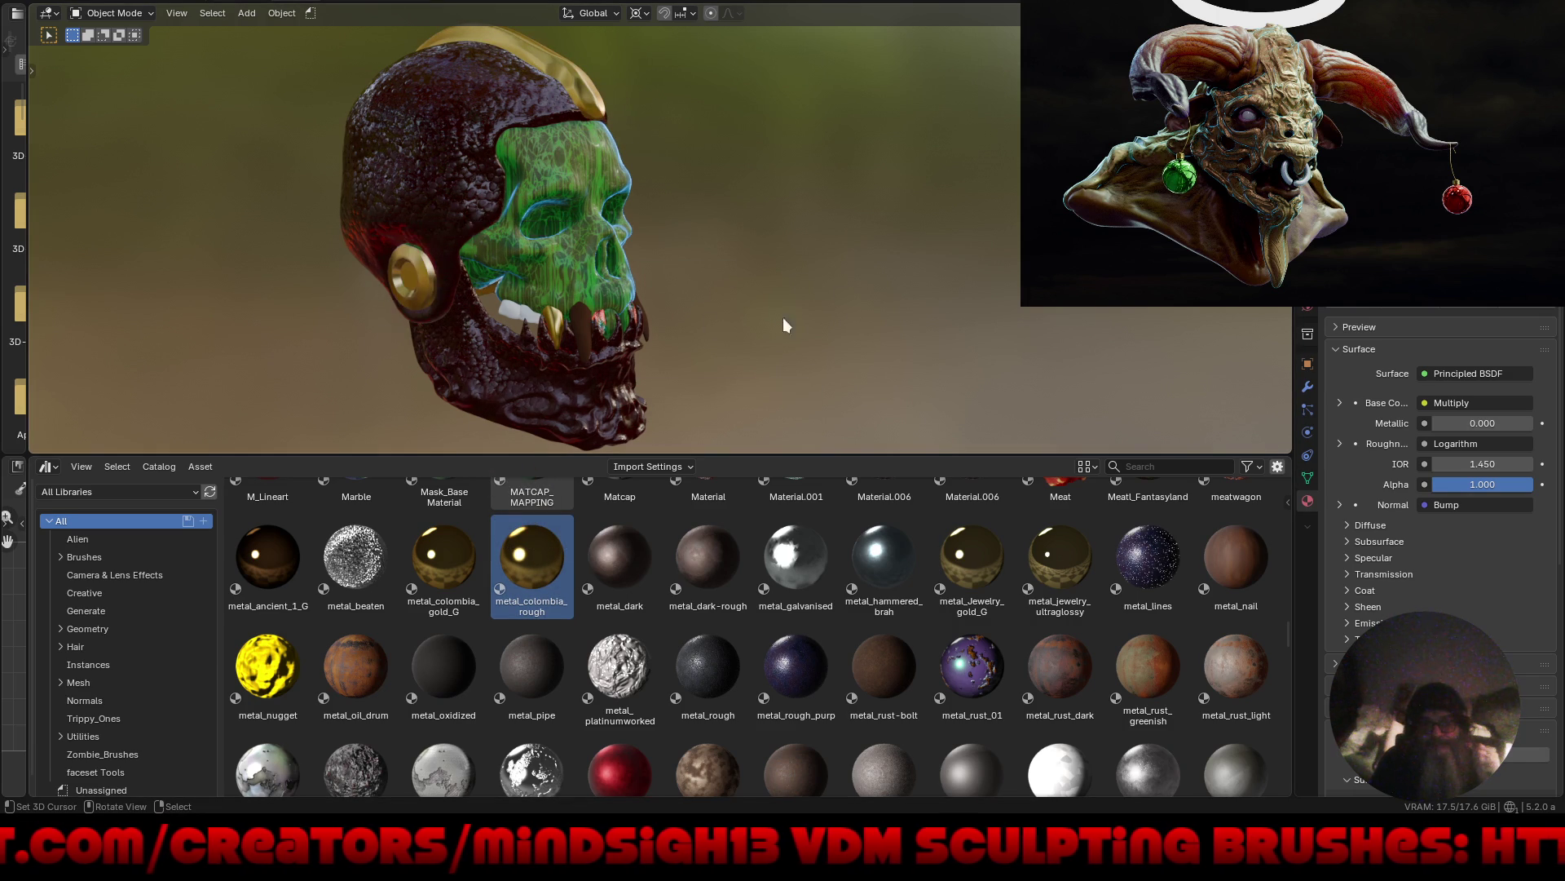
mouse_move(813, 380)
middle_down()
mouse_move(878, 341)
mouse_move(866, 362)
middle_up()
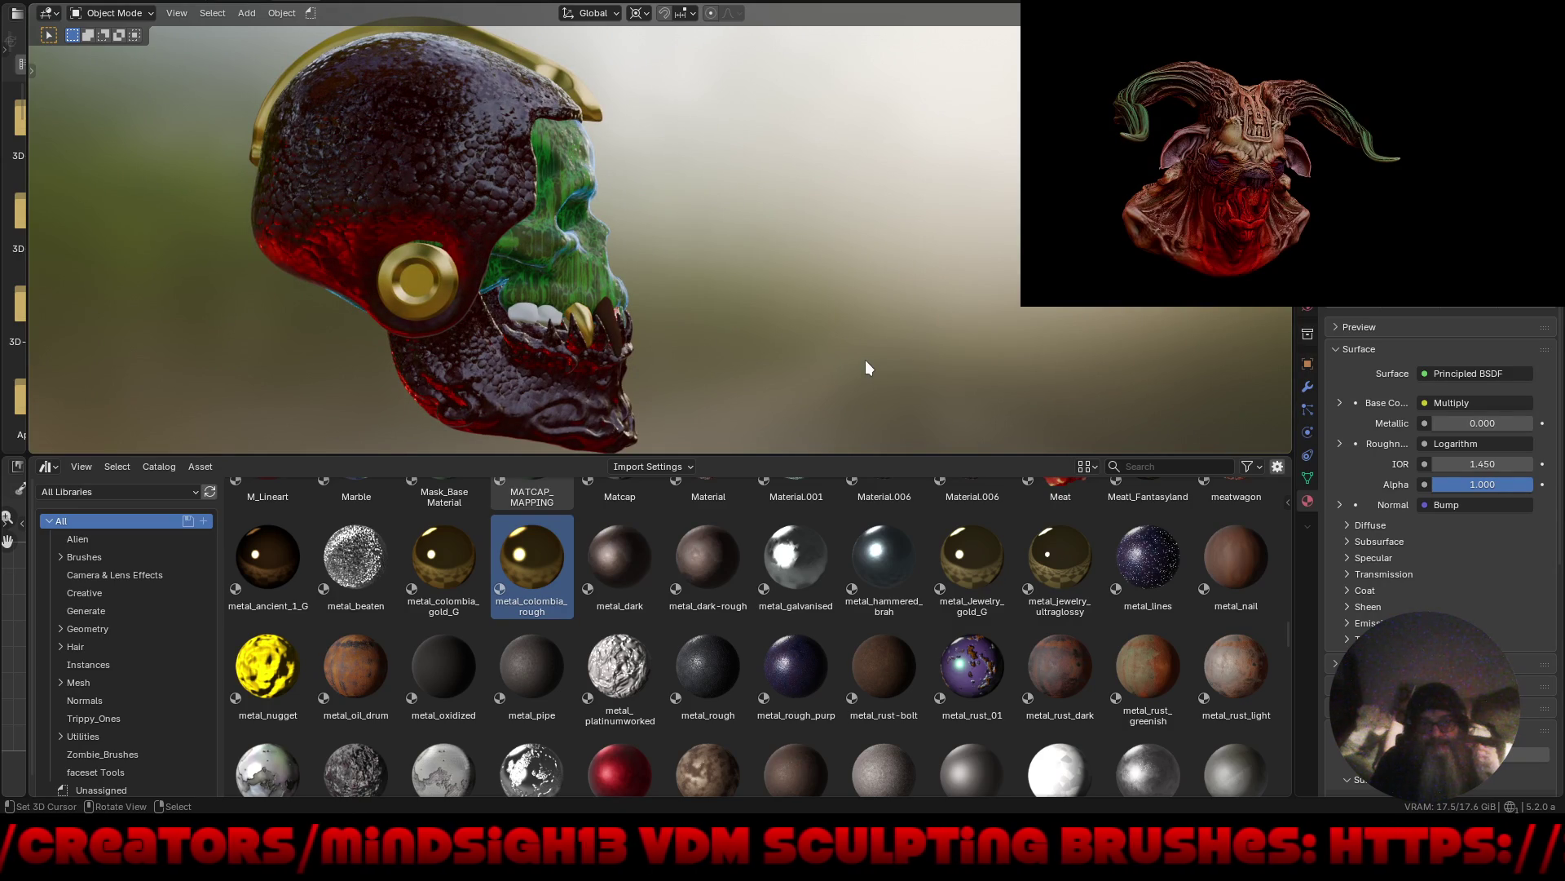
mouse_move(853, 350)
middle_down()
mouse_move(741, 374)
mouse_move(585, 375)
mouse_move(534, 325)
mouse_move(551, 304)
mouse_move(609, 339)
mouse_move(716, 311)
mouse_move(777, 339)
middle_up()
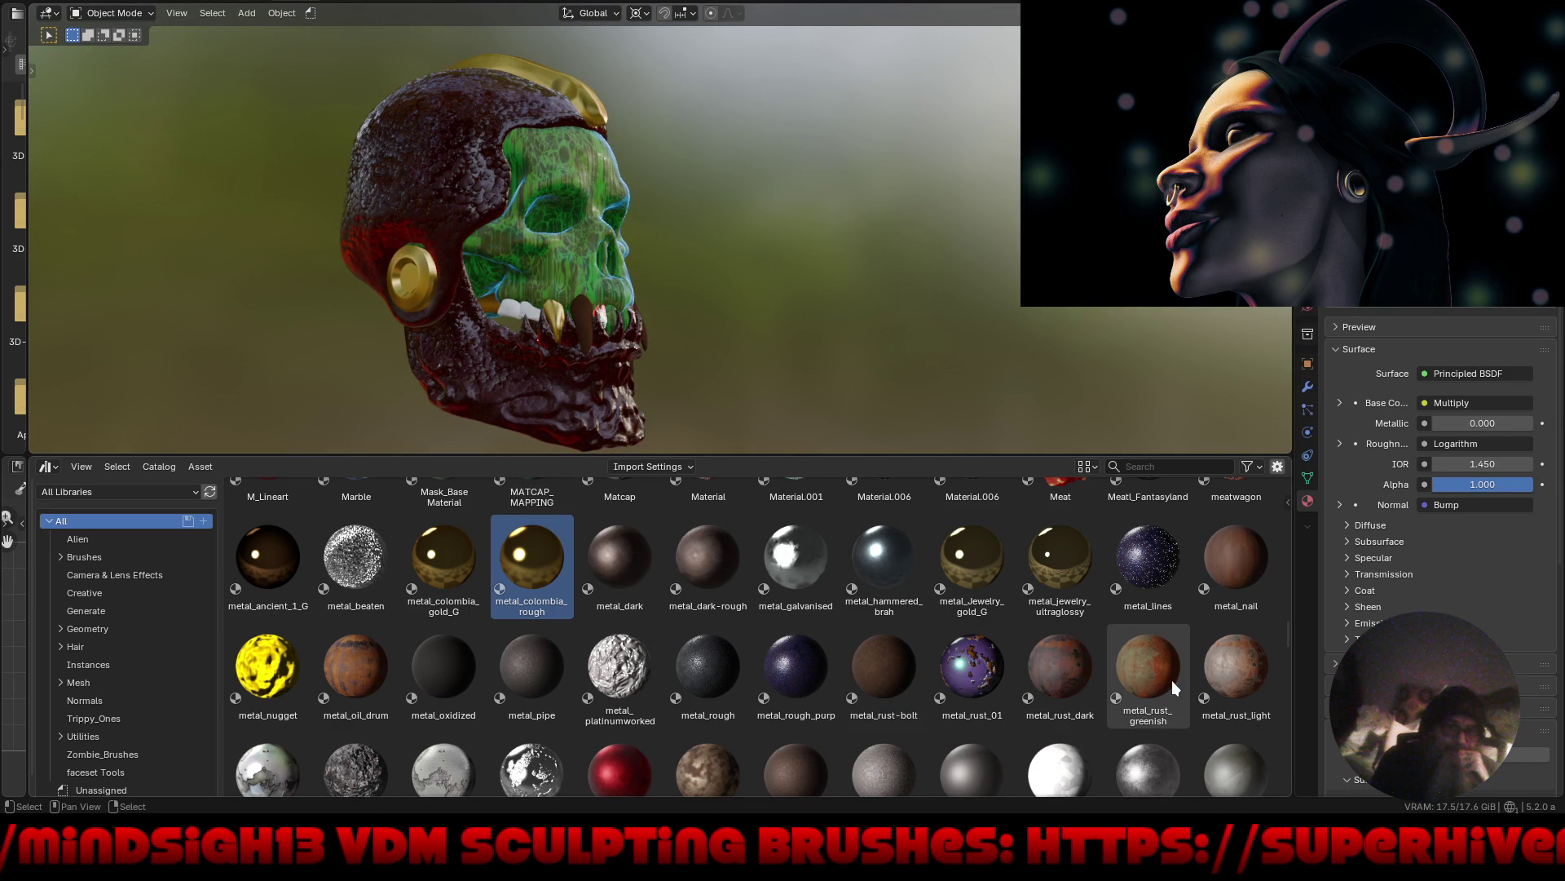
Try metal_rust_greenish, then metal_weathered, on the Roundcube.003 tooth piece.
mouse_move(1157, 678)
mouse_down()
mouse_move(1003, 661)
mouse_move(573, 341)
mouse_move(584, 320)
mouse_up()
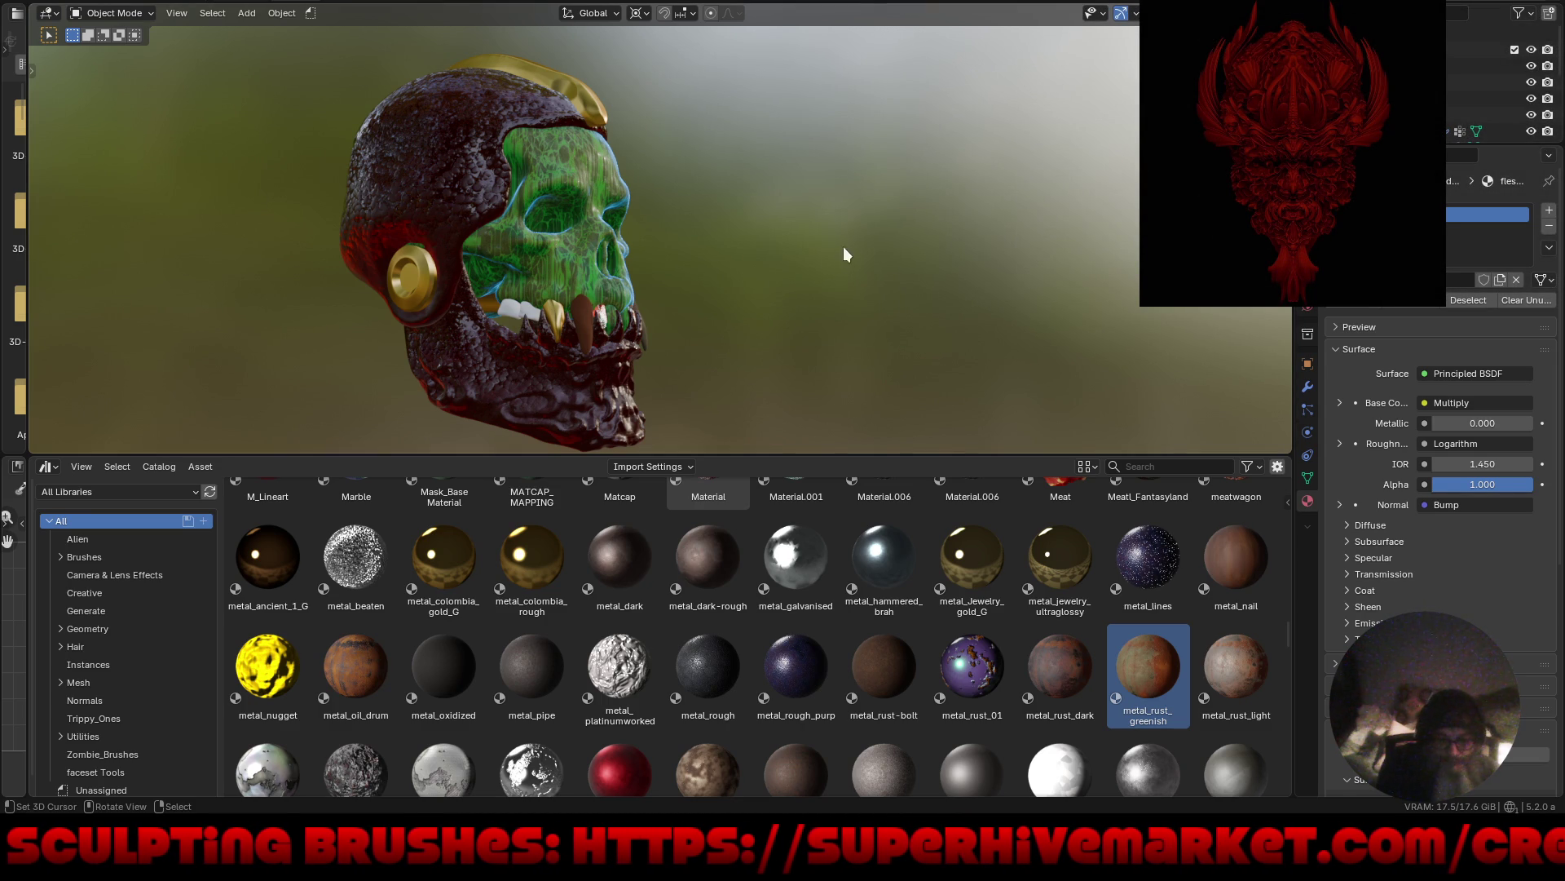
mouse_move(818, 307)
middle_down()
mouse_move(716, 307)
mouse_move(821, 336)
middle_up()
mouse_move(677, 278)
ctrl+middle_down()
mouse_move(675, 247)
mouse_move(665, 263)
ctrl+middle_up()
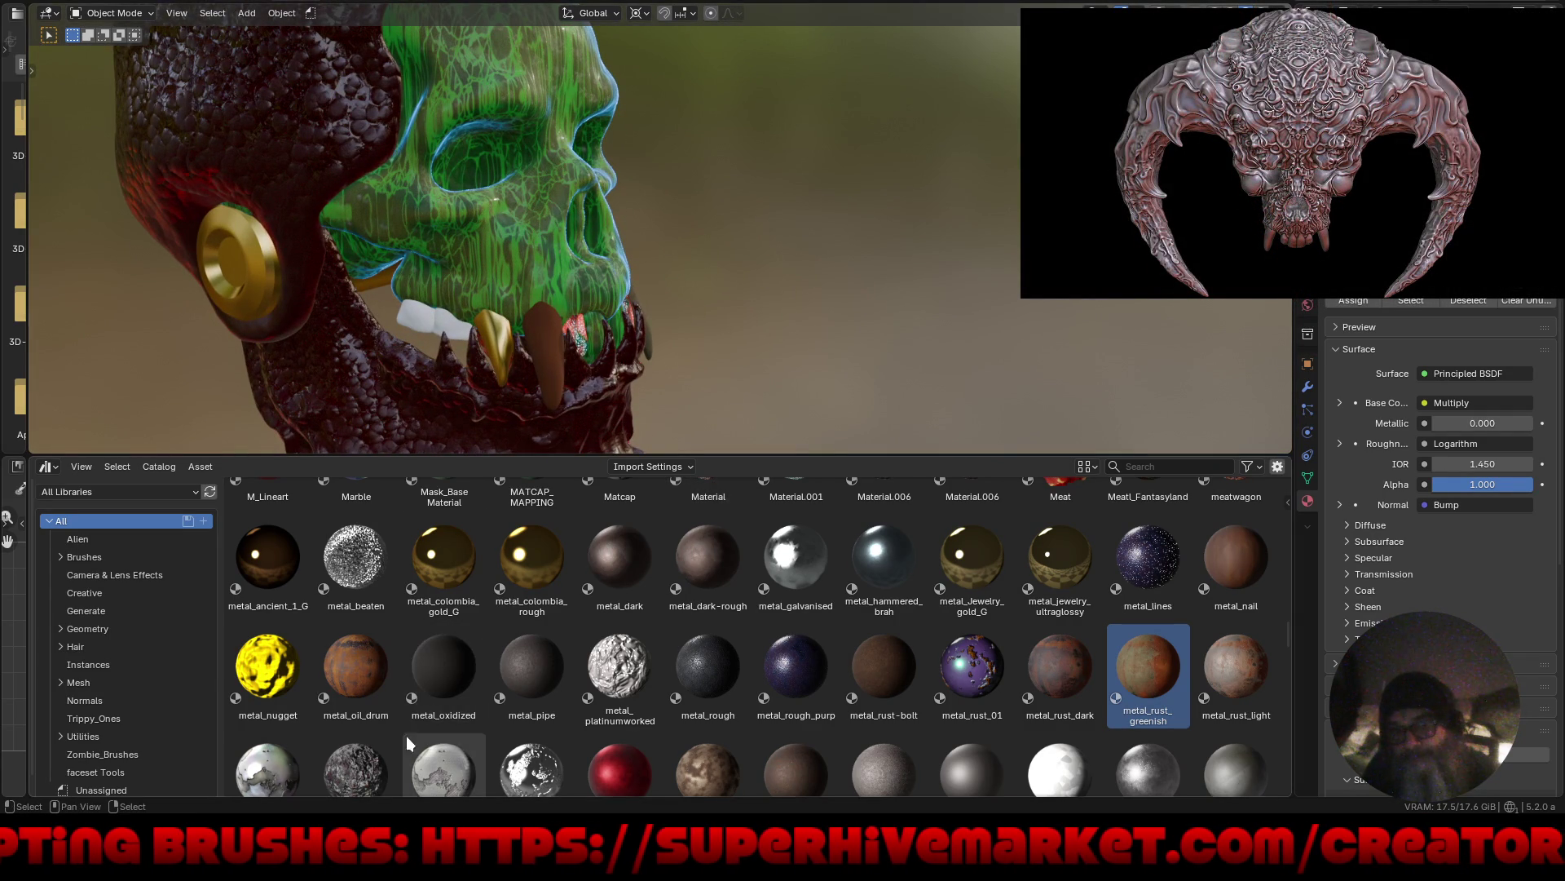
scroll(633, 495, down, 5)
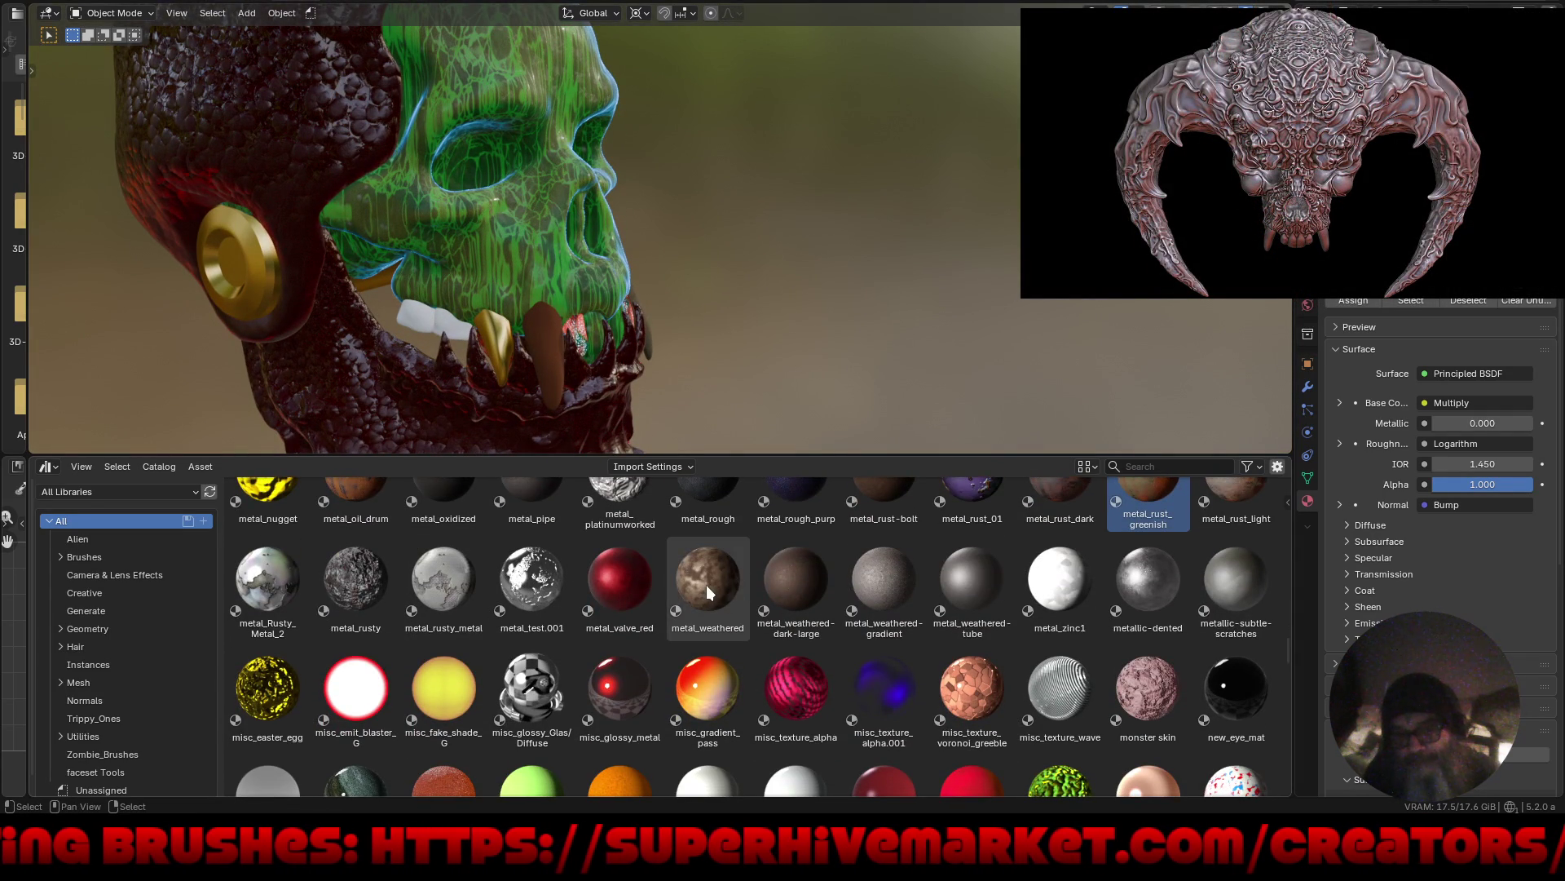
mouse_move(706, 584)
mouse_down()
mouse_move(574, 356)
mouse_move(531, 336)
mouse_up()
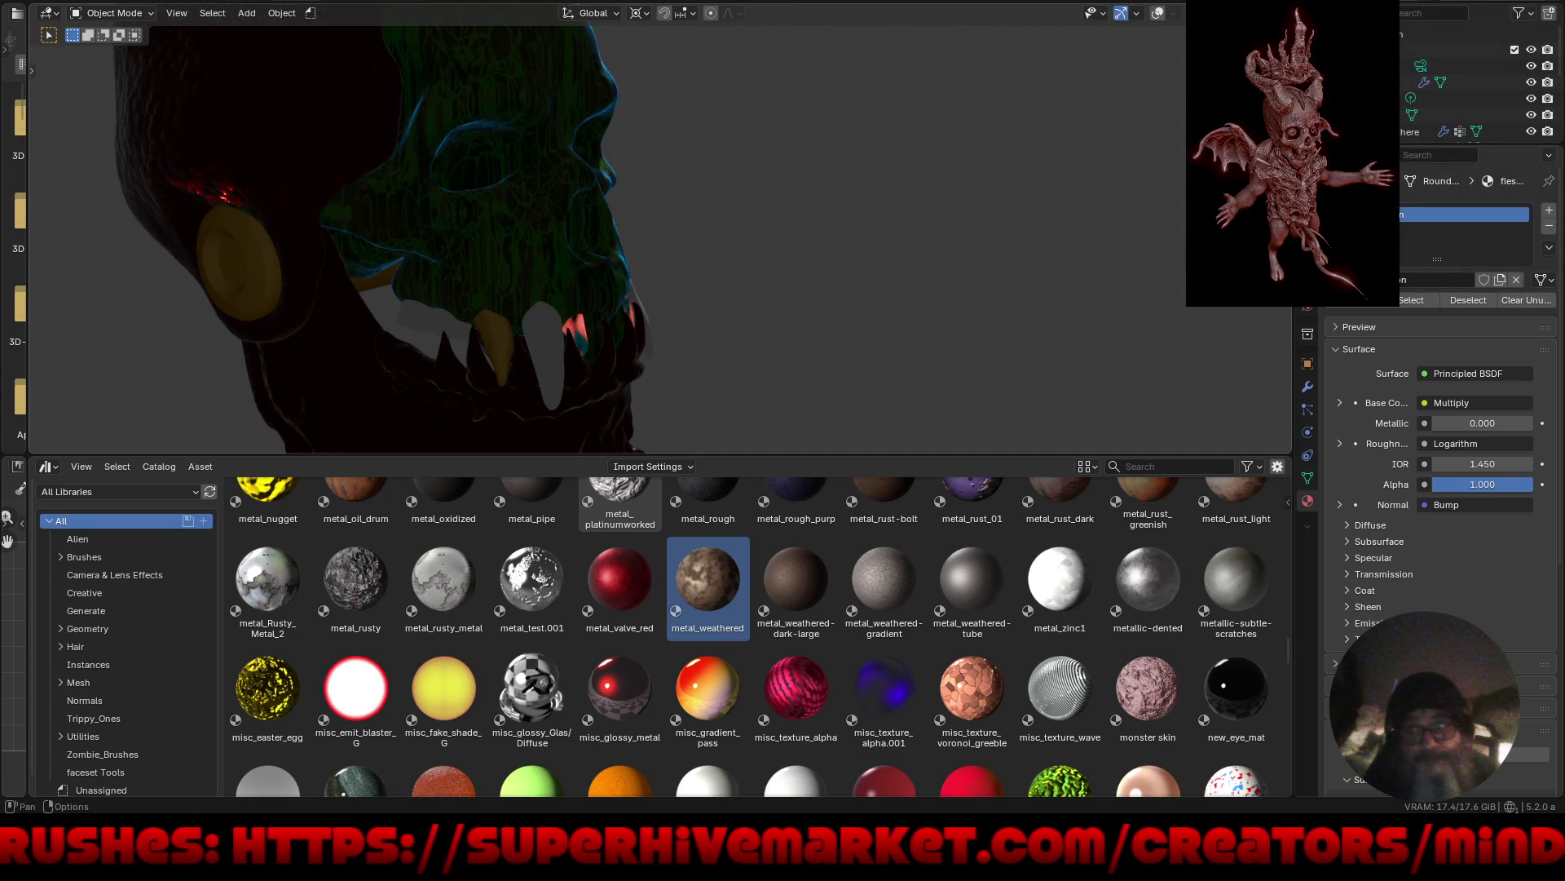
Switch the Asset Browser filter from Materials to Worlds and drag World.001 into the viewport.
click(1284, 13)
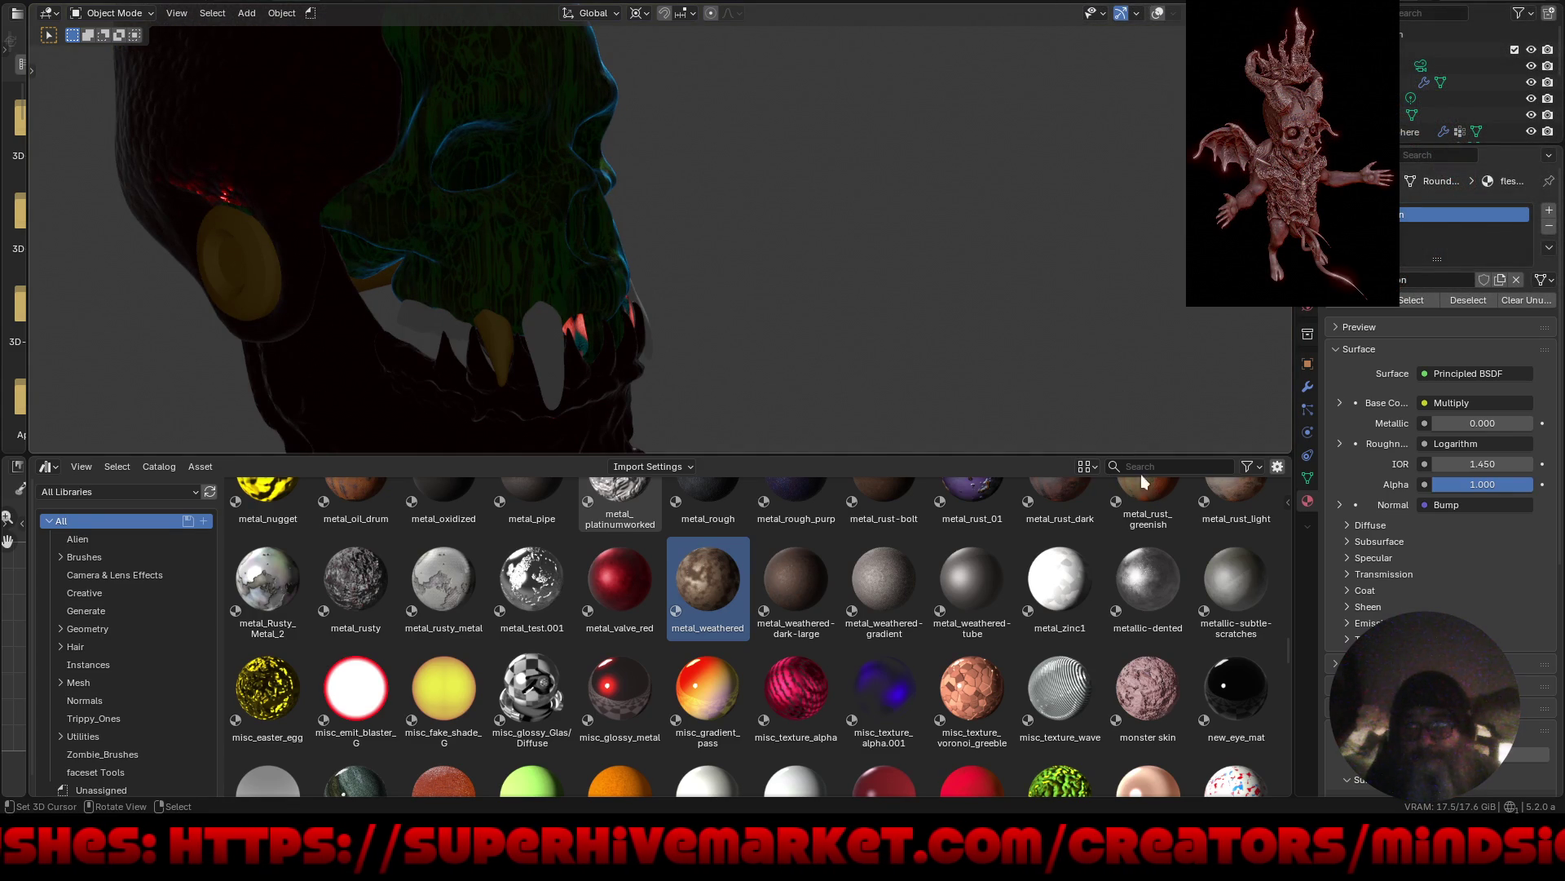
click(1253, 467)
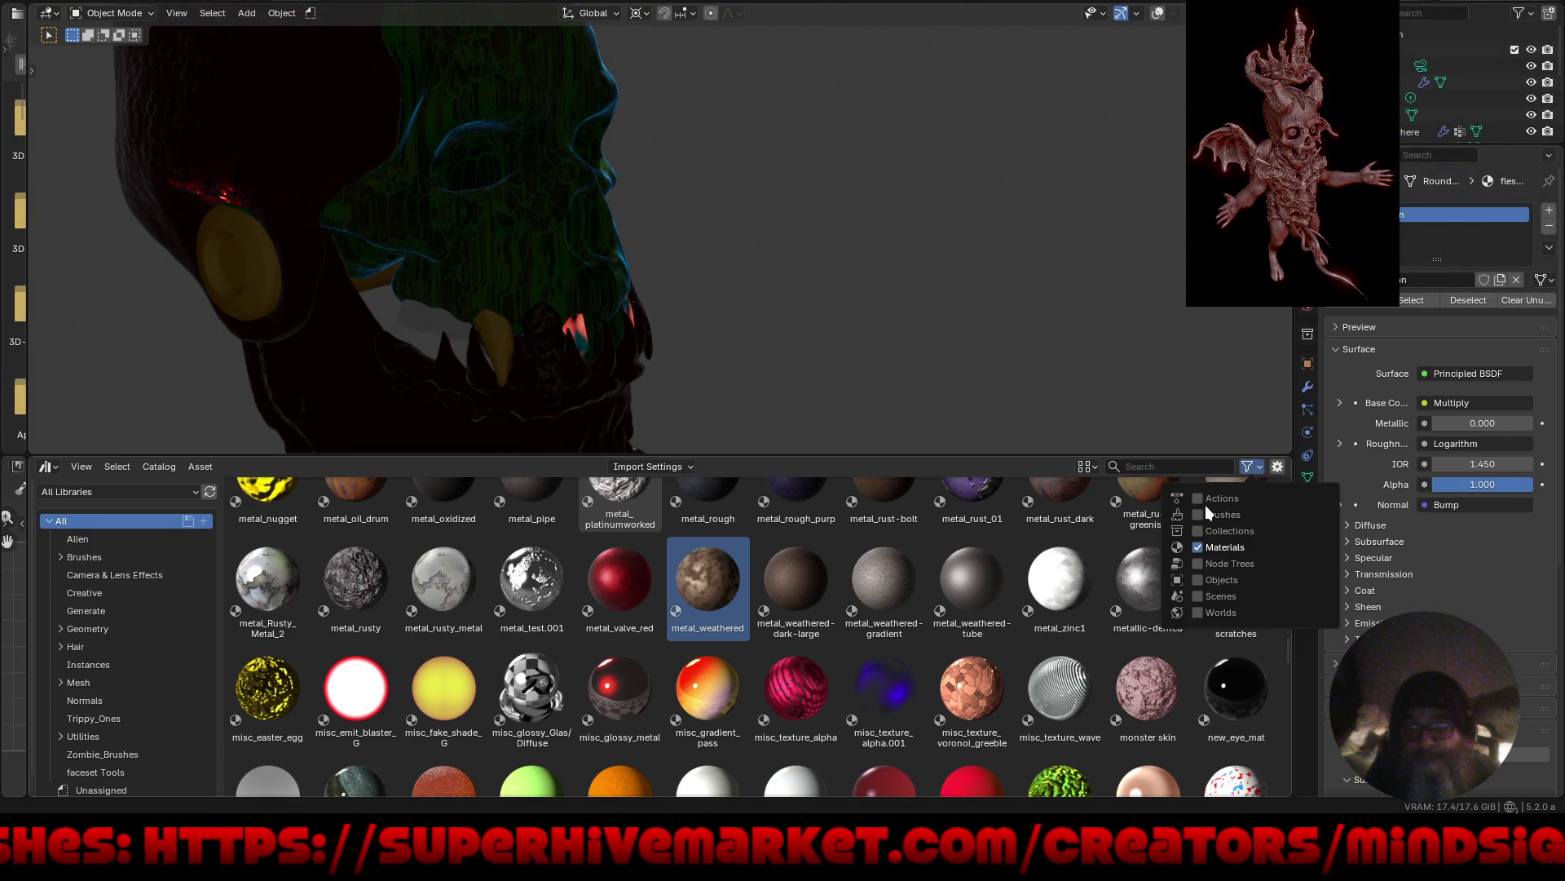
click(1197, 612)
click(1199, 547)
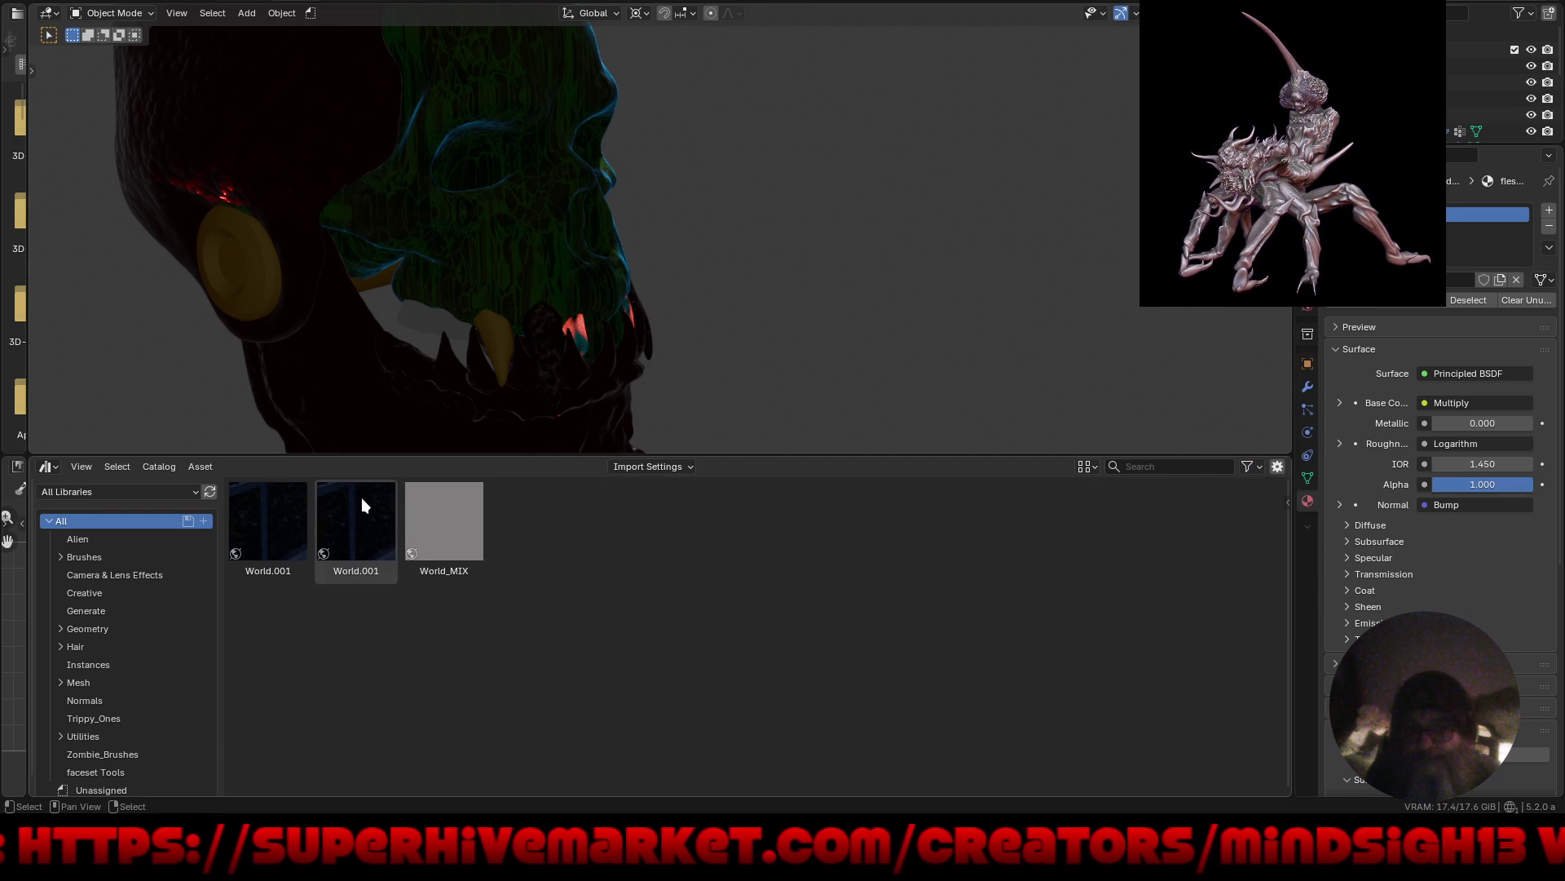
mouse_move(360, 497)
mouse_down()
mouse_move(518, 483)
mouse_move(810, 262)
mouse_up()
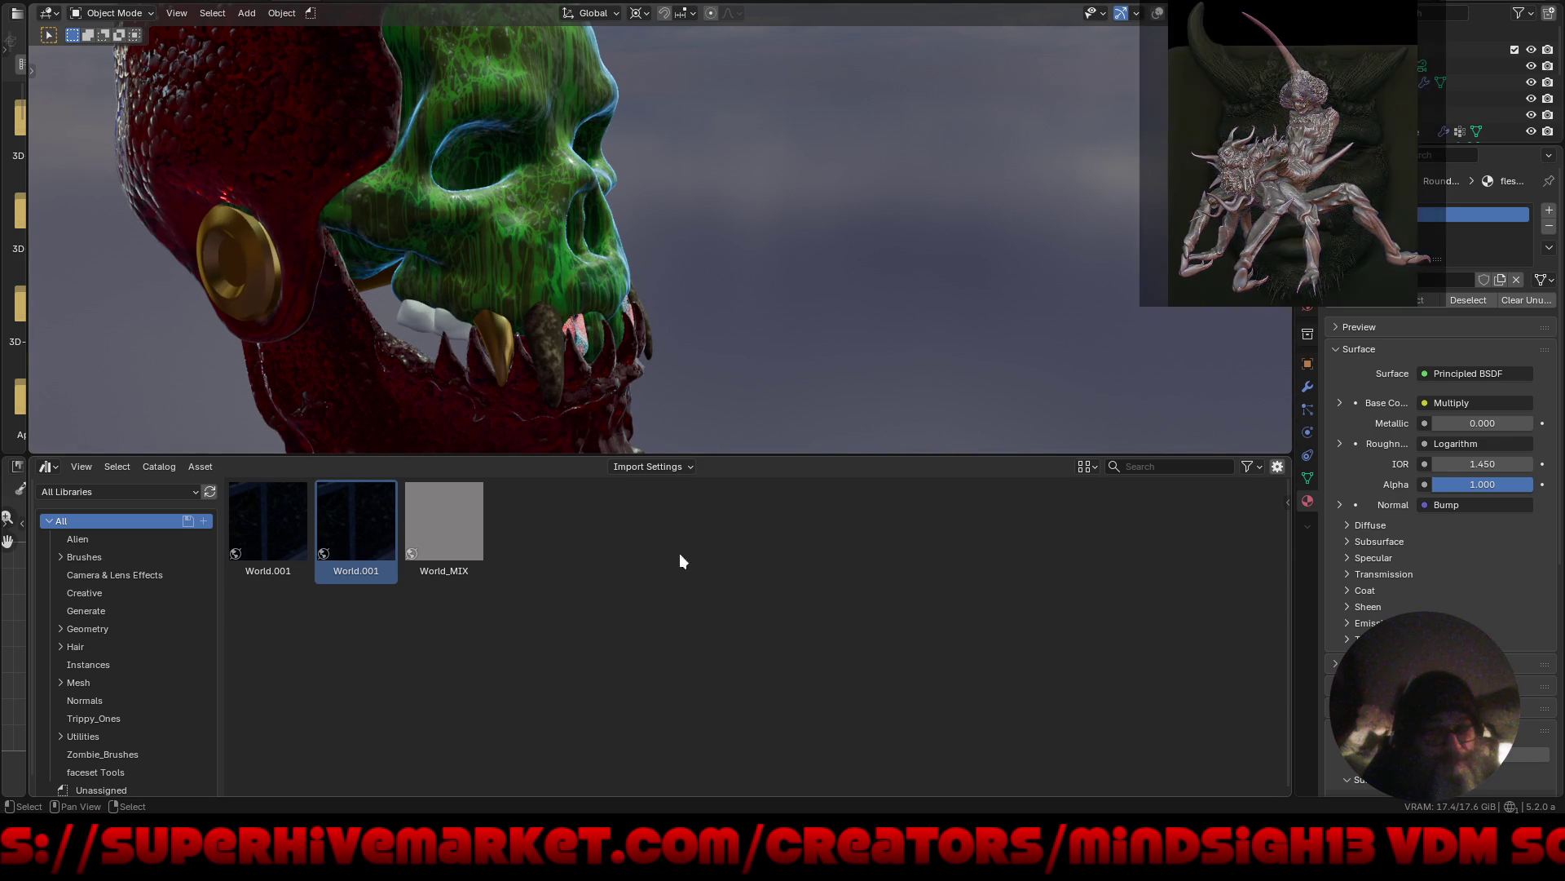
Uncheck Worlds and check Materials in the Asset Browser filter, then browse the list.
click(1257, 467)
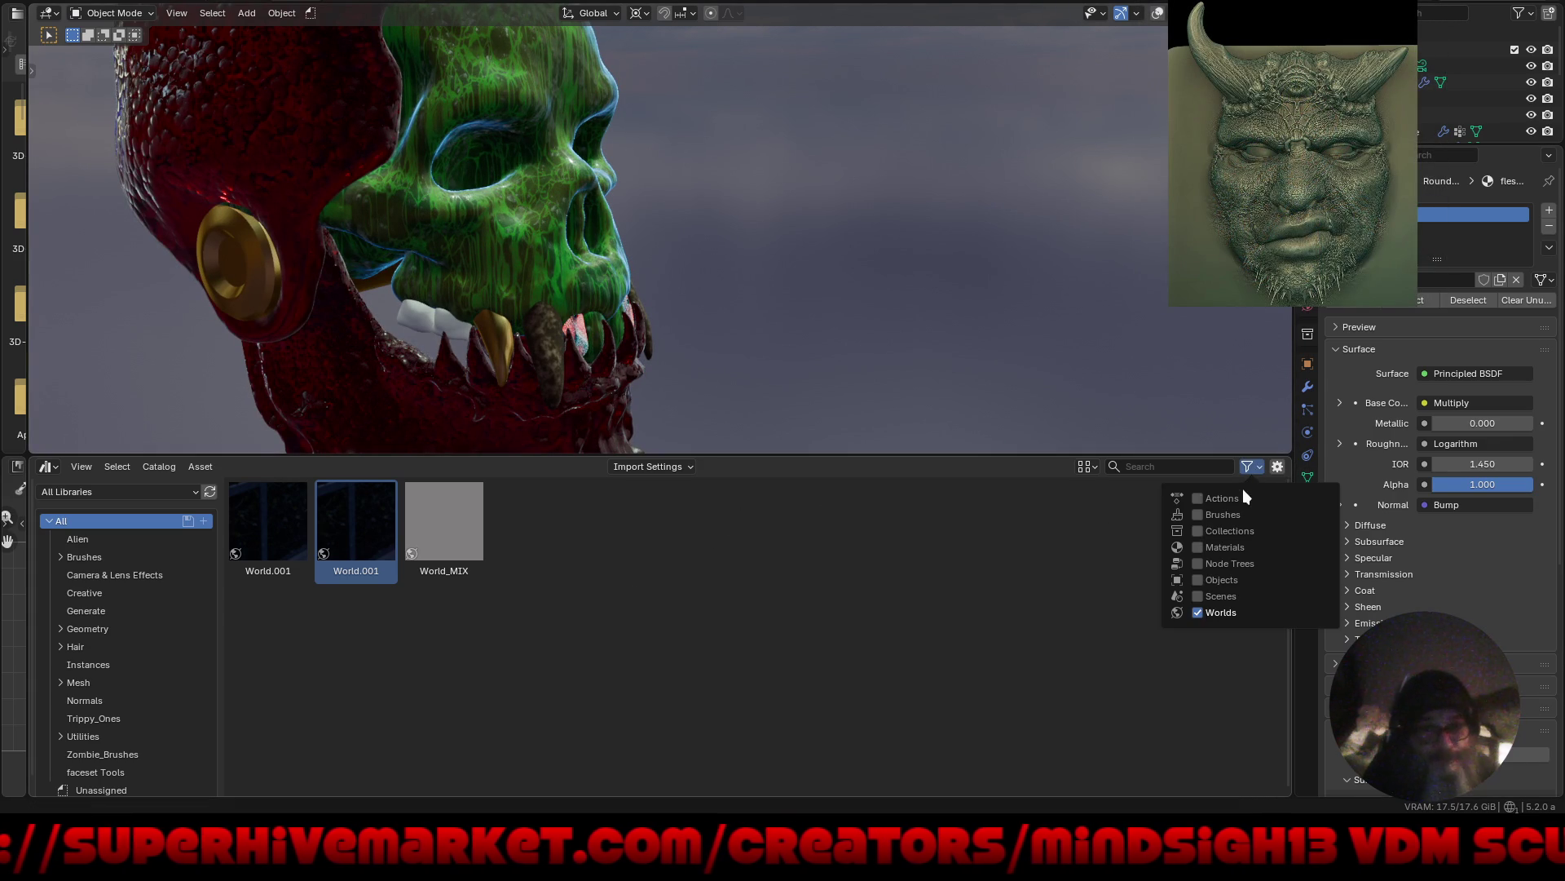
click(1197, 614)
click(1199, 547)
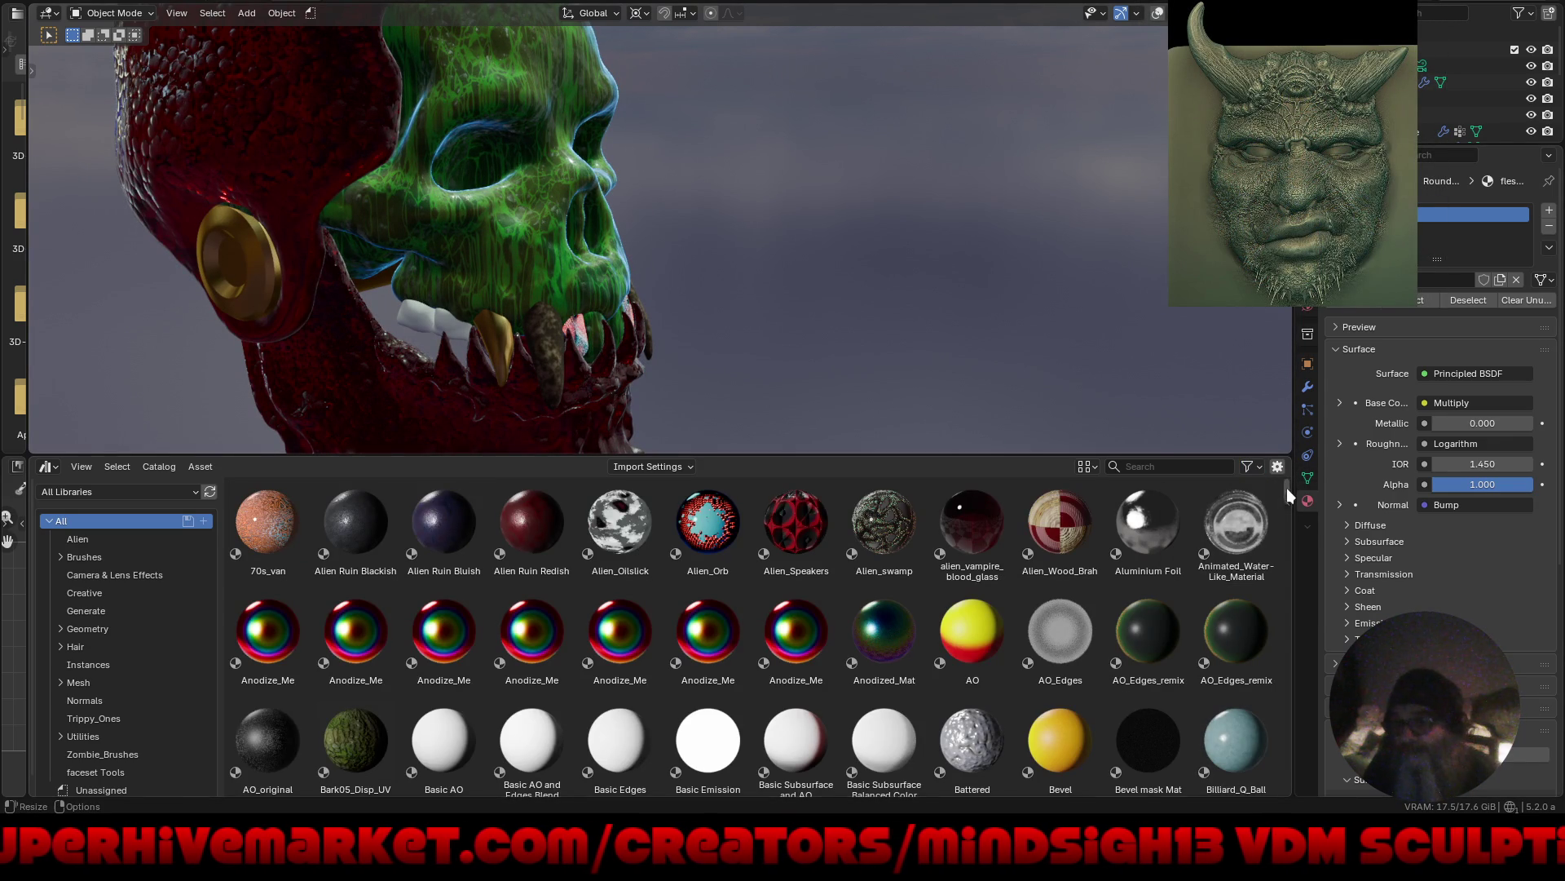
drag(1287, 487, 1262, 769)
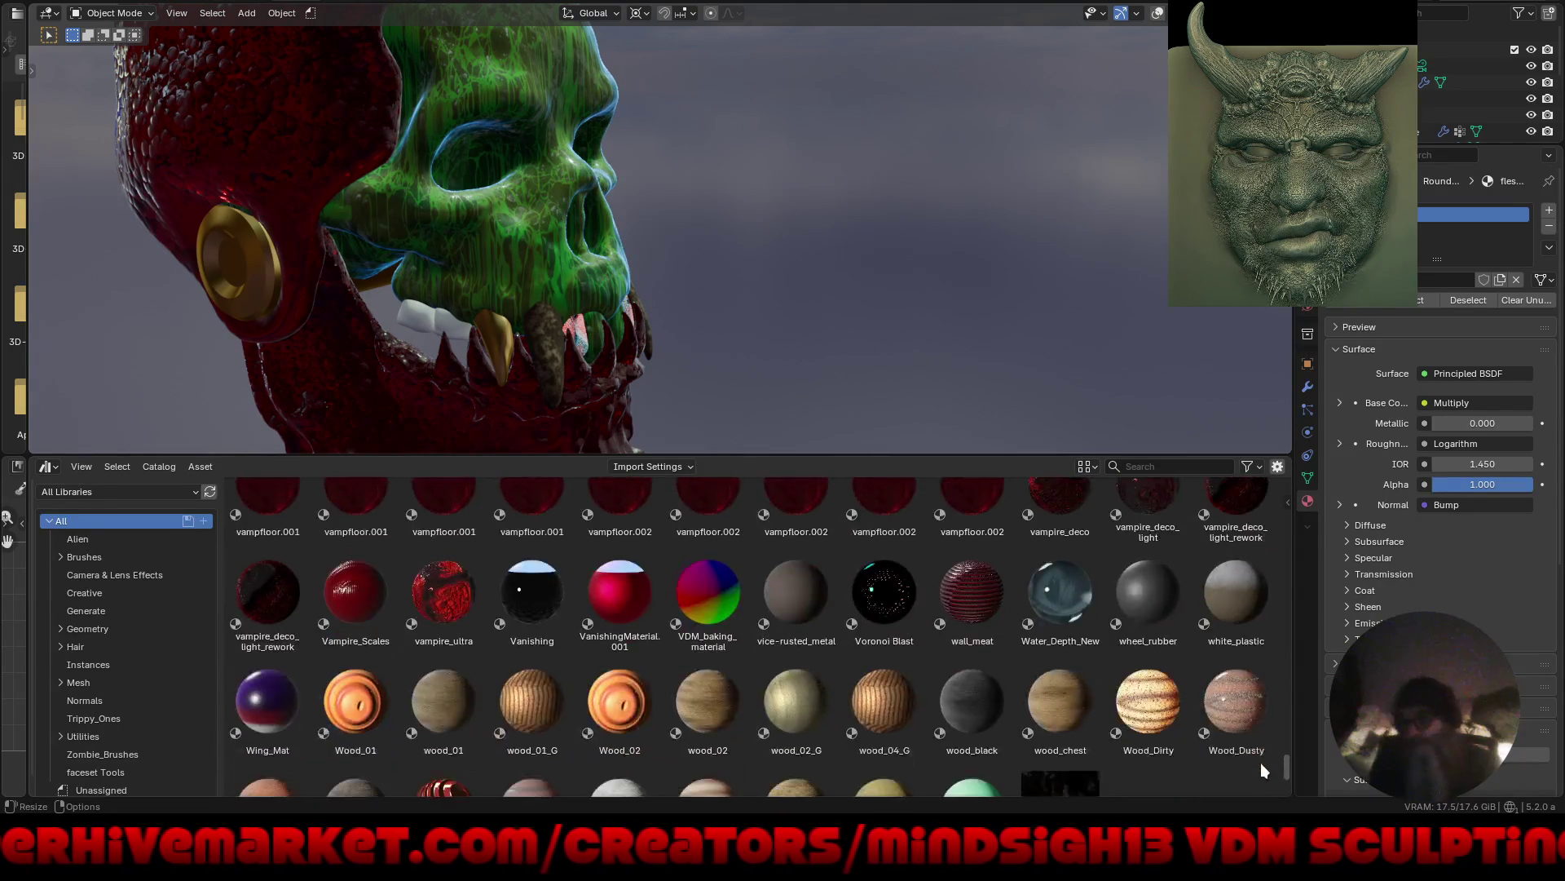
scroll(1263, 769, down, 1)
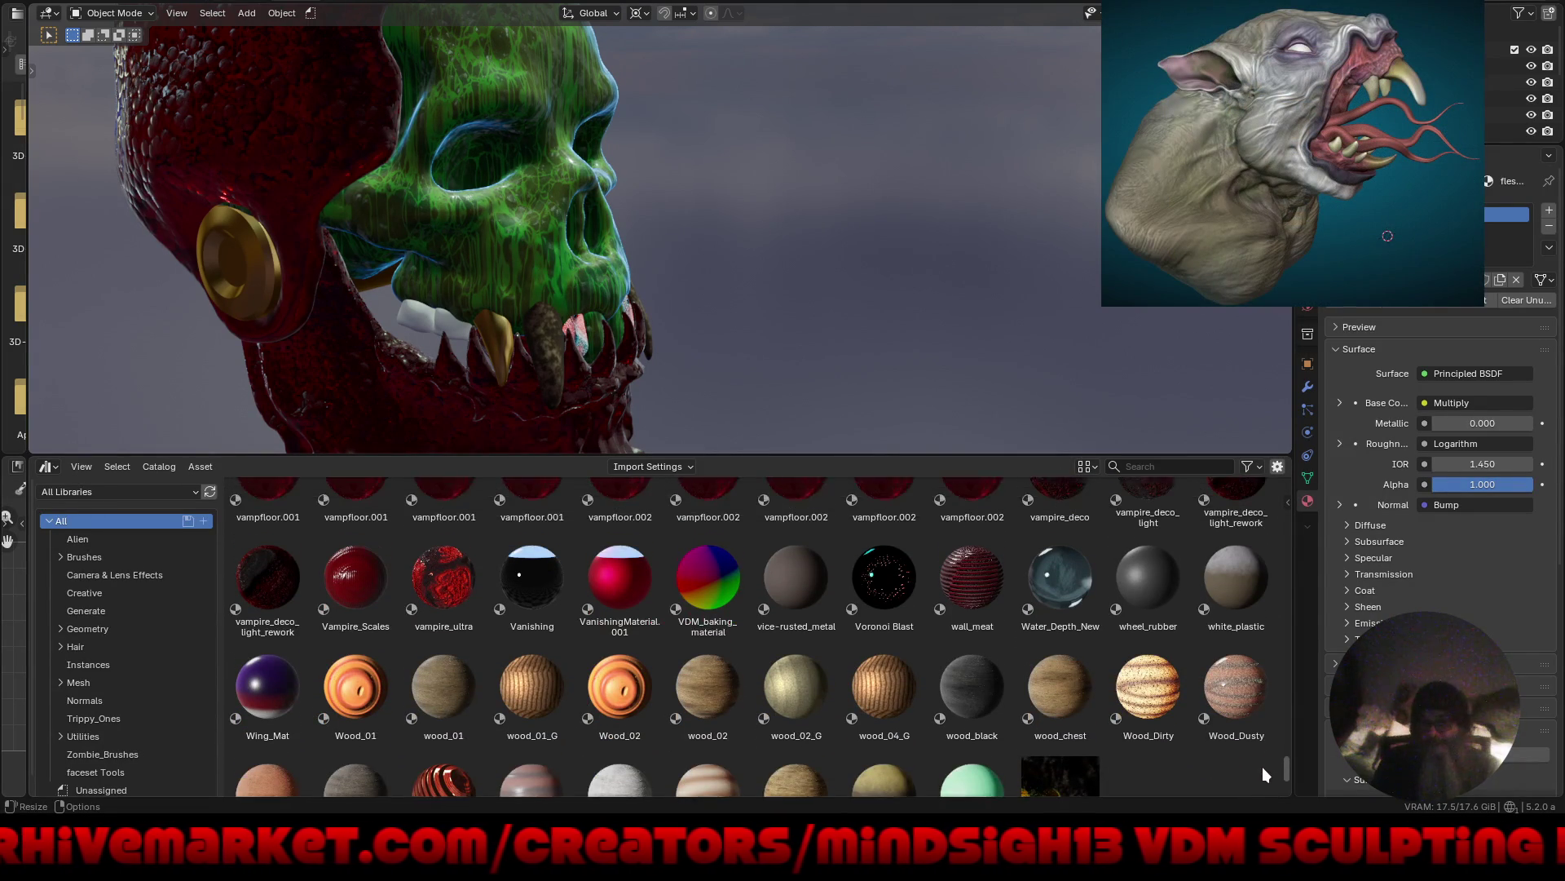
scroll(1262, 759, up, 3)
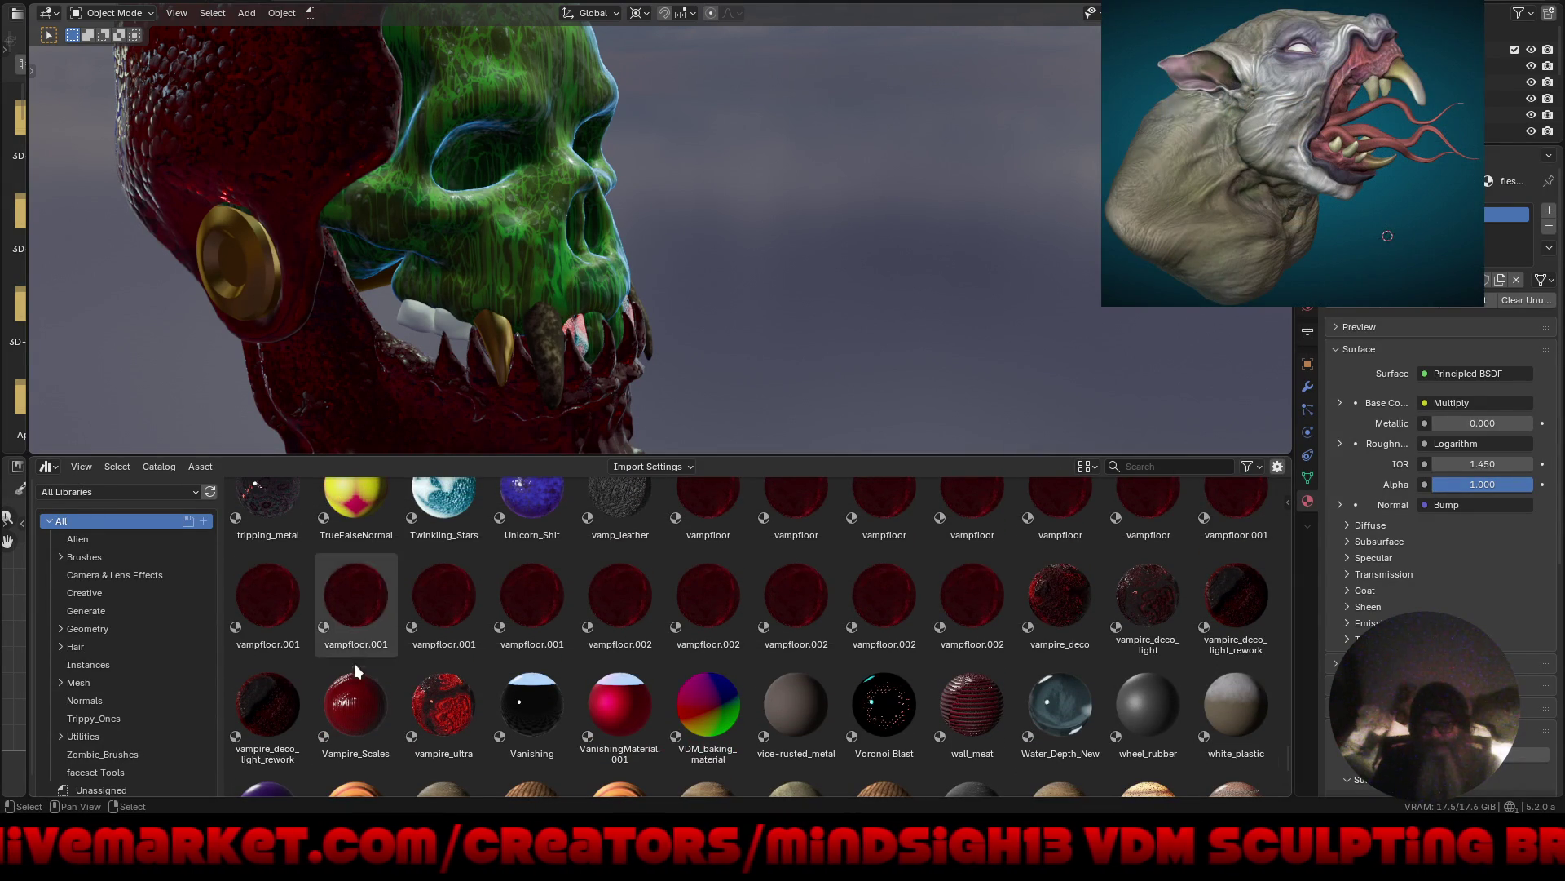
Try Unicorn_Shit on a tooth, orbit around the teeth, and select the skull shell.
mouse_move(532, 501)
mouse_down()
mouse_move(562, 366)
mouse_move(610, 269)
mouse_up()
scroll(562, 367, up, 5)
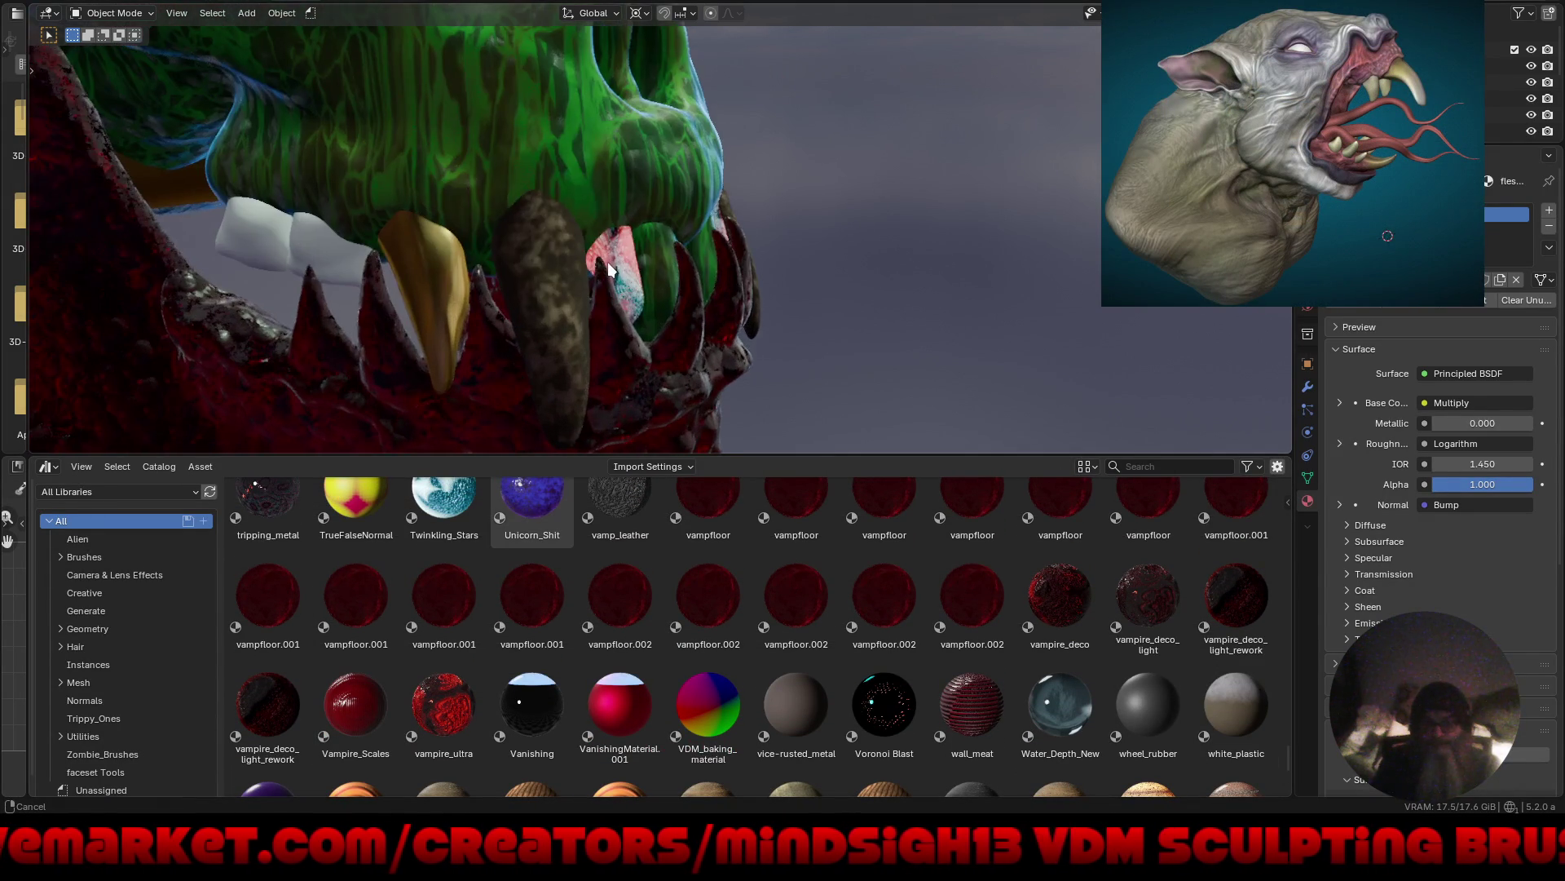
mouse_move(708, 311)
middle_down()
mouse_move(665, 290)
mouse_move(522, 279)
middle_up()
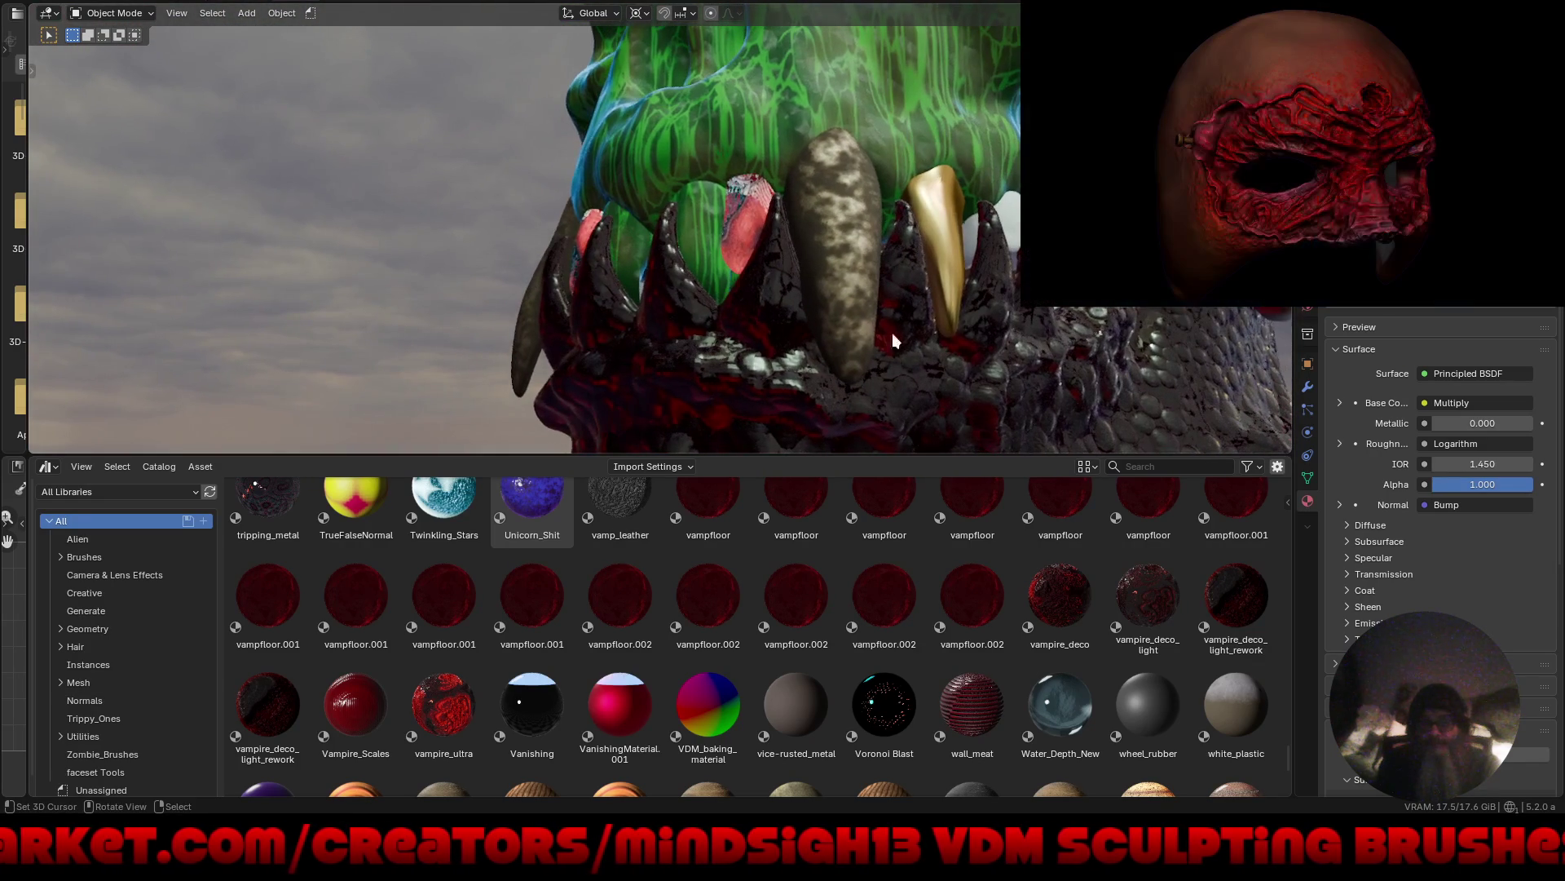
mouse_move(894, 339)
middle_down()
mouse_move(868, 308)
mouse_move(788, 289)
mouse_move(716, 236)
mouse_move(898, 373)
middle_up()
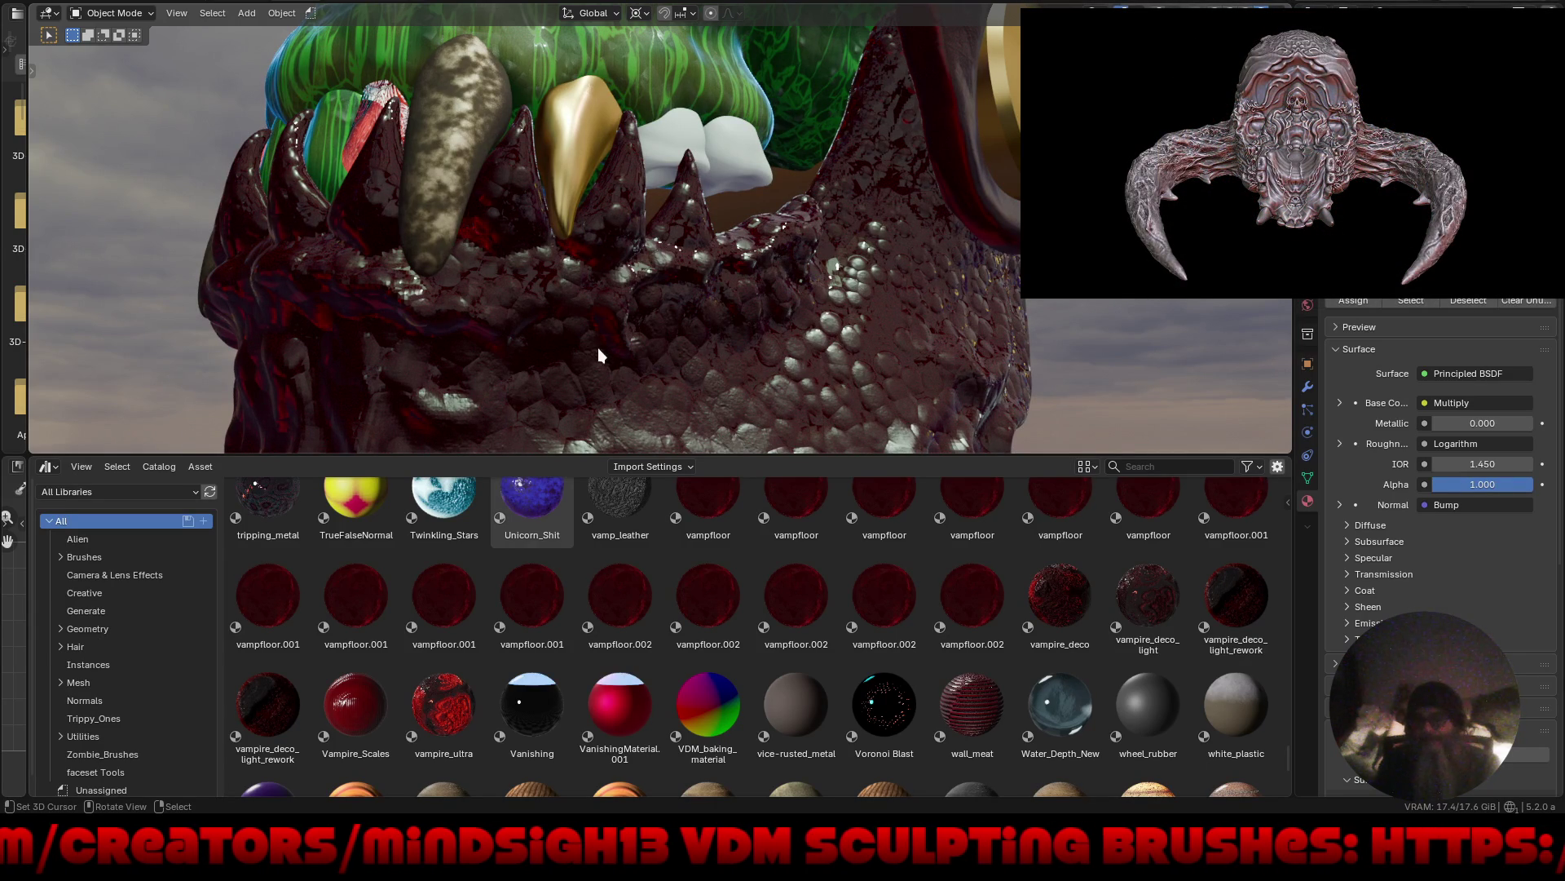
click(440, 170)
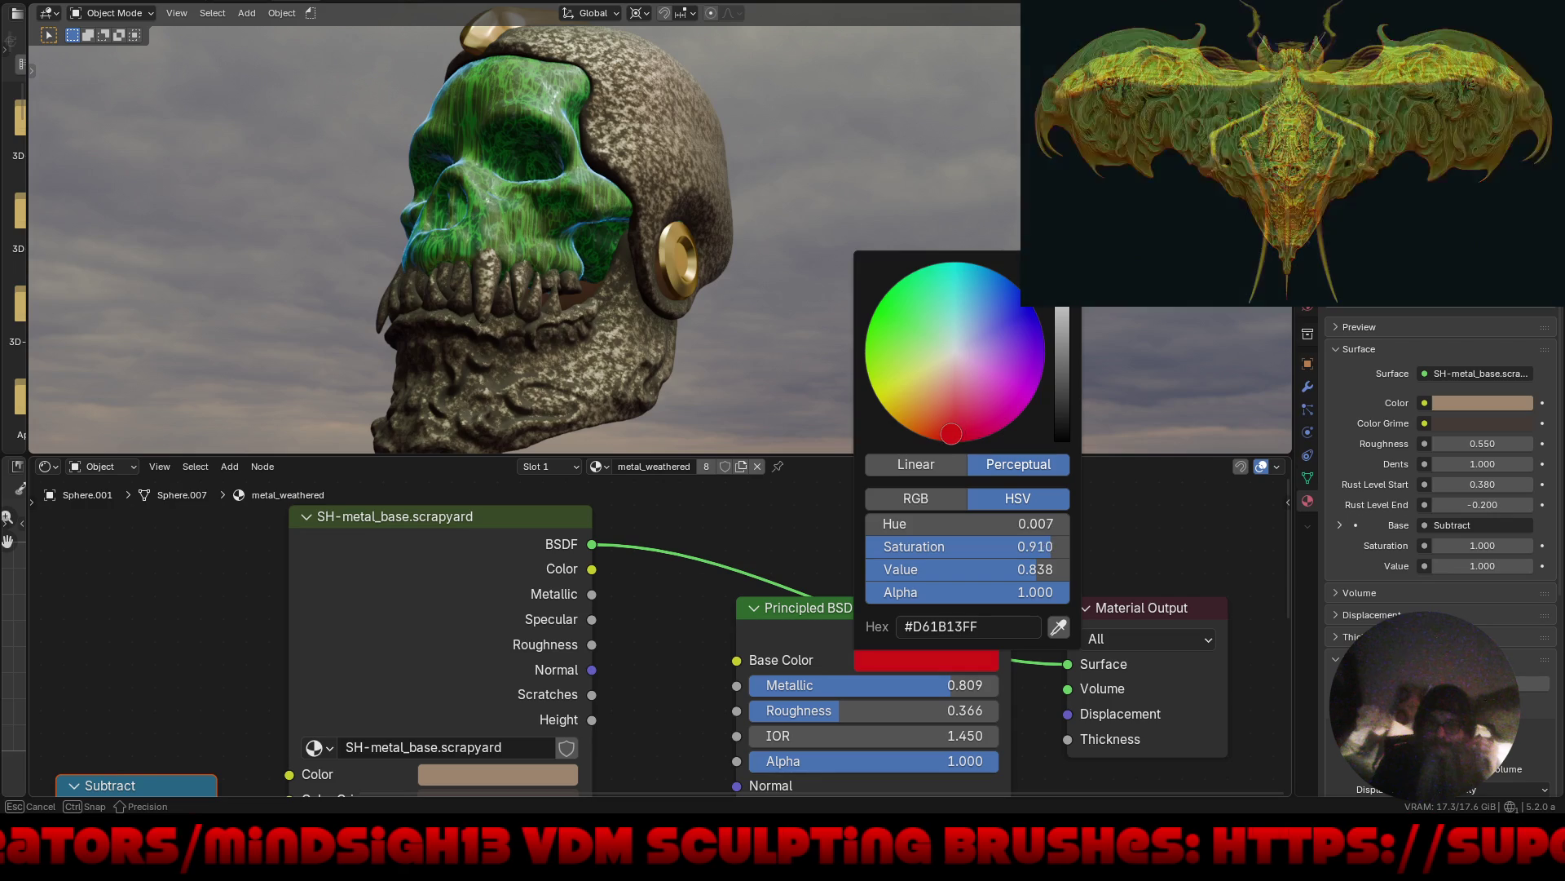
Make metal_weathered's grime colour dark red and its main colour rust-orange 9E3502.
click(653, 691)
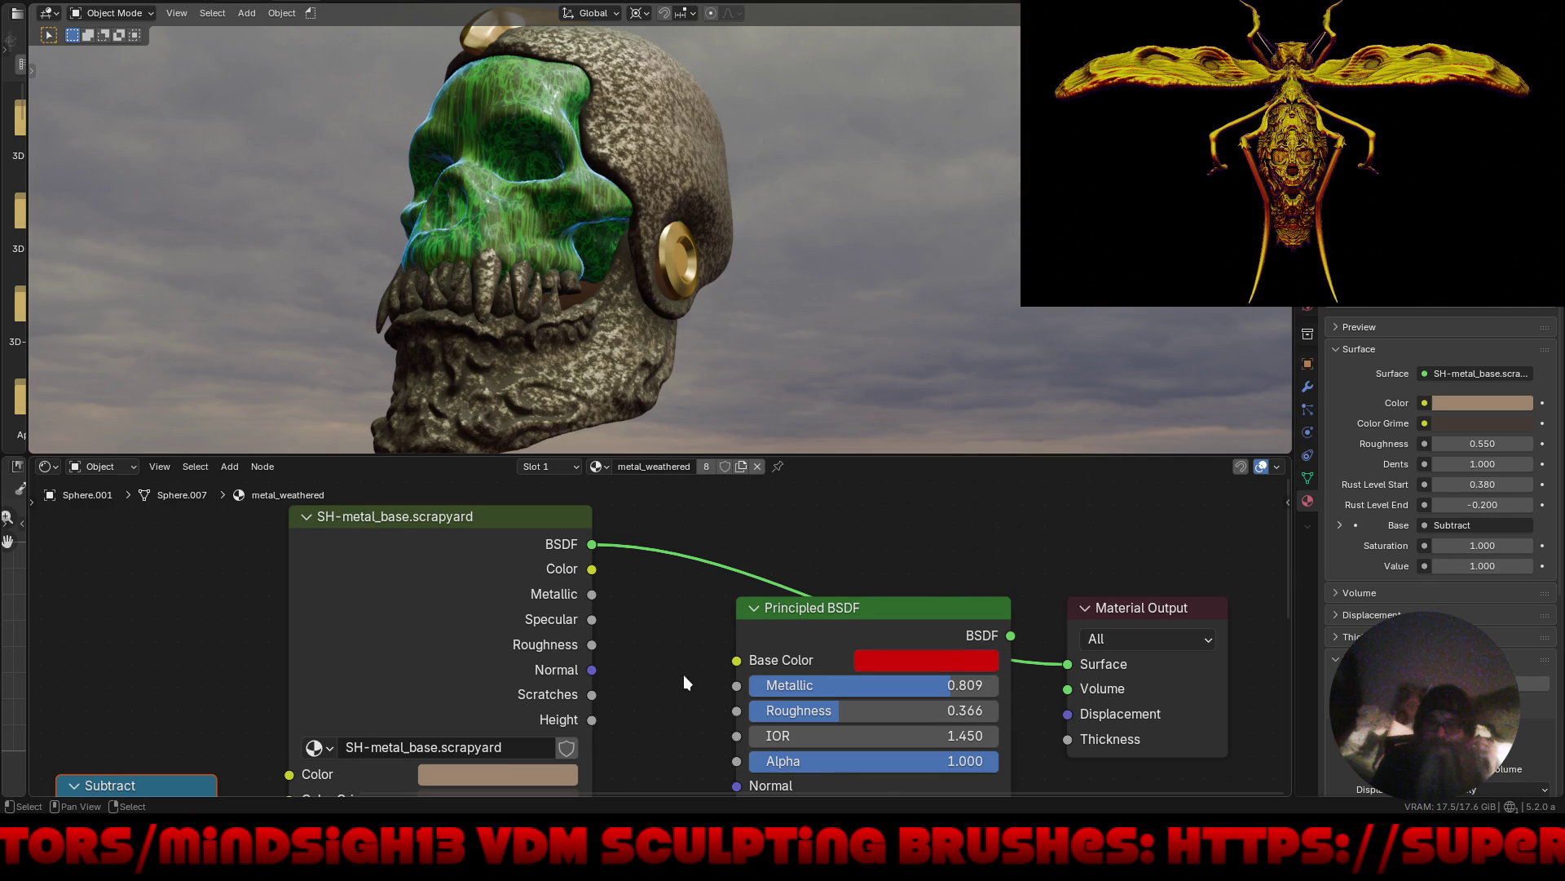
scroll(684, 676, down, 4)
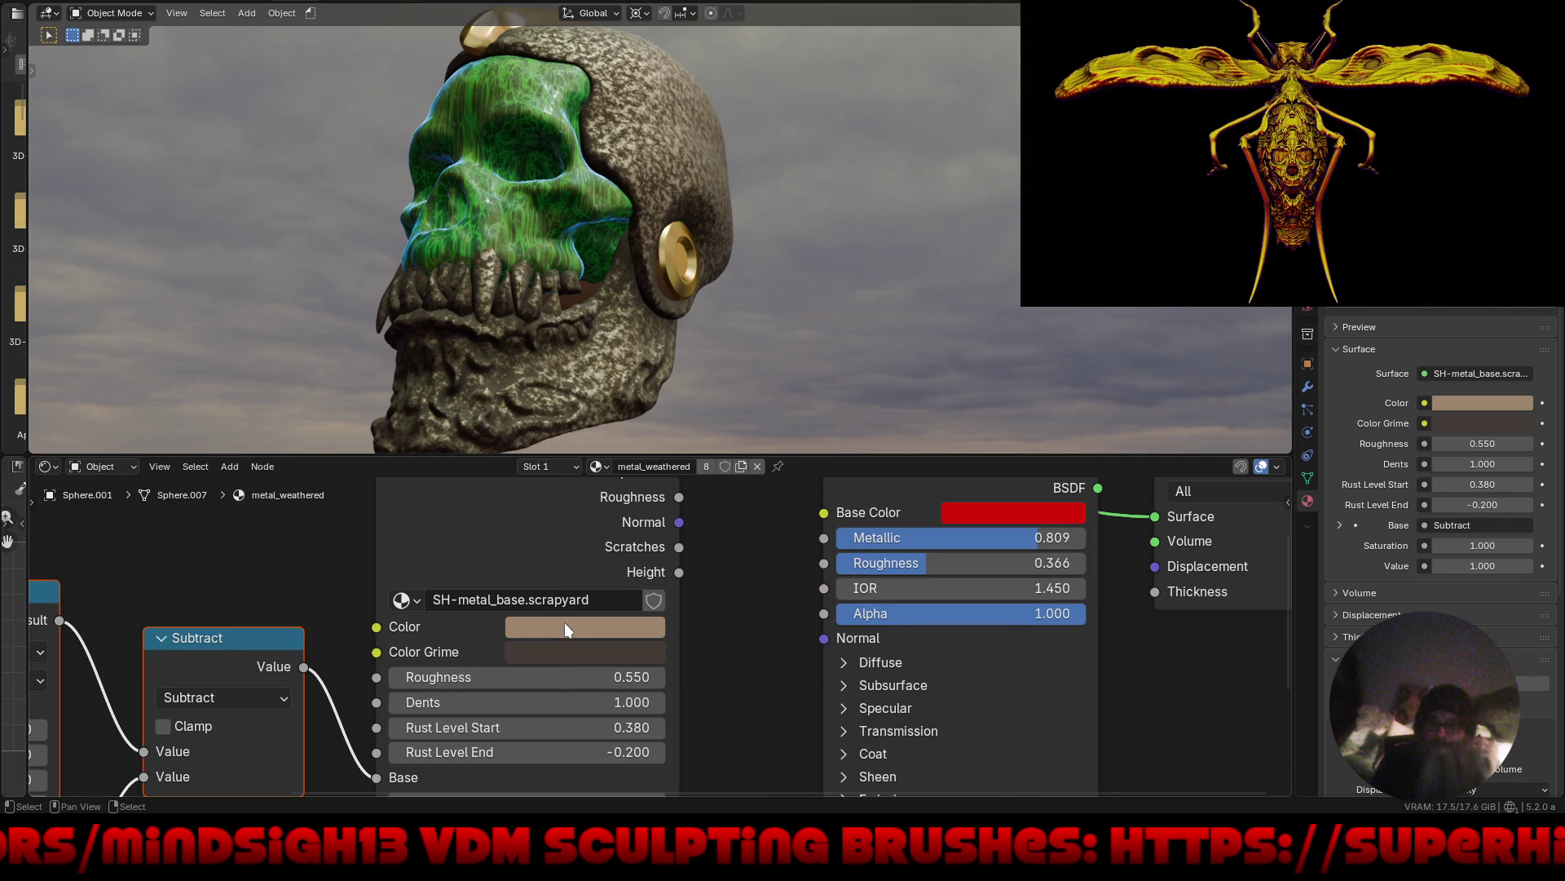
click(564, 652)
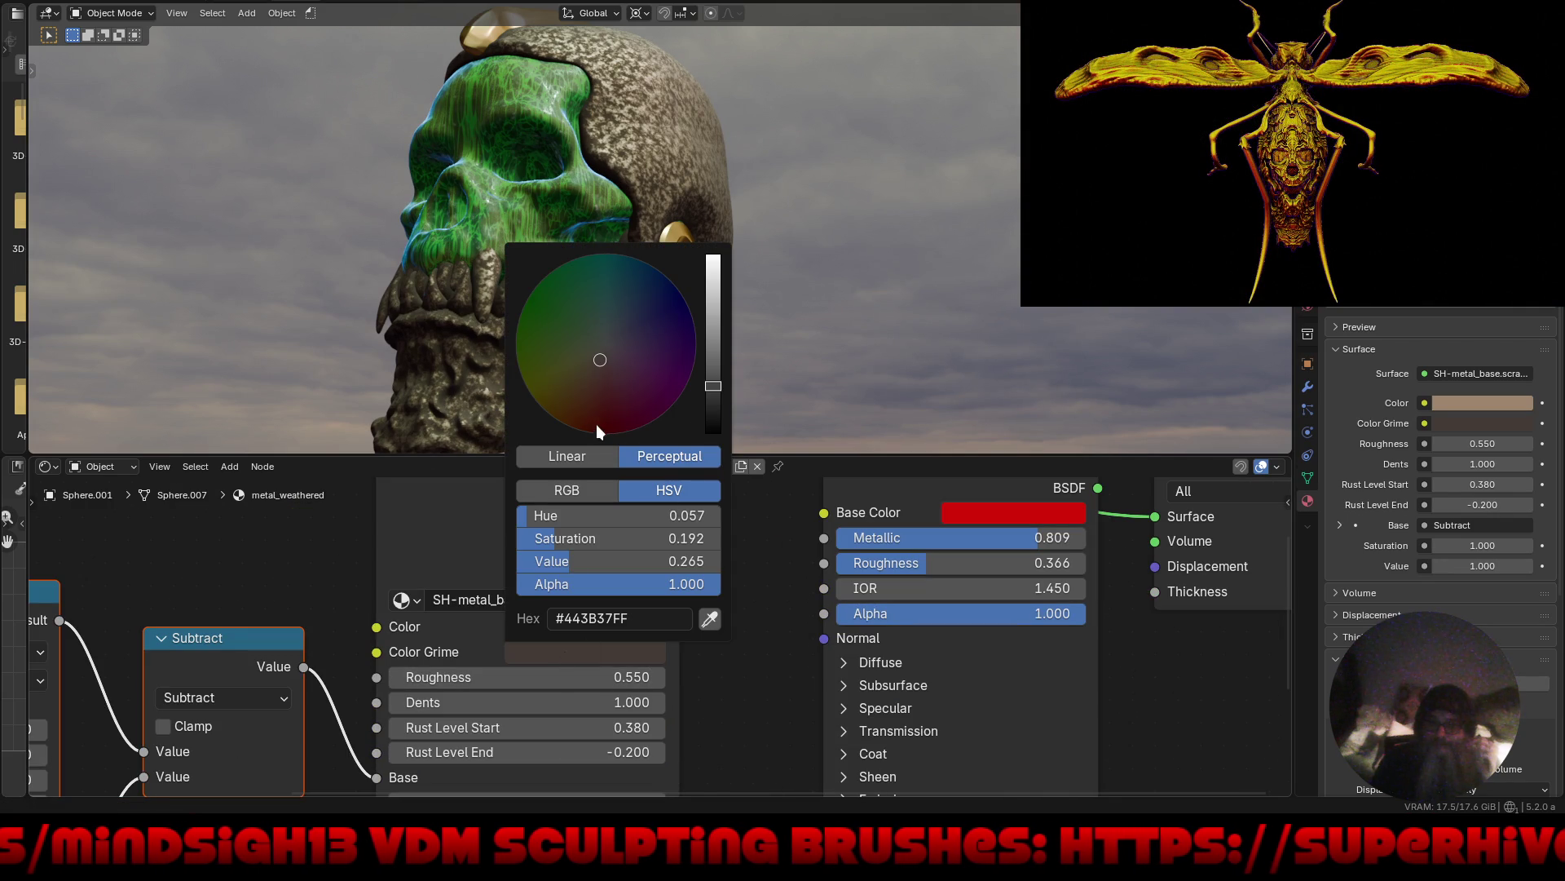
drag(597, 425, 589, 427)
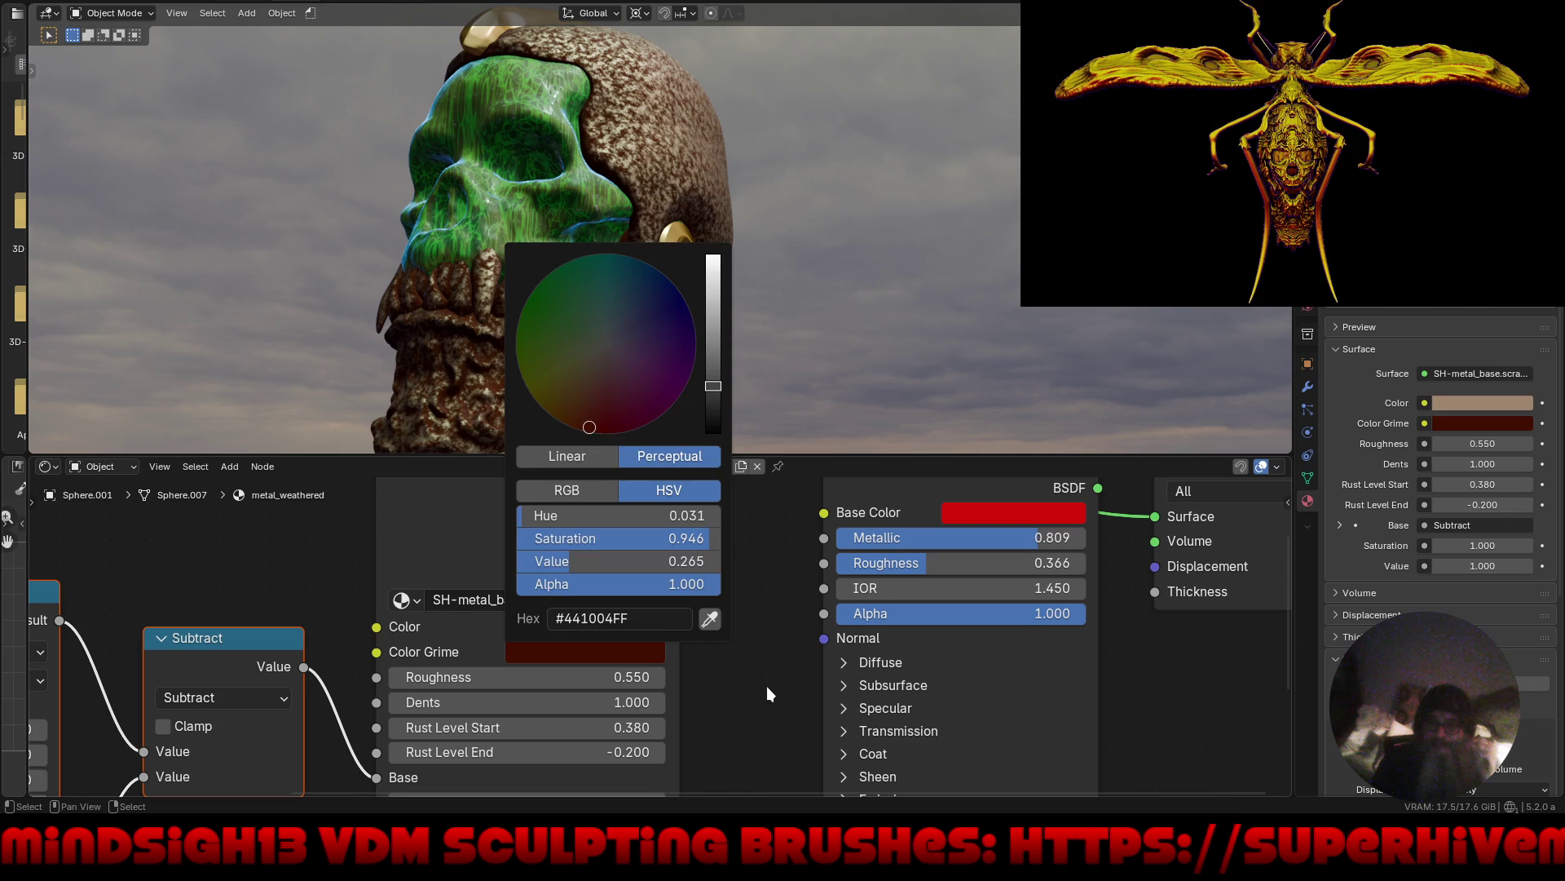
click(644, 626)
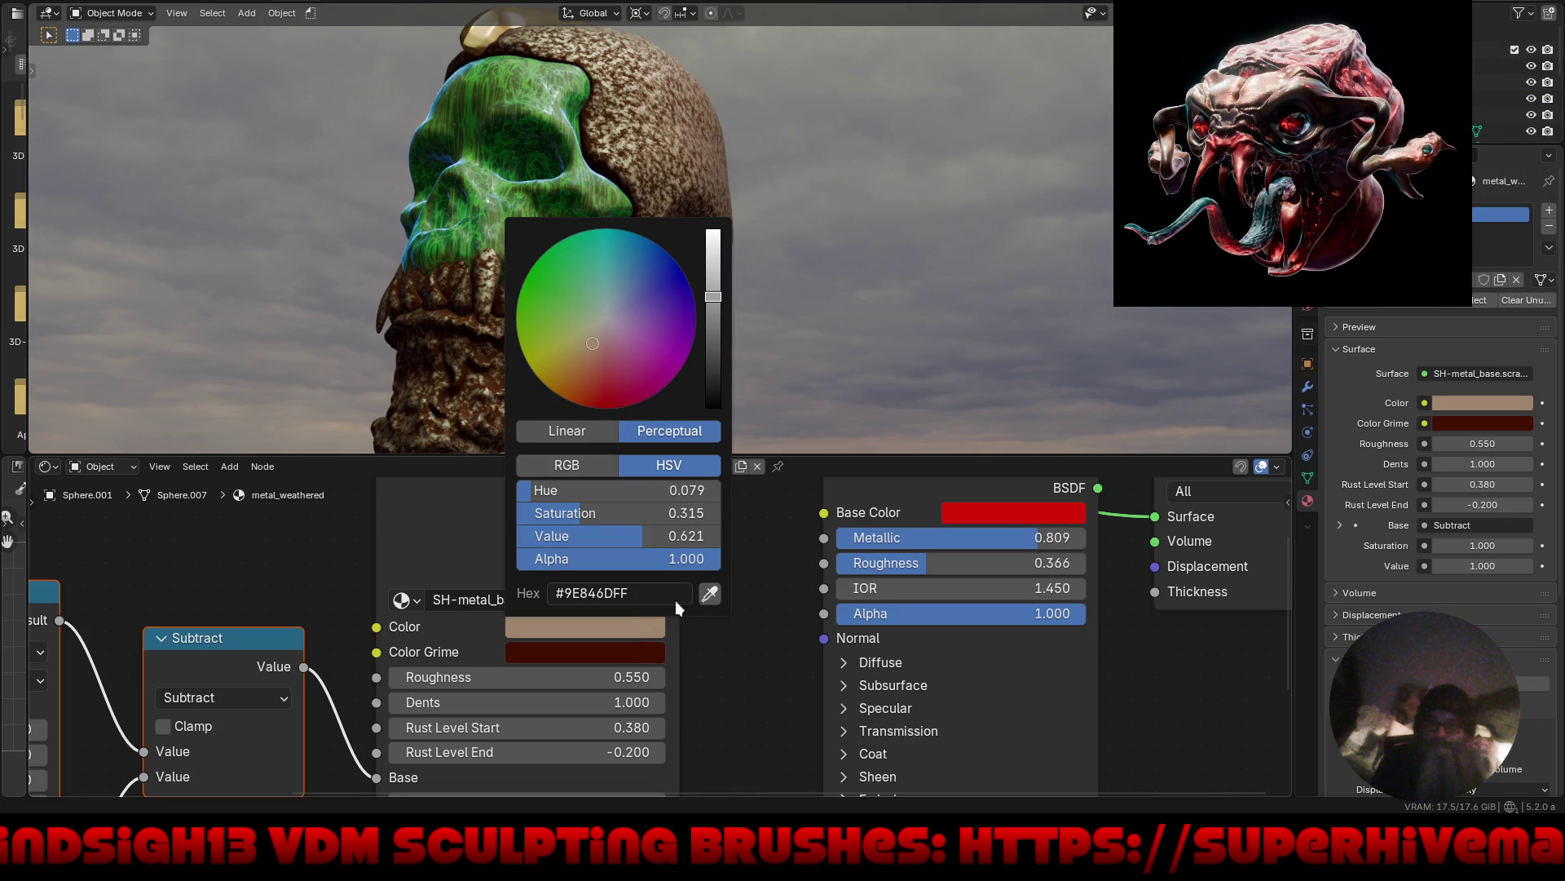
drag(593, 343, 576, 401)
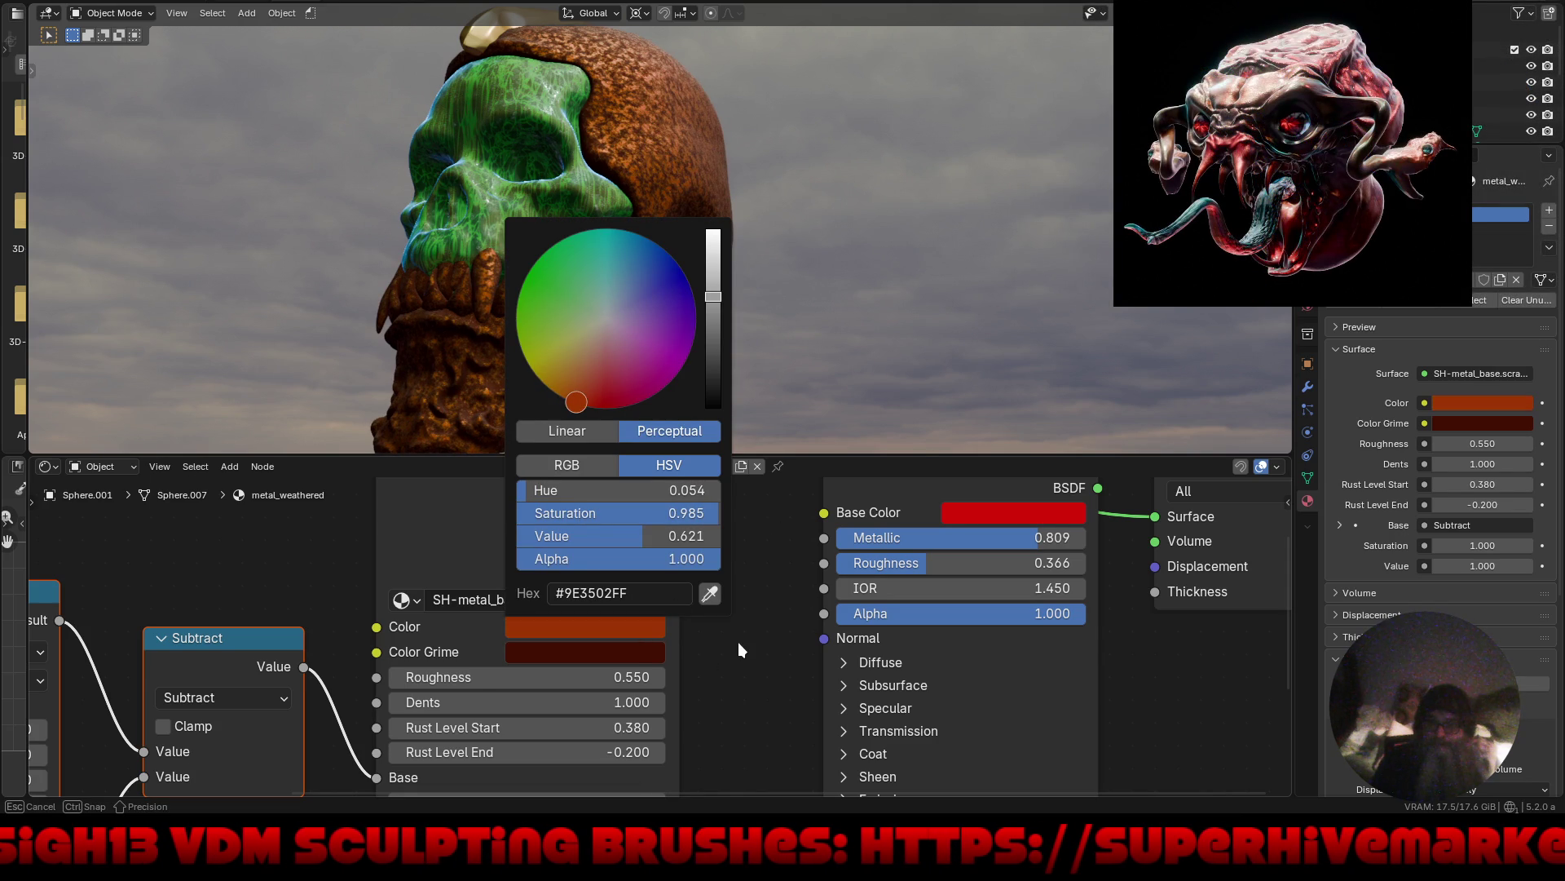
drag(737, 642, 738, 643)
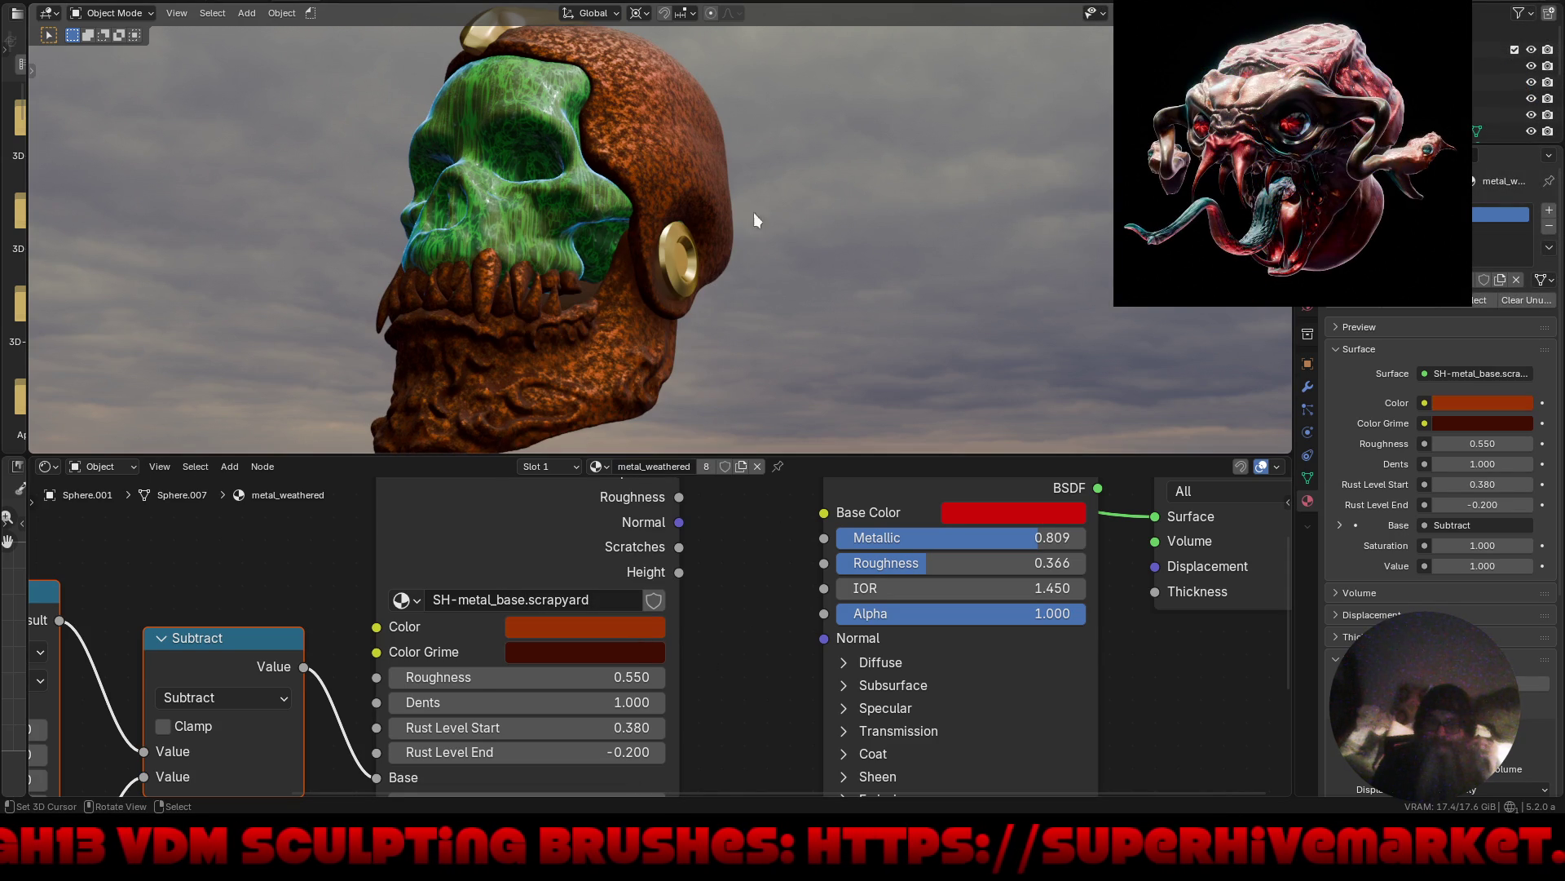
Orbit the skull through front and side views to inspect the rust-orange shell.
mouse_move(662, 247)
middle_down()
mouse_move(736, 222)
mouse_move(771, 232)
mouse_move(710, 253)
middle_up()
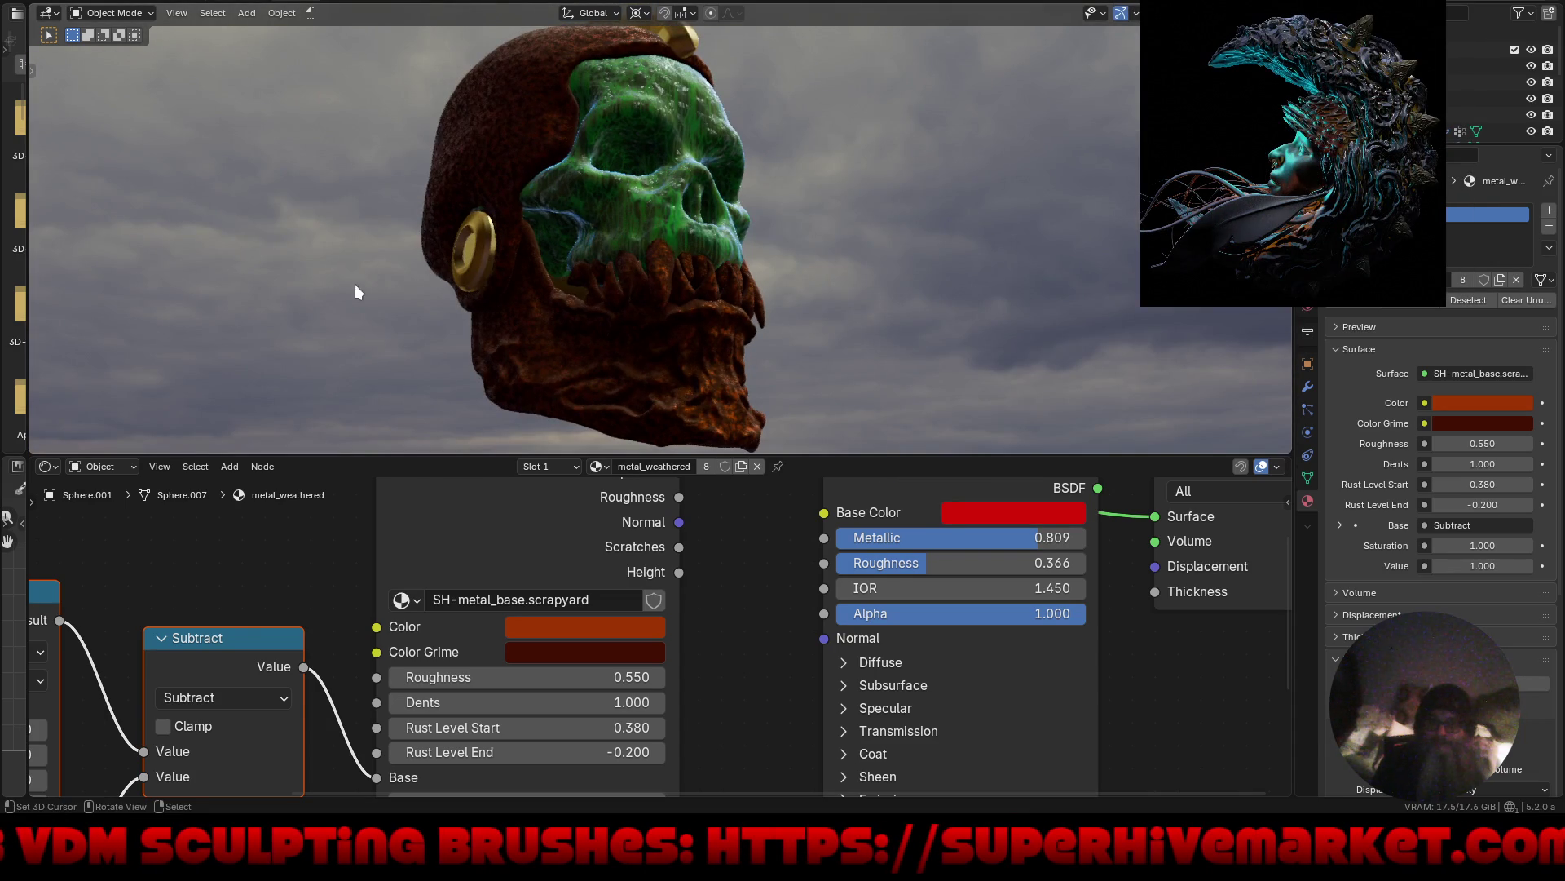
middle_drag(765, 324, 604, 357)
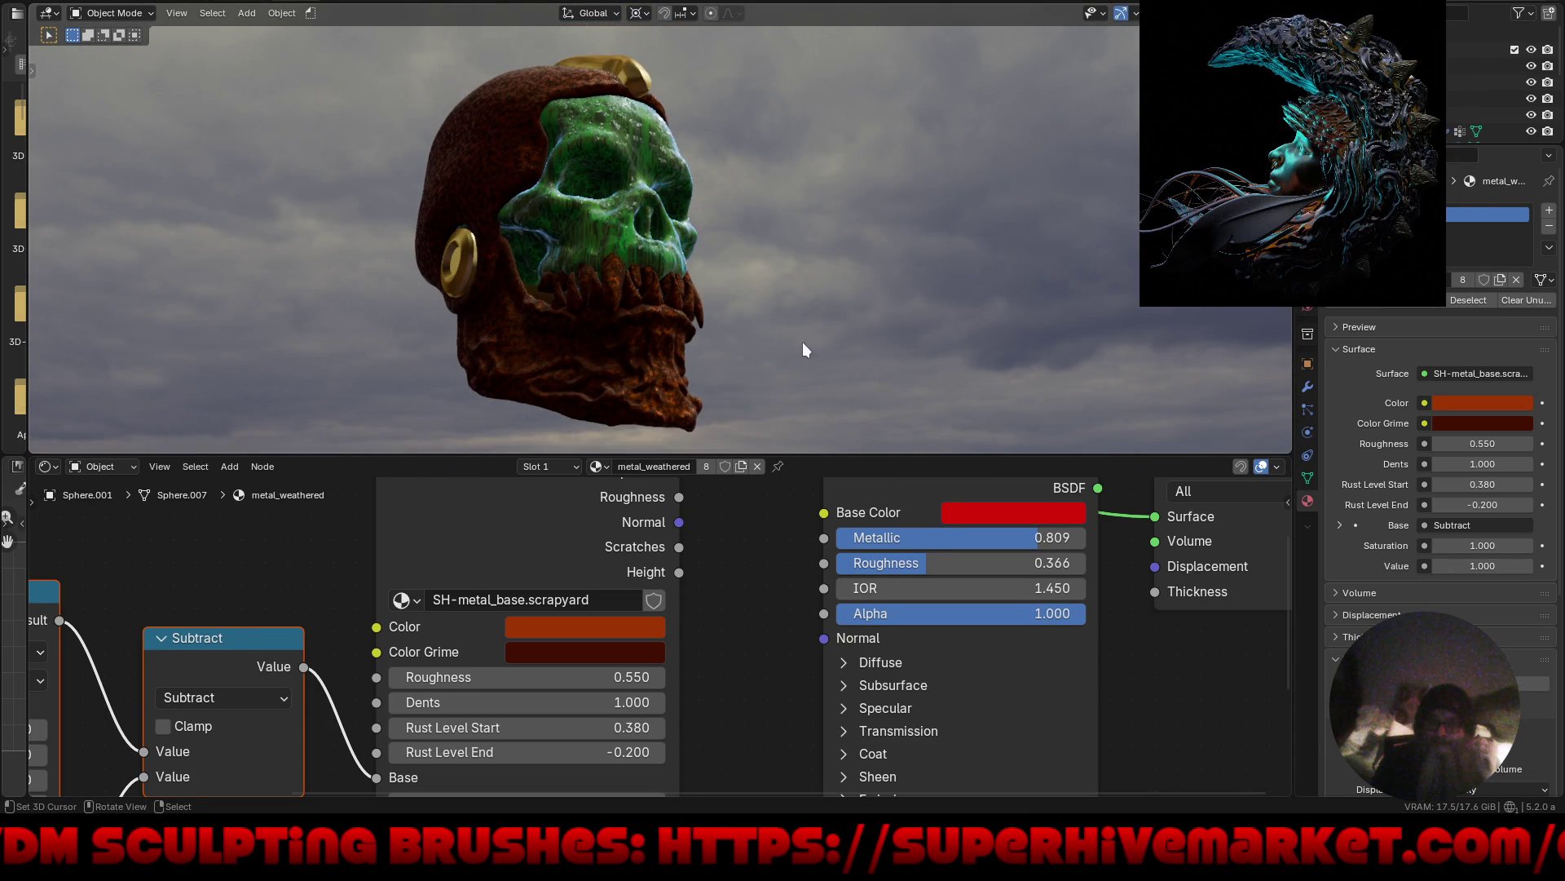
middle_drag(842, 356, 742, 398)
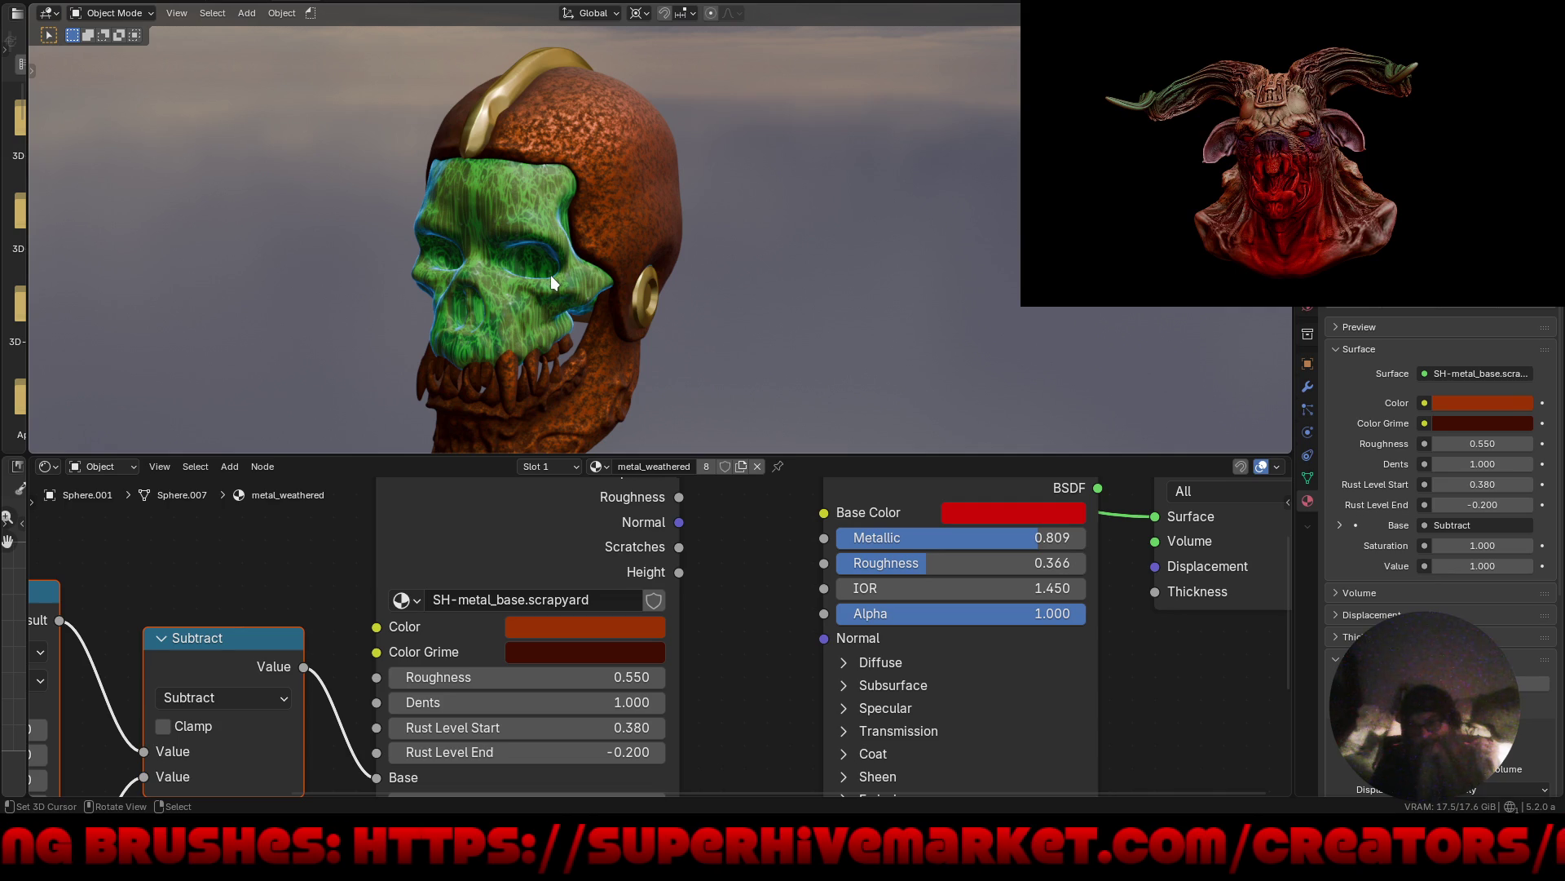
mouse_move(589, 324)
middle_down()
mouse_move(540, 293)
mouse_move(569, 288)
middle_up()
Assign metal_weathered to the gold ear ring and to the cream top crest.
click(569, 288)
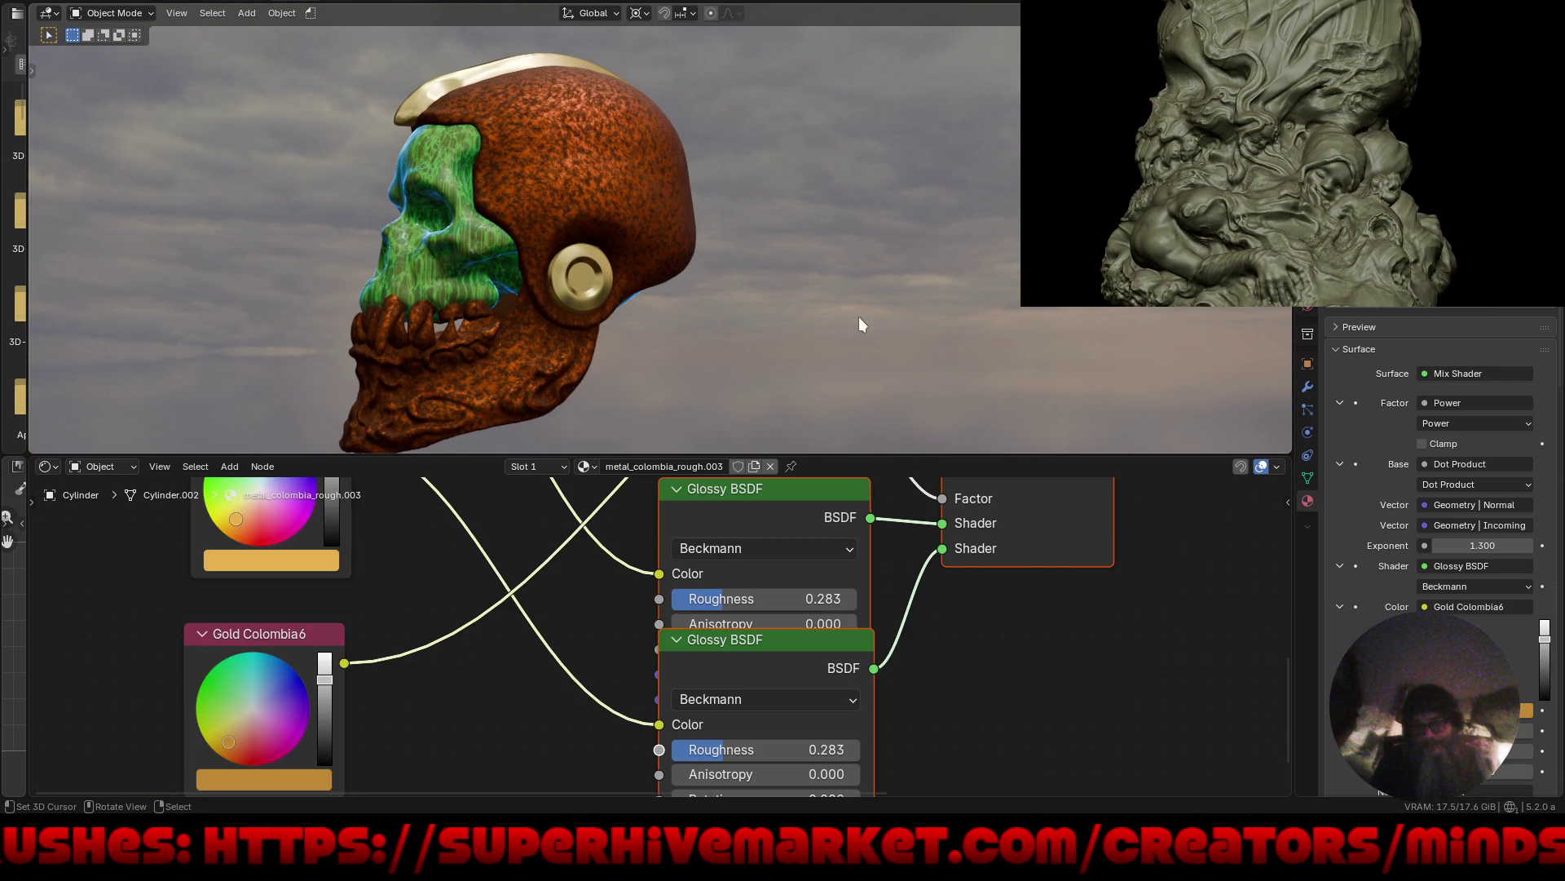
click(1227, 403)
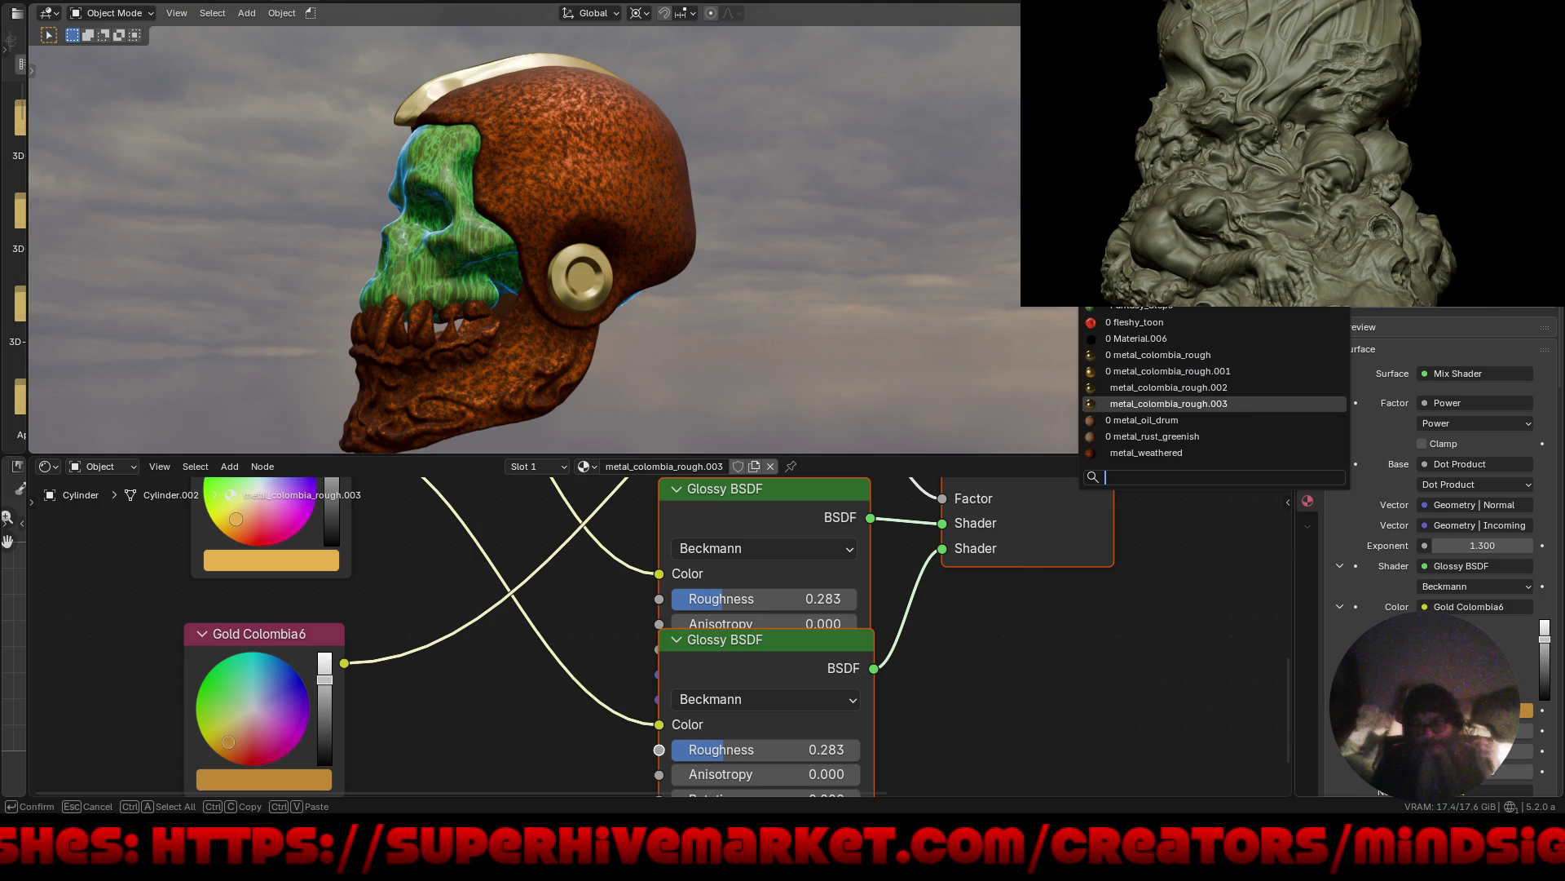
click(1227, 453)
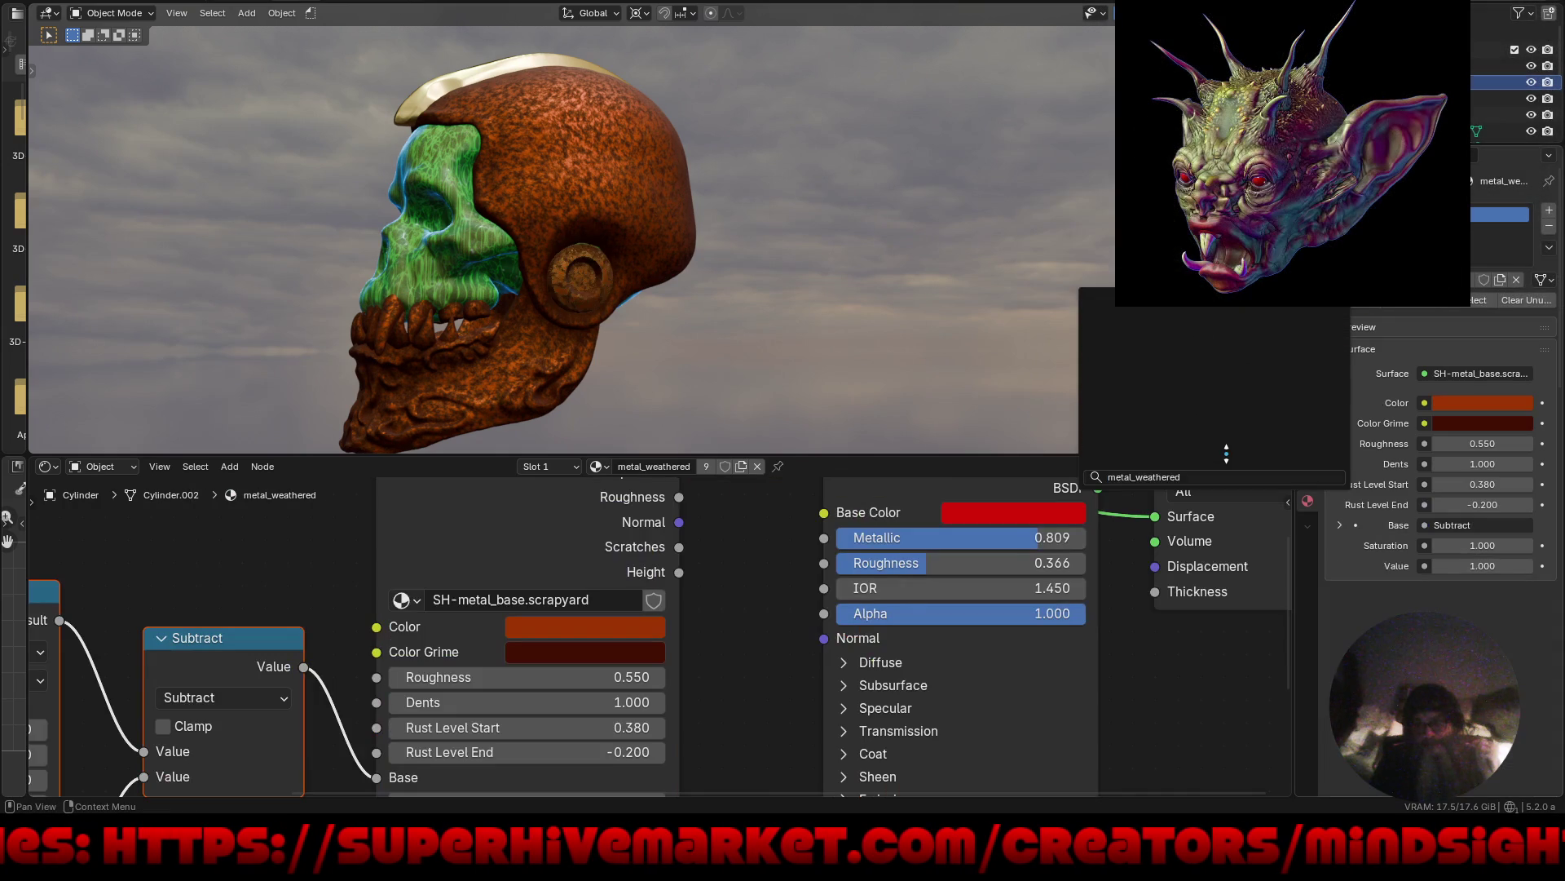
click(454, 80)
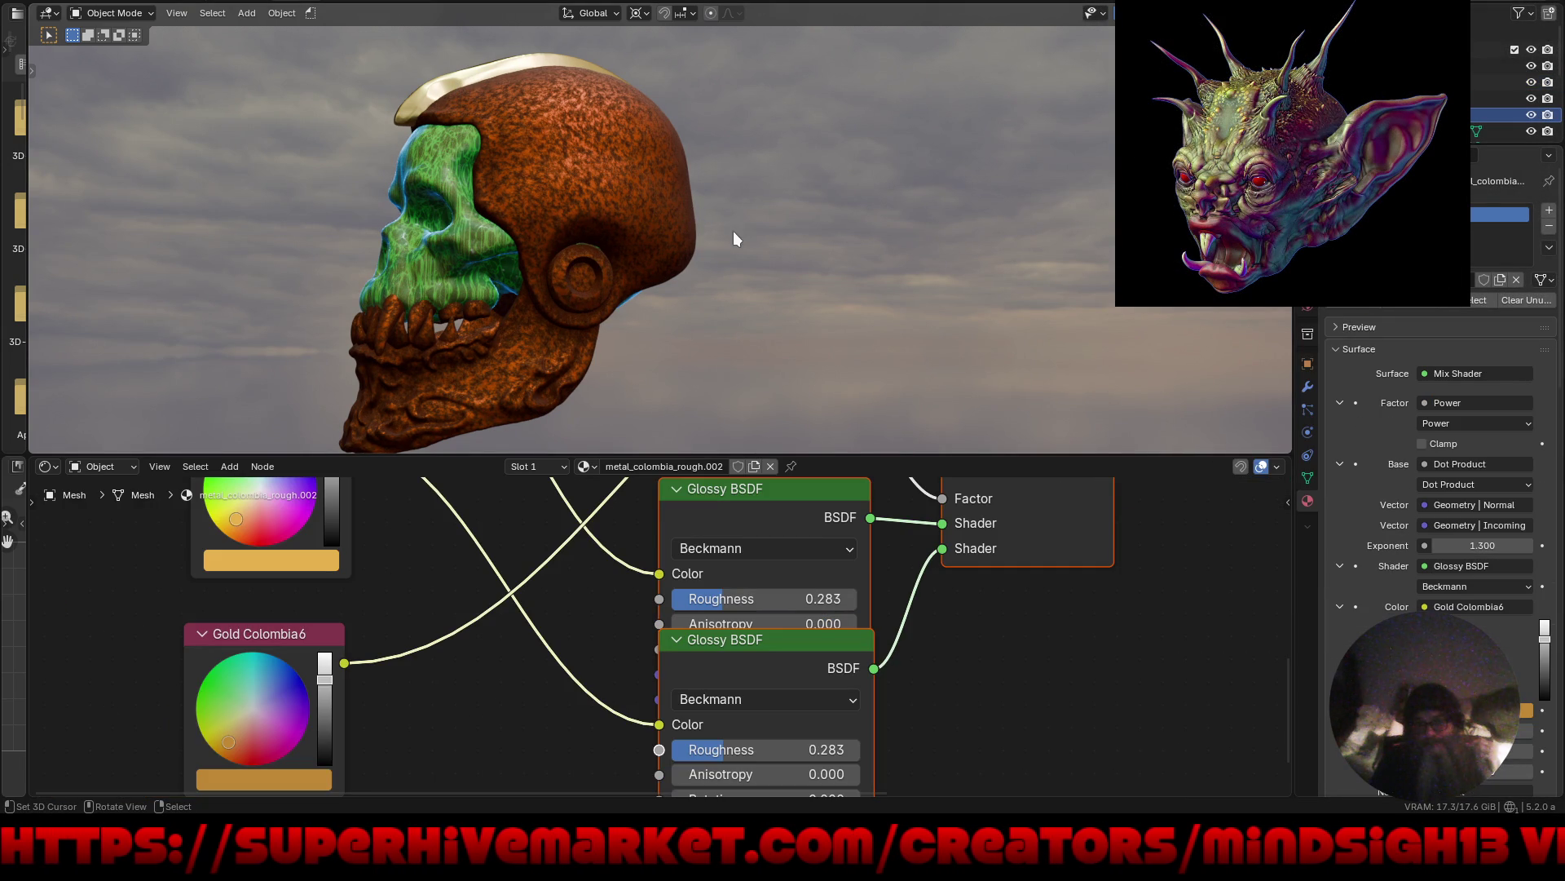
middle_drag(735, 237, 814, 264)
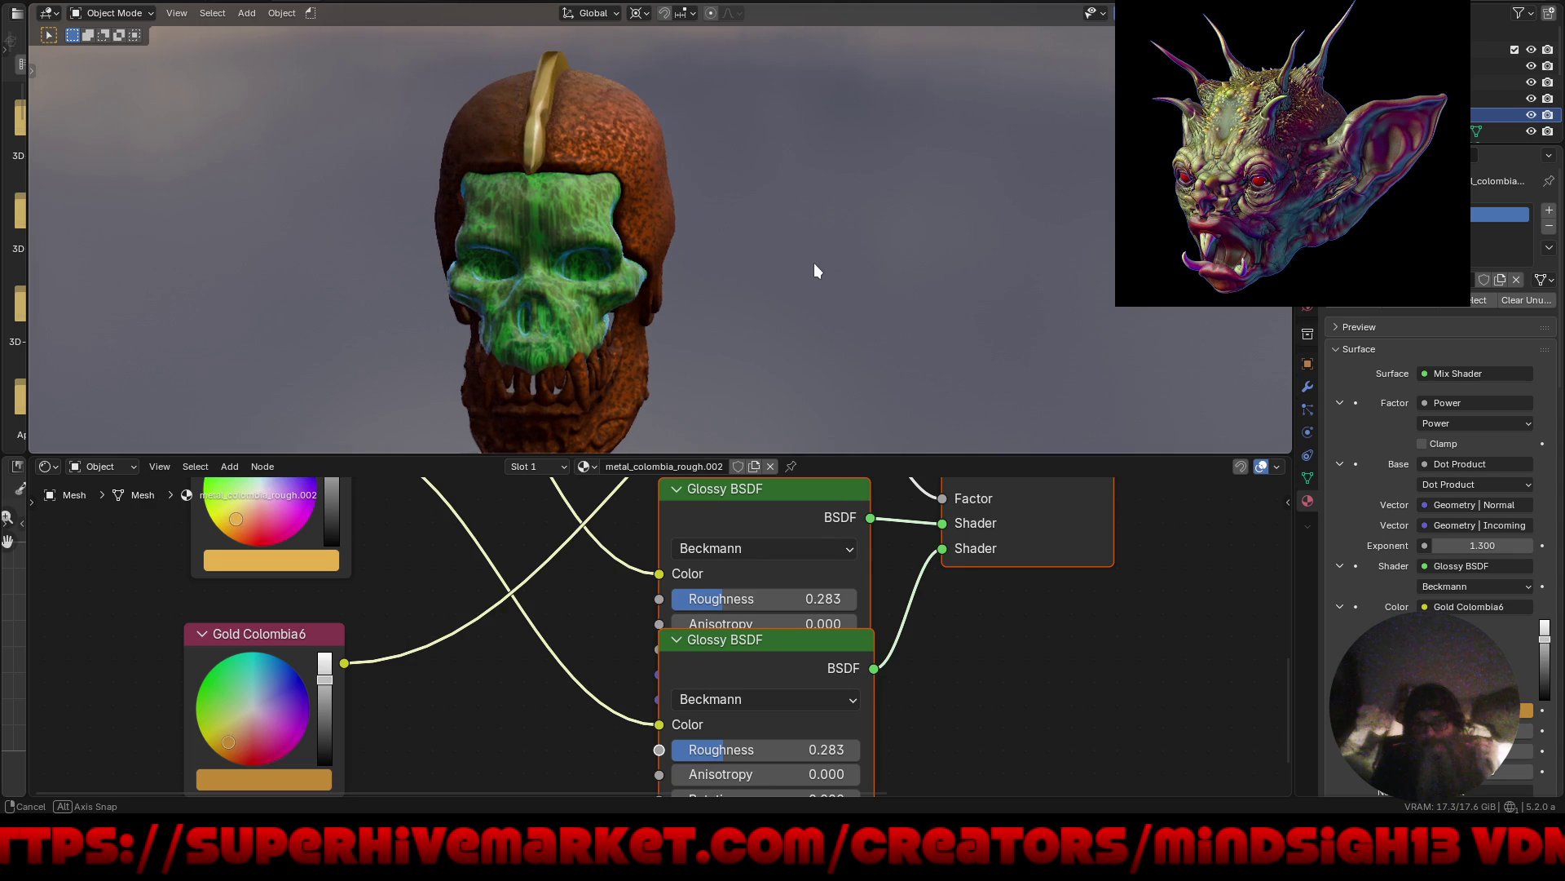
click(1460, 181)
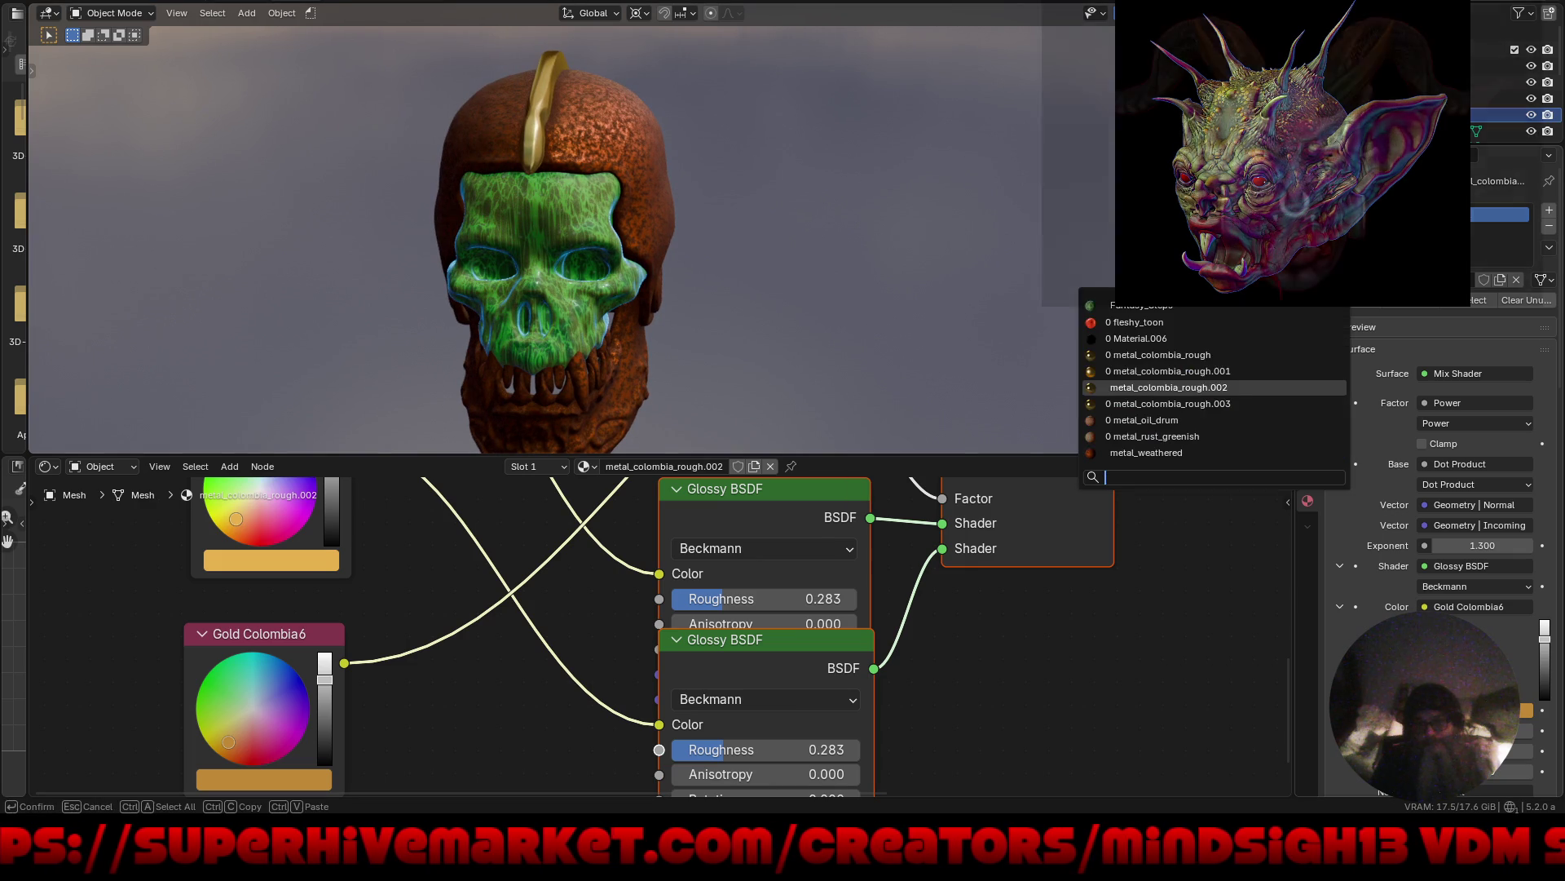
click(1264, 448)
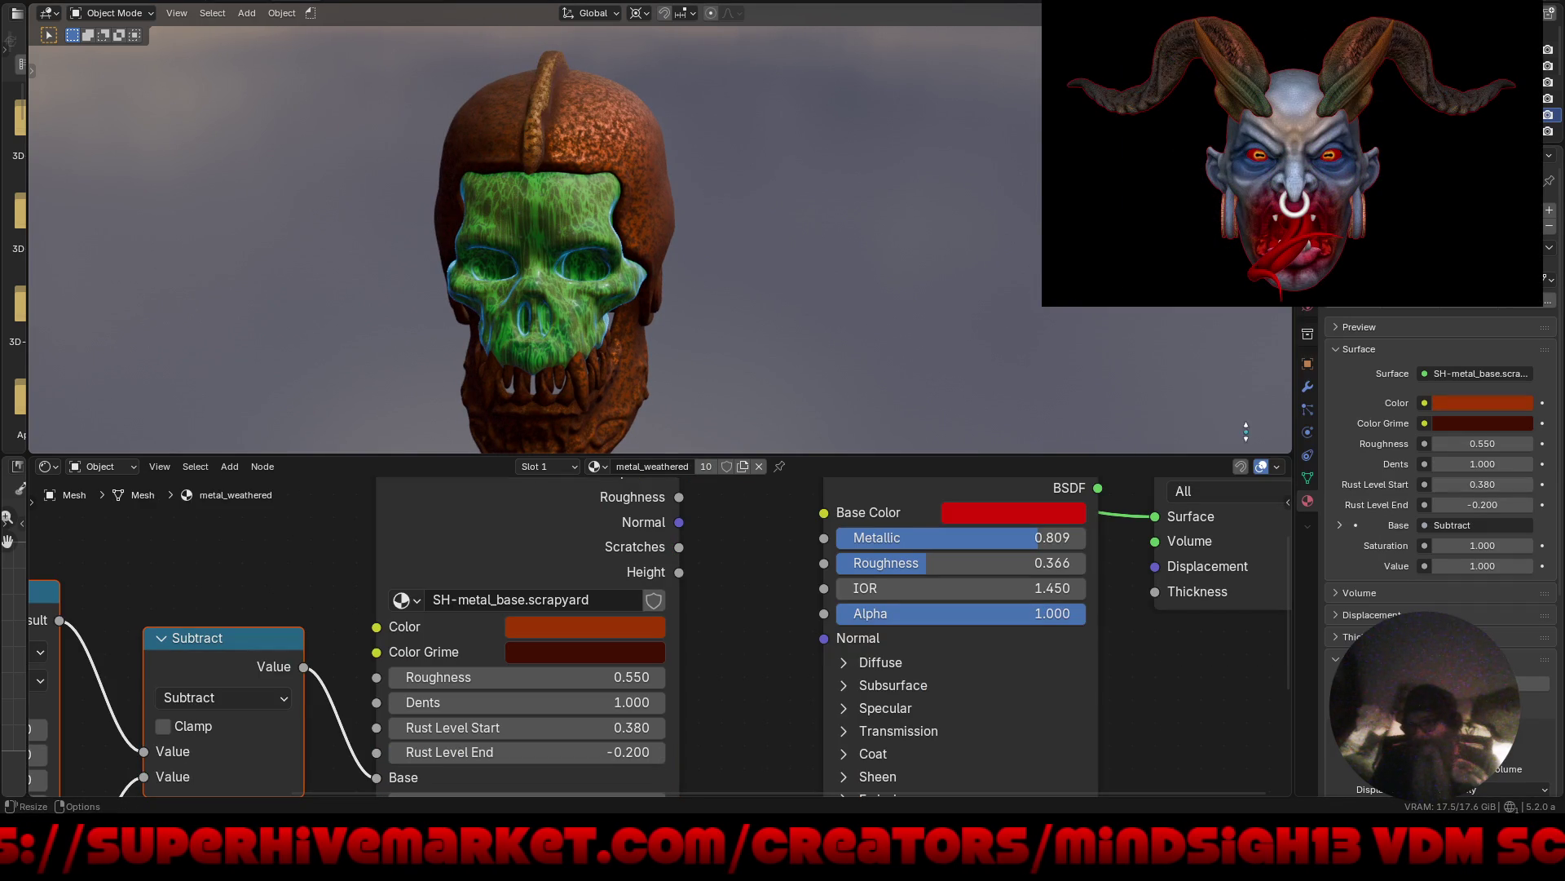
middle_drag(899, 296, 823, 269)
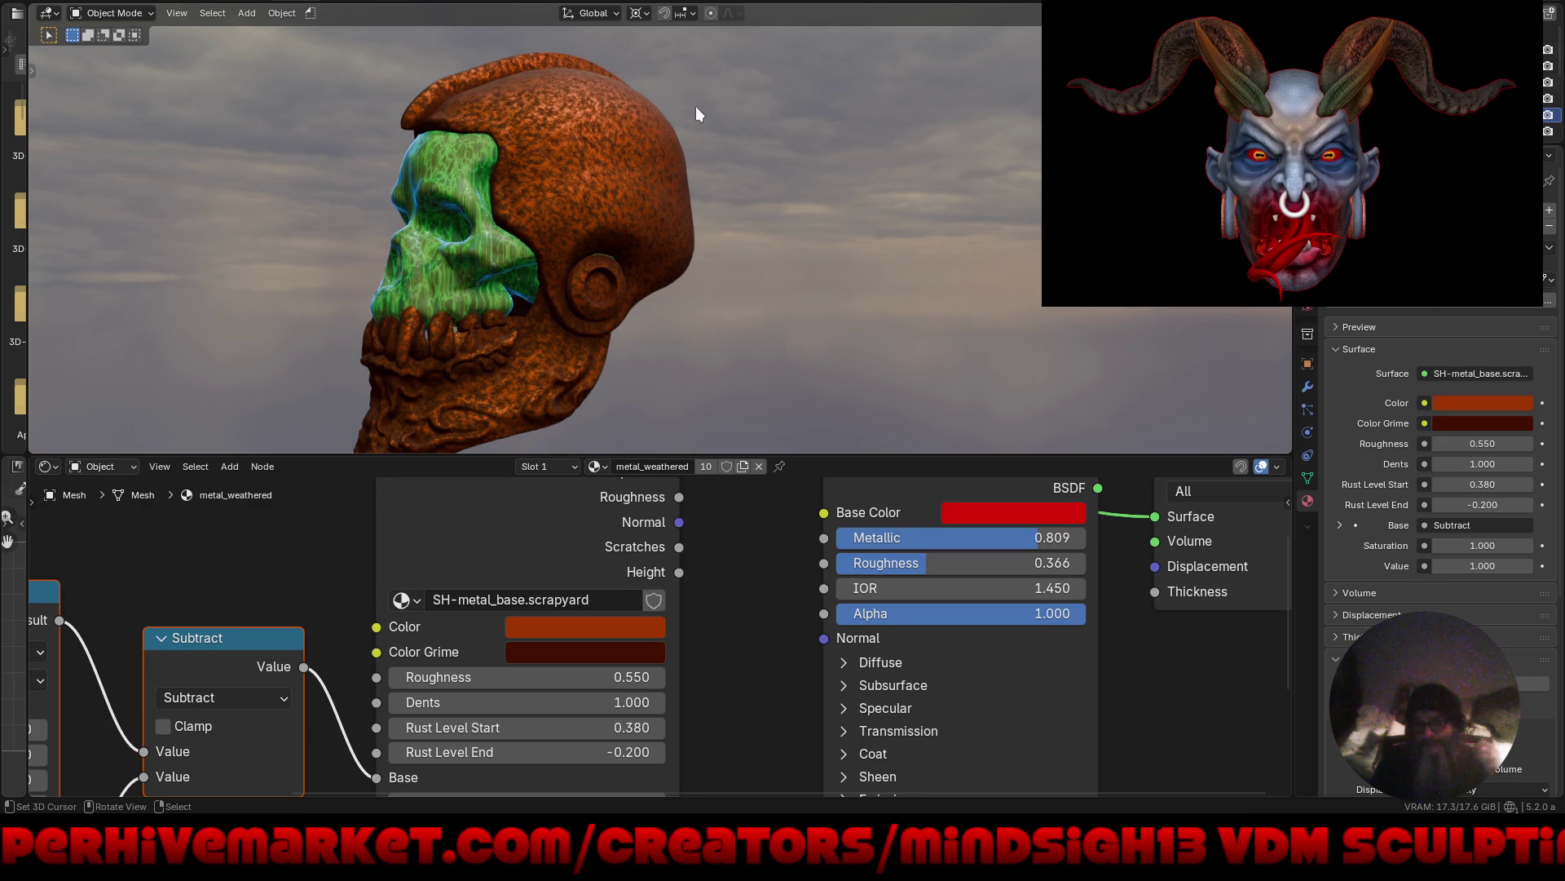
Add a new General > Layout workspace and orbit the skull into a three-quarter view.
click(423, 2)
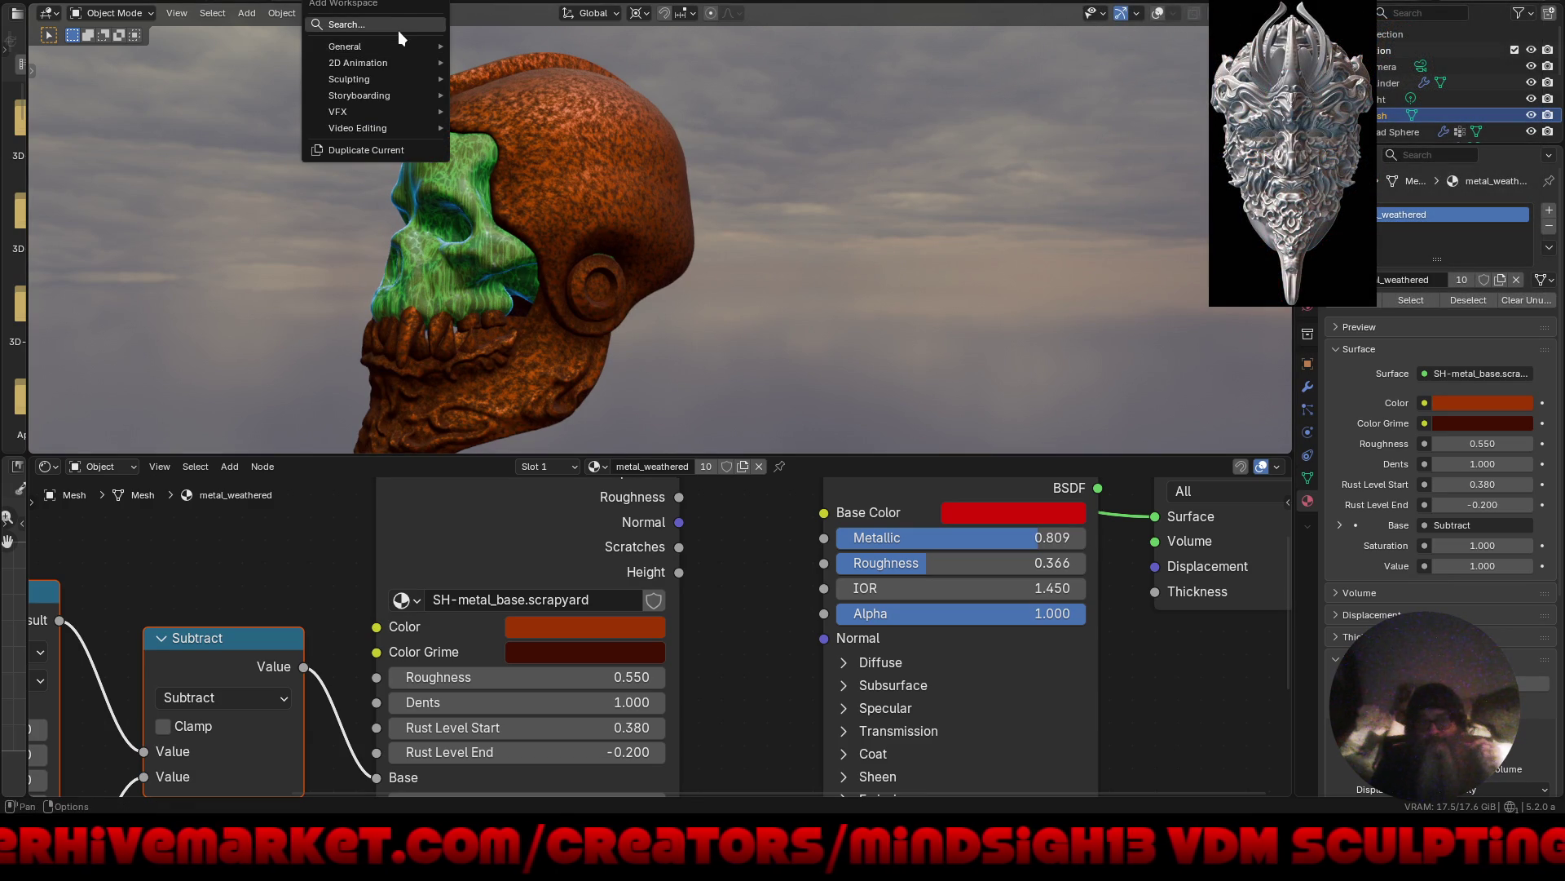
mouse_move(398, 46)
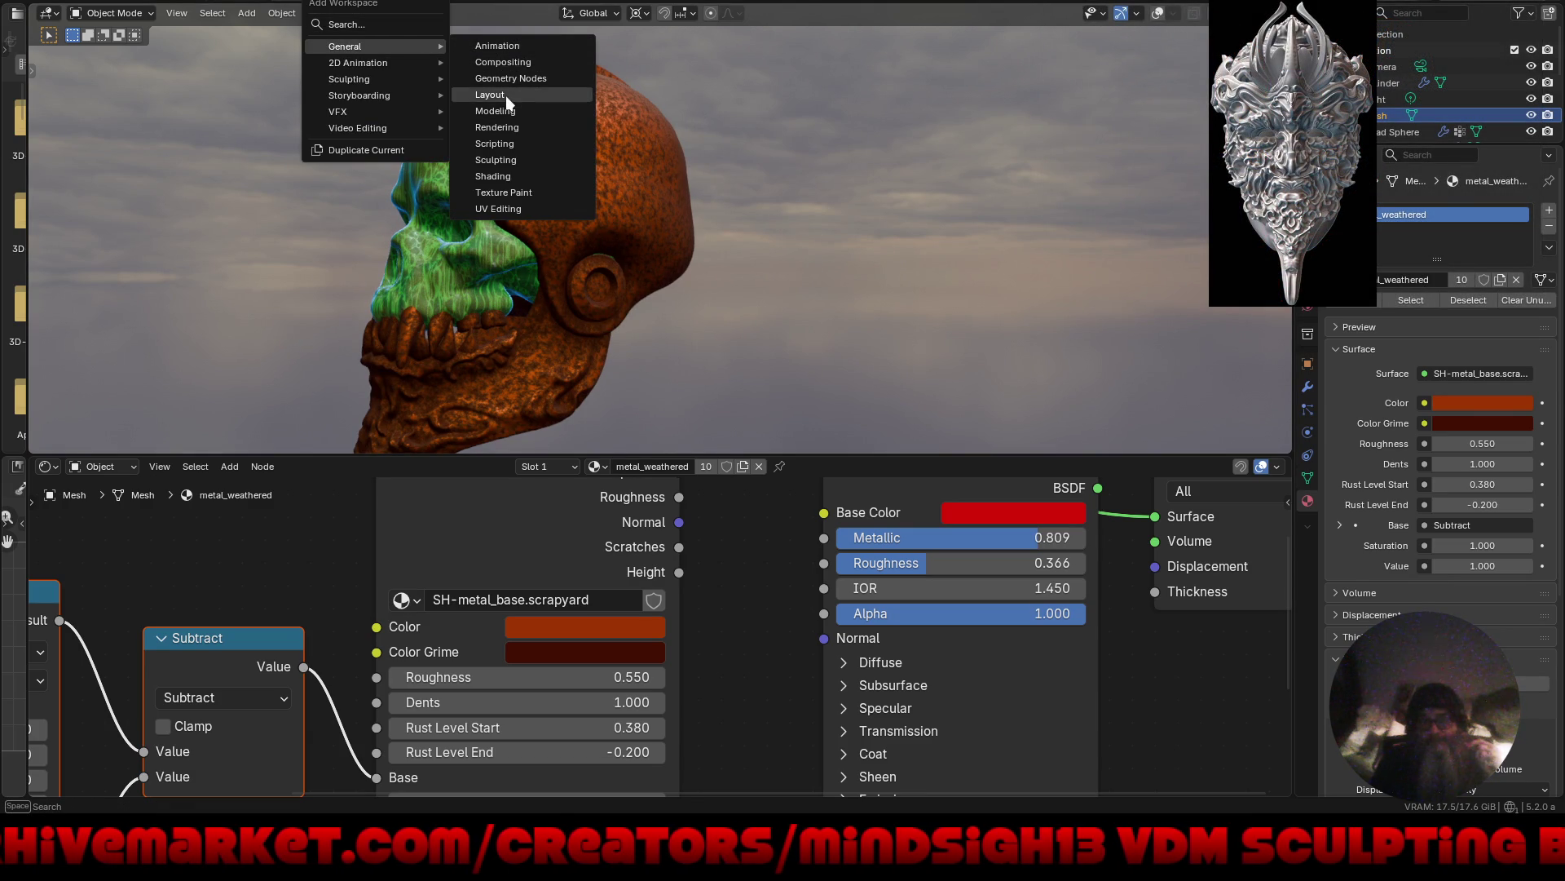
click(497, 95)
scroll(522, 506, down, 5)
mouse_move(530, 572)
middle_down()
mouse_move(569, 496)
mouse_move(787, 522)
middle_up()
scroll(784, 514, up, 2)
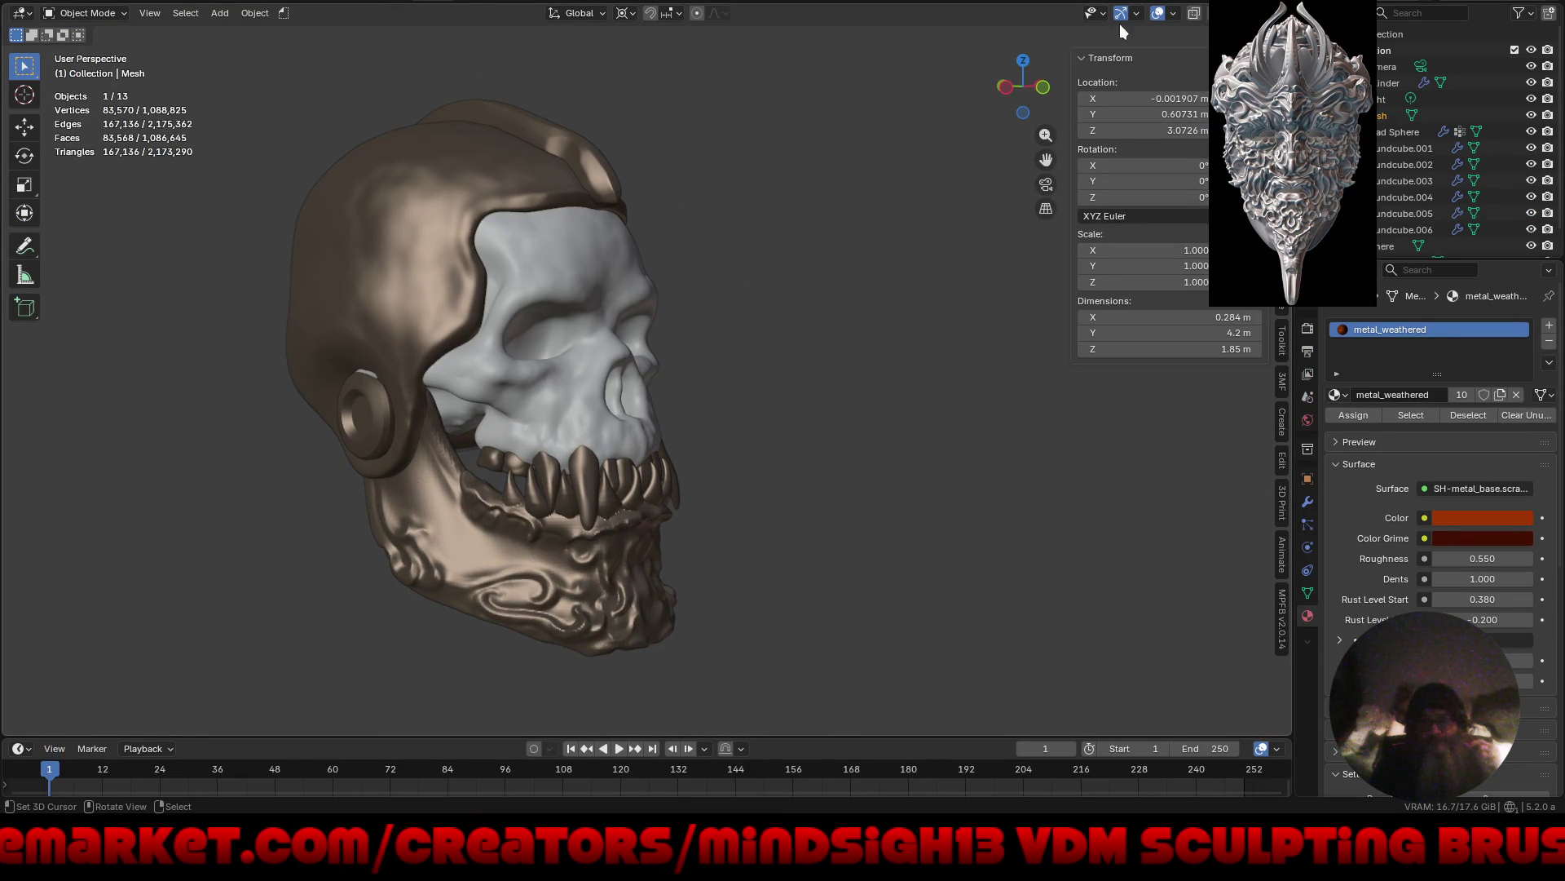
Switch to Material Preview with Z and zoom in on the skull's face.
key(z)
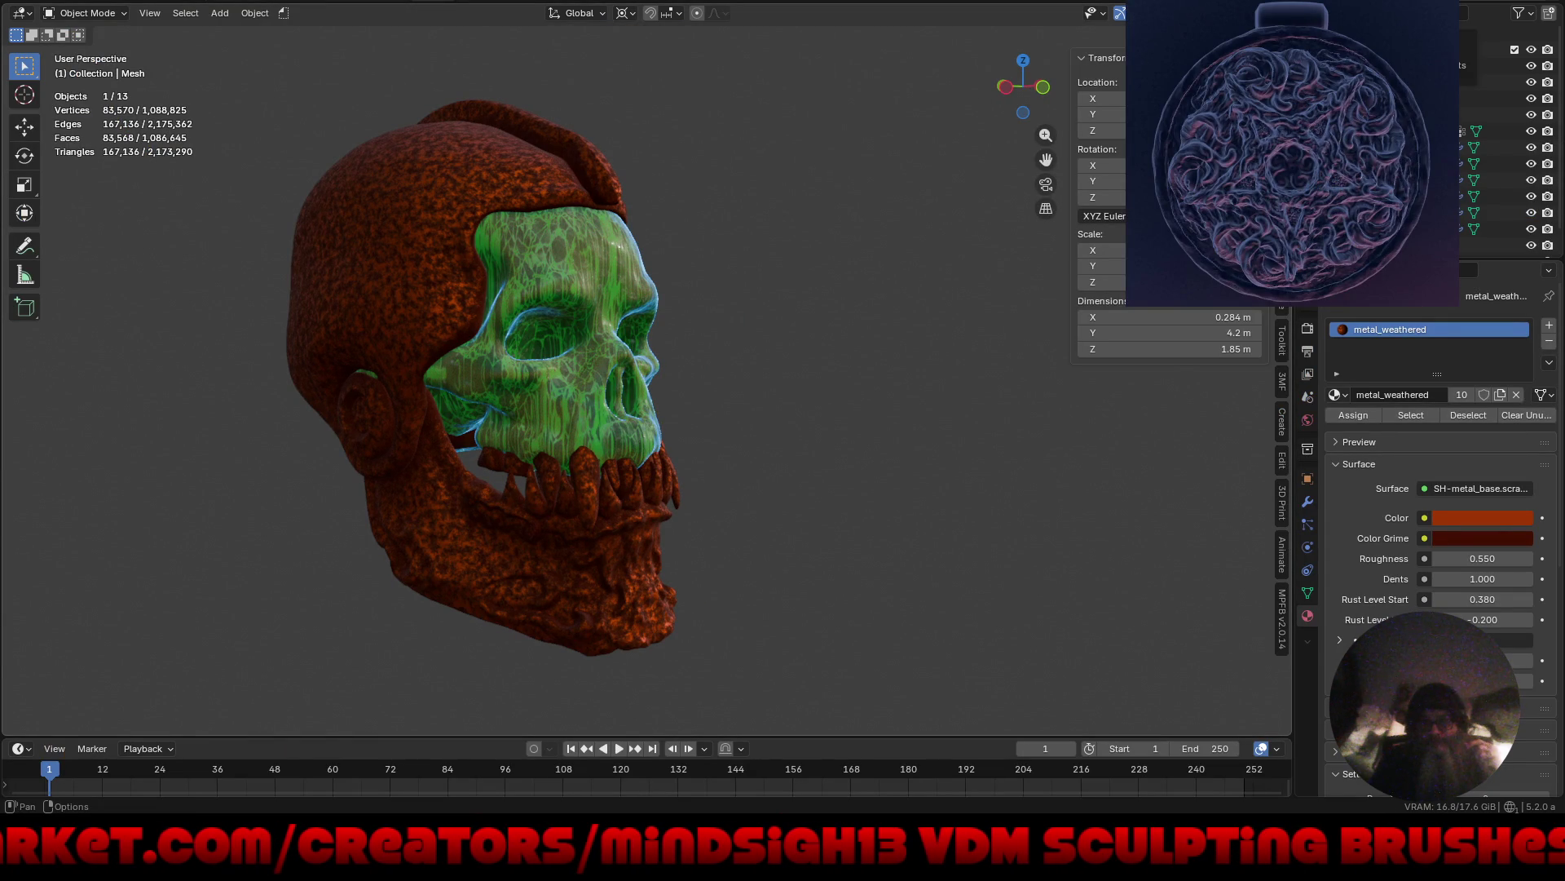
mouse_move(858, 428)
middle_down()
mouse_move(721, 413)
mouse_move(889, 417)
mouse_move(908, 442)
middle_up()
shift+middle_drag(962, 184, 962, 184)
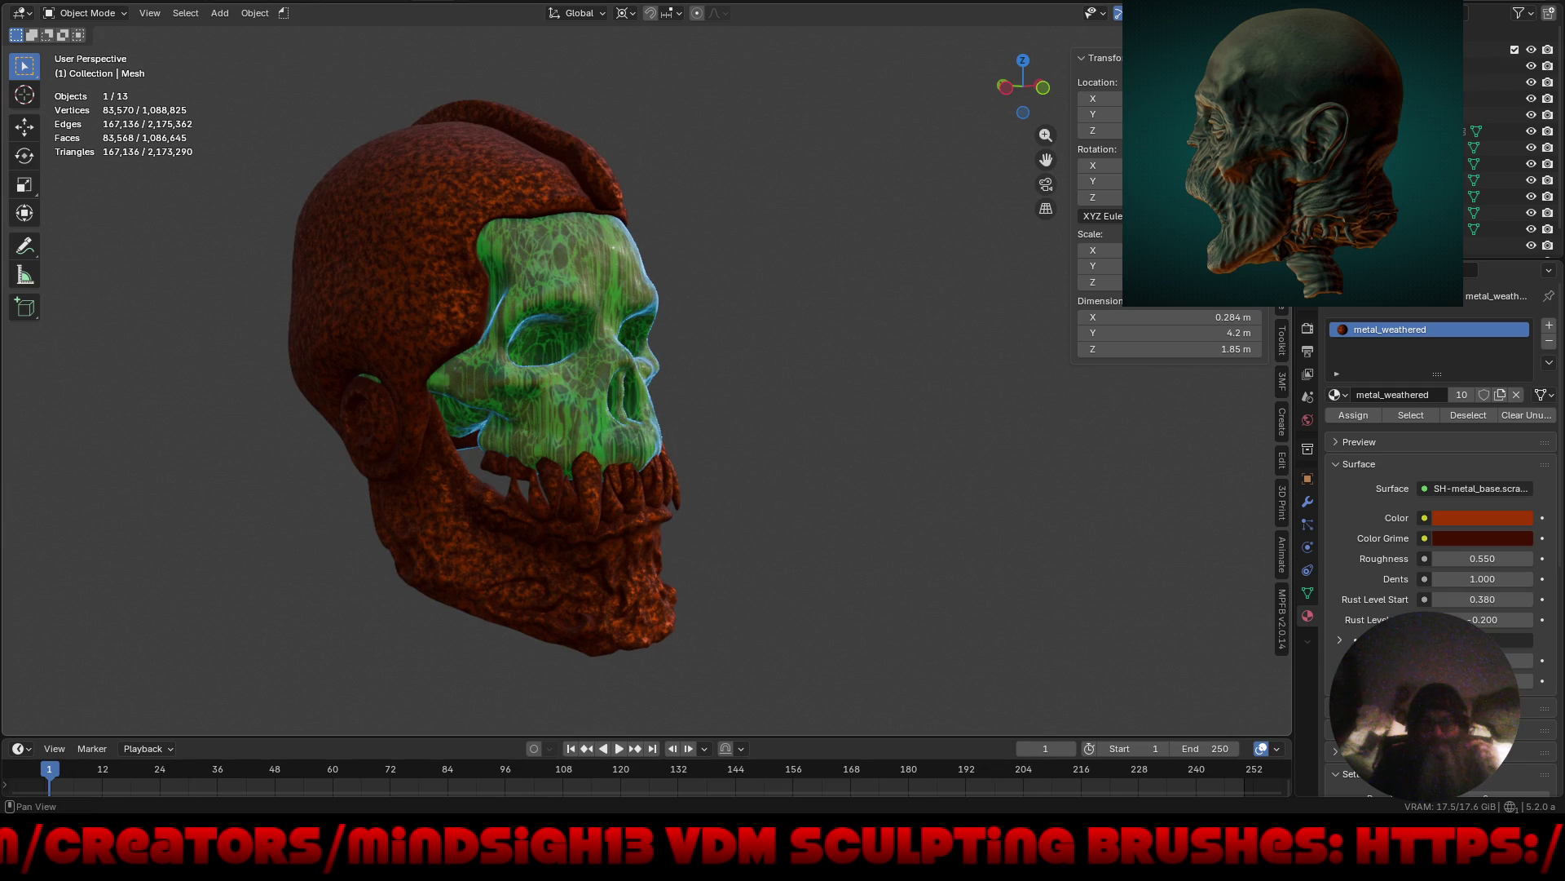
click(1282, 151)
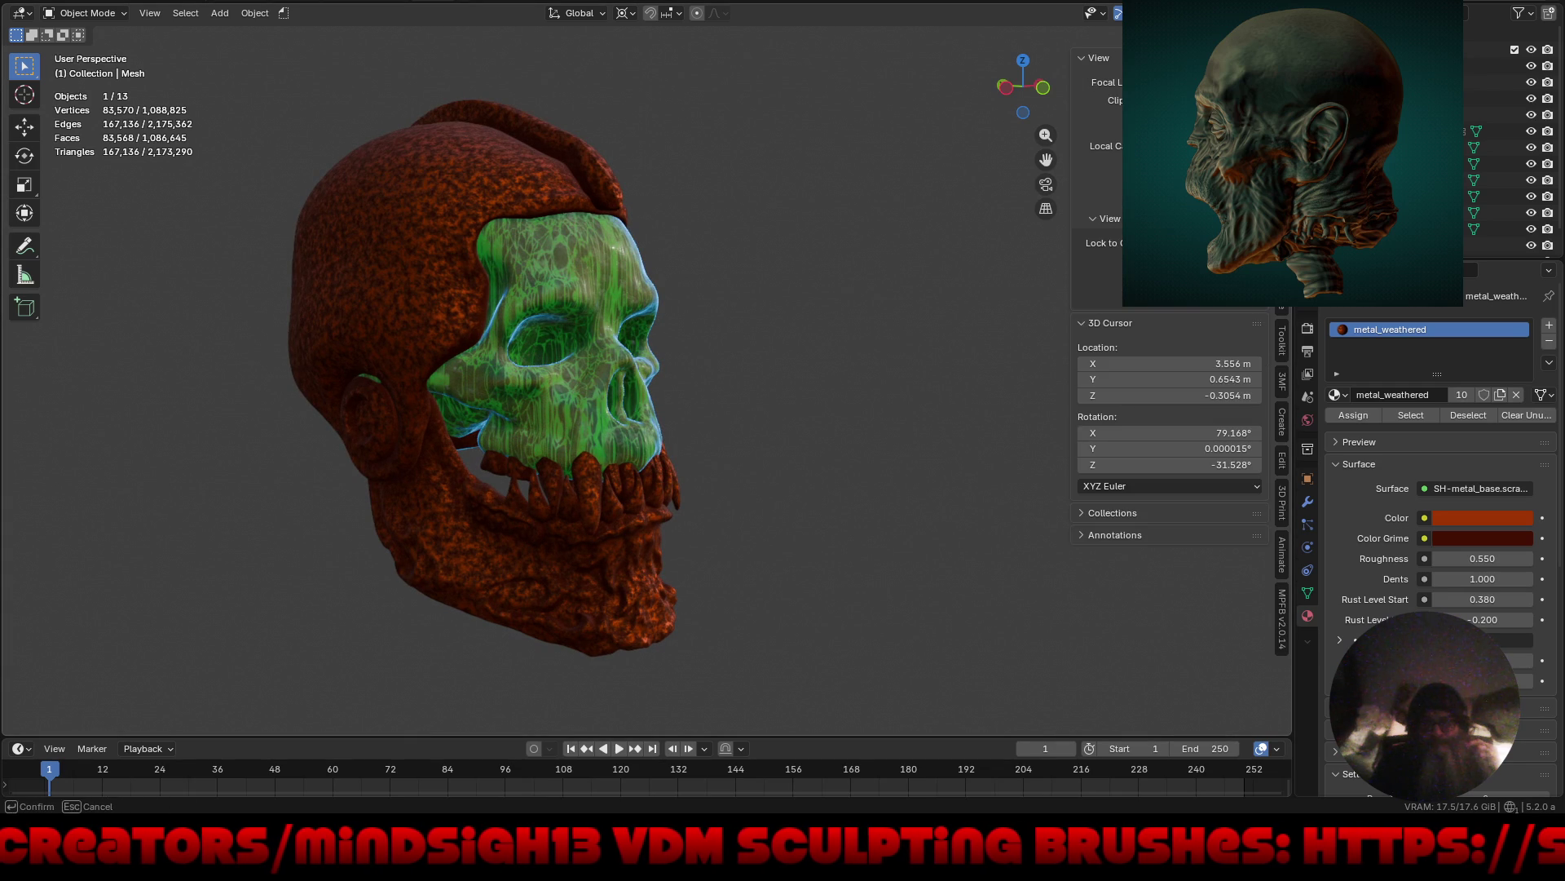
ctrl+middle_drag(365, 399, 365, 350)
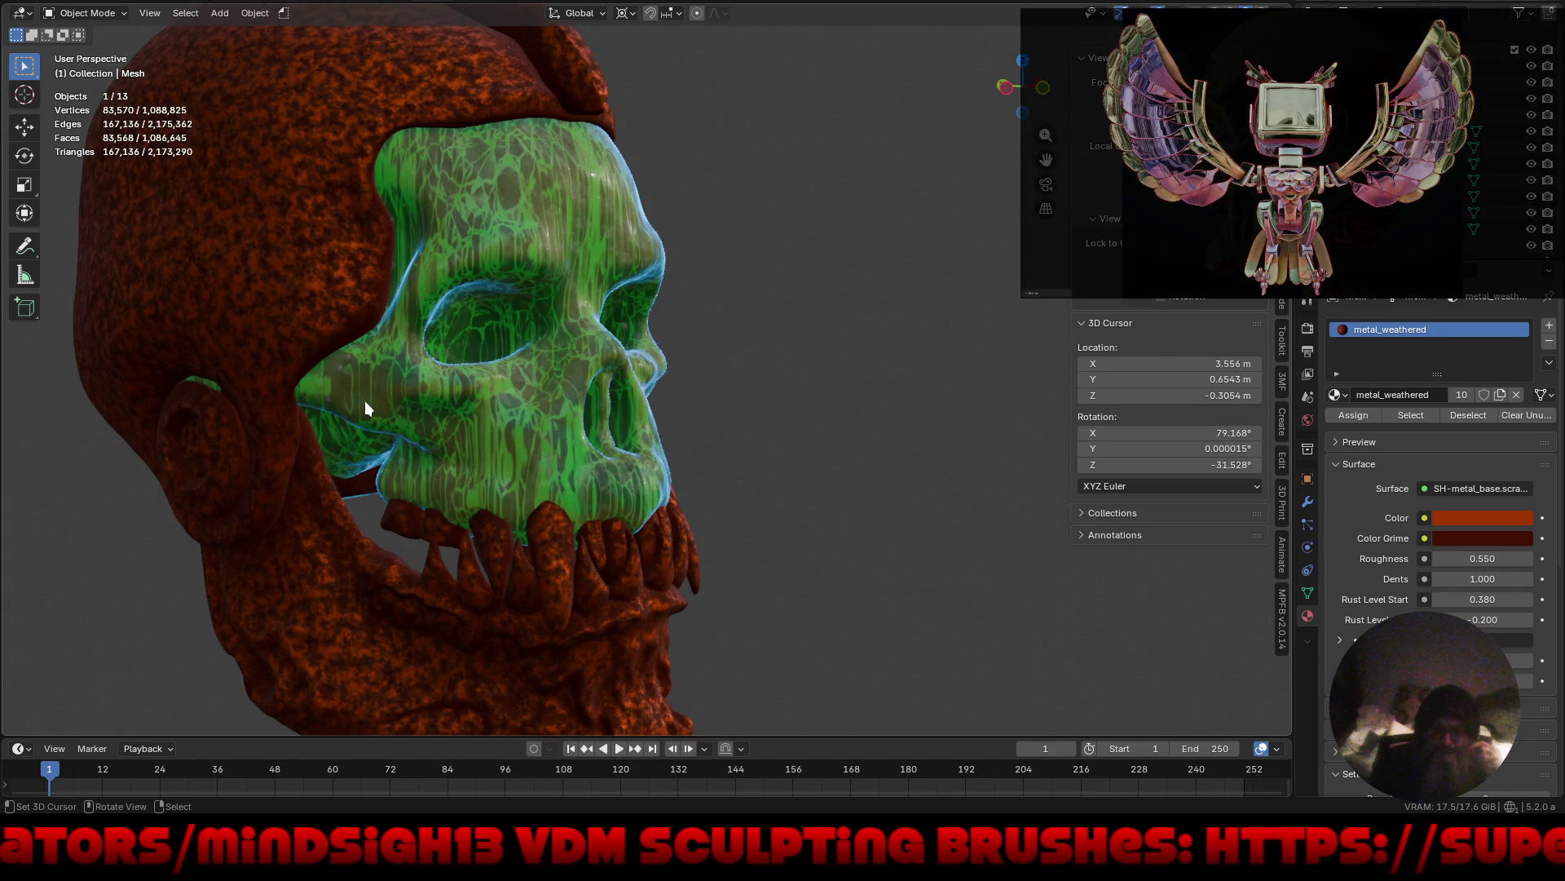
scroll(365, 400, down, 4)
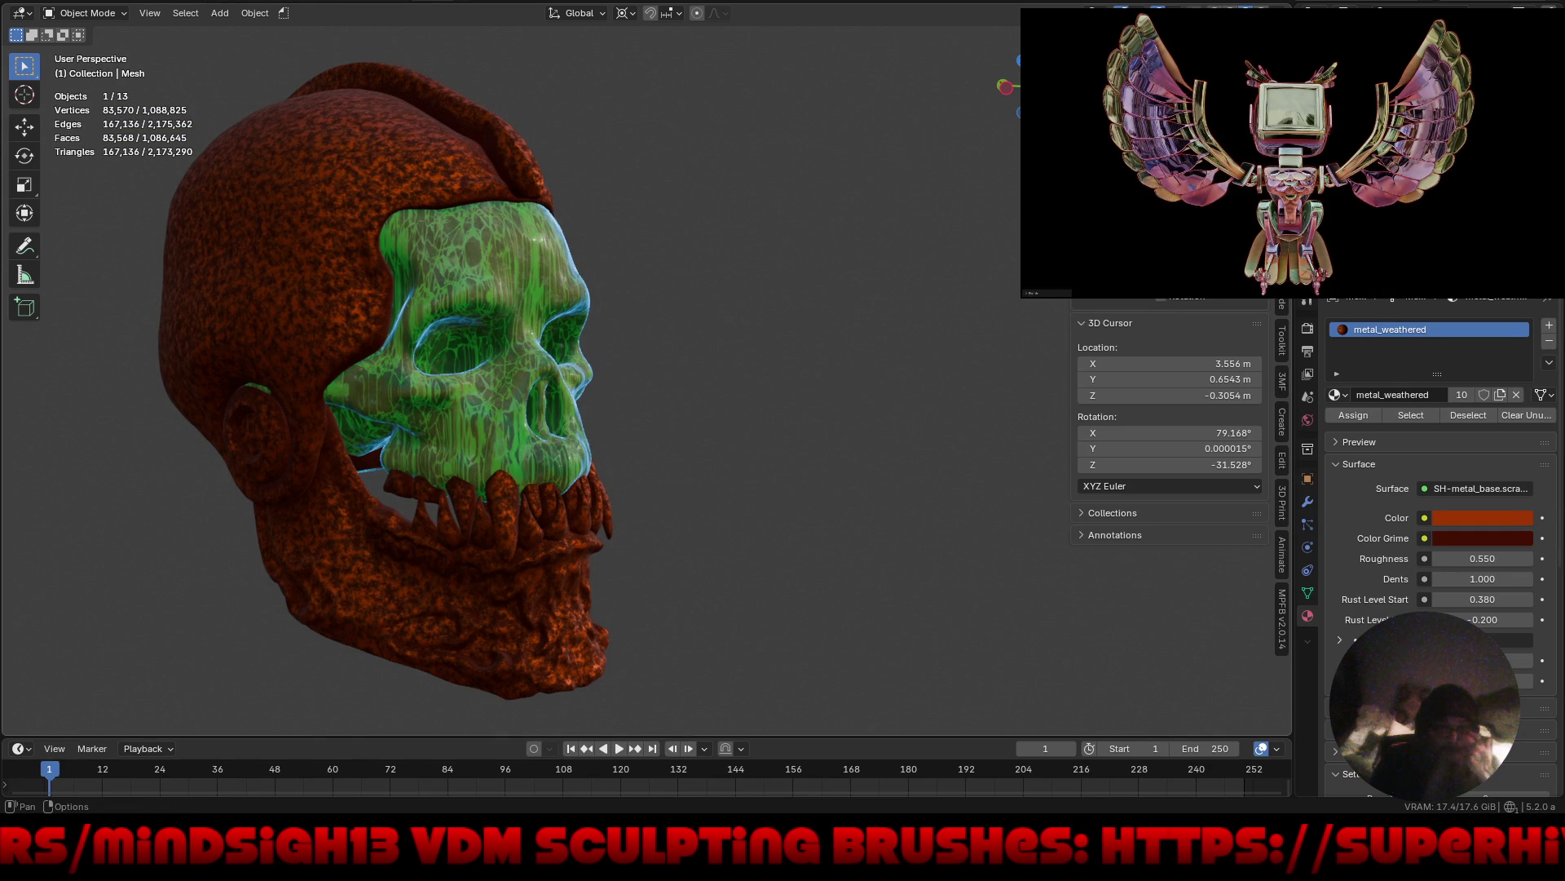
click(1277, 13)
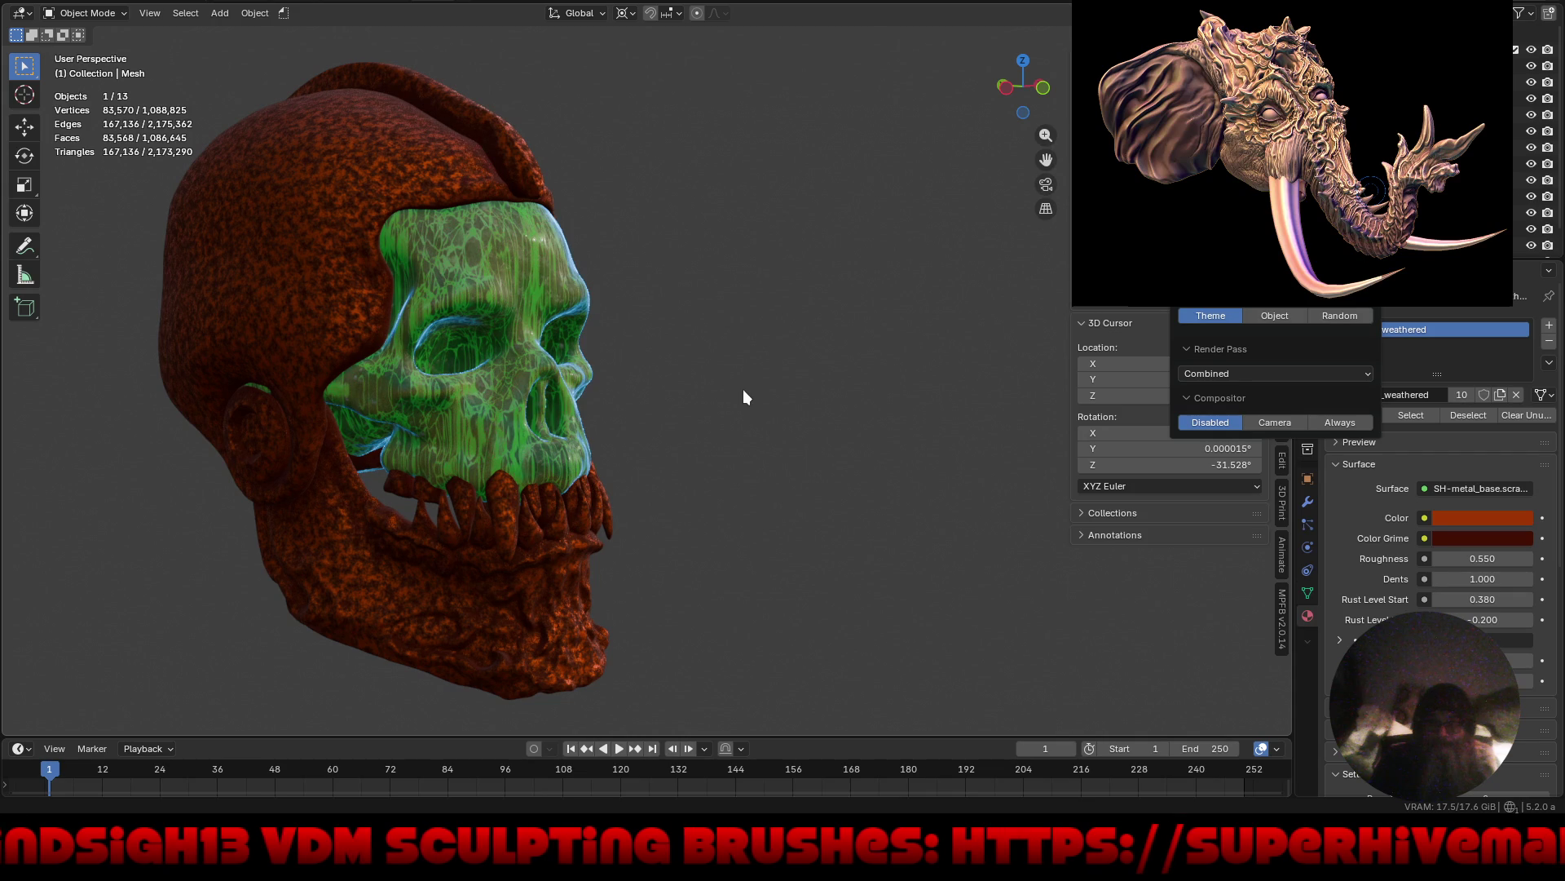
key(Escape)
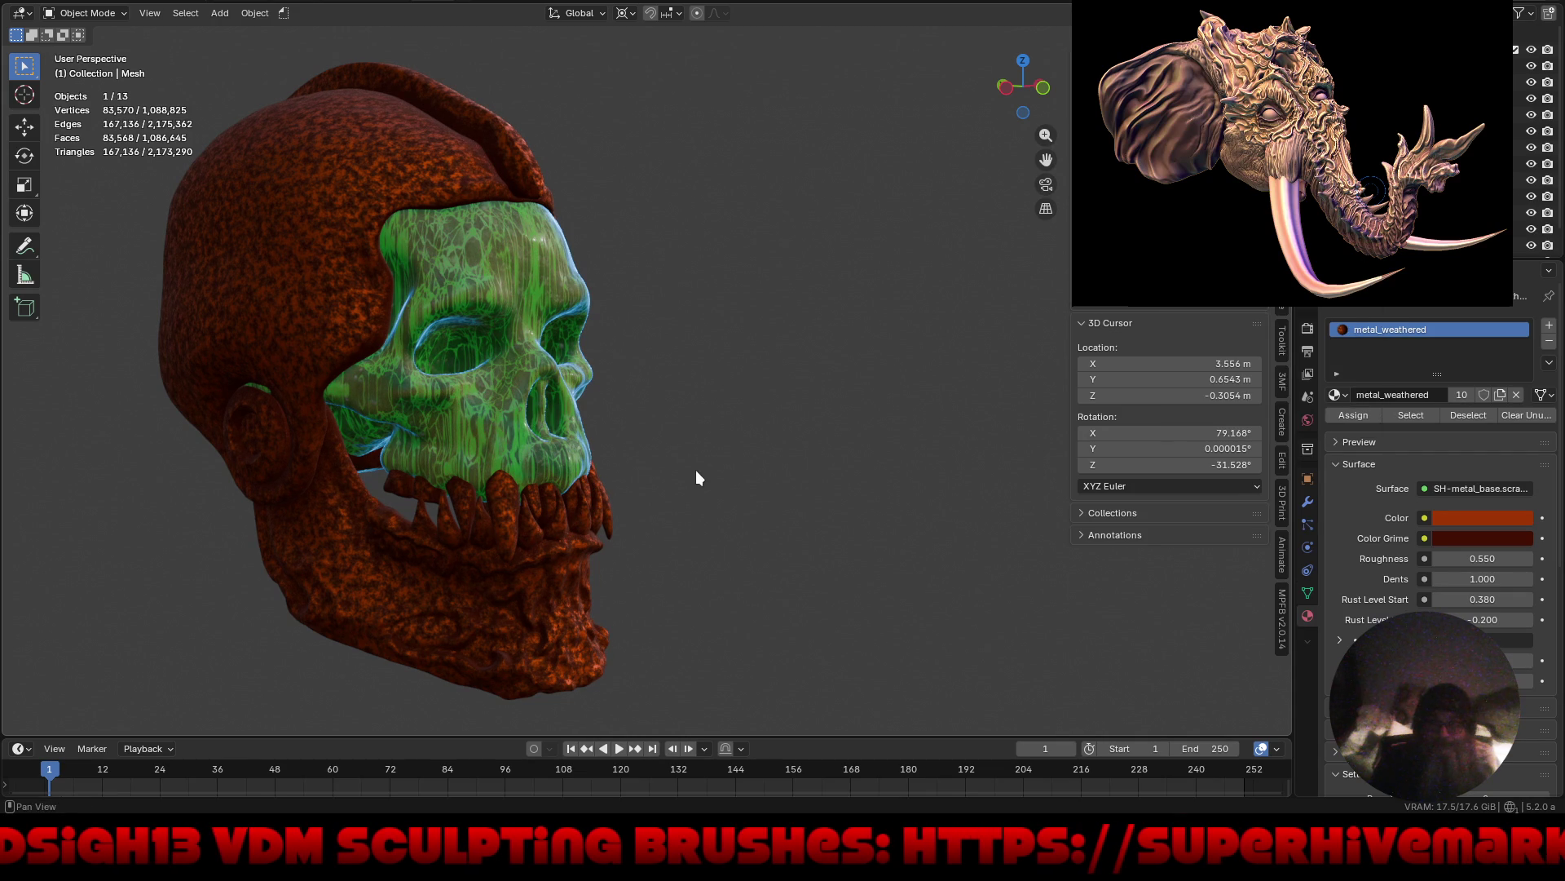
Select the scene camera and look through it with Numpad 0.
click(1386, 65)
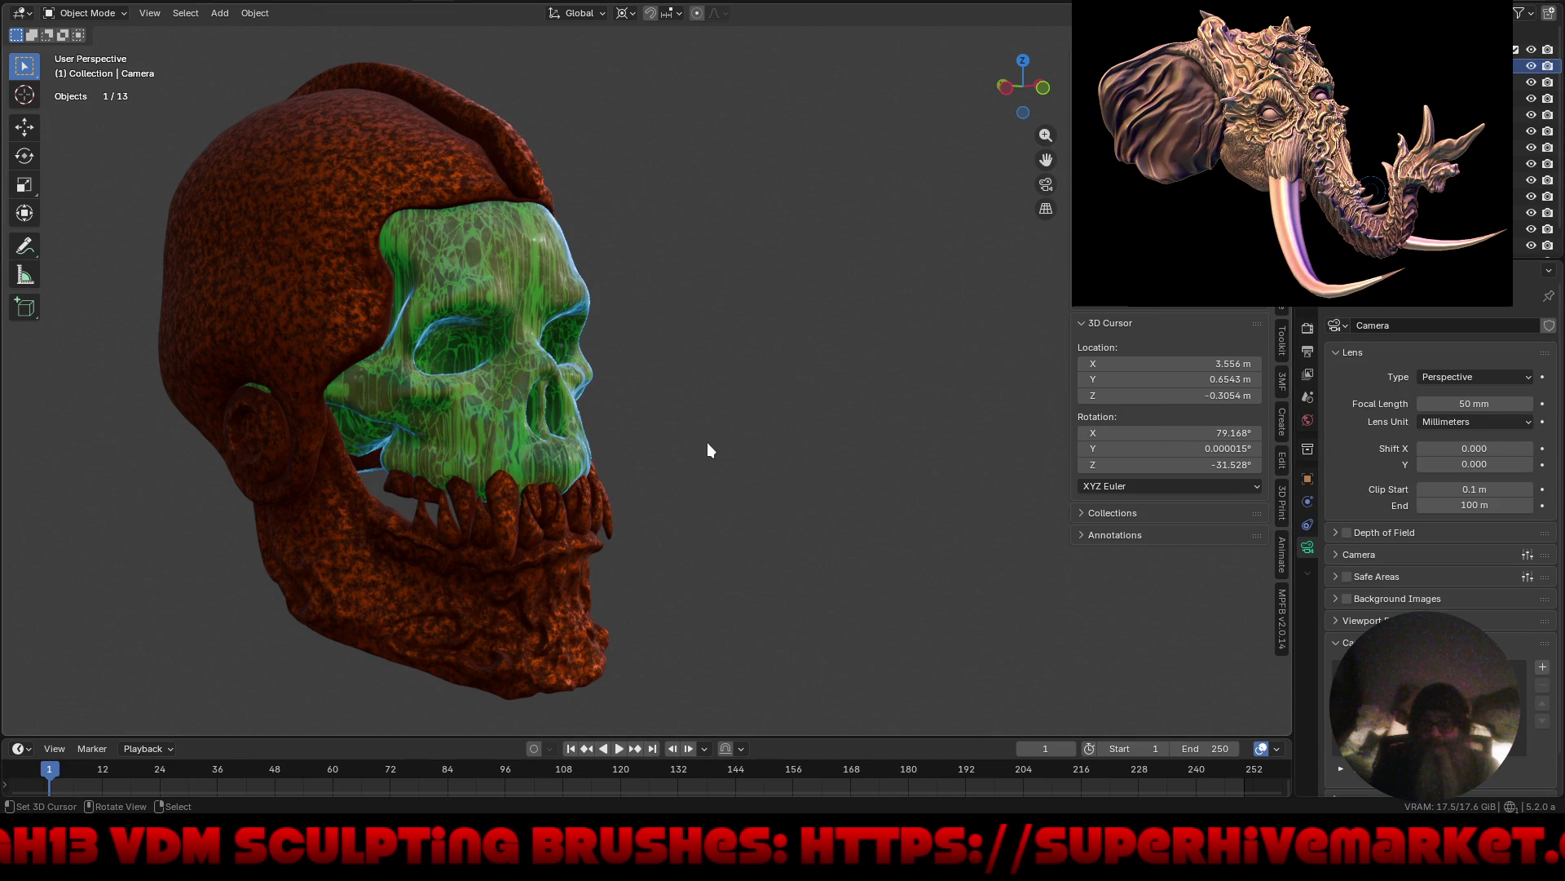
key(KP_0)
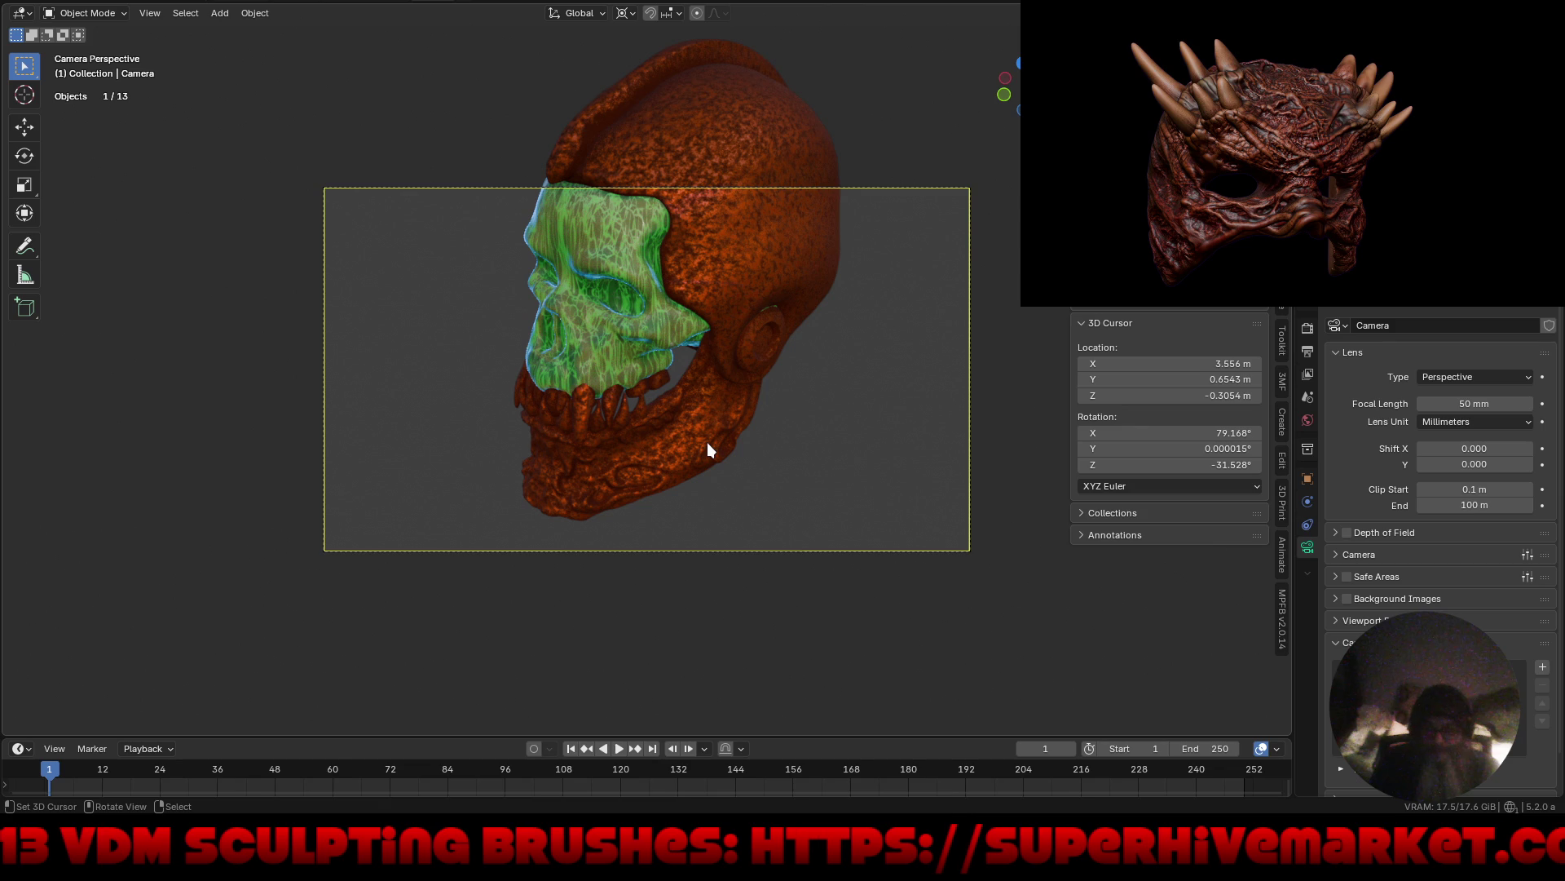
key(KP_0)
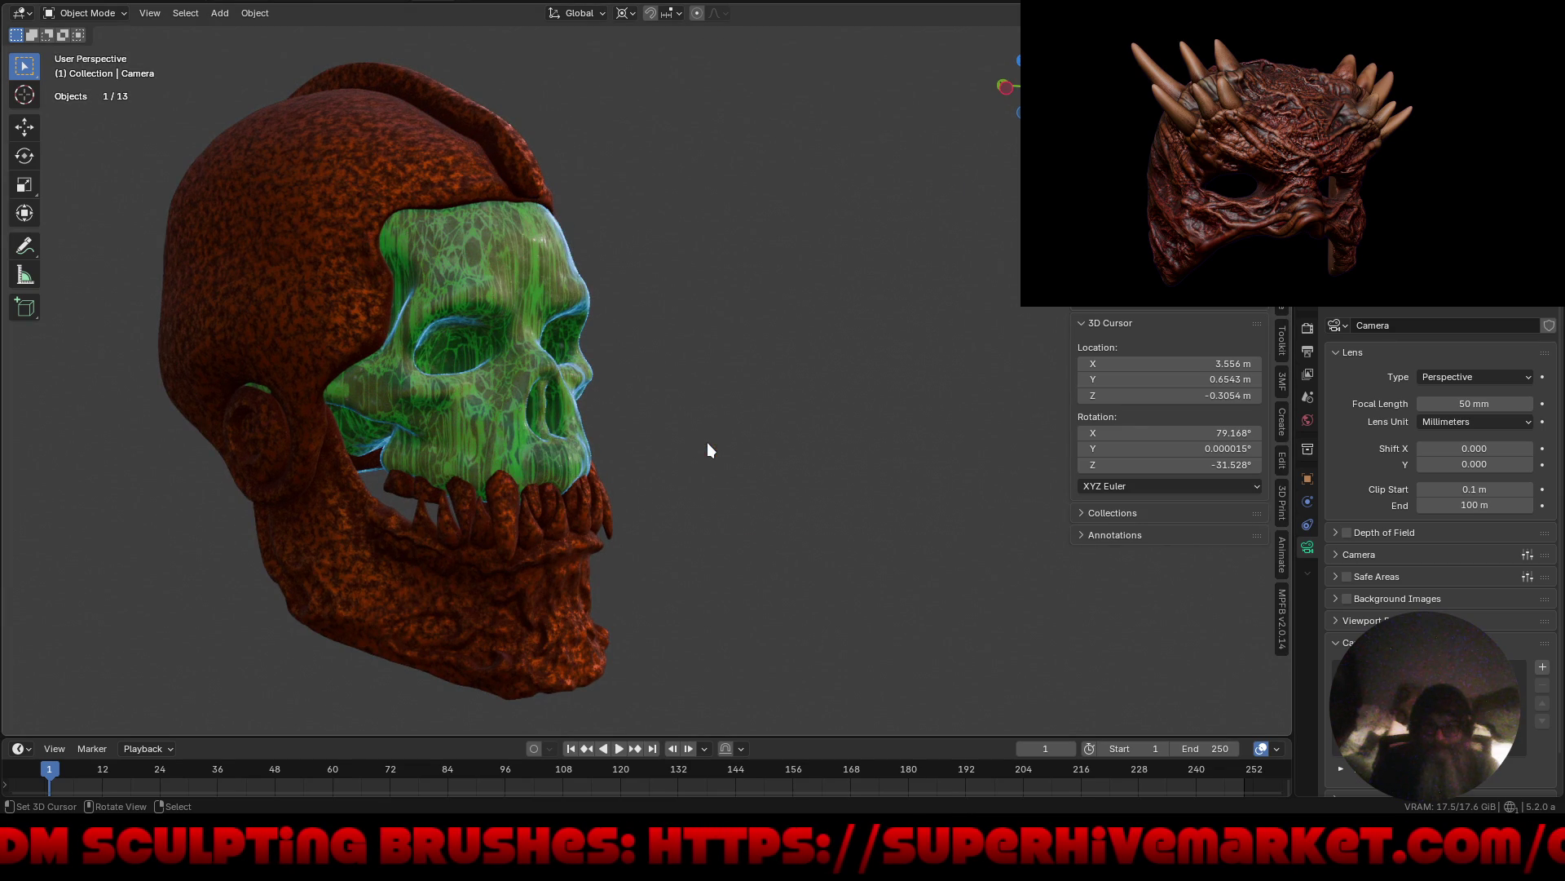
key(KP_0)
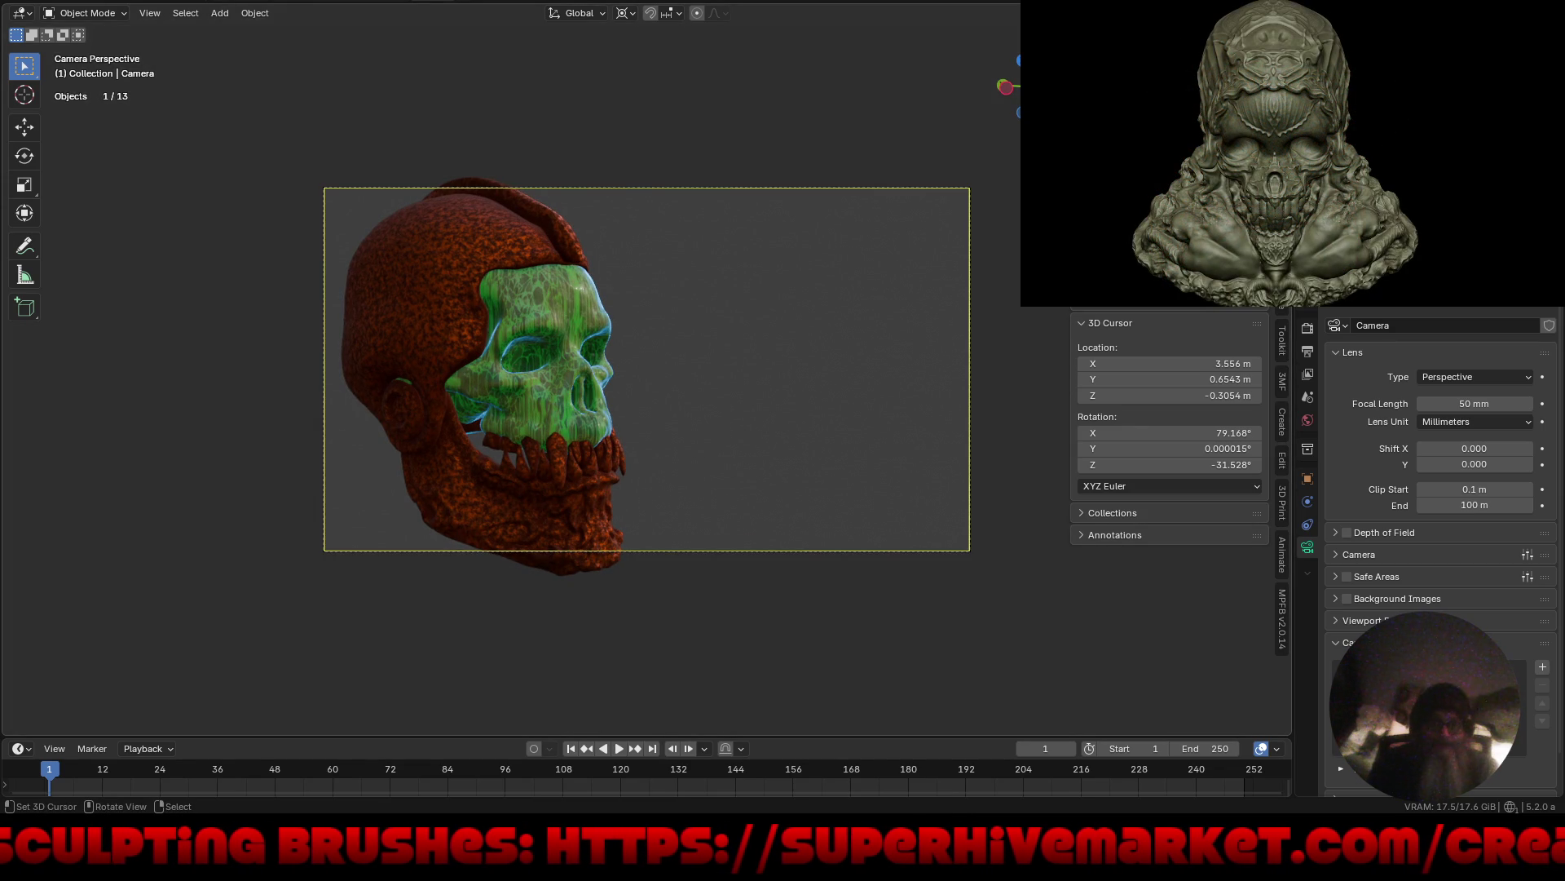
Switch to solid shading and move in close on the skull within the camera frame.
key(z)
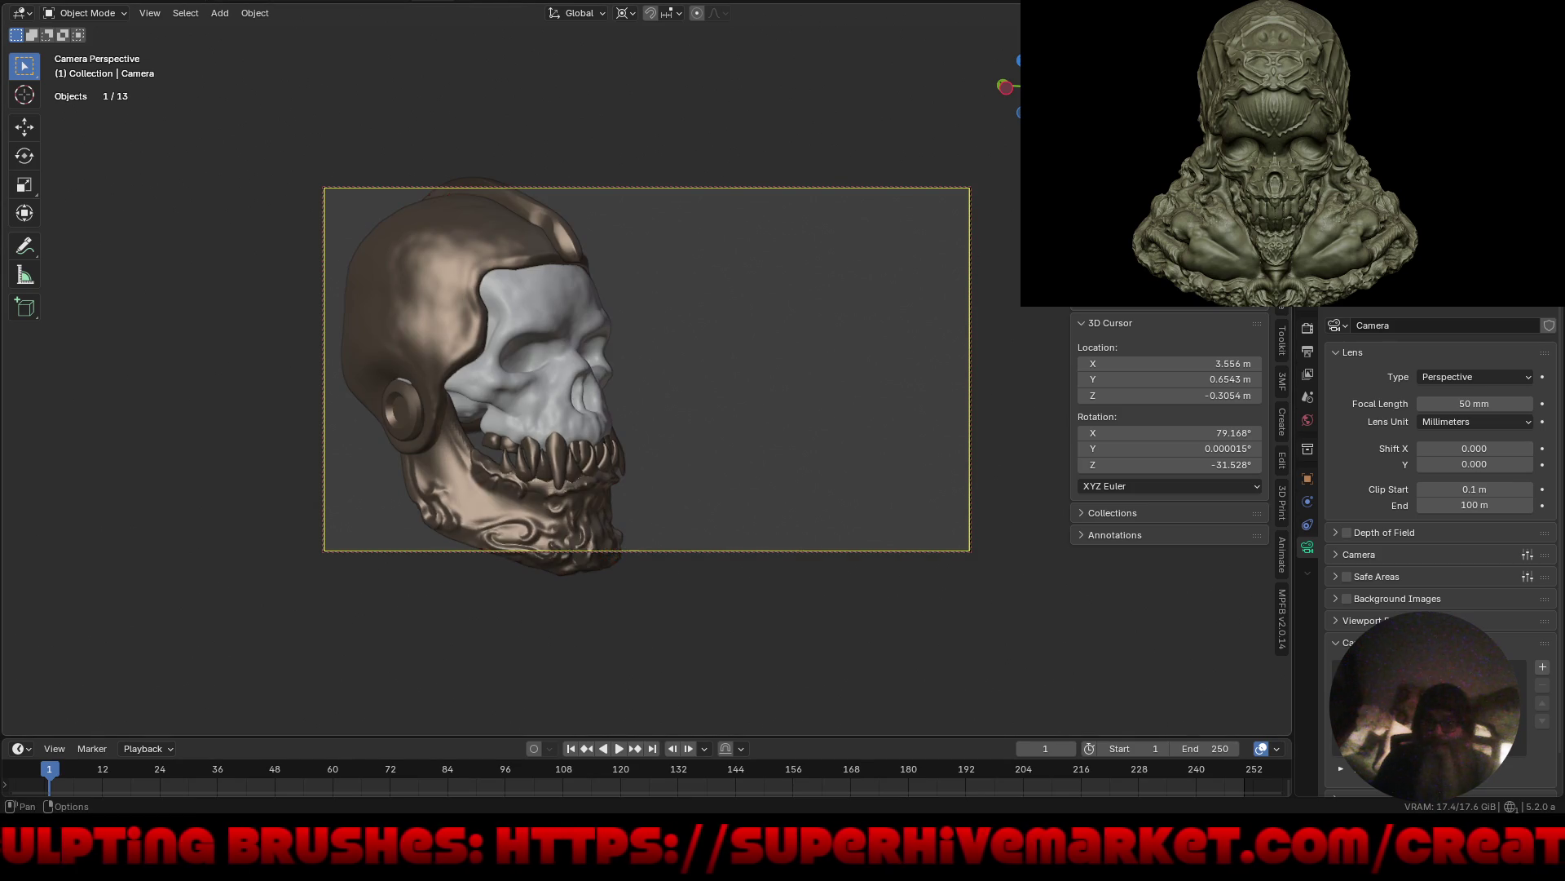
mouse_move(628, 351)
middle_down()
mouse_move(598, 383)
mouse_move(612, 374)
mouse_move(619, 415)
mouse_move(620, 389)
middle_up()
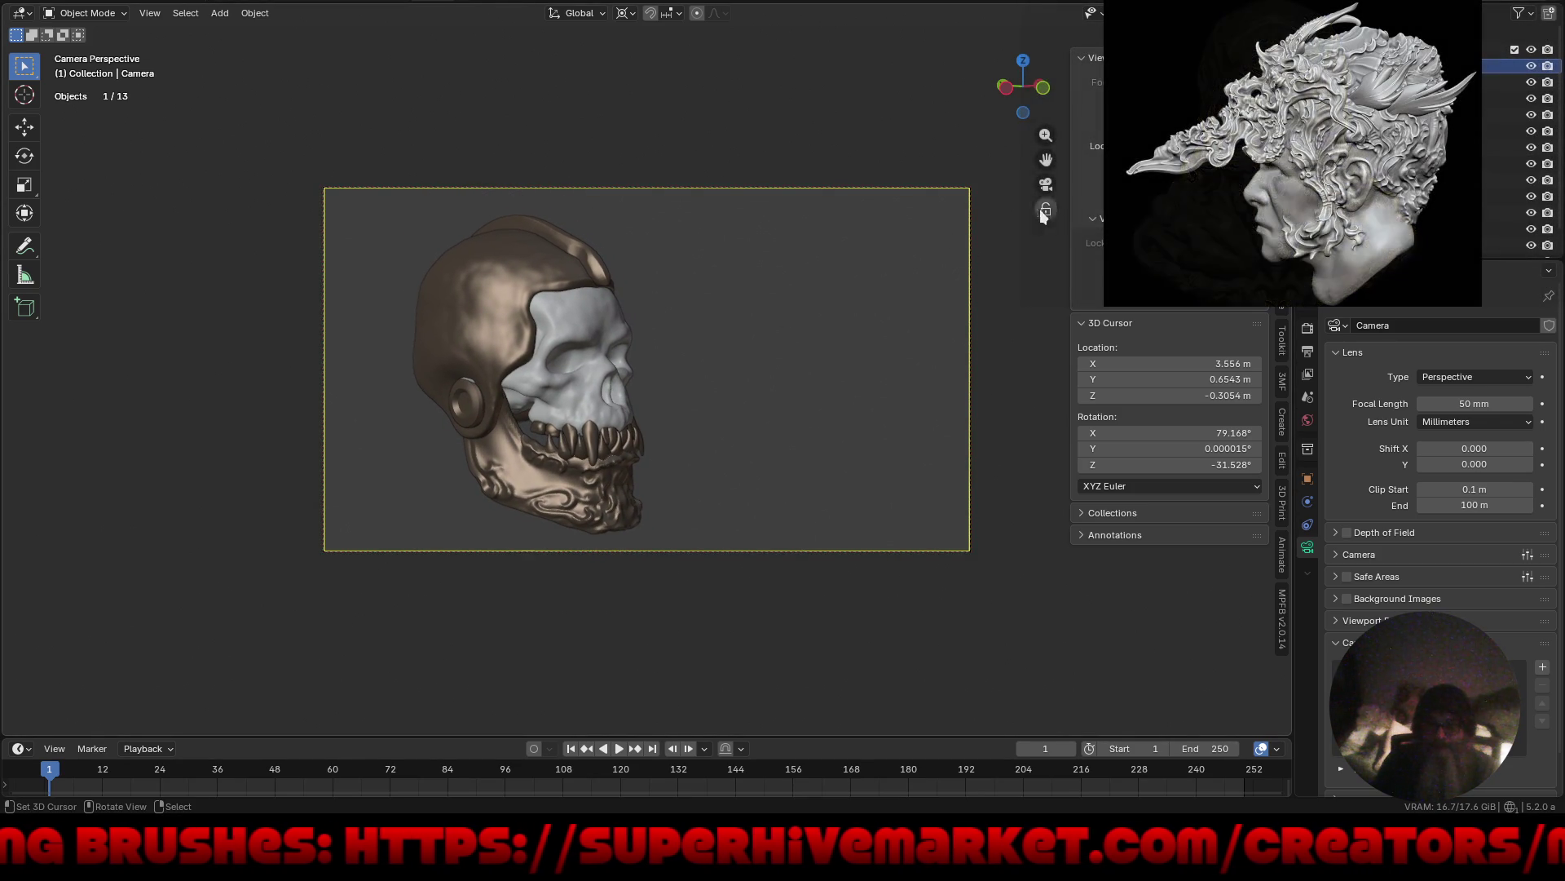
click(1045, 212)
scroll(663, 355, up, 5)
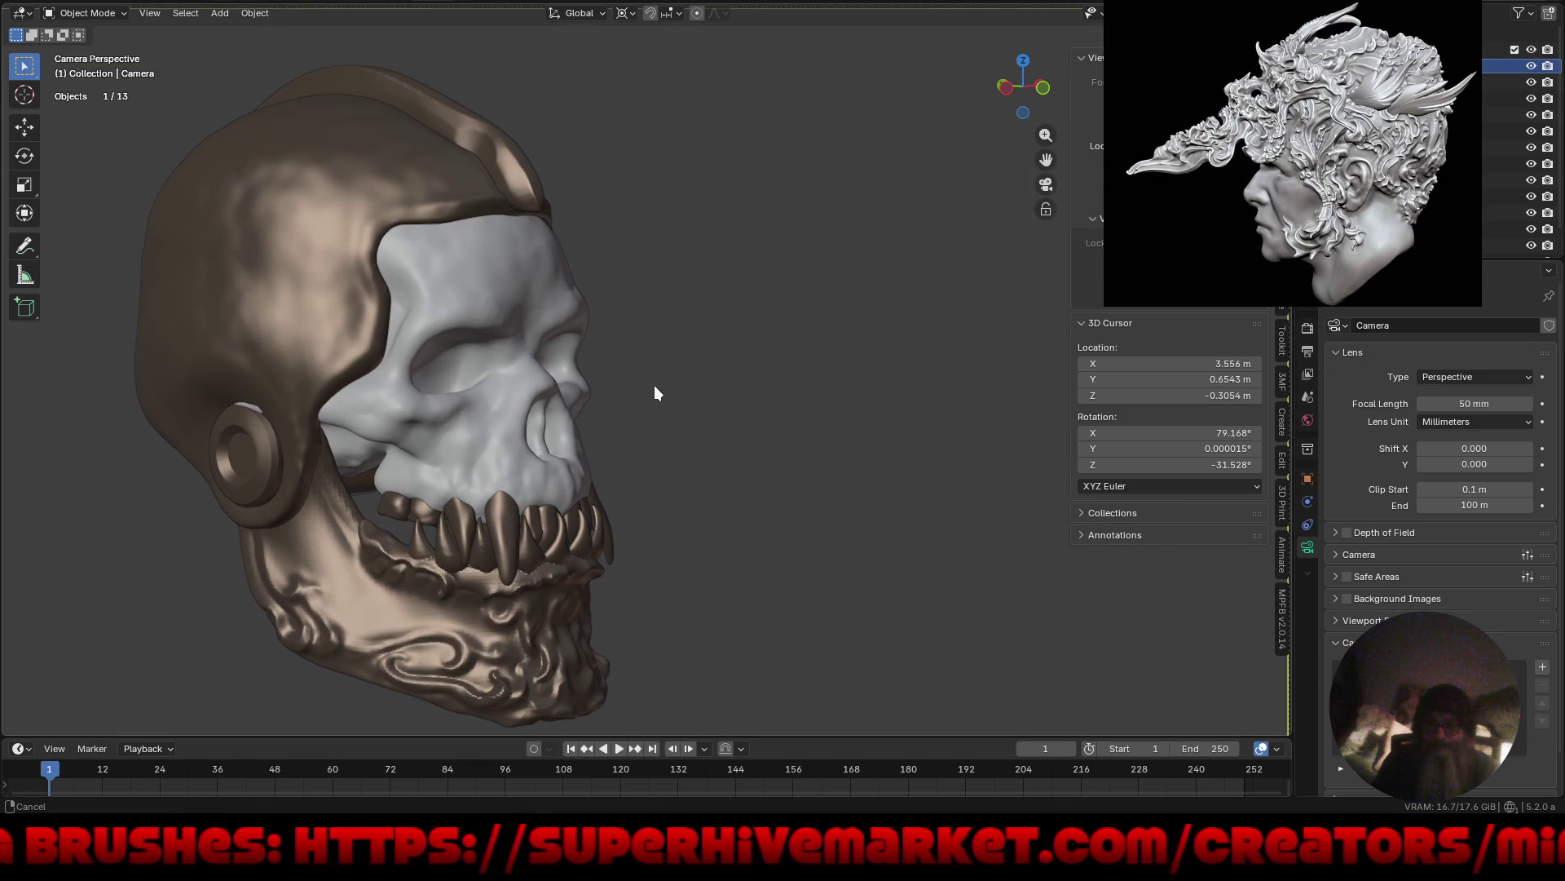
middle_drag(655, 386, 661, 365)
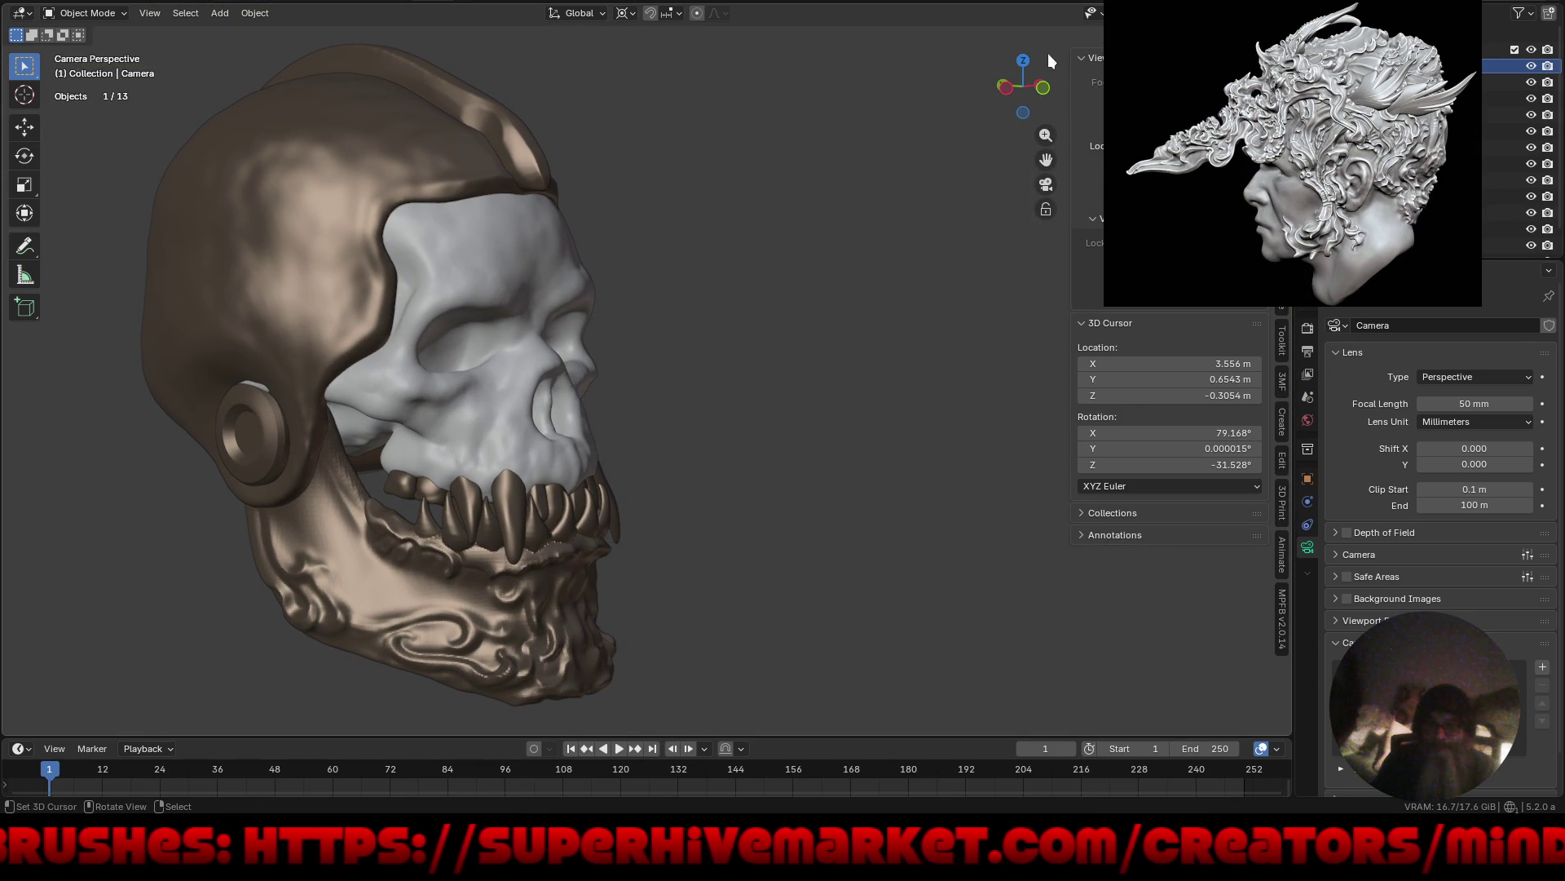
Change the render engine from EEVEE to Cycles and save the file.
click(1309, 328)
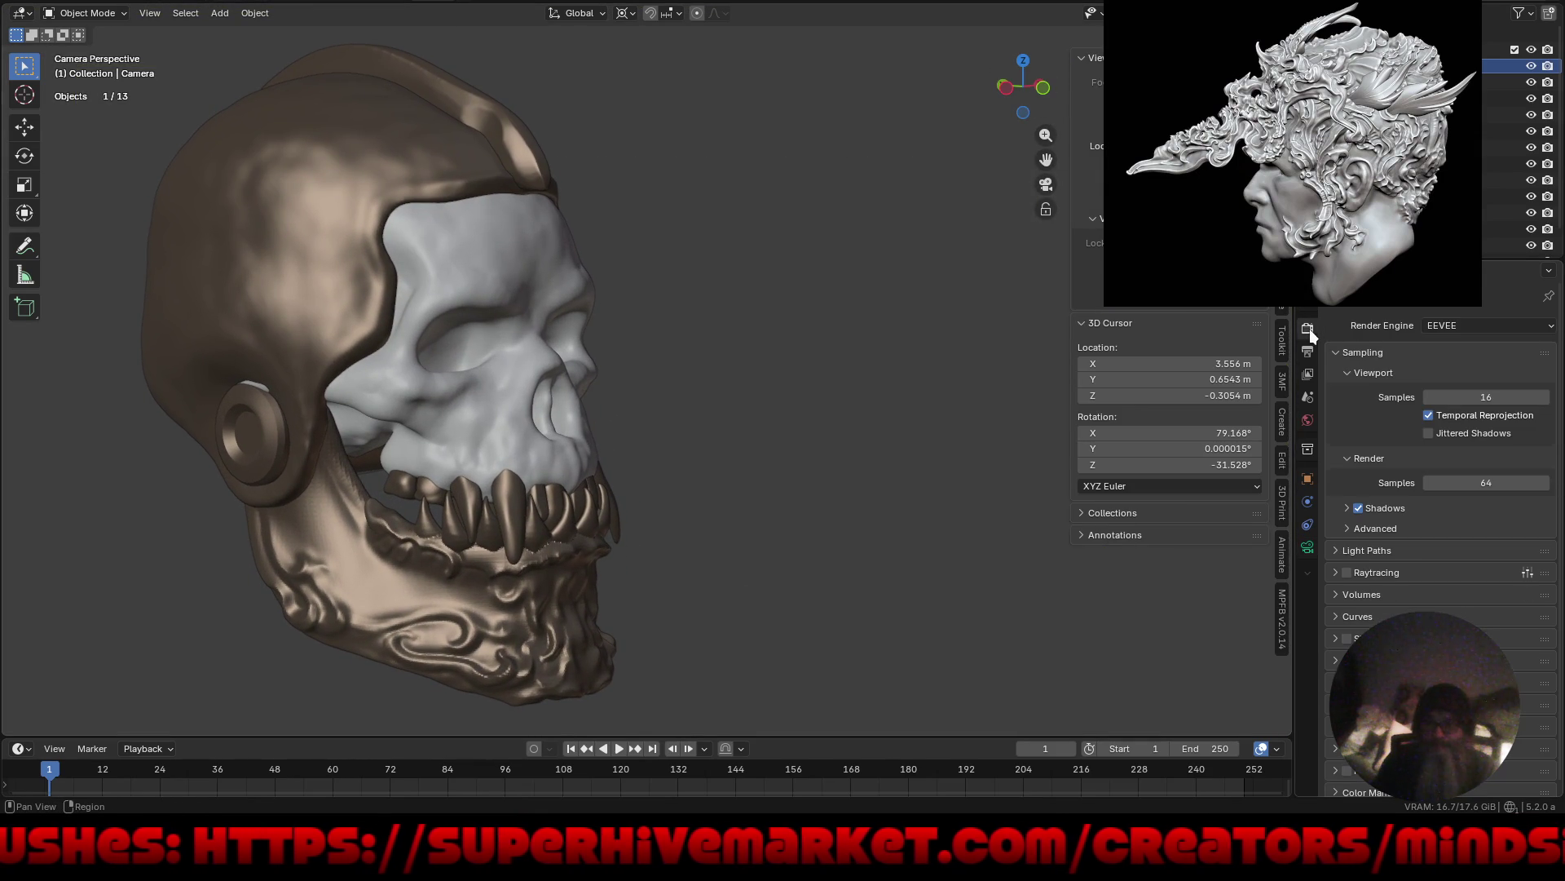
click(1448, 326)
click(1446, 376)
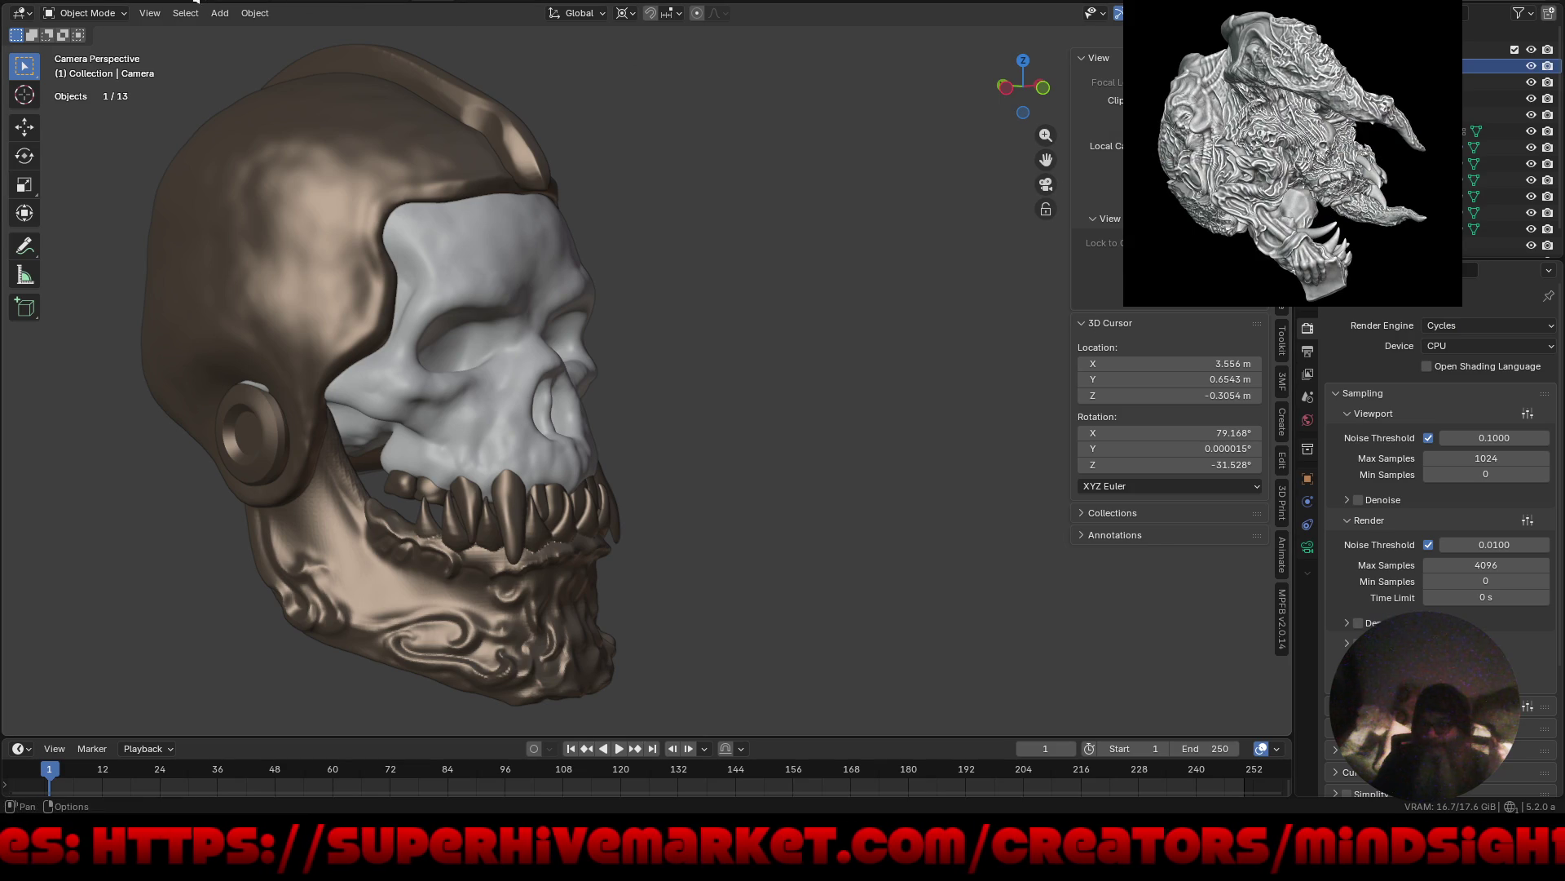
click(26, 6)
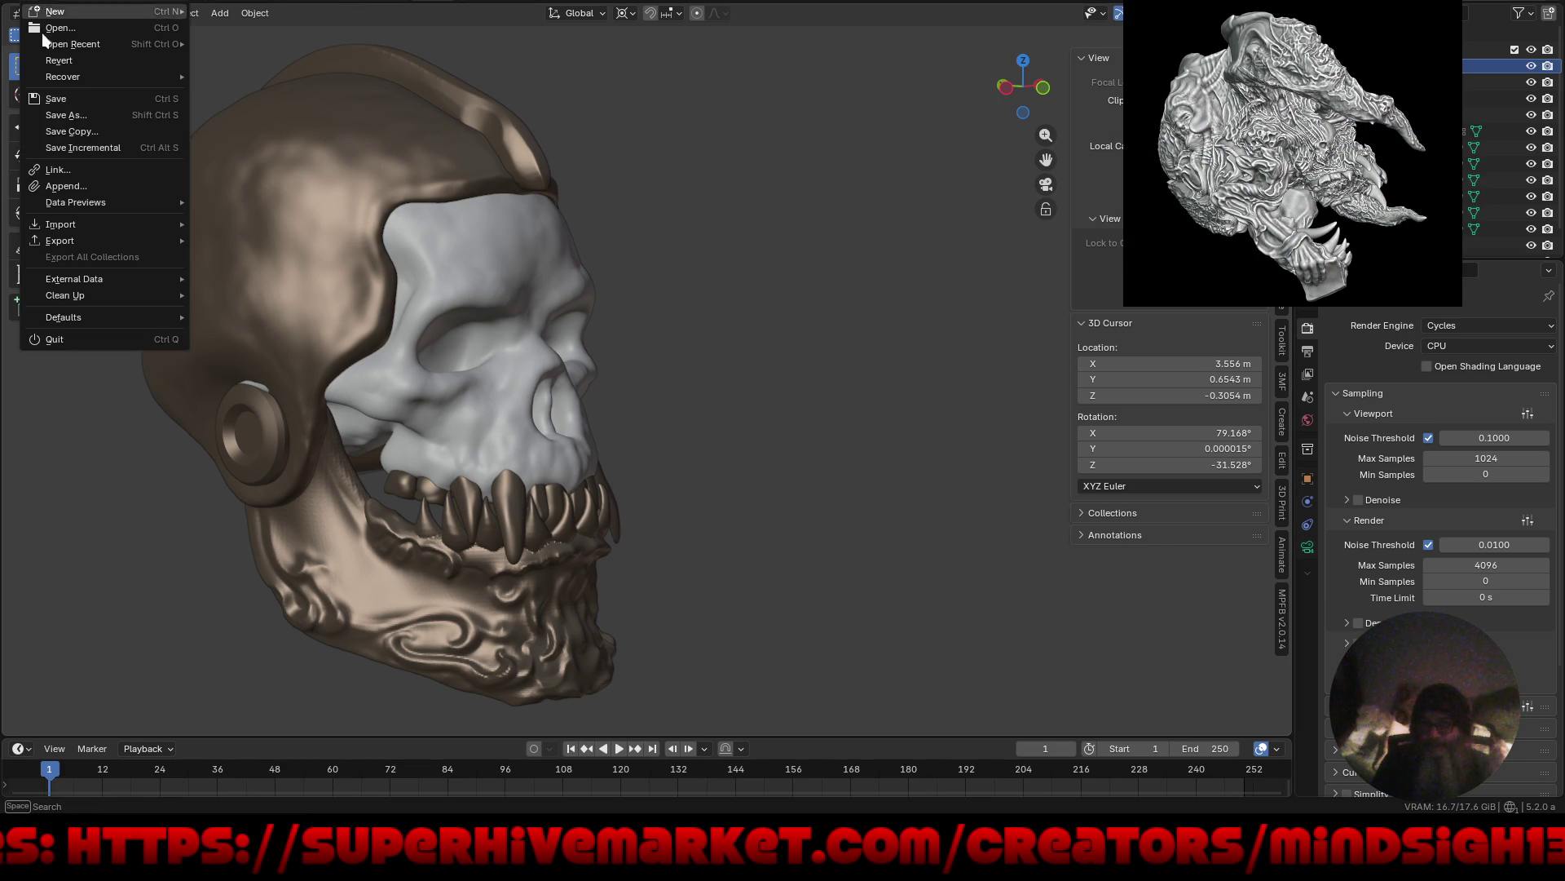
click(55, 98)
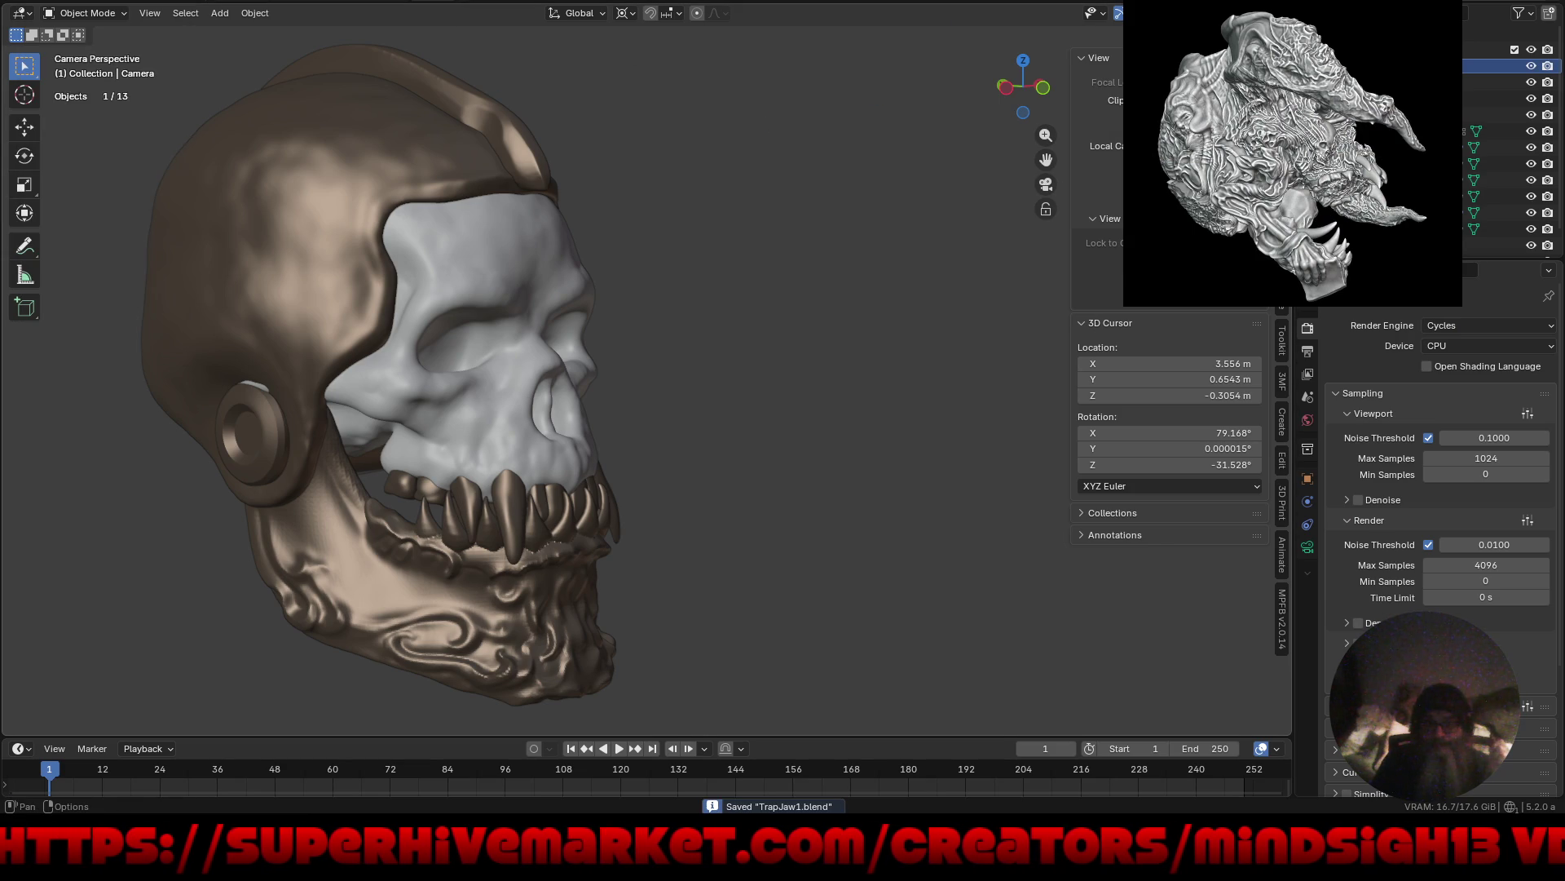
Preview the skull in Rendered shading, then settle on Material Preview.
click(1262, 12)
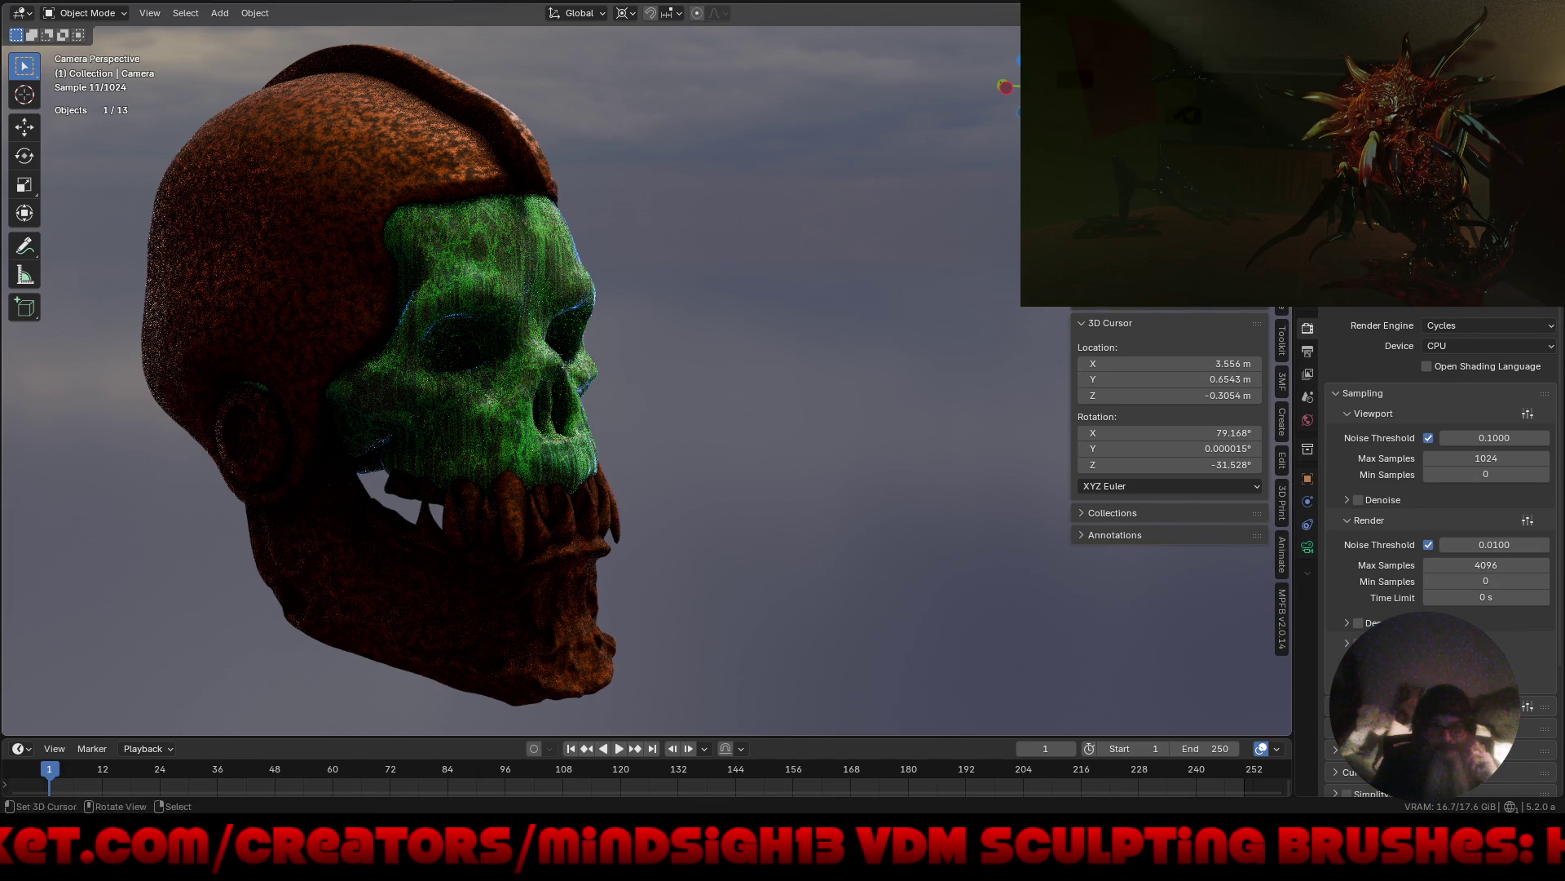
click(1240, 13)
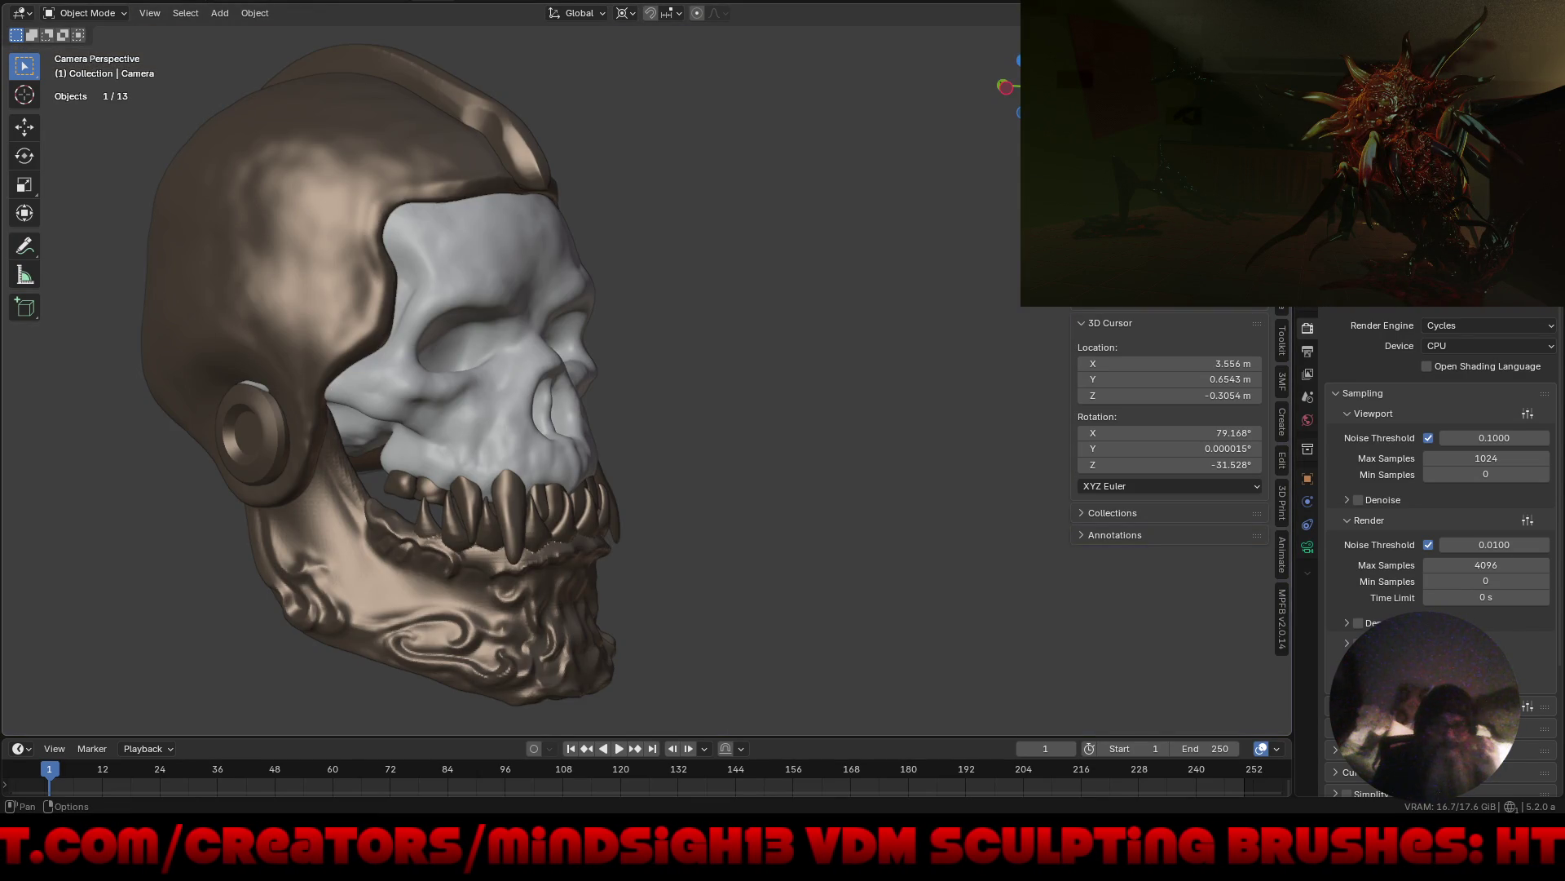
click(1258, 13)
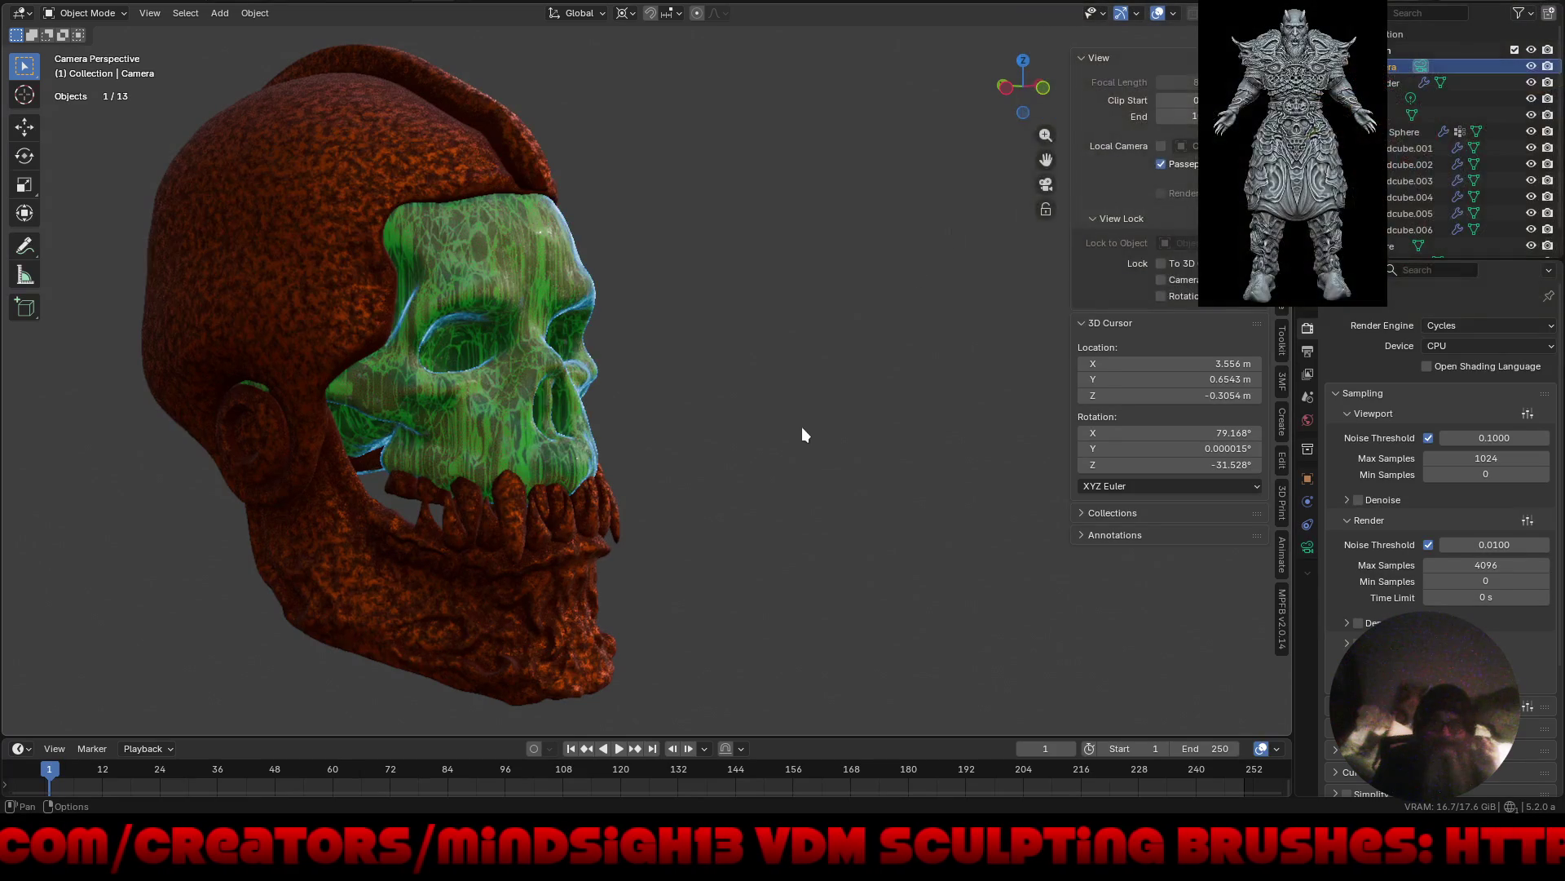
Return to the camera view and isolate the green face skull in Local View, orbiting to its front.
middle_drag(770, 488, 789, 458)
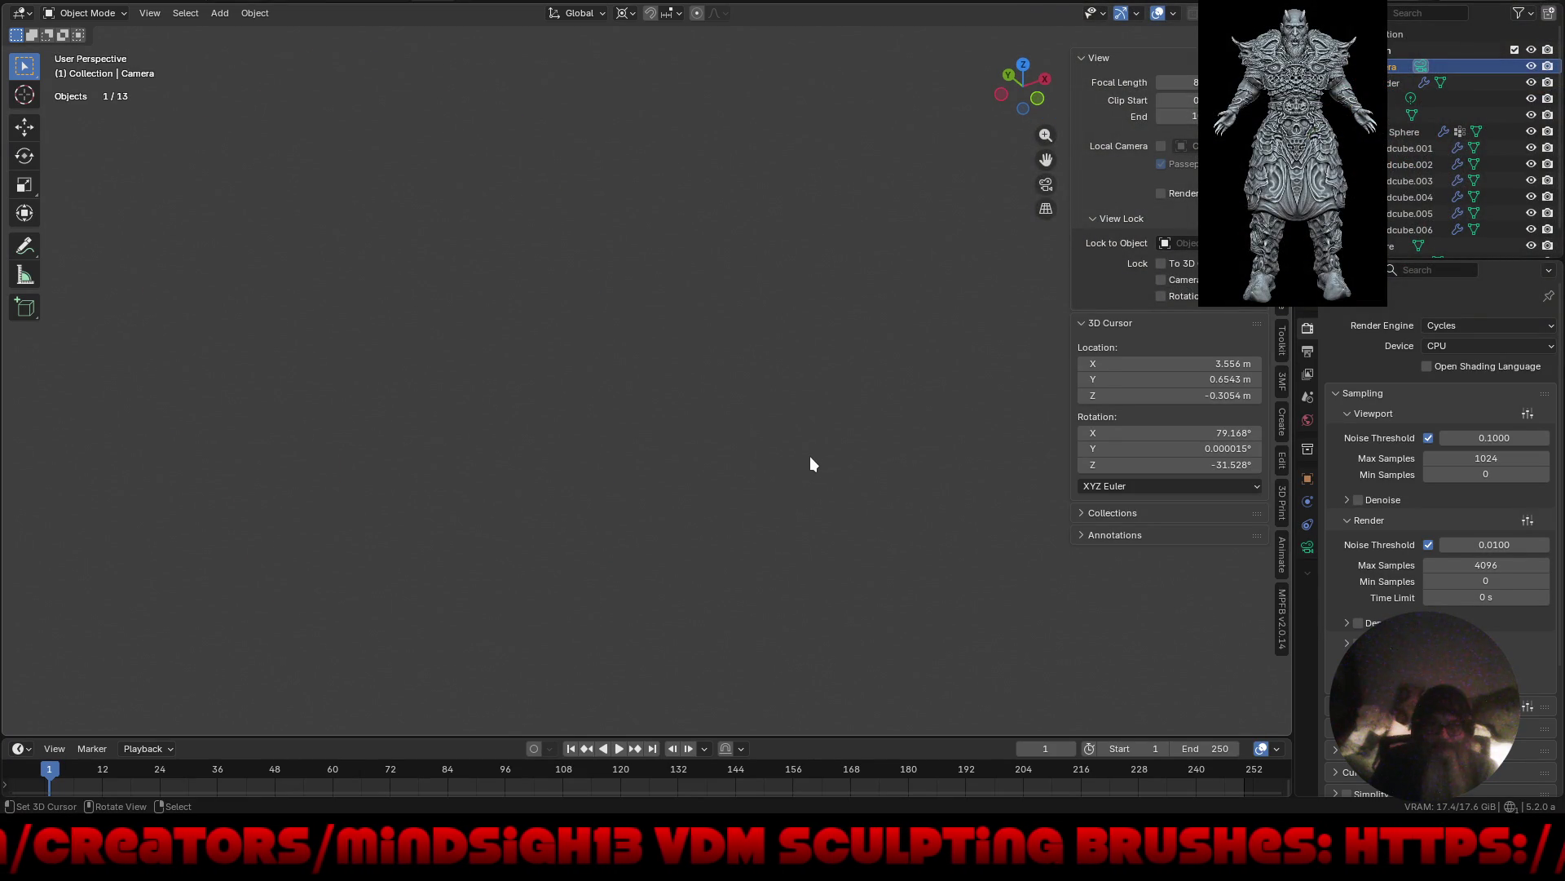
key(KP_0)
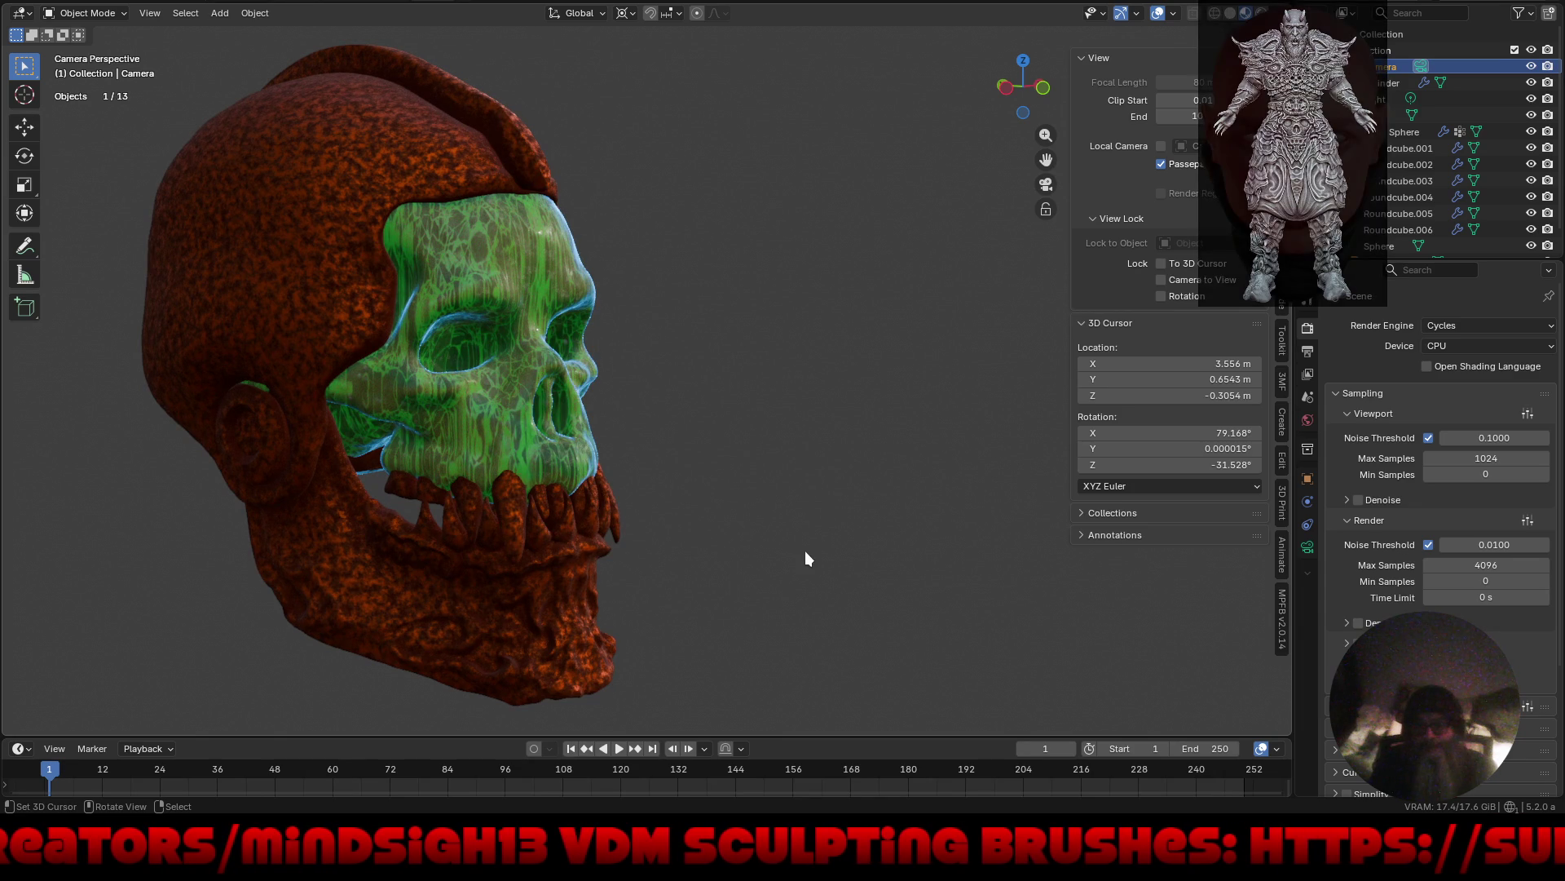
mouse_move(804, 557)
middle_down()
mouse_move(719, 547)
mouse_move(725, 511)
mouse_move(674, 500)
middle_up()
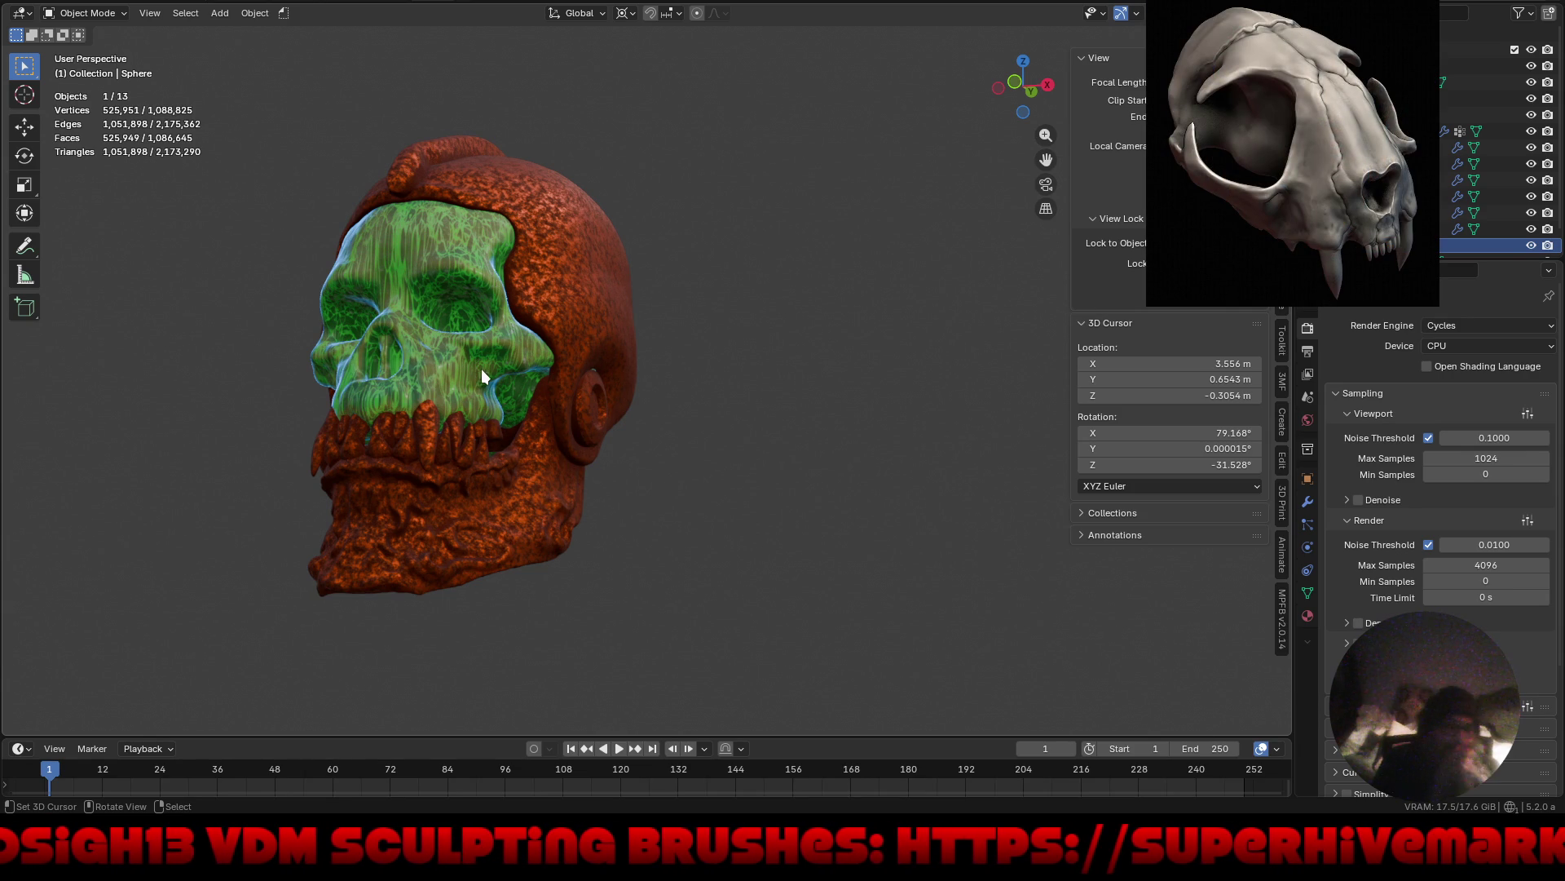
key(KP_Divide)
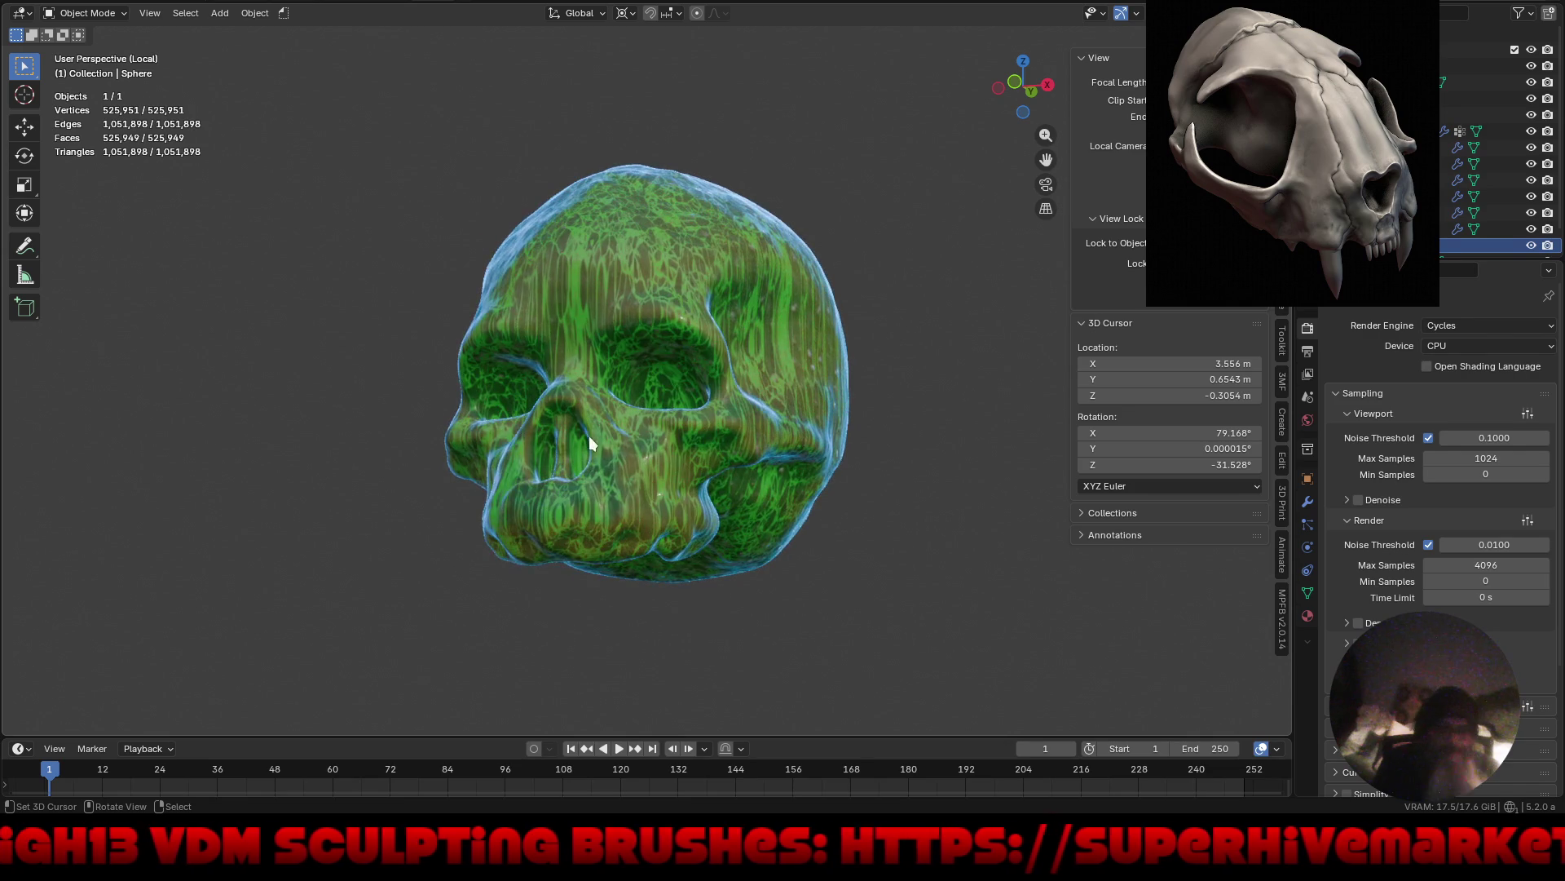
mouse_move(589, 435)
middle_down()
mouse_move(621, 527)
mouse_move(713, 506)
mouse_move(683, 206)
middle_up()
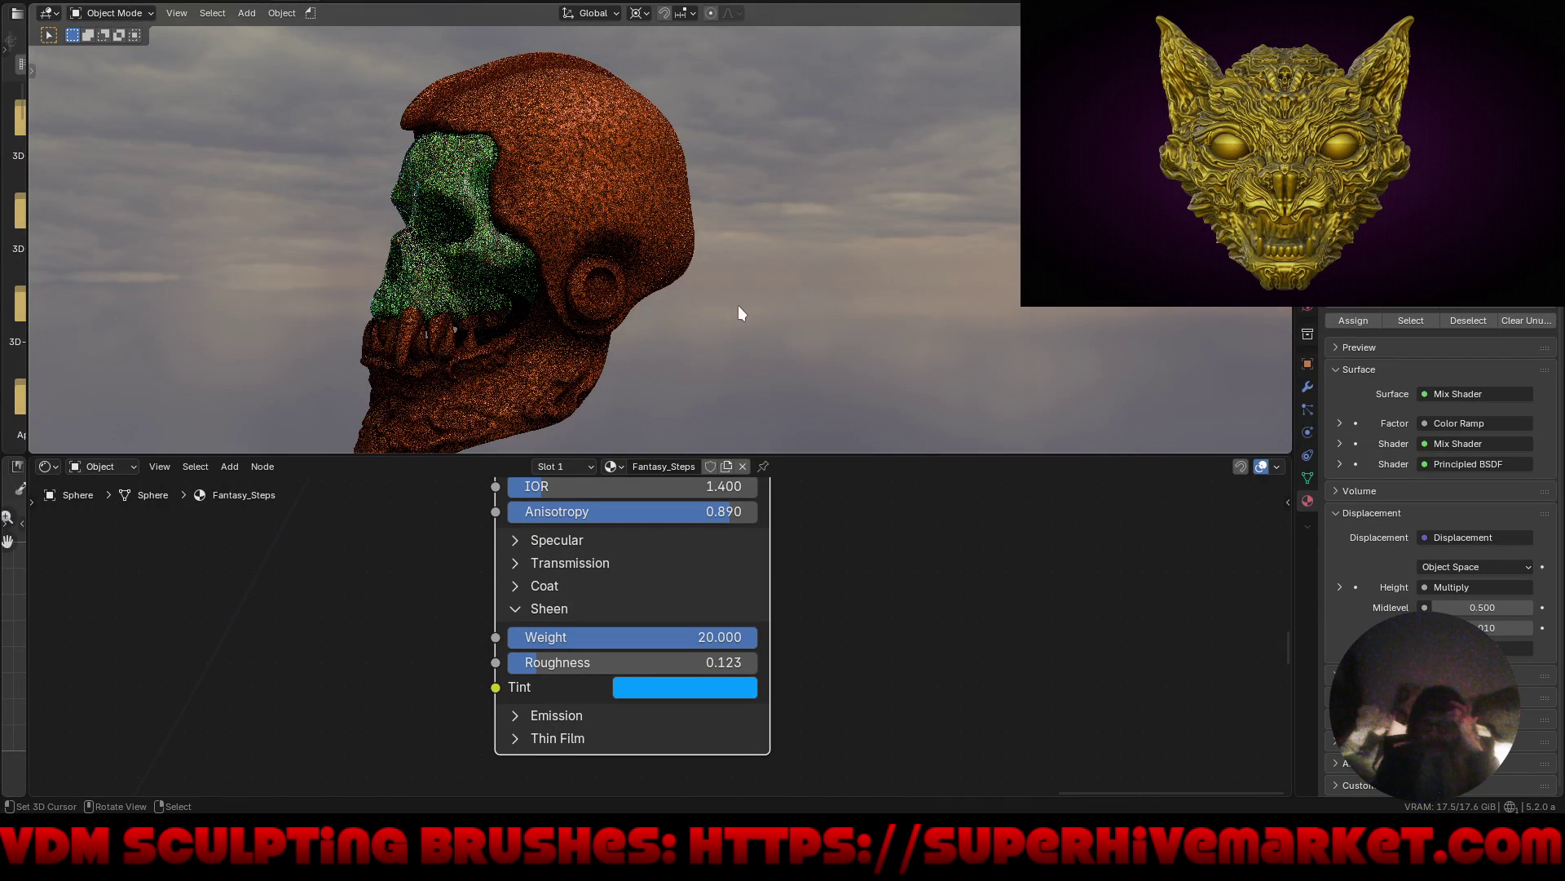
Pull the Displacement node out from behind Principled BSDF and step up its Scale value.
mouse_move(737, 308)
middle_down()
mouse_move(728, 227)
mouse_move(781, 311)
mouse_move(827, 324)
middle_up()
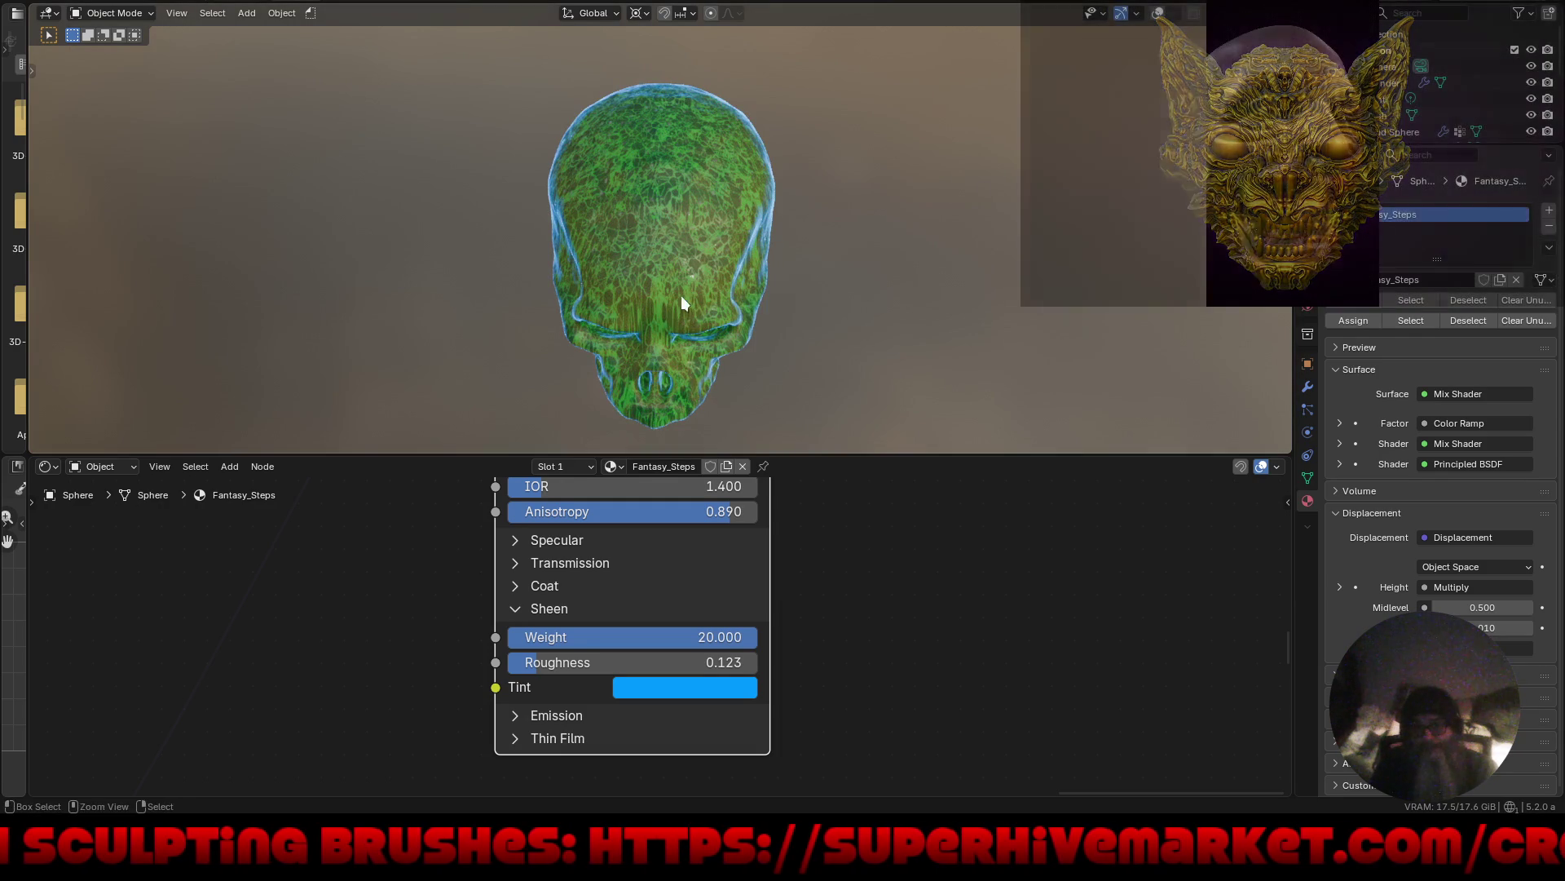
scroll(682, 295, up, 3)
mouse_move(878, 521)
middle_down()
mouse_move(811, 720)
mouse_move(848, 608)
mouse_move(772, 598)
mouse_move(858, 599)
middle_up()
scroll(848, 644, up, 4)
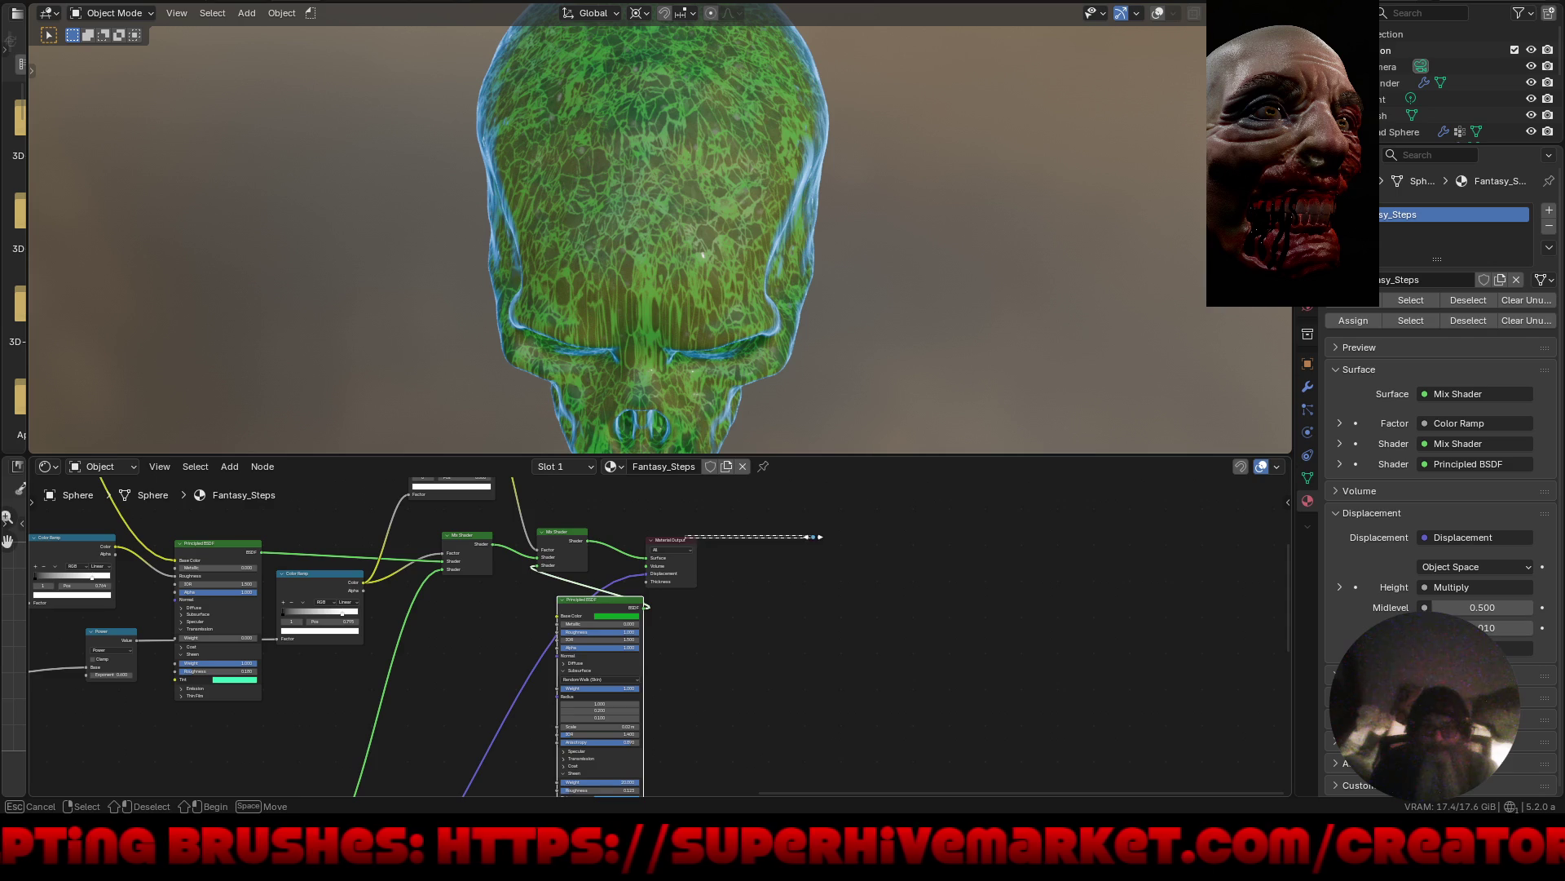
mouse_move(667, 537)
mouse_down()
mouse_move(754, 543)
mouse_move(901, 596)
mouse_move(913, 691)
mouse_up()
middle_drag(913, 692, 734, 541)
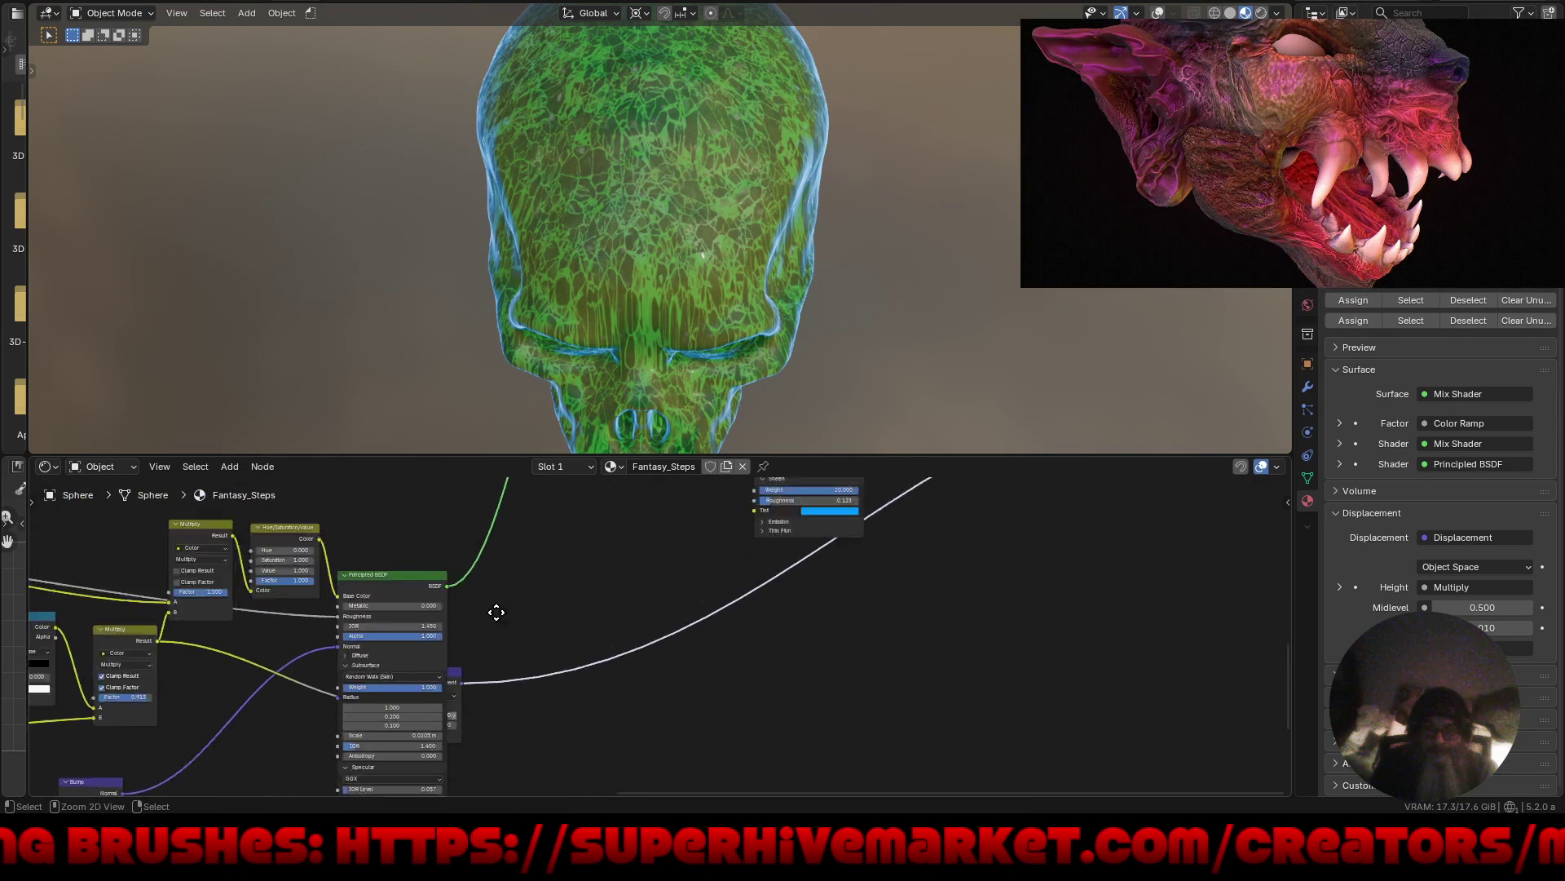
scroll(481, 618, up, 6)
drag(481, 617, 711, 595)
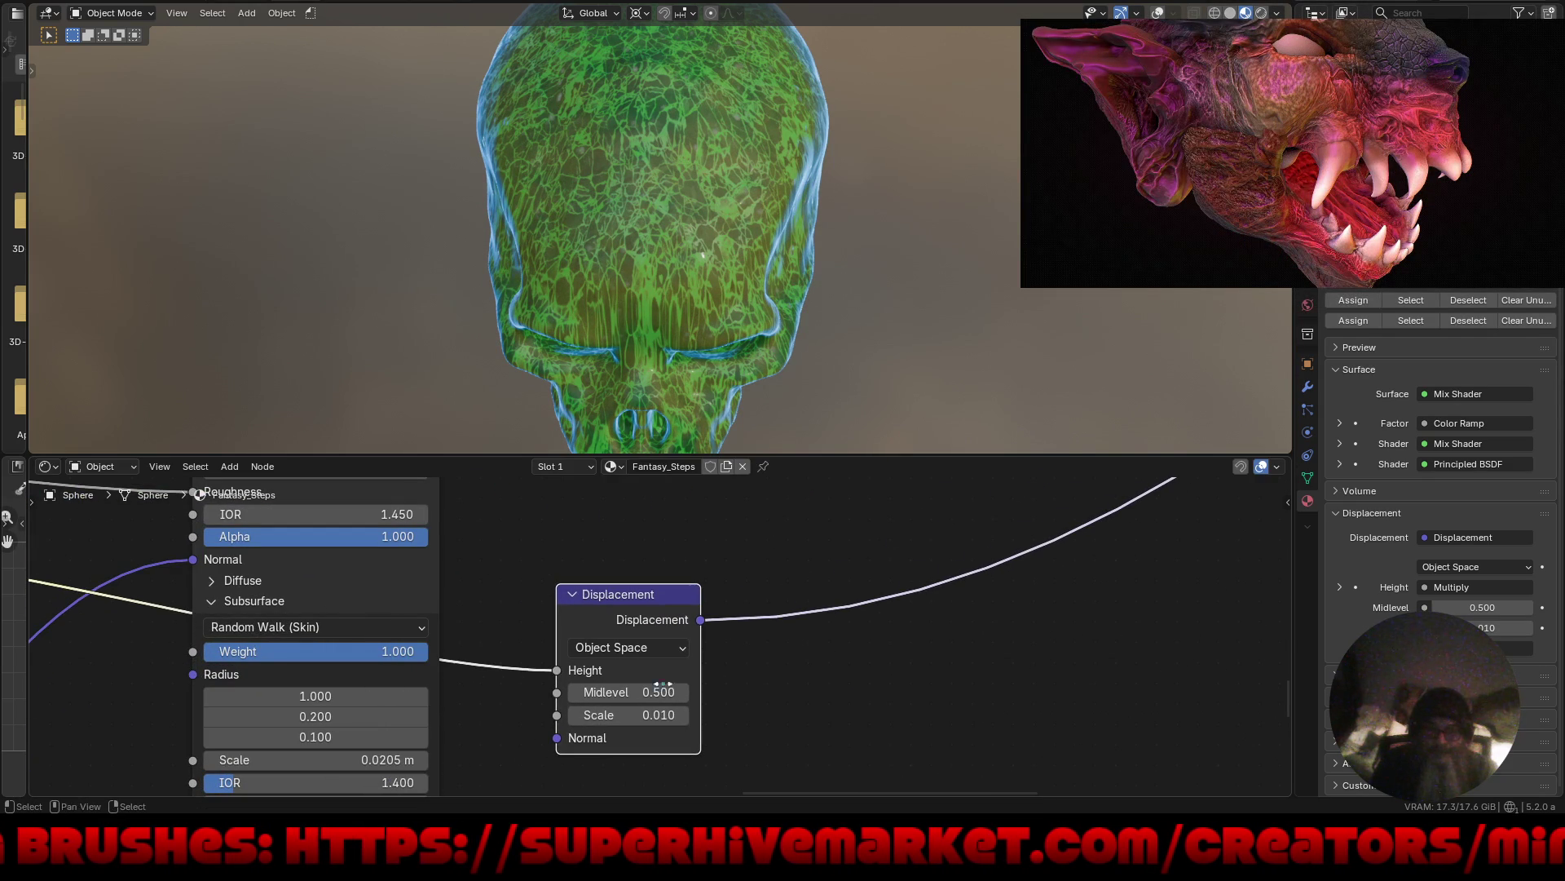
click(683, 714)
click(683, 712)
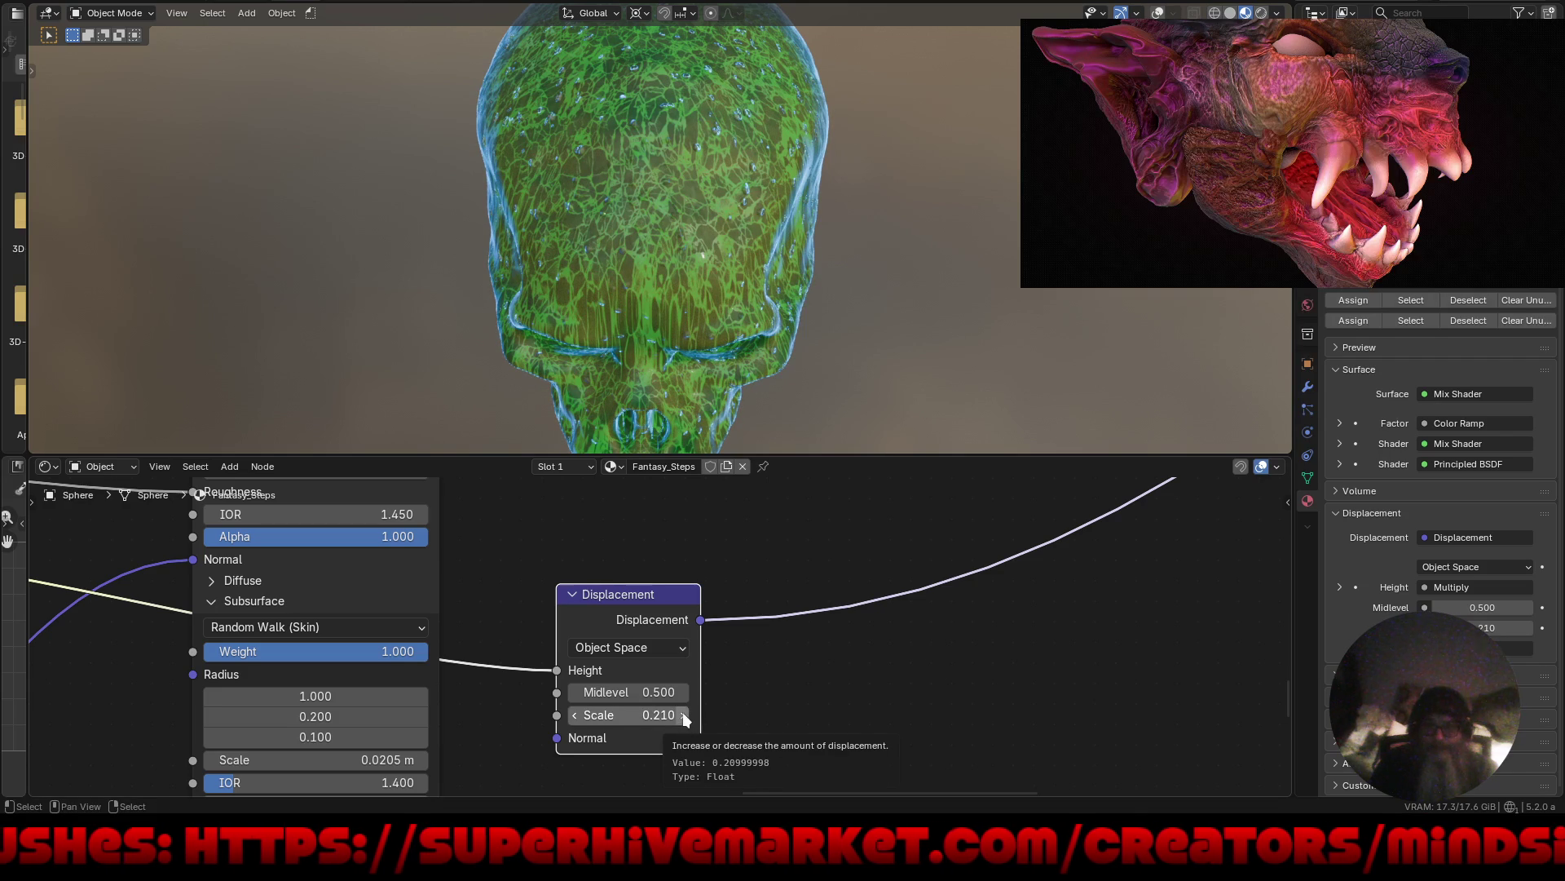
click(682, 713)
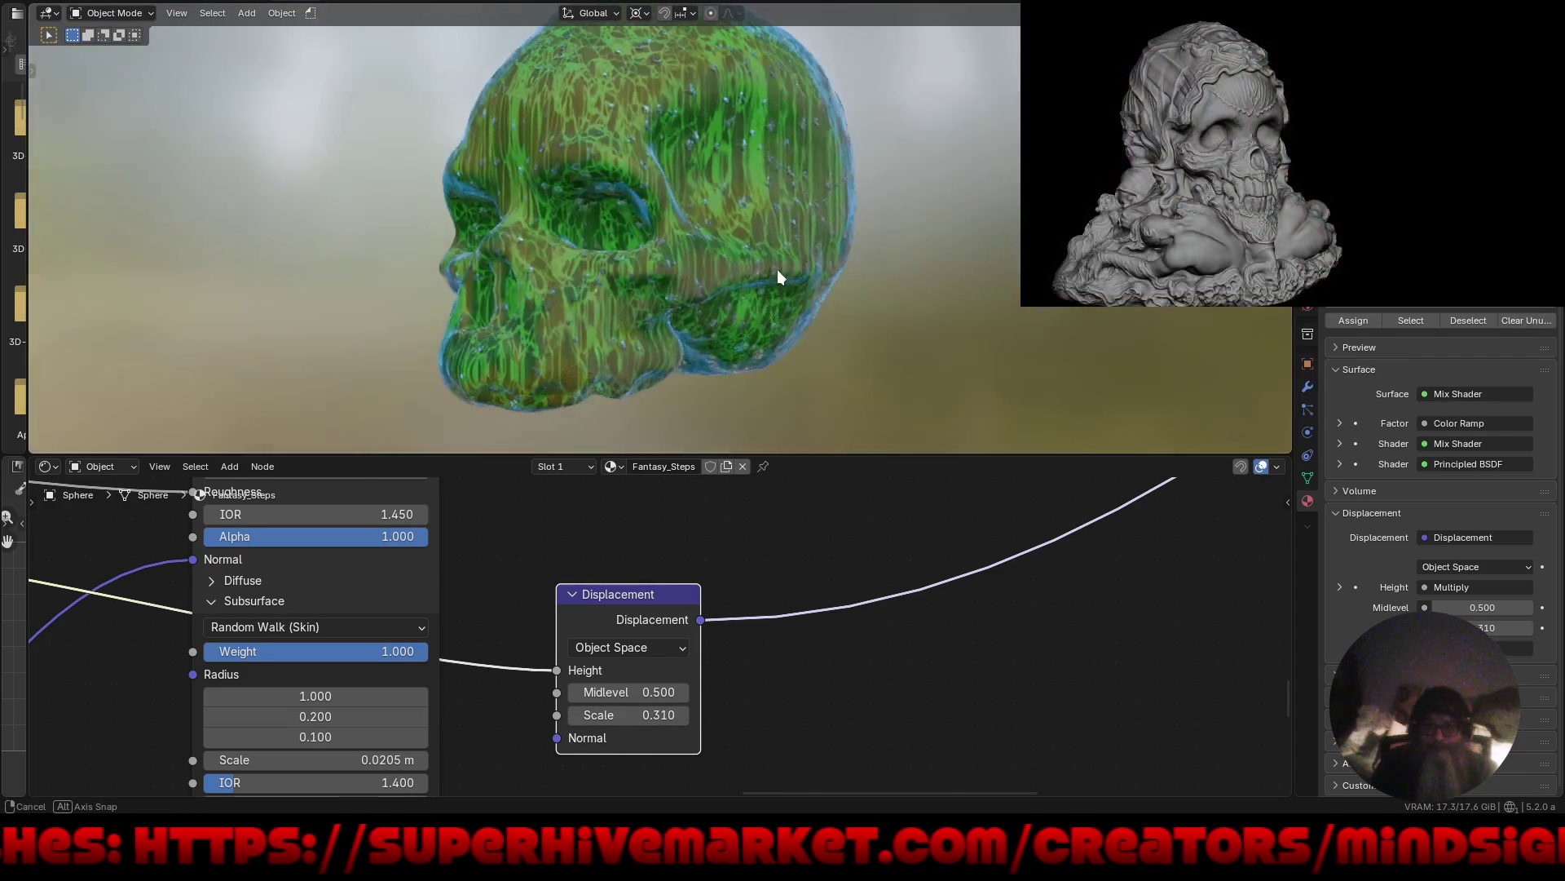
Try raising the Displacement Midlevel, then undo it back to 0.500.
scroll(831, 94, up, 5)
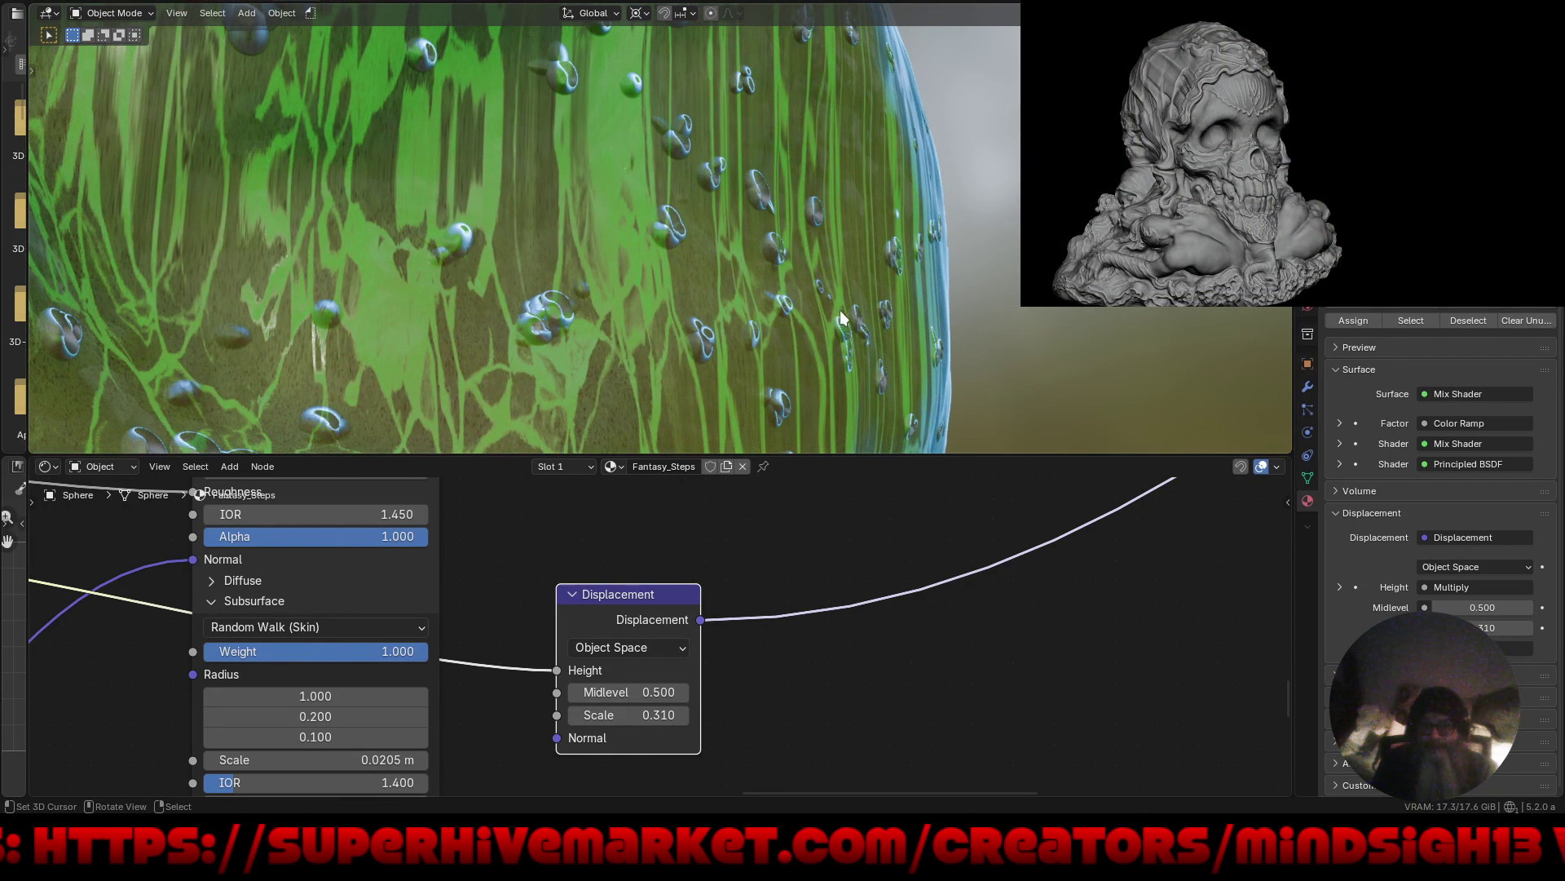
mouse_move(649, 699)
mouse_down()
mouse_move(639, 689)
mouse_move(666, 693)
mouse_move(591, 688)
mouse_move(648, 694)
mouse_up()
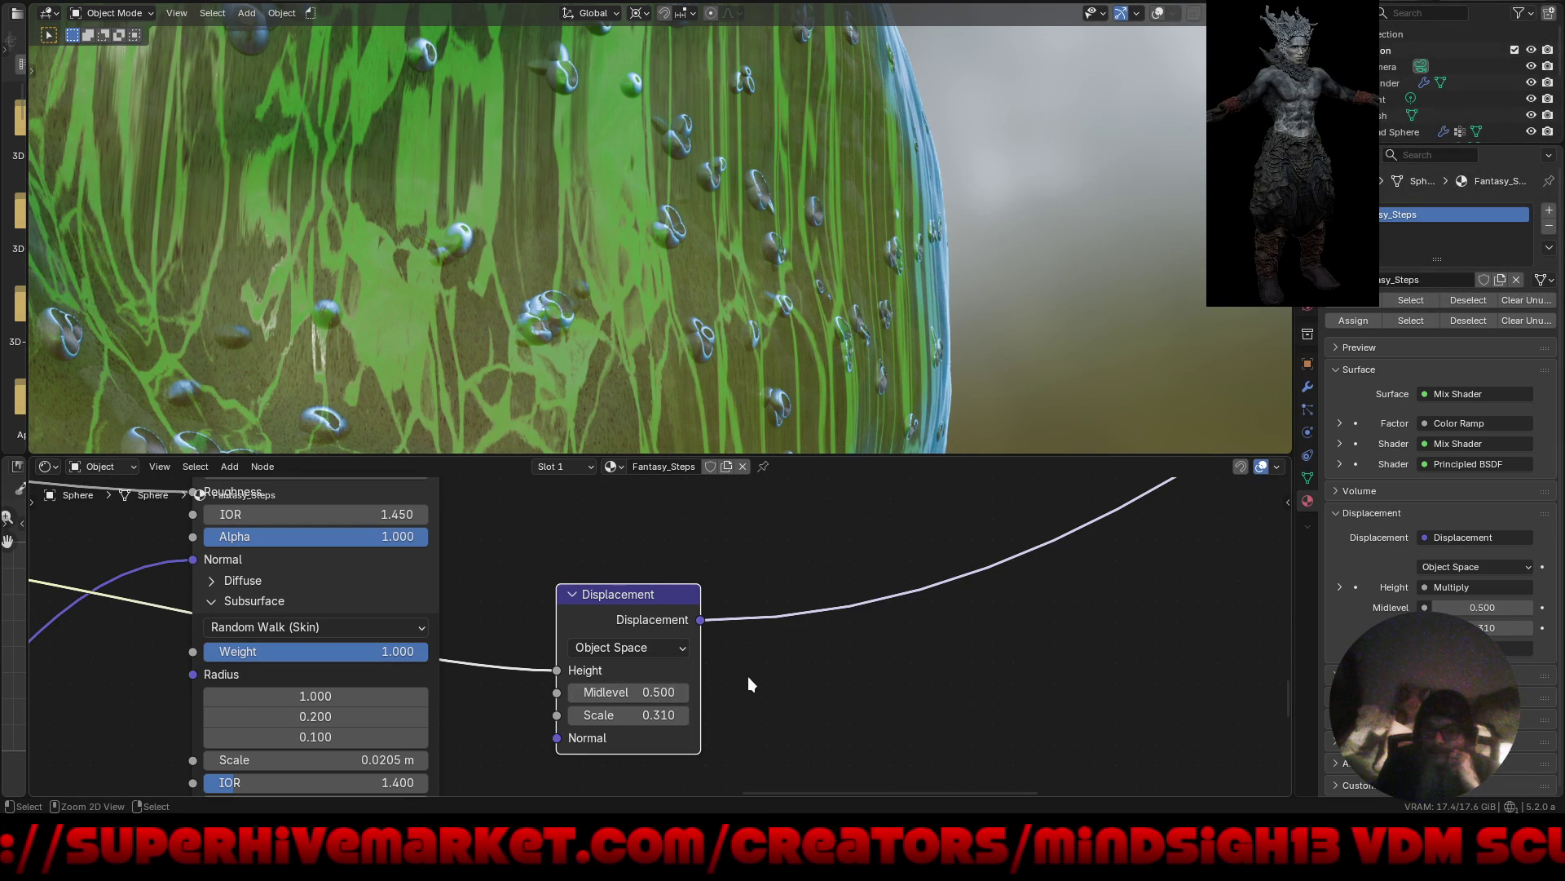
key(ctrl+z)
key(ctrl+z)
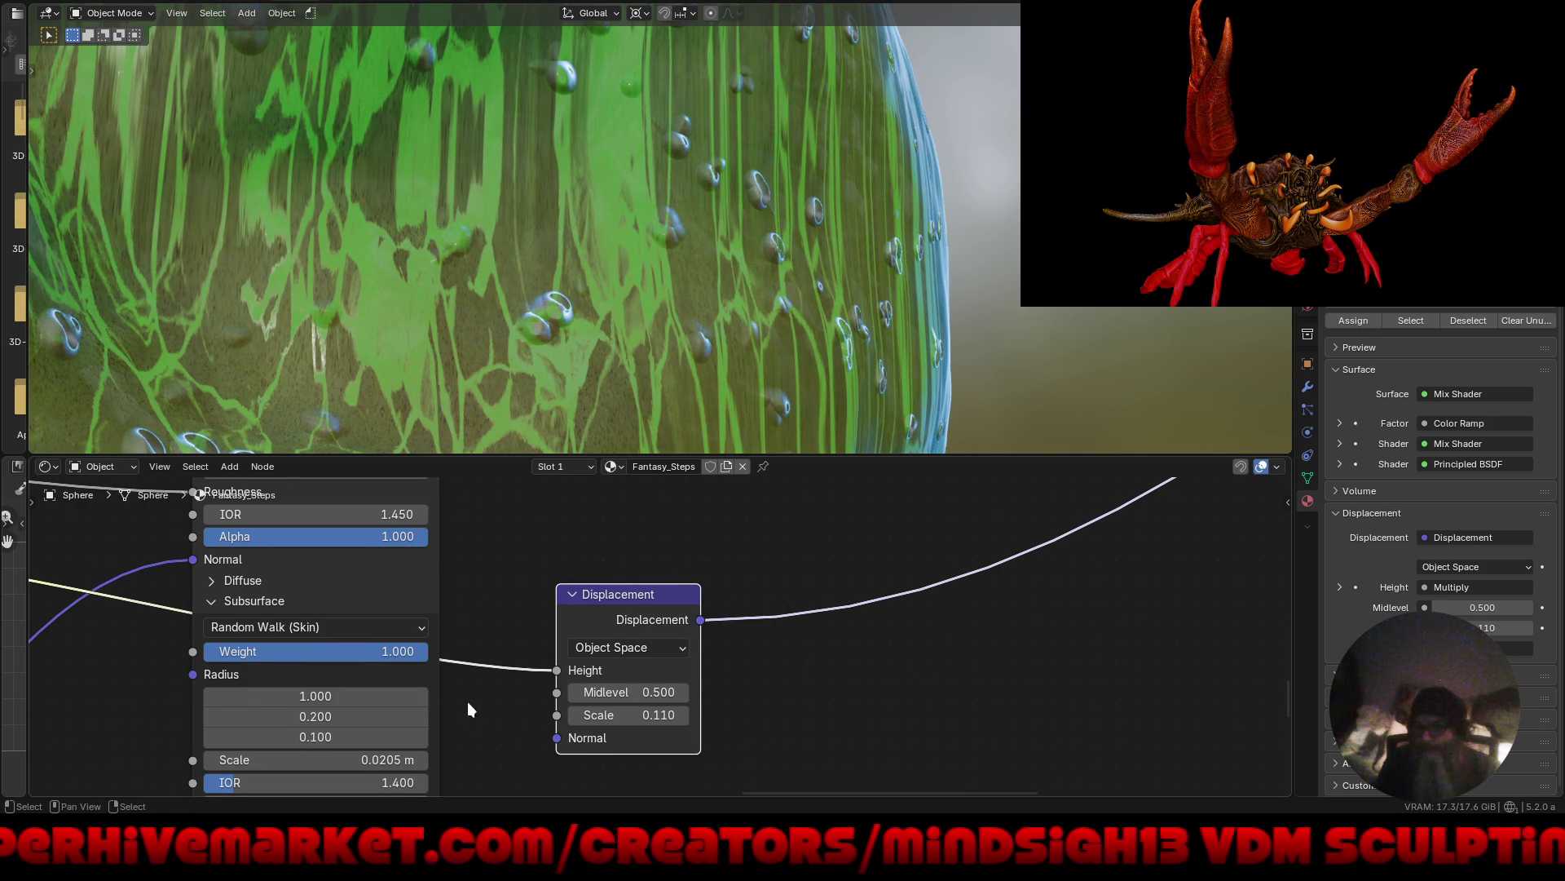
Pan the node graph across to the Gradient Texture, Mapping and Minerals_01.png nodes.
mouse_move(496, 702)
middle_down()
mouse_move(659, 619)
mouse_move(652, 633)
mouse_move(738, 481)
mouse_move(543, 786)
mouse_move(614, 609)
mouse_move(562, 783)
mouse_move(705, 751)
middle_up()
mouse_move(658, 672)
middle_down()
mouse_move(688, 661)
mouse_move(736, 548)
mouse_move(718, 628)
mouse_move(725, 571)
mouse_move(848, 750)
mouse_move(852, 788)
mouse_move(921, 802)
middle_up()
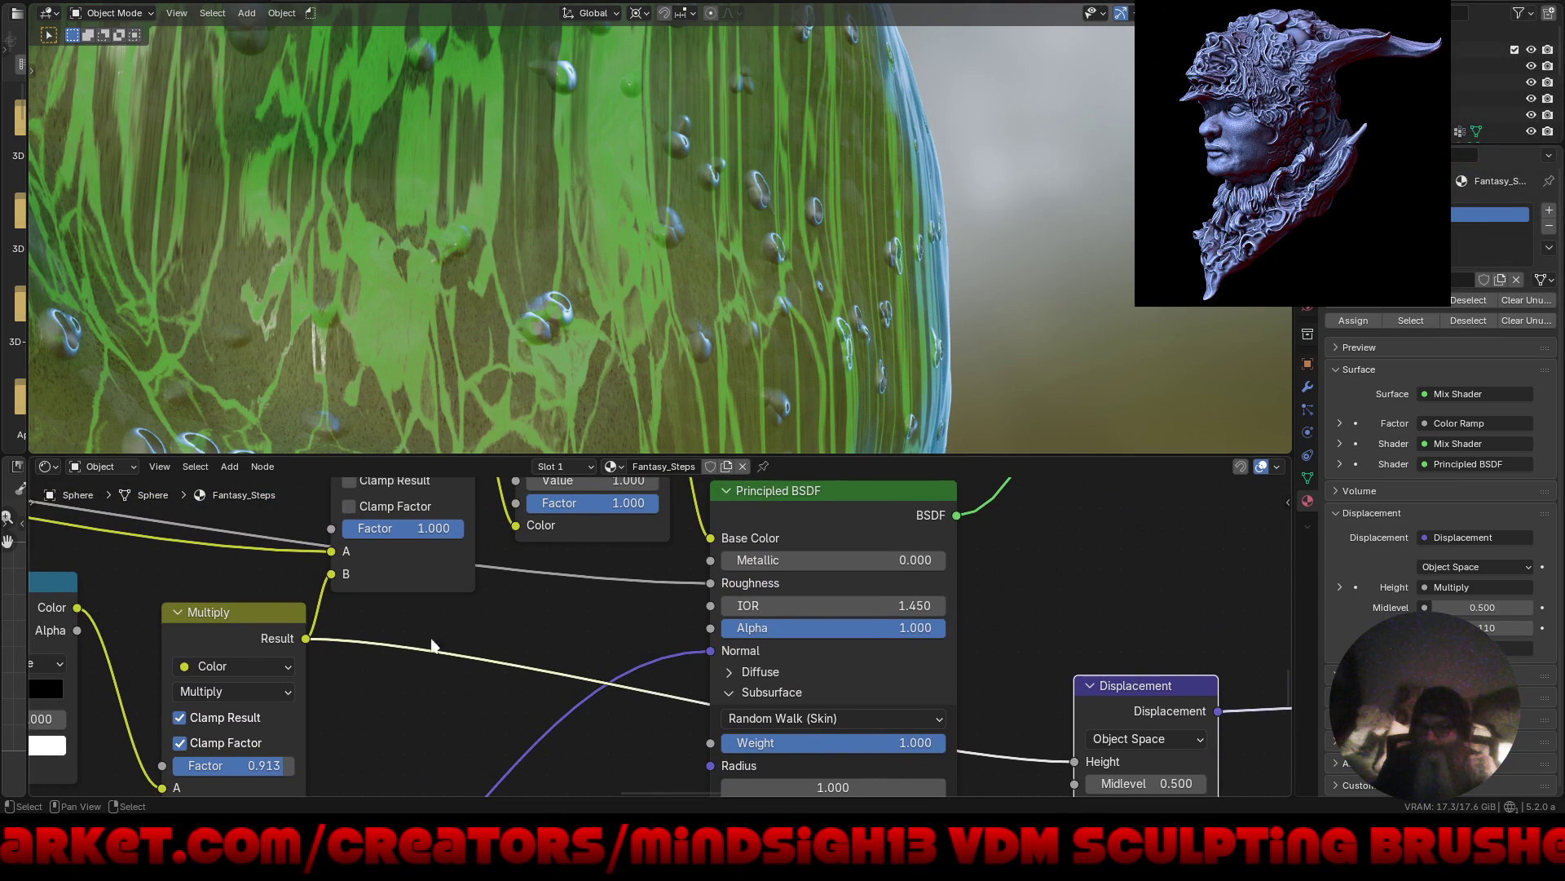
mouse_move(432, 645)
middle_down()
mouse_move(705, 695)
mouse_move(563, 628)
mouse_move(598, 647)
mouse_move(1108, 689)
middle_up()
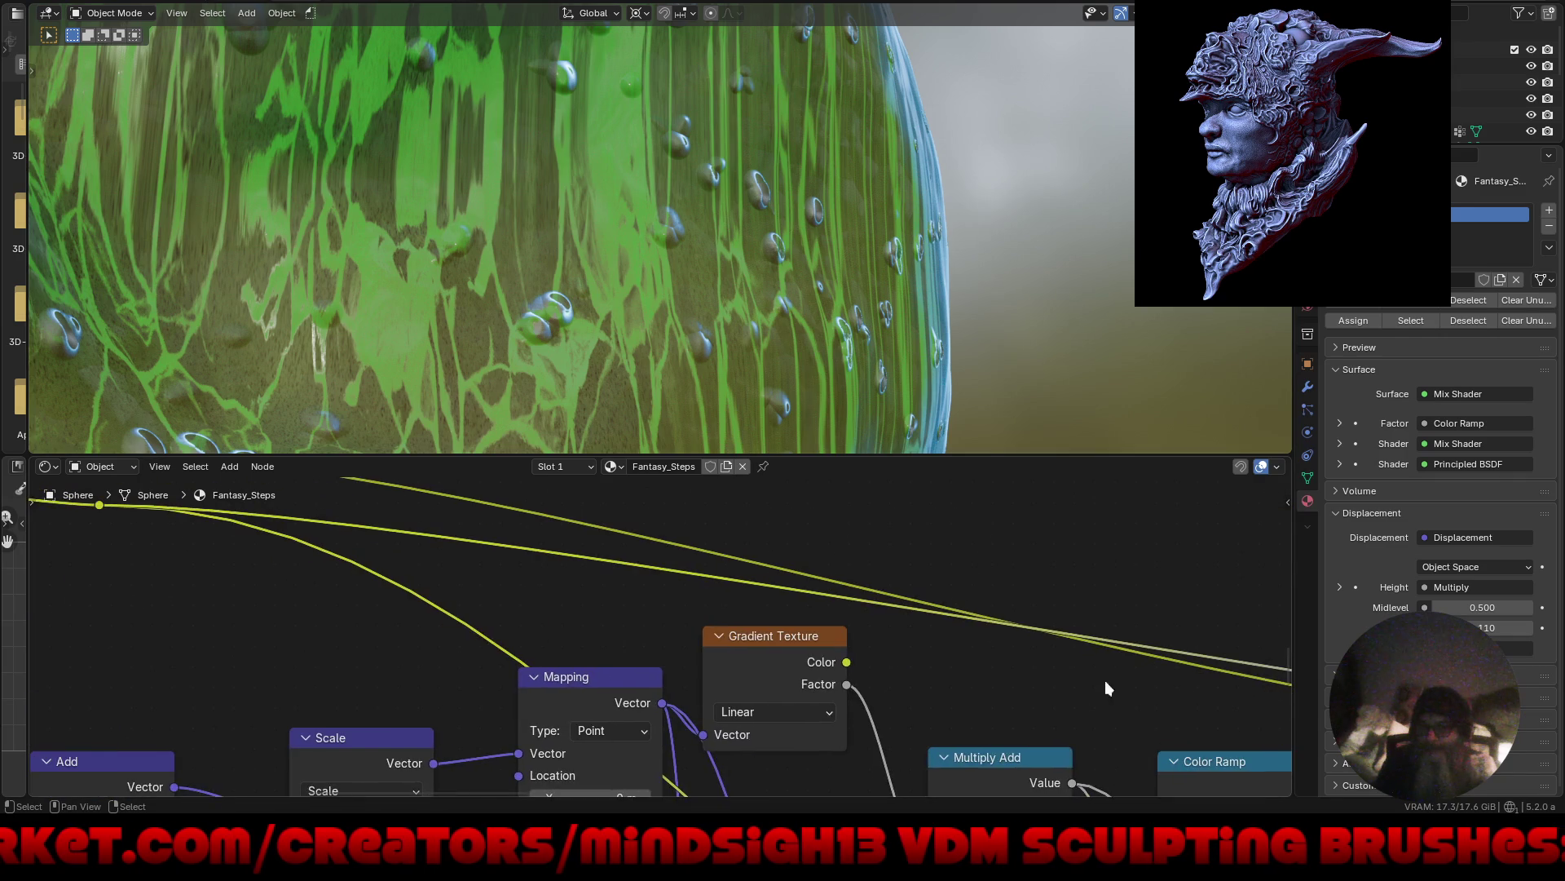
middle_drag(643, 637, 1019, 736)
middle_drag(341, 640, 551, 593)
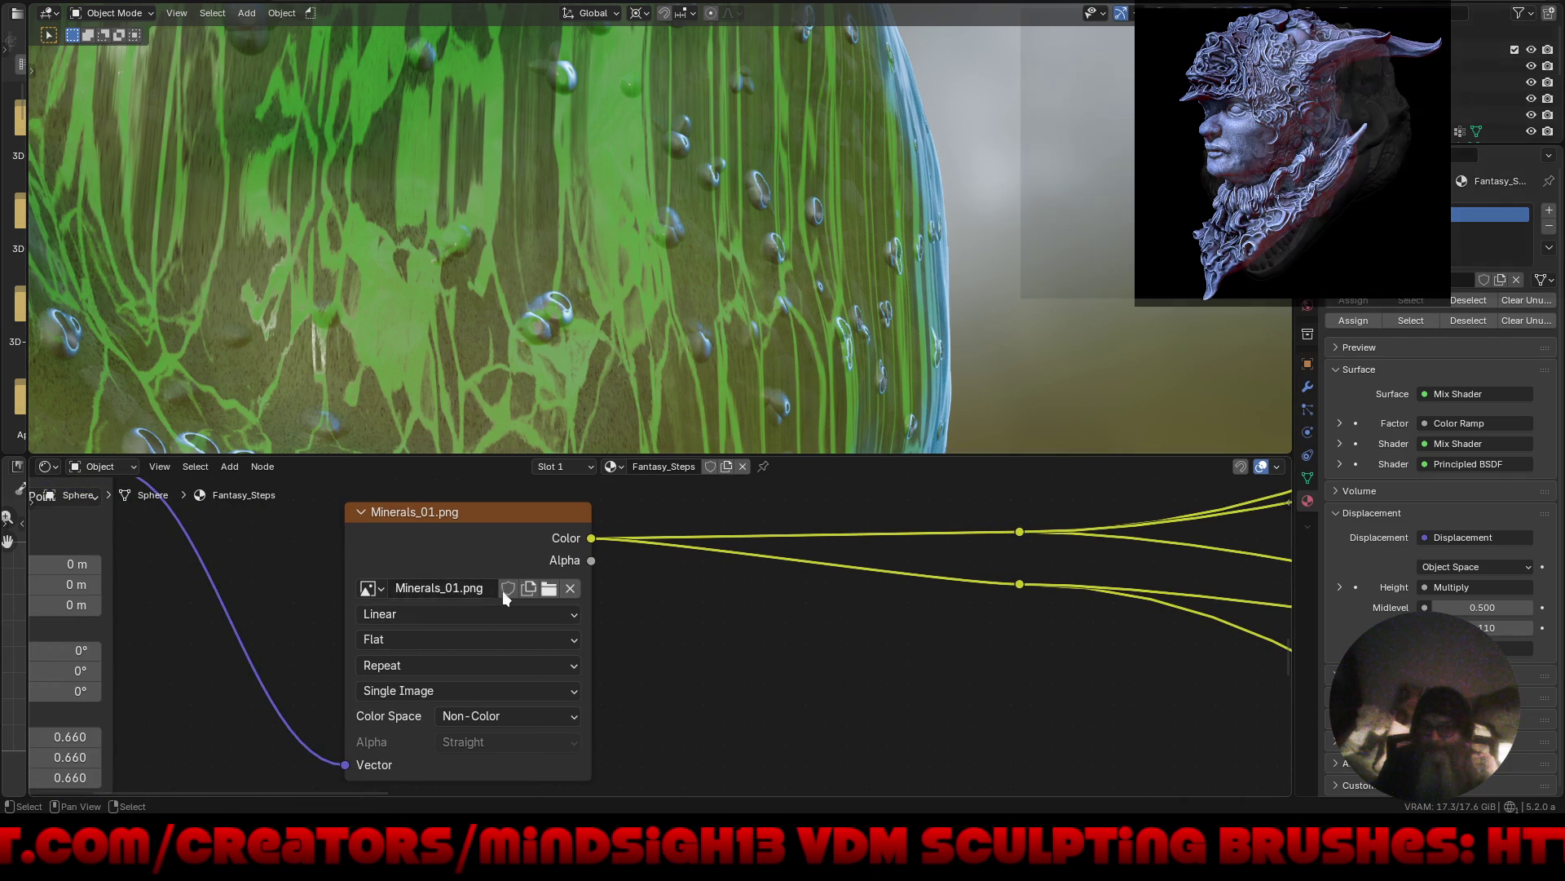
Maximize the Shader Editor and rearrange the Color Ramp and lower Principled BSDF nodes.
scroll(530, 603, down, 5)
key(ctrl+space)
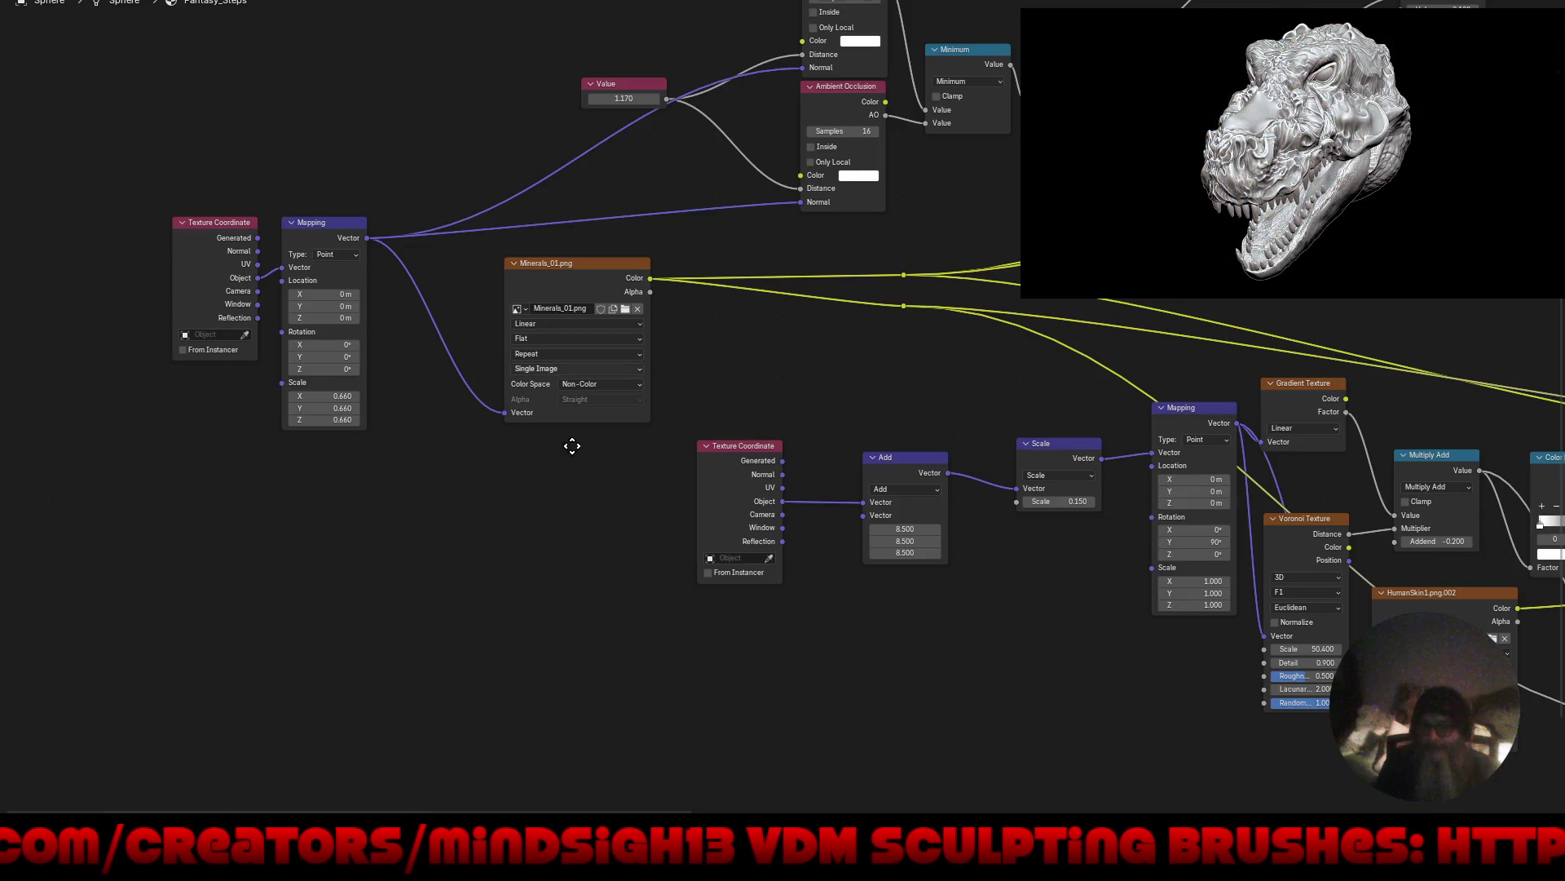
scroll(572, 446, down, 3)
middle_drag(1085, 310, 640, 477)
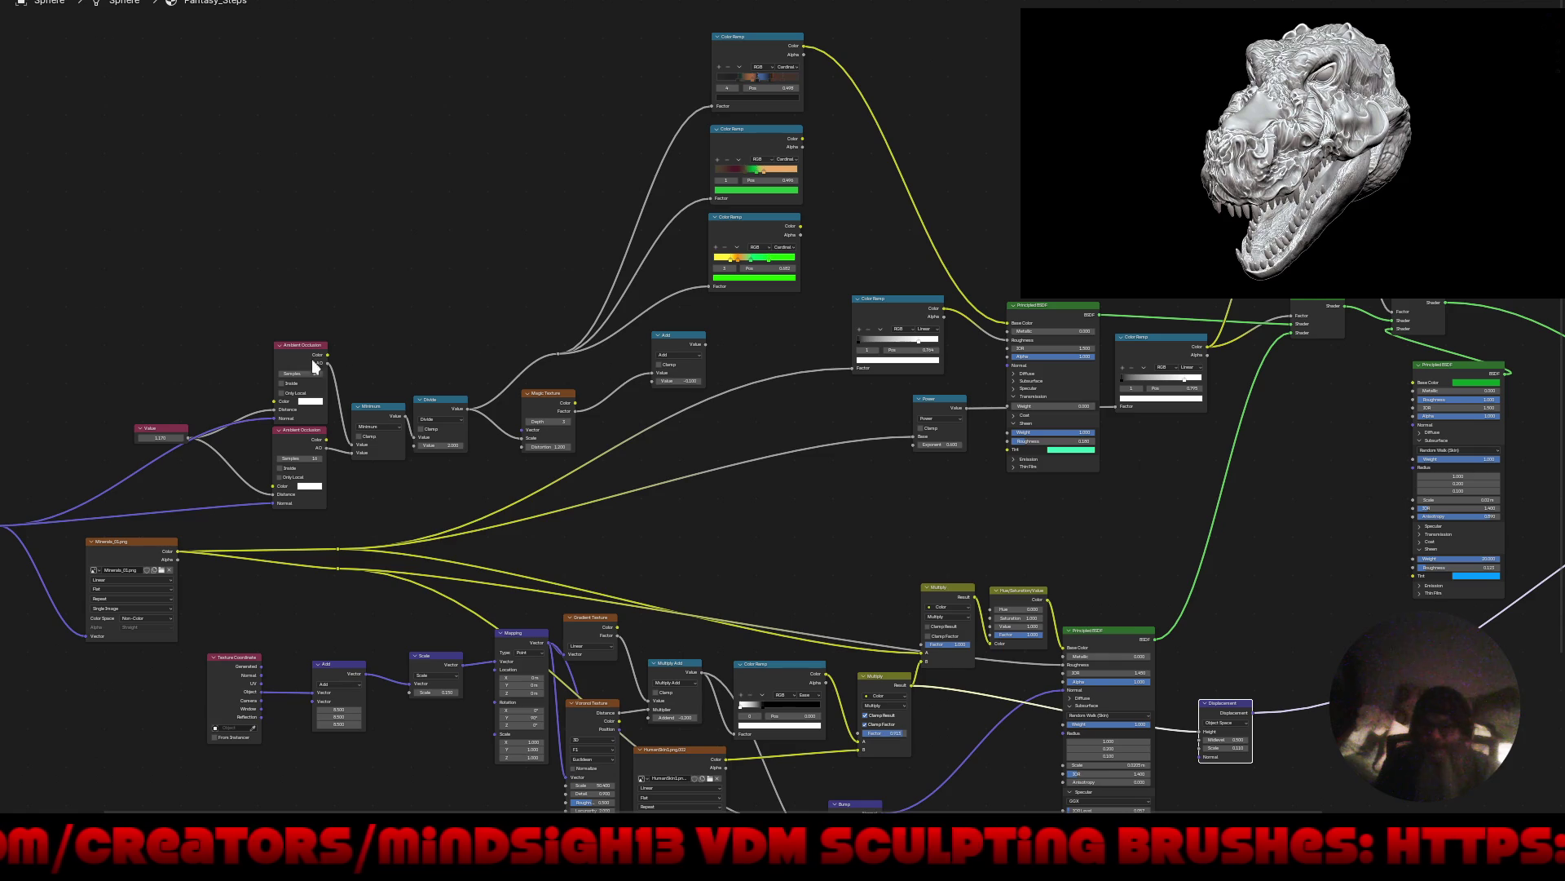
middle_drag(1002, 315, 892, 329)
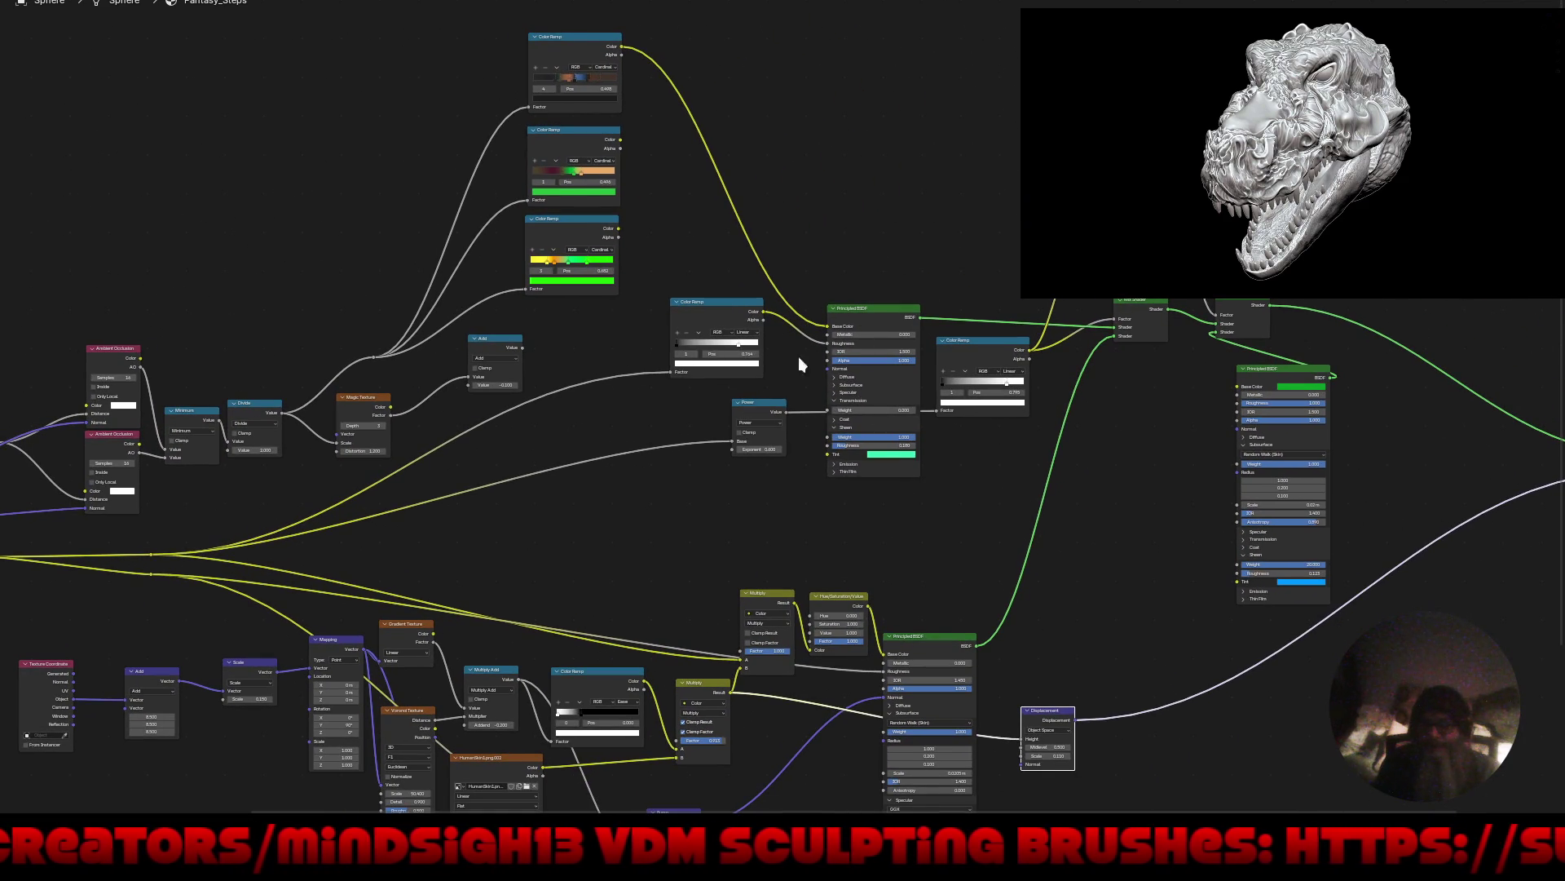
mouse_move(708, 310)
mouse_down()
mouse_move(602, 350)
mouse_move(504, 353)
mouse_move(137, 86)
mouse_up()
middle_drag(758, 586, 902, 493)
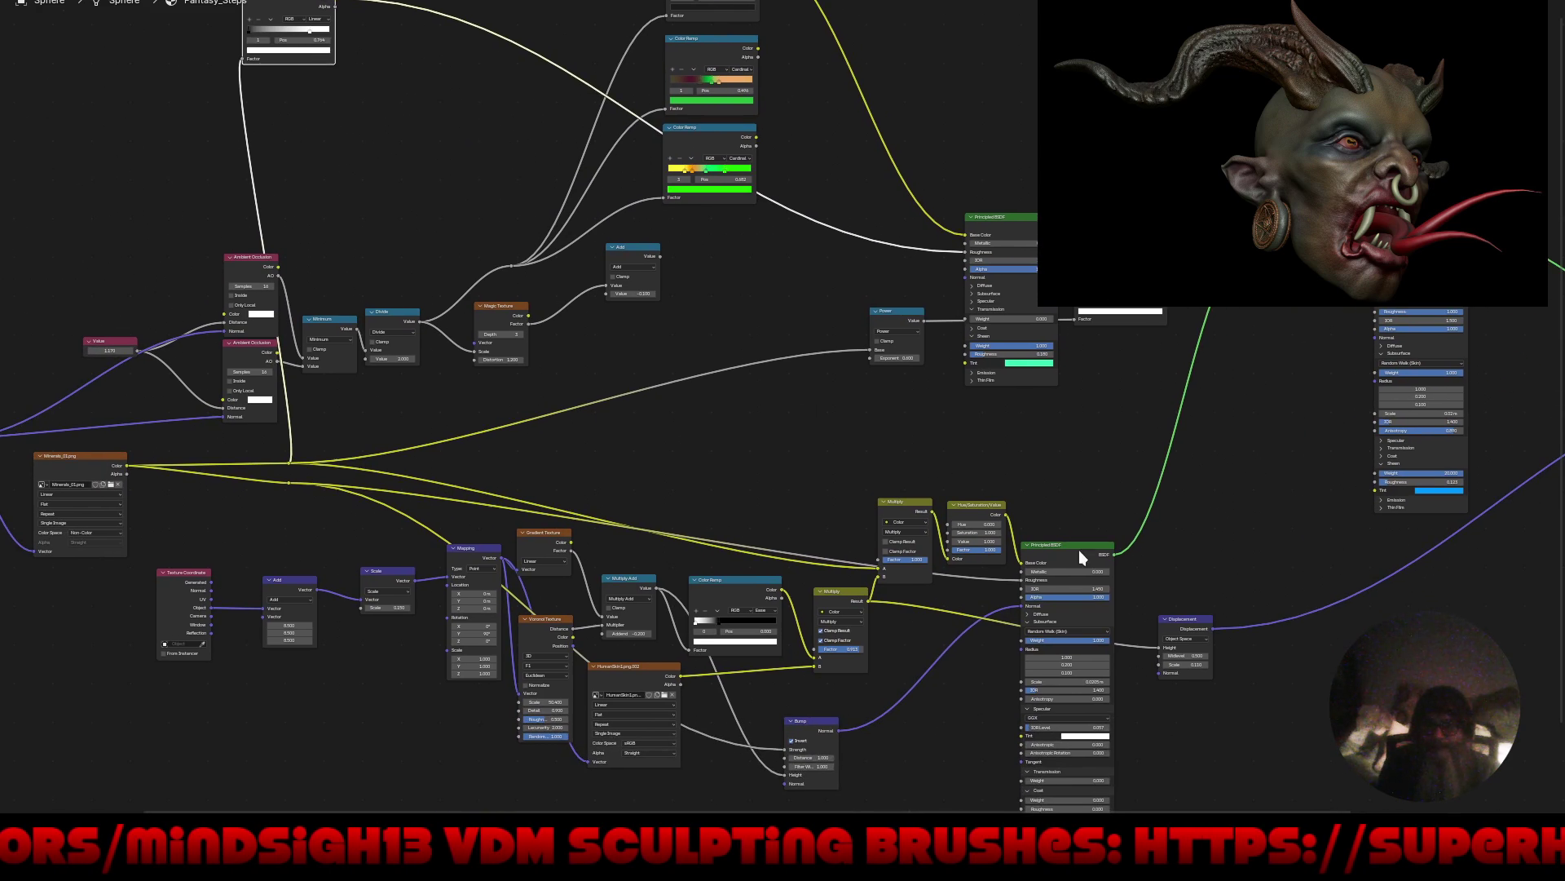
mouse_move(1075, 551)
mouse_down()
mouse_move(1093, 576)
mouse_move(1091, 547)
mouse_up()
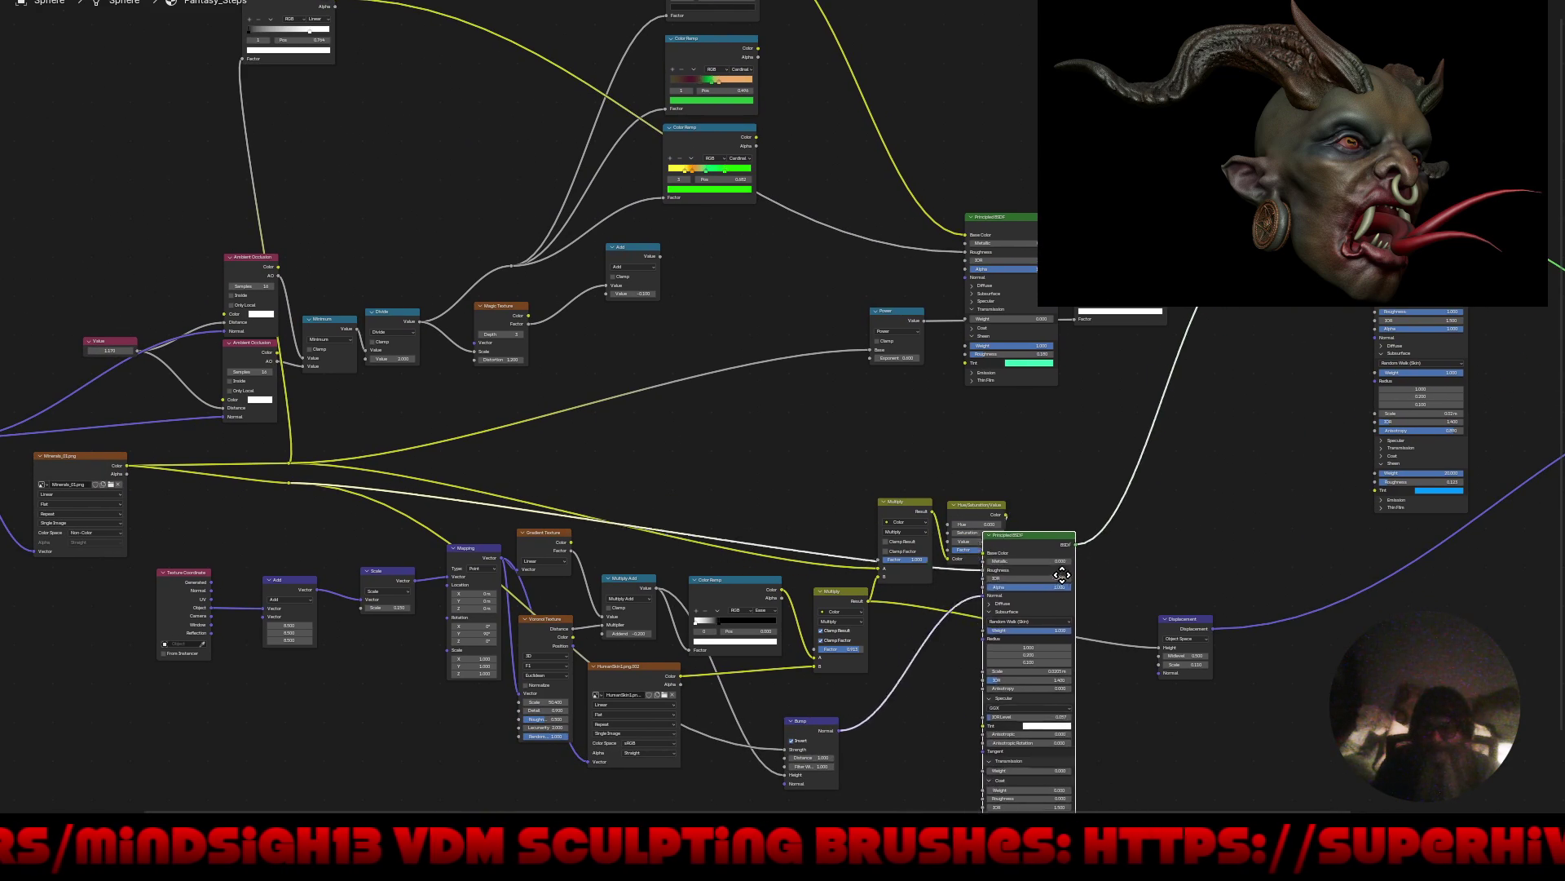
Link the upper-left Color Ramp to the BSDF and restore the split viewport-and-nodes layout.
scroll(369, 411, up, 3)
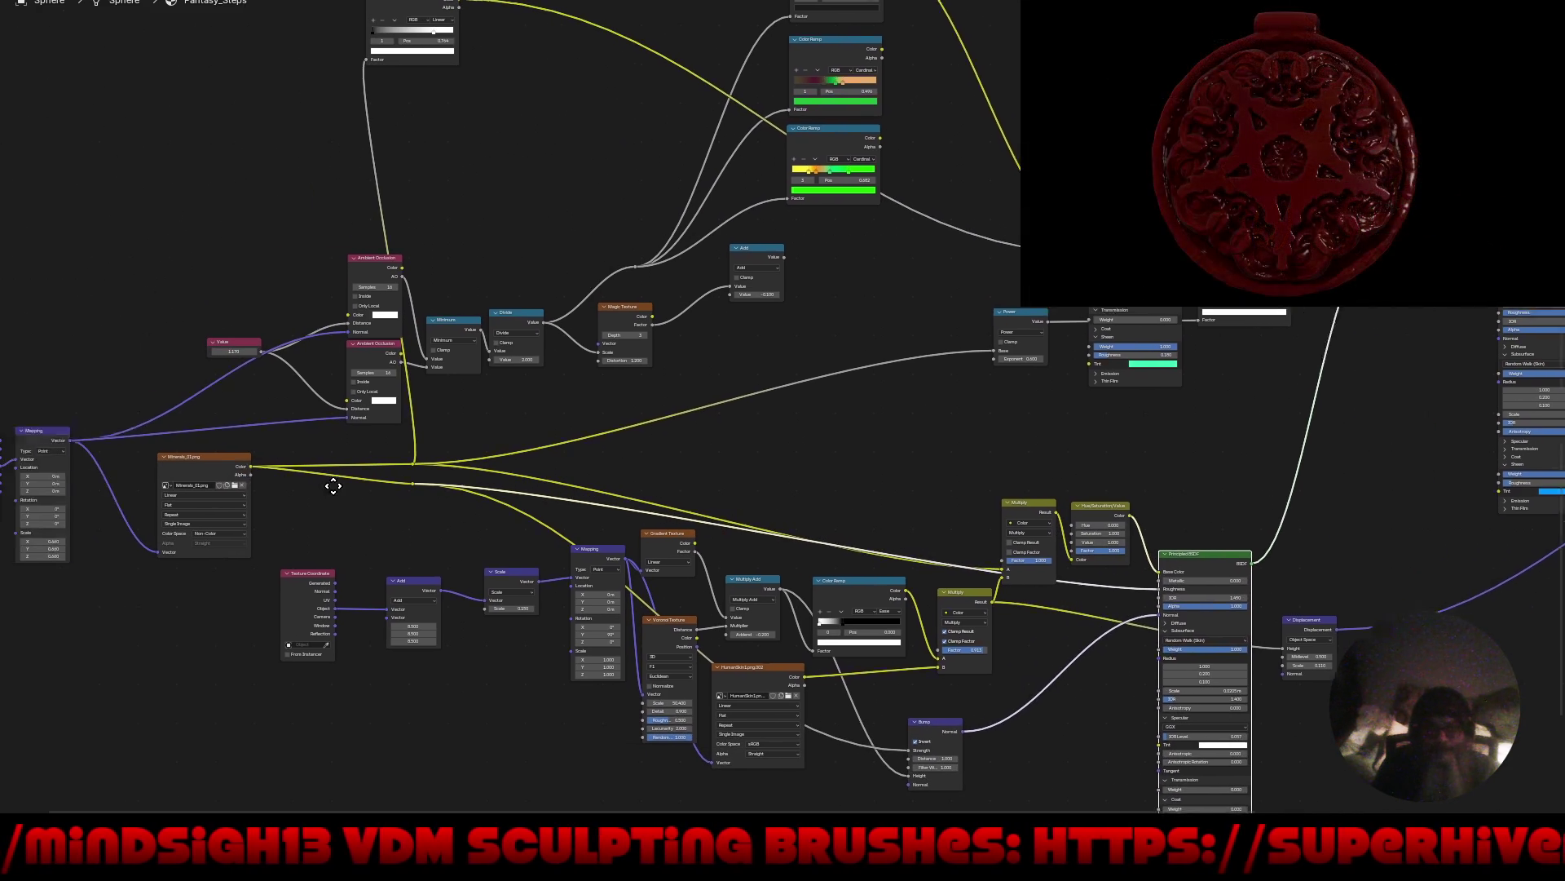
mouse_move(332, 483)
middle_down()
mouse_move(435, 534)
mouse_move(487, 414)
middle_up()
scroll(438, 473, up, 1)
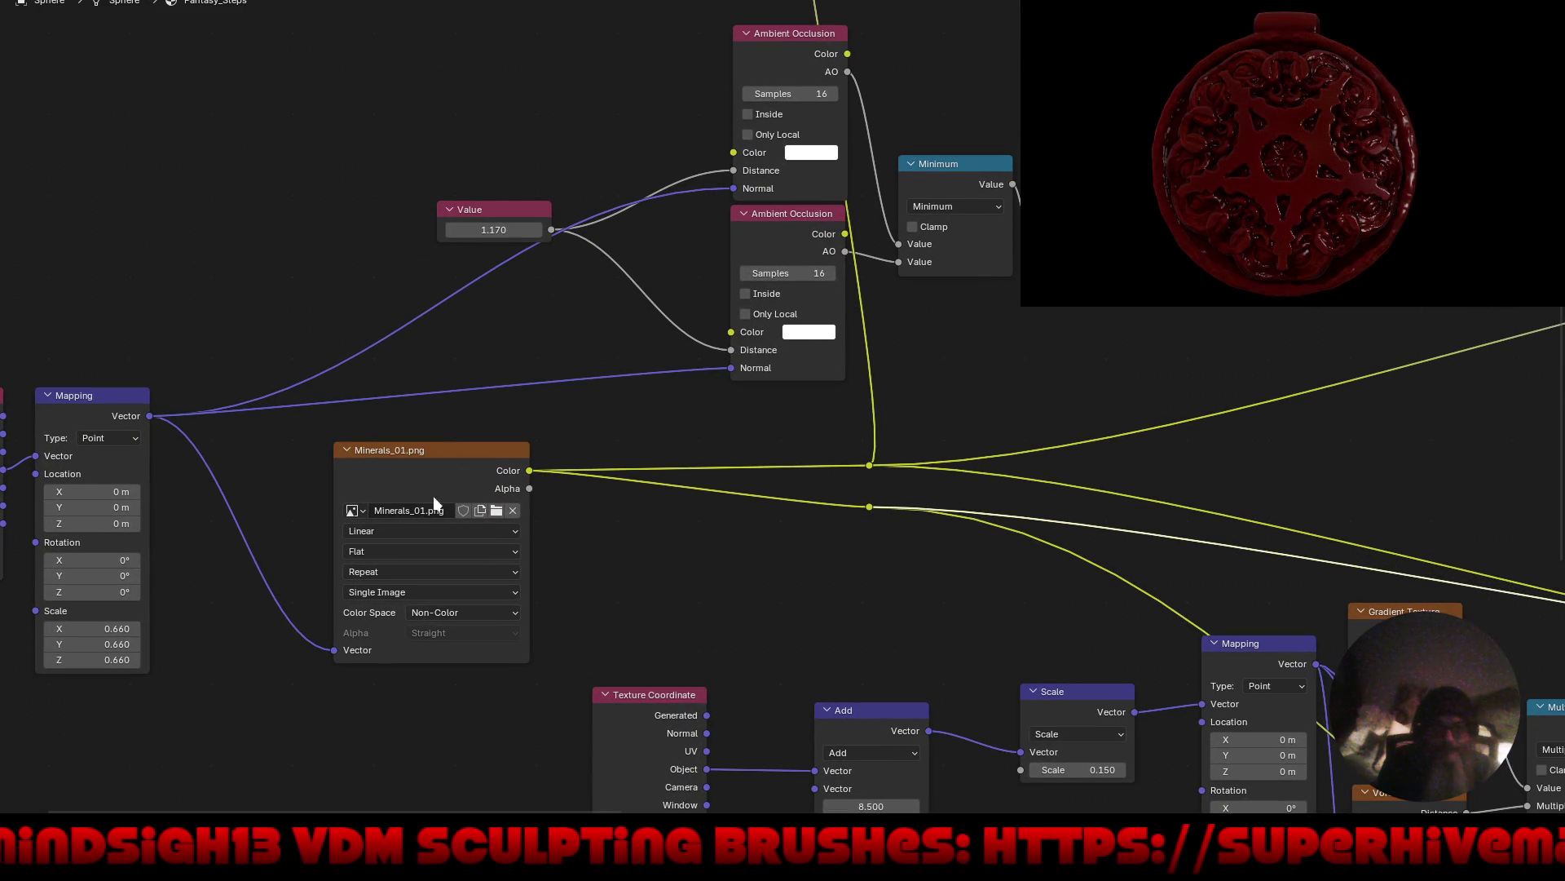
scroll(371, 454, down, 6)
middle_drag(371, 454, 314, 488)
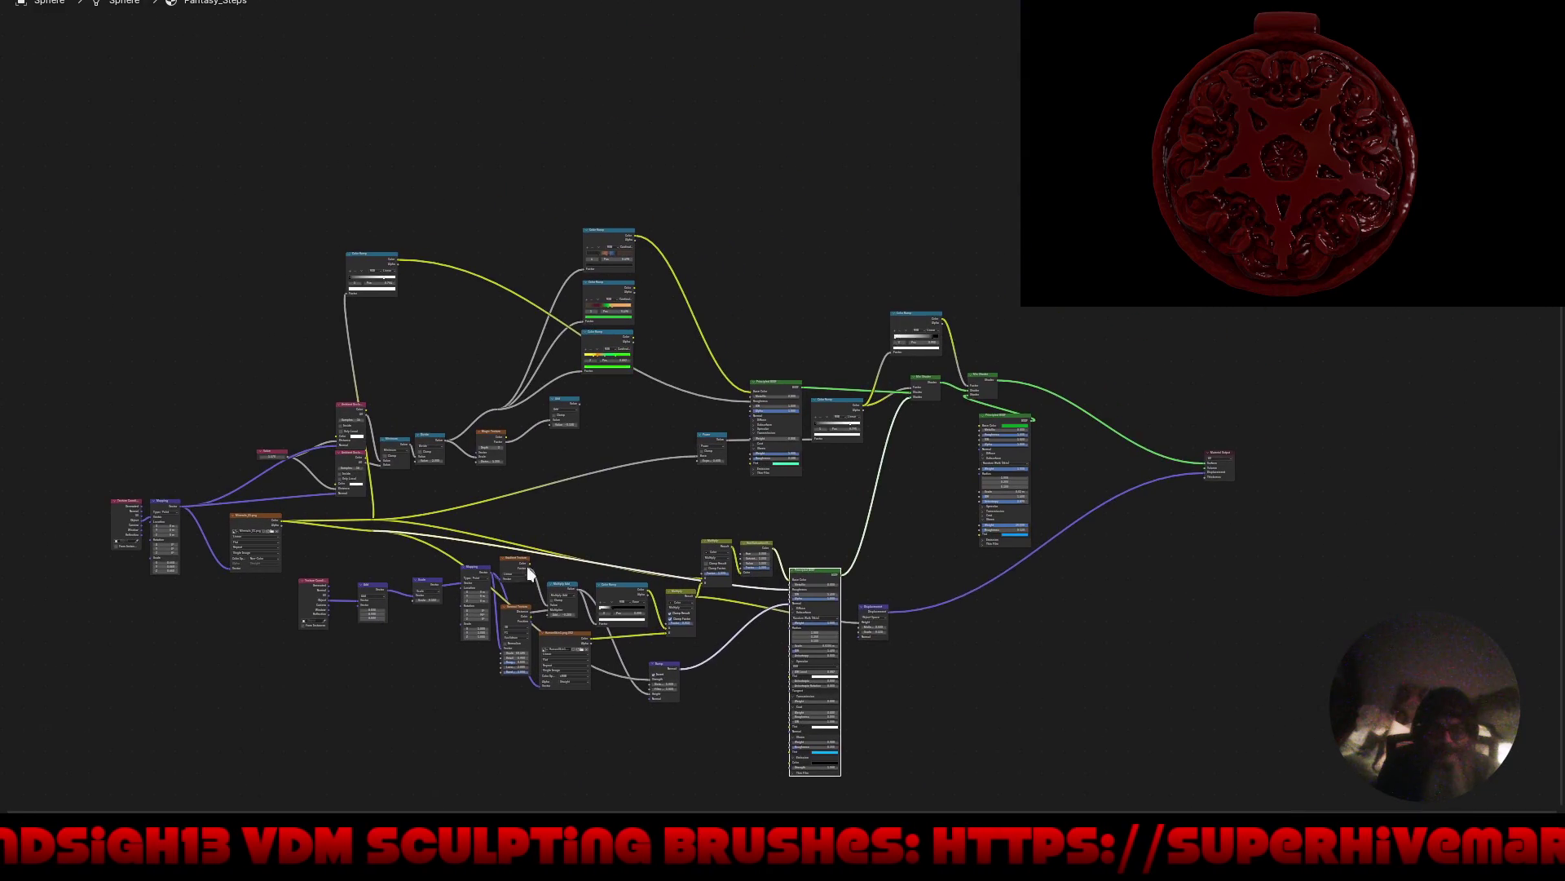
scroll(453, 354, up, 3)
scroll(359, 131, up, 2)
mouse_move(349, 112)
mouse_down()
mouse_move(652, 305)
mouse_move(889, 641)
mouse_move(1015, 674)
mouse_up()
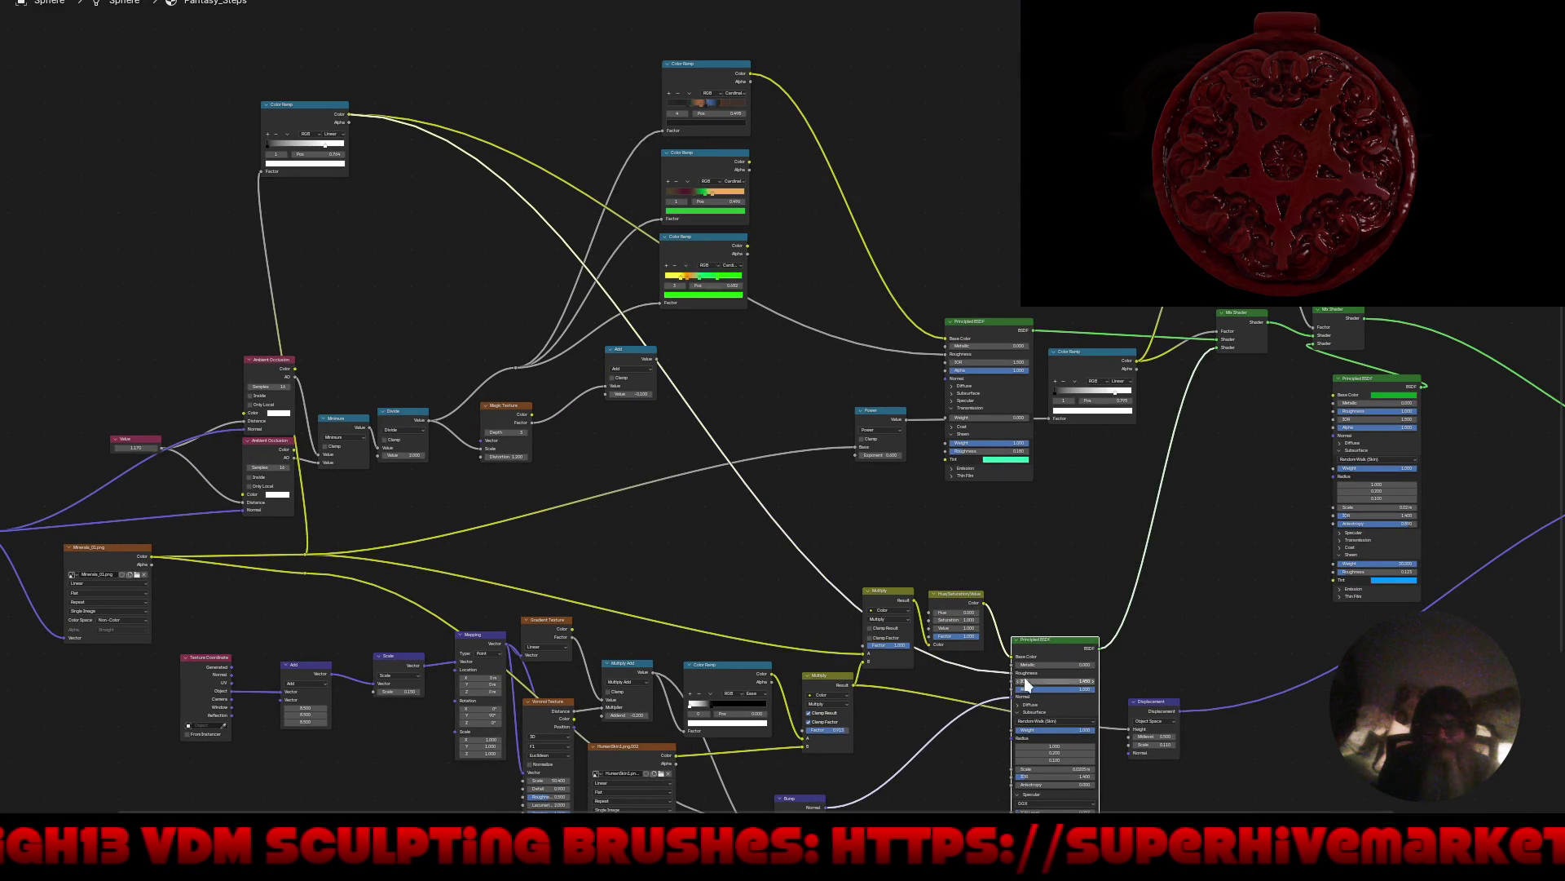
key(ctrl+space)
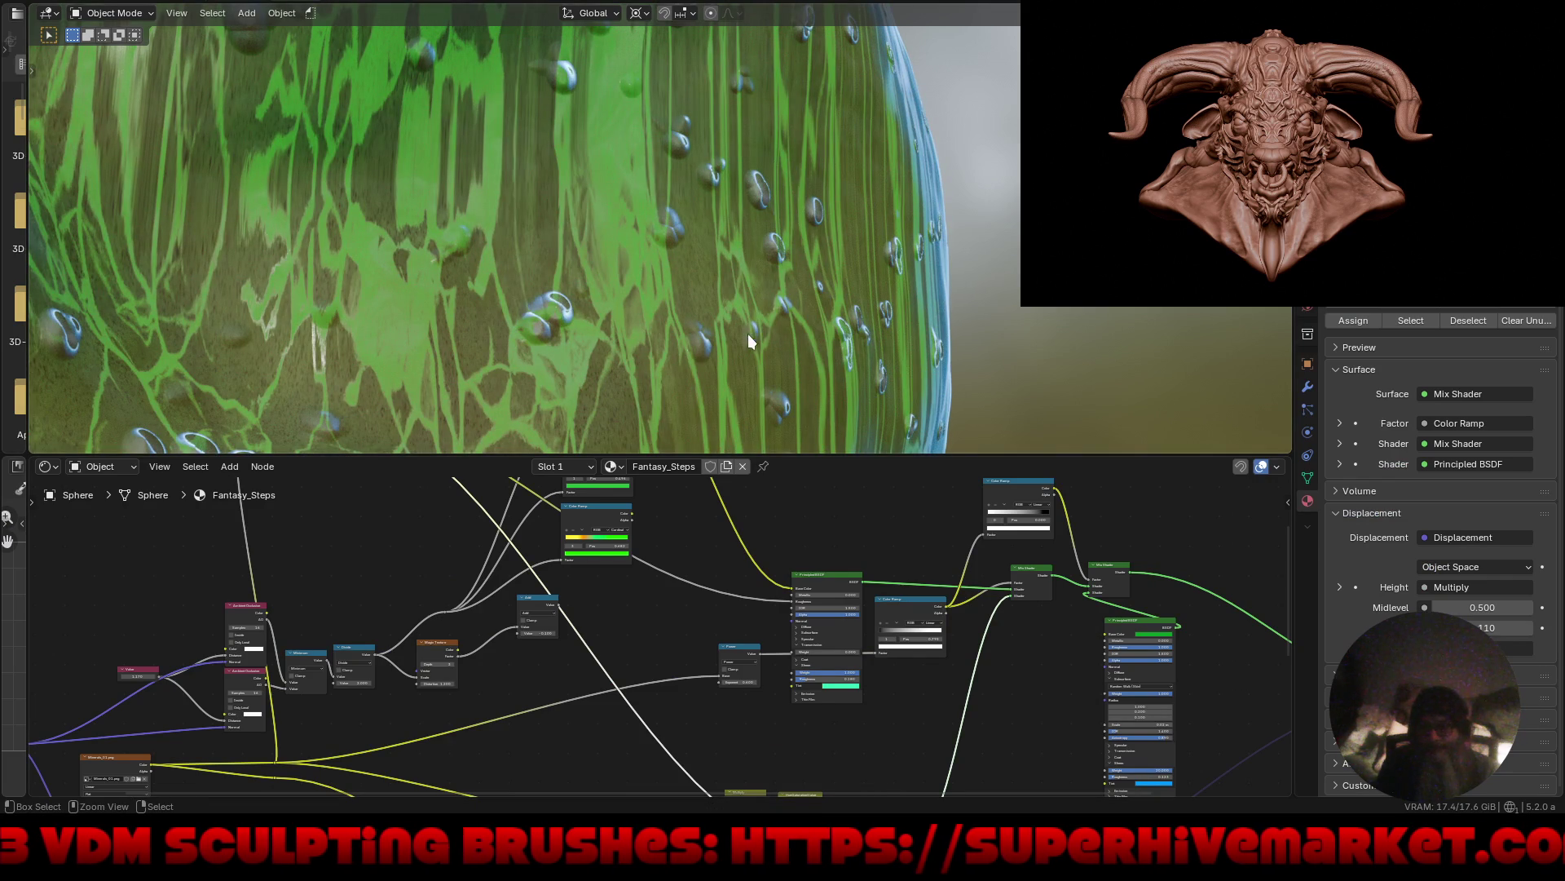
Connect the Color Ramp's Color output to the Principled BSDF Roughness input.
middle_drag(819, 585, 852, 734)
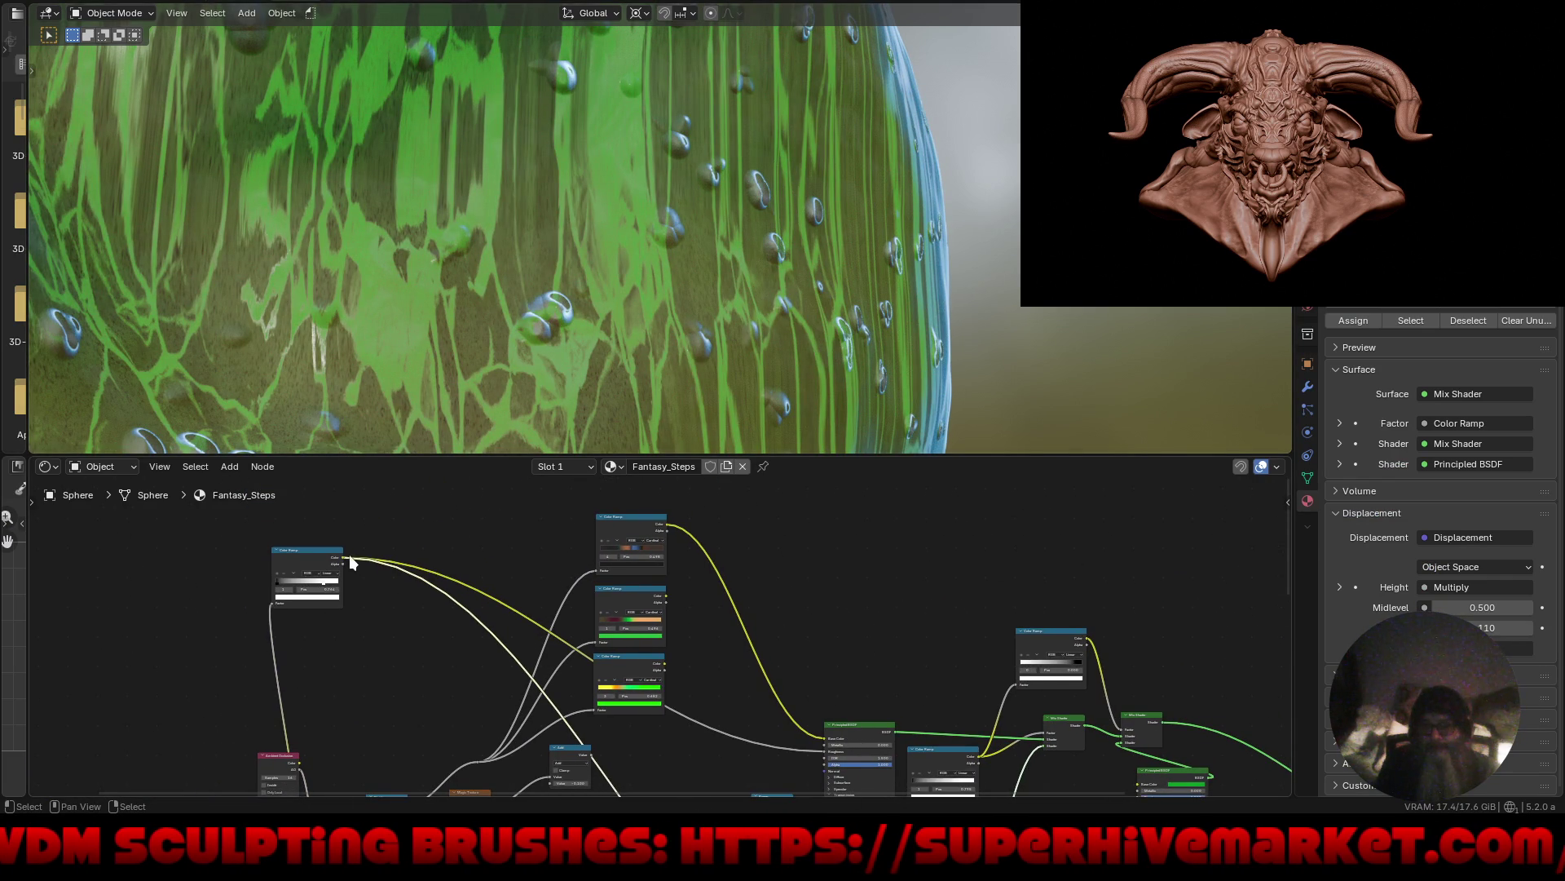
mouse_move(349, 554)
mouse_down()
mouse_move(595, 661)
mouse_move(1162, 810)
mouse_move(1132, 702)
mouse_move(1150, 672)
mouse_up()
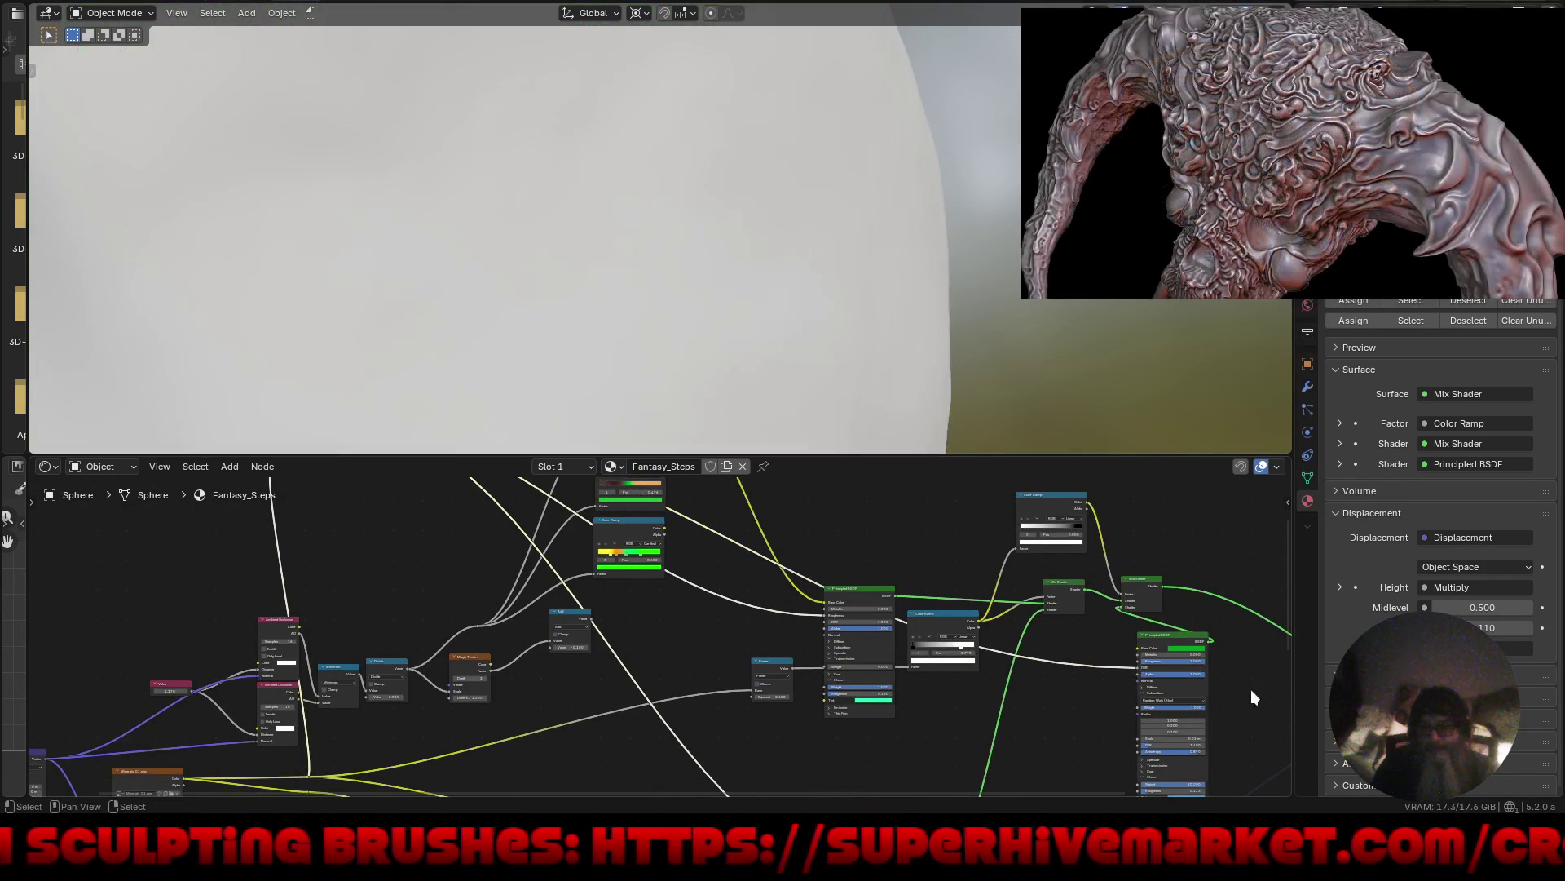
mouse_move(1102, 693)
middle_down()
mouse_move(1054, 695)
mouse_move(1084, 535)
mouse_move(938, 613)
mouse_move(708, 624)
mouse_move(709, 571)
middle_up()
scroll(734, 324, down, 5)
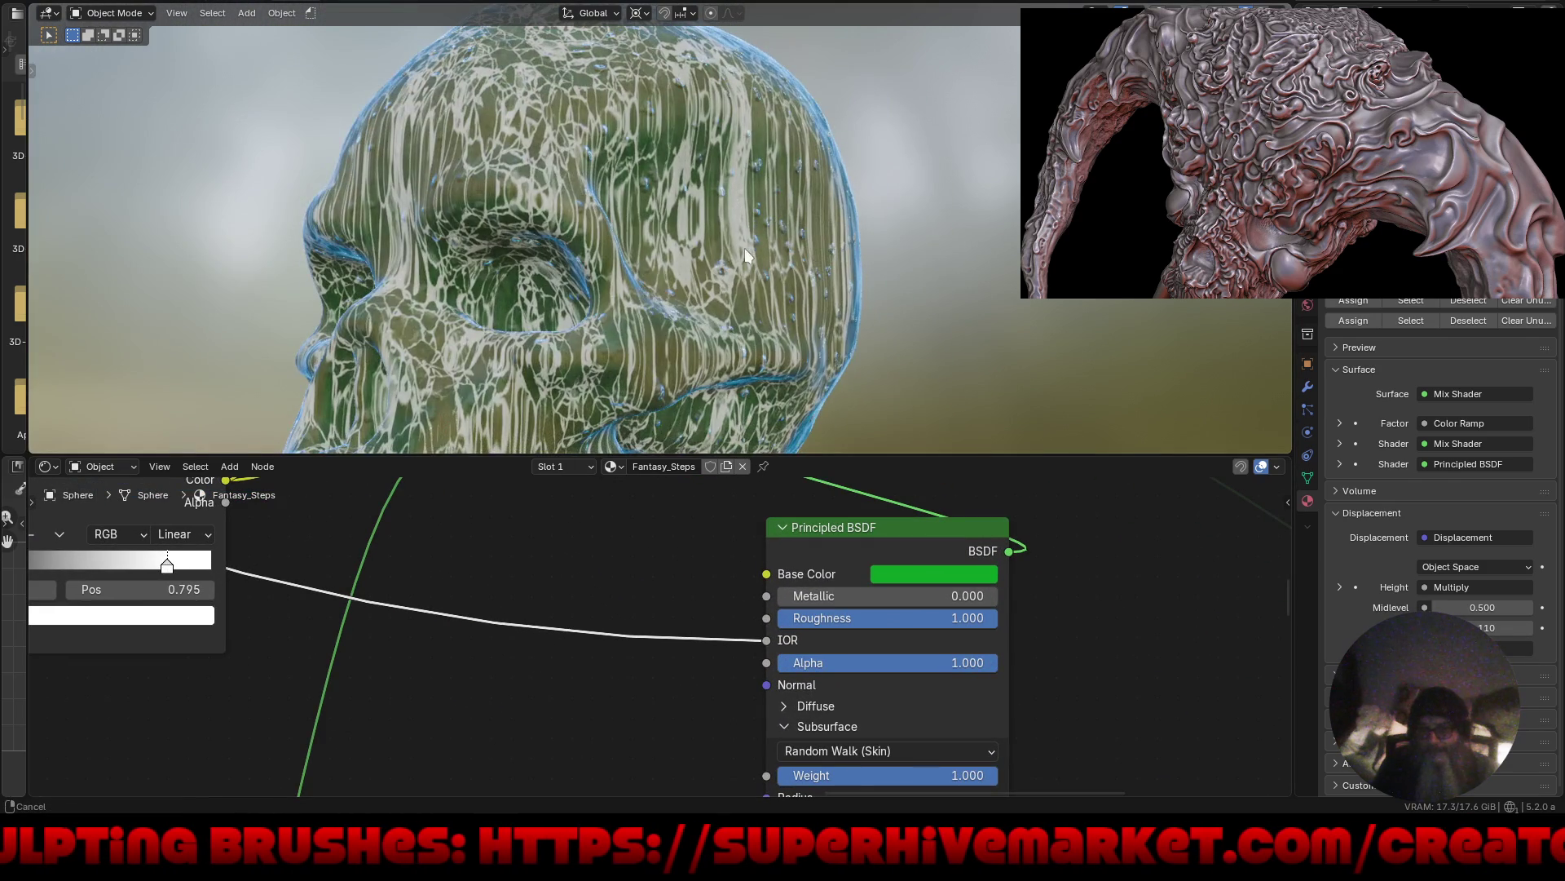
mouse_move(745, 248)
middle_down()
mouse_move(698, 266)
mouse_move(747, 272)
mouse_move(706, 267)
mouse_move(697, 307)
mouse_move(590, 243)
mouse_move(760, 217)
middle_up()
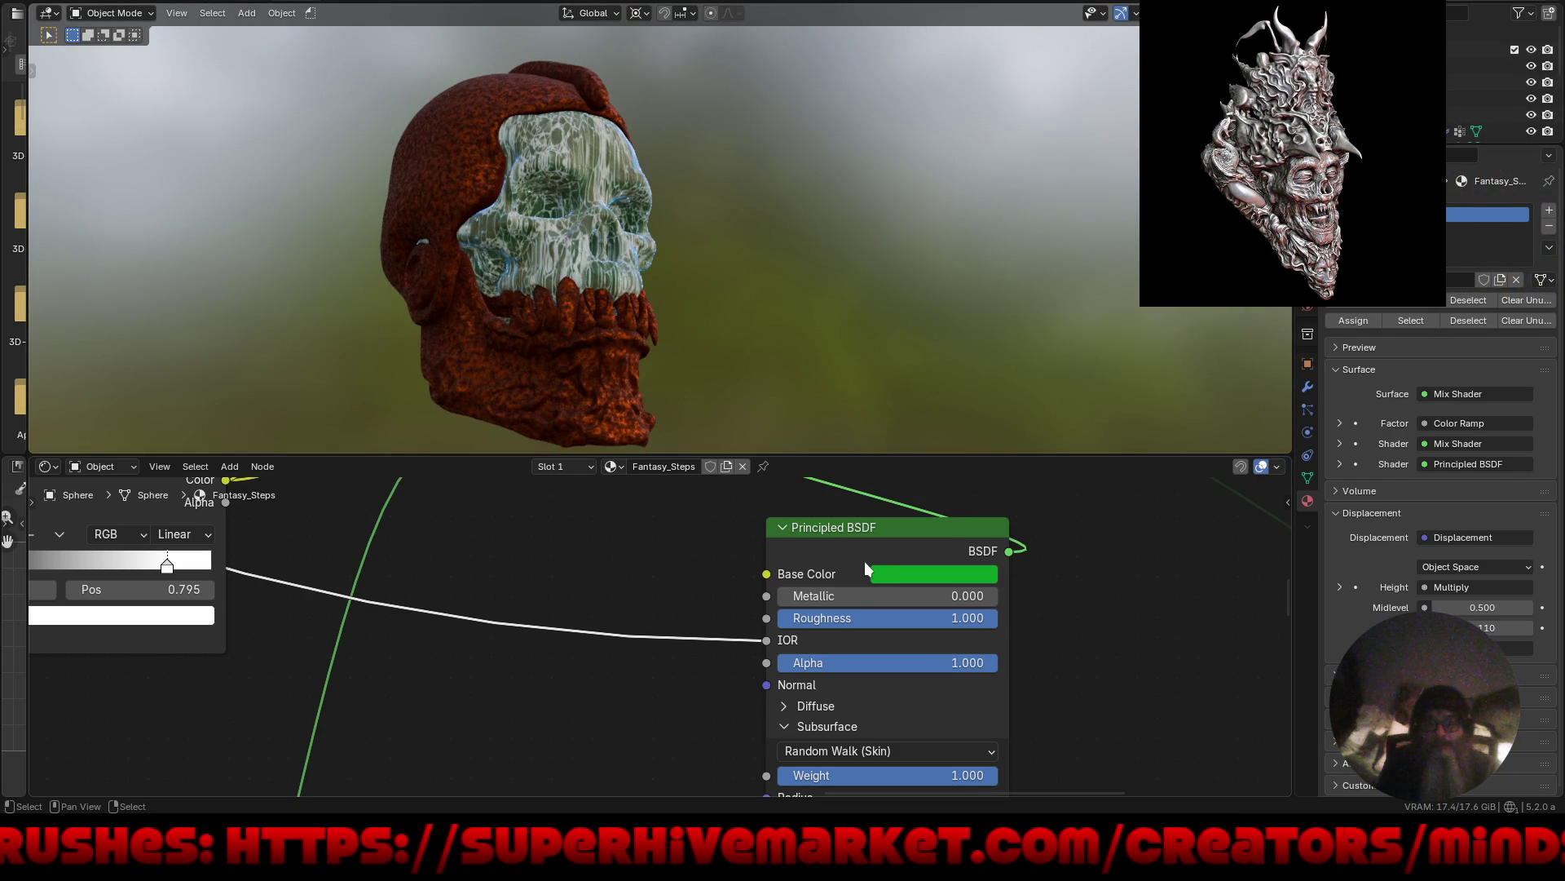
scroll(619, 229, up, 5)
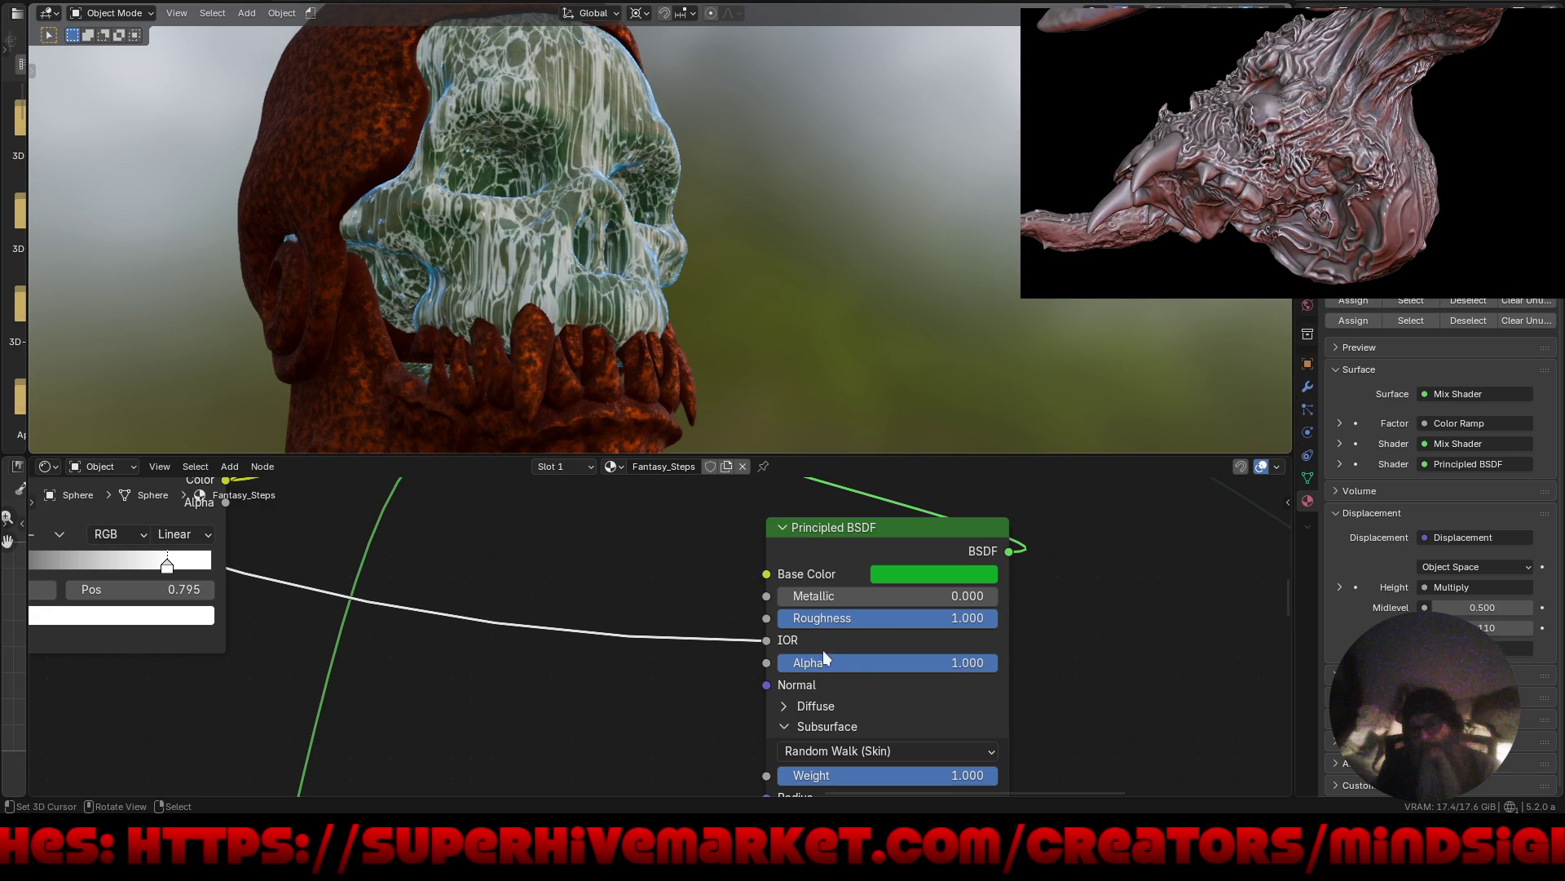
drag(766, 640, 766, 618)
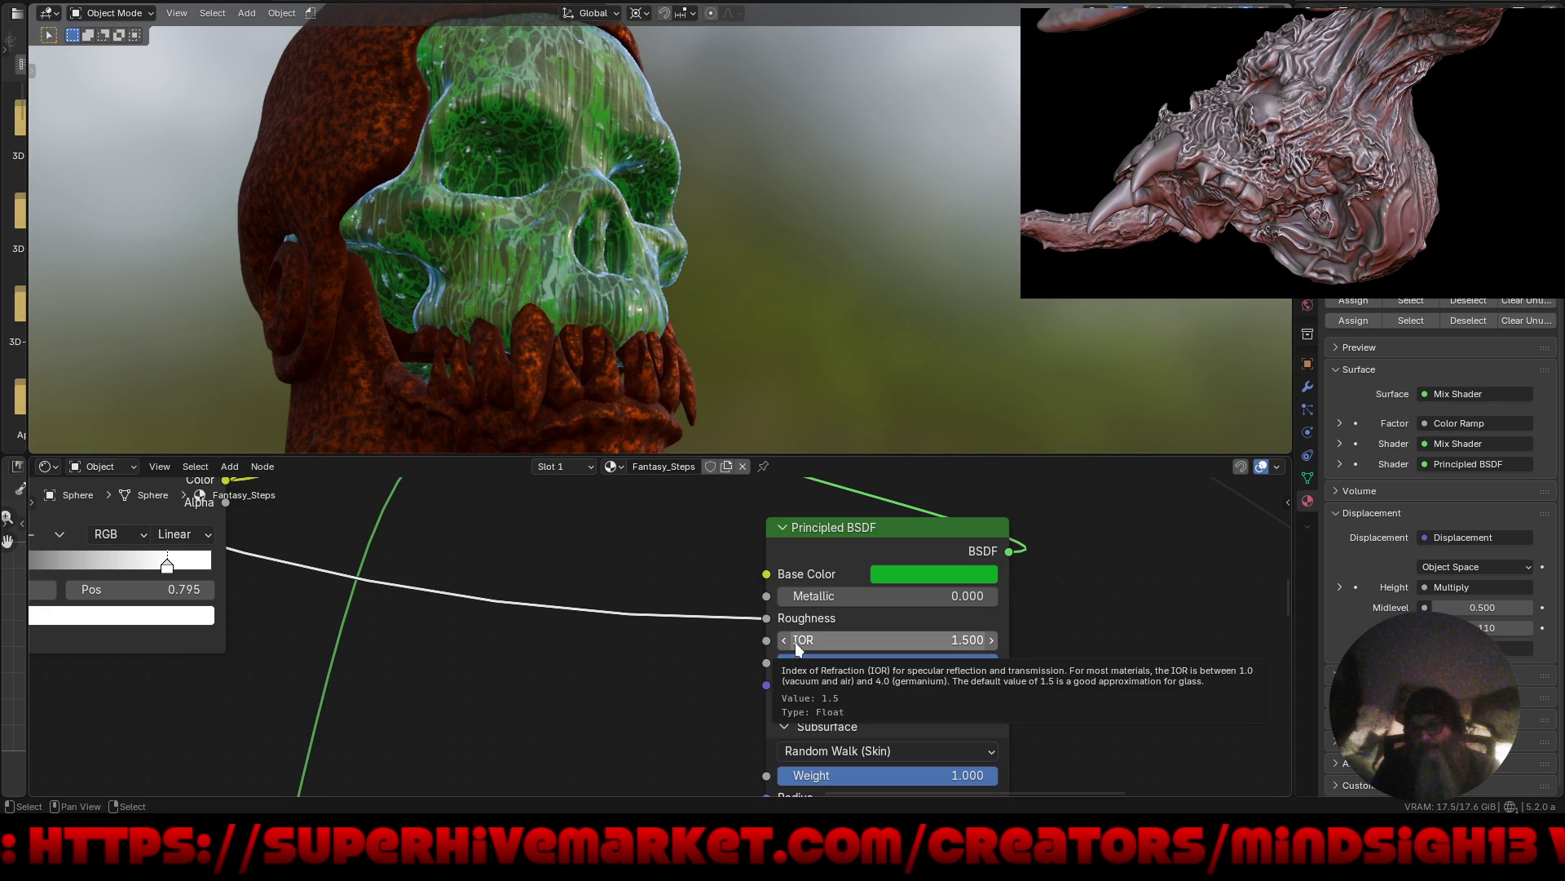
Narrow the top-left Color Ramp's gradient by sliding its right stop left.
scroll(562, 645, down, 5)
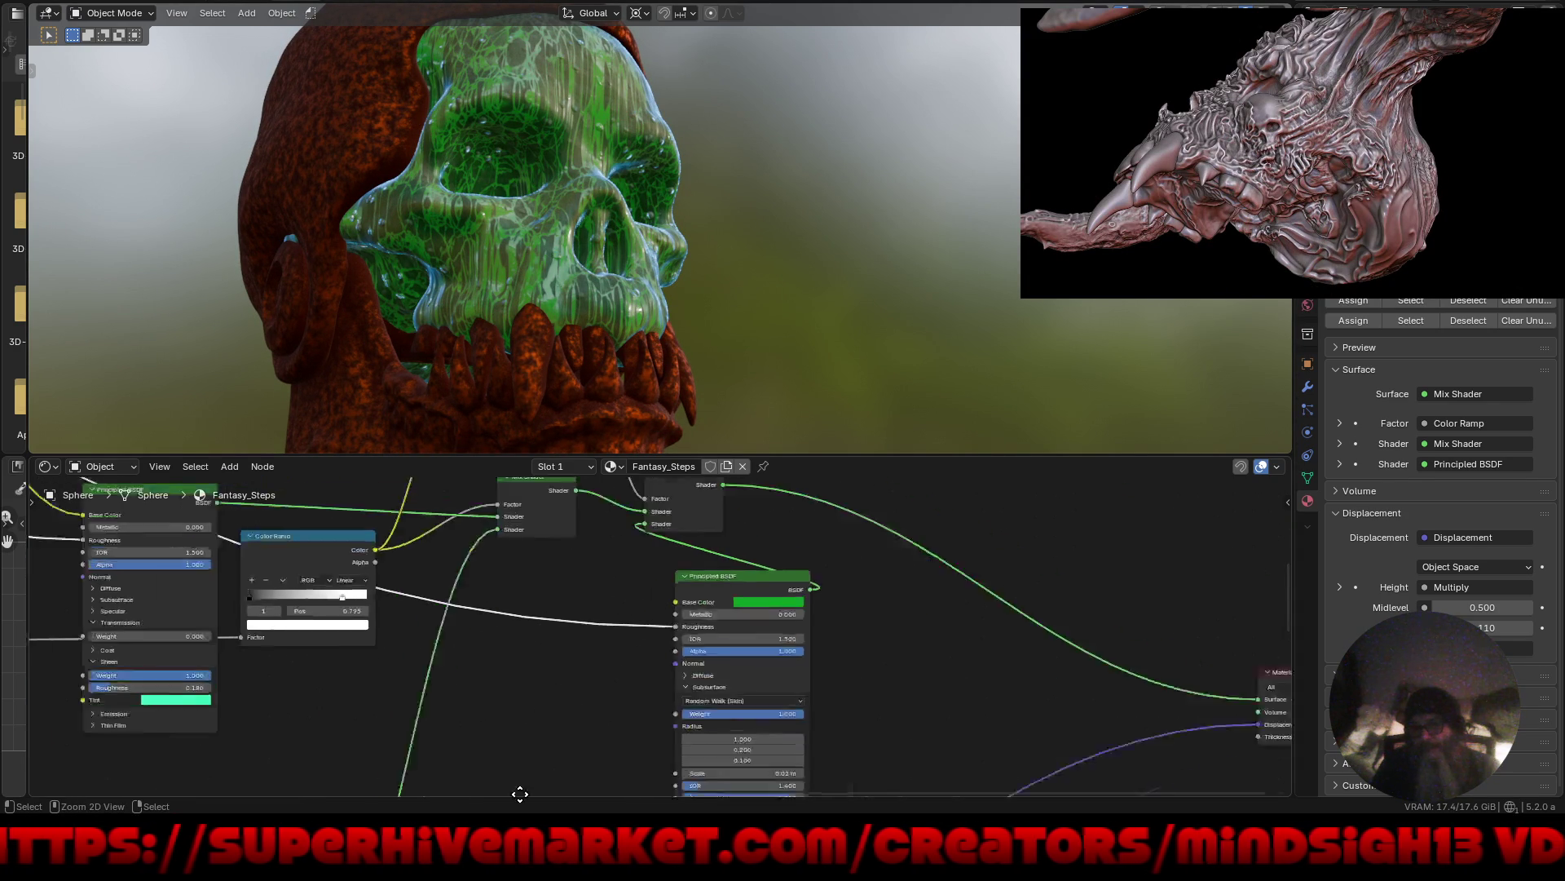
middle_drag(552, 647, 976, 720)
mouse_move(413, 632)
middle_down()
mouse_move(559, 628)
mouse_move(451, 547)
mouse_move(543, 610)
middle_up()
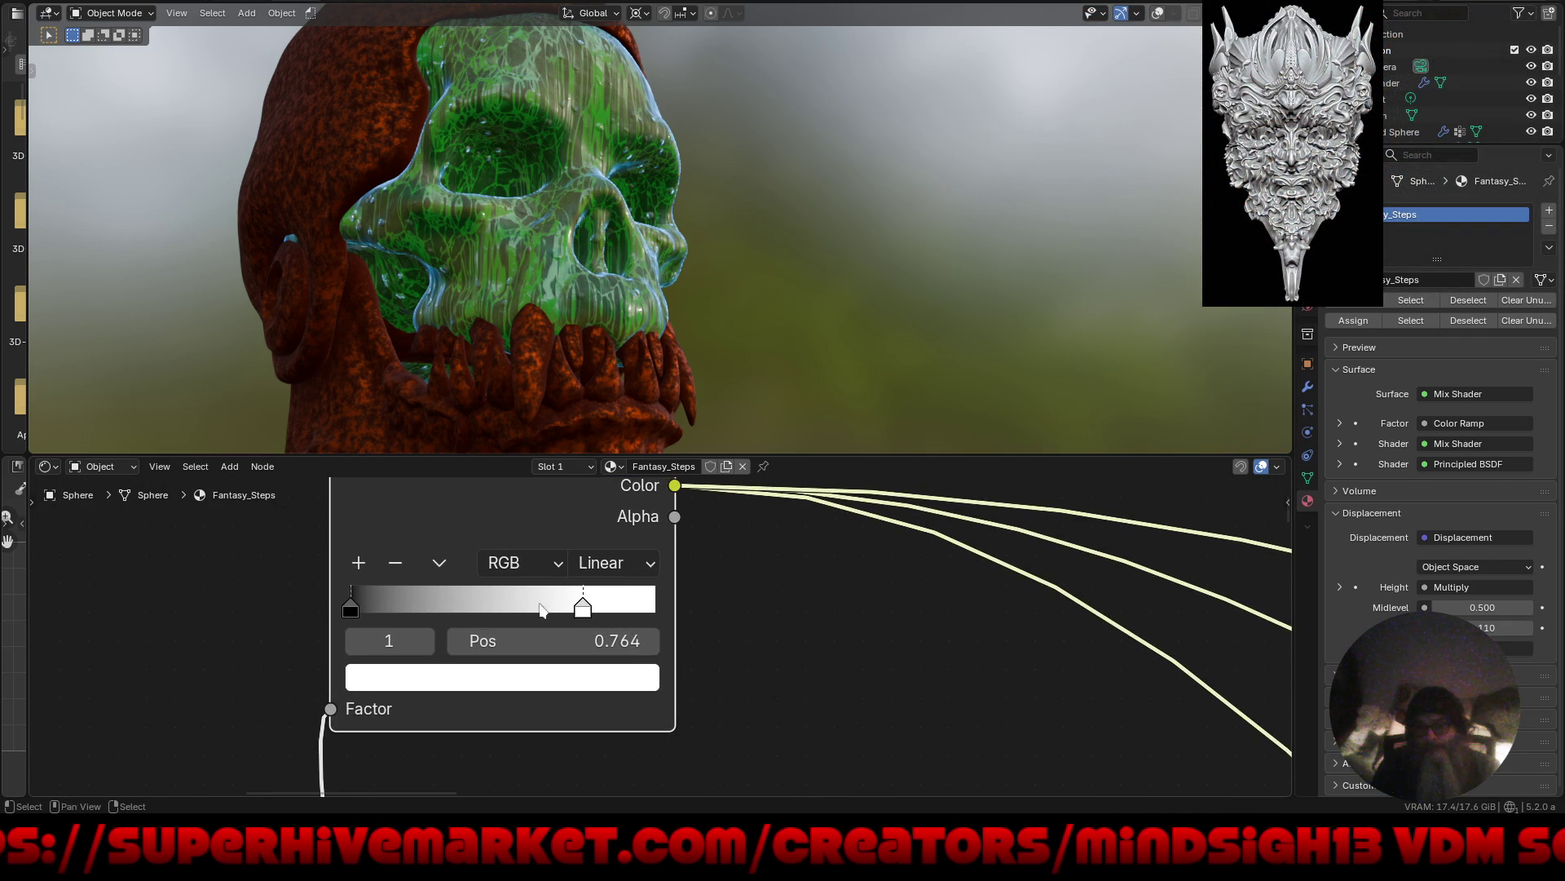
mouse_move(455, 604)
mouse_down()
mouse_move(489, 602)
mouse_move(380, 609)
mouse_move(701, 626)
mouse_move(491, 625)
mouse_up()
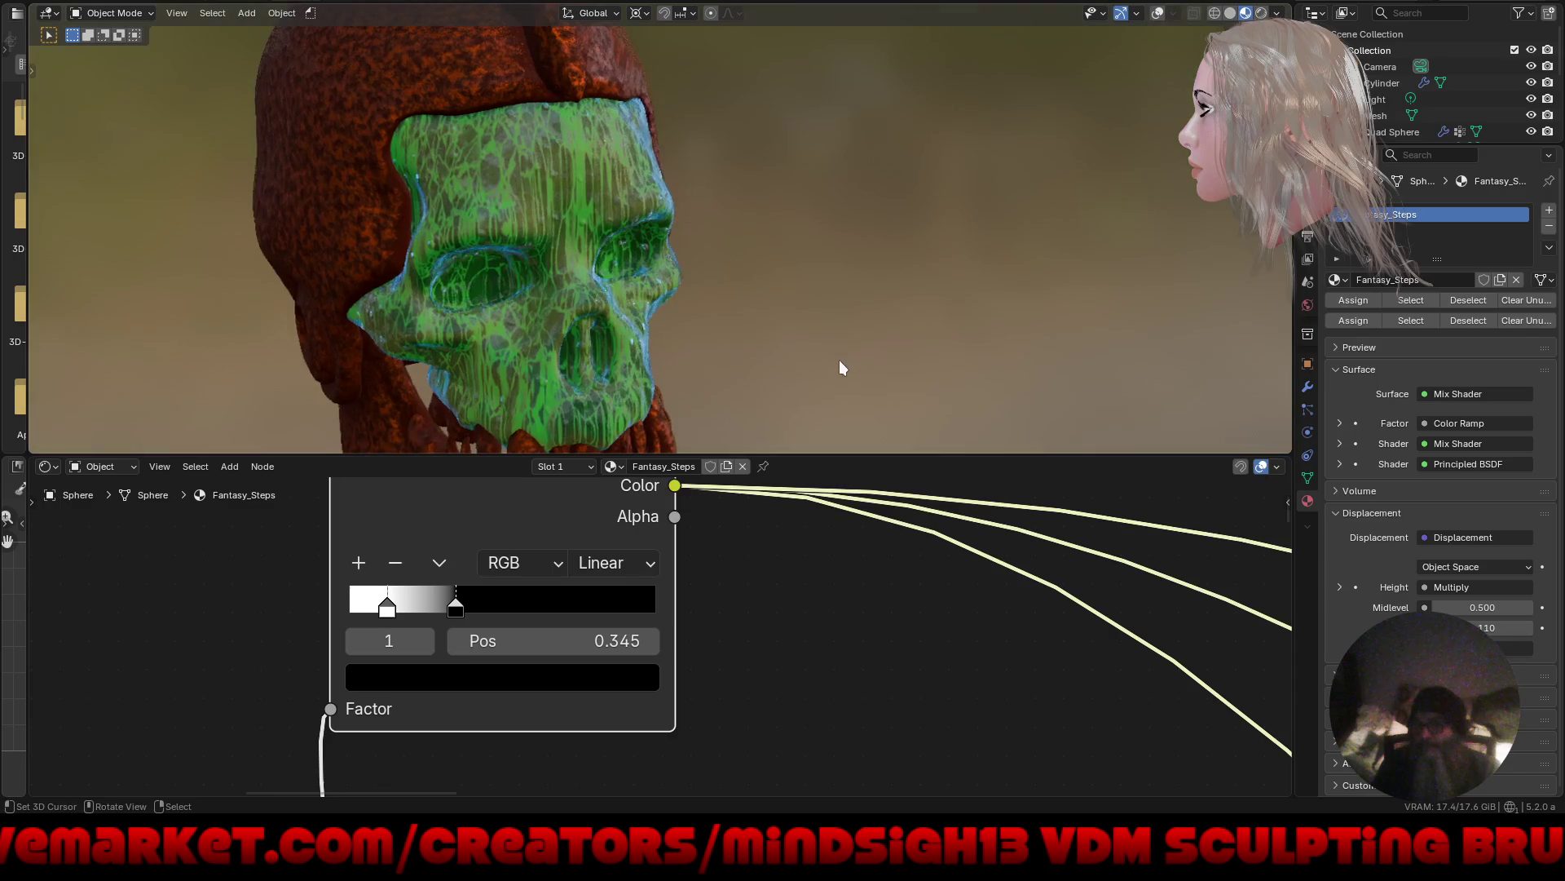
mouse_move(840, 361)
middle_down()
mouse_move(880, 356)
mouse_move(860, 353)
middle_up()
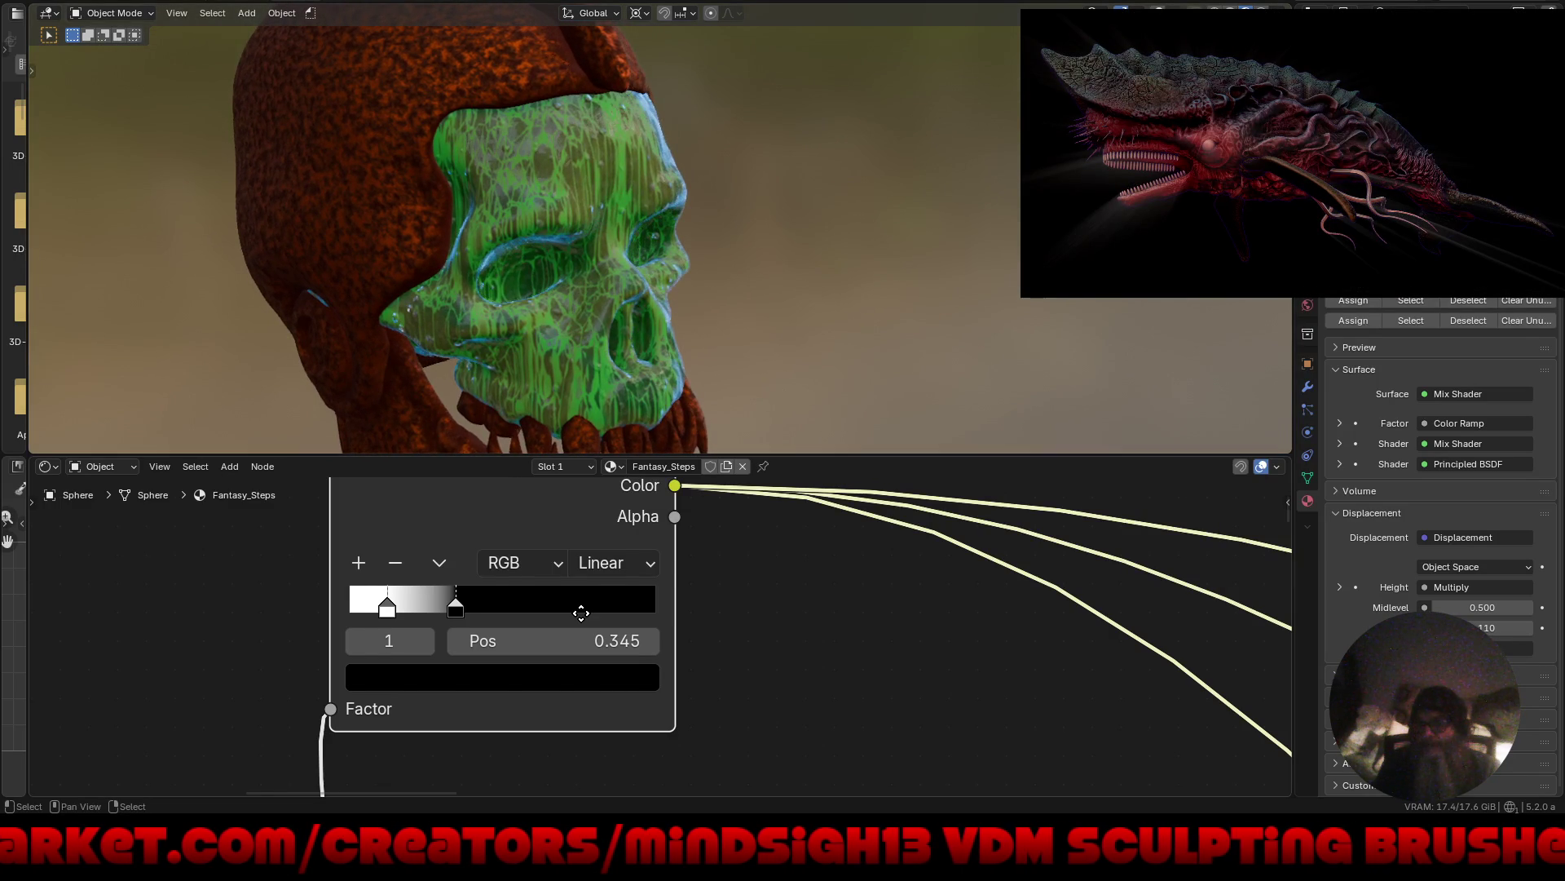
Move the other Color Ramp's white stop to Pos 0.350.
scroll(489, 603, right, 10)
scroll(710, 658, up, 5)
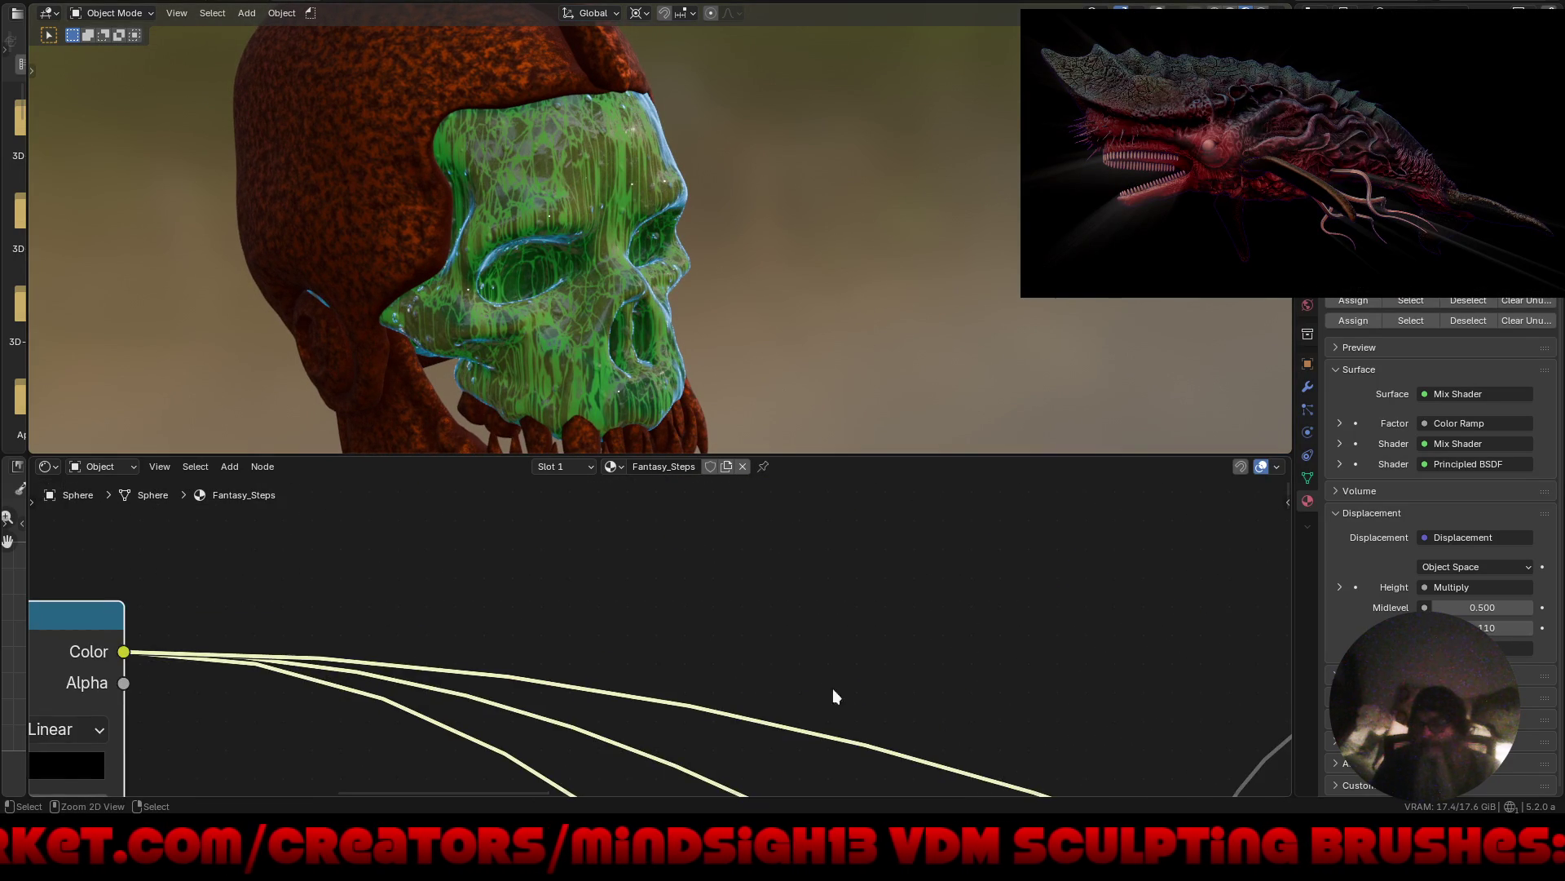
mouse_move(833, 697)
middle_down()
mouse_move(636, 560)
mouse_move(521, 517)
middle_up()
scroll(571, 636, down, 5)
middle_drag(608, 734, 772, 660)
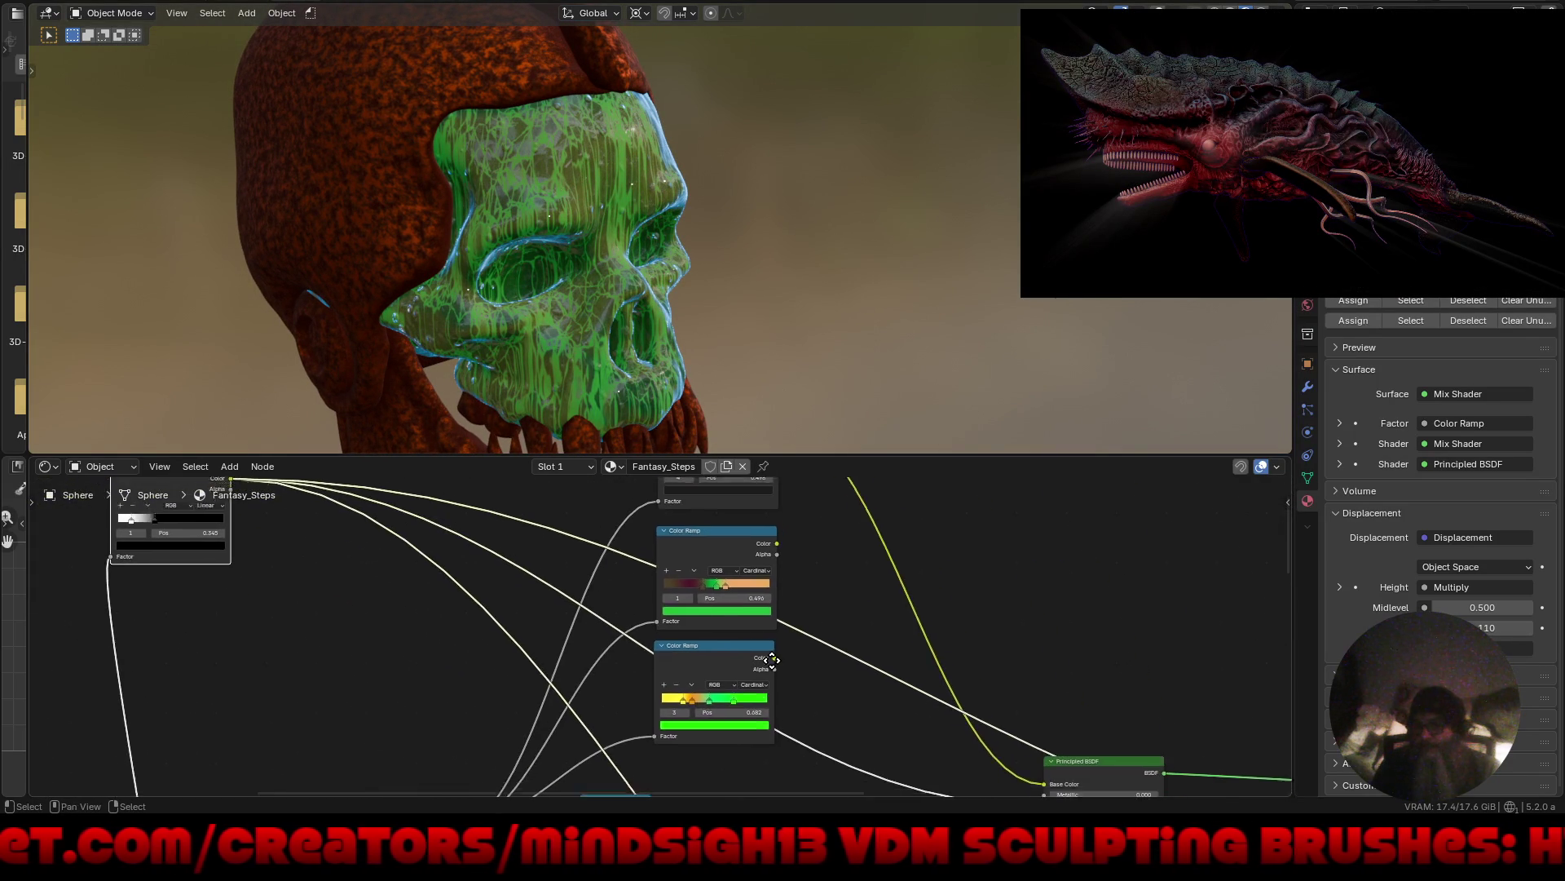
scroll(772, 661, down, 5)
scroll(812, 605, up, 2)
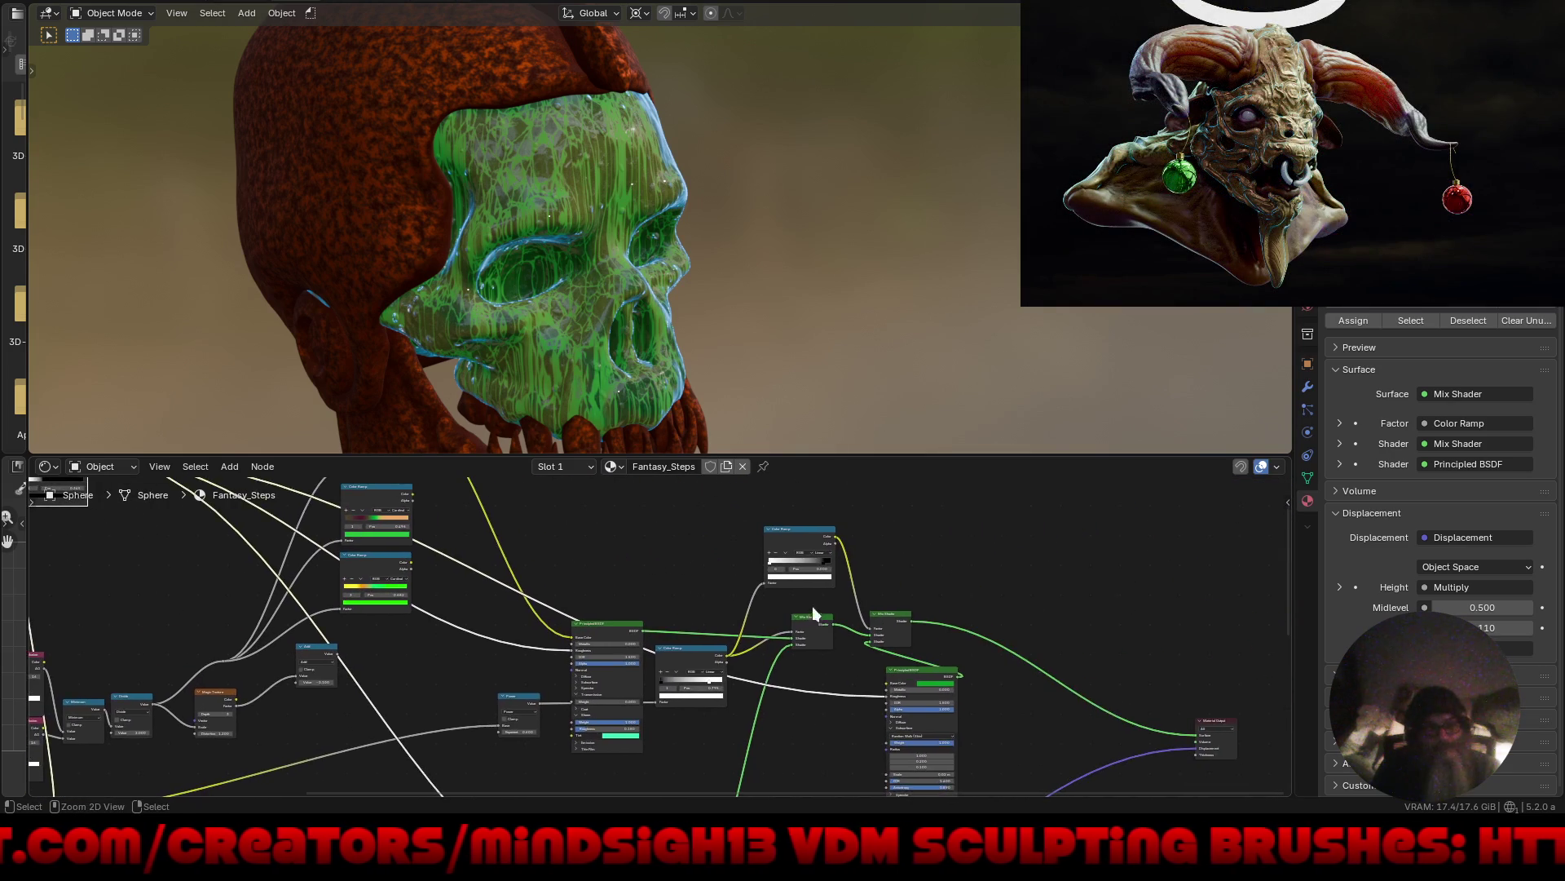
scroll(812, 605, up, 4)
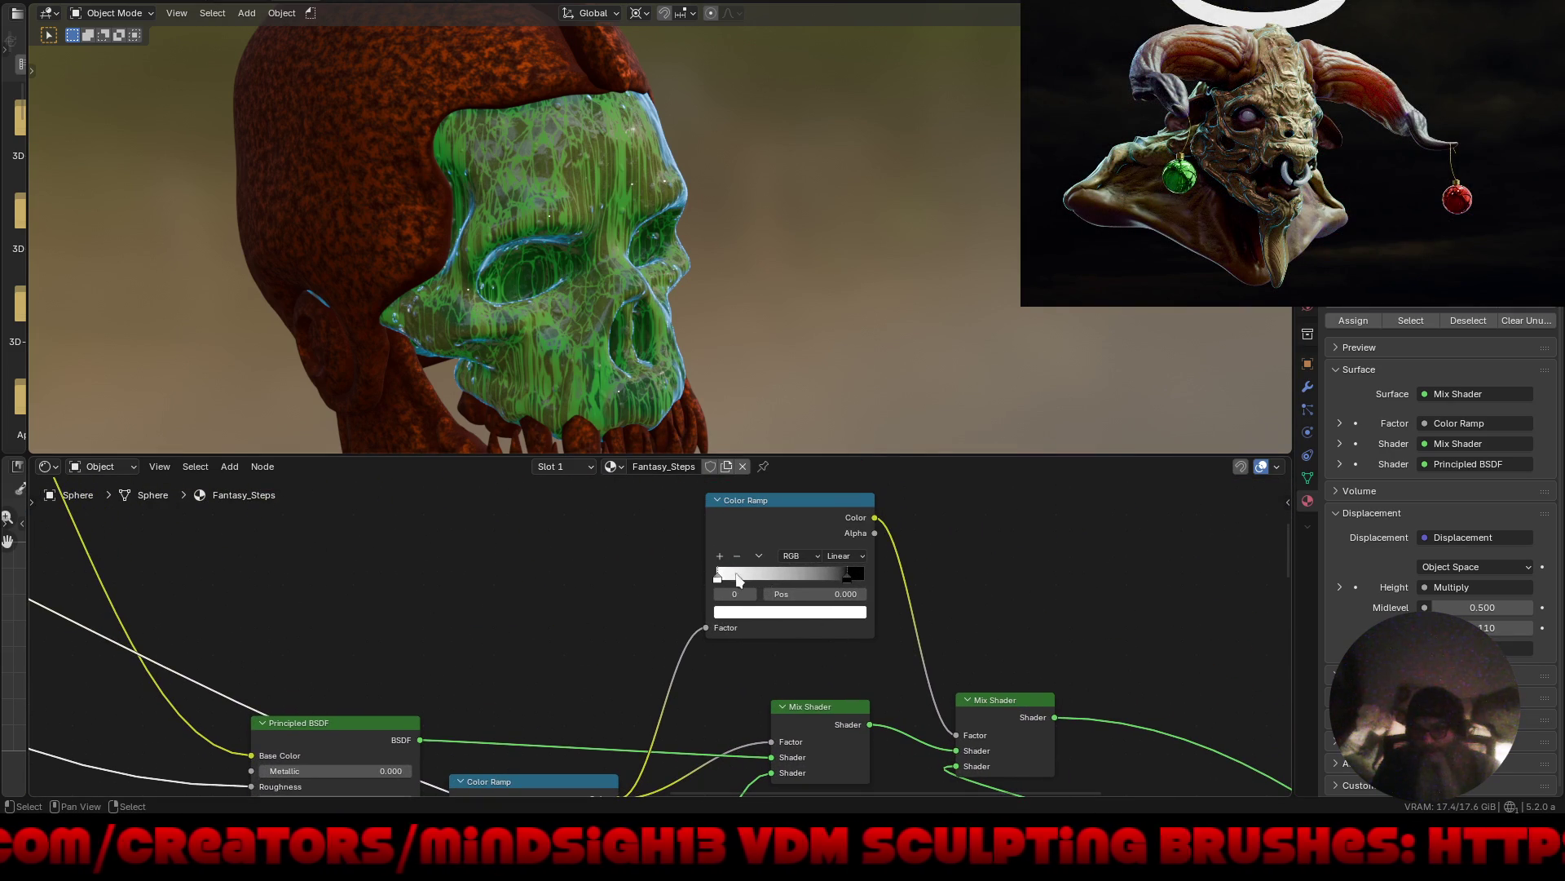
mouse_move(738, 579)
mouse_down()
mouse_move(848, 580)
mouse_move(745, 569)
mouse_up()
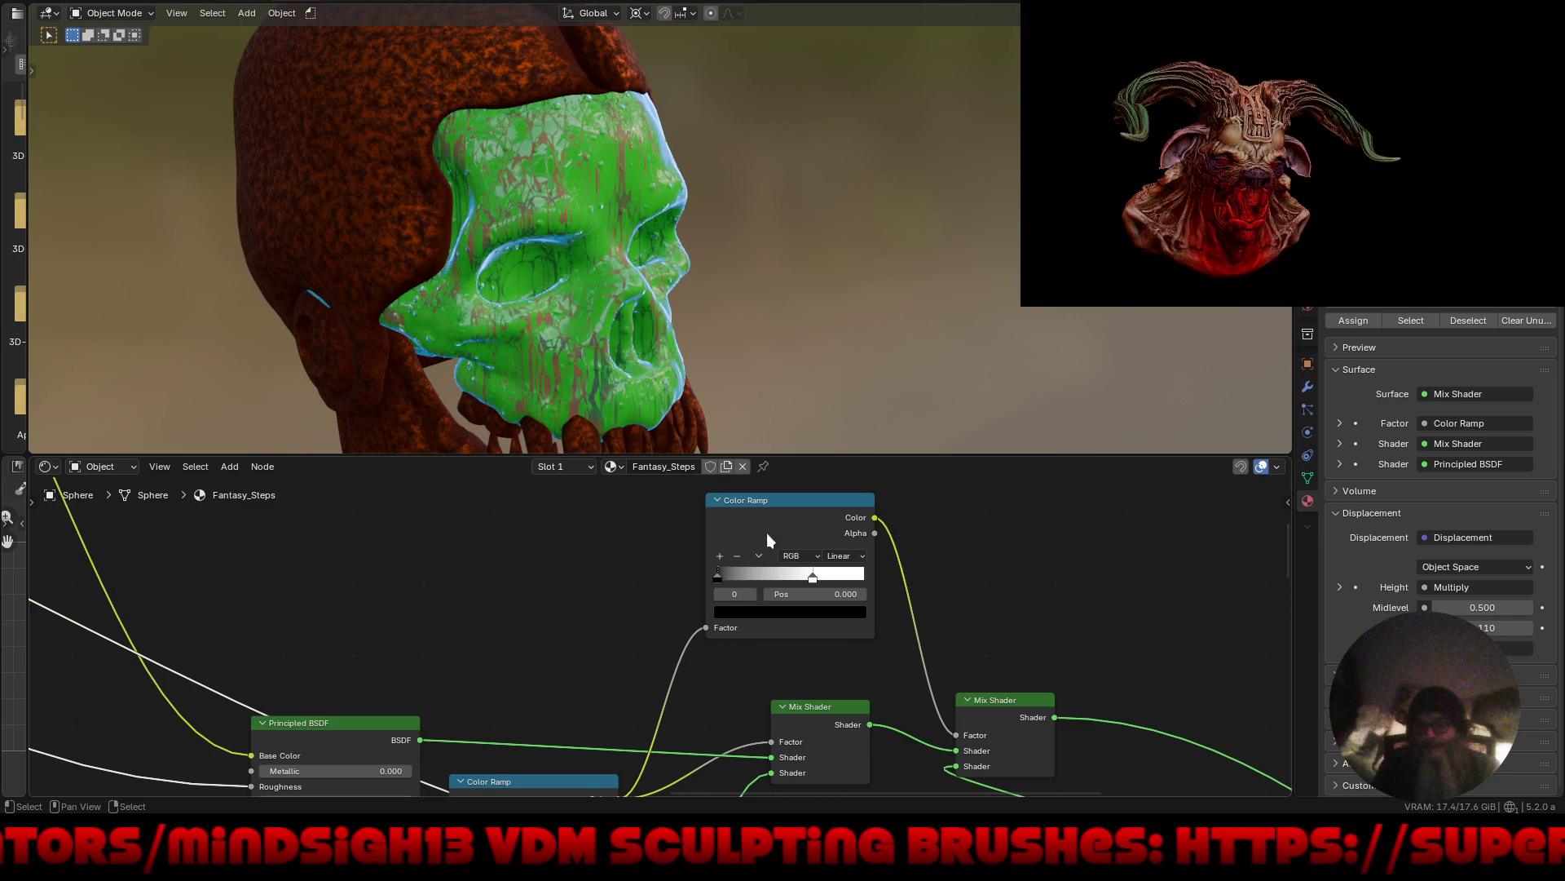
Flip the Color Ramp's gradient and view the skull head-on.
mouse_move(870, 315)
middle_down()
mouse_move(825, 266)
mouse_move(879, 290)
middle_up()
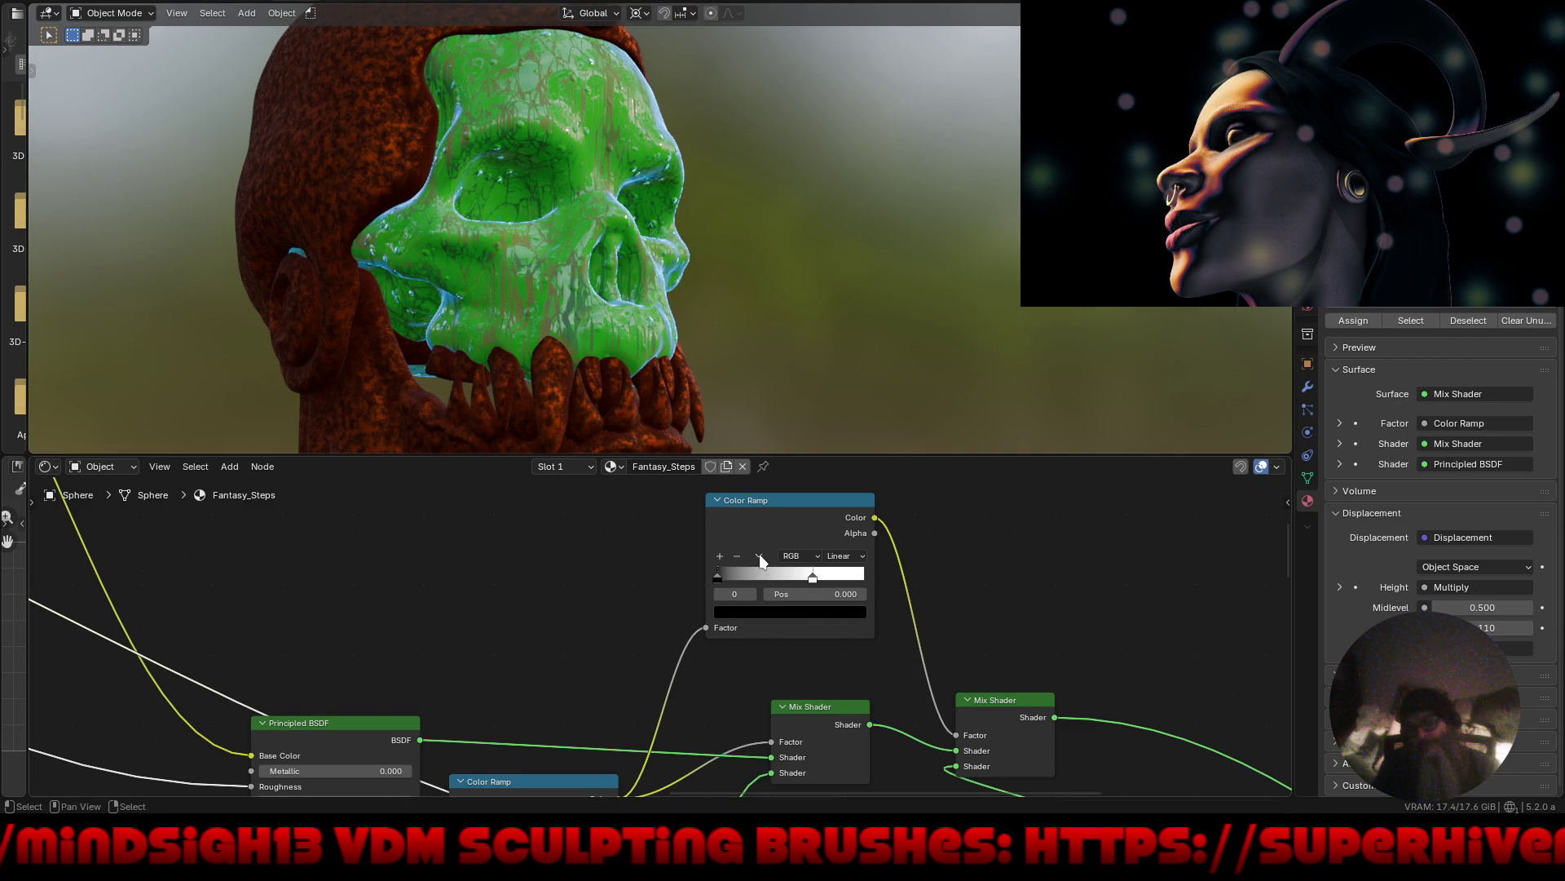
click(774, 571)
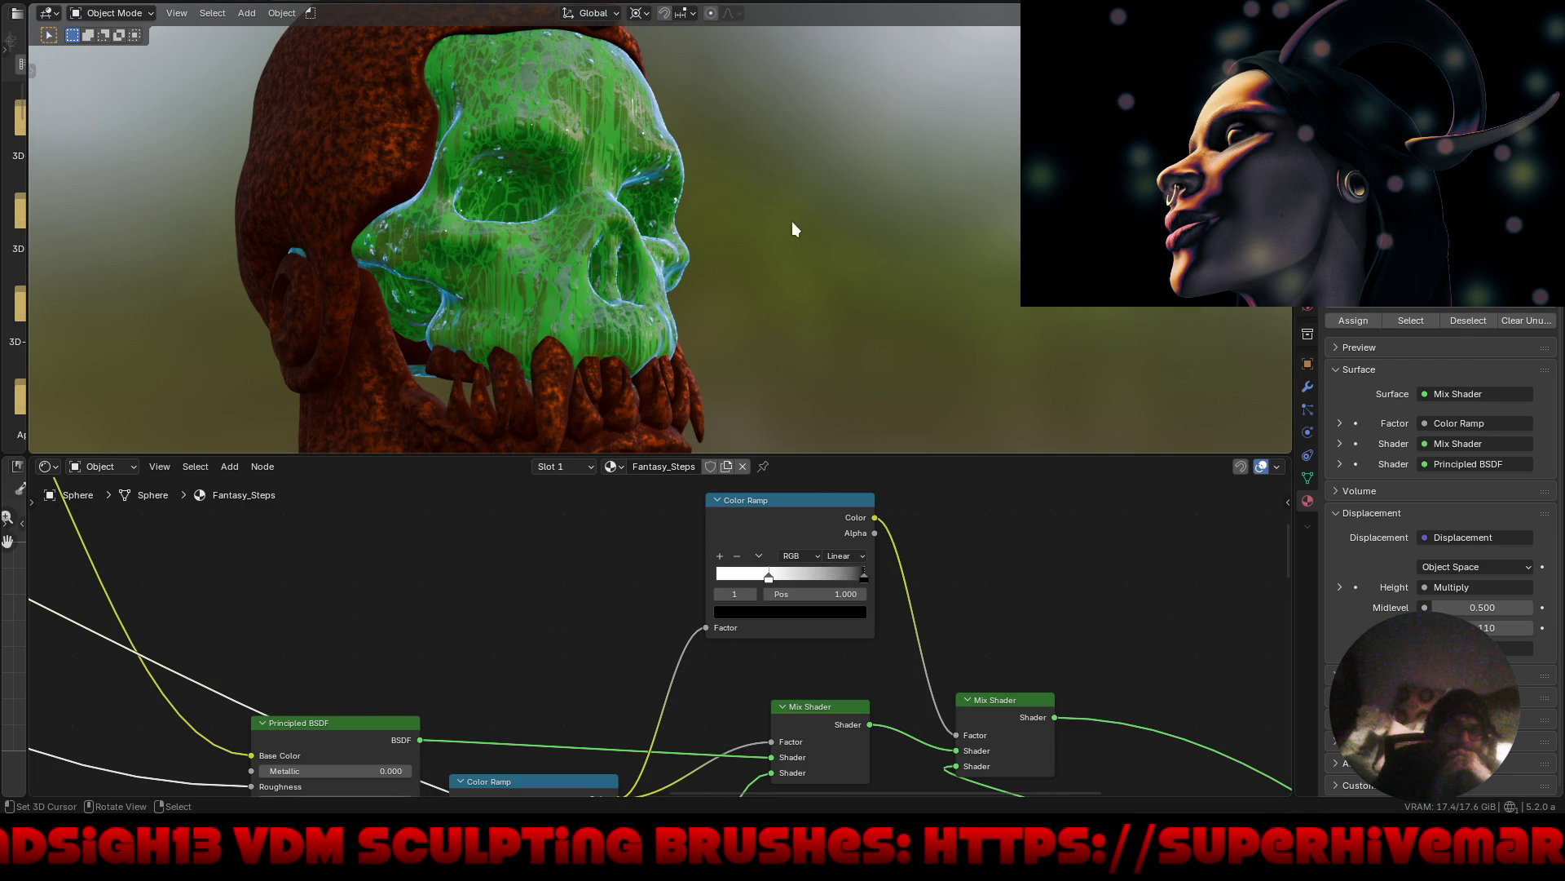
key(KP_1)
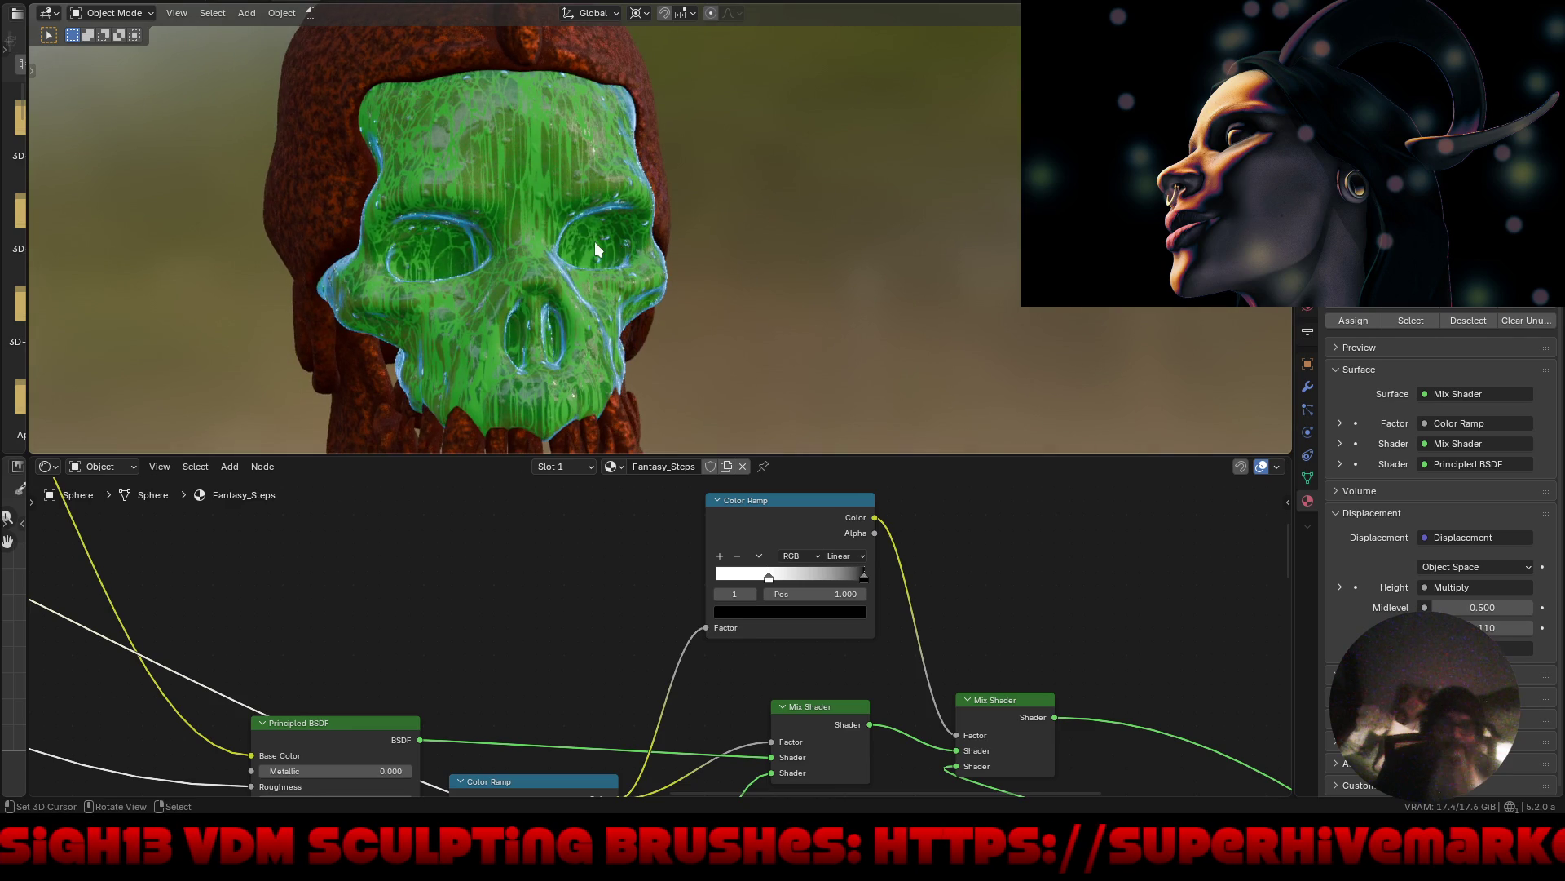
Turn the lower node editor into the Asset Browser.
click(47, 470)
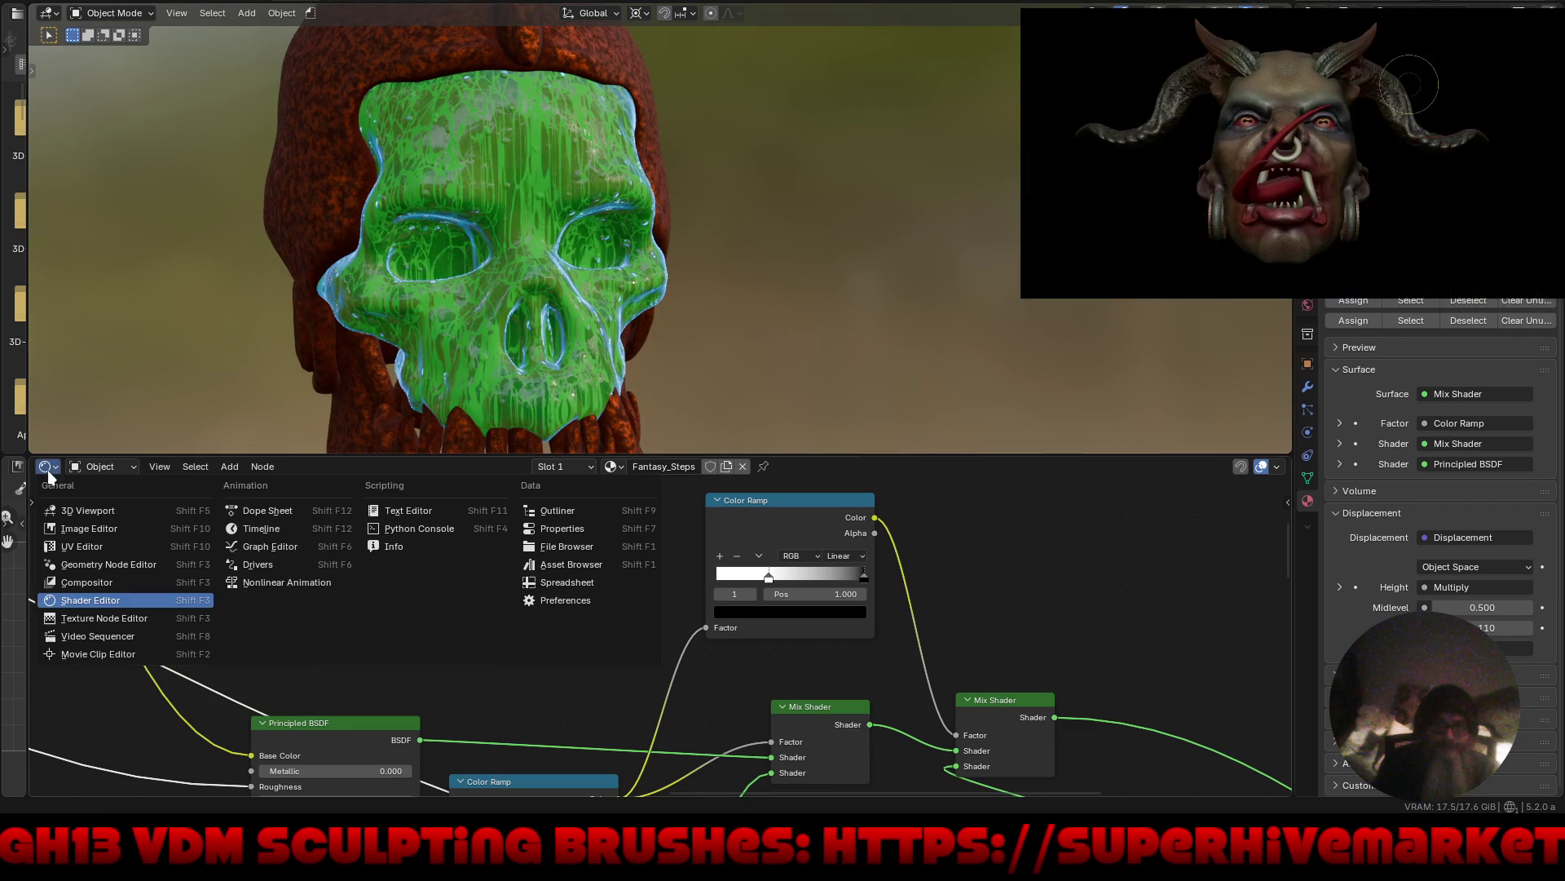
click(574, 565)
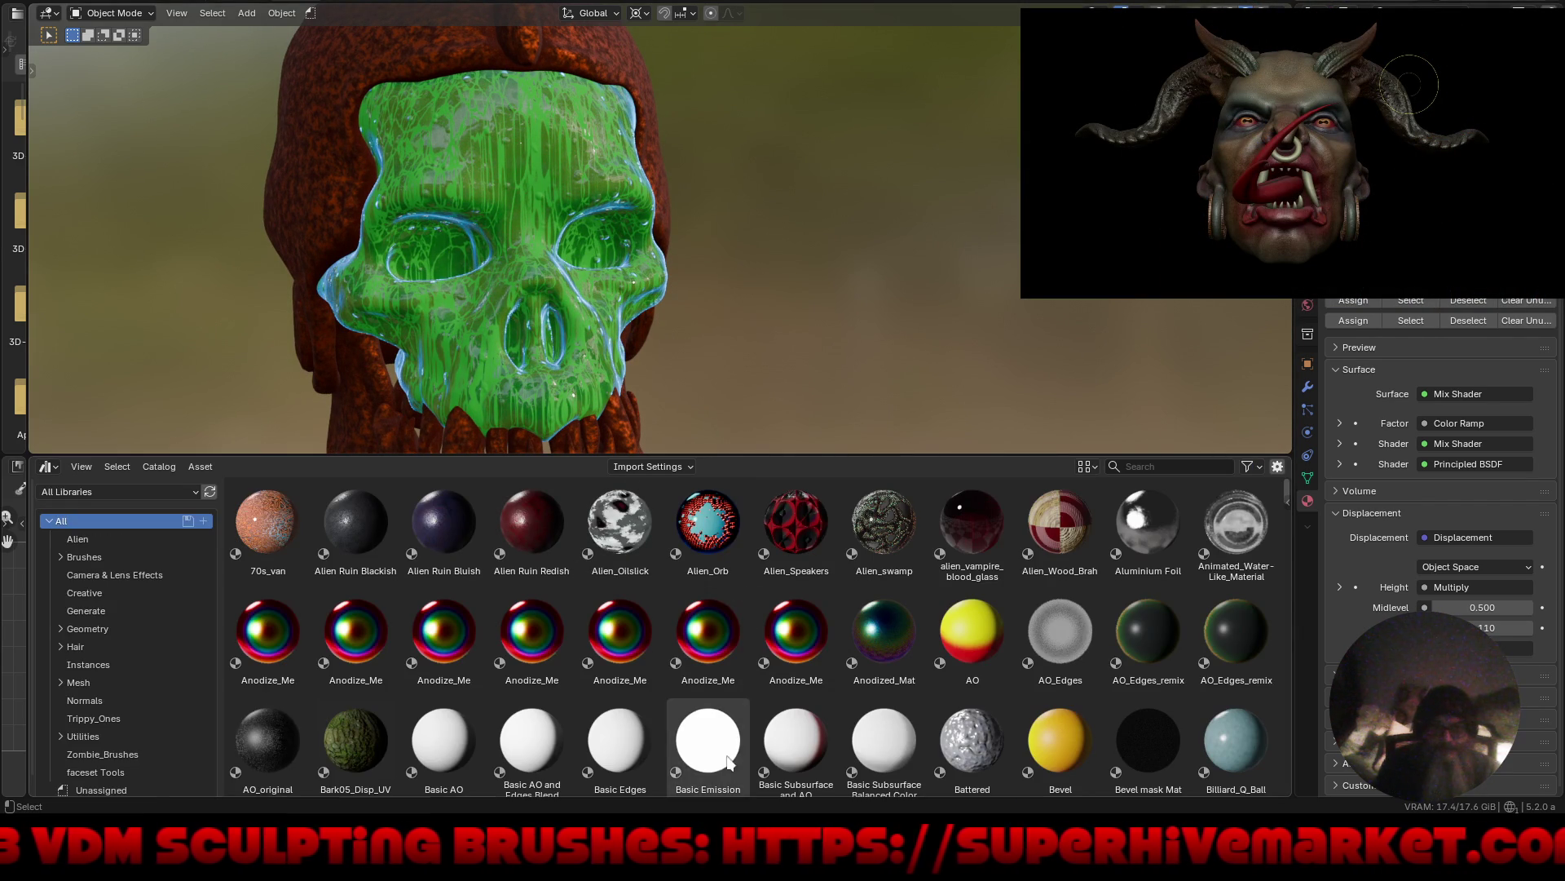
mouse_move(1288, 484)
mouse_down()
mouse_move(1281, 556)
mouse_move(1259, 580)
mouse_up()
Filter the library to object assets and drag the Eye asset beside the skull.
click(1247, 466)
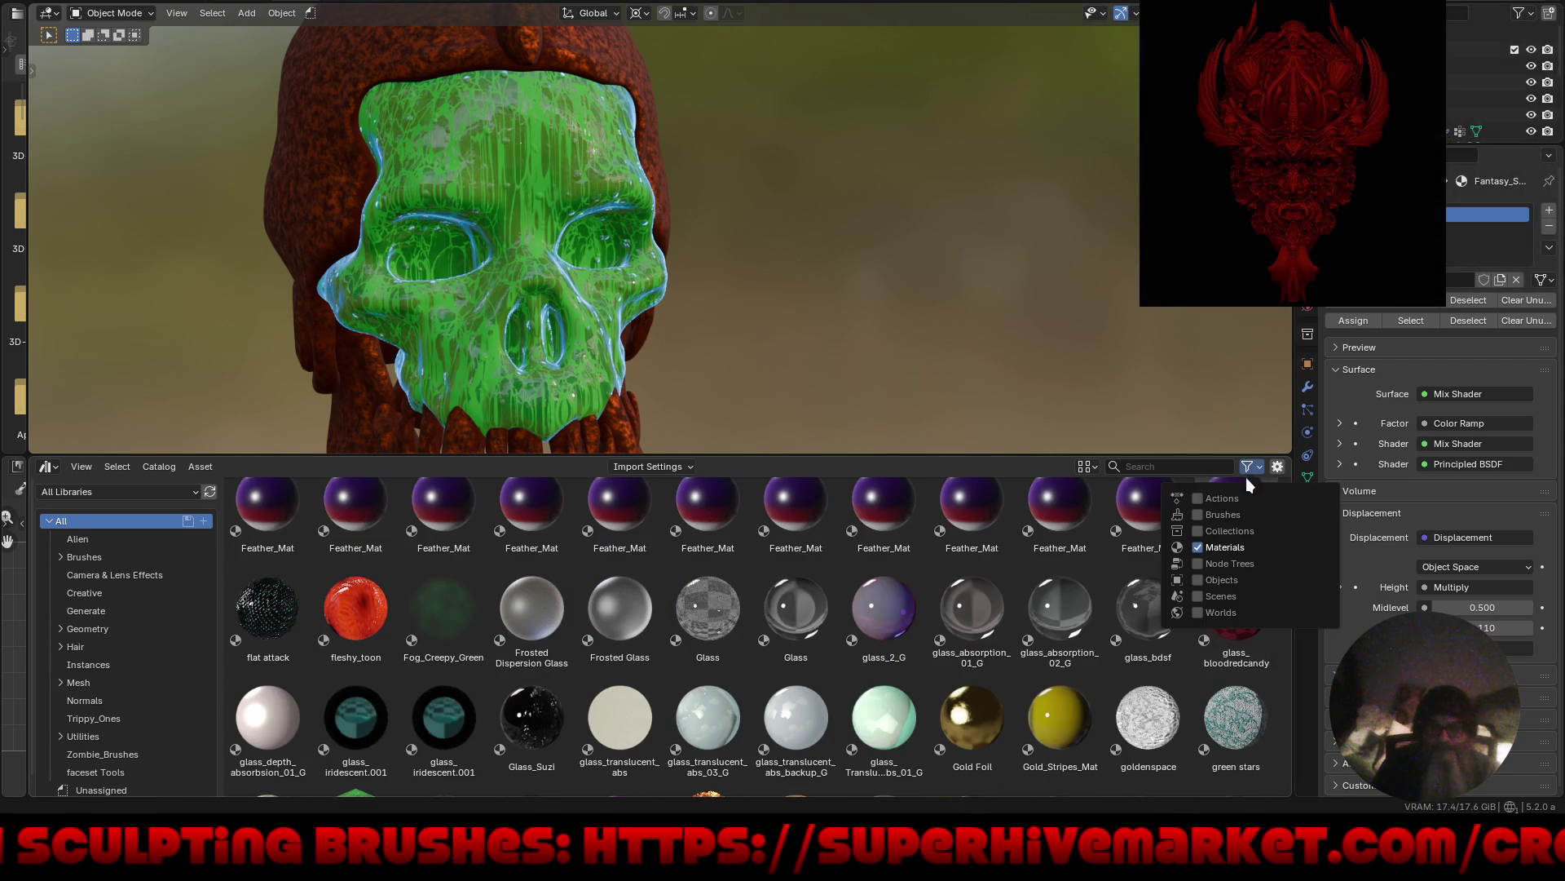
click(1198, 547)
click(1197, 580)
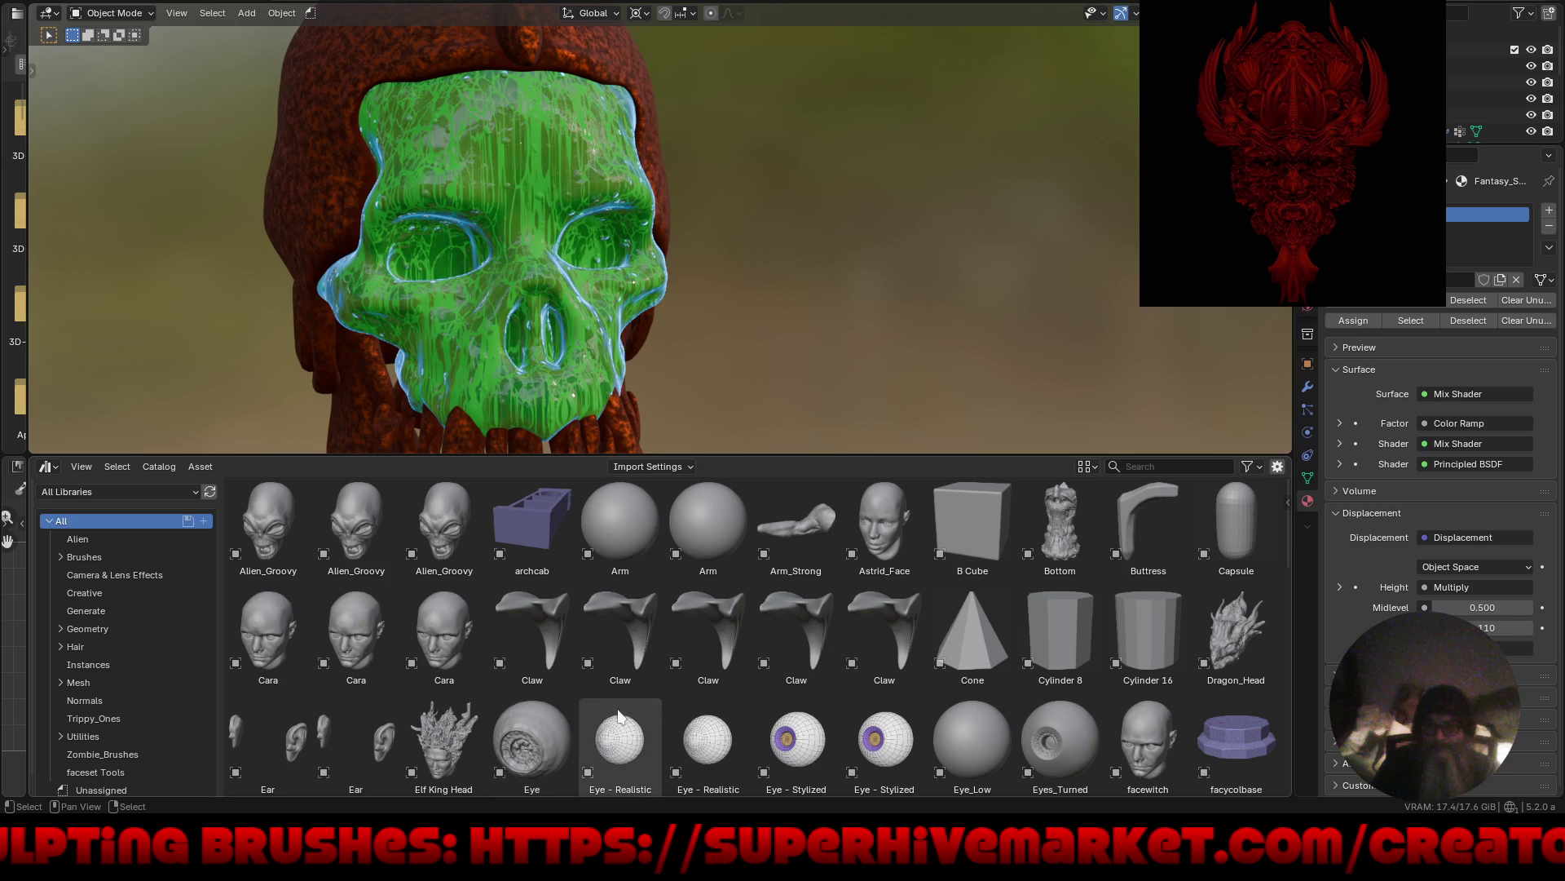
drag(1285, 553, 1279, 590)
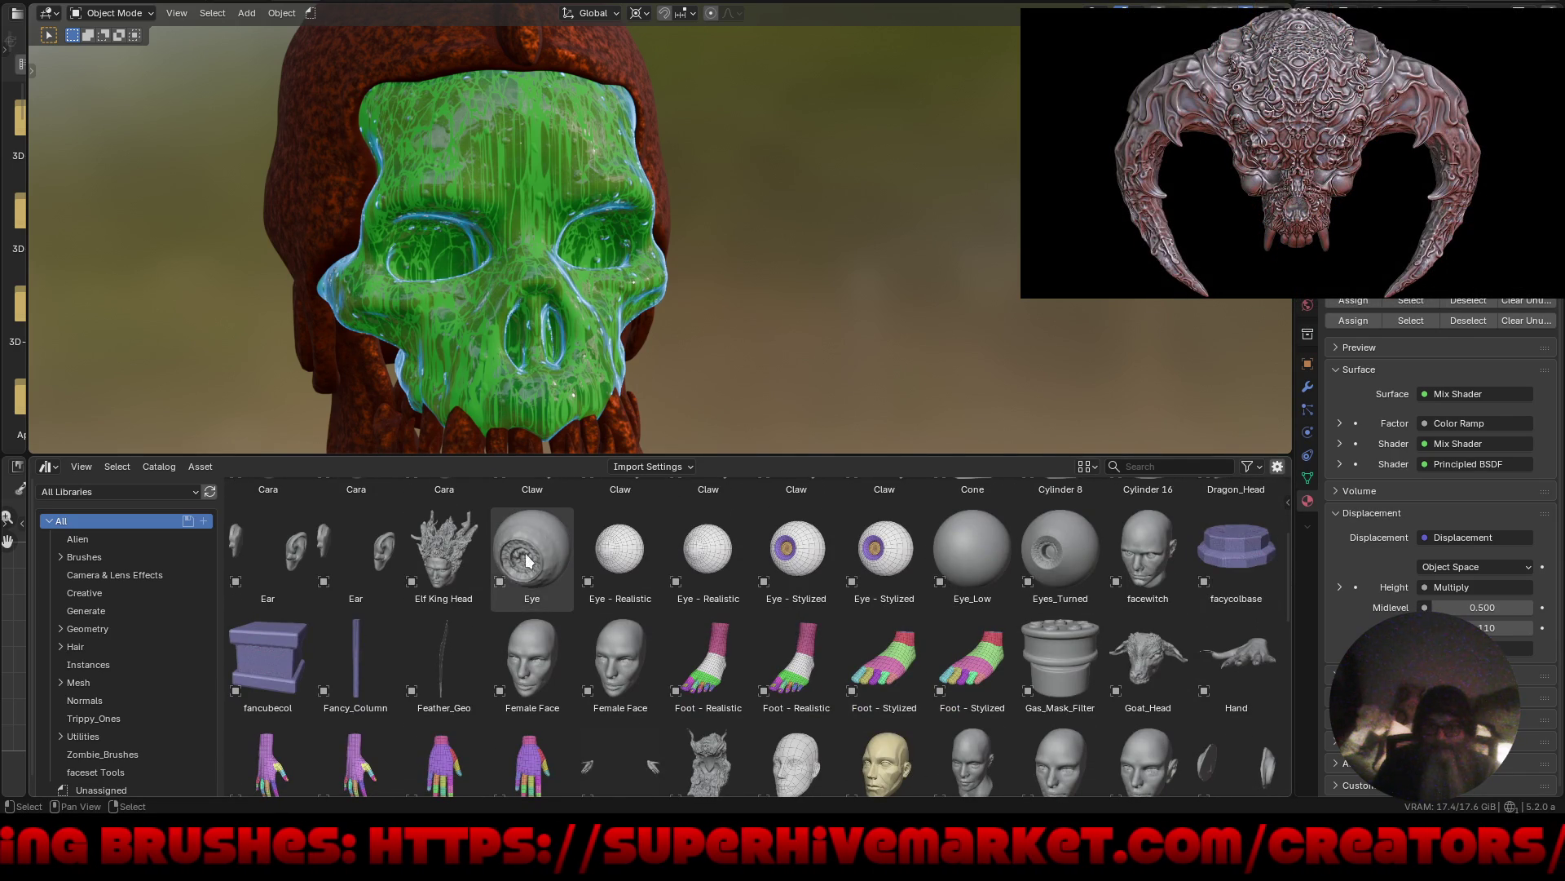
mouse_move(526, 561)
mouse_down()
mouse_move(587, 244)
mouse_move(691, 303)
mouse_up()
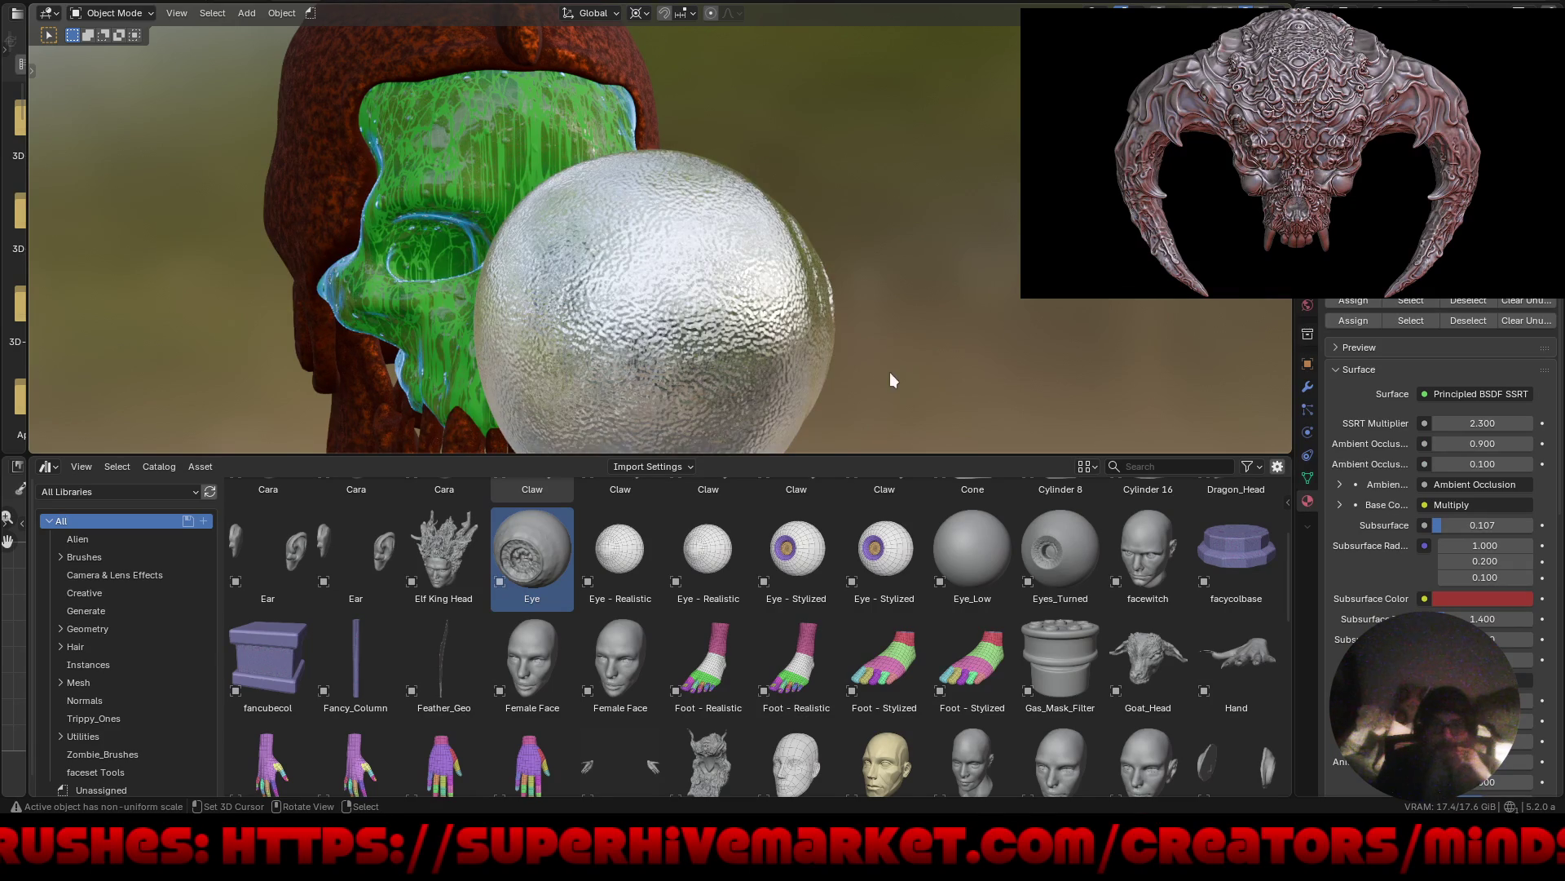
Shrink the dropped eye sphere down to socket size in solid shading.
key(s)
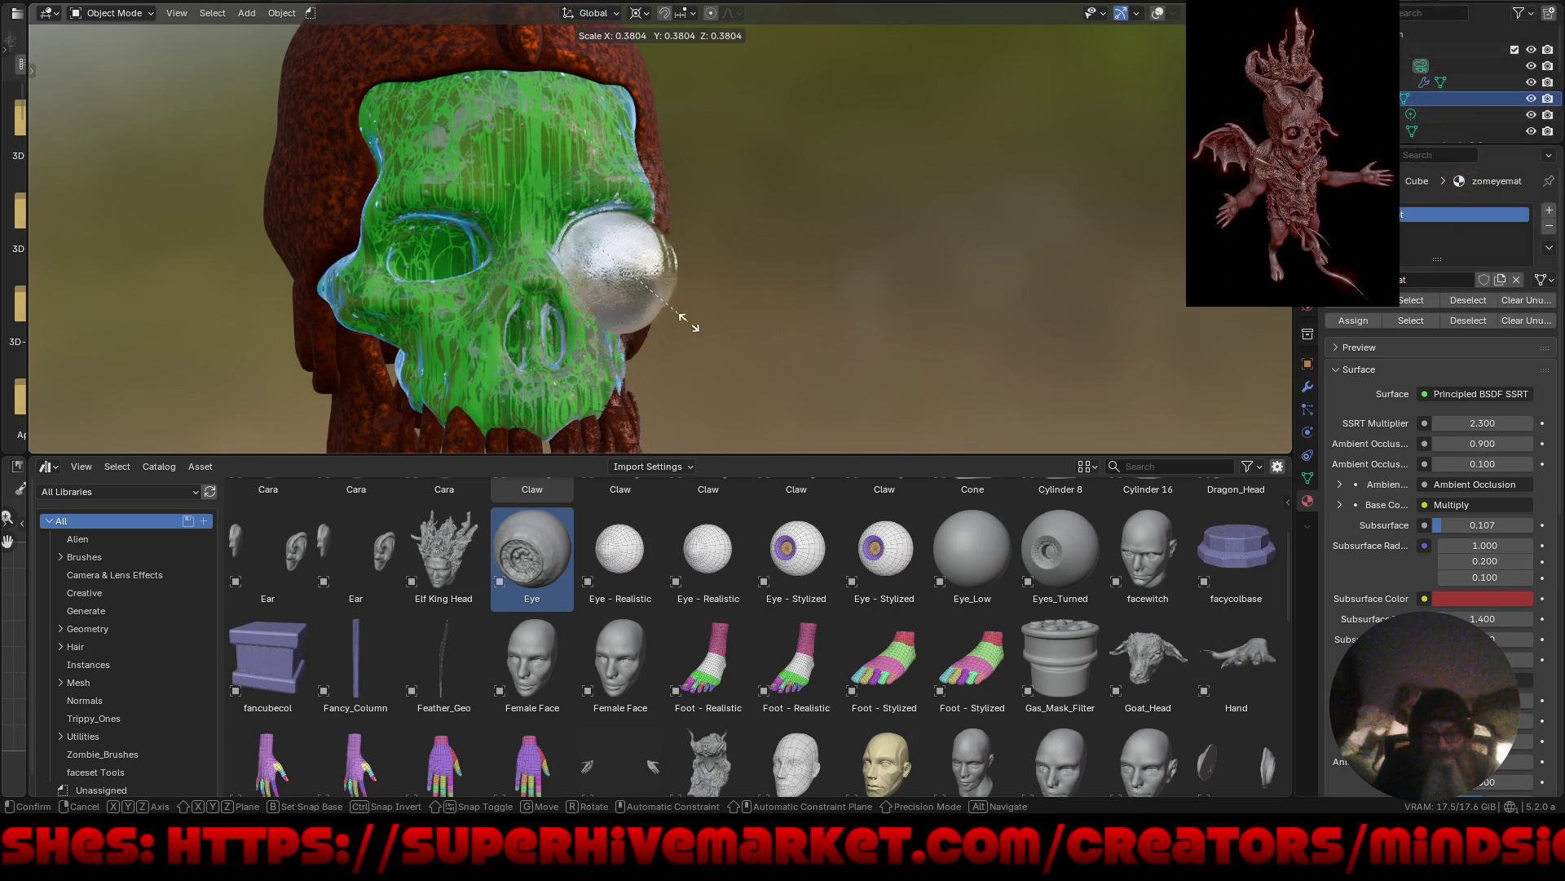
click(673, 324)
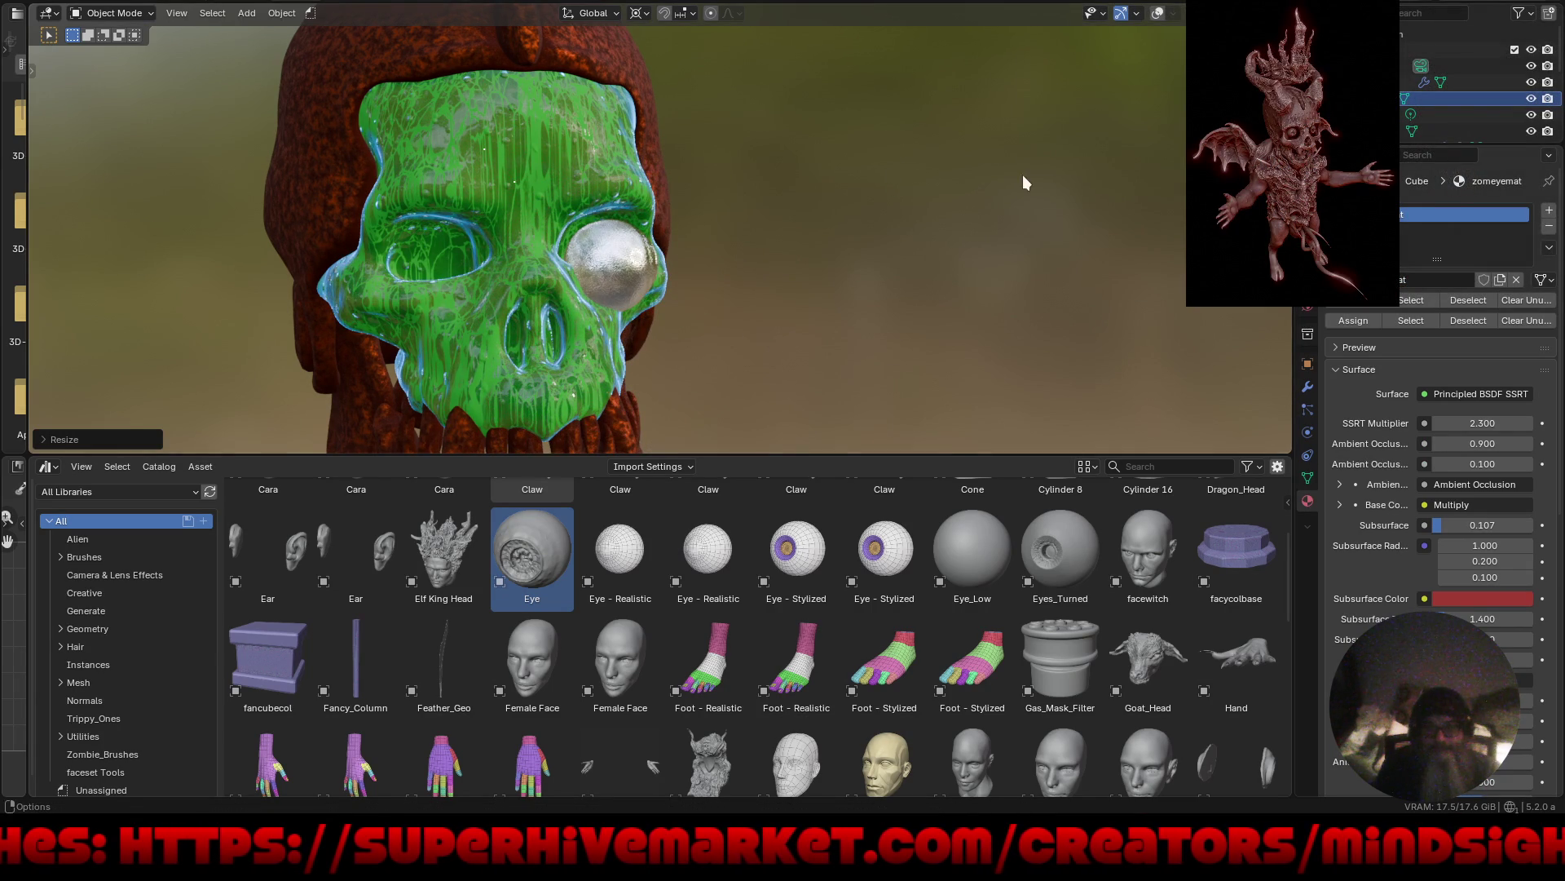
key(shift+z)
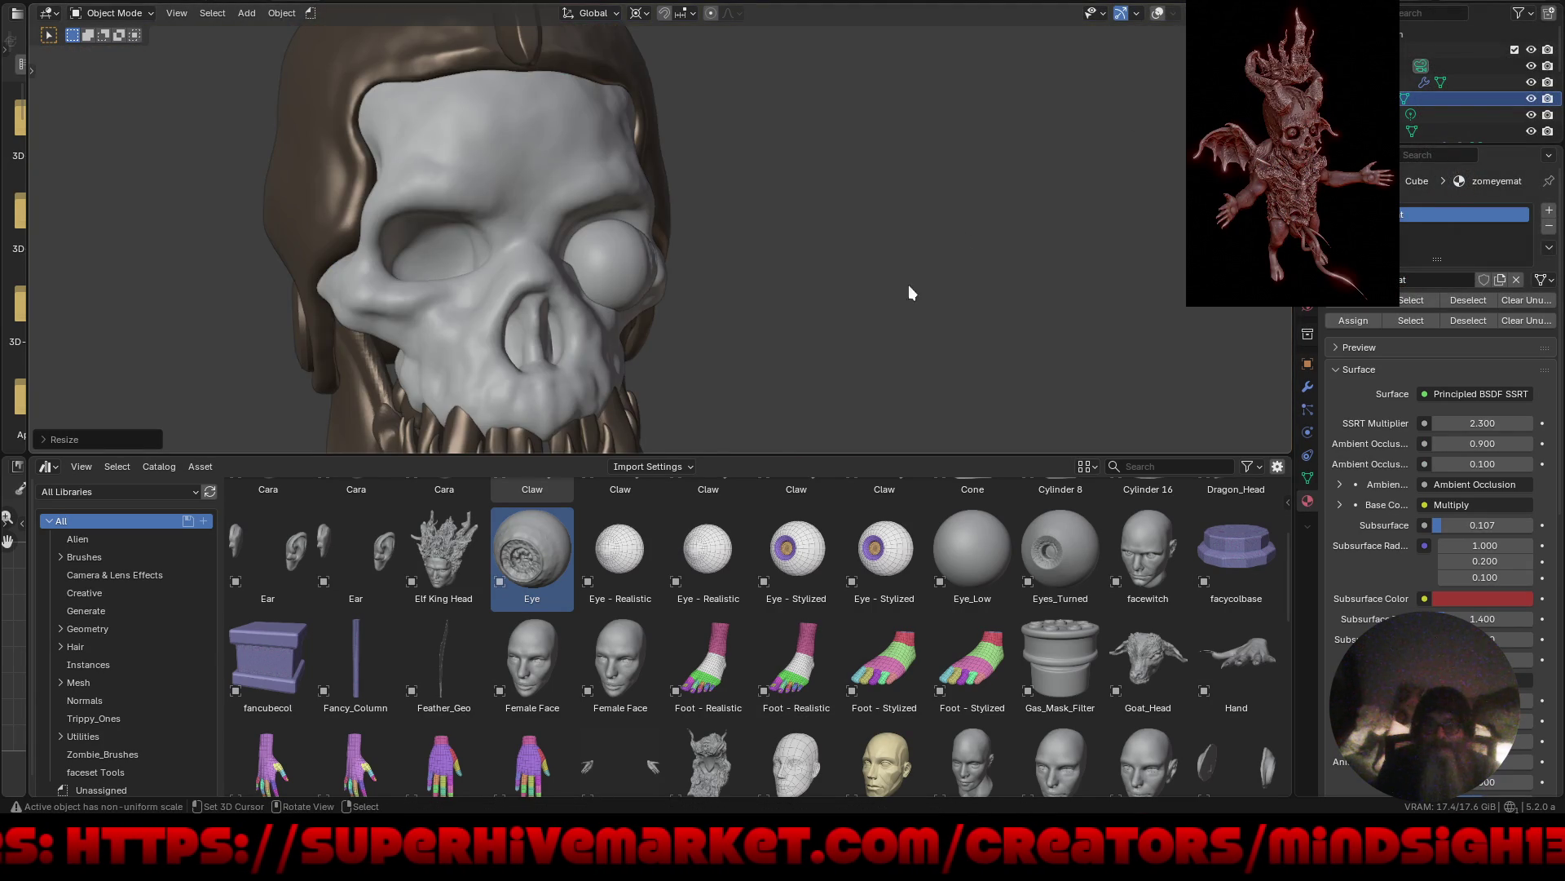
mouse_move(909, 285)
middle_down()
mouse_move(790, 304)
mouse_move(794, 276)
middle_up()
key(ctrl+alt+space)
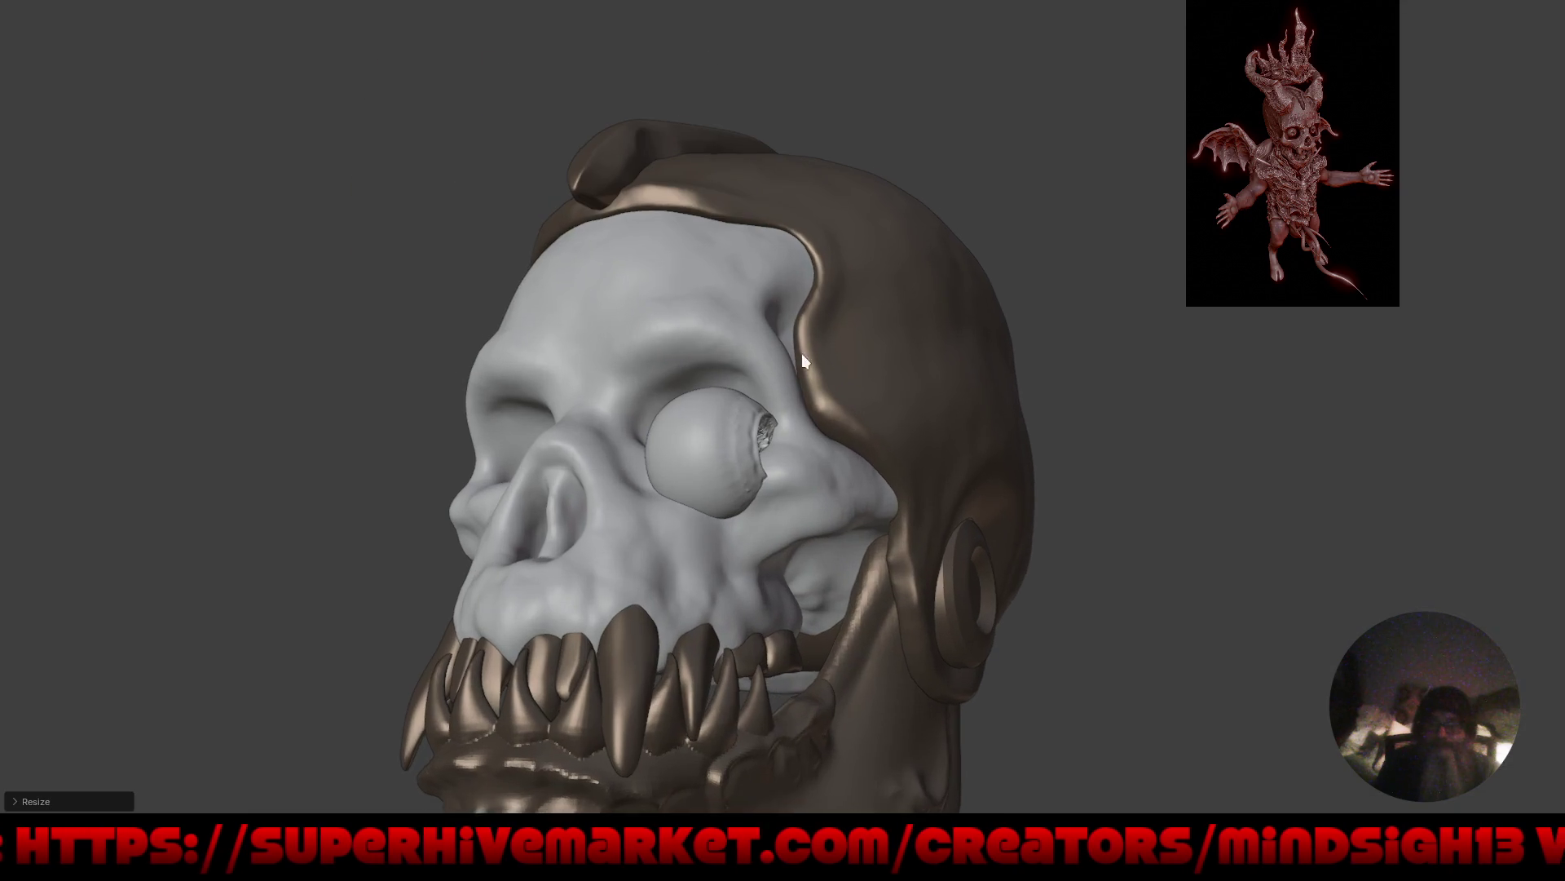
key(s)
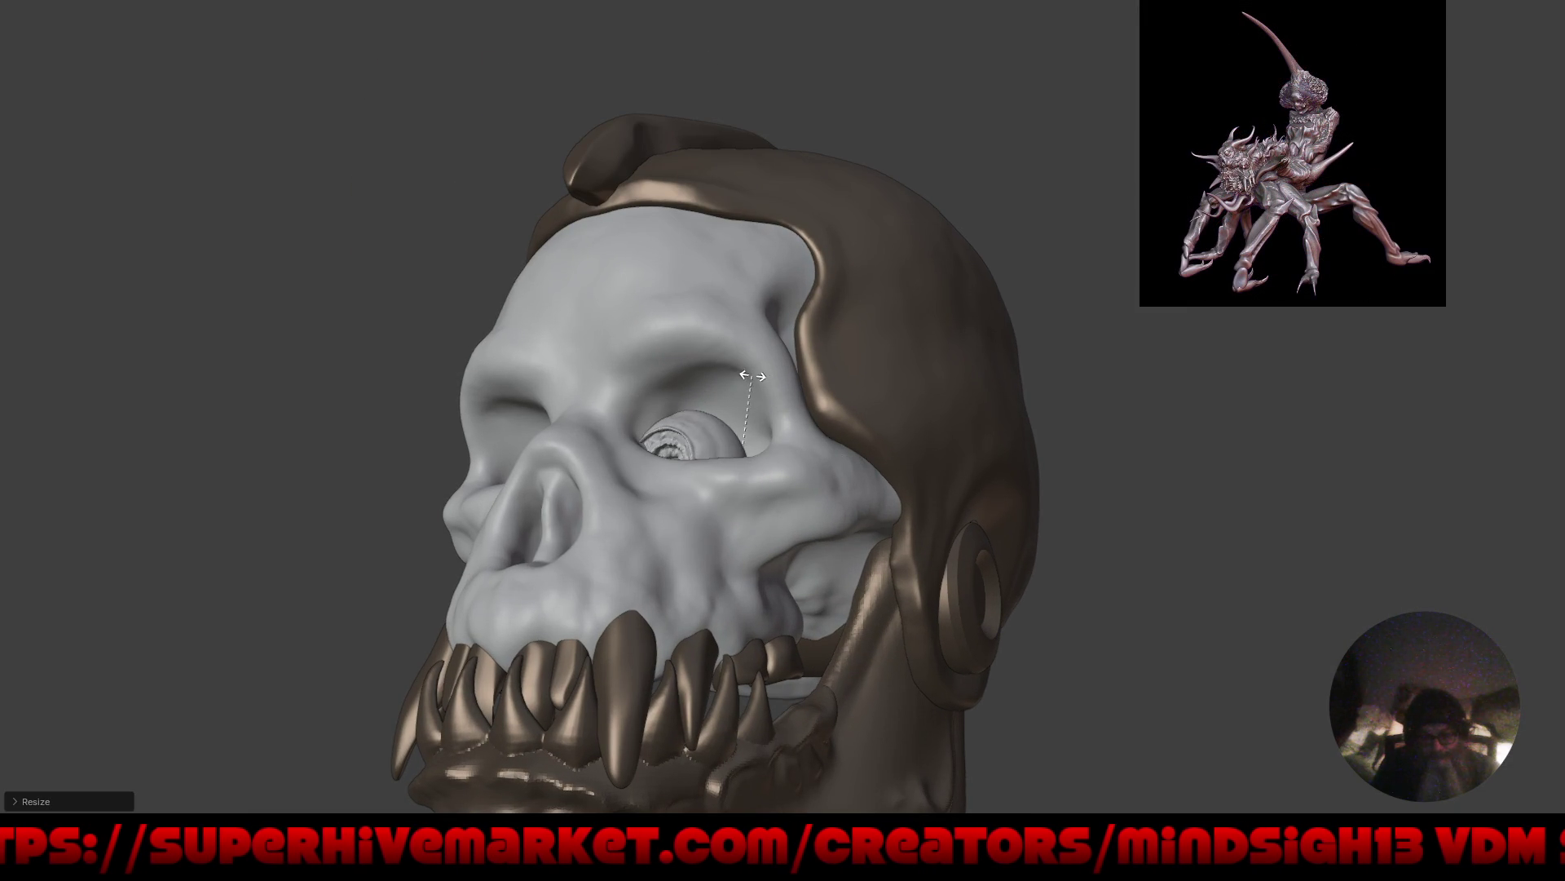
key(ctrl+alt+space)
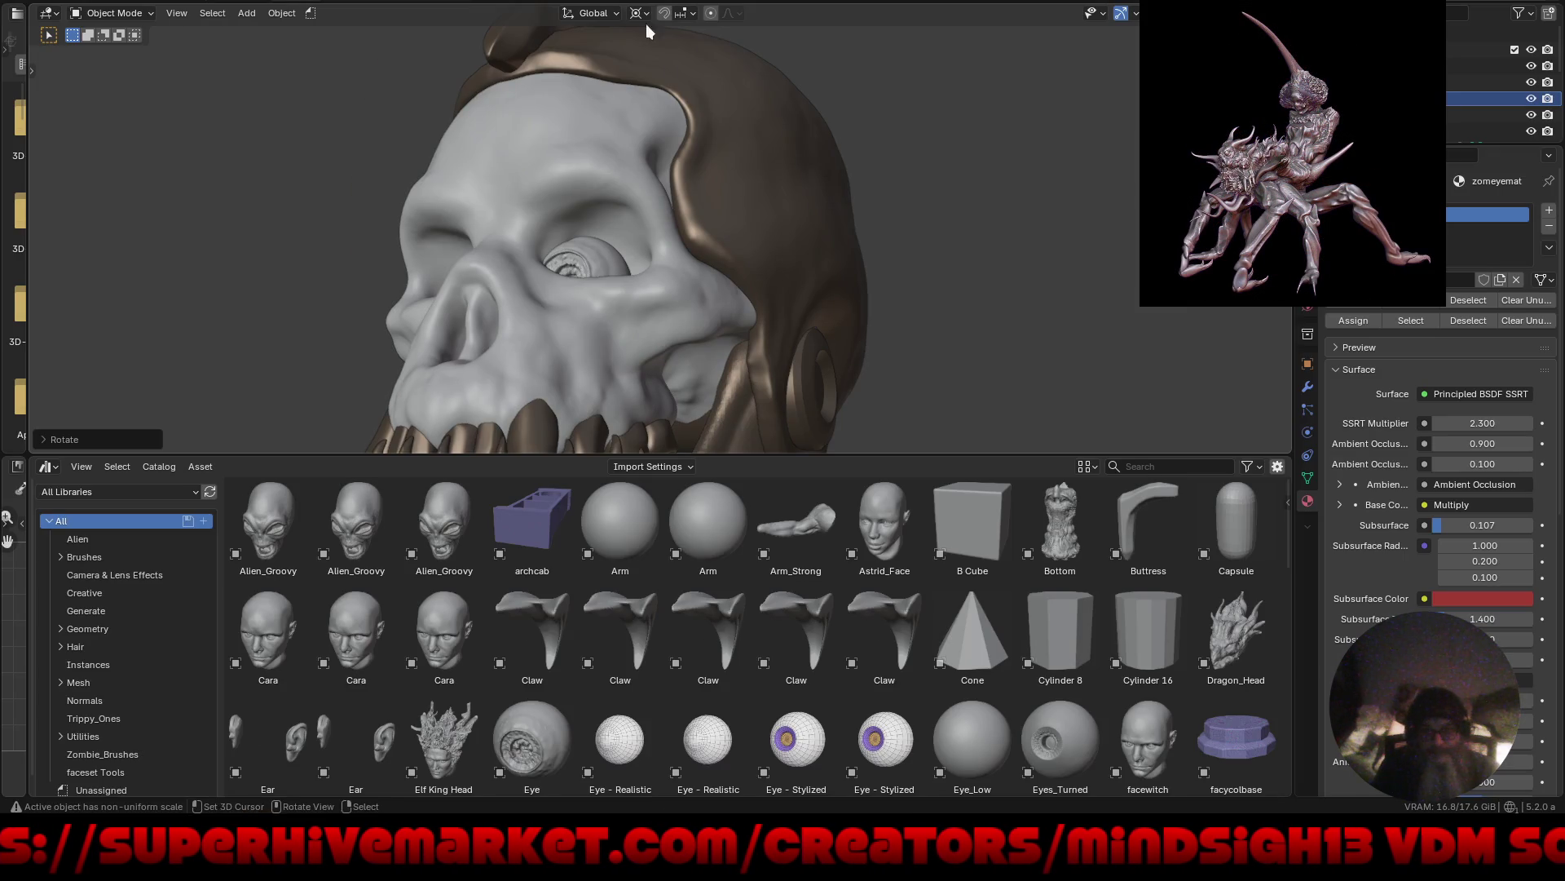
Set the pivot to Median Point and move the eyeball into its socket.
click(637, 14)
click(663, 107)
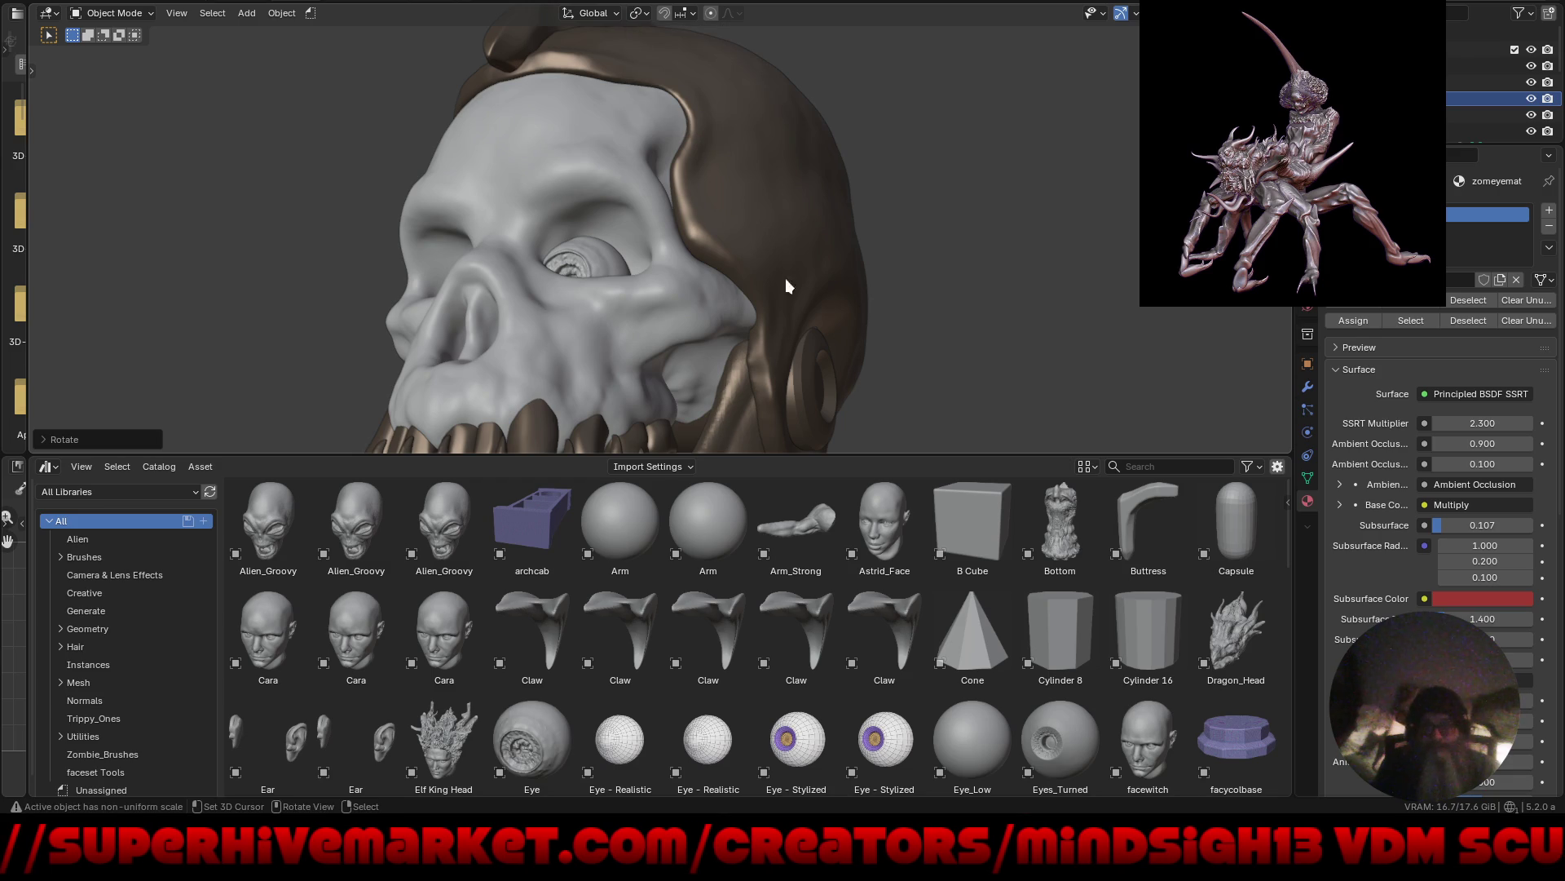
key(g)
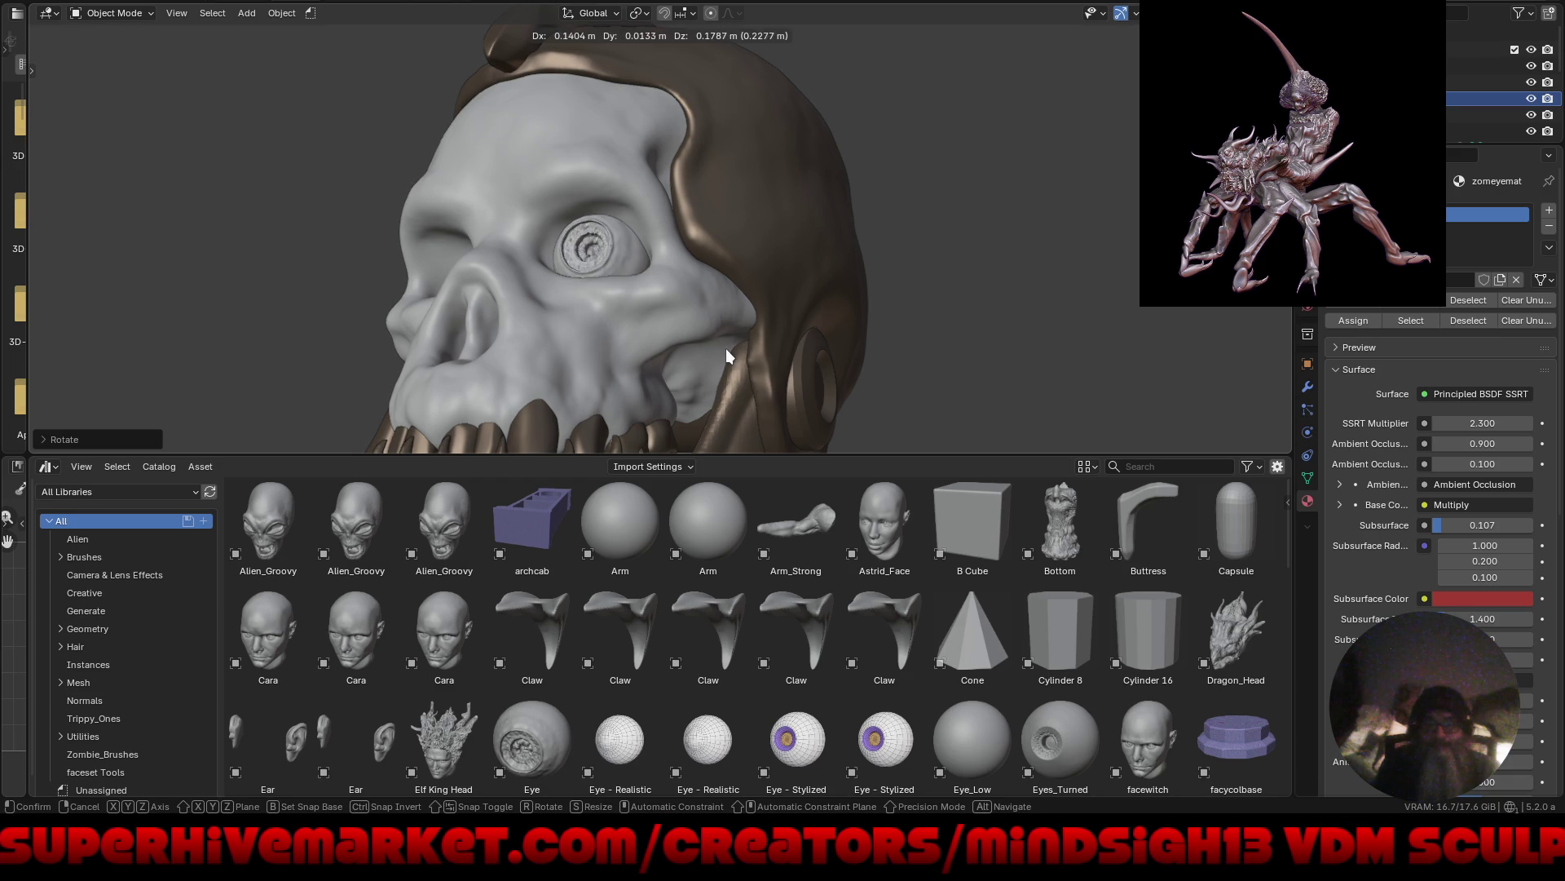
click(728, 357)
Add a Mirror modifier to the eyeball with Sphere as the Mirror Object.
click(1307, 388)
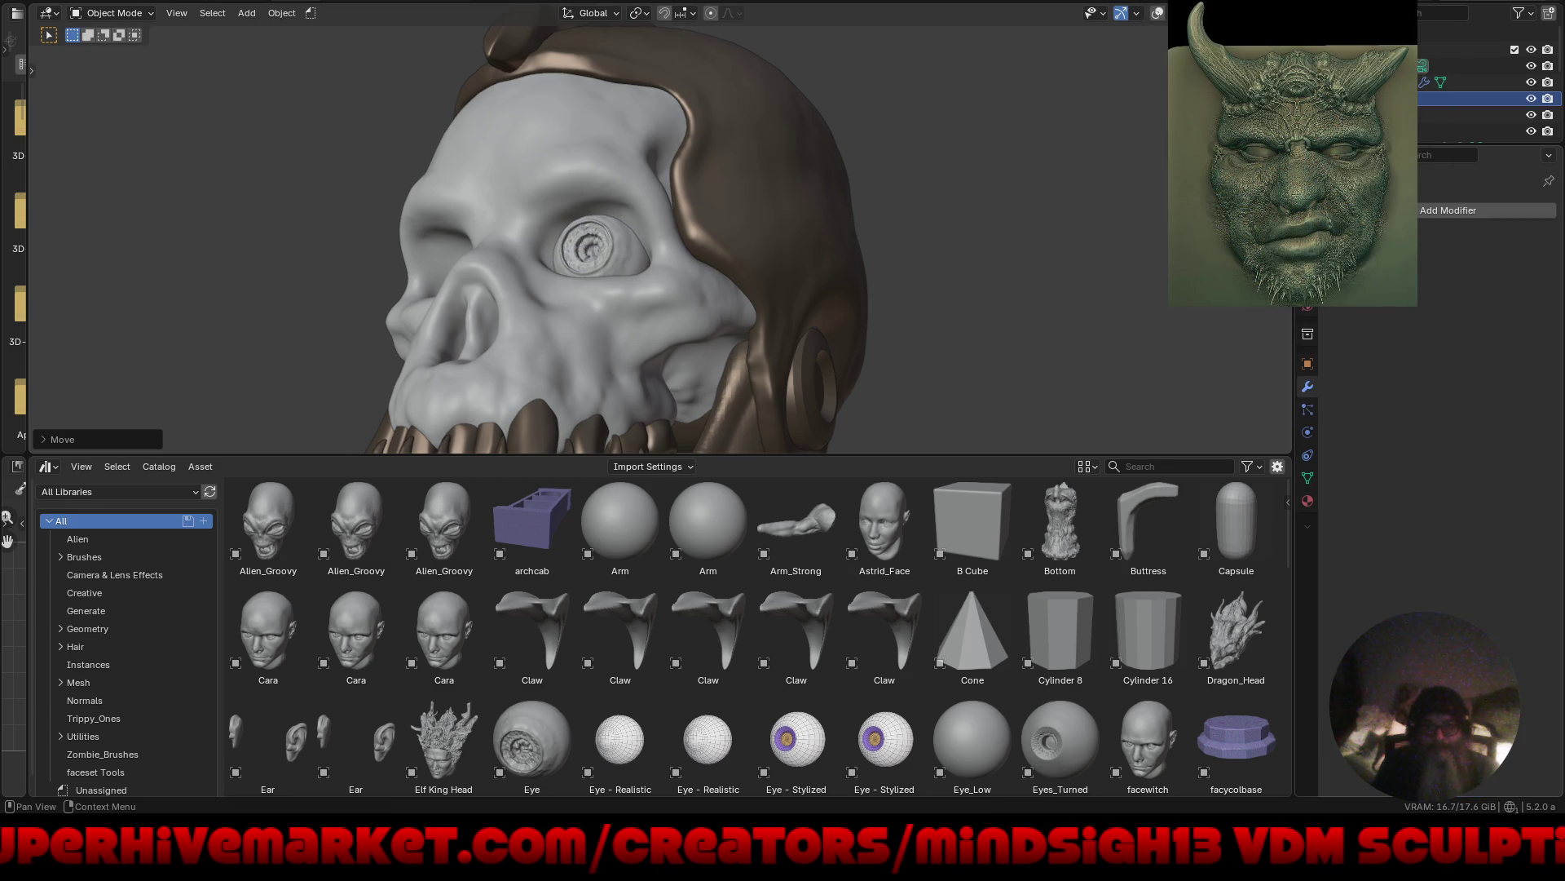
click(1449, 210)
mouse_move(1337, 209)
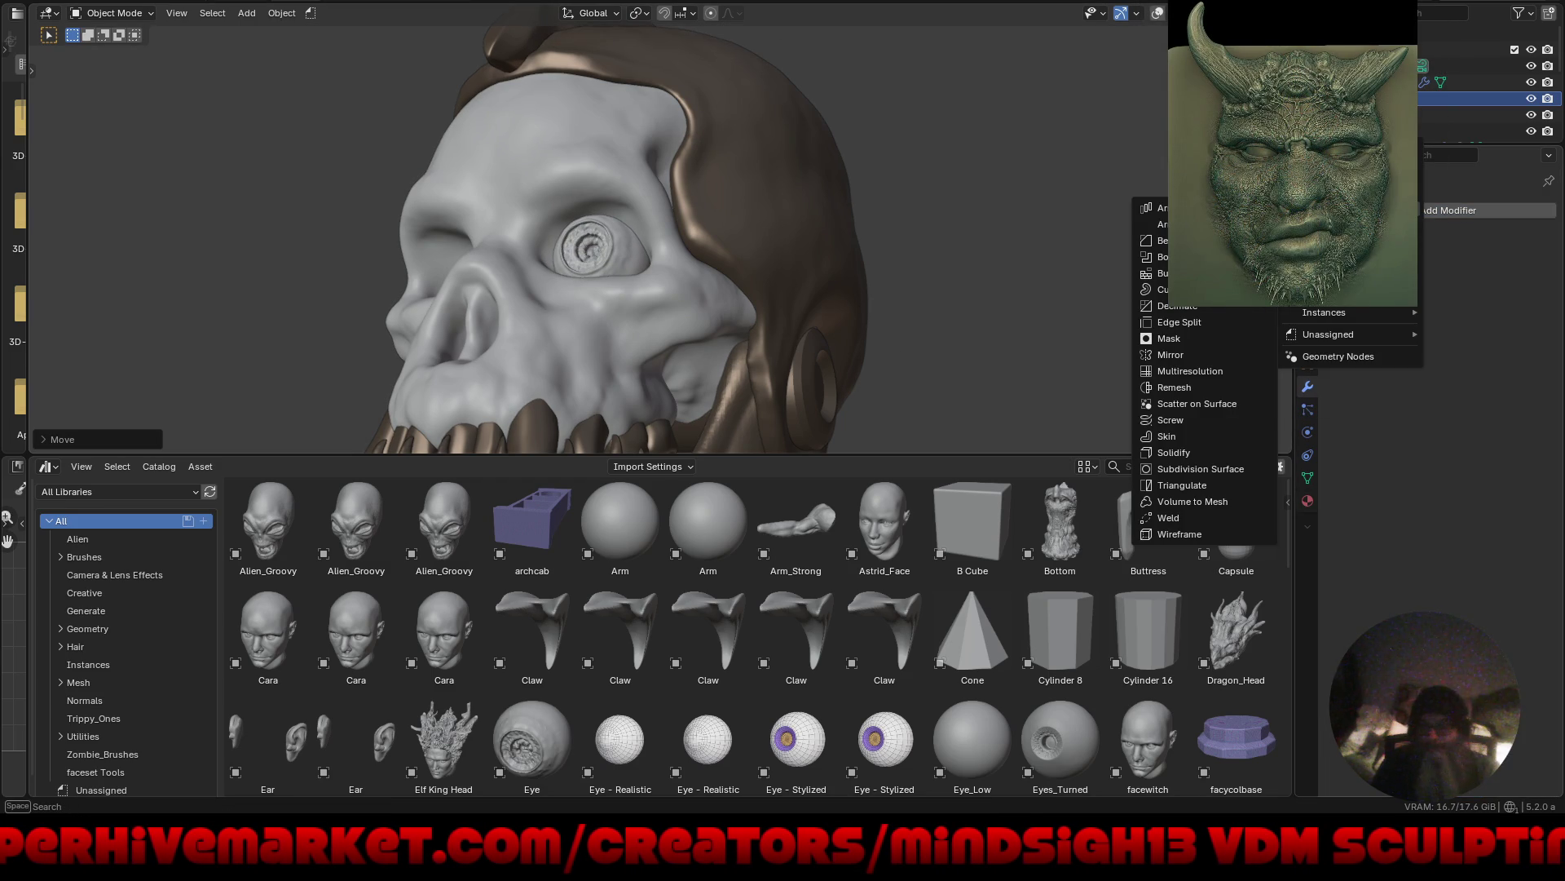
click(1207, 355)
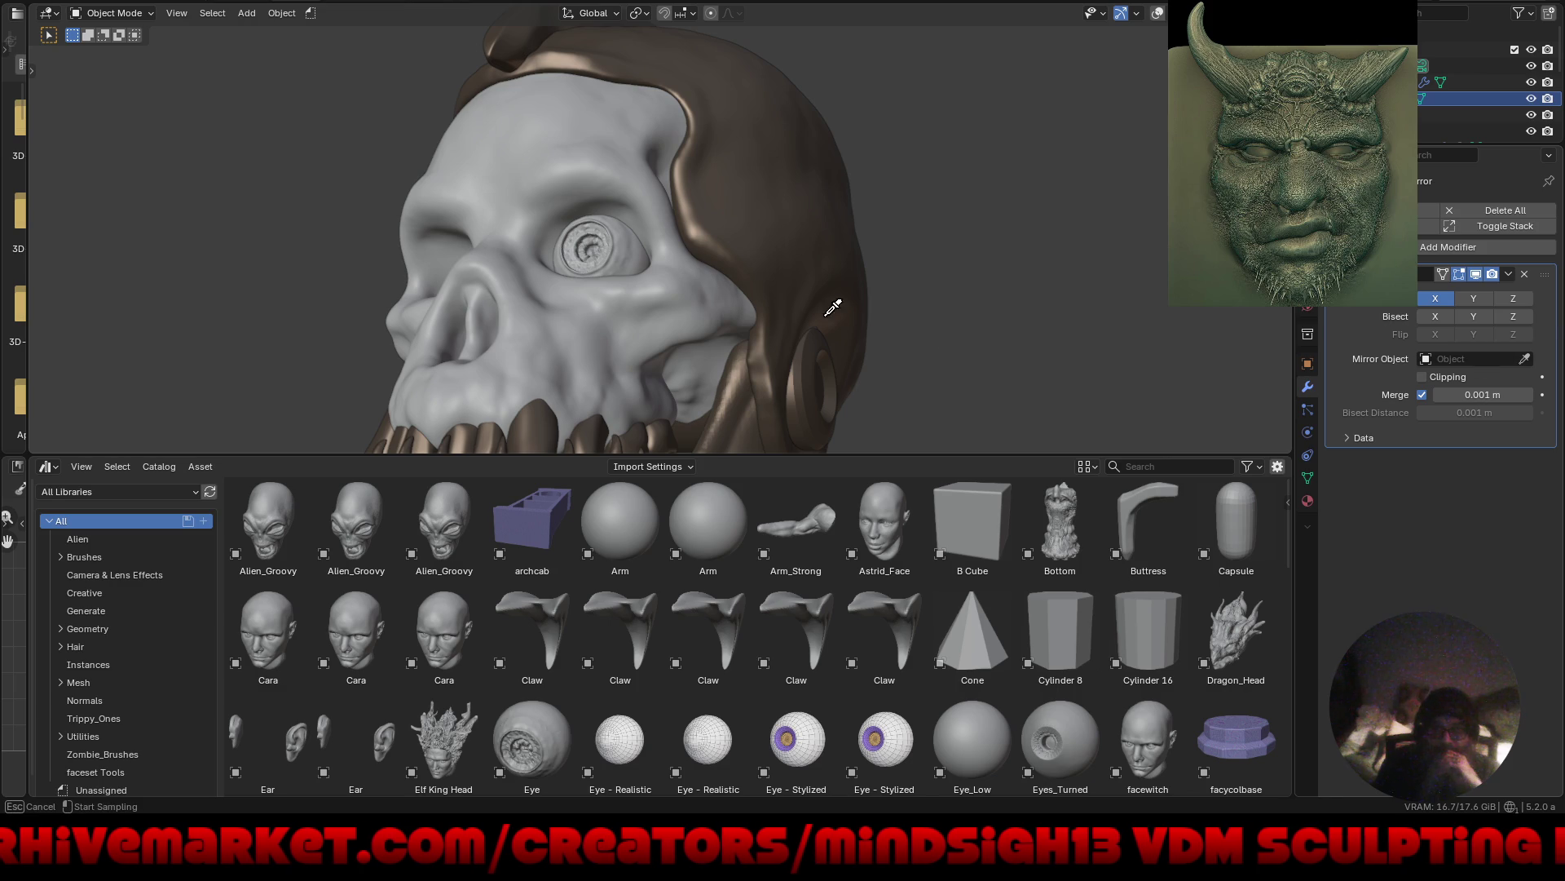
click(568, 236)
Rotate the mirrored eyeballs about Z and nudge them into place.
mouse_move(500, 241)
middle_down()
mouse_move(616, 267)
mouse_move(613, 324)
mouse_move(663, 286)
middle_up()
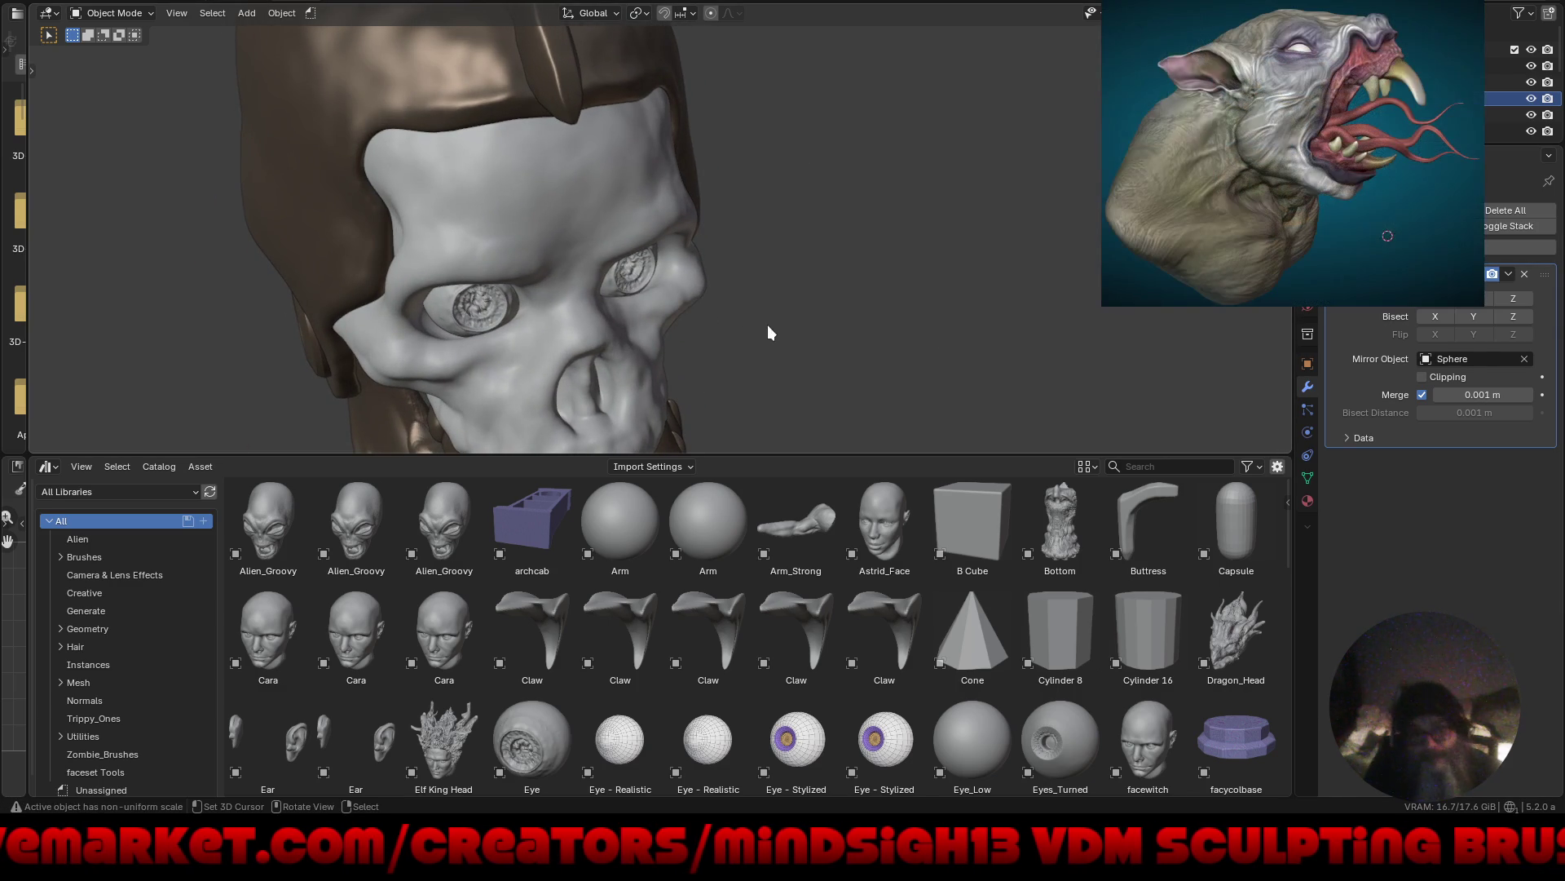
key(r)
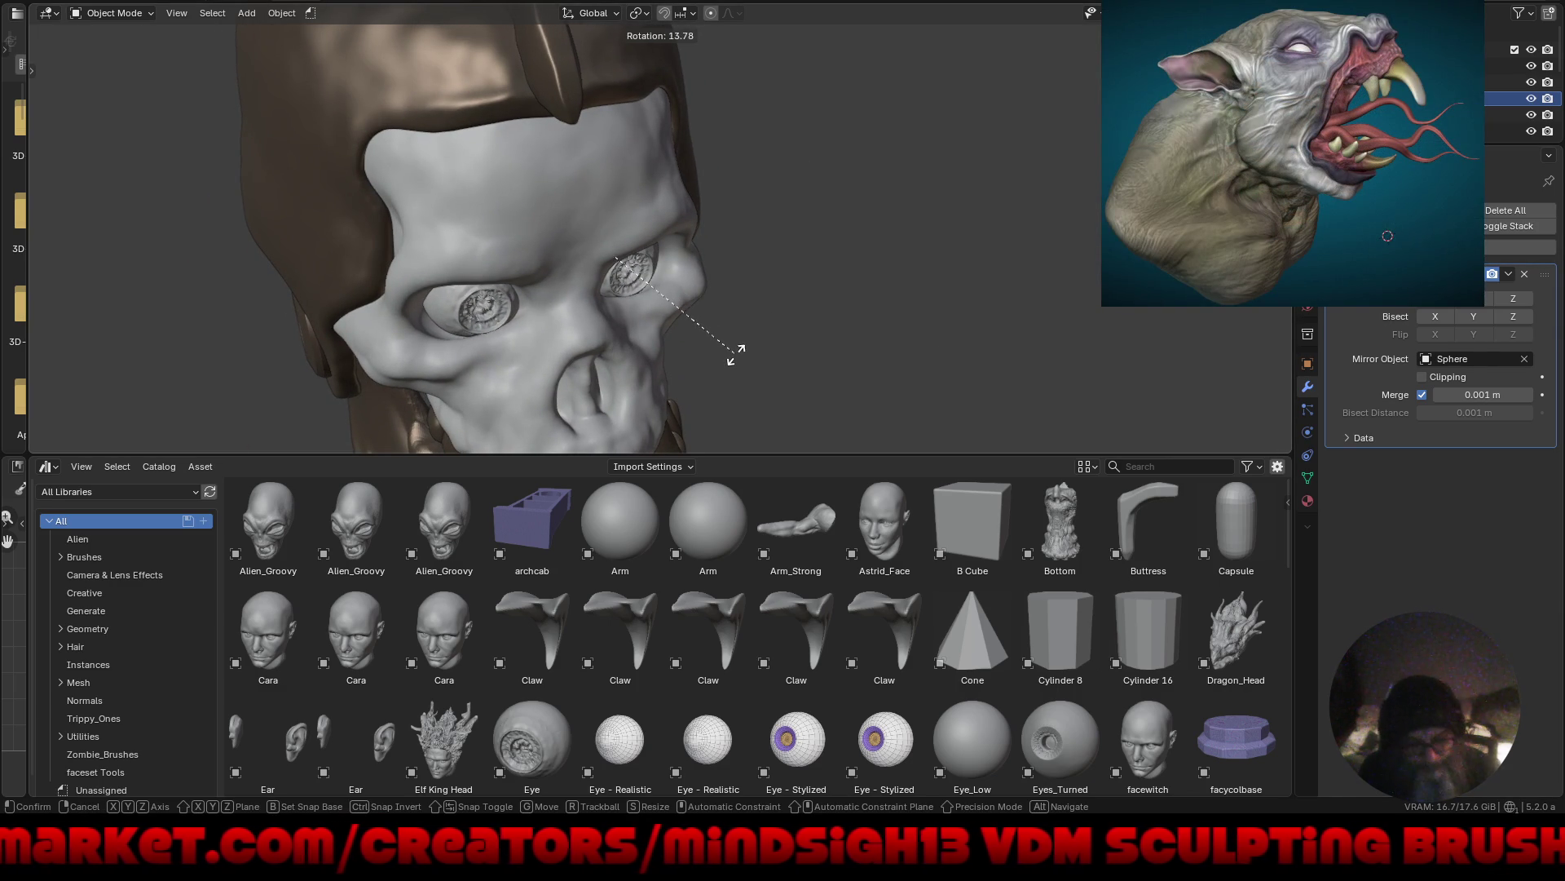
key(z)
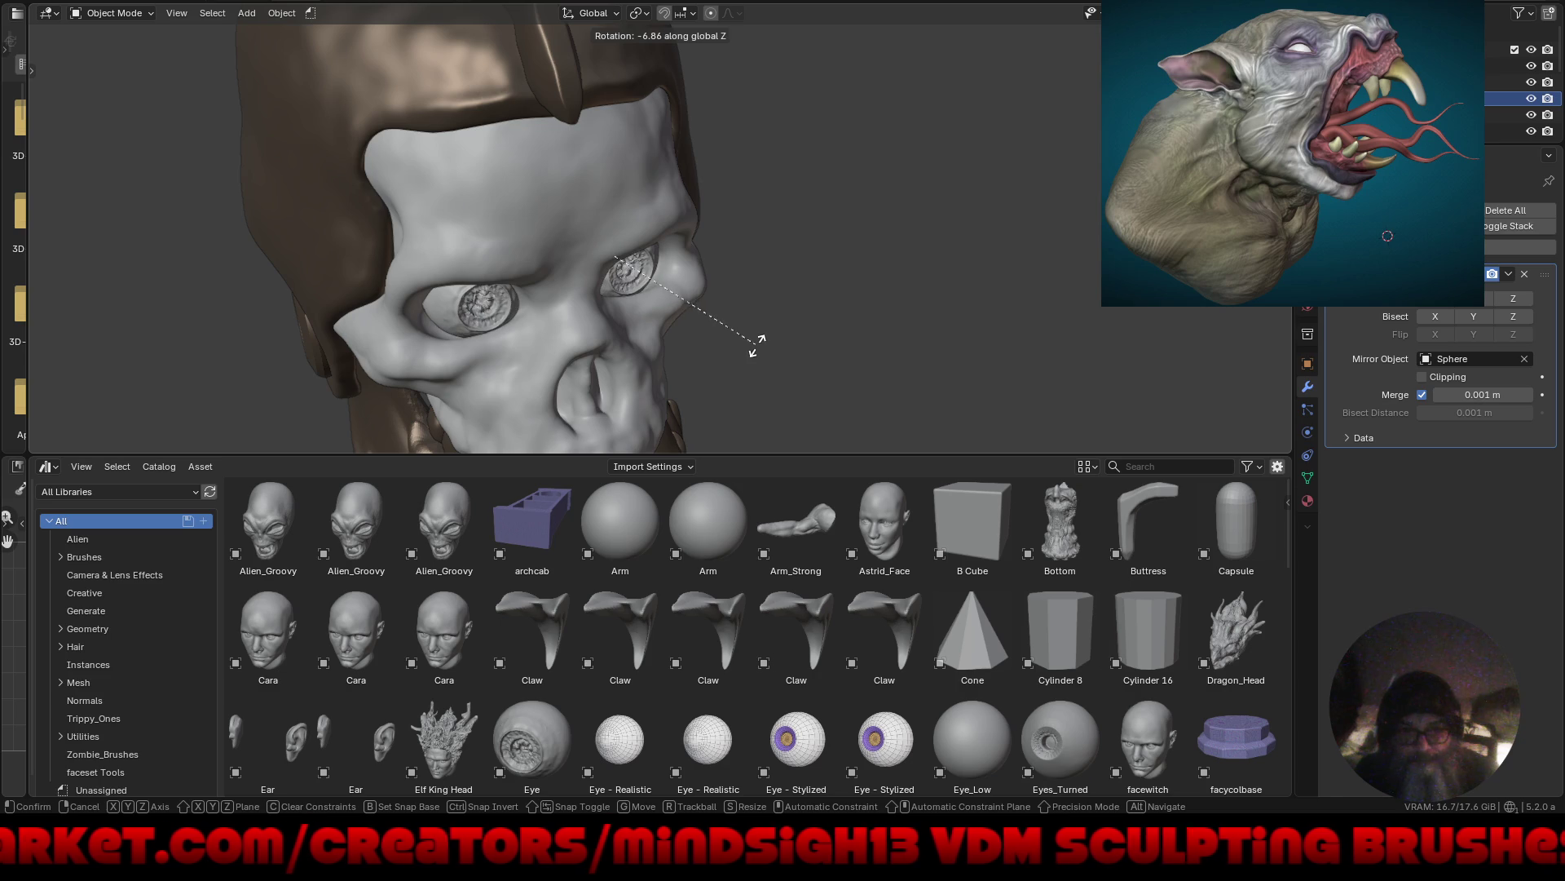
click(760, 343)
key(g)
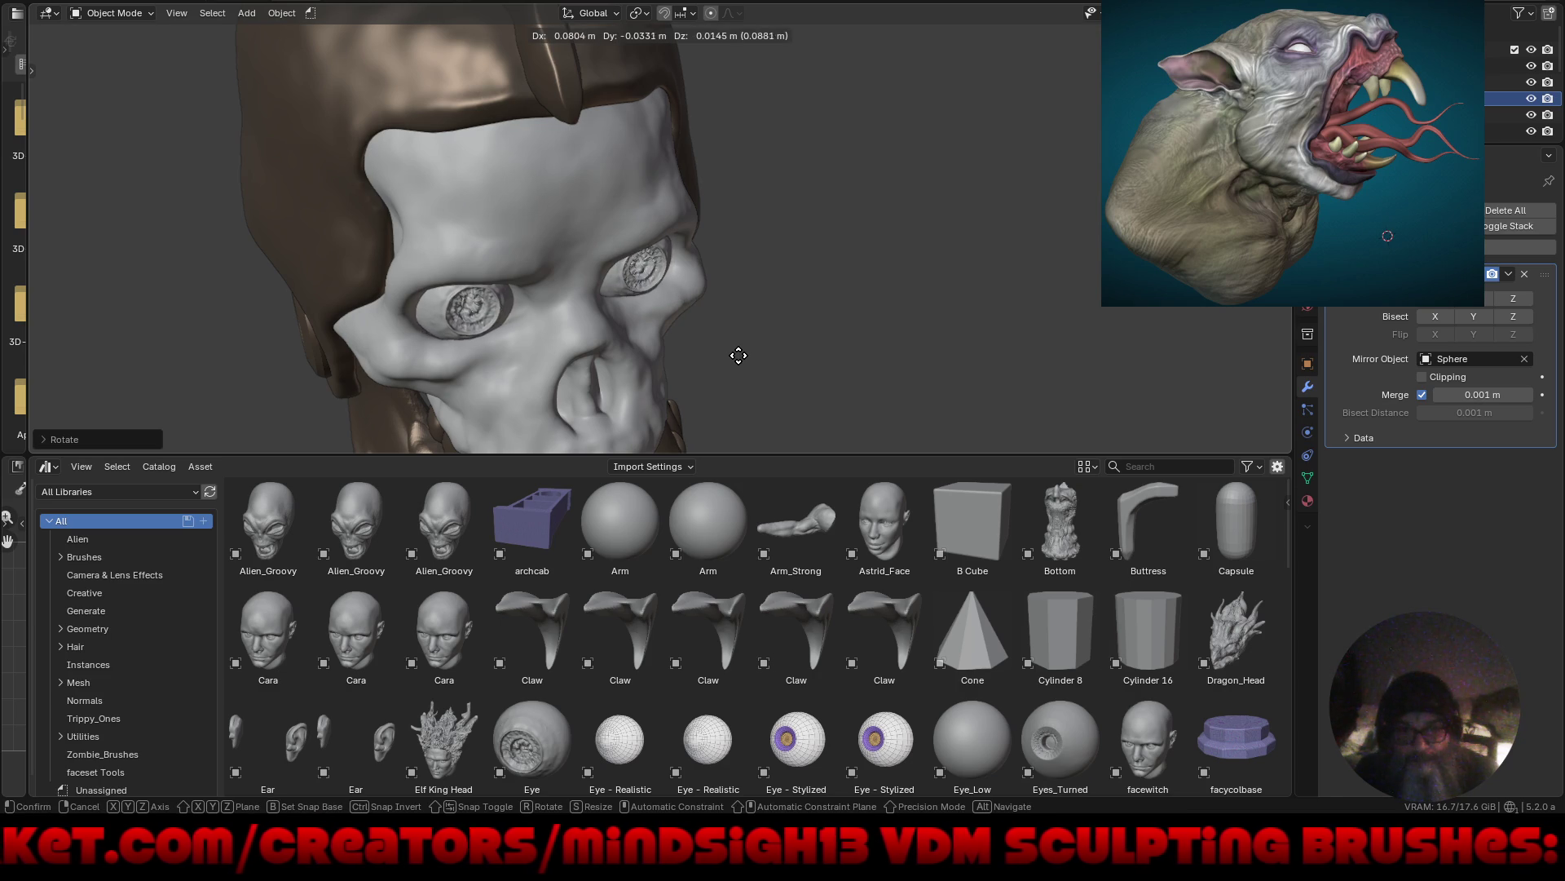
click(736, 353)
scroll(733, 310, down, 3)
mouse_move(761, 338)
middle_down()
mouse_move(703, 230)
mouse_move(696, 252)
mouse_move(727, 290)
mouse_move(710, 285)
mouse_move(756, 313)
middle_up()
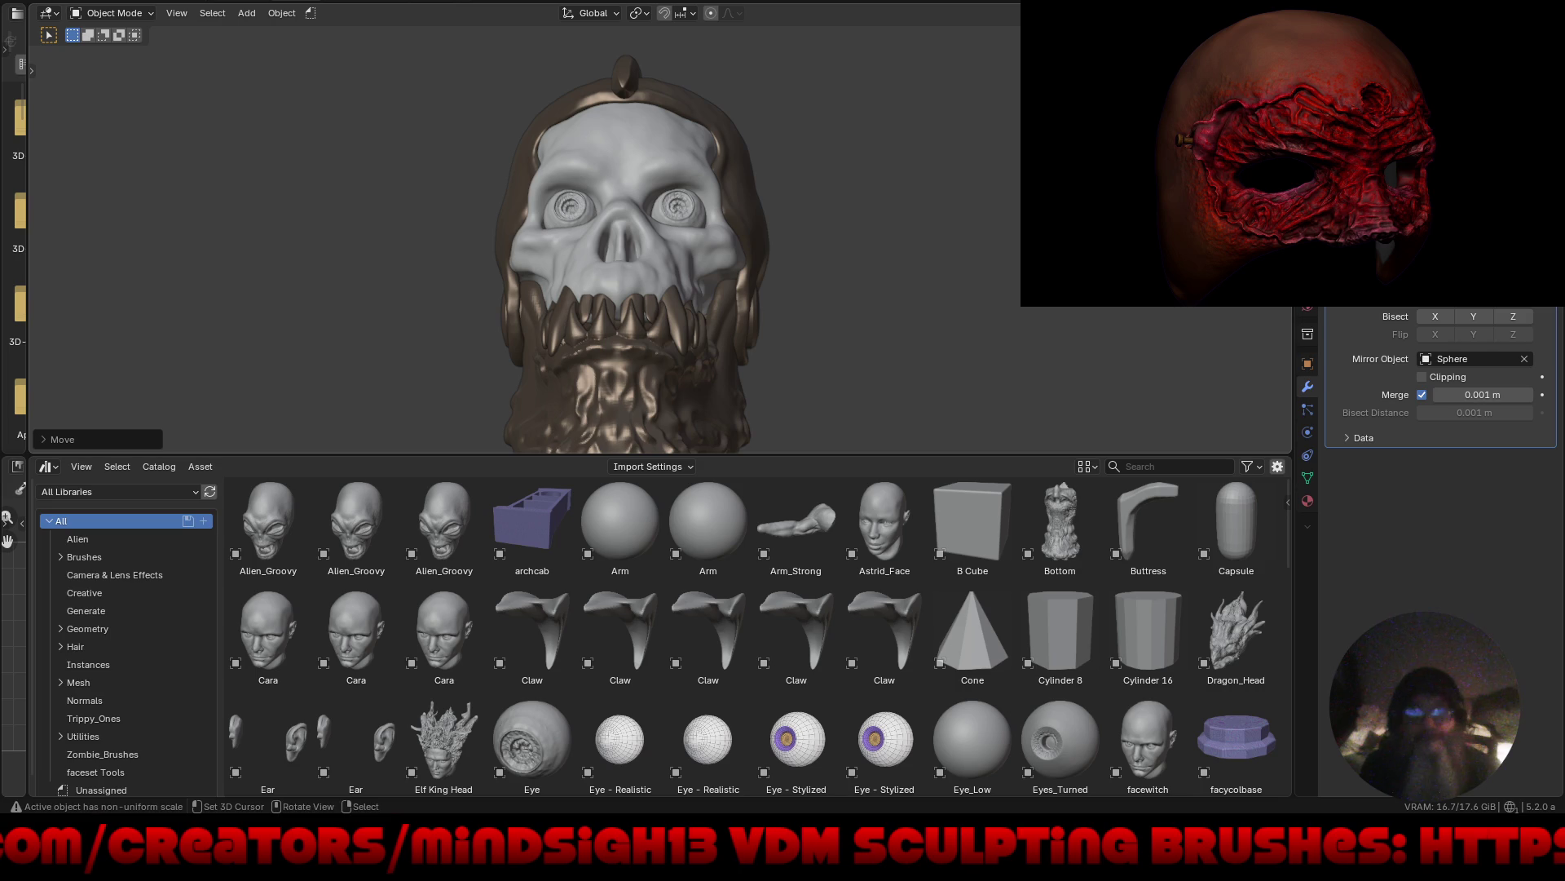
Check the eyes in material preview from a three-quarter angle, then return to solid shading.
key(z)
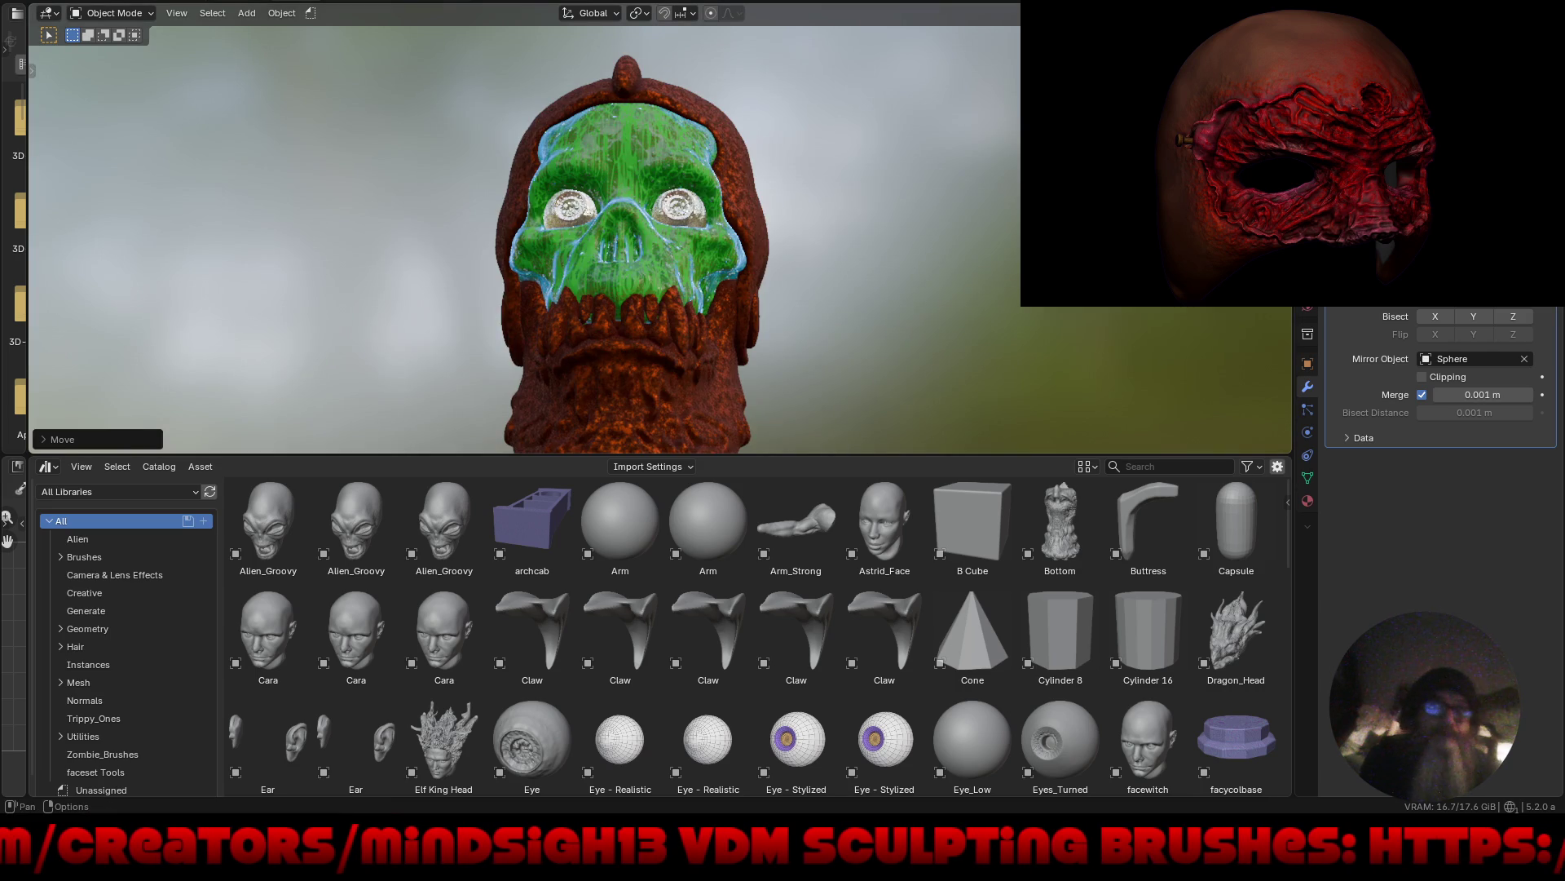
mouse_move(835, 244)
middle_down()
mouse_move(932, 252)
mouse_move(571, 244)
middle_up()
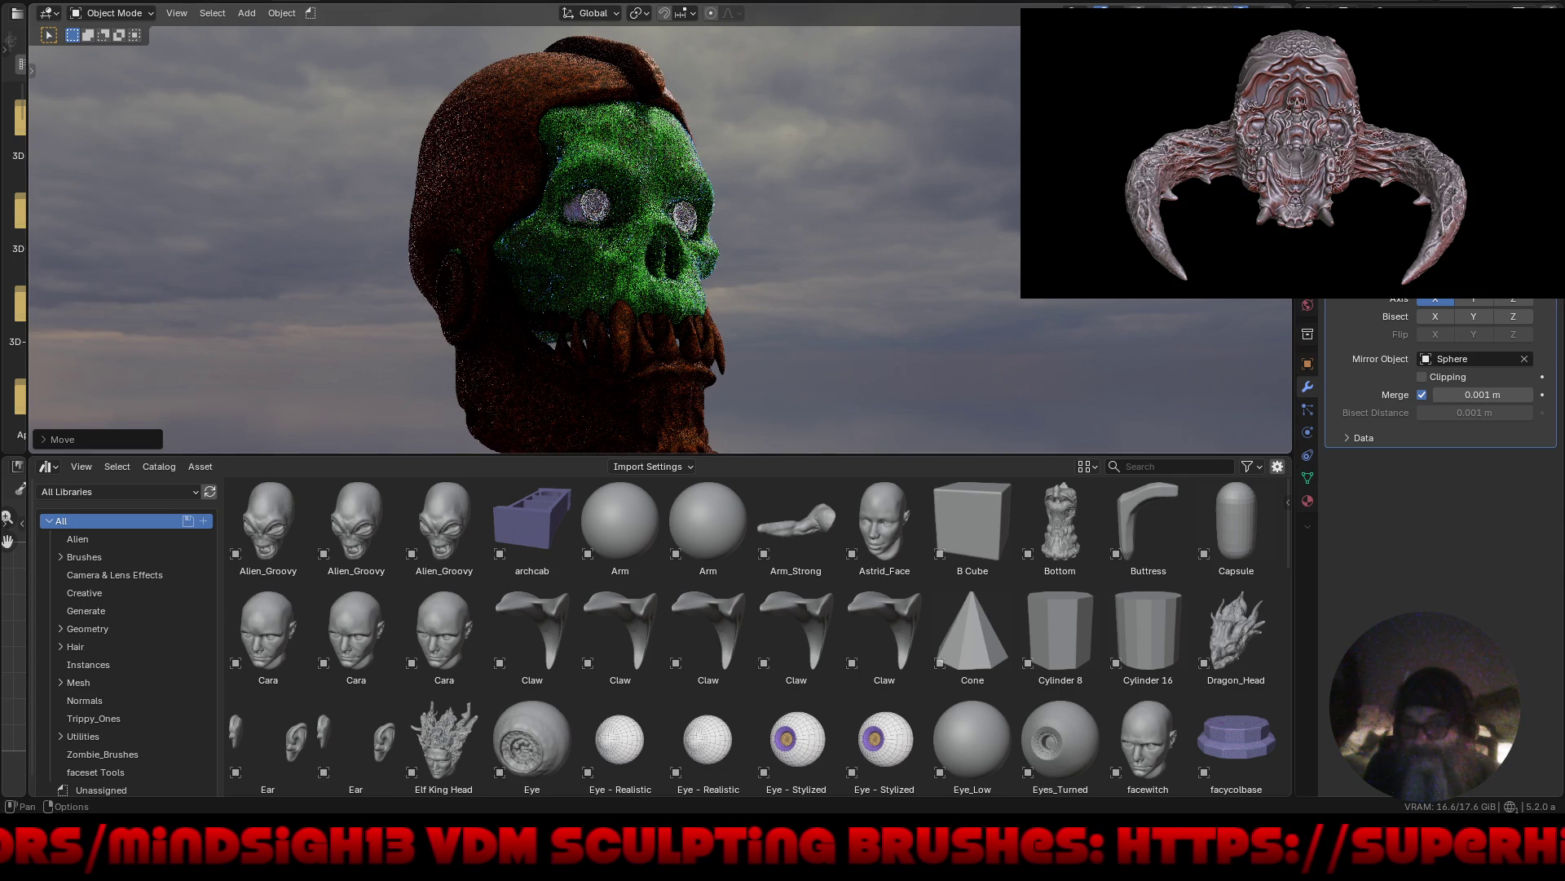
key(z)
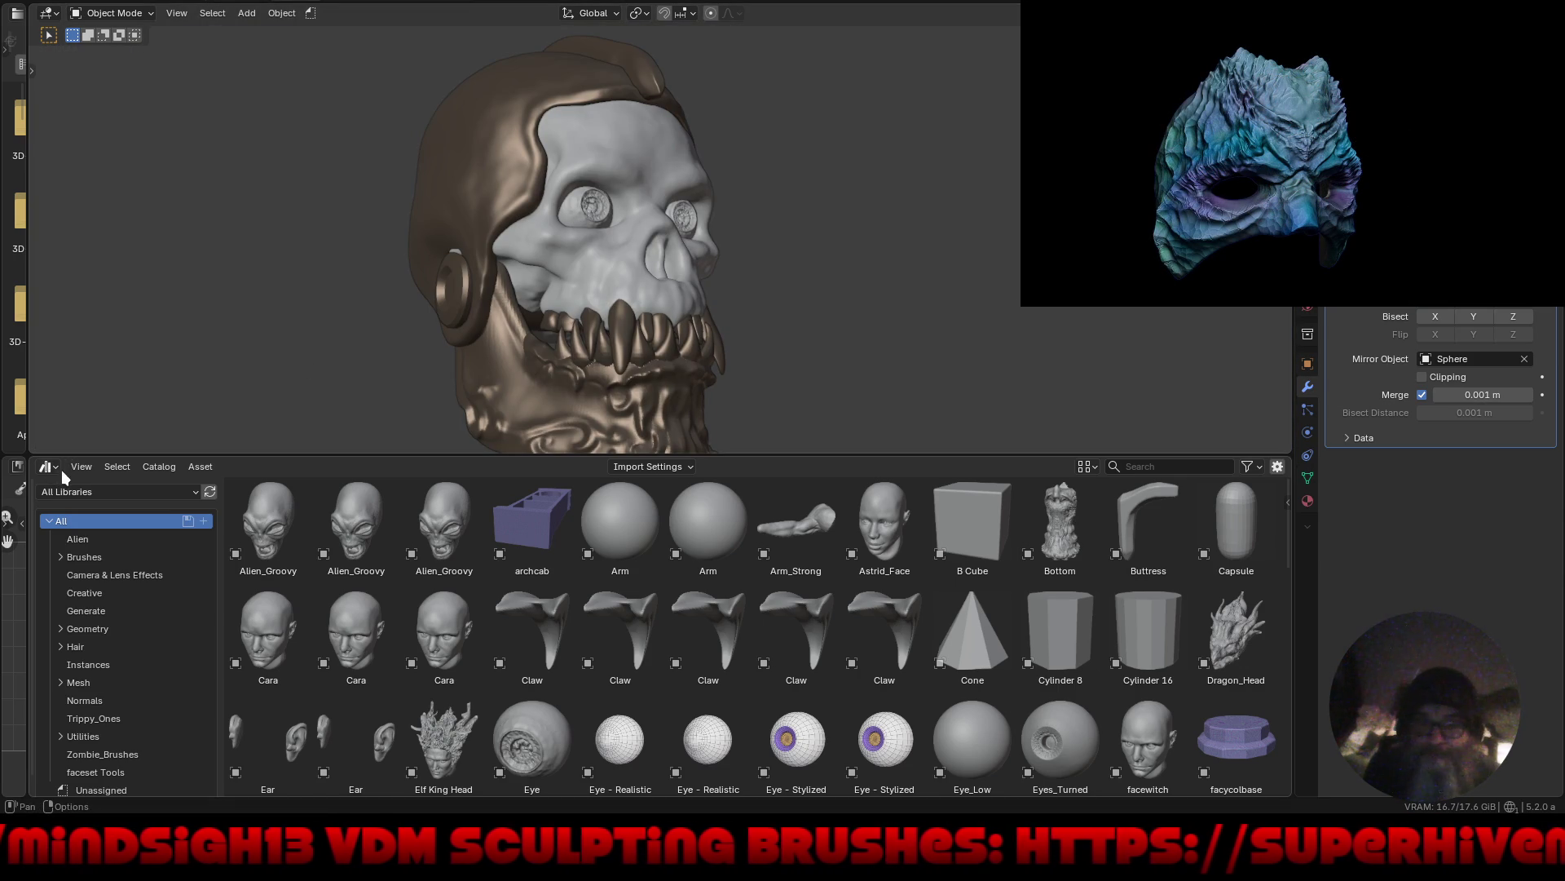
Switch the asset filter from objects to materials and drop TrueFalseNormal onto the eyeball.
click(1257, 463)
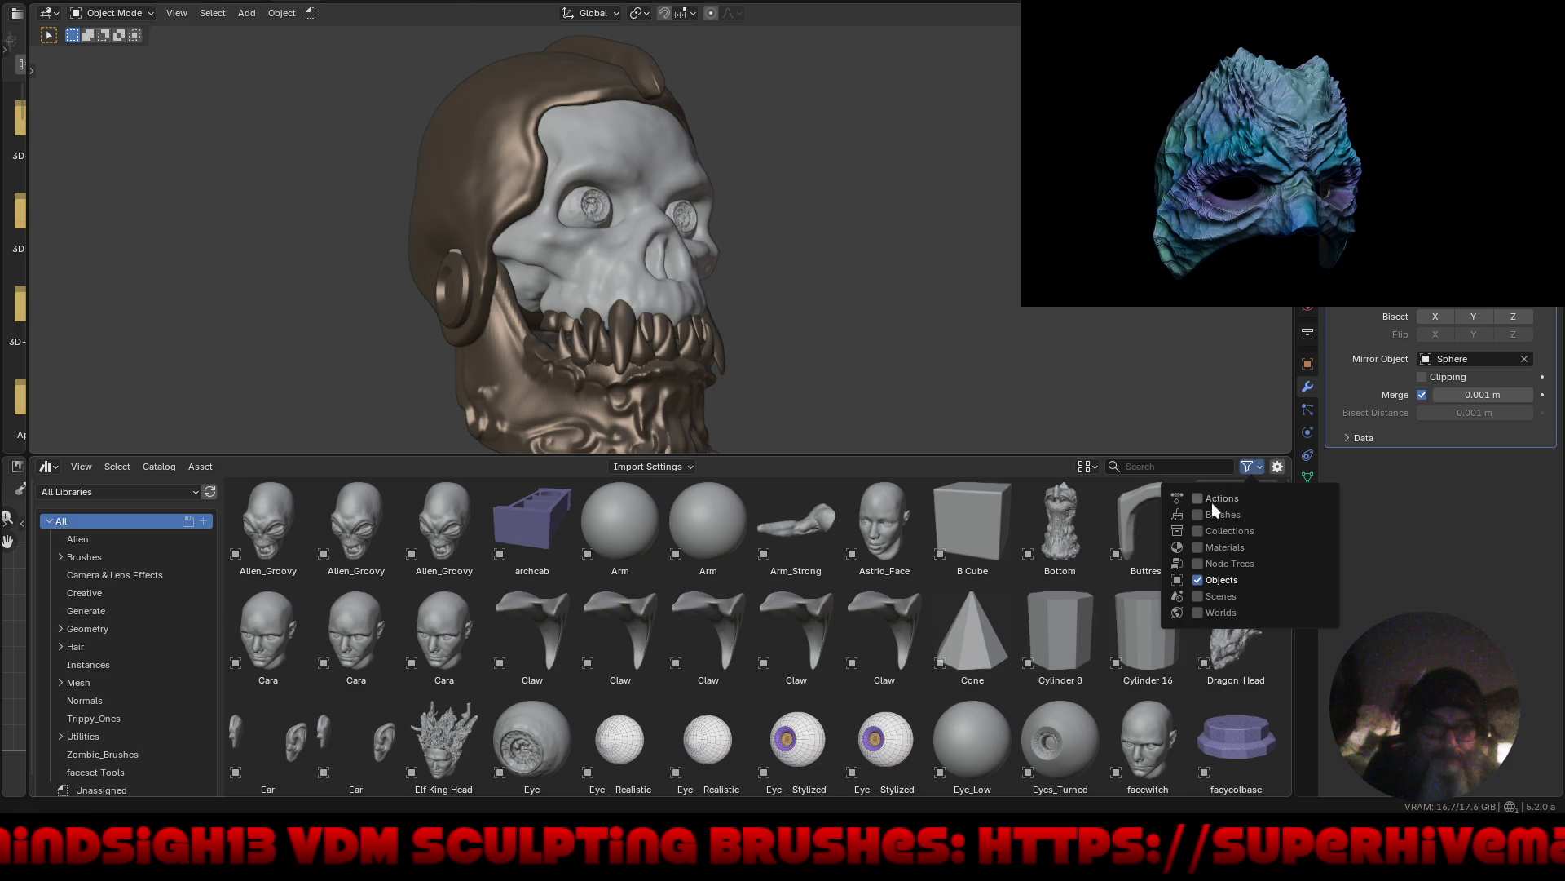
click(1197, 579)
click(1198, 547)
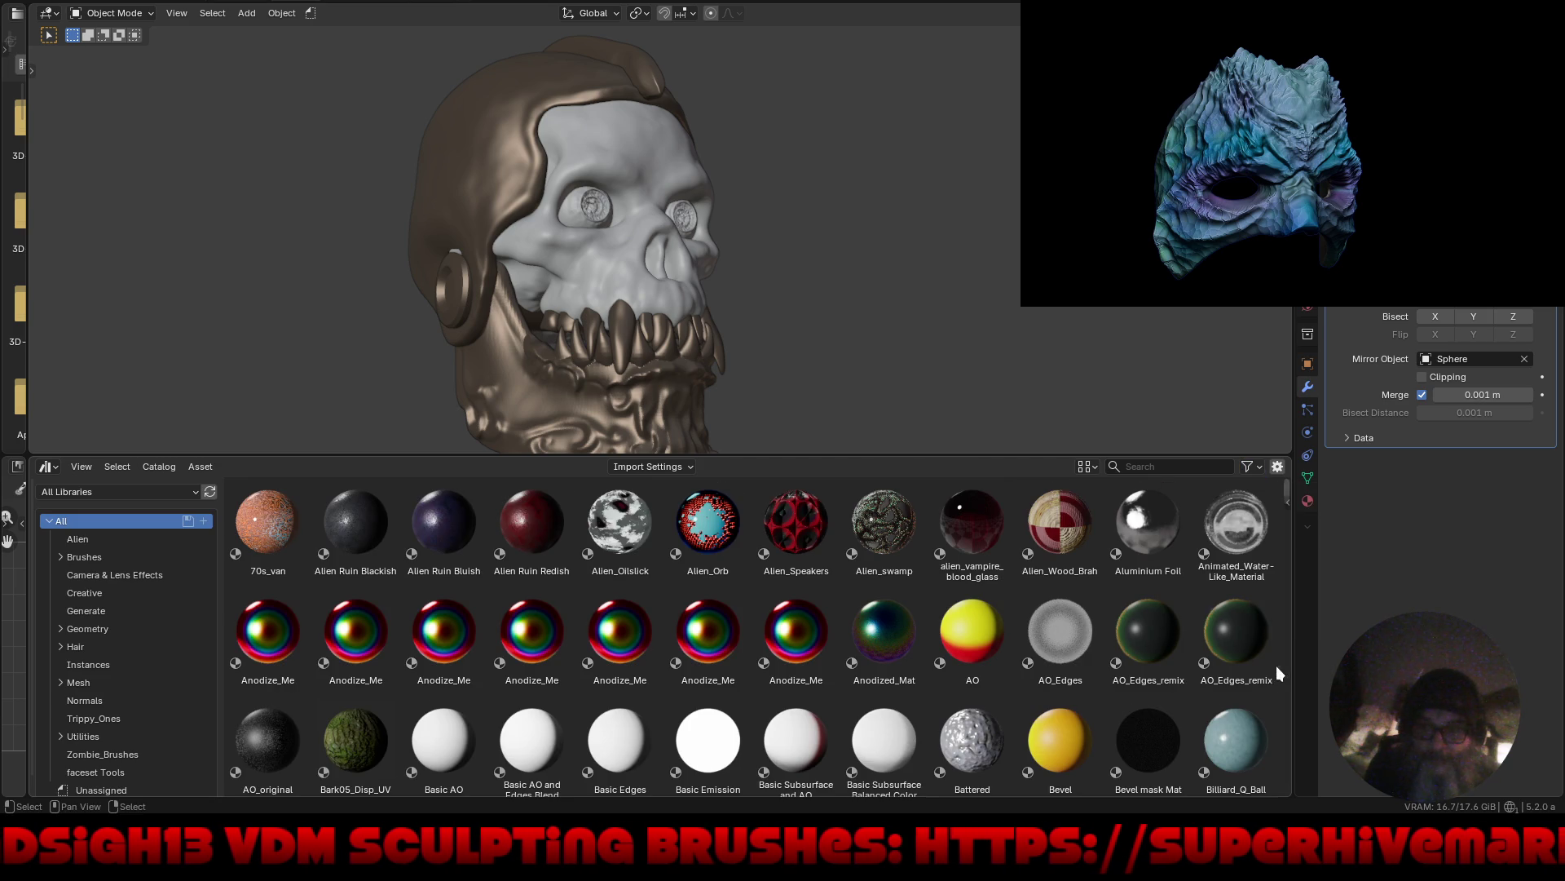
mouse_move(1284, 486)
mouse_down()
mouse_move(1272, 603)
mouse_move(1218, 744)
mouse_up()
mouse_move(349, 550)
mouse_down()
mouse_move(550, 408)
mouse_move(579, 203)
mouse_move(619, 204)
mouse_up()
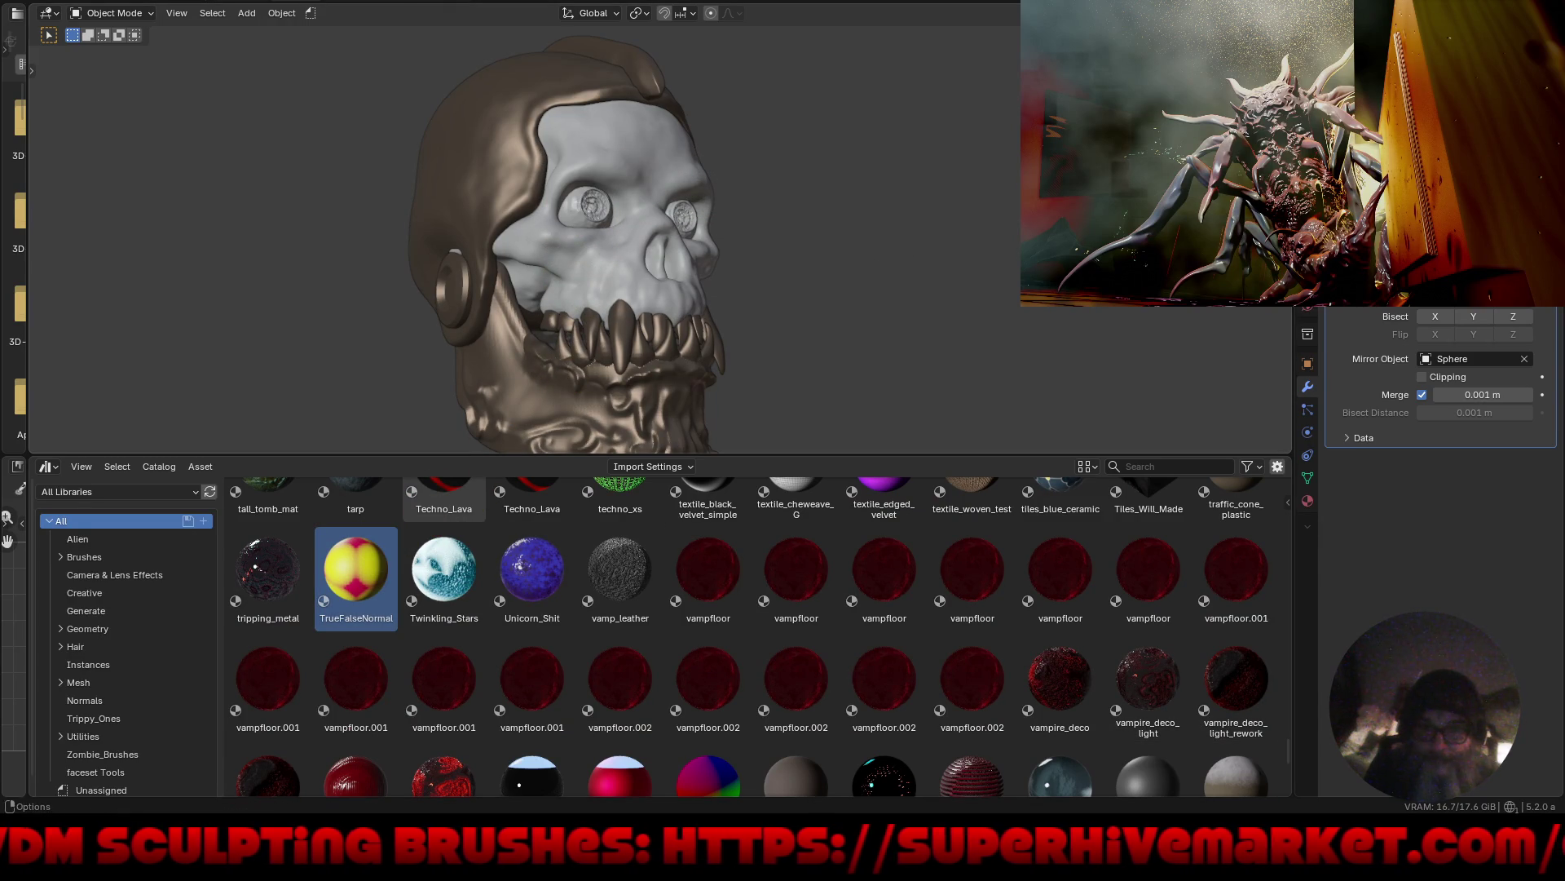
Show the skull as a live Cycles render in a maximized viewport.
click(1260, 13)
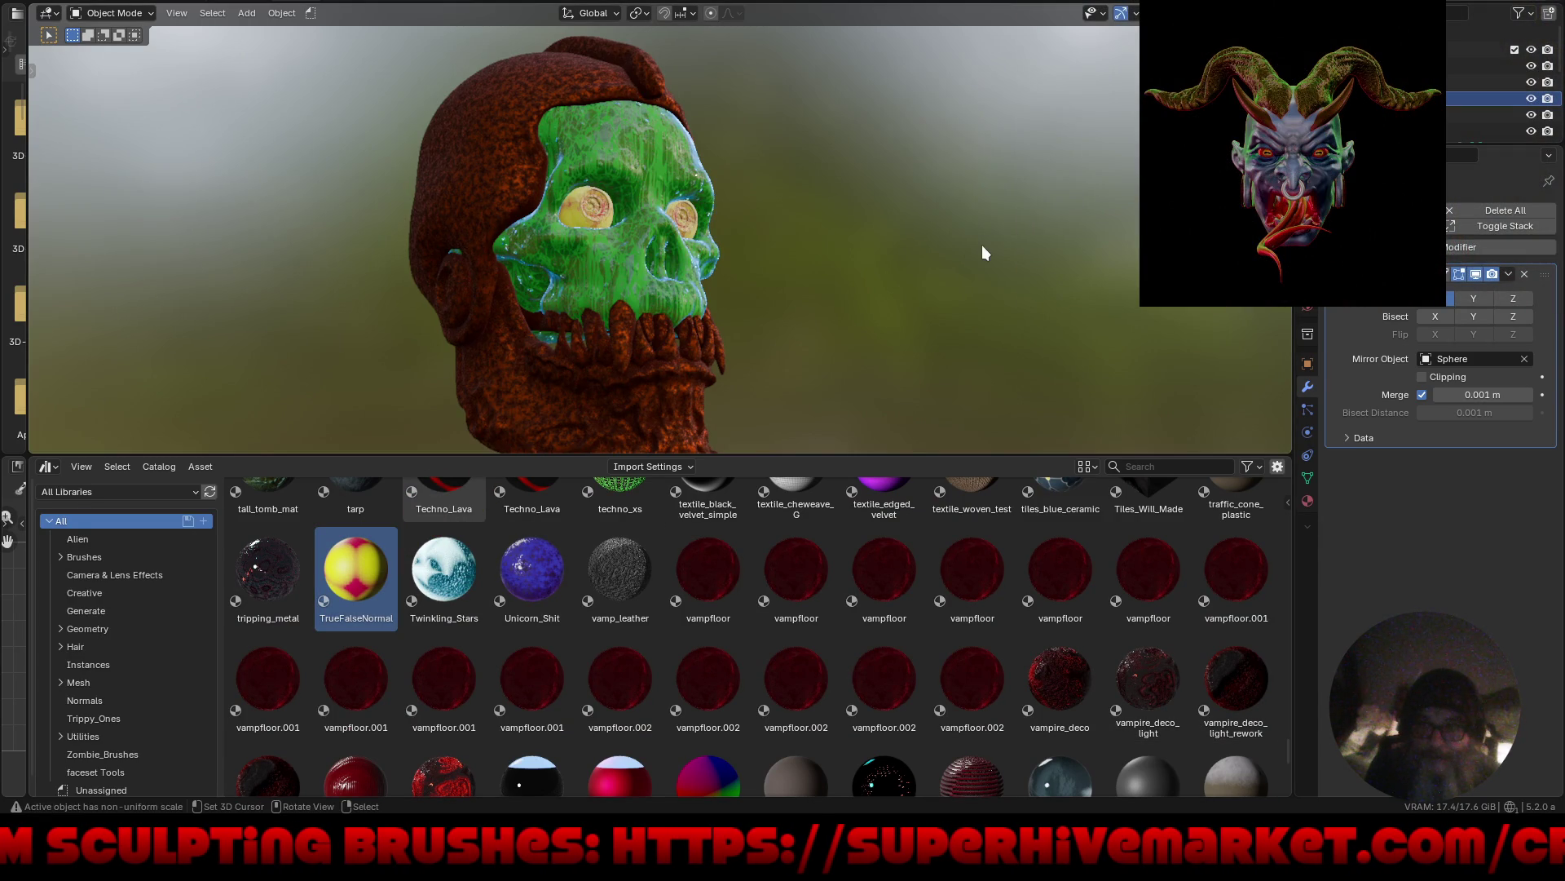
middle_drag(977, 252, 963, 274)
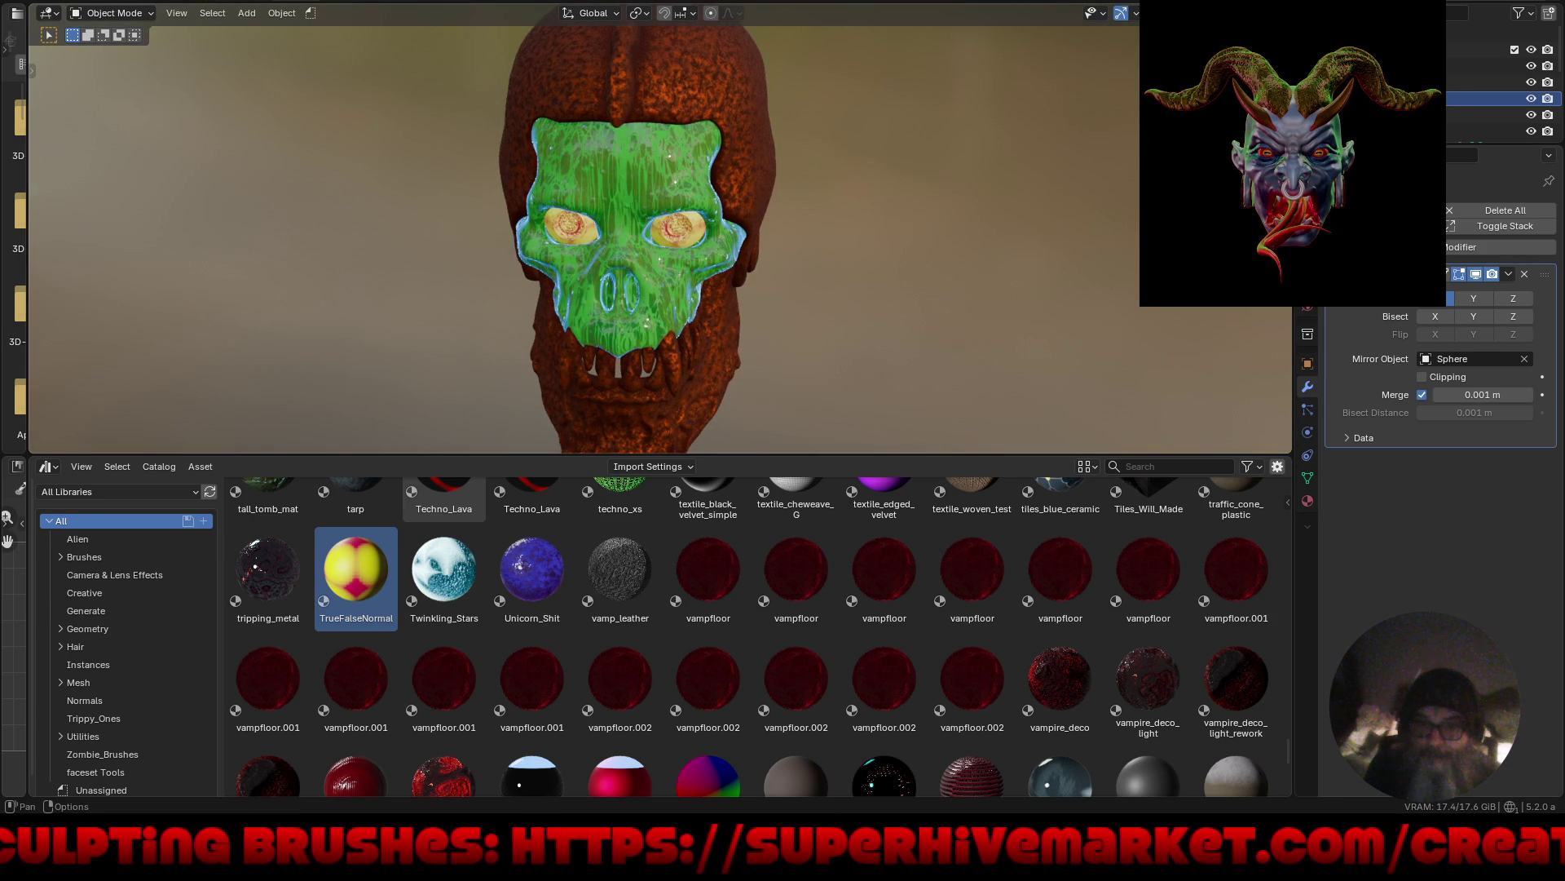
click(1280, 13)
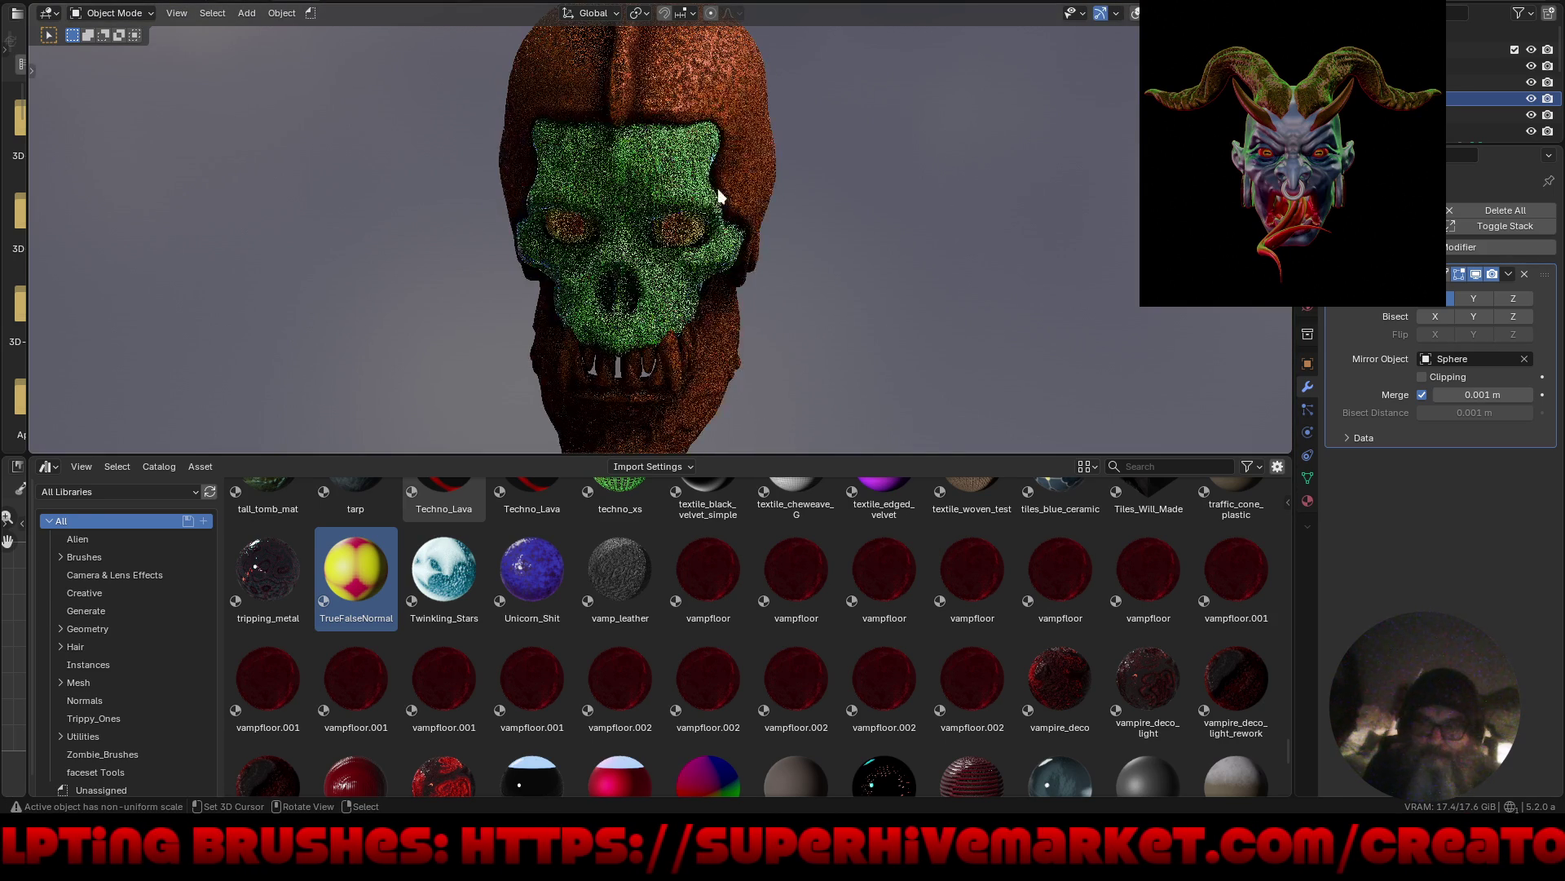
key(ctrl+alt+space)
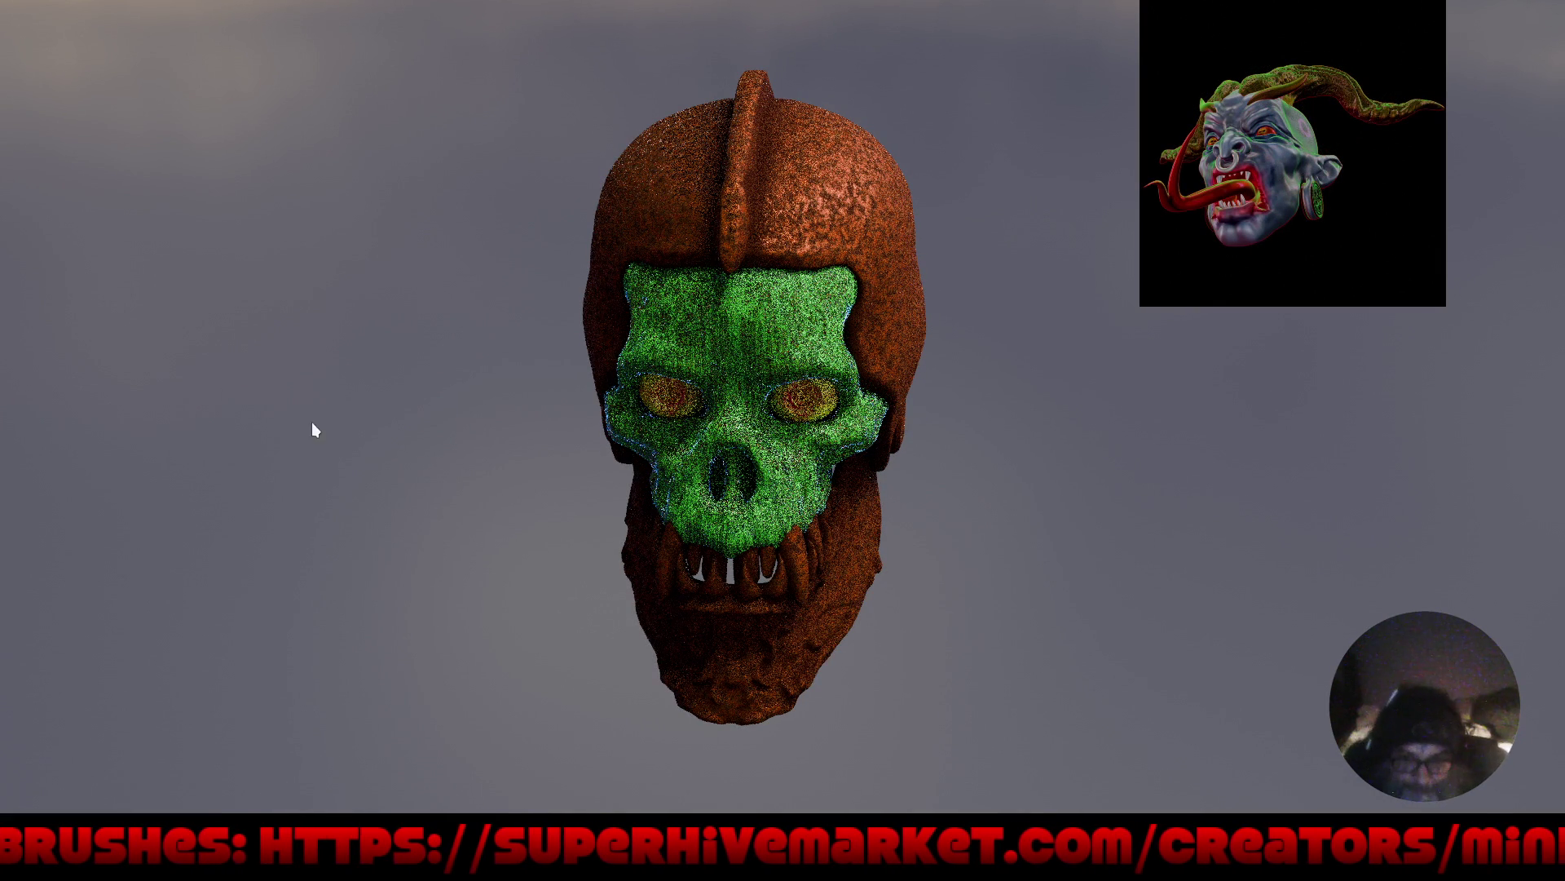
middle_drag(374, 464, 427, 454)
key(ctrl+alt+space)
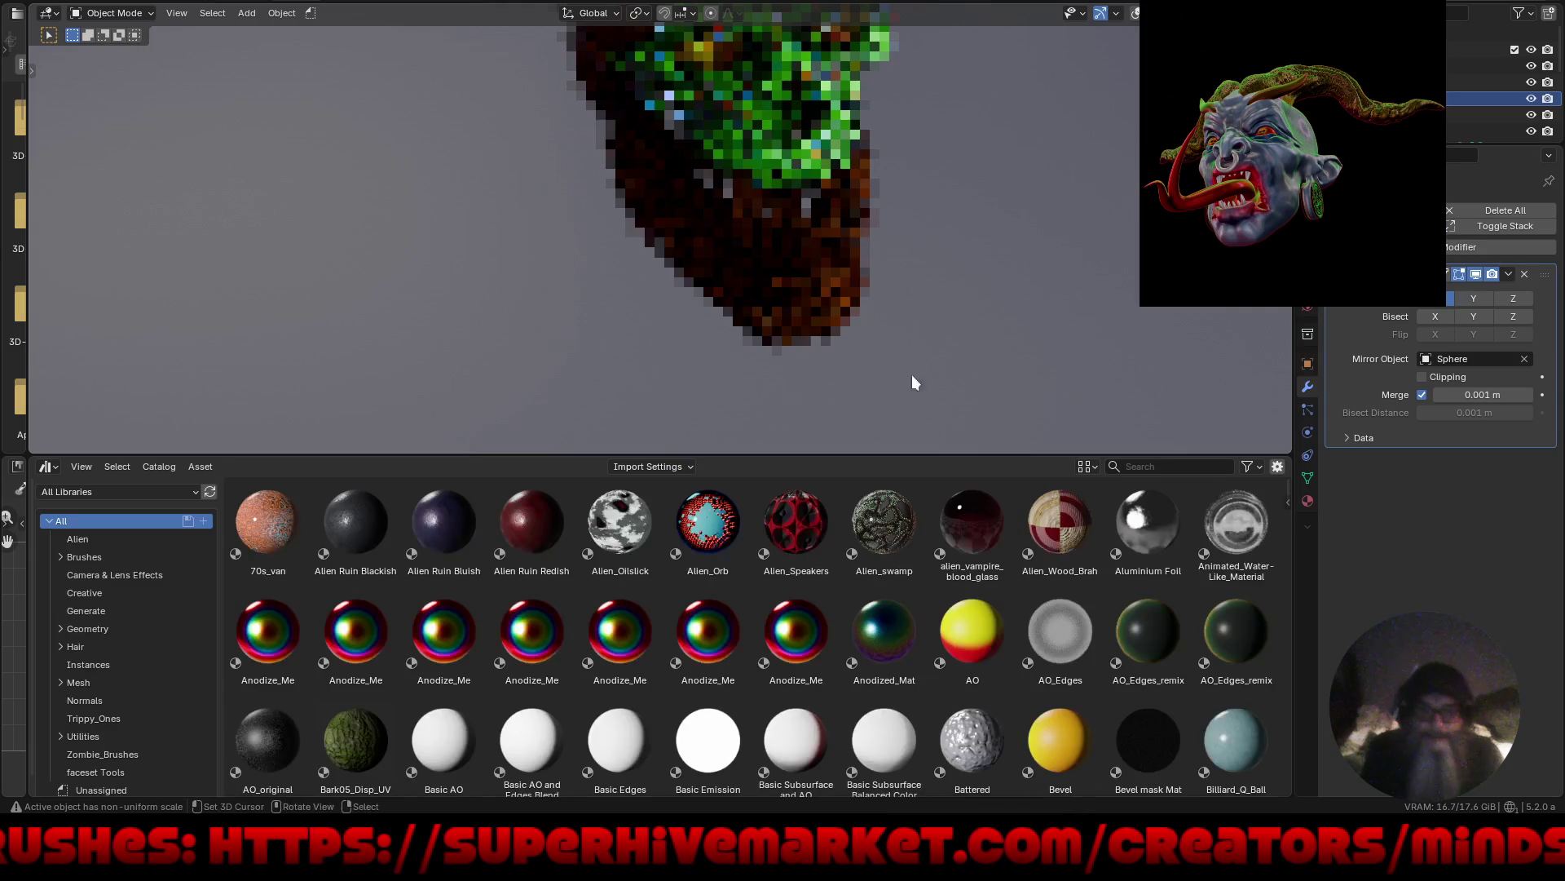
Turn on Viewport Denoise under Sampling and maximize the viewport again.
click(1308, 220)
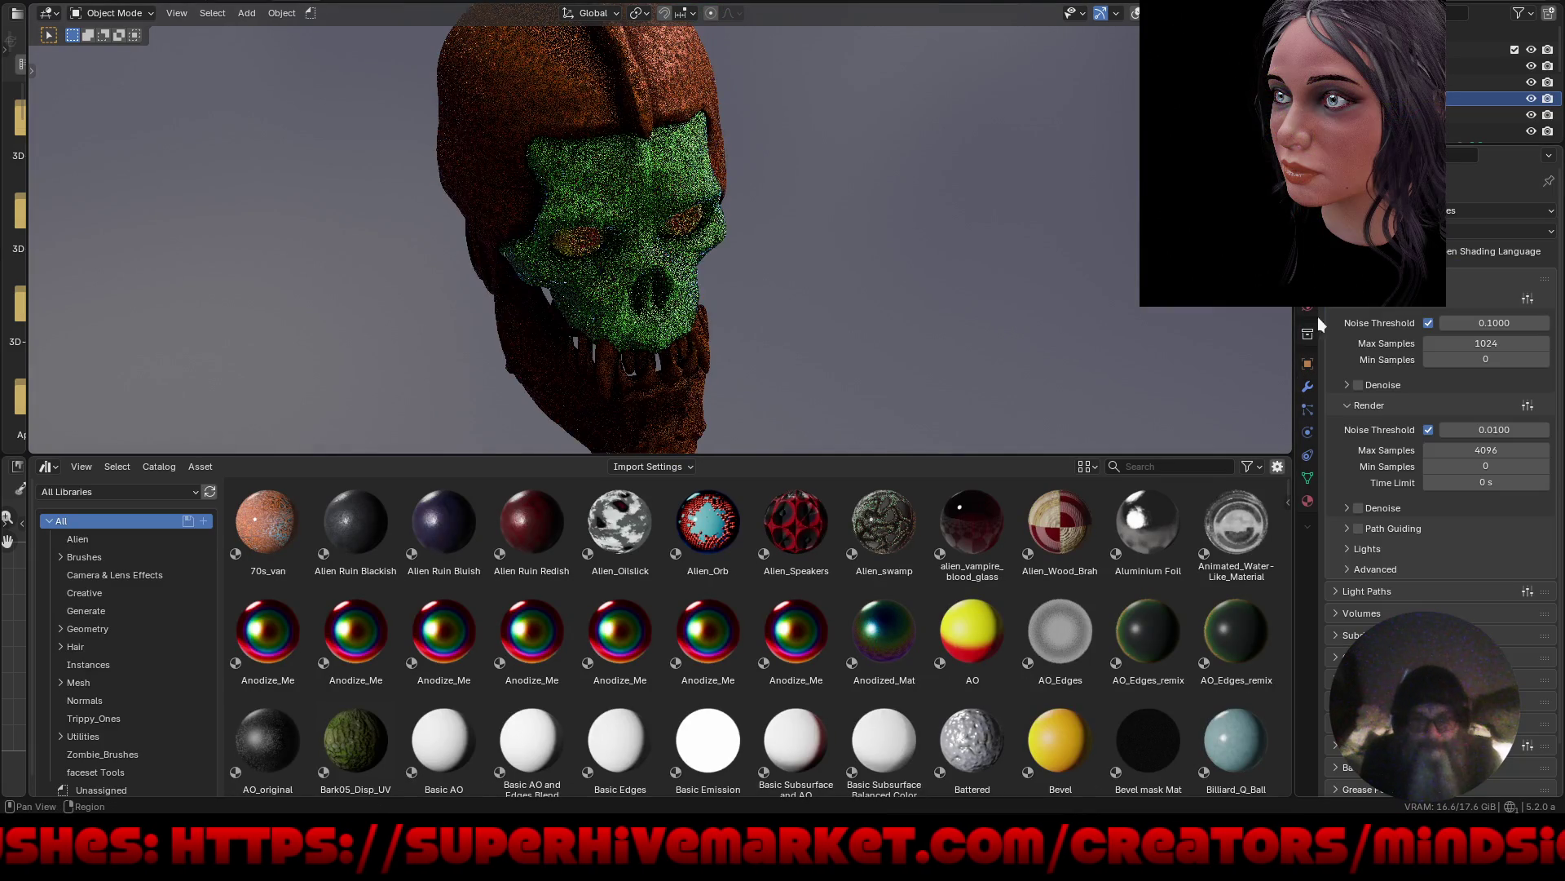
click(1358, 384)
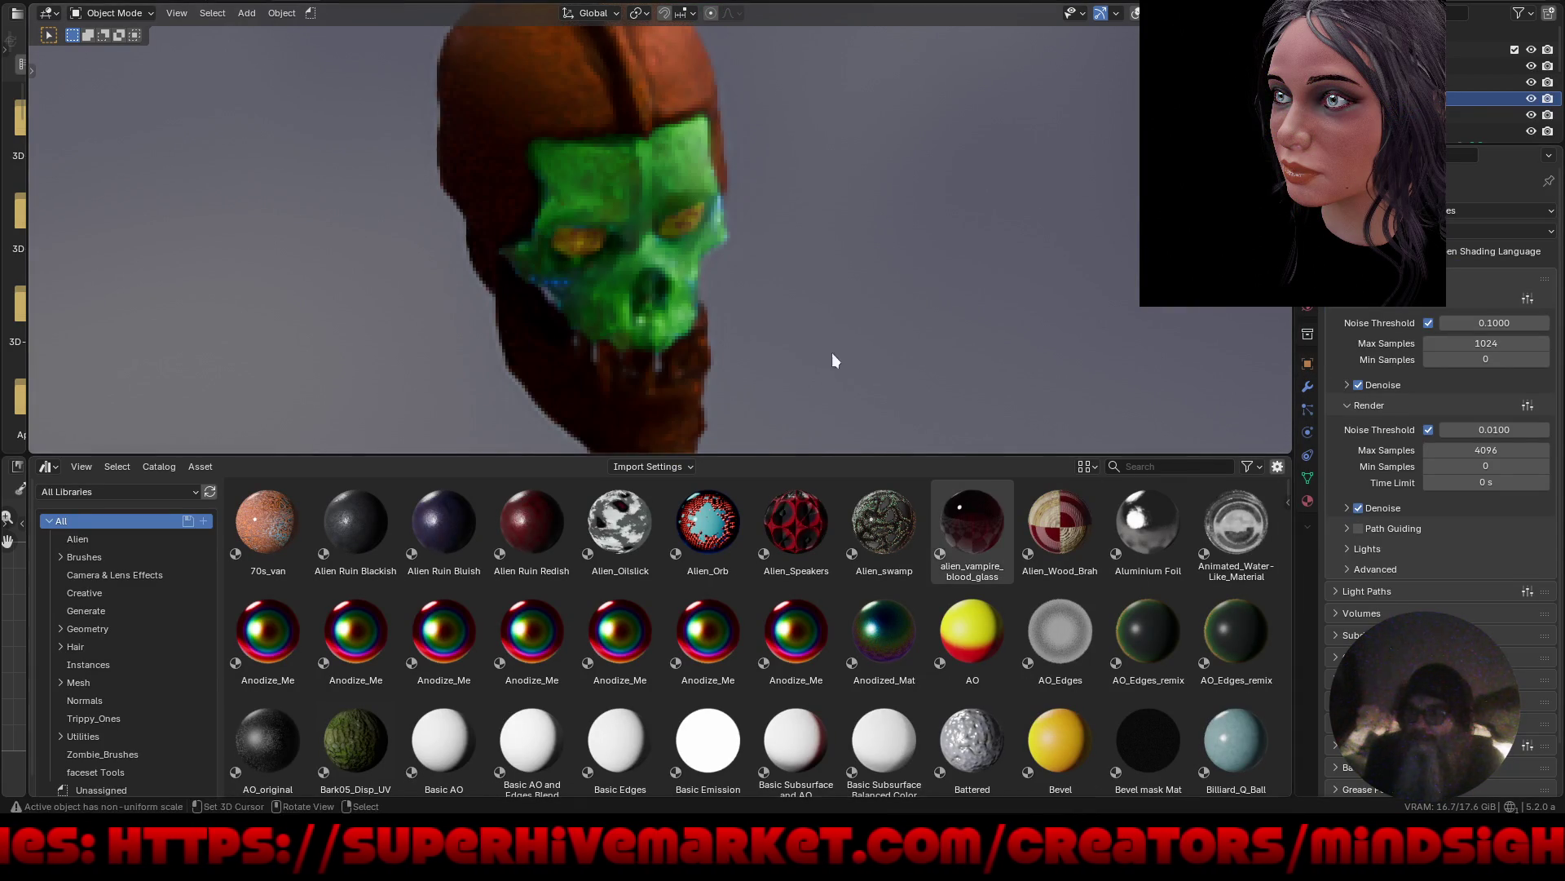
key(ctrl+alt+space)
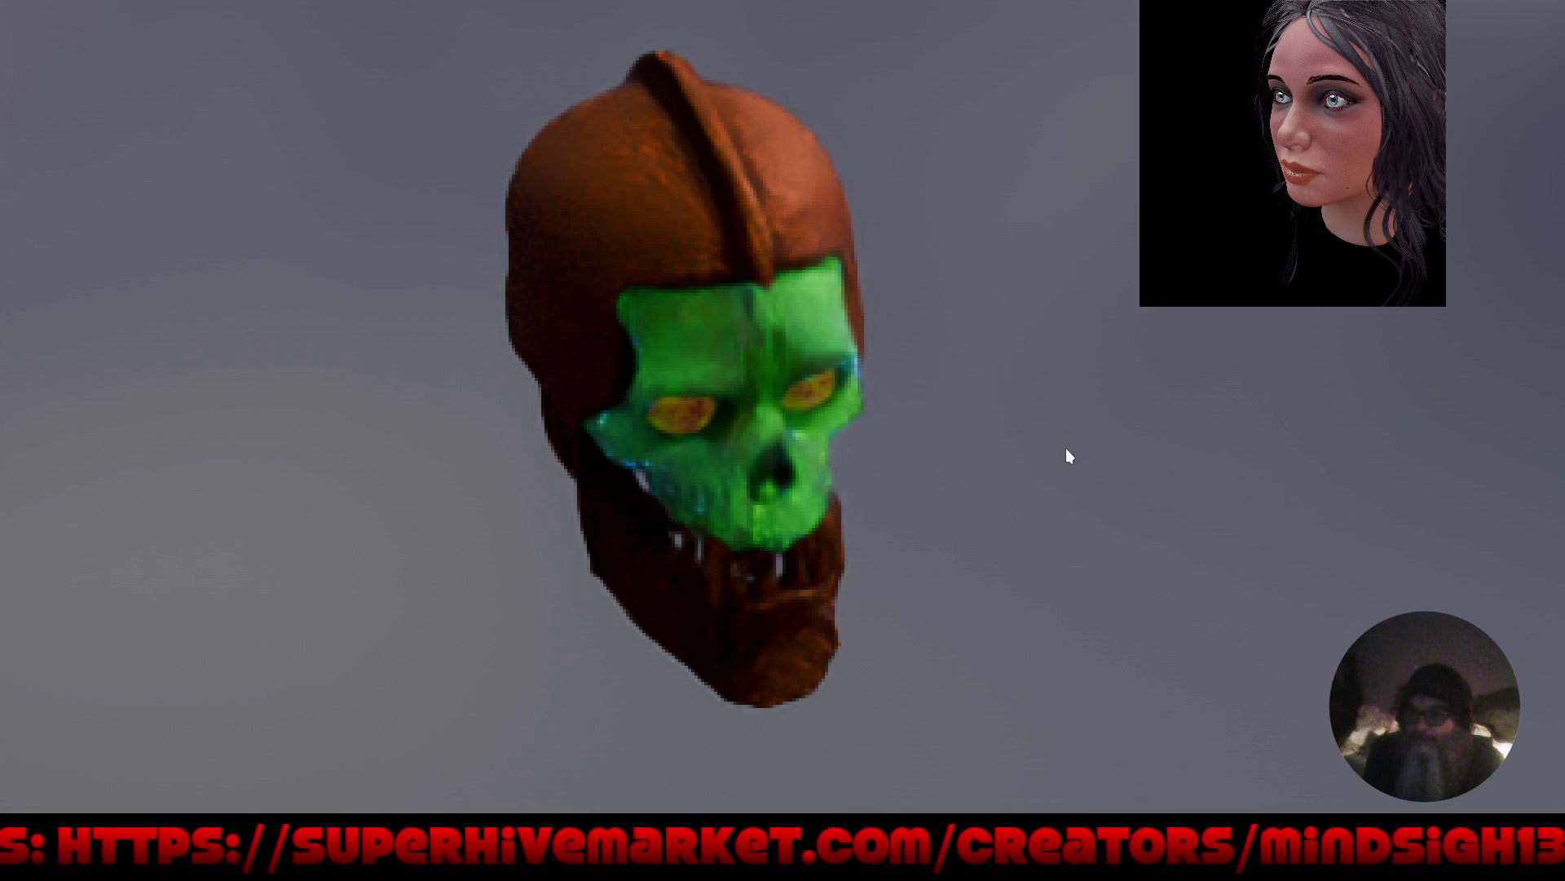